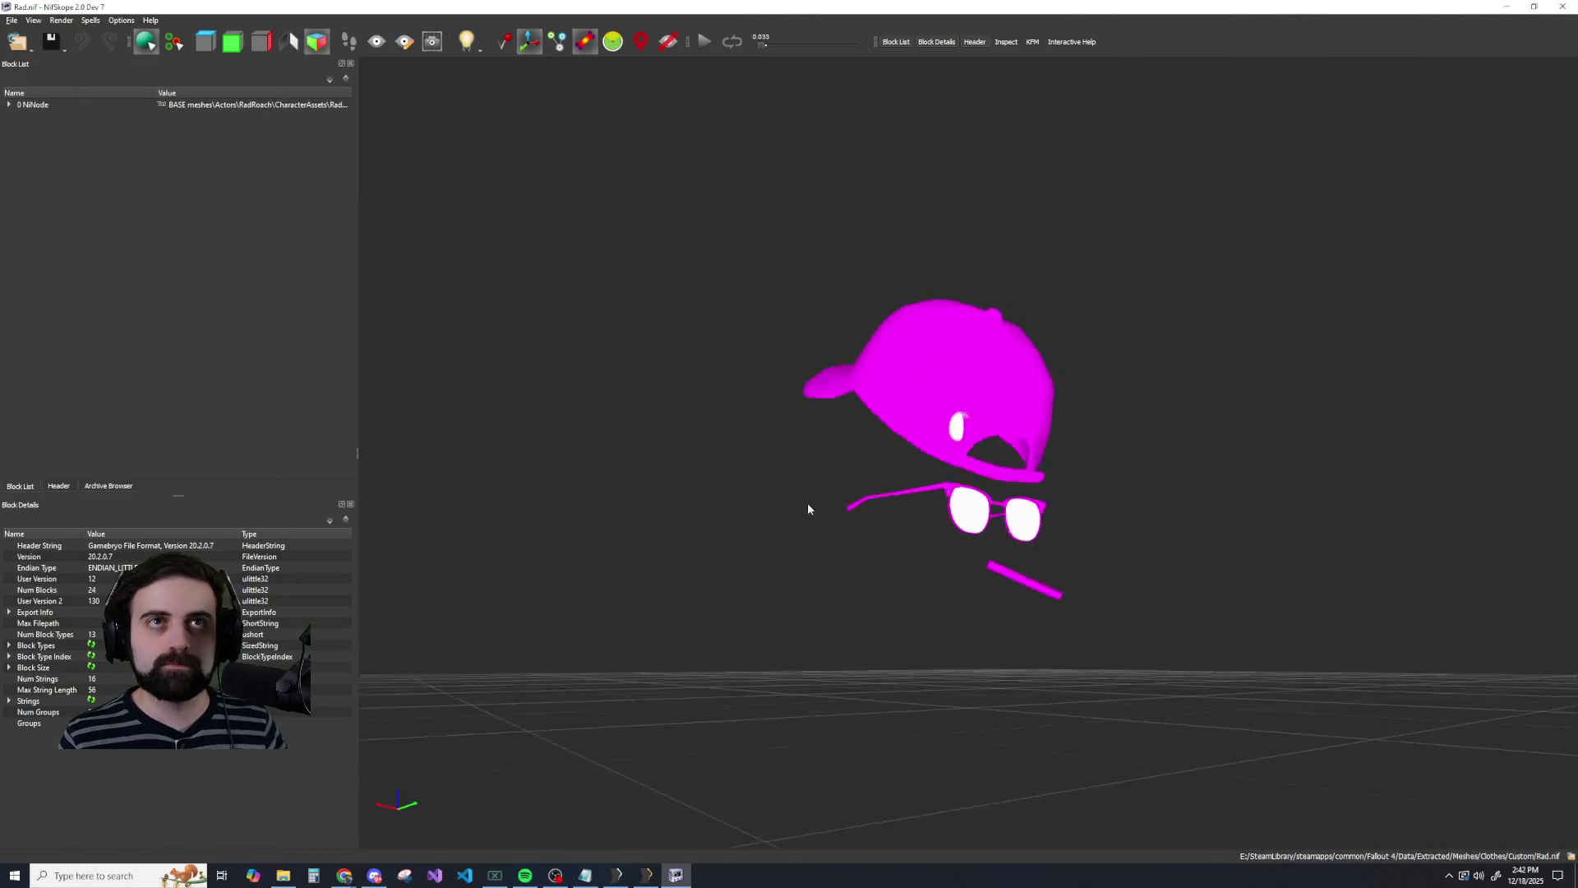
Orbit the NifSkope viewport around the untextured magenta RadRoach mesh to inspect it.
mouse_move(807, 508)
left_mouse_down()
mouse_move(909, 489)
mouse_move(886, 463)
mouse_move(768, 521)
mouse_move(549, 529)
mouse_move(751, 549)
mouse_move(768, 504)
mouse_move(789, 521)
mouse_move(631, 532)
mouse_move(748, 528)
left_mouse_up()
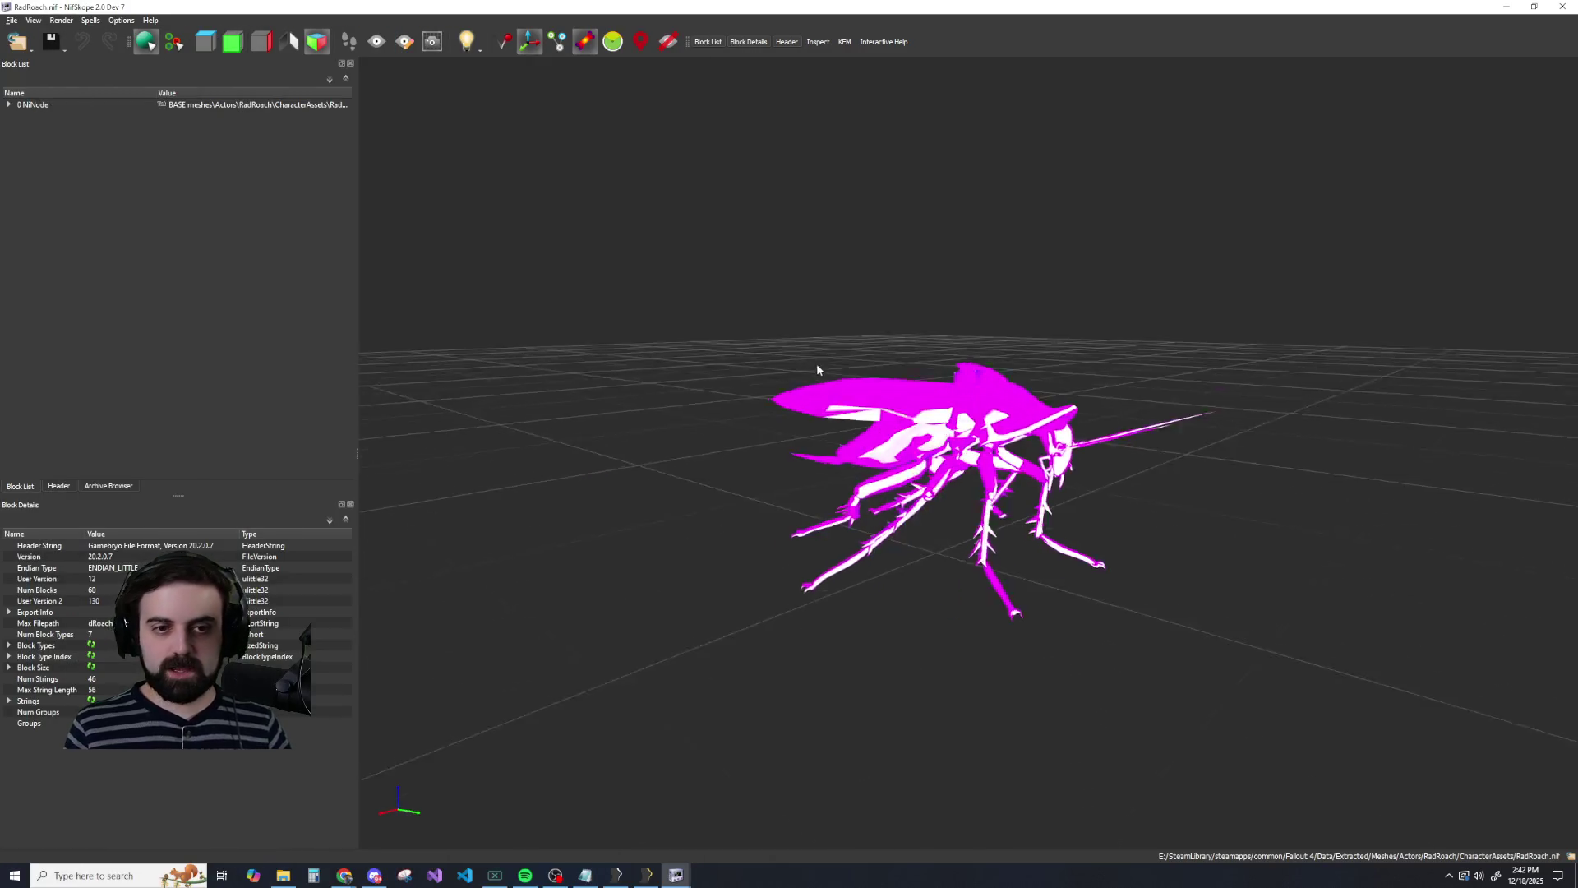
Switch from the front-on RadRoach view to the Rad.nif window and select its 0 NiNode root.
mouse_move(816, 370)
left_mouse_down()
mouse_move(849, 356)
mouse_move(732, 359)
mouse_move(767, 370)
left_mouse_up()
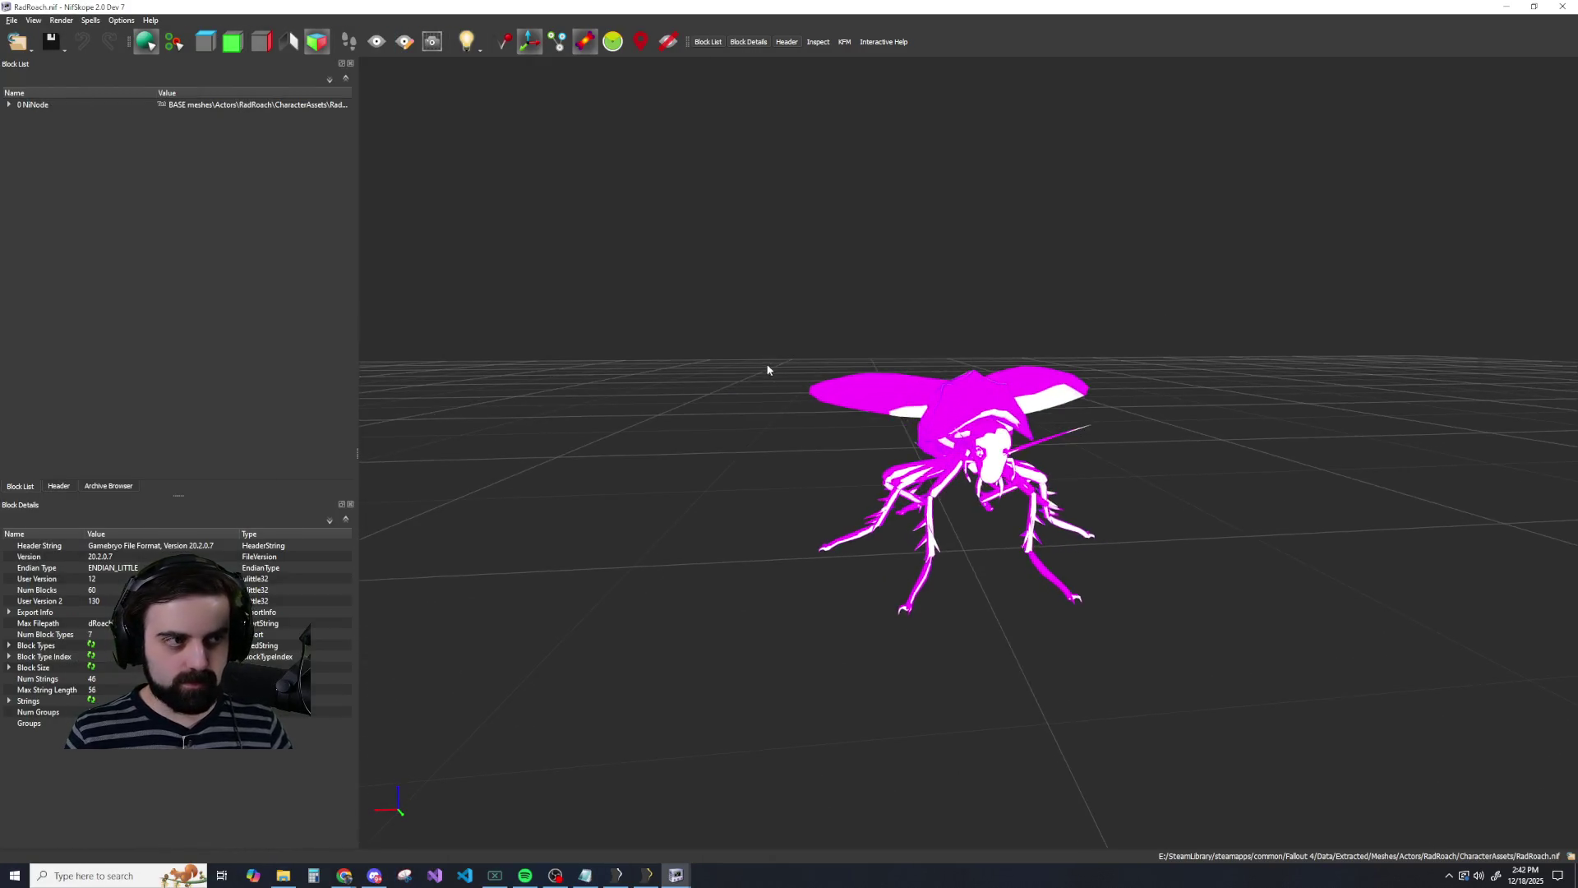
scroll(767, 370, "up", 3)
mouse_move(675, 876)
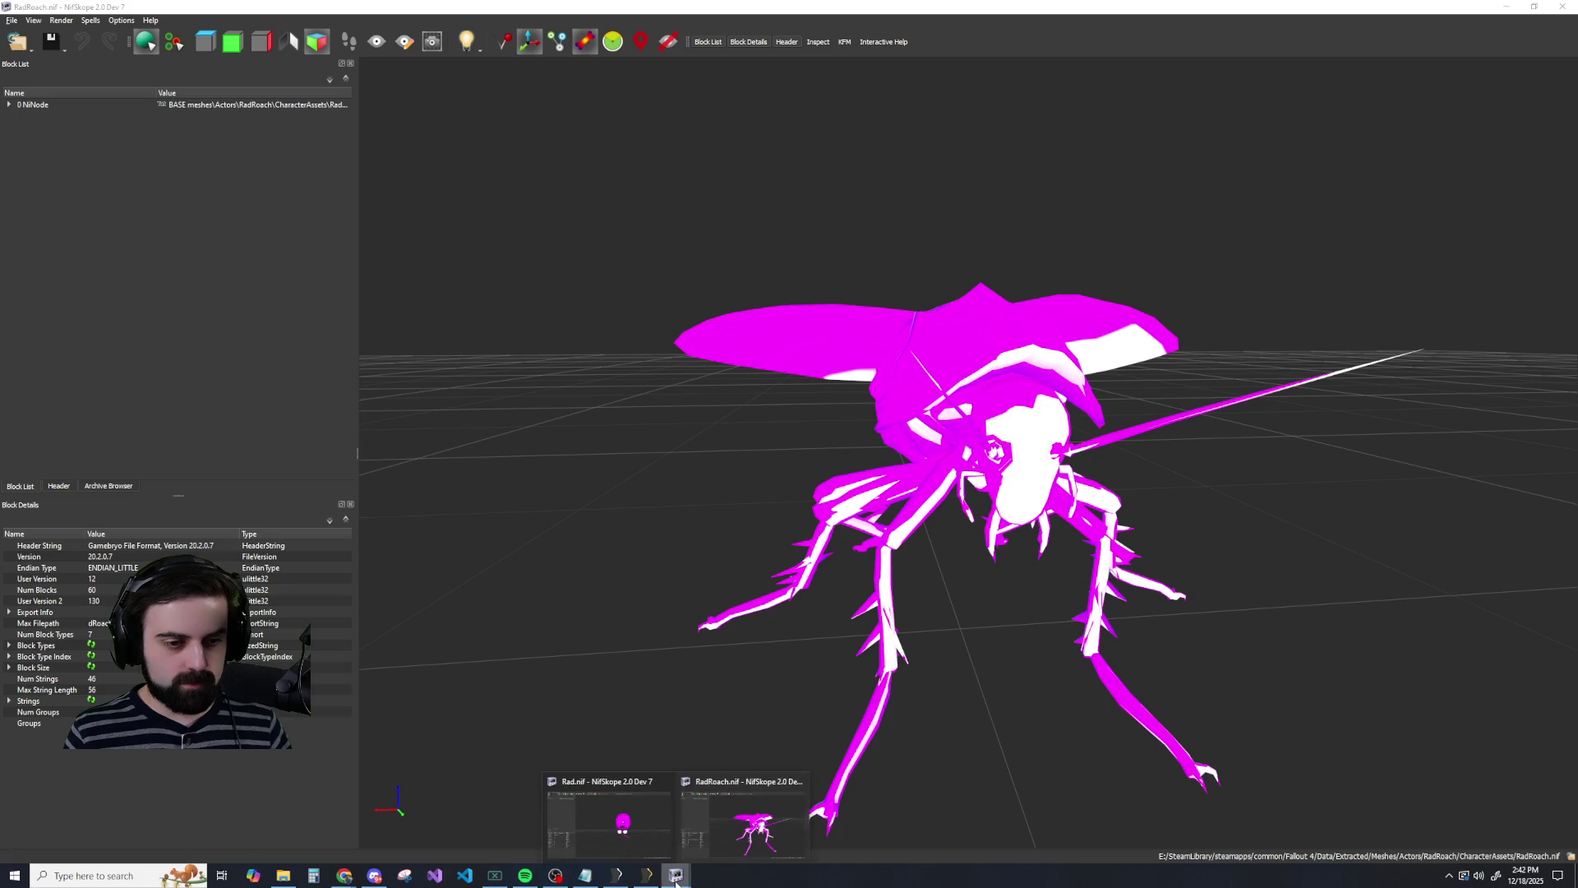
left_click(623, 828)
mouse_move(900, 421)
left_mouse_down()
mouse_move(861, 353)
mouse_move(704, 341)
left_mouse_up()
left_click(46, 105)
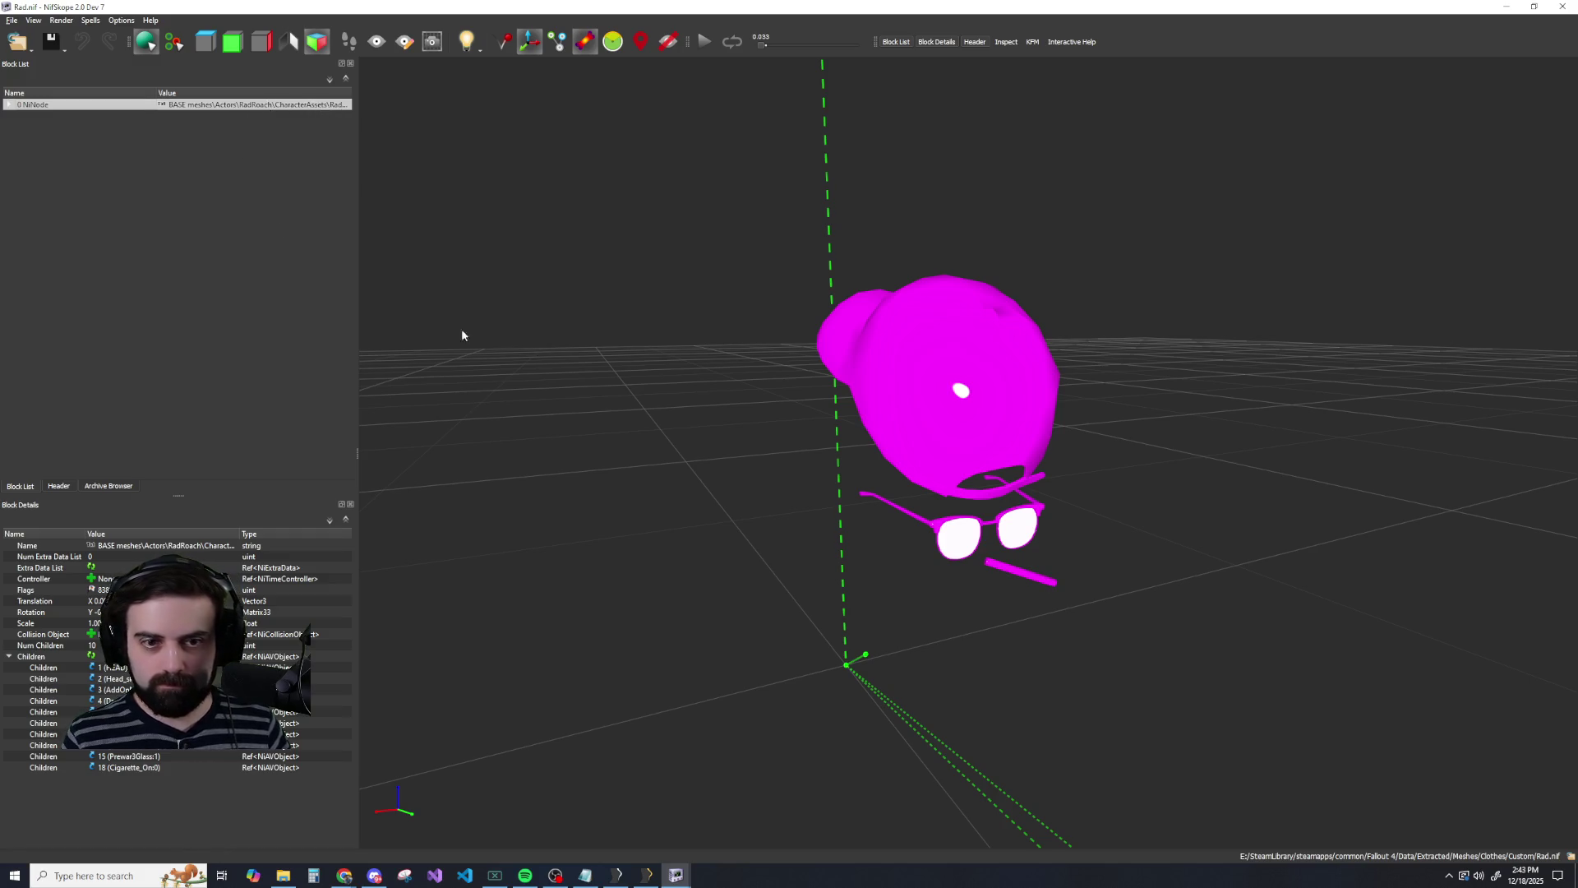
View Rad.nif from higher up and check the root node's options without choosing any.
mouse_move(914, 368)
left_mouse_down()
mouse_move(771, 239)
mouse_move(756, 252)
mouse_move(623, 207)
mouse_move(647, 222)
left_mouse_up()
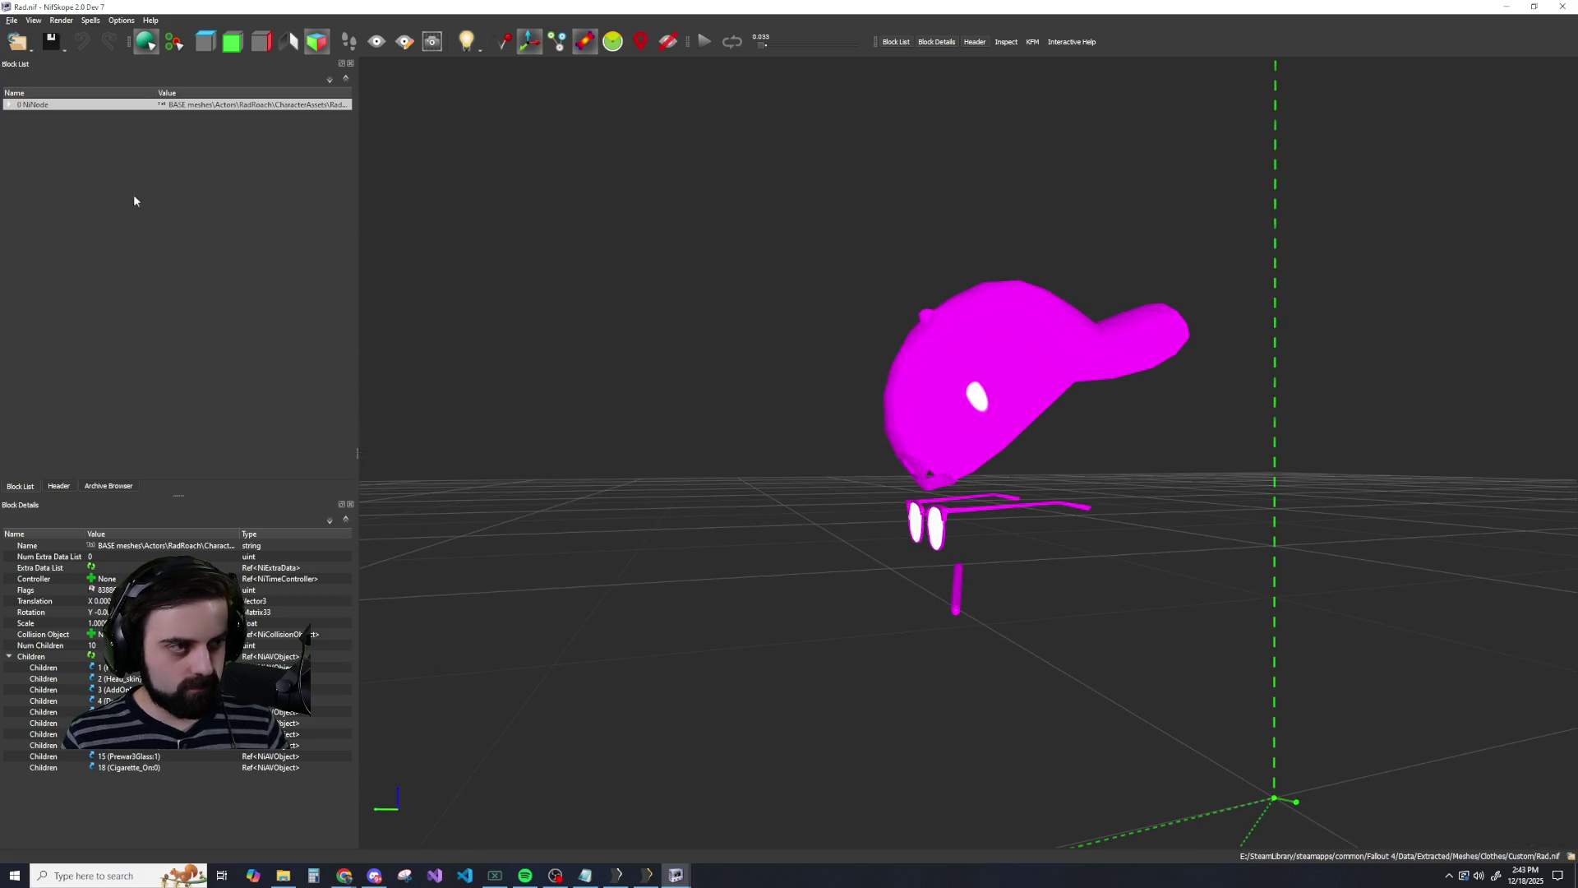
right_click(176, 105)
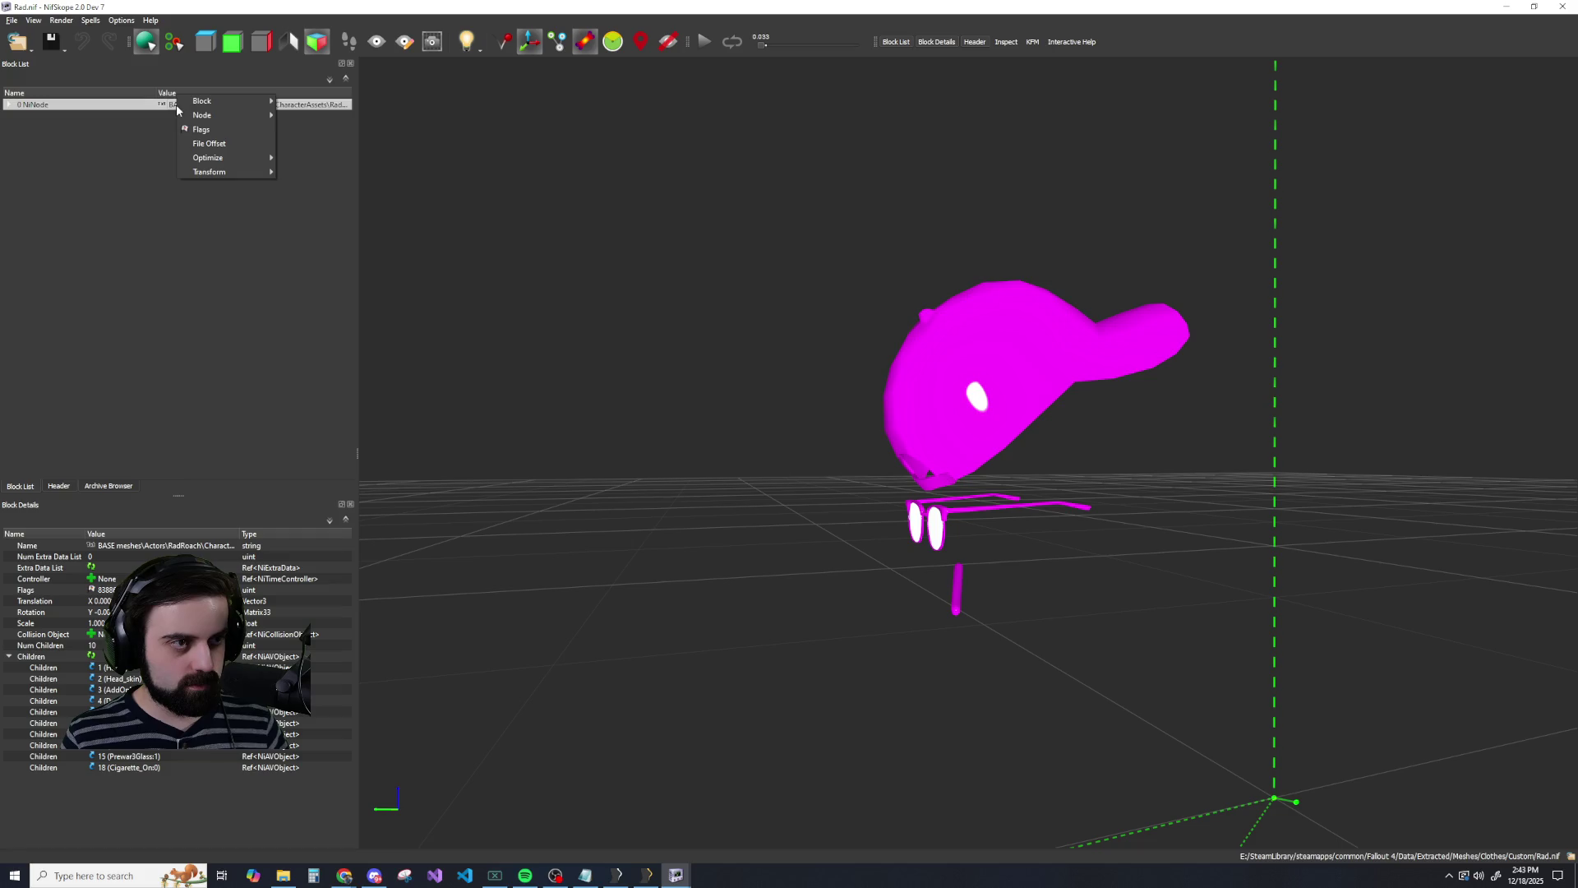
right_click(32, 90)
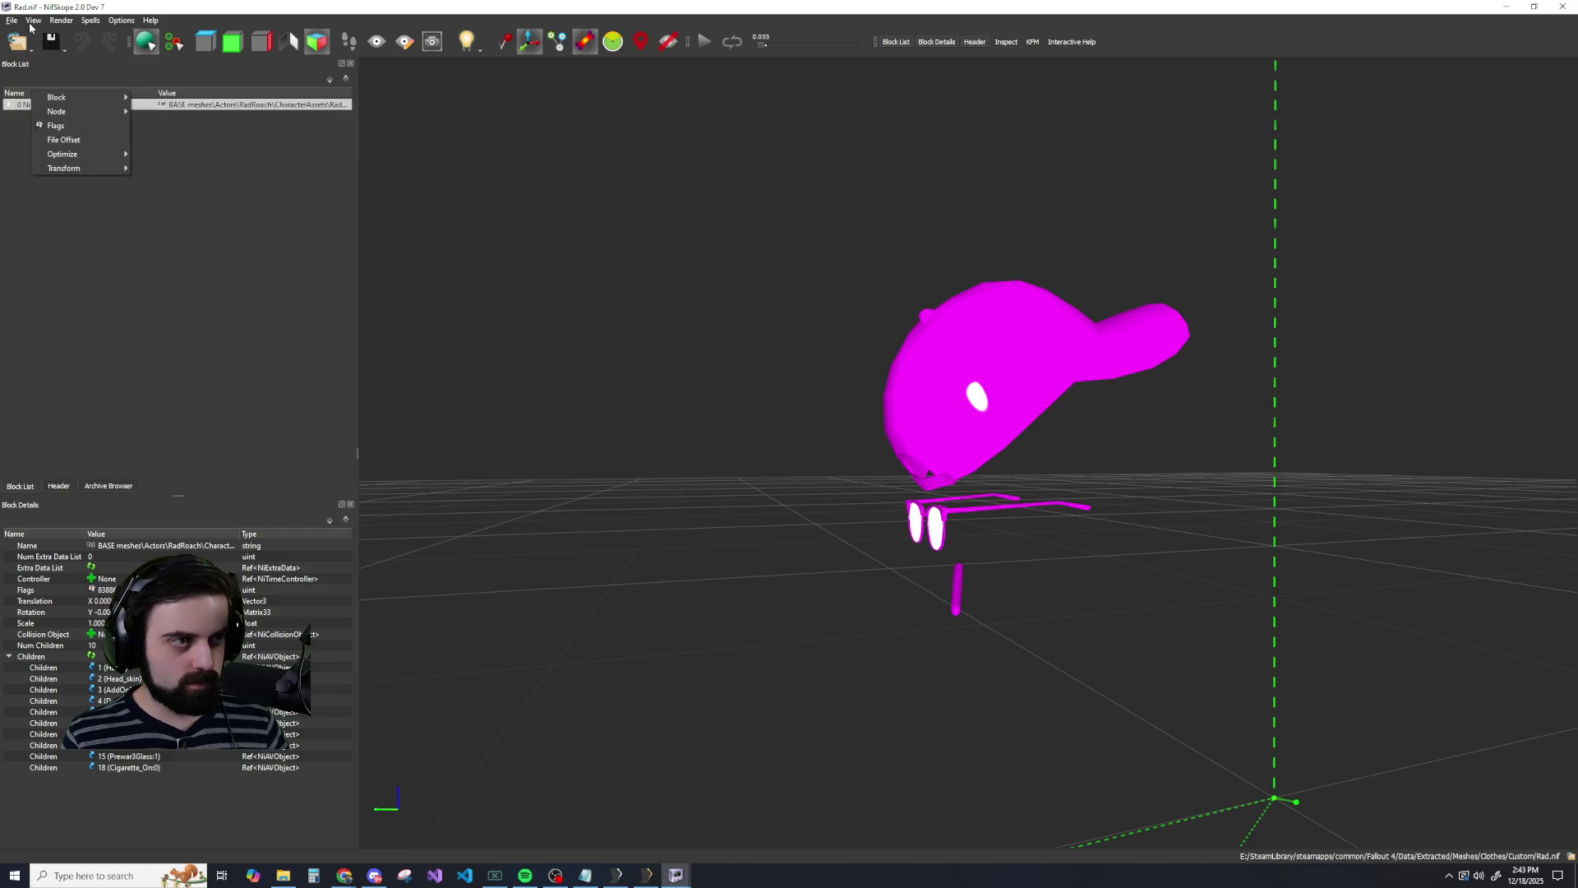
key("Escape")
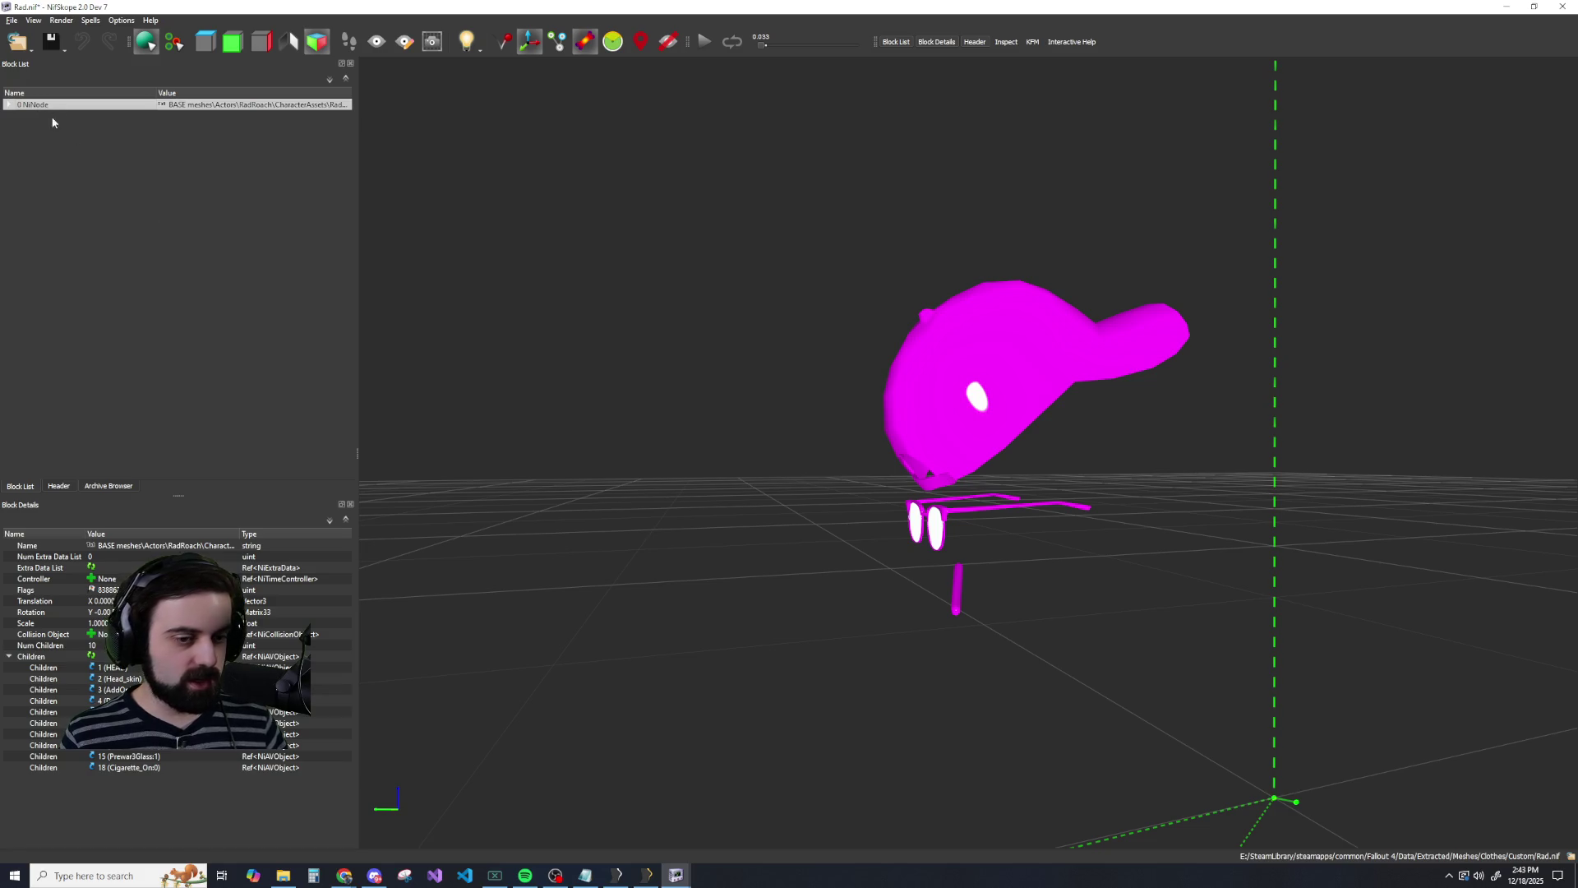
Glance at the RadRoach.nif window, then return to Rad.nif.
mouse_move(674, 873)
left_click(752, 826)
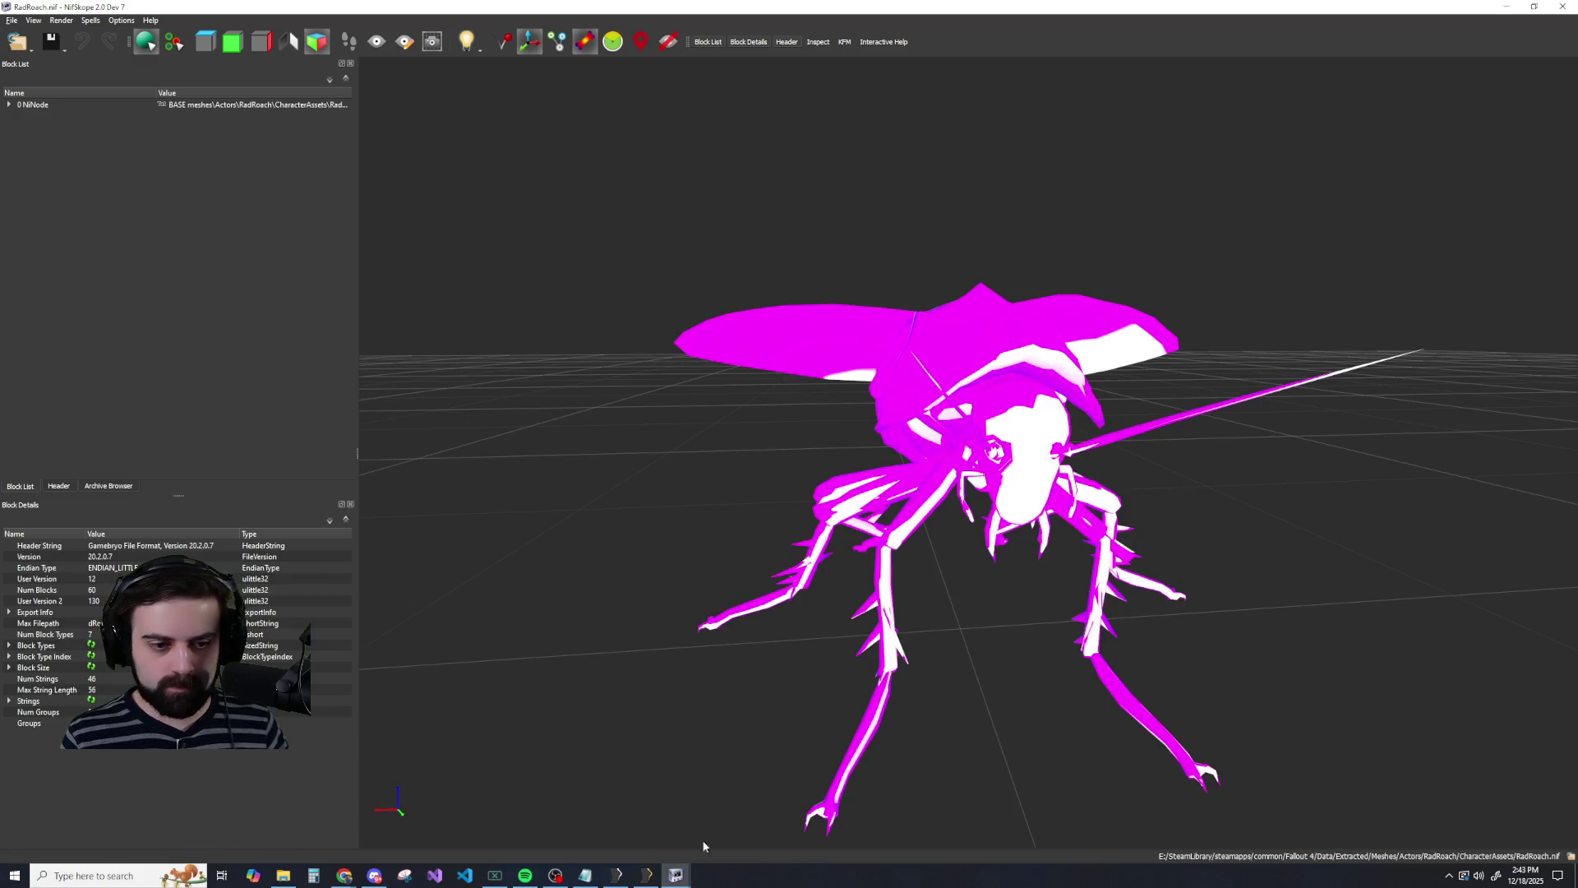
mouse_move(674, 874)
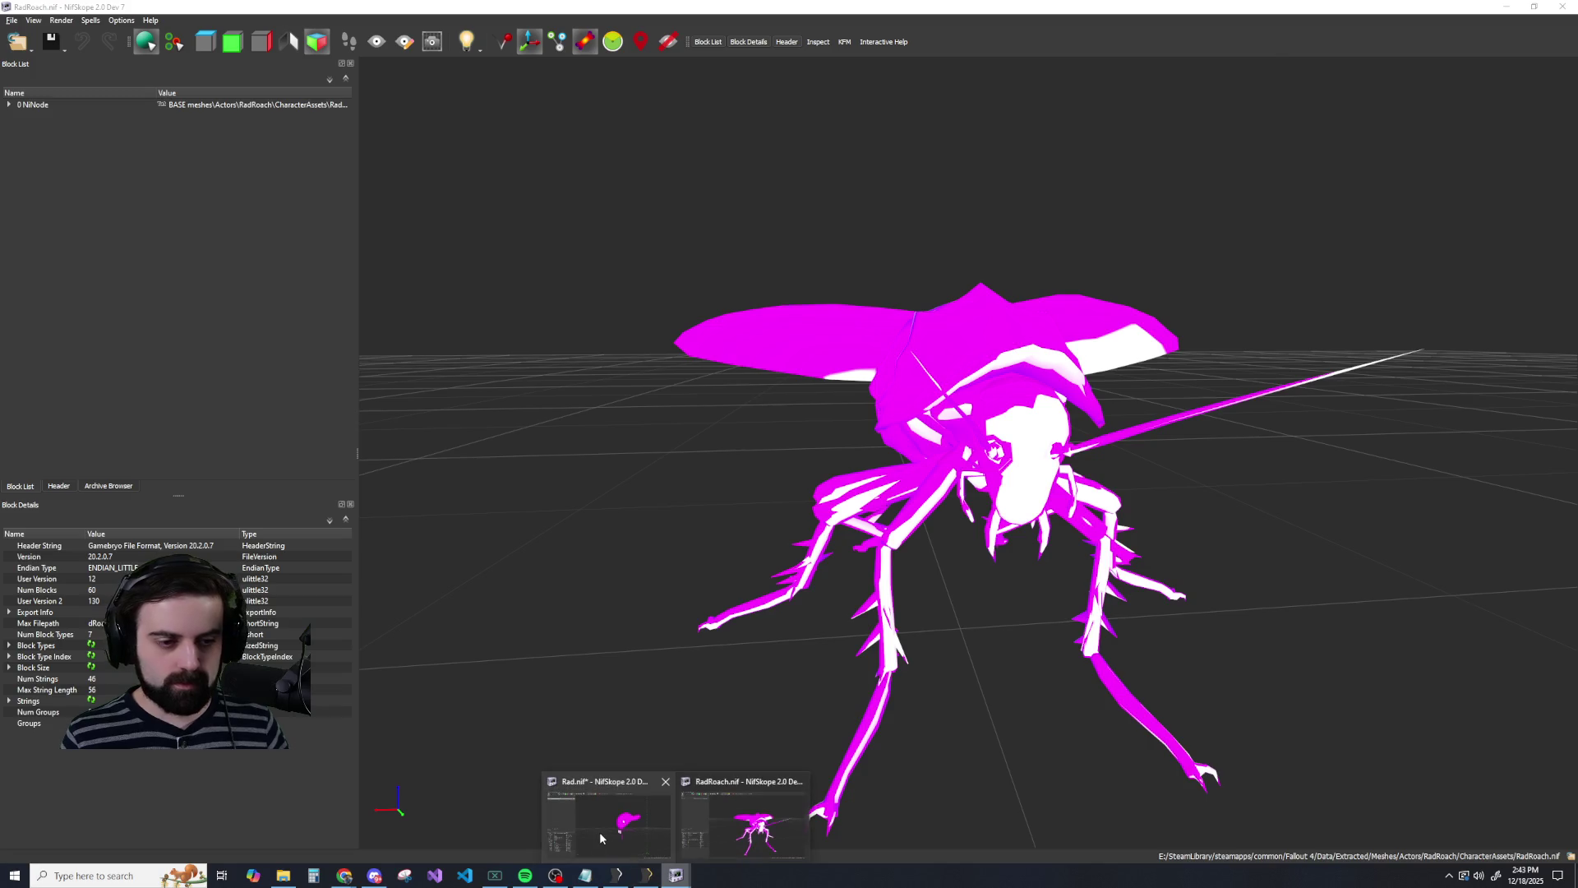
left_click(599, 831)
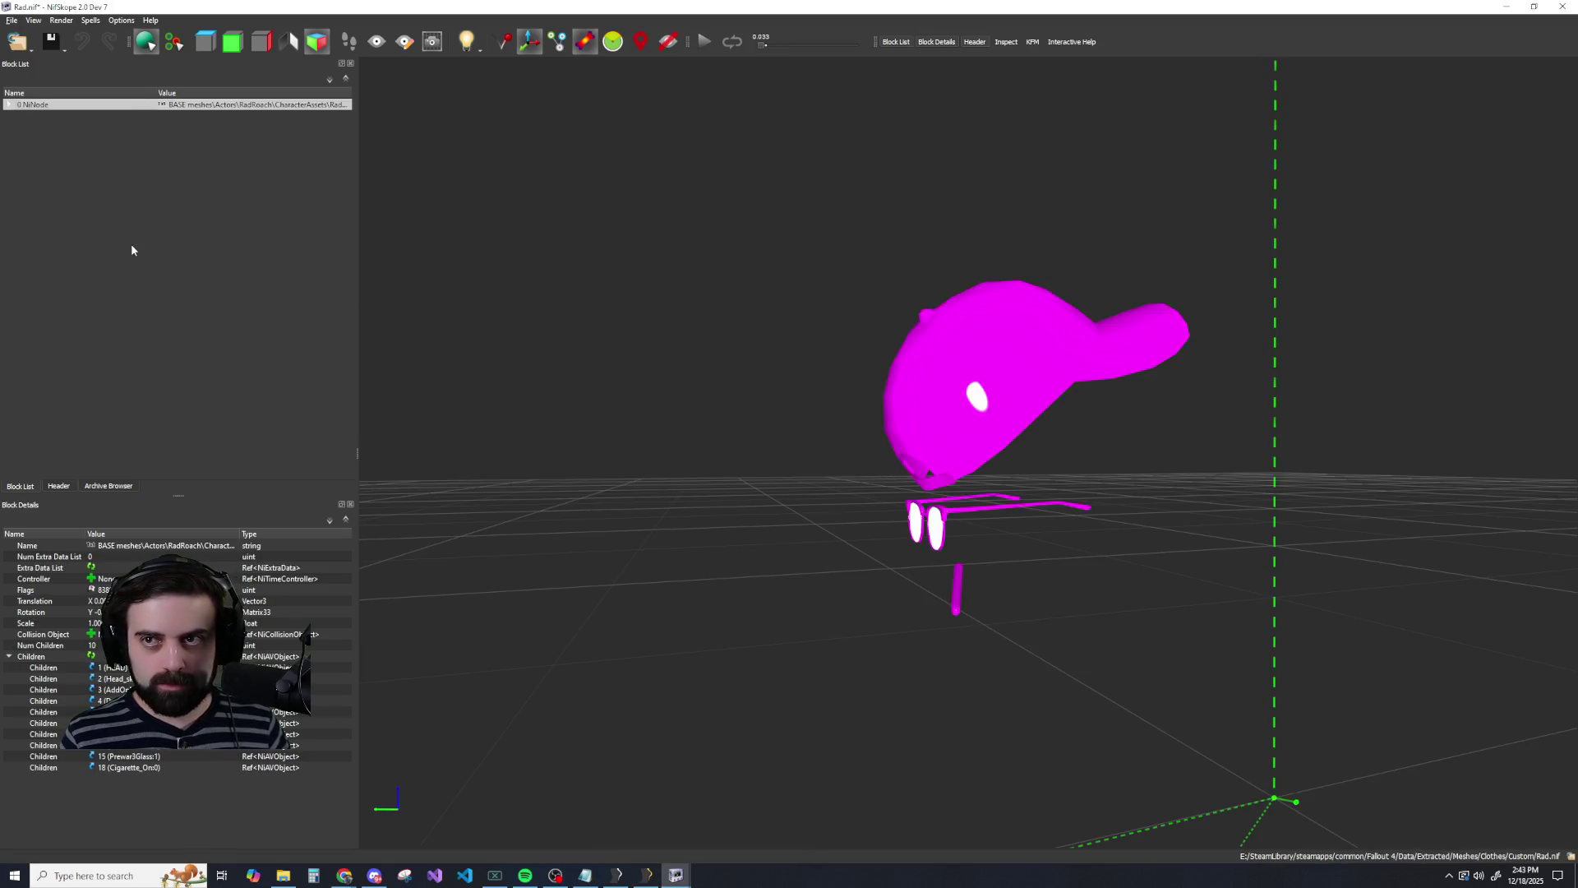
Expand Rad.nif's root and look over the HEAD node, cigarette and HatKids cap shapes.
left_click(8, 105)
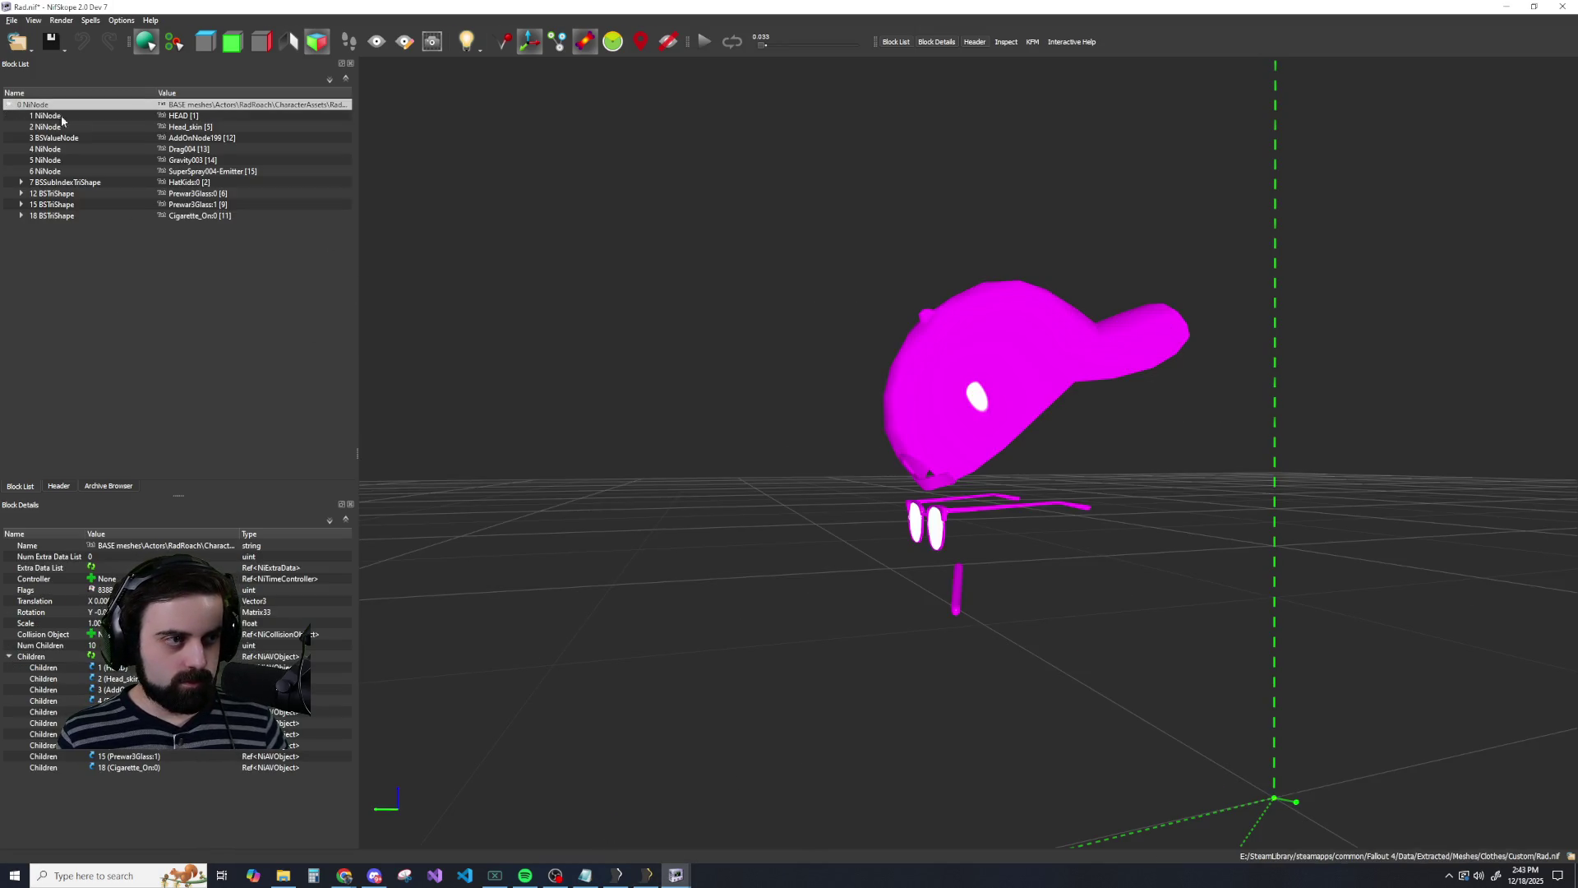
left_click(181, 116)
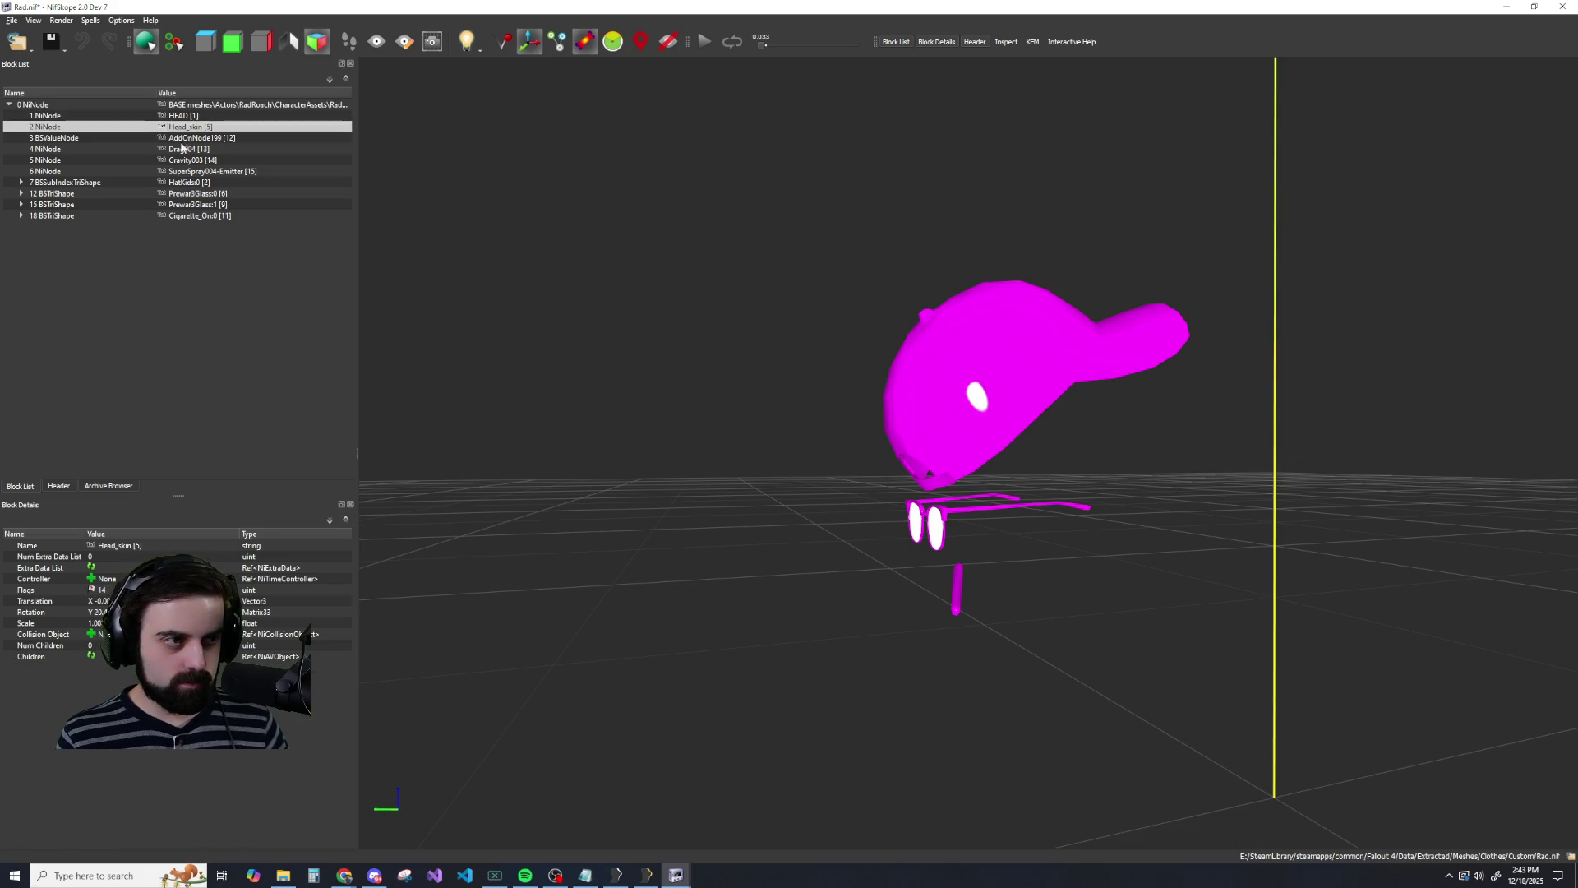
left_click(182, 217)
left_click(185, 183)
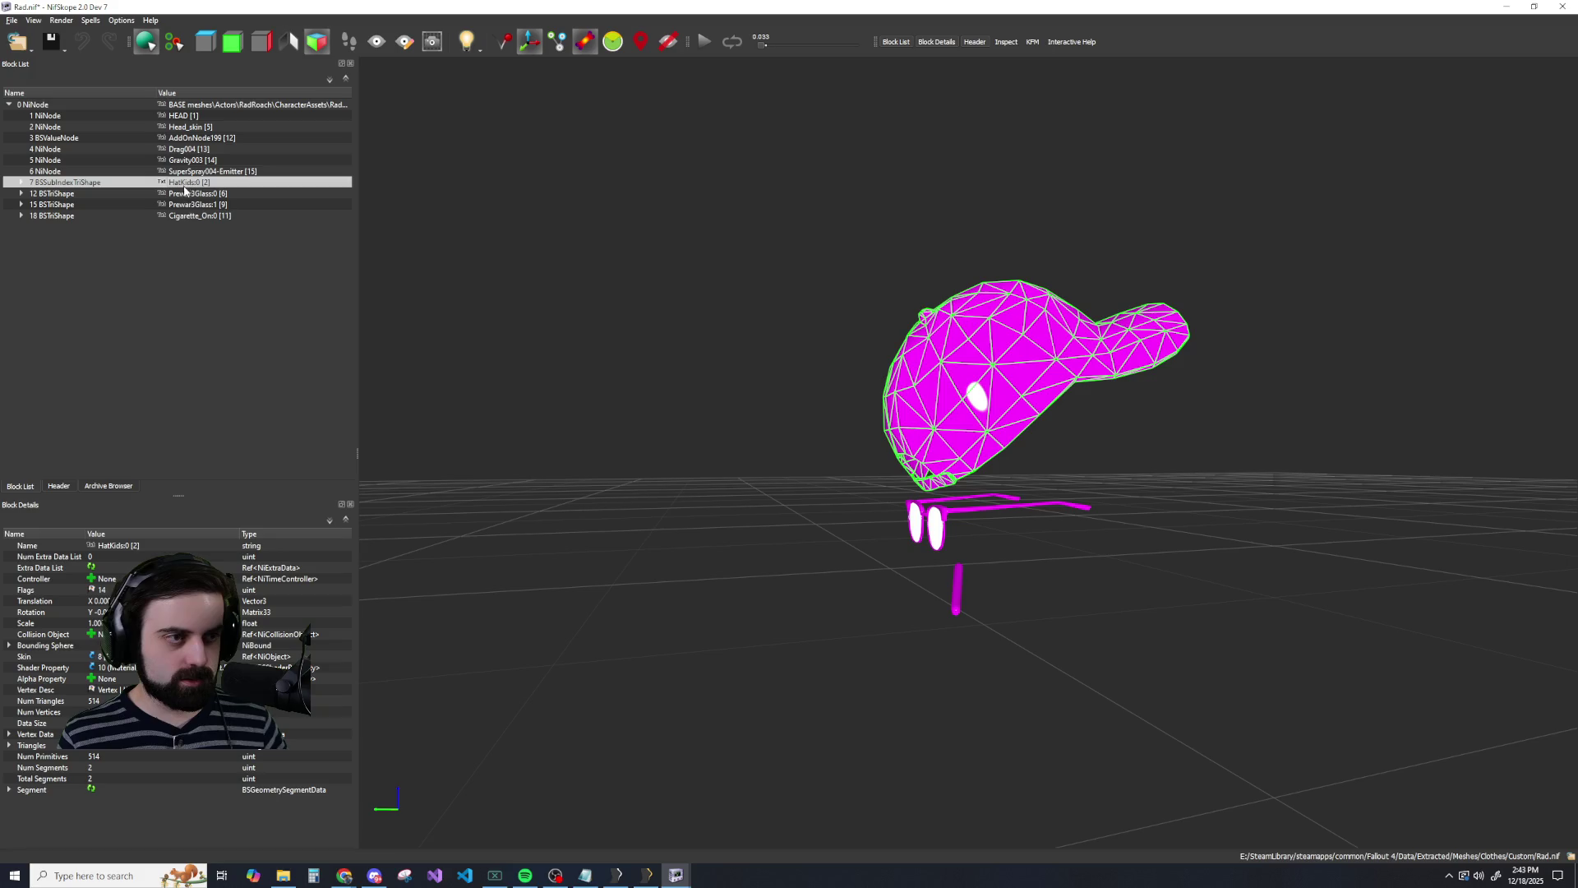
left_click(184, 215)
right_click_drag(182, 212, 180, 184)
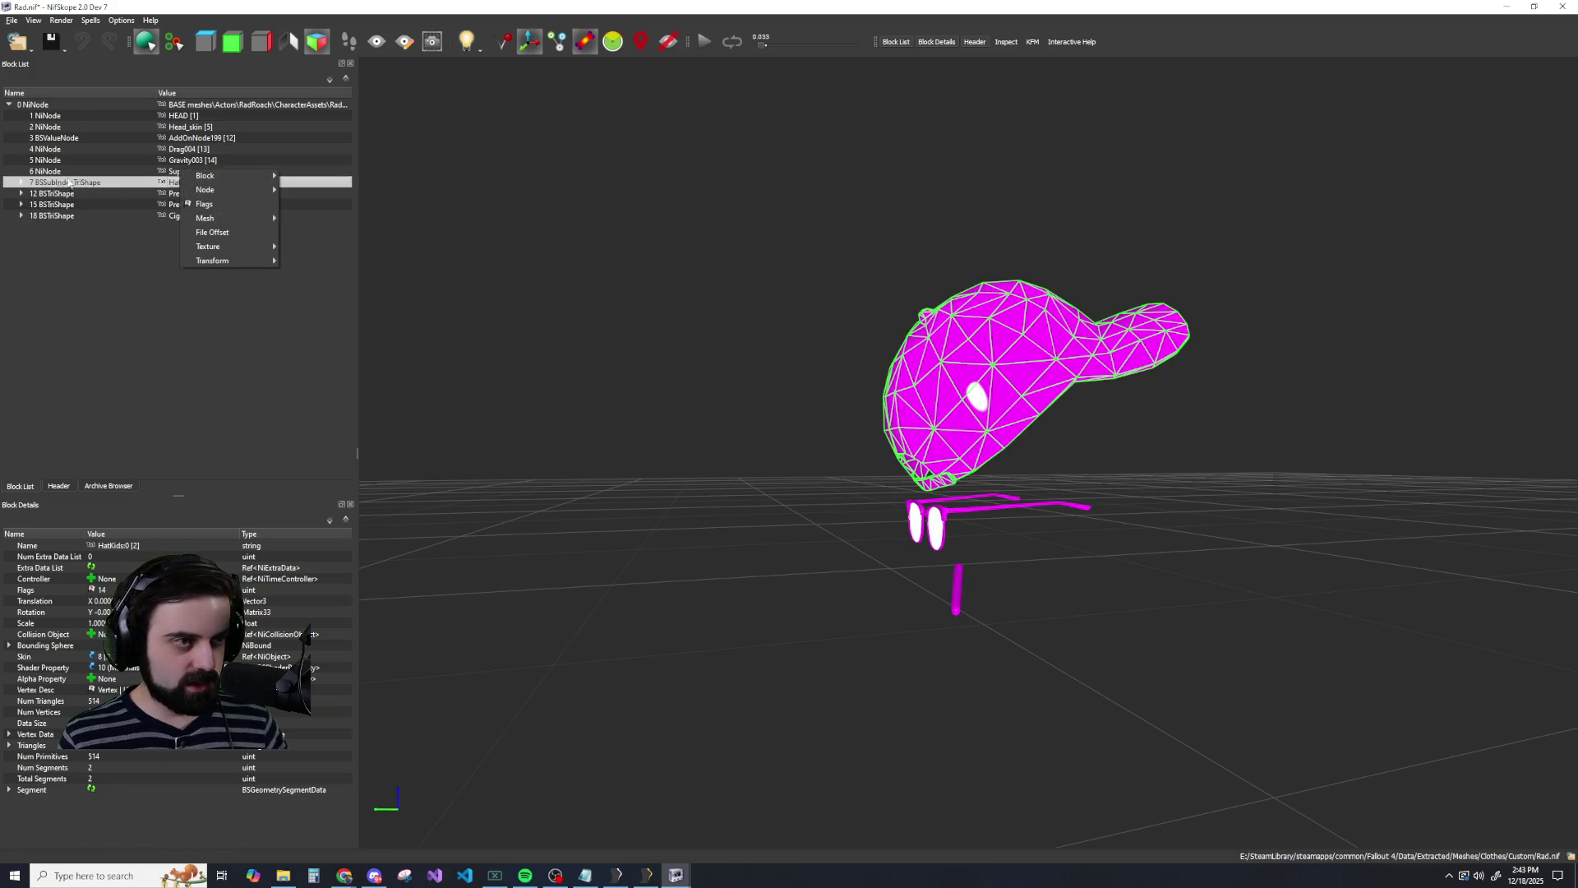
Copy the HatKids cap branch and bring up RadRoach.nif.
left_click(43, 188)
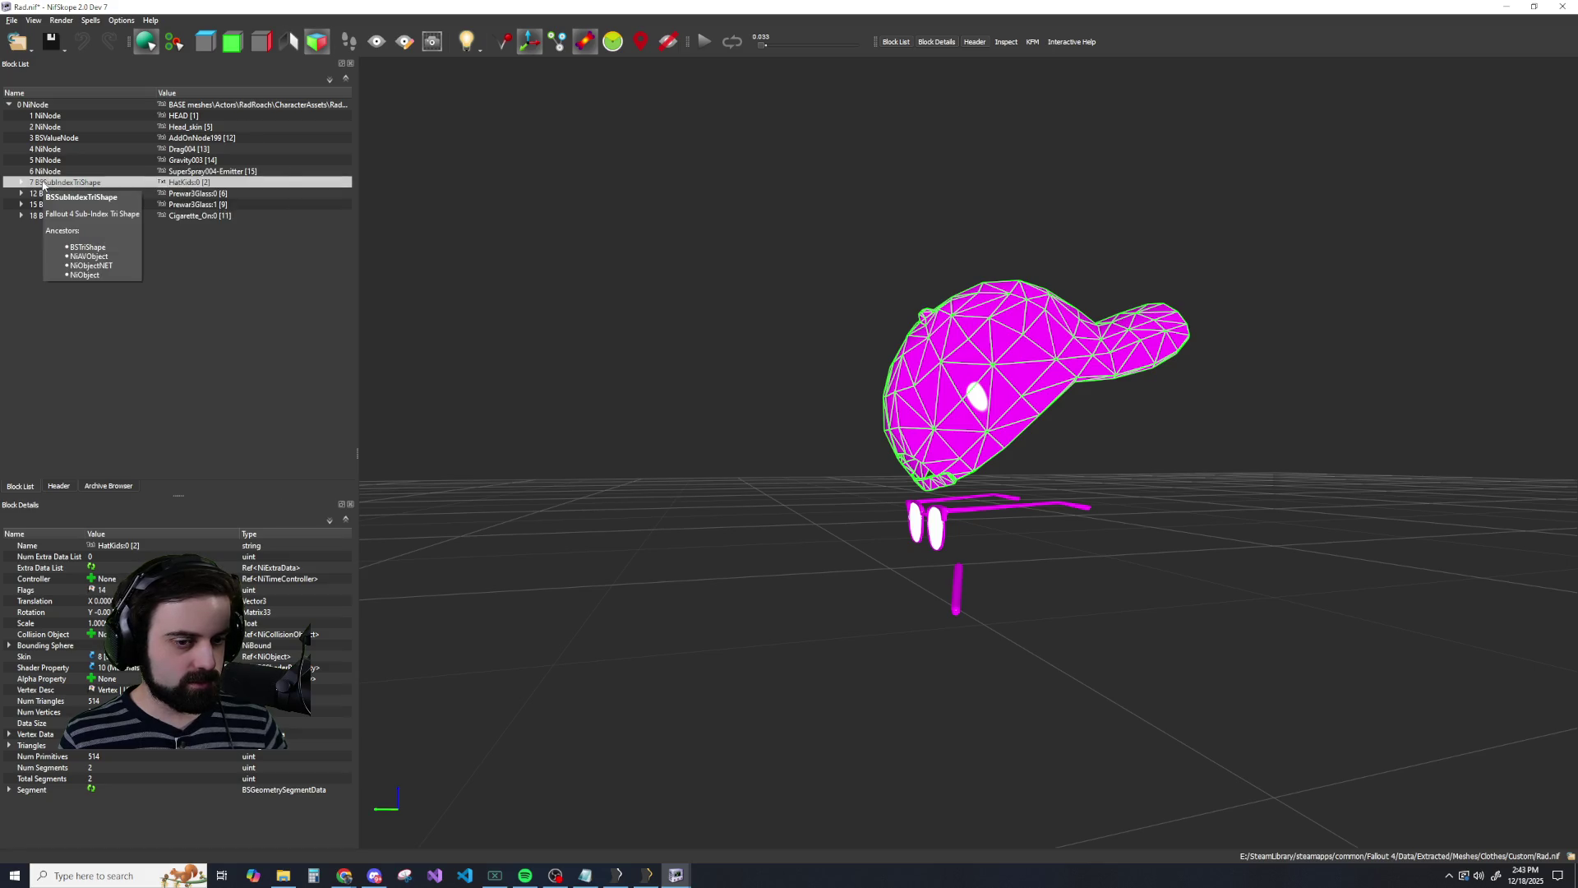
mouse_move(676, 875)
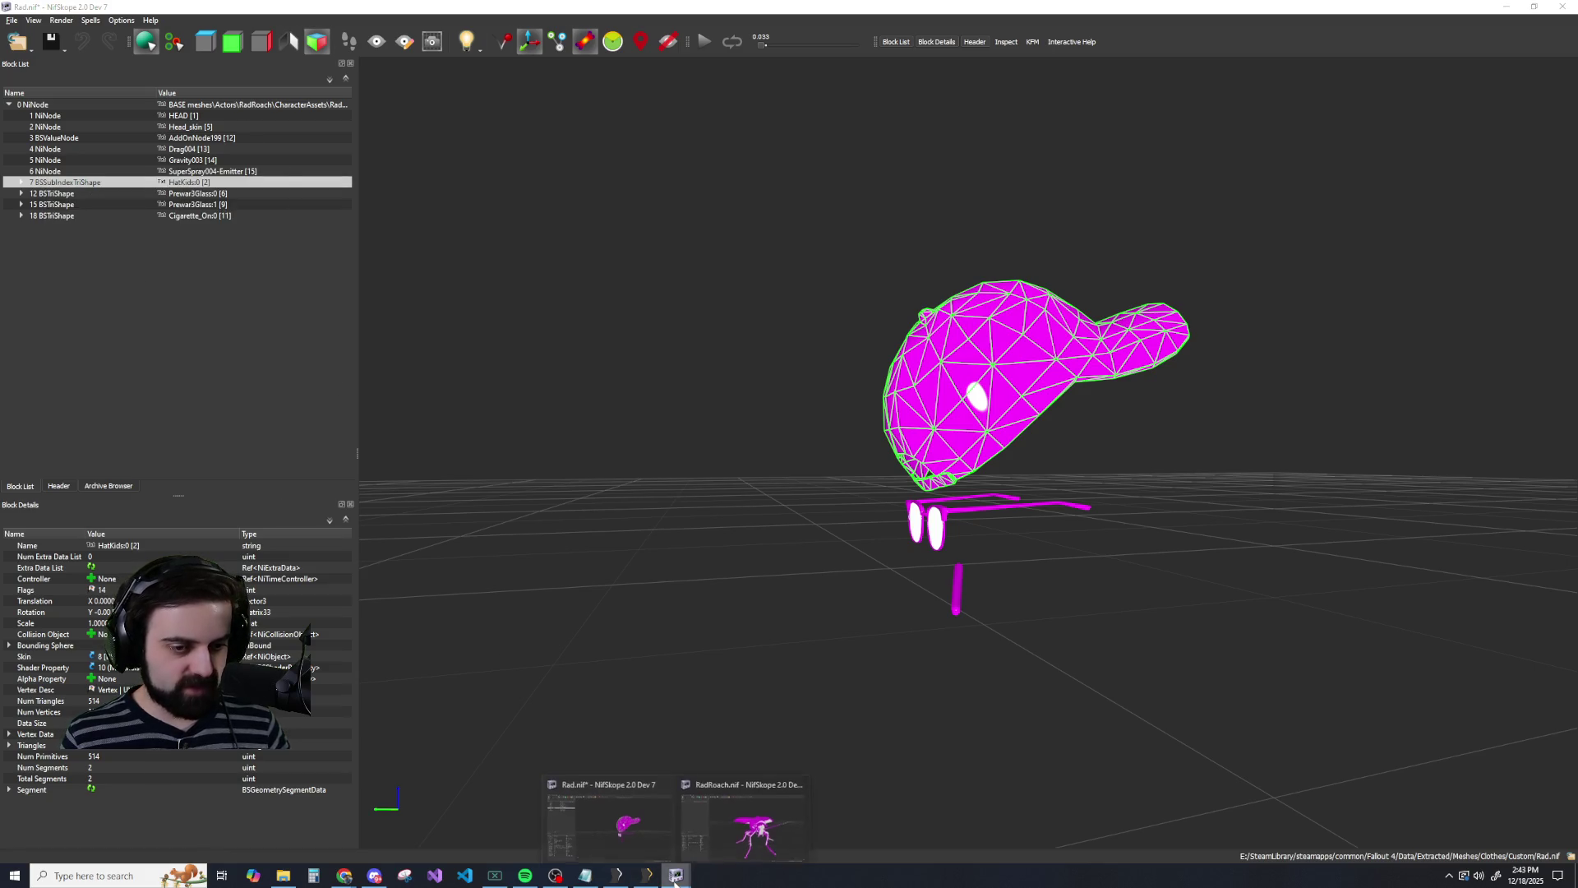
left_click(728, 836)
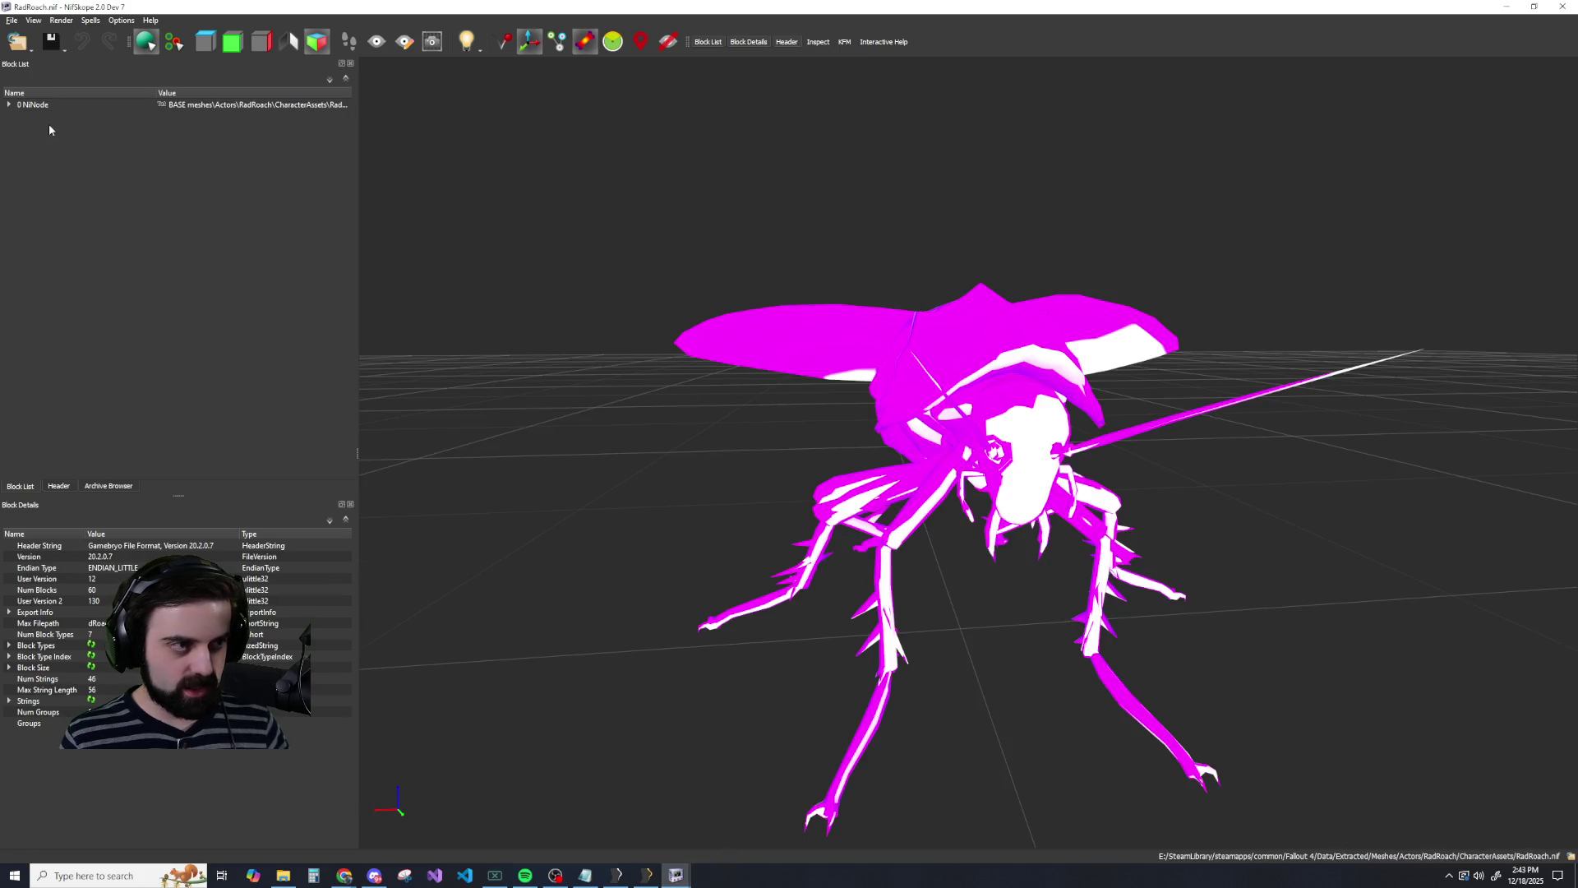
Try pasting the copied branch into RadRoach's root node, dismiss the failure, and expand the root.
left_click(33, 104)
key("ctrl+v")
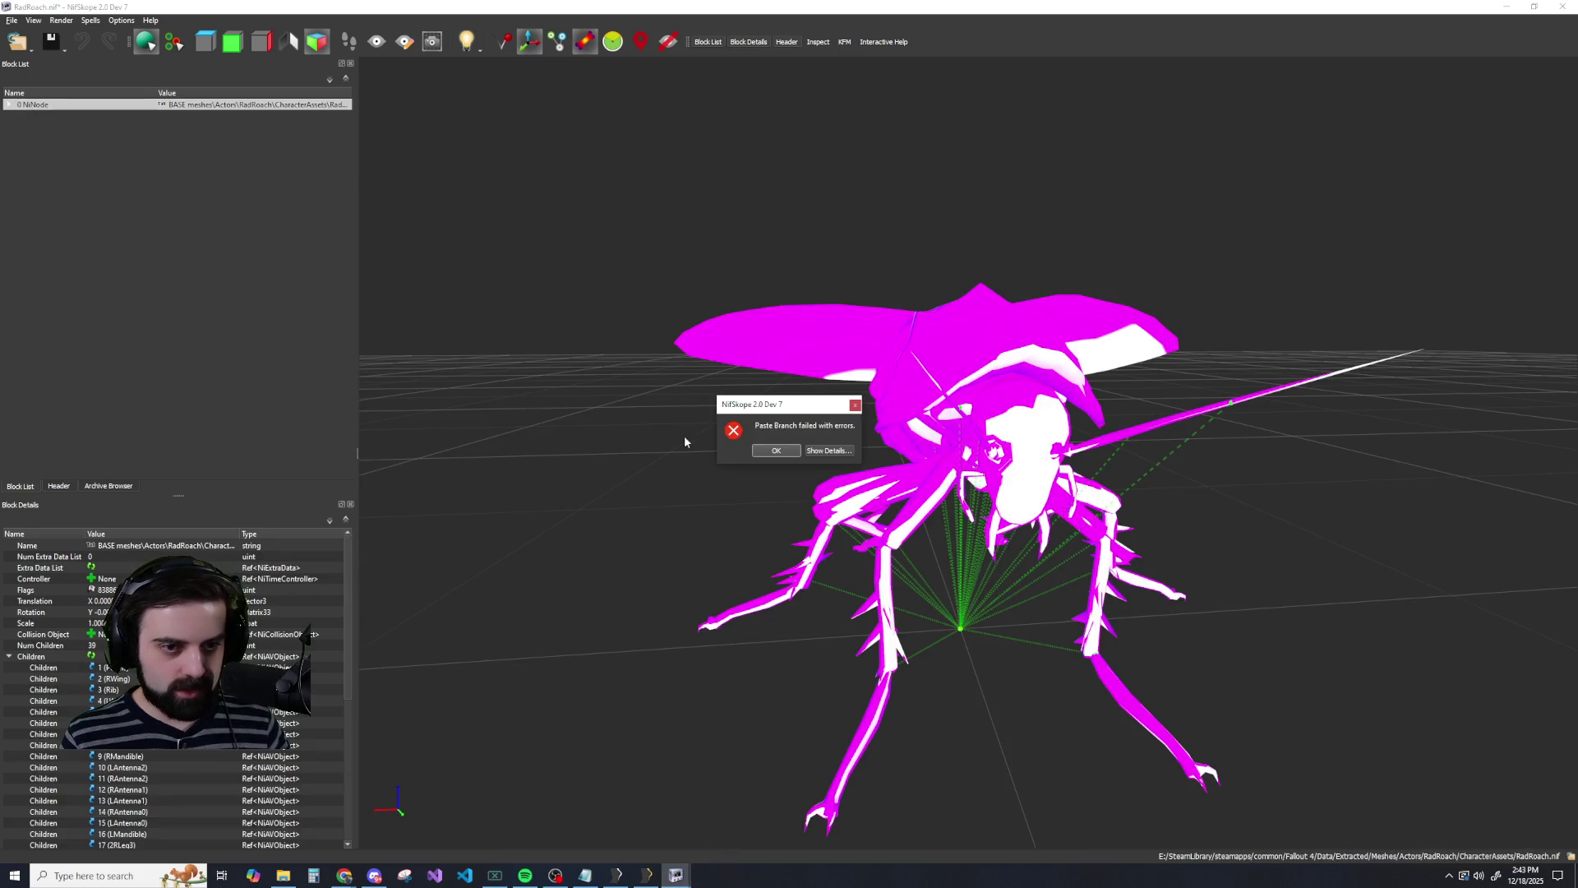
left_click(761, 452)
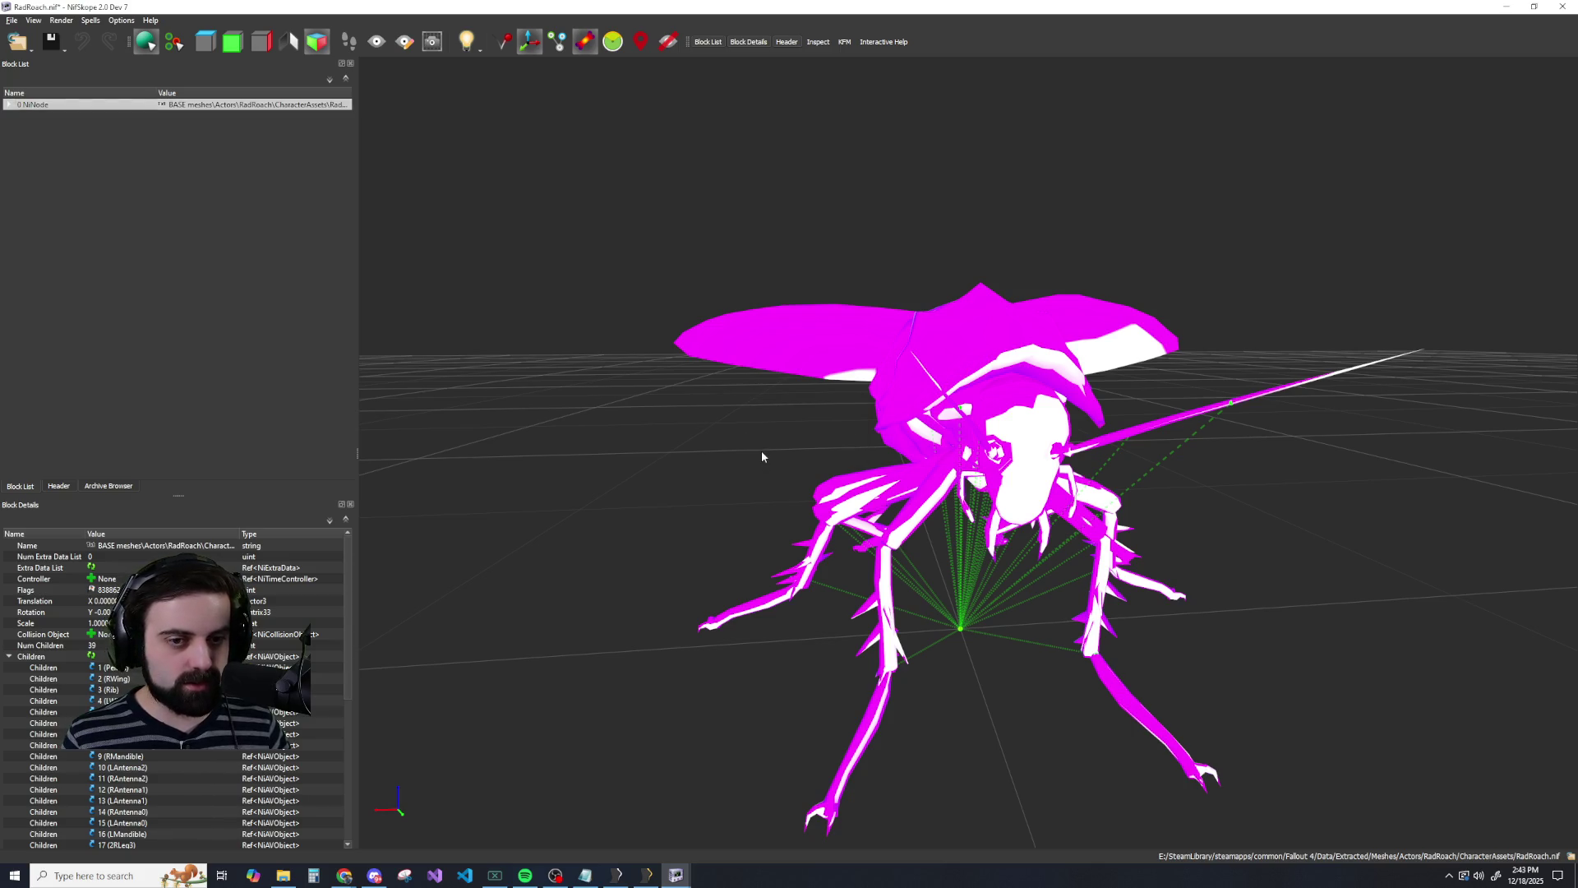
left_click(8, 105)
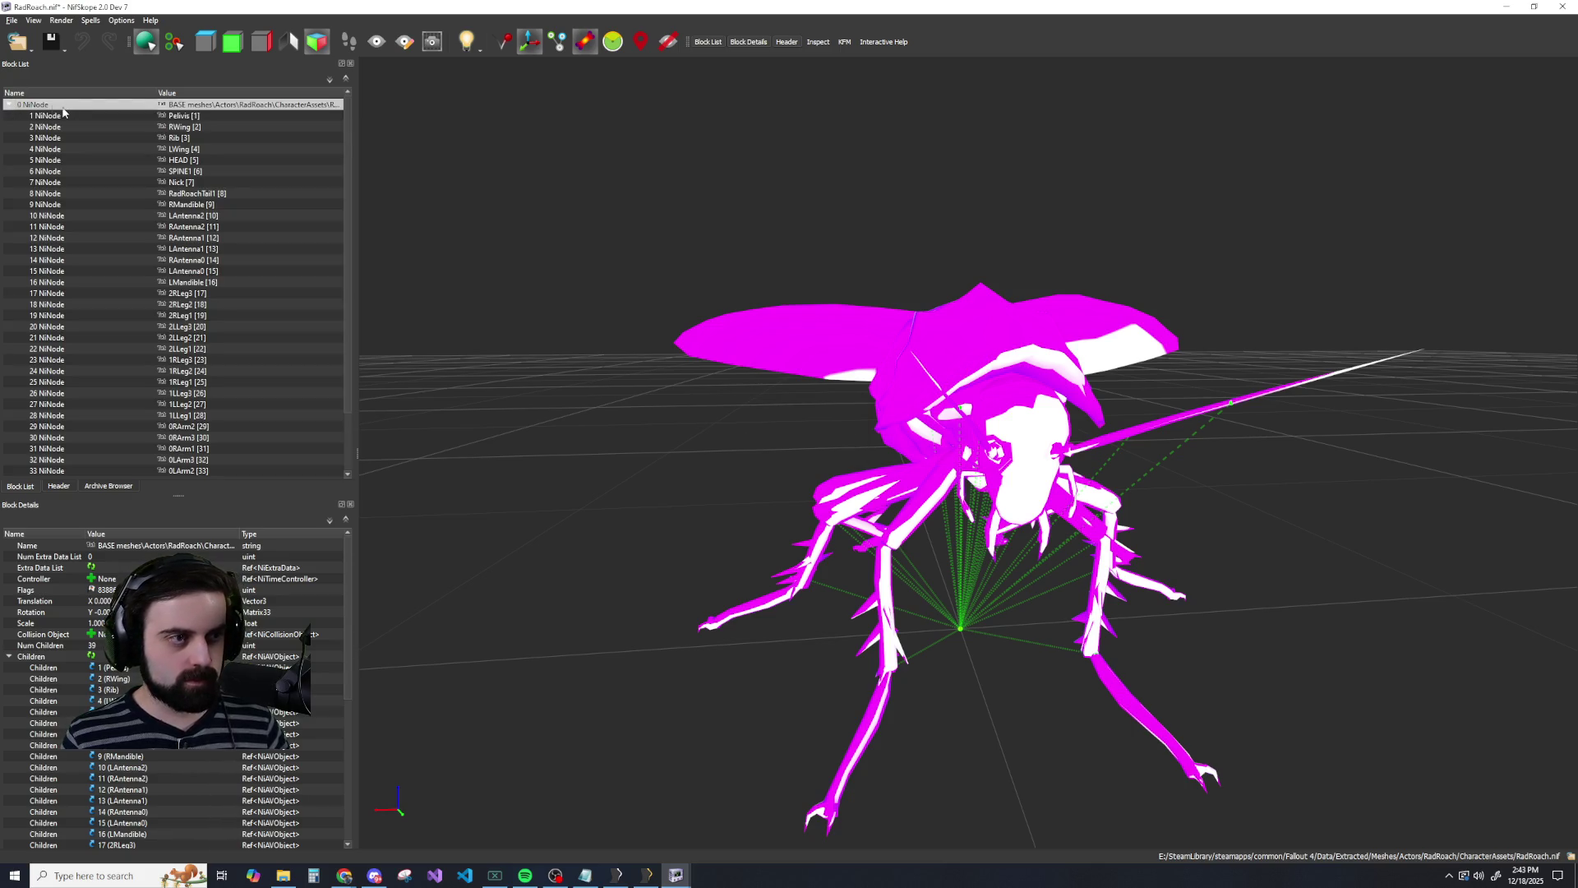
Look through the File menu and recent files list without opening anything.
mouse_move(675, 880)
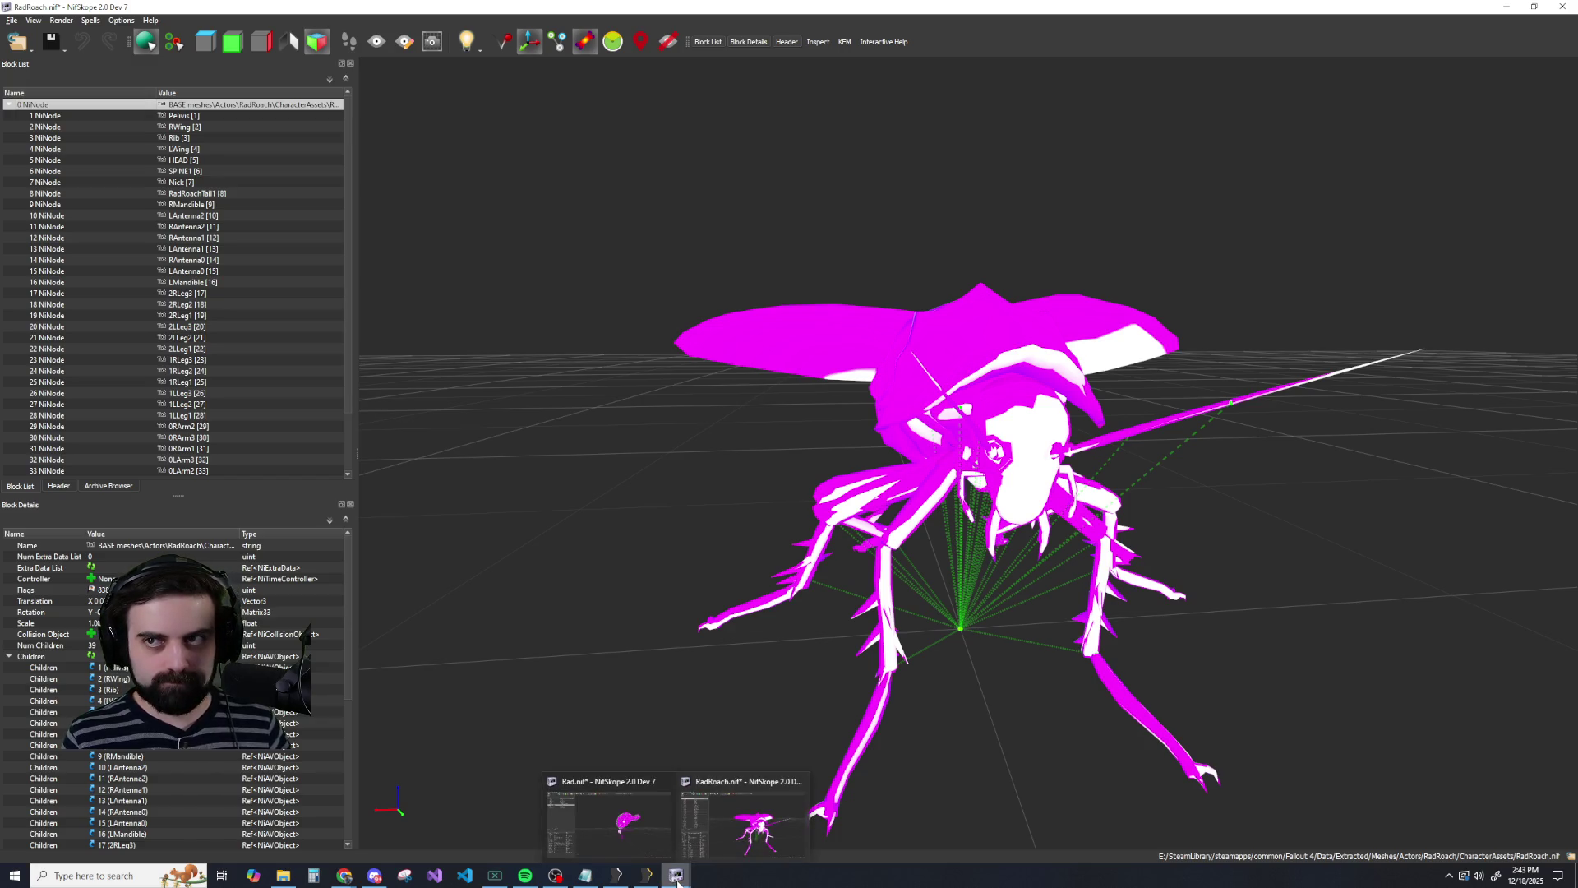
left_click(10, 20)
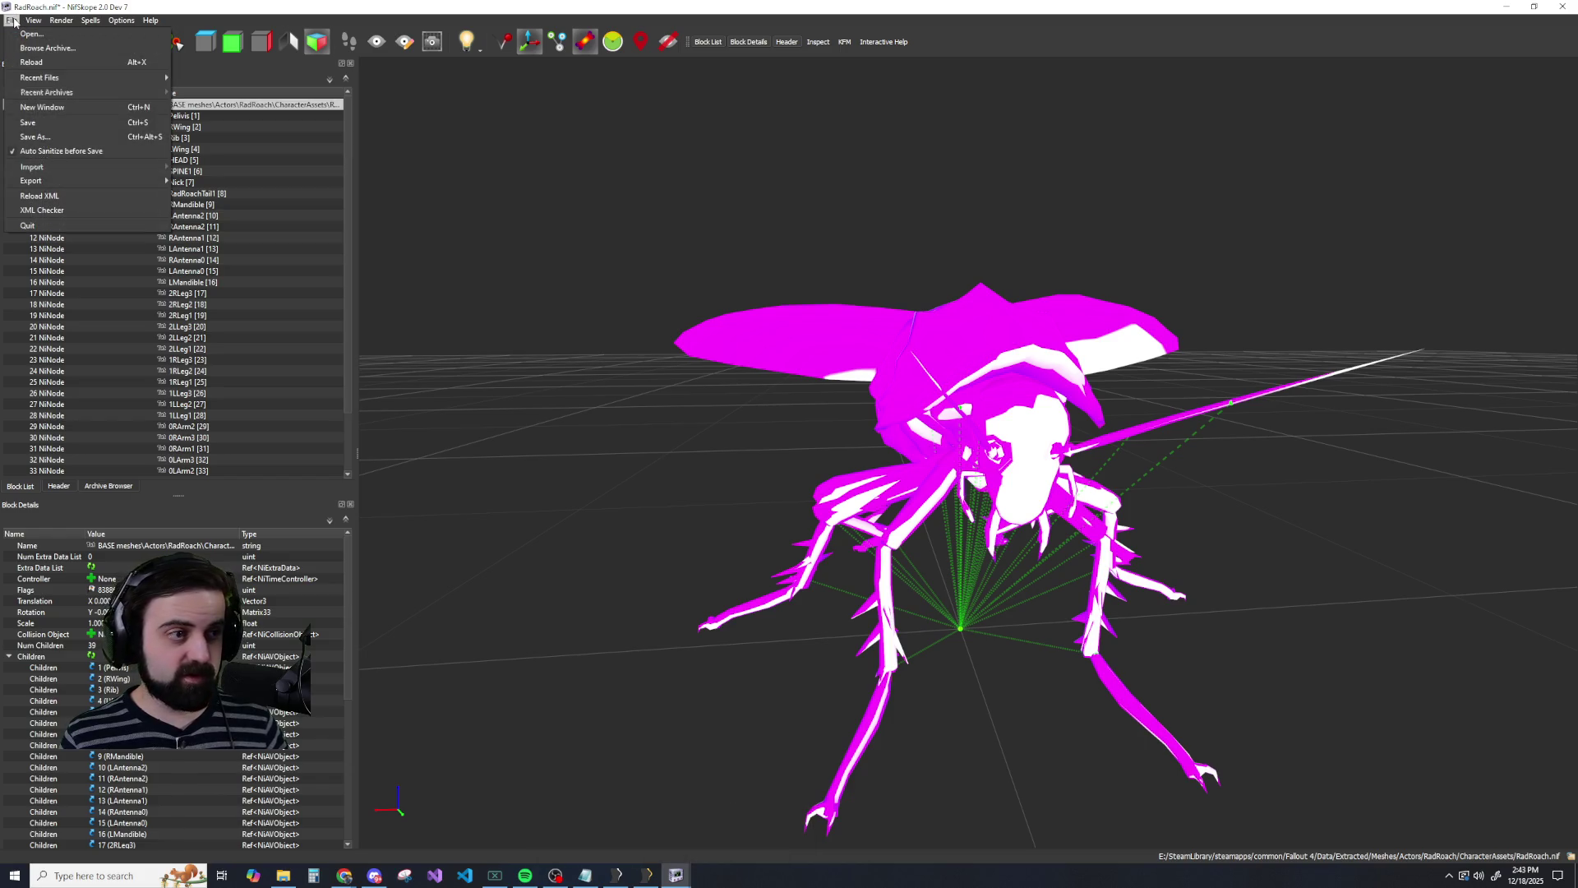
left_click(241, 128)
left_click(7, 104)
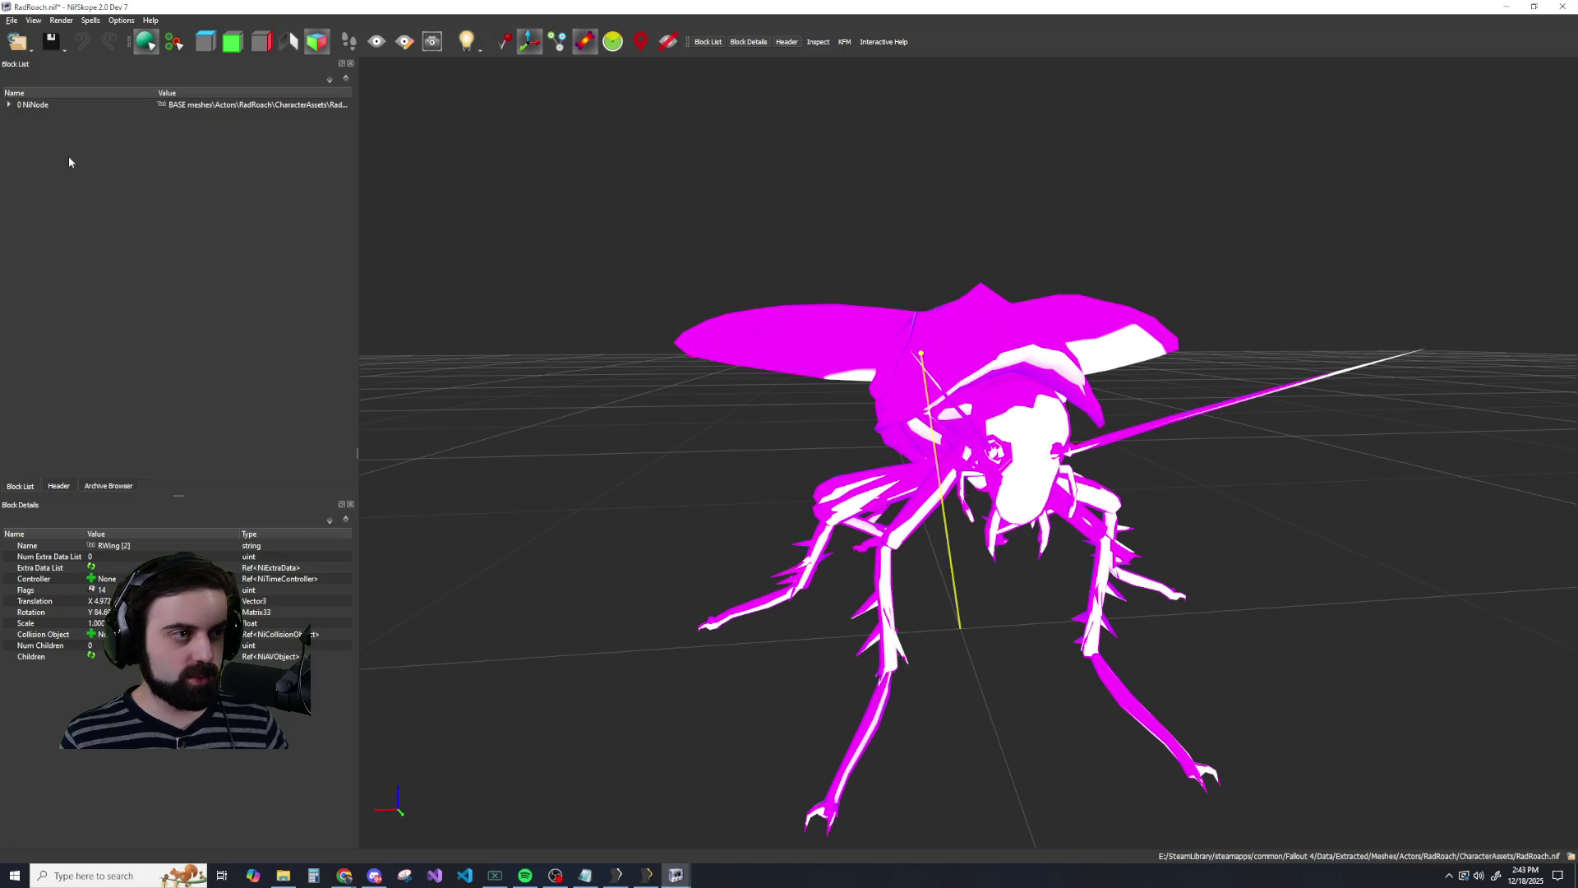
left_click(11, 20)
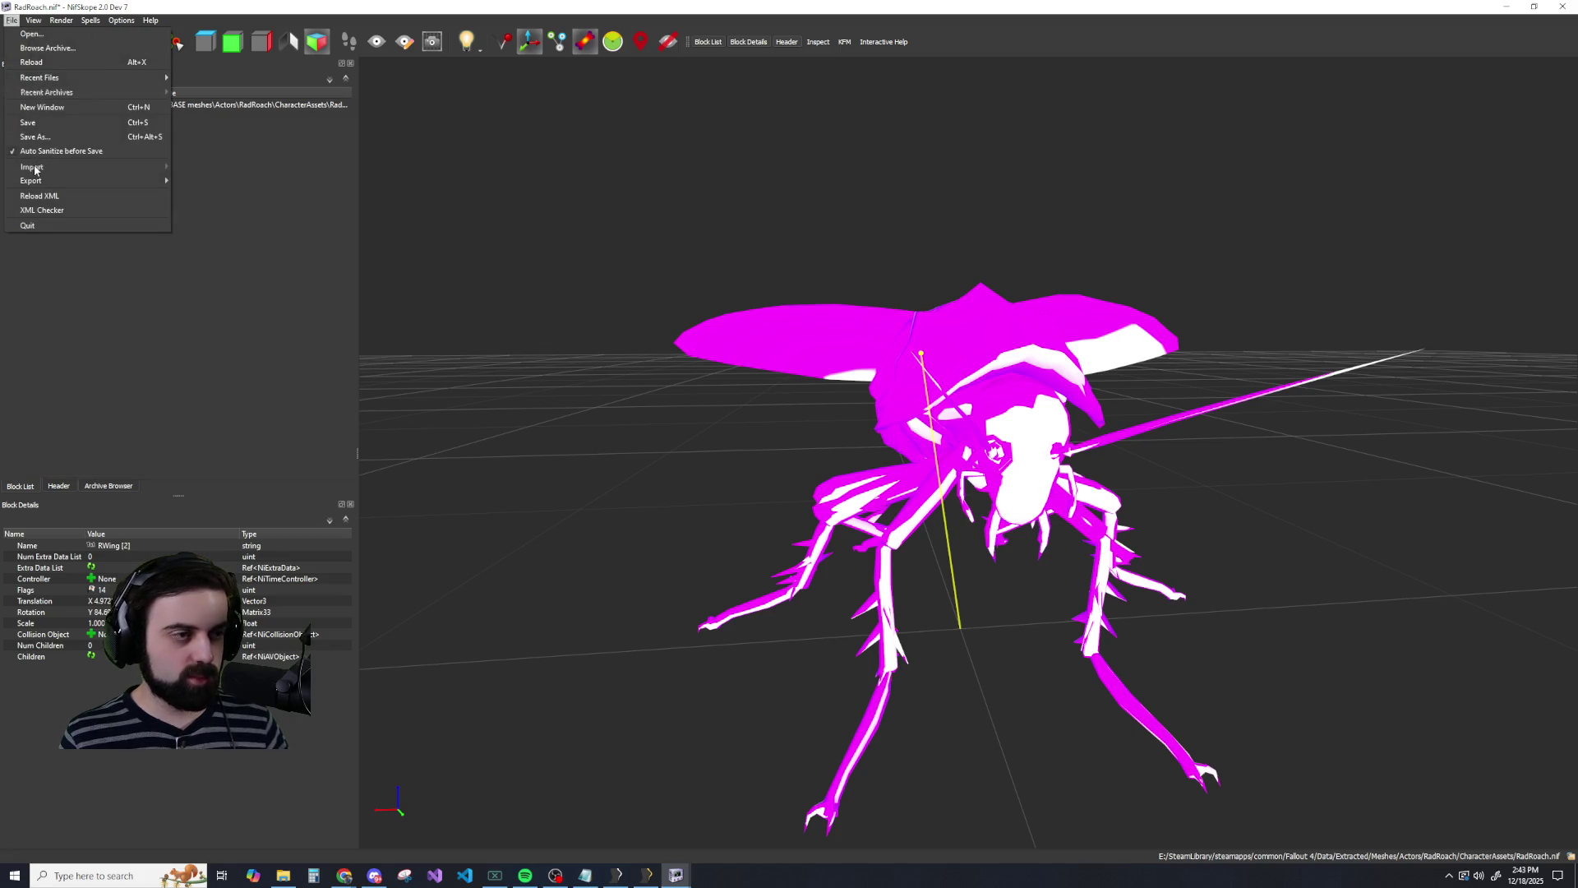
left_click(219, 209)
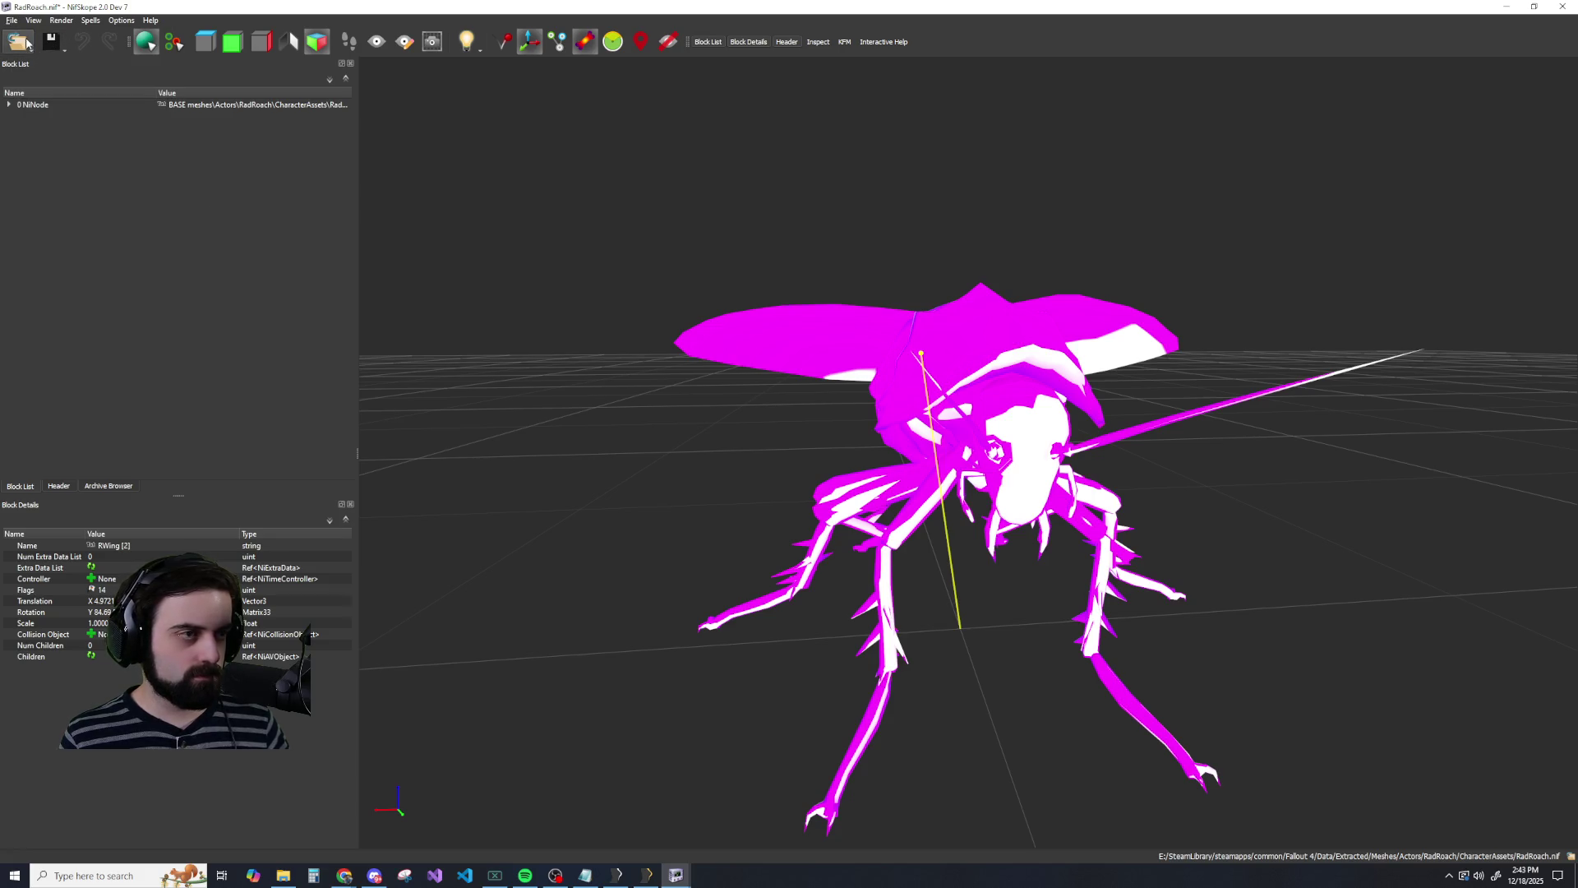
left_click(27, 43)
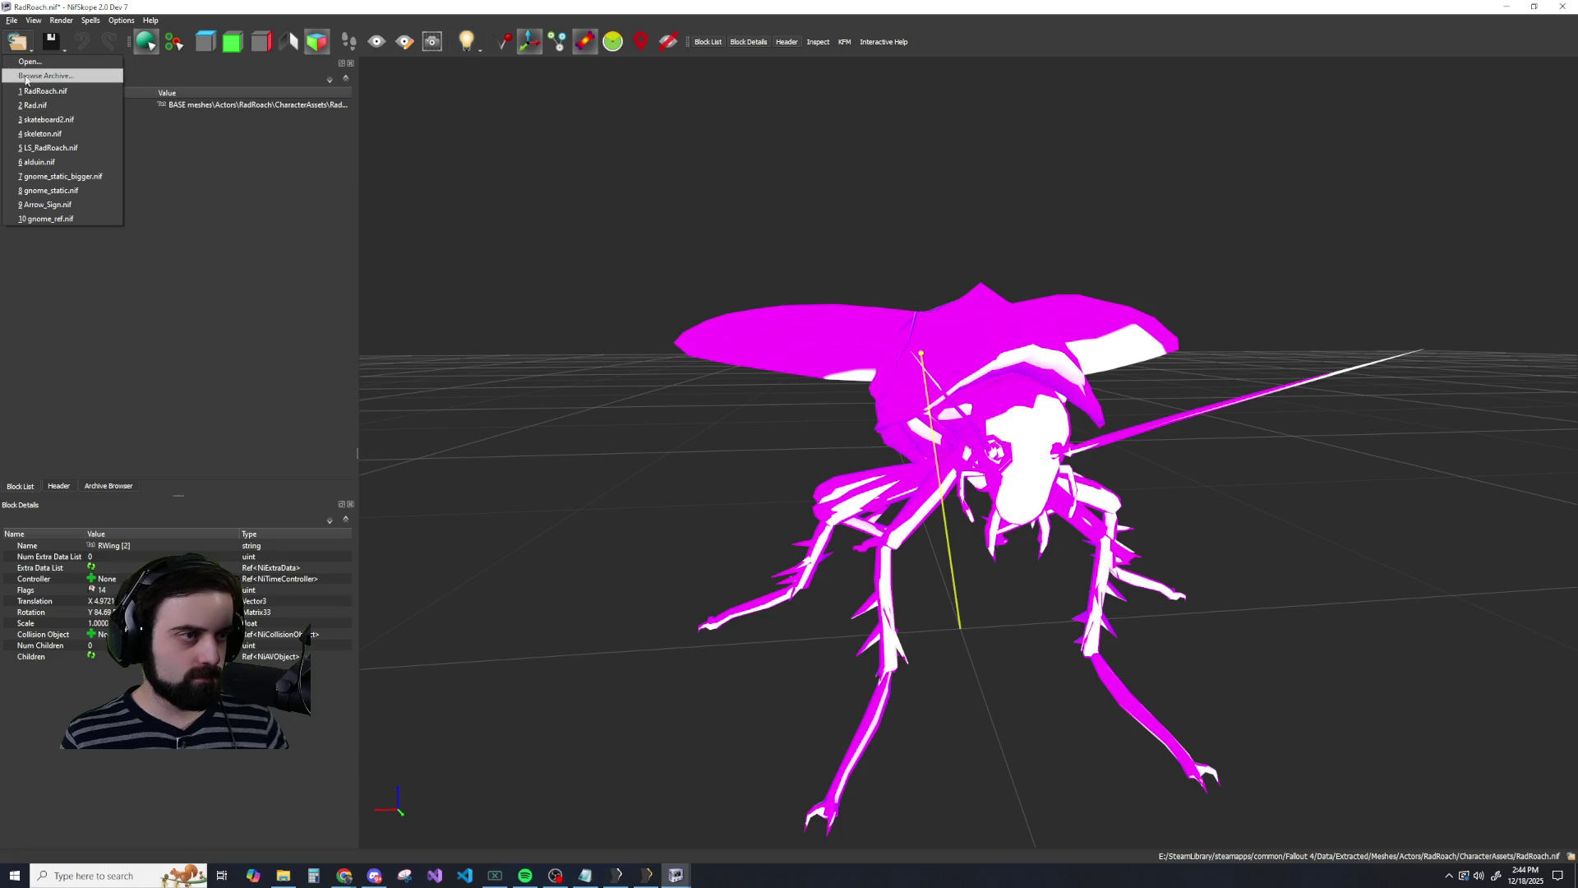
left_click(228, 333)
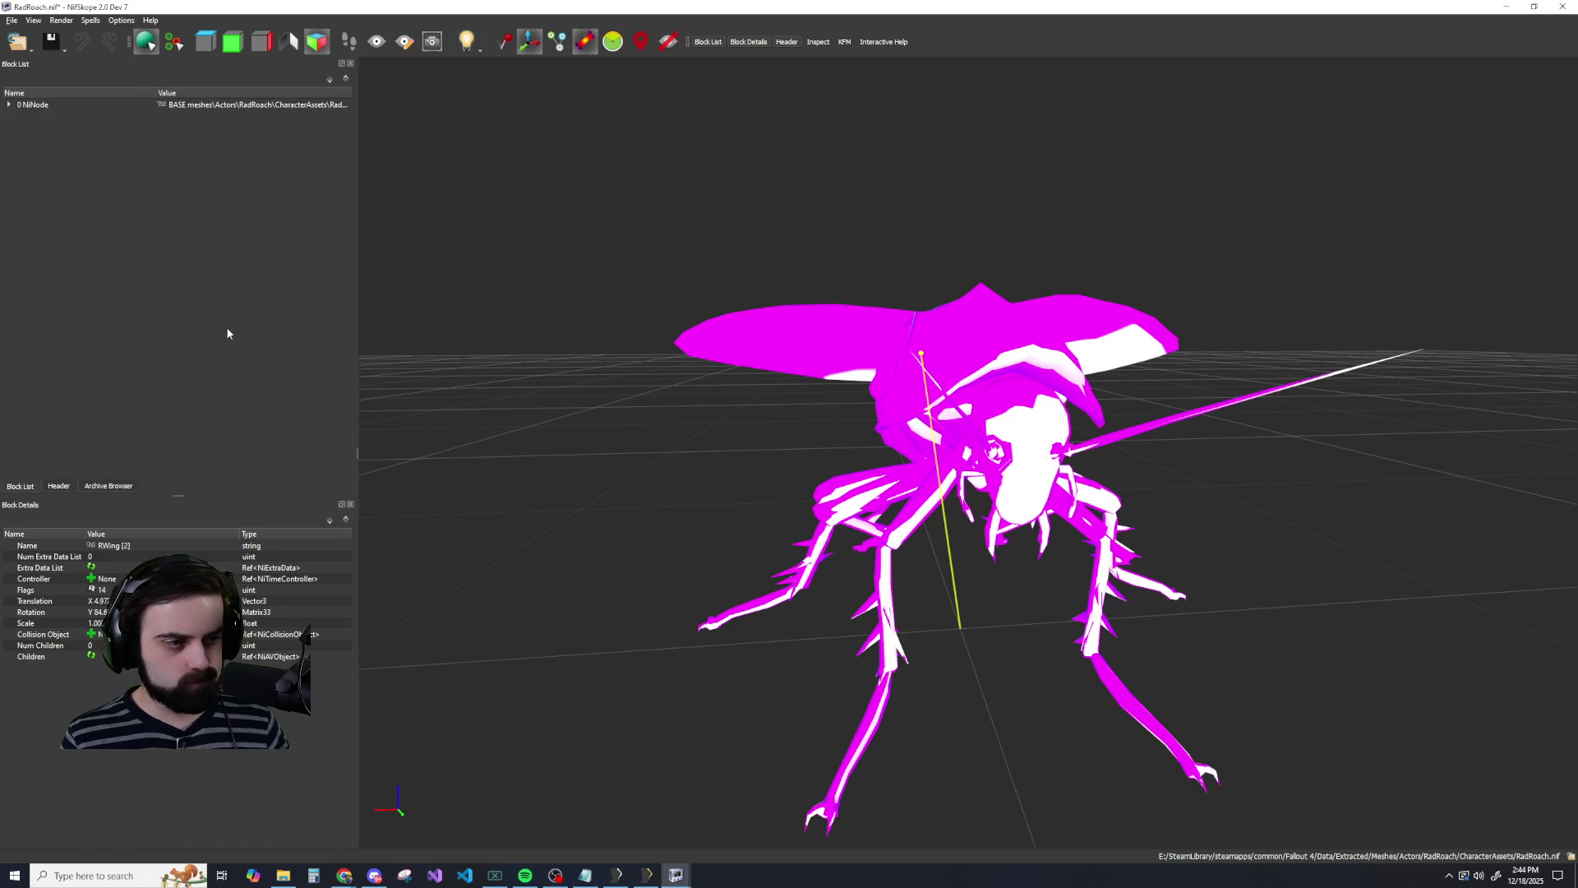
Check the block list's context menu and dismiss it.
right_click(72, 182)
mouse_move(93, 218)
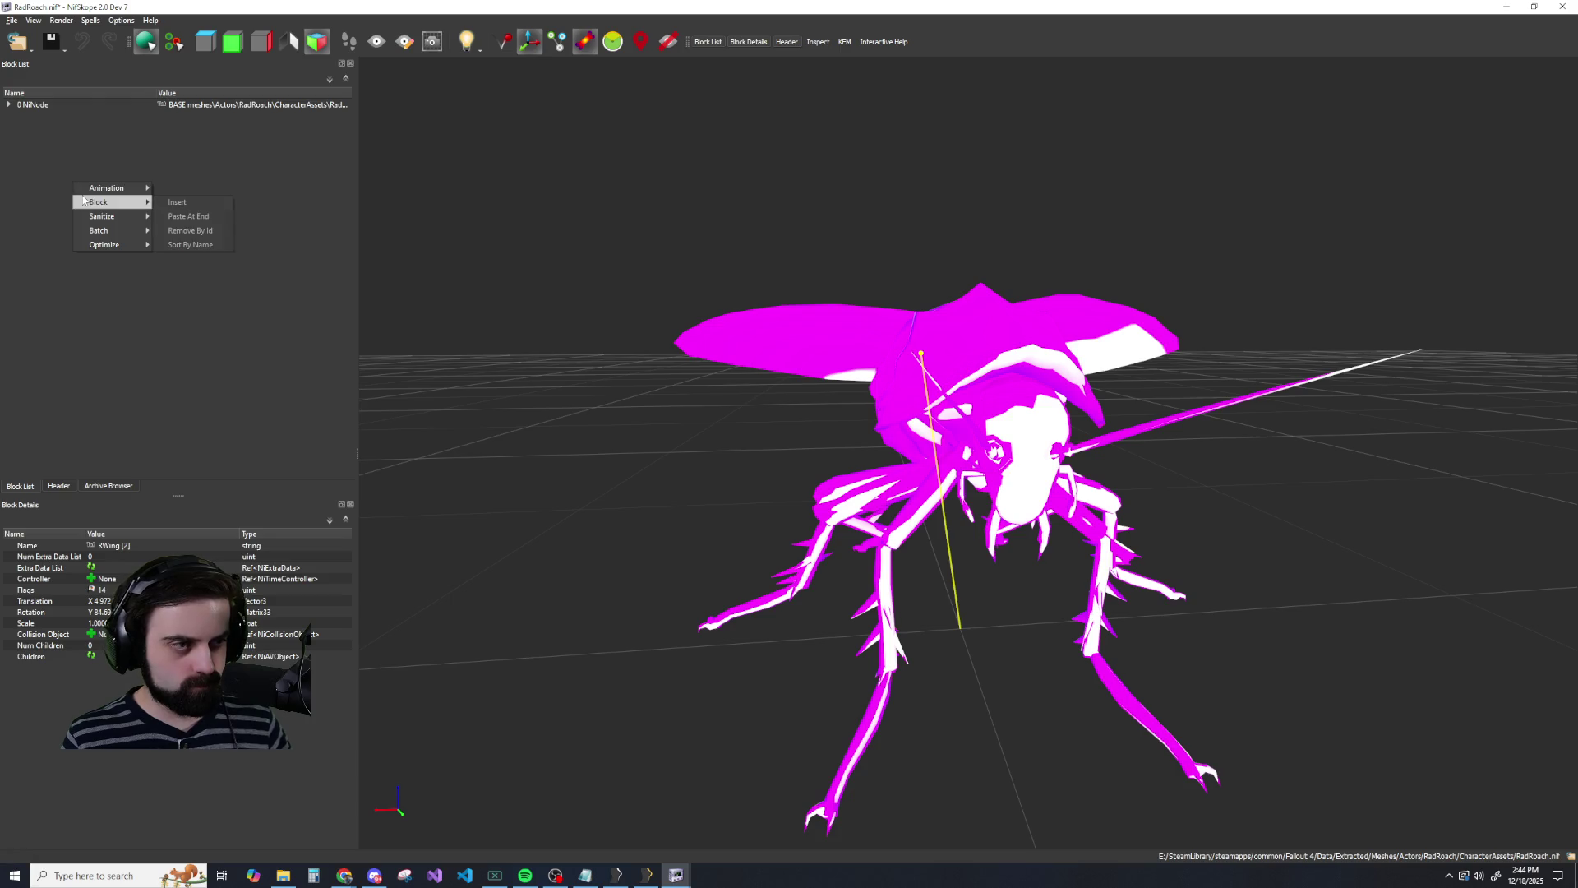
mouse_move(111, 188)
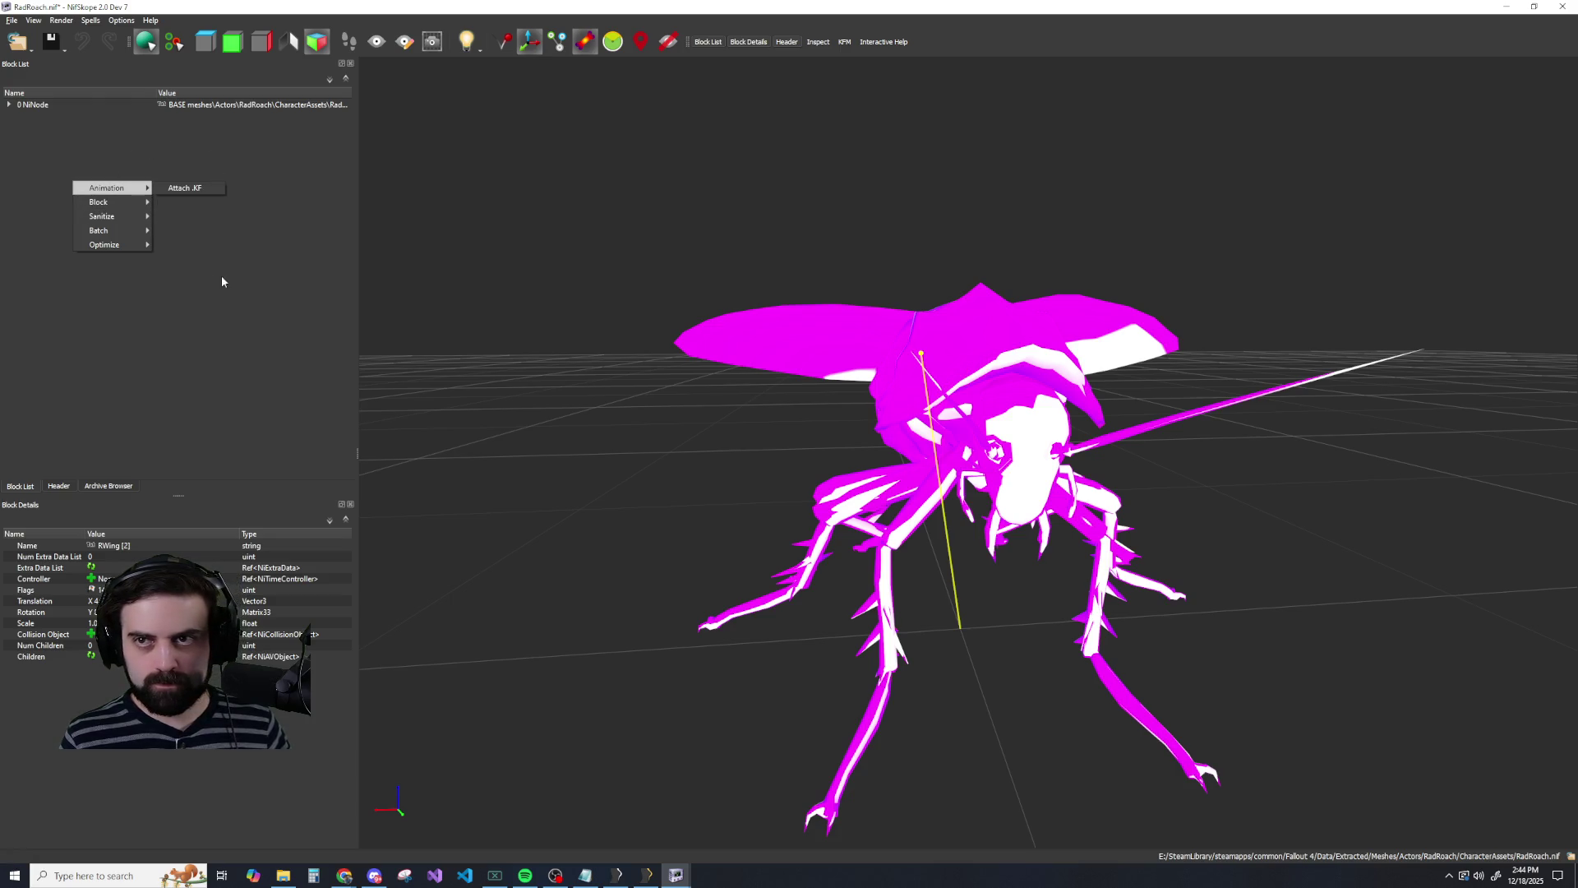
left_click(164, 311)
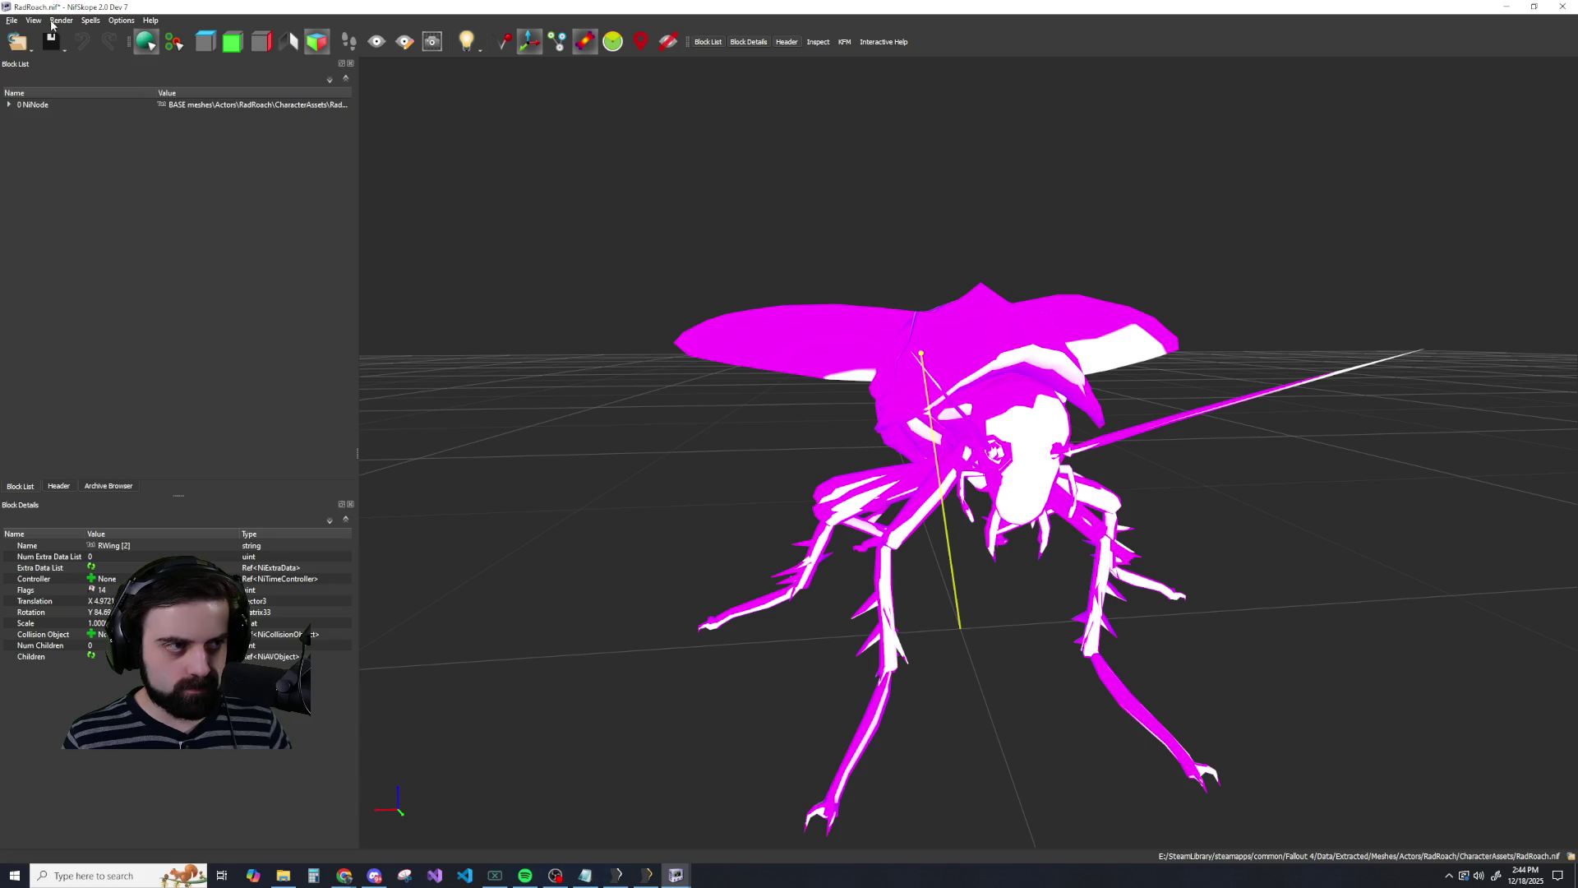
mouse_move(674, 873)
left_click(630, 822)
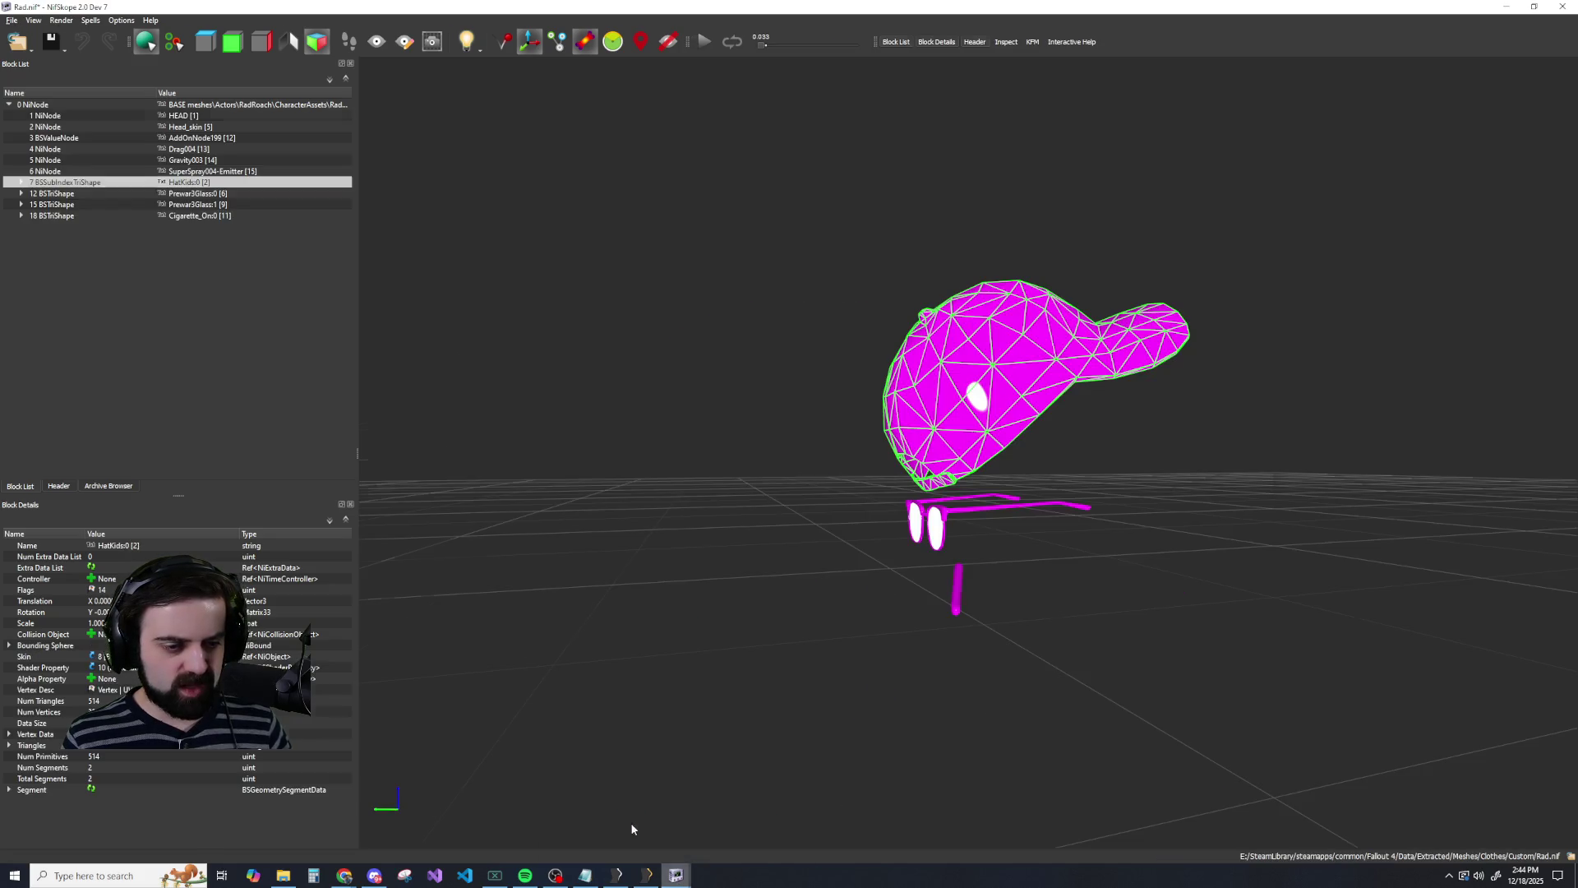
left_click(12, 21)
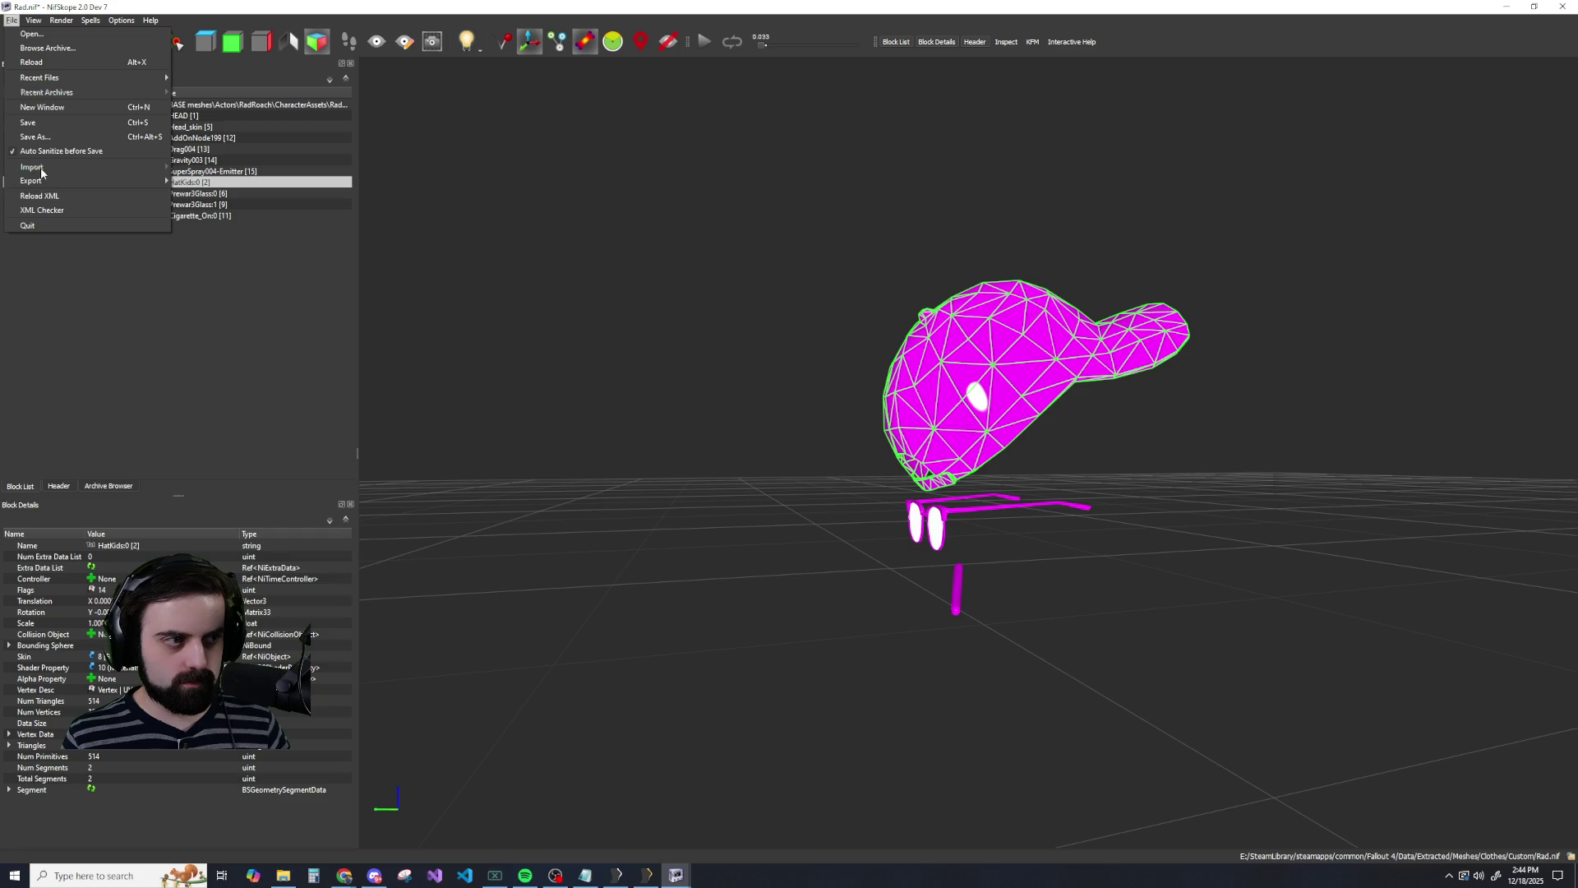
left_click(74, 279)
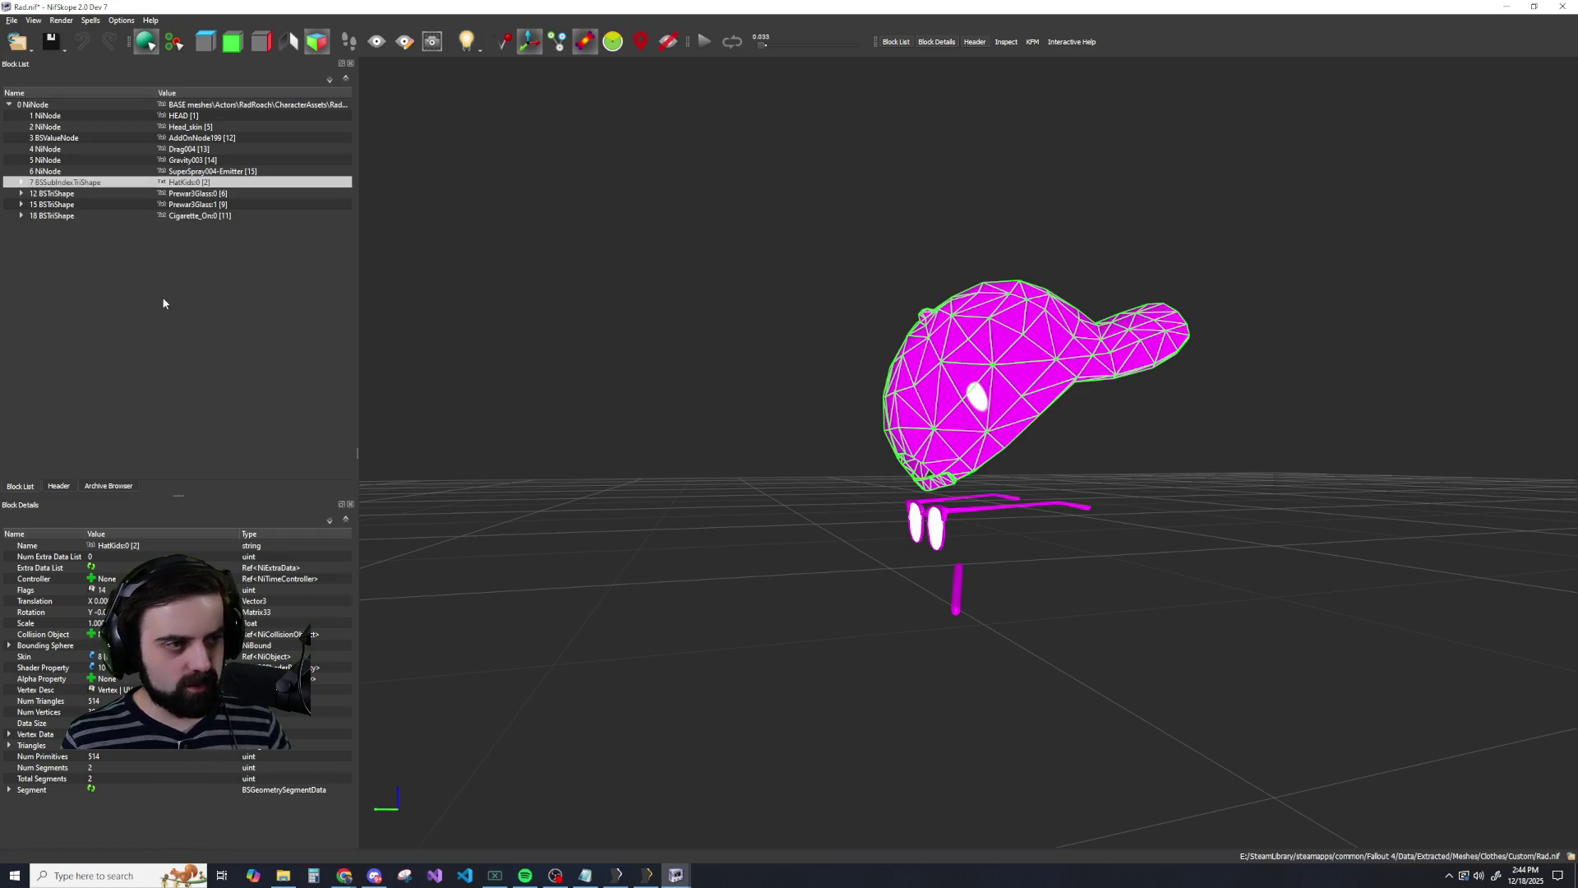
left_click(191, 217)
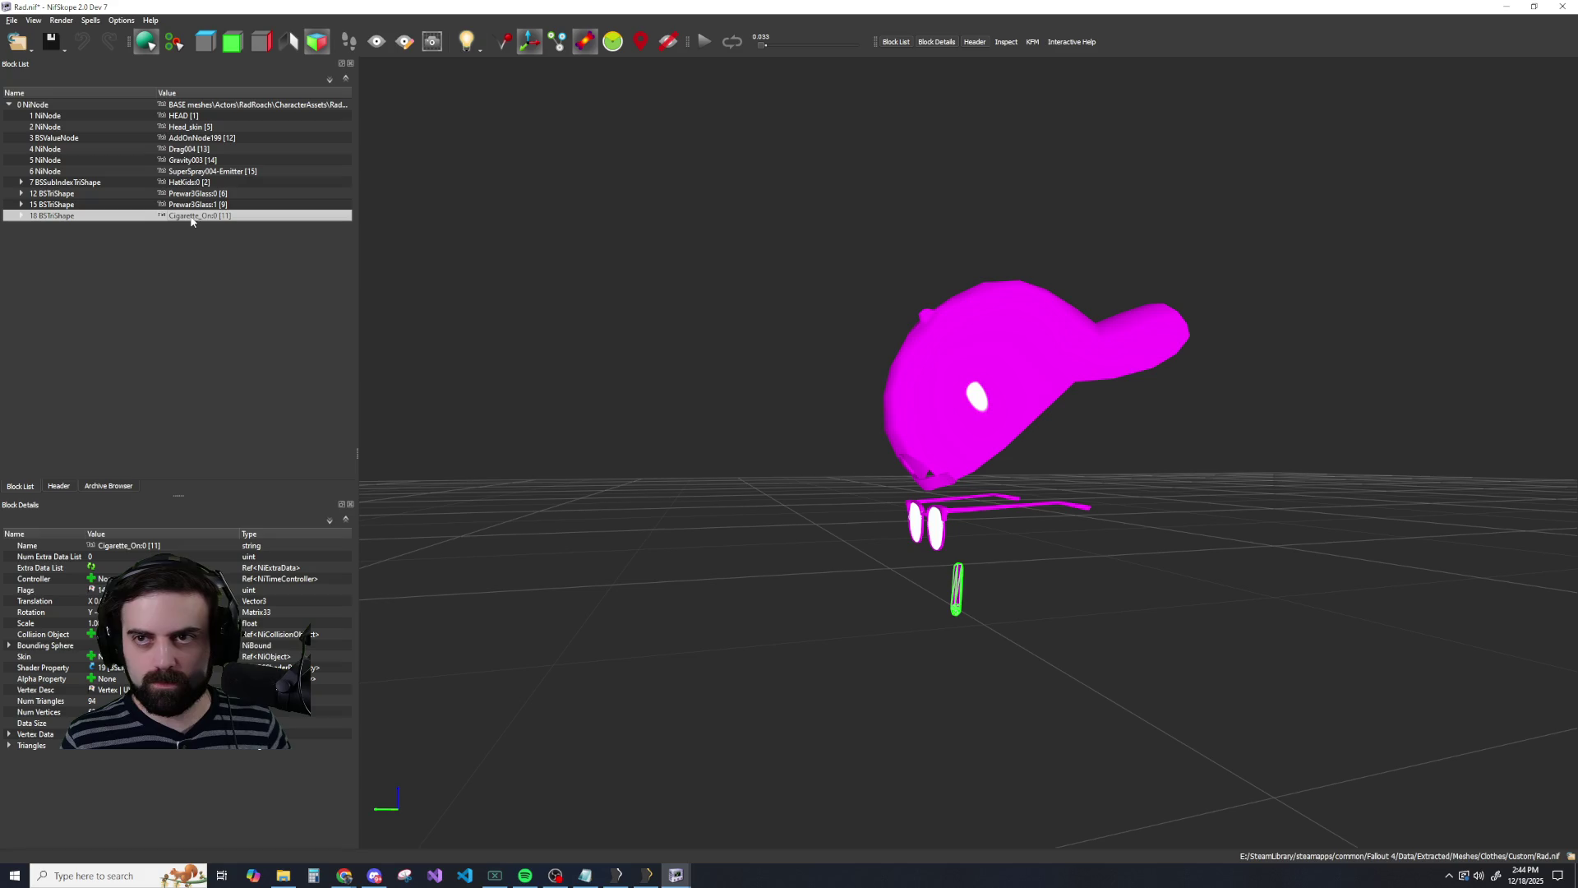
right_click(953, 581)
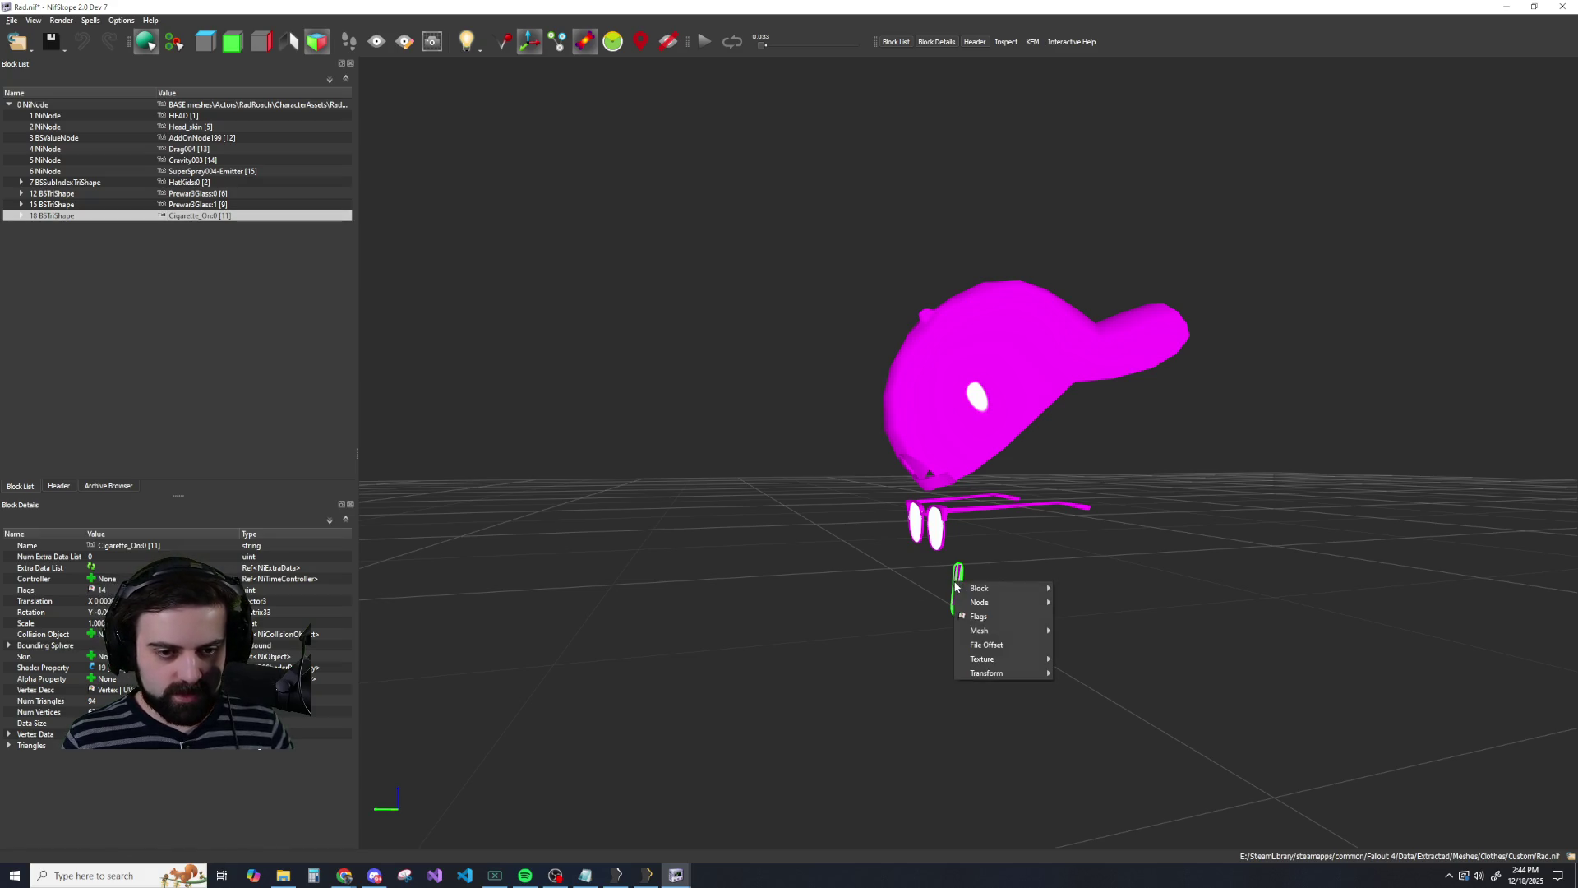
mouse_move(978, 588)
mouse_move(979, 632)
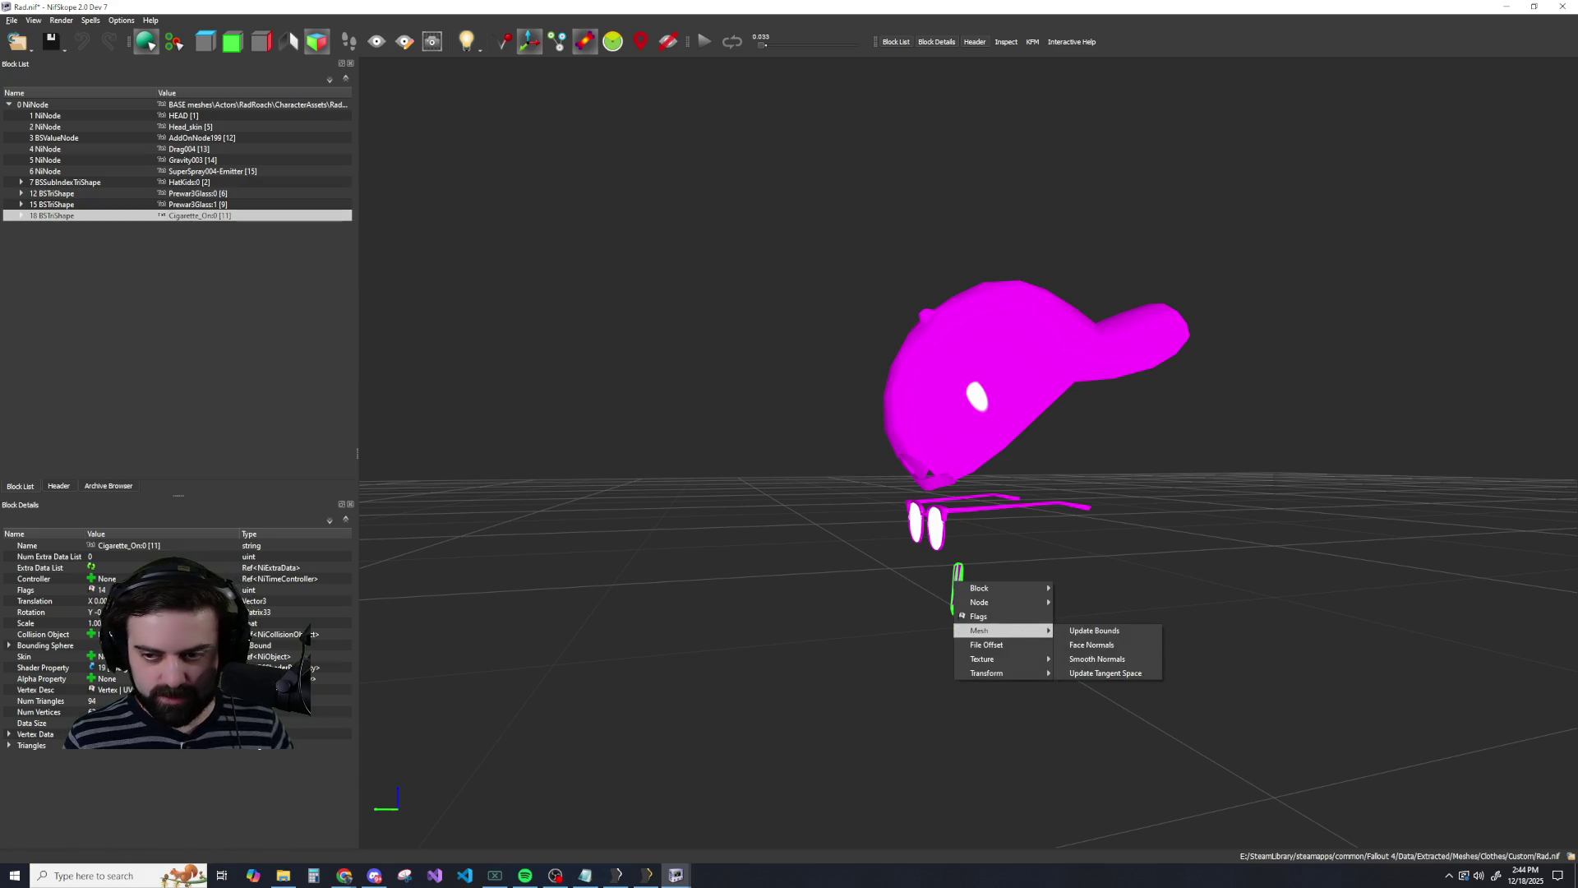
key("Escape")
key("Escape")
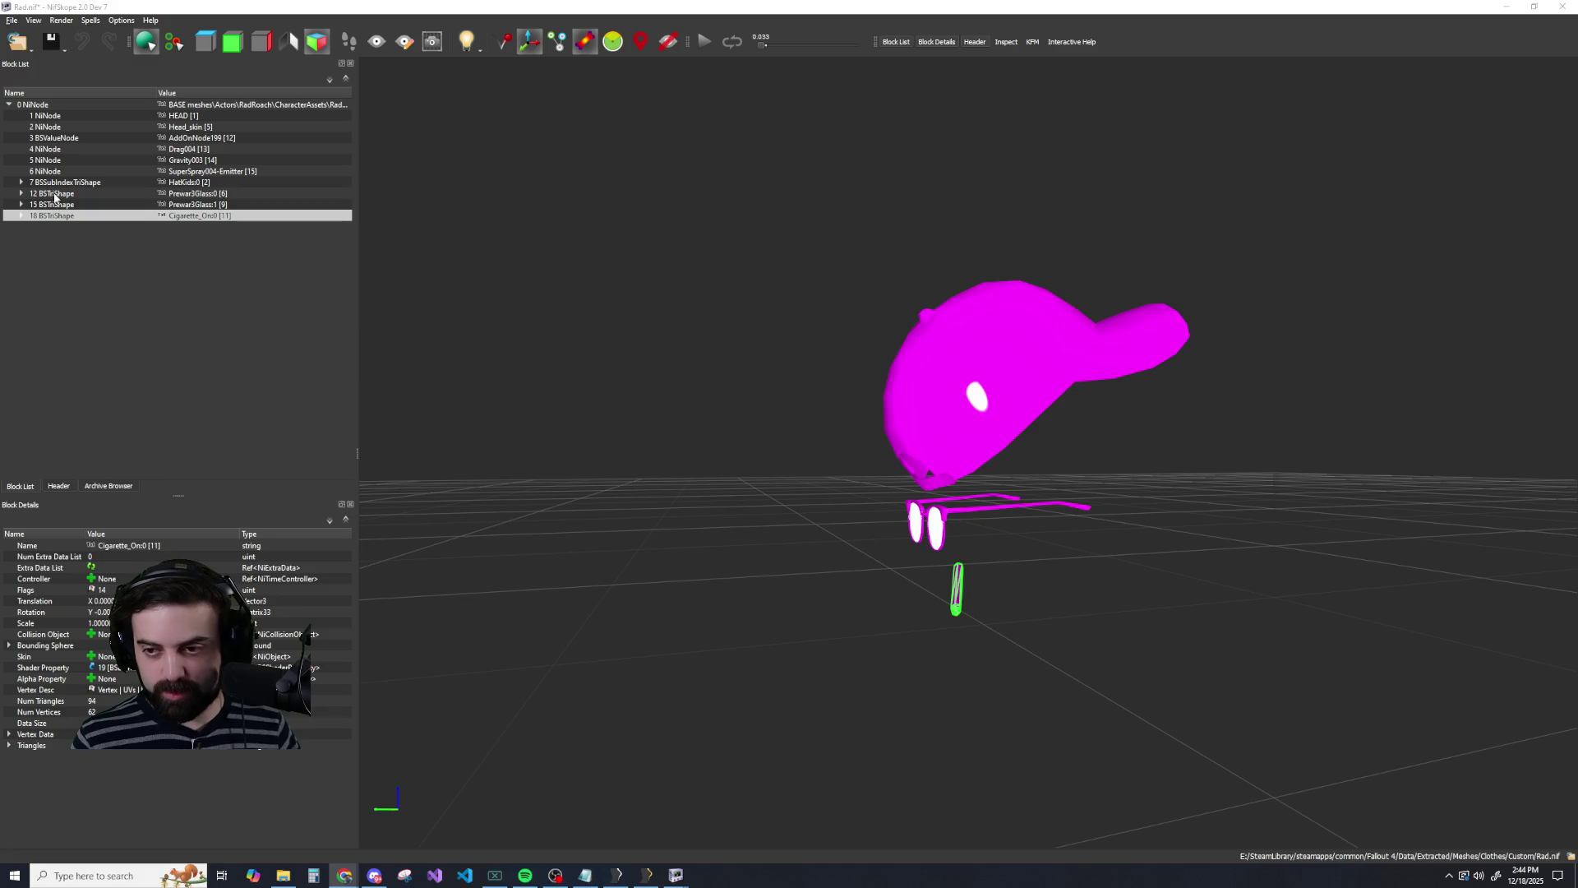
Copy the 7 BSSubIndexTriShape cap branch, then show RadRoach.nif's bones (Pelvis, RWing, Rib, HEAD, SPINE1).
right_click(180, 181)
mouse_move(198, 173)
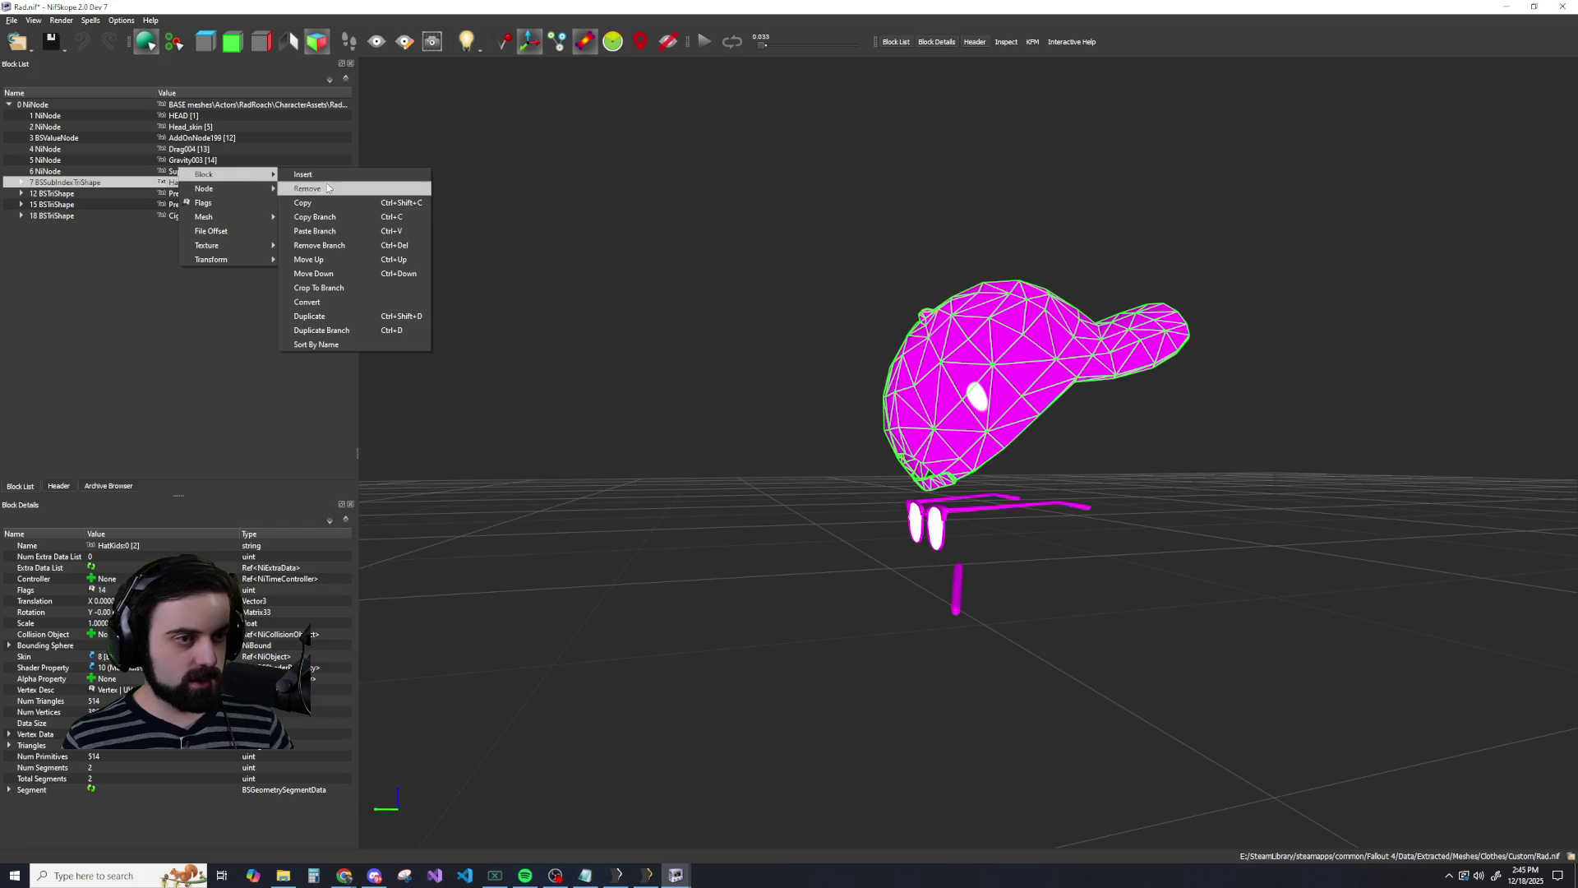
left_click(327, 217)
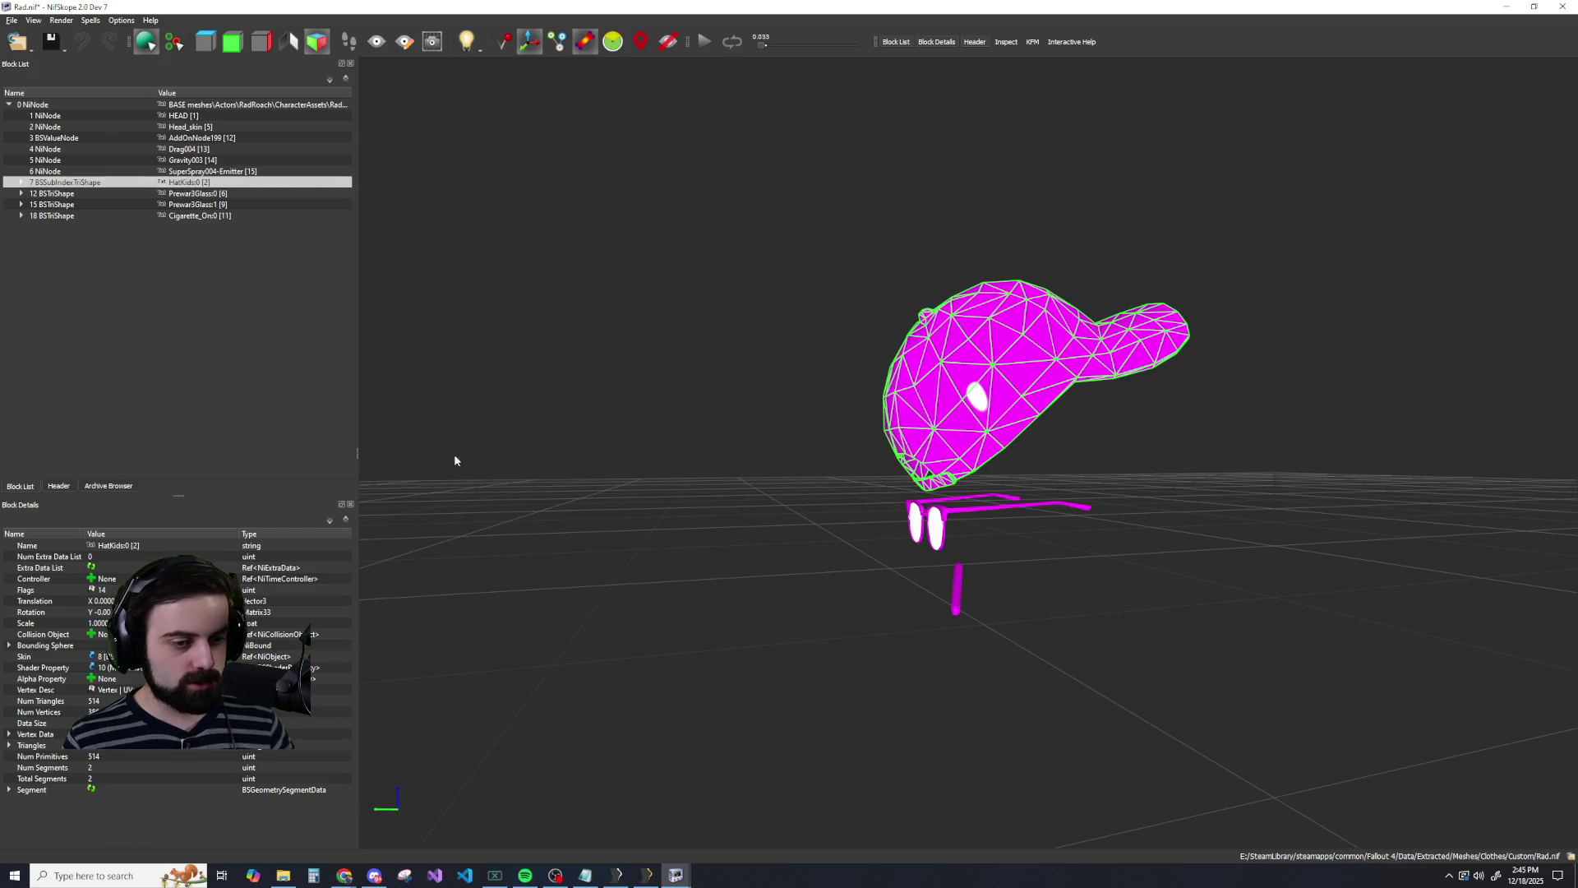
mouse_move(680, 877)
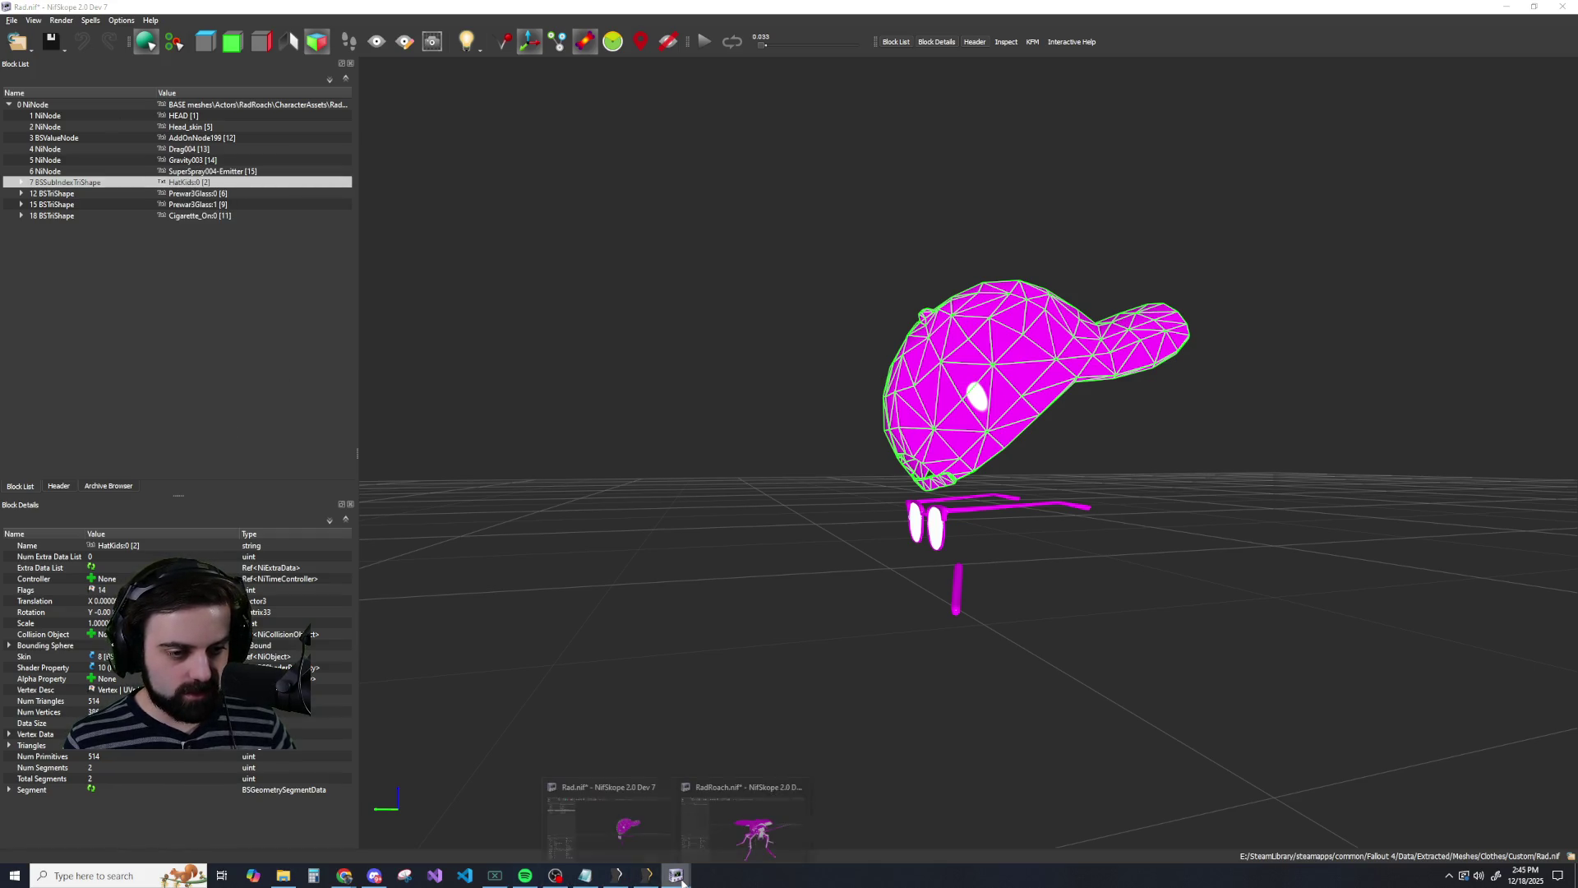
left_click(752, 826)
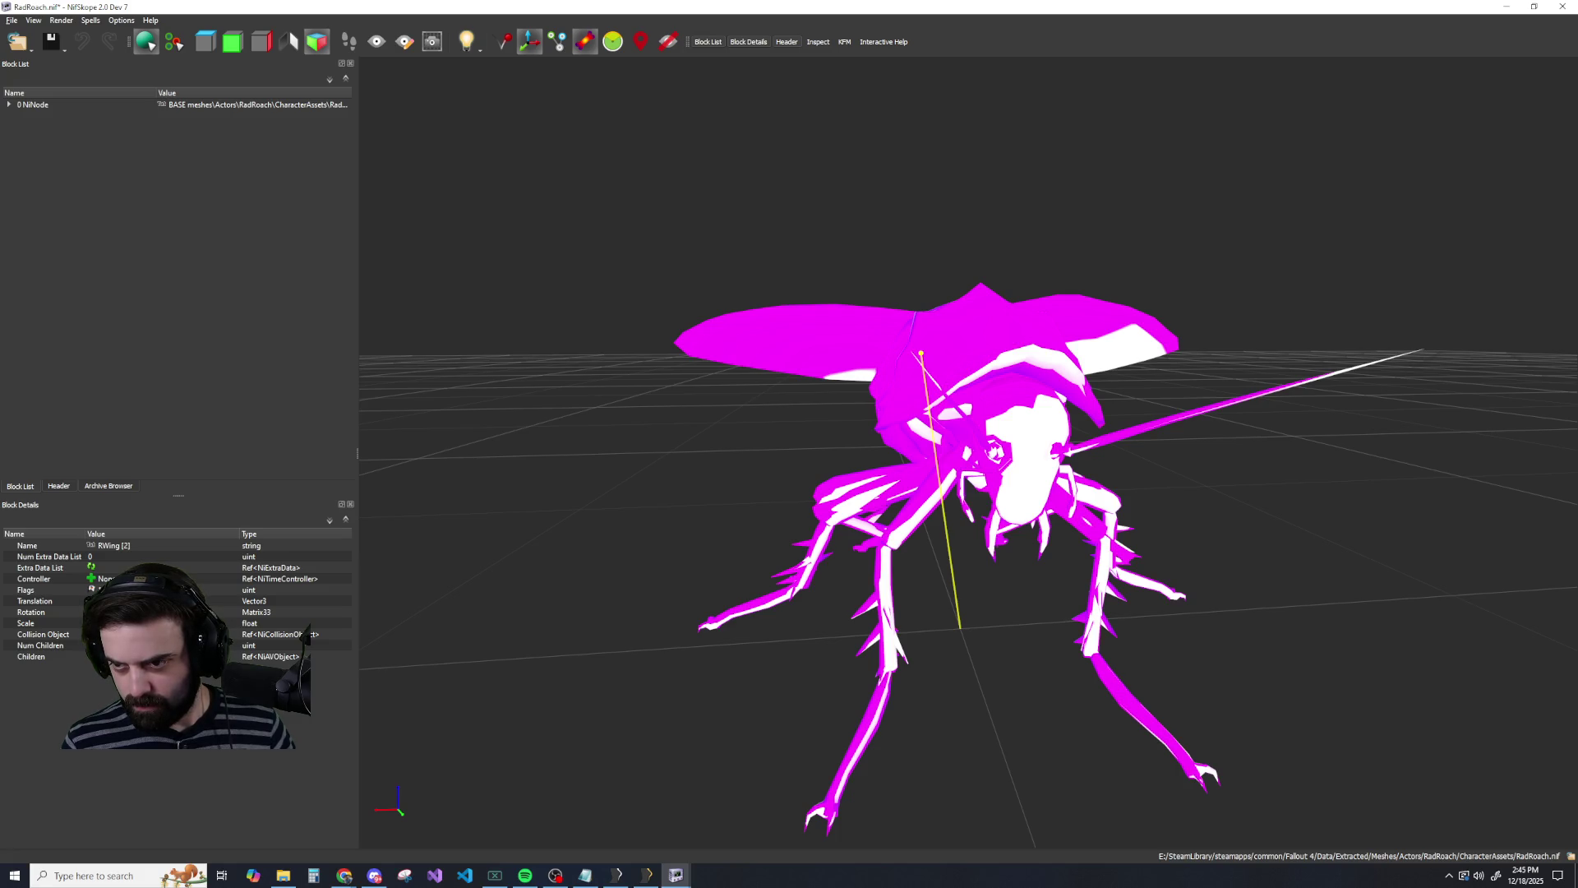
left_click(9, 105)
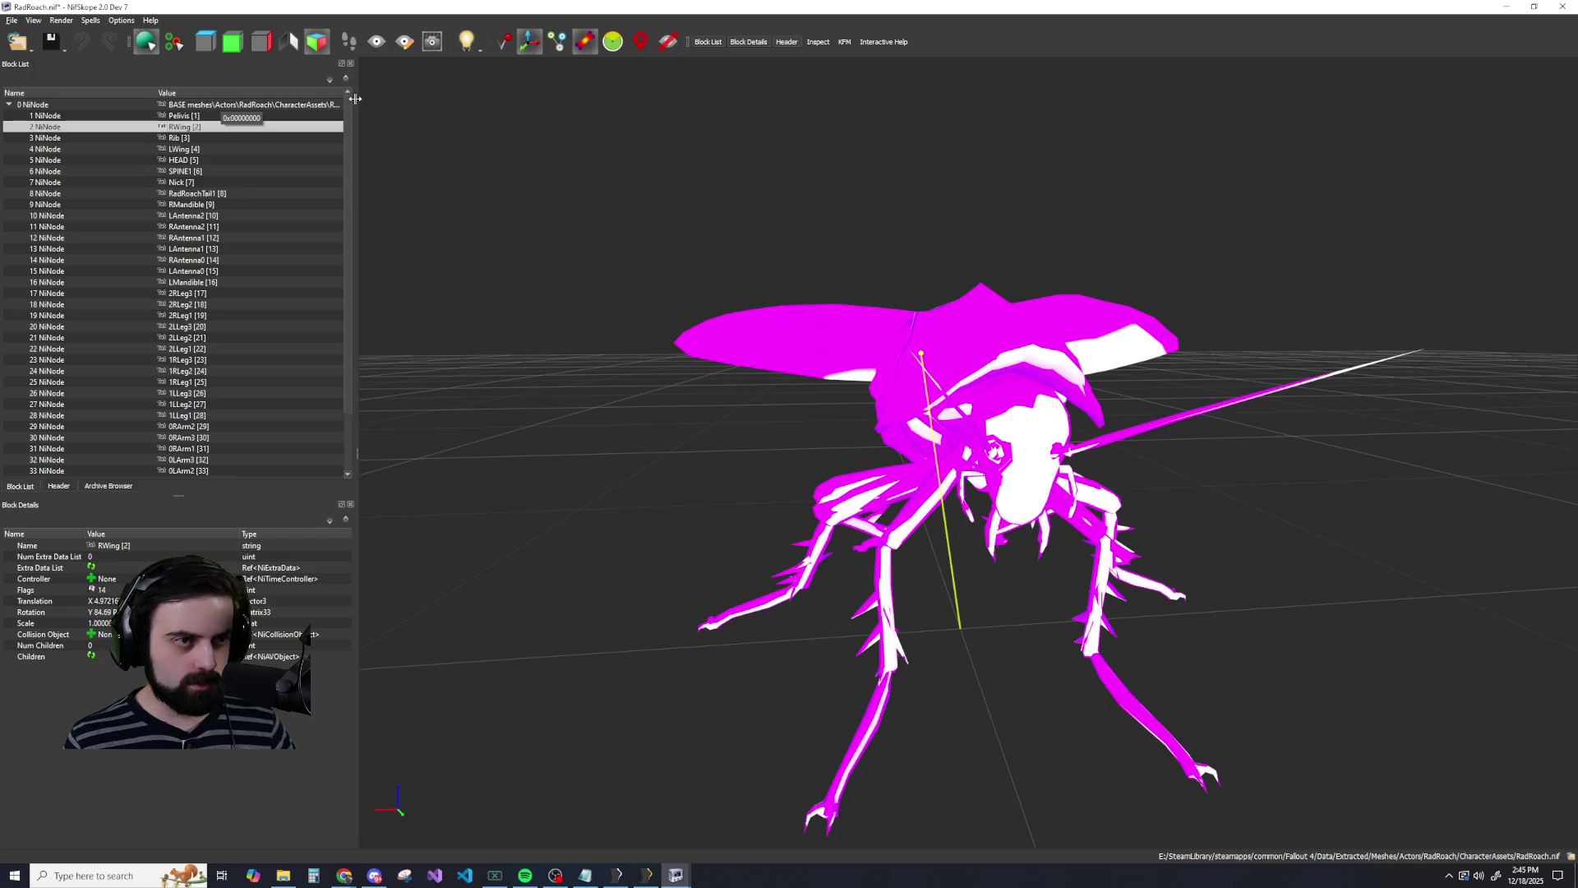
Paste the cap branch under RadRoach's 0 NiNode and view the NiNode->Head_skin parent link error details.
scroll(206, 230, "down", 2)
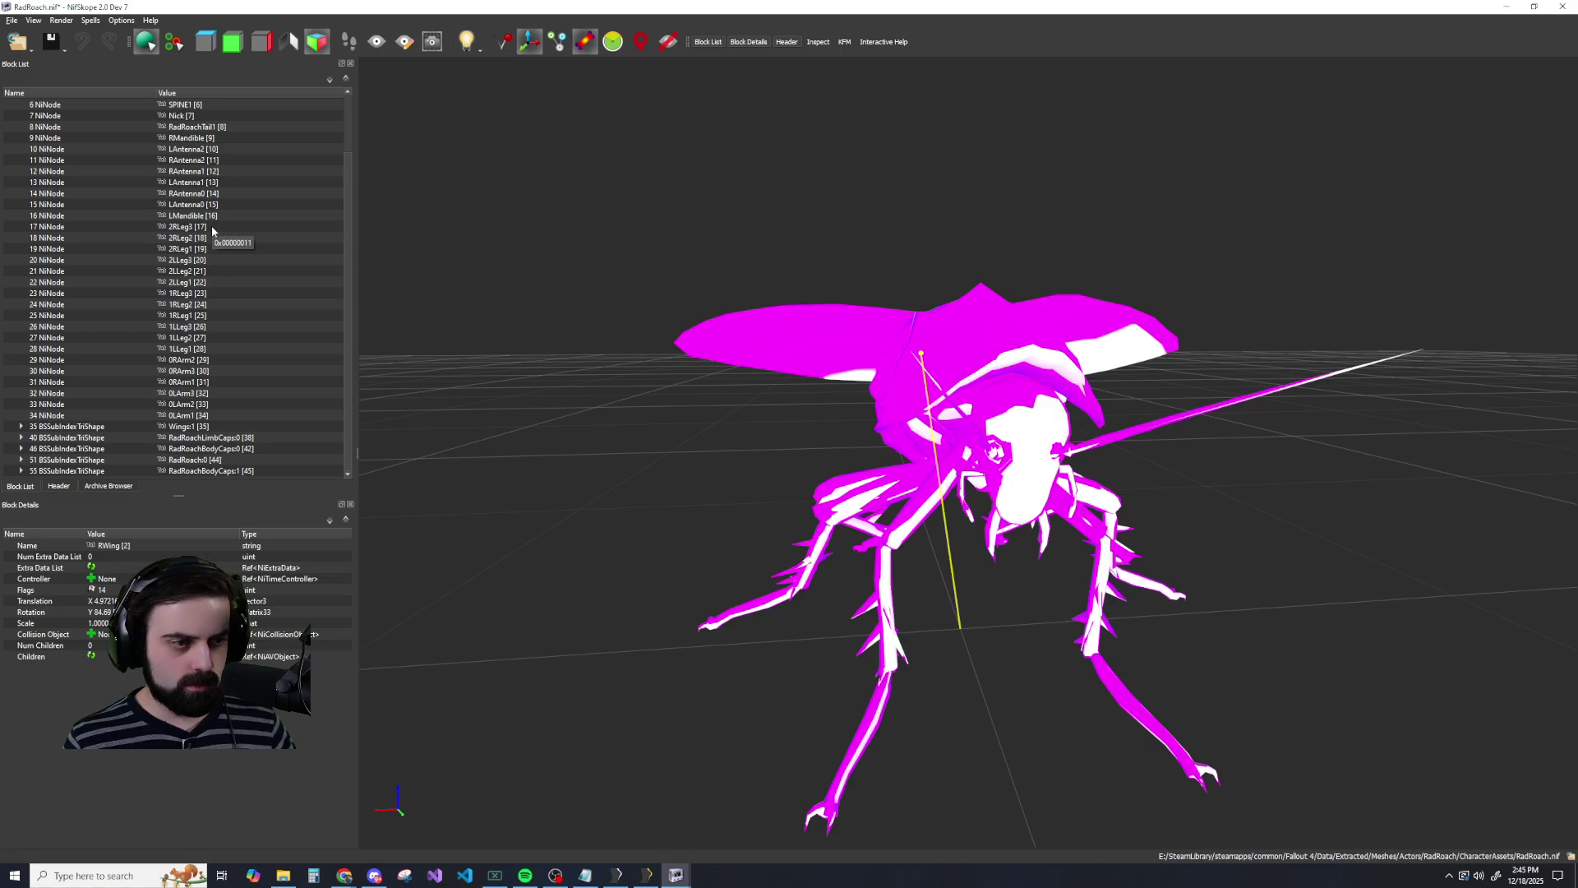
scroll(213, 230, "up", 2)
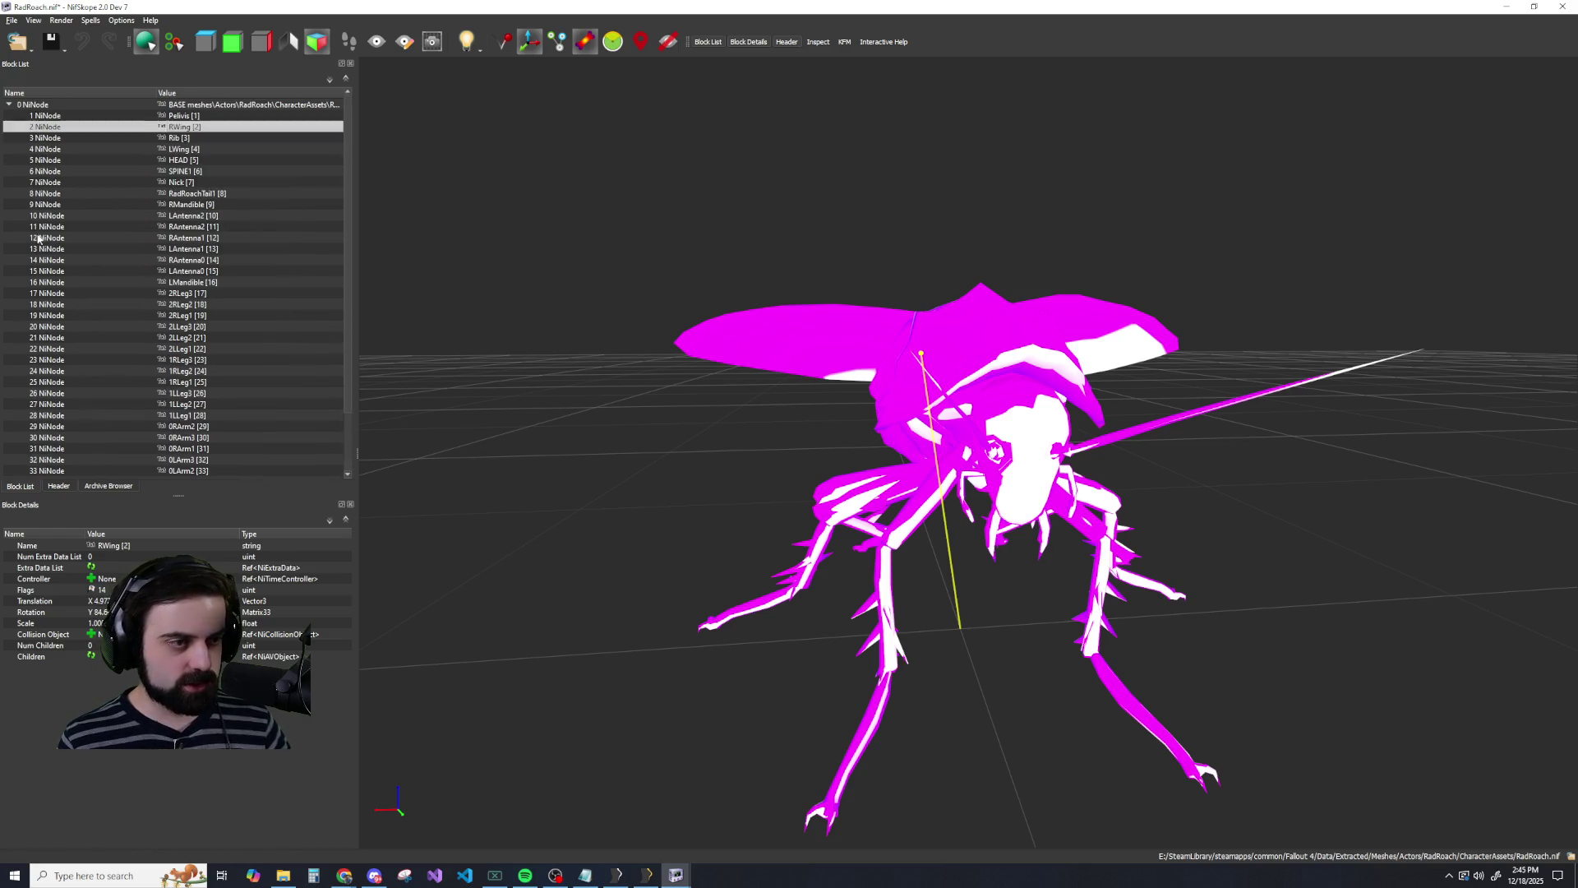
right_click(43, 105)
mouse_move(64, 99)
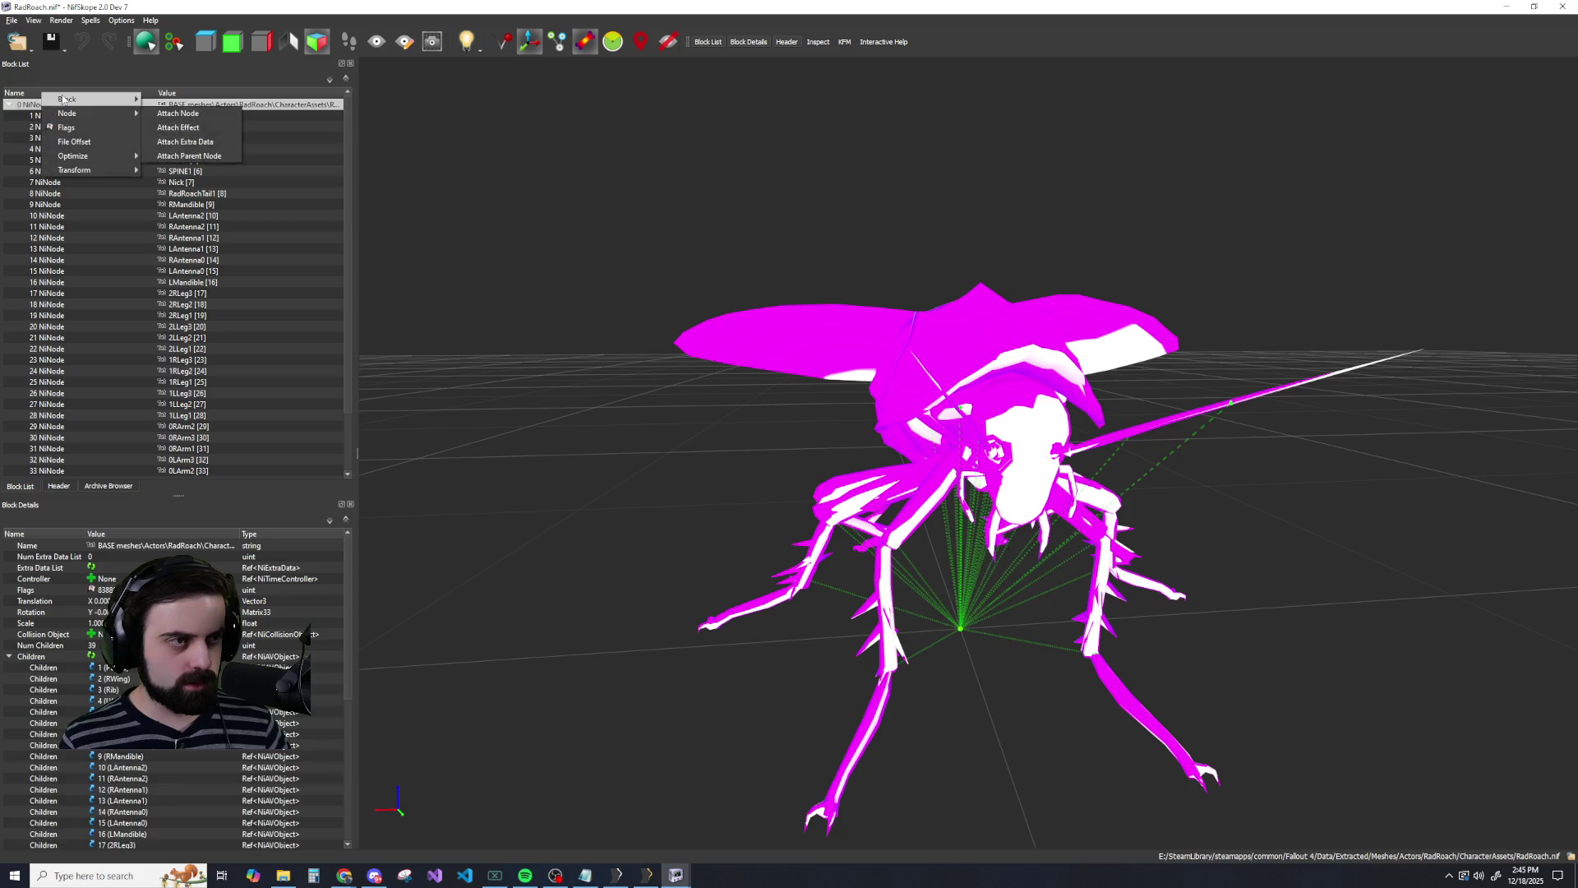
left_click(165, 159)
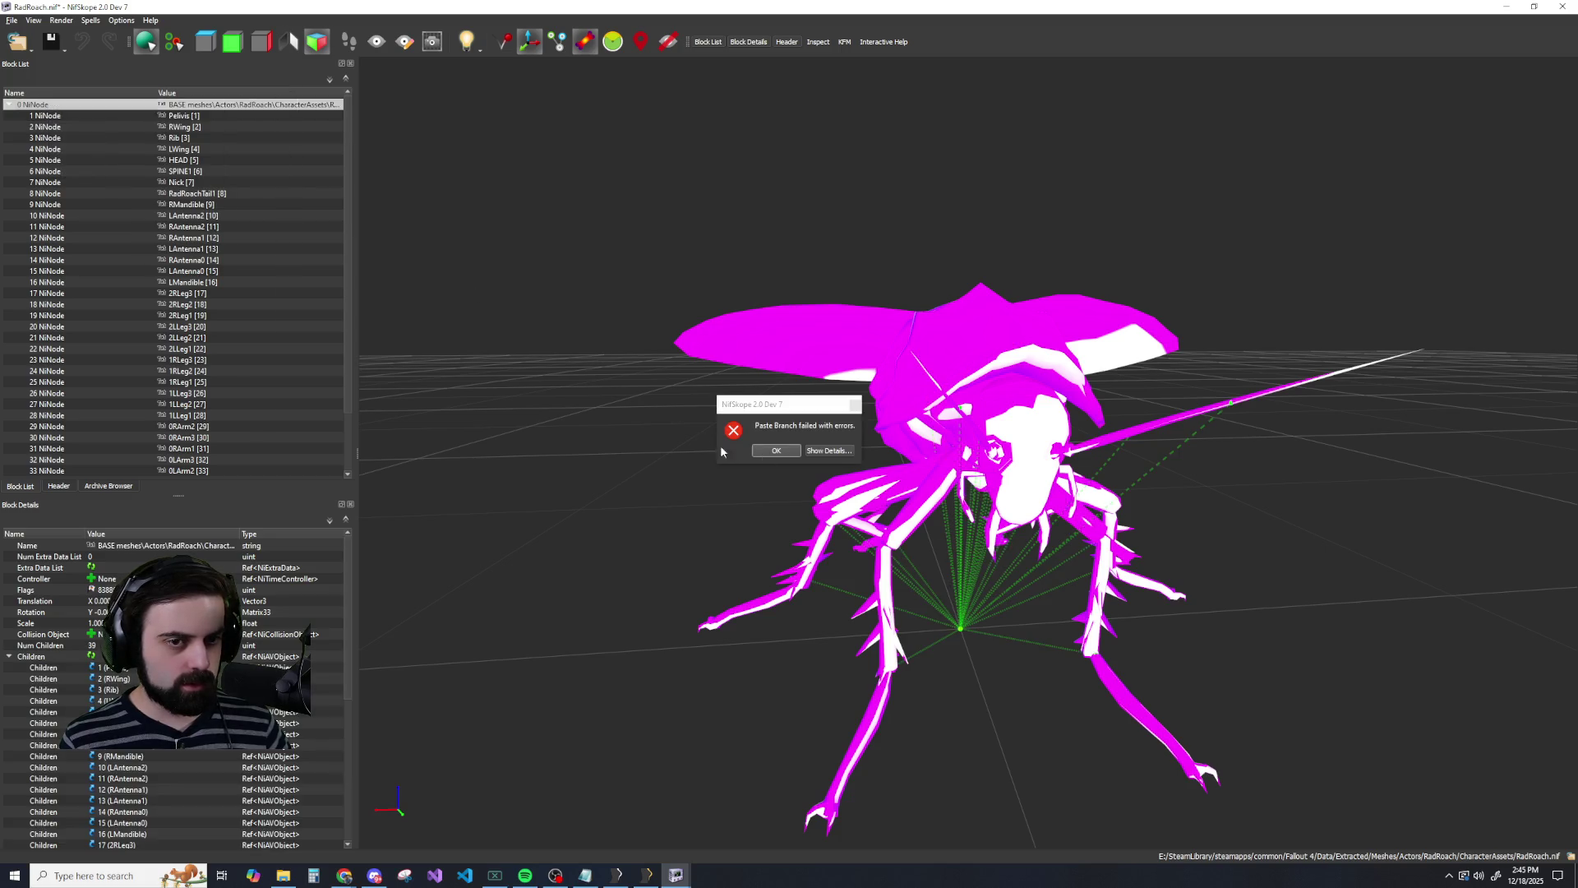
left_click(829, 451)
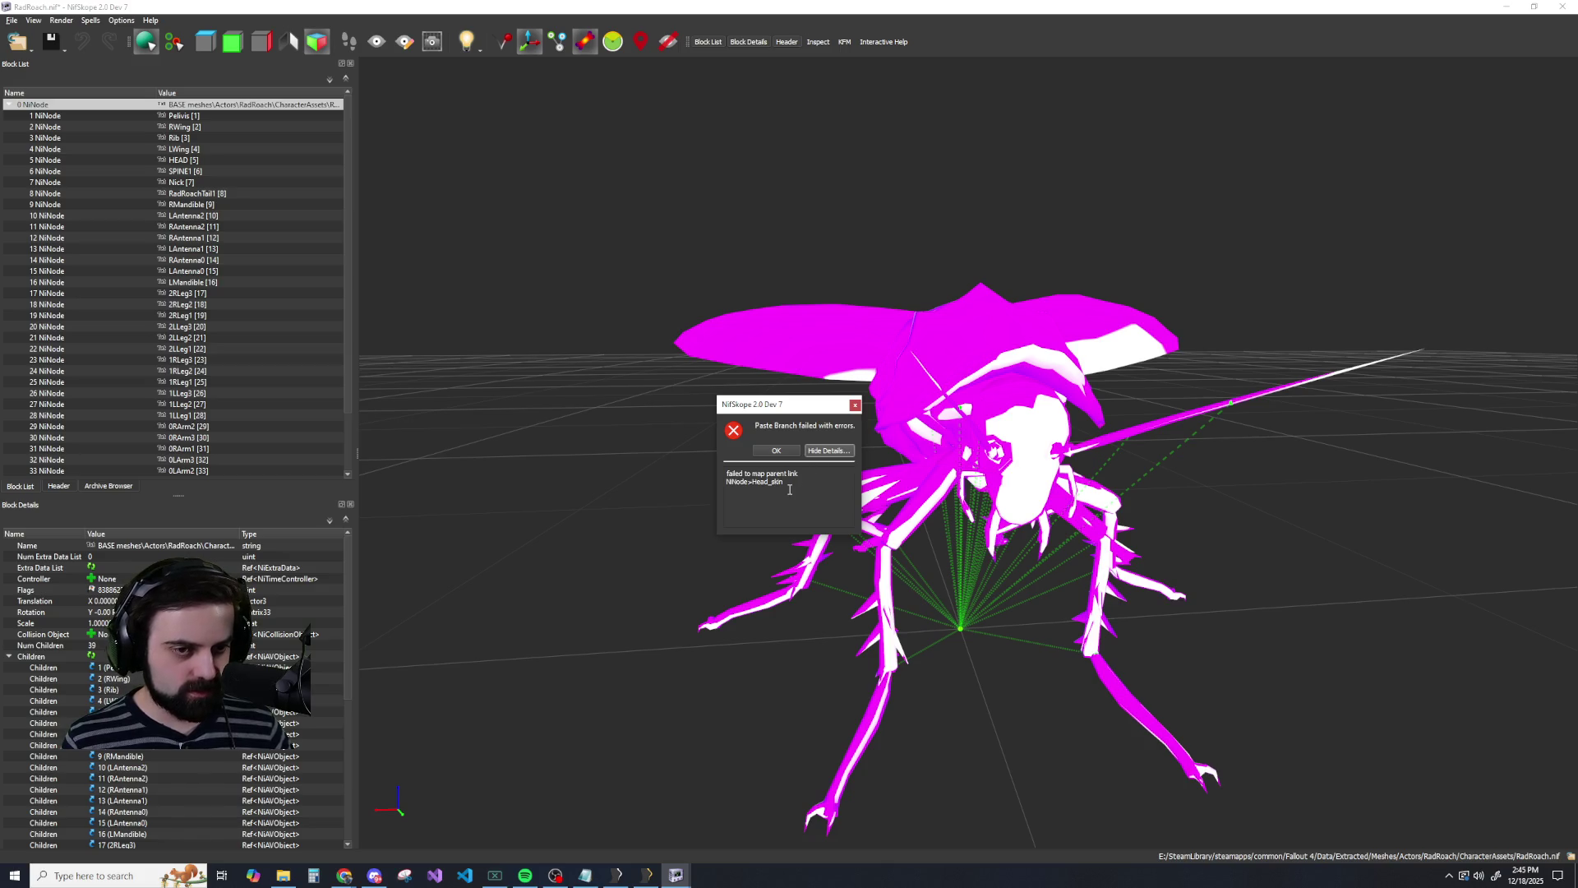
left_click(343, 875)
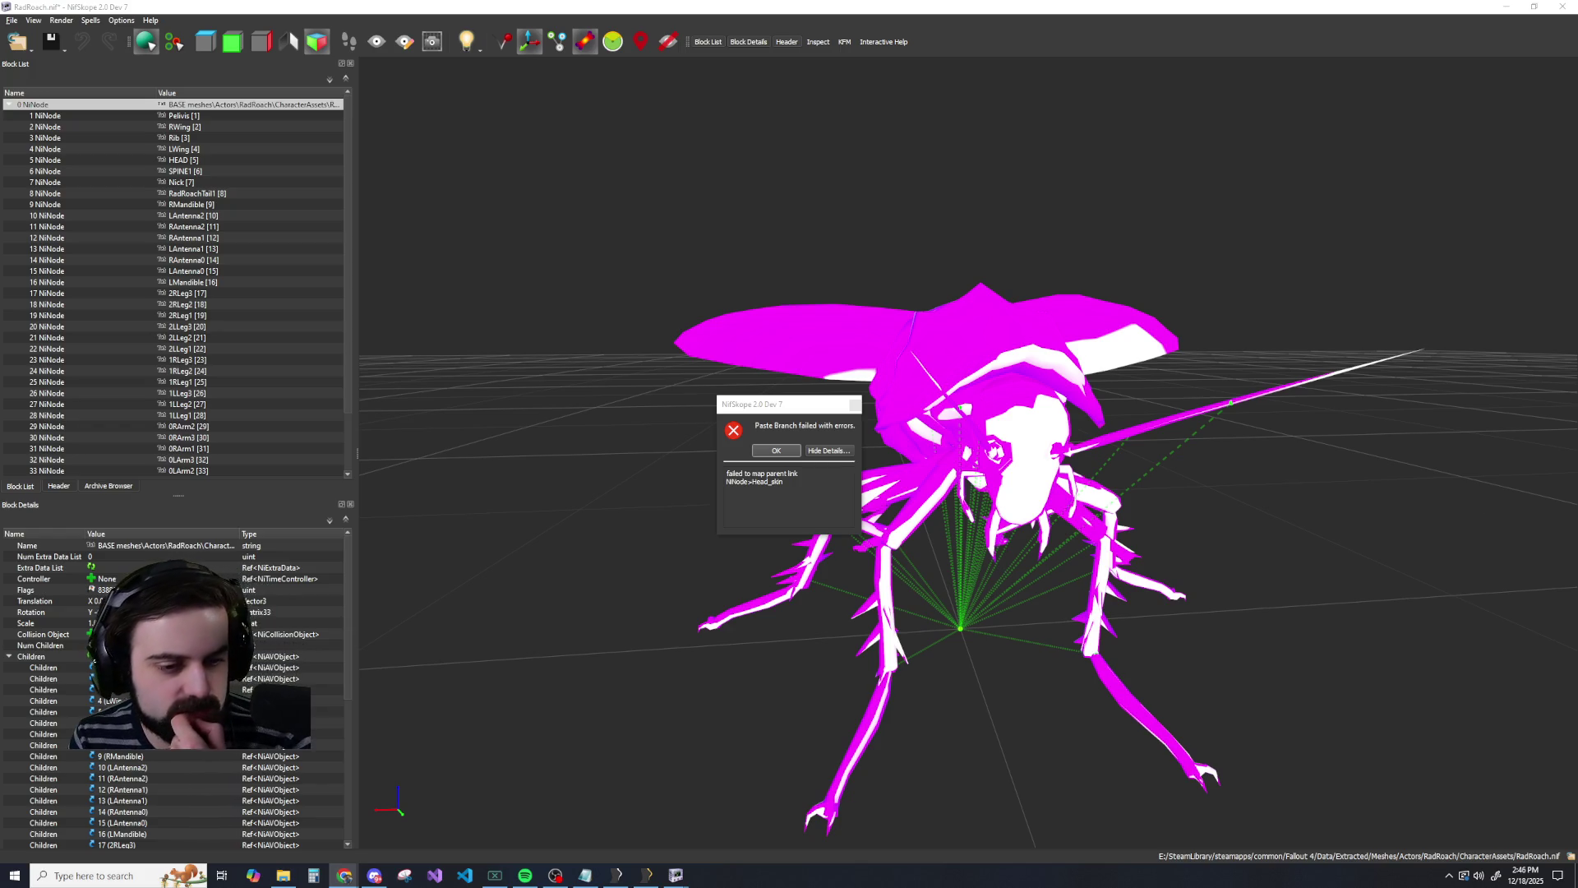
Bring the Rad.nif window forward and close the paste error message.
mouse_move(676, 874)
left_click(614, 835)
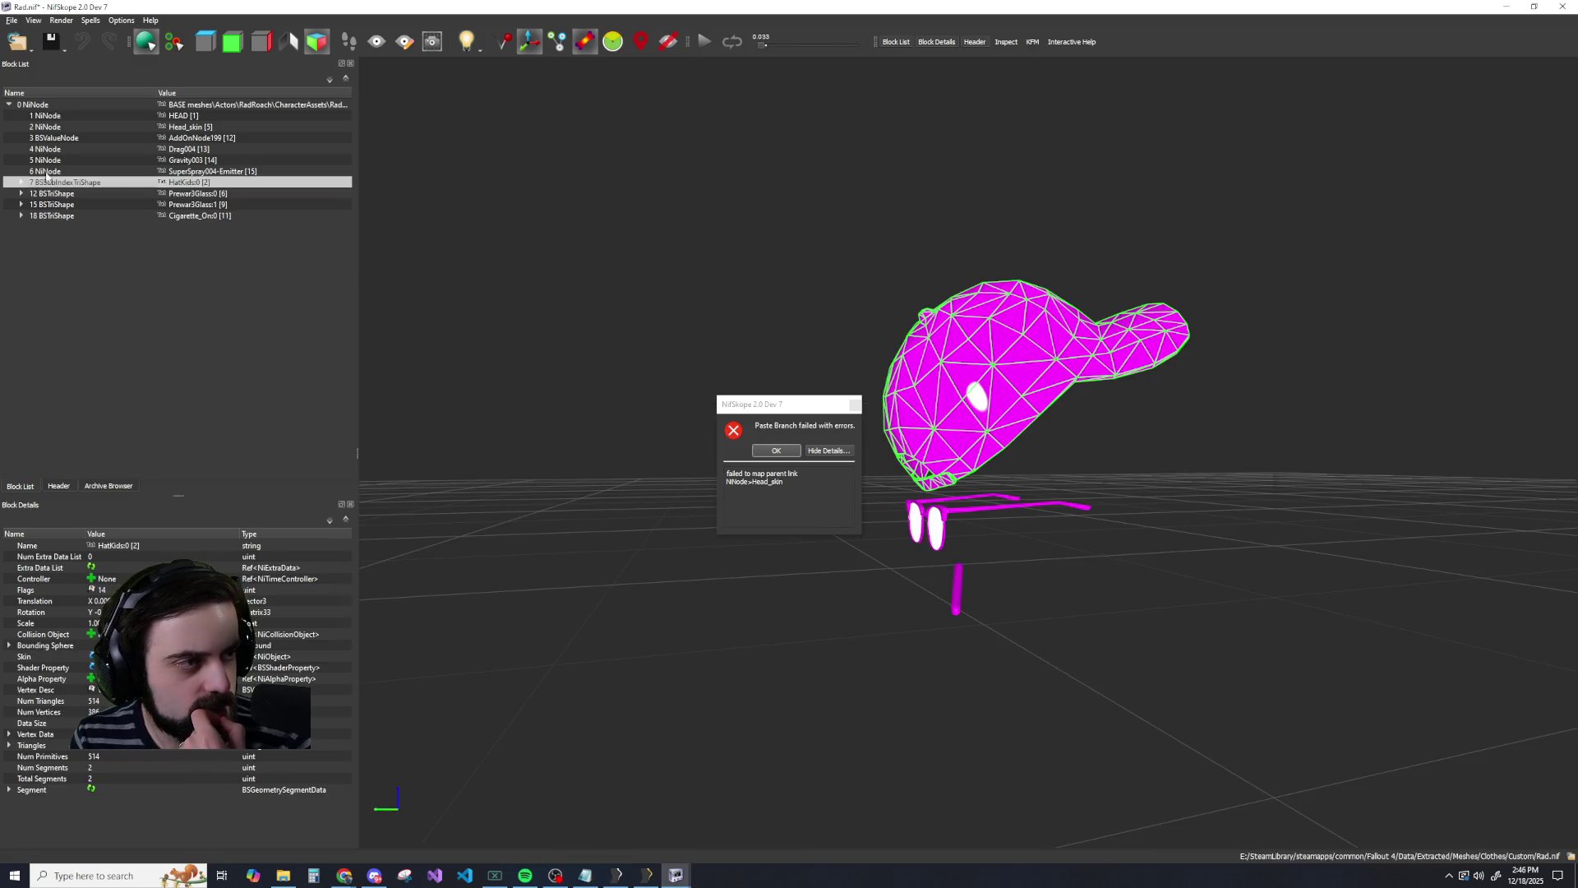
left_click(786, 451)
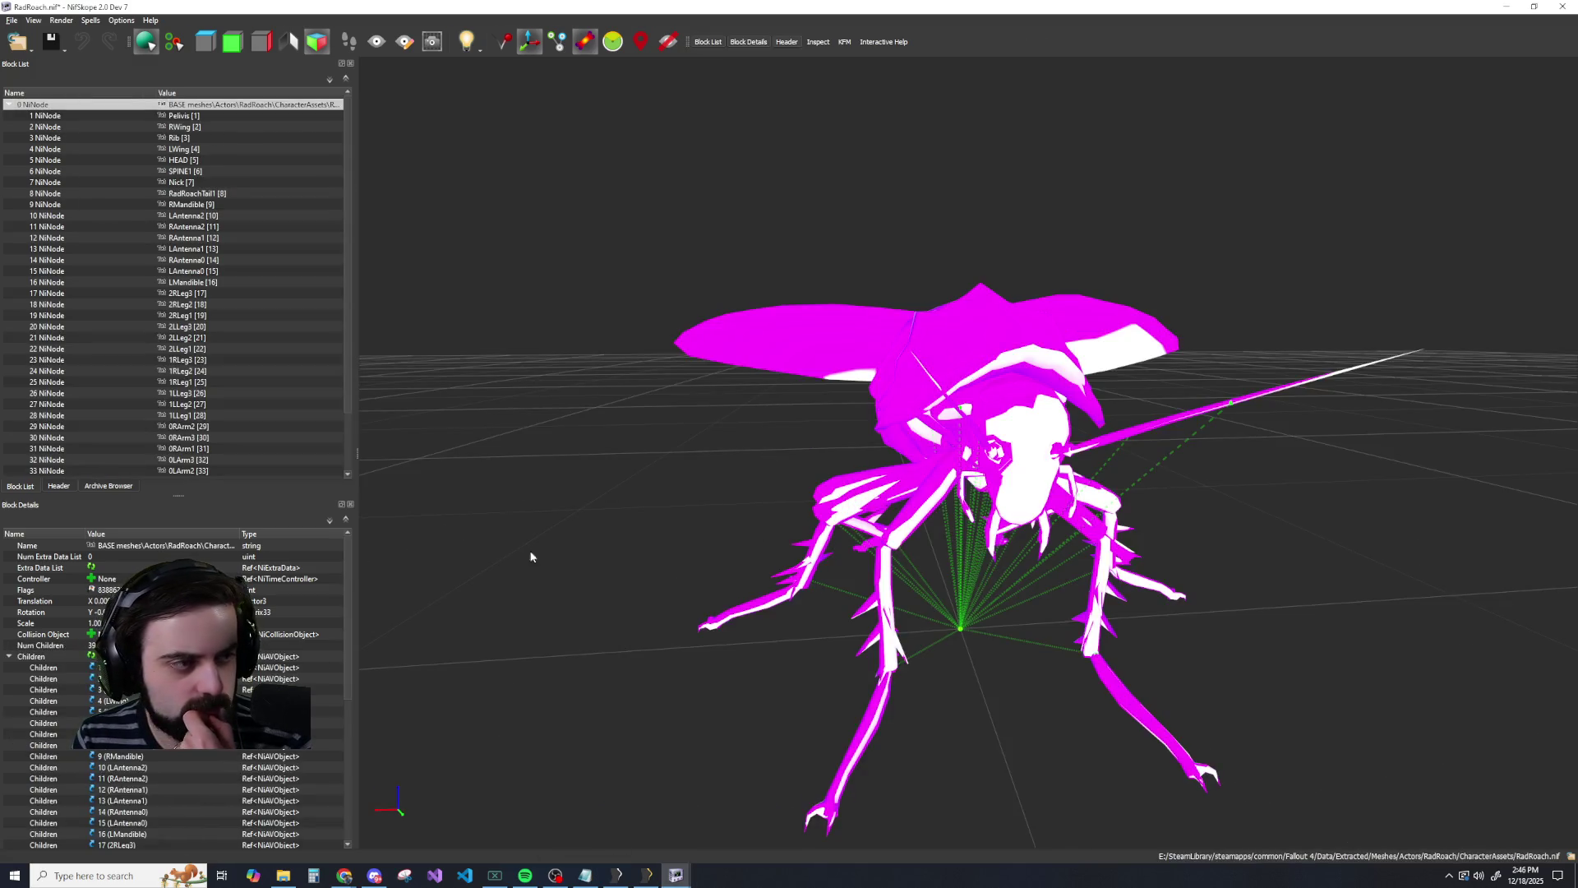
mouse_move(675, 875)
left_click(590, 819)
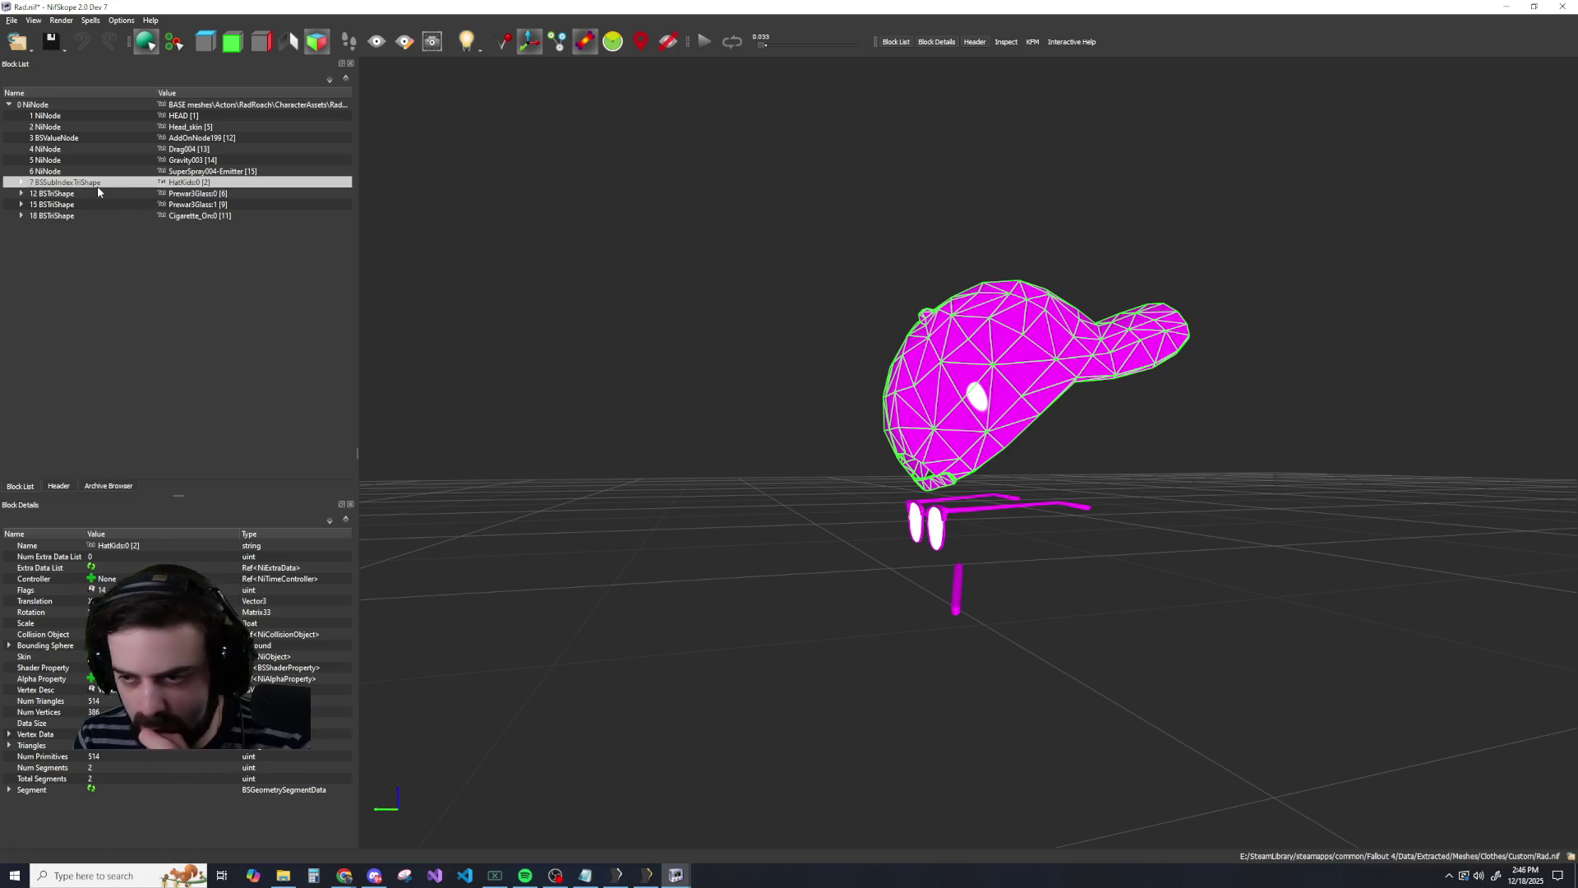
Inspect the cap's Skin link, then expand HatKids:0 to show BSSkin::Instance and Hat.BGSM.
mouse_move(97, 186)
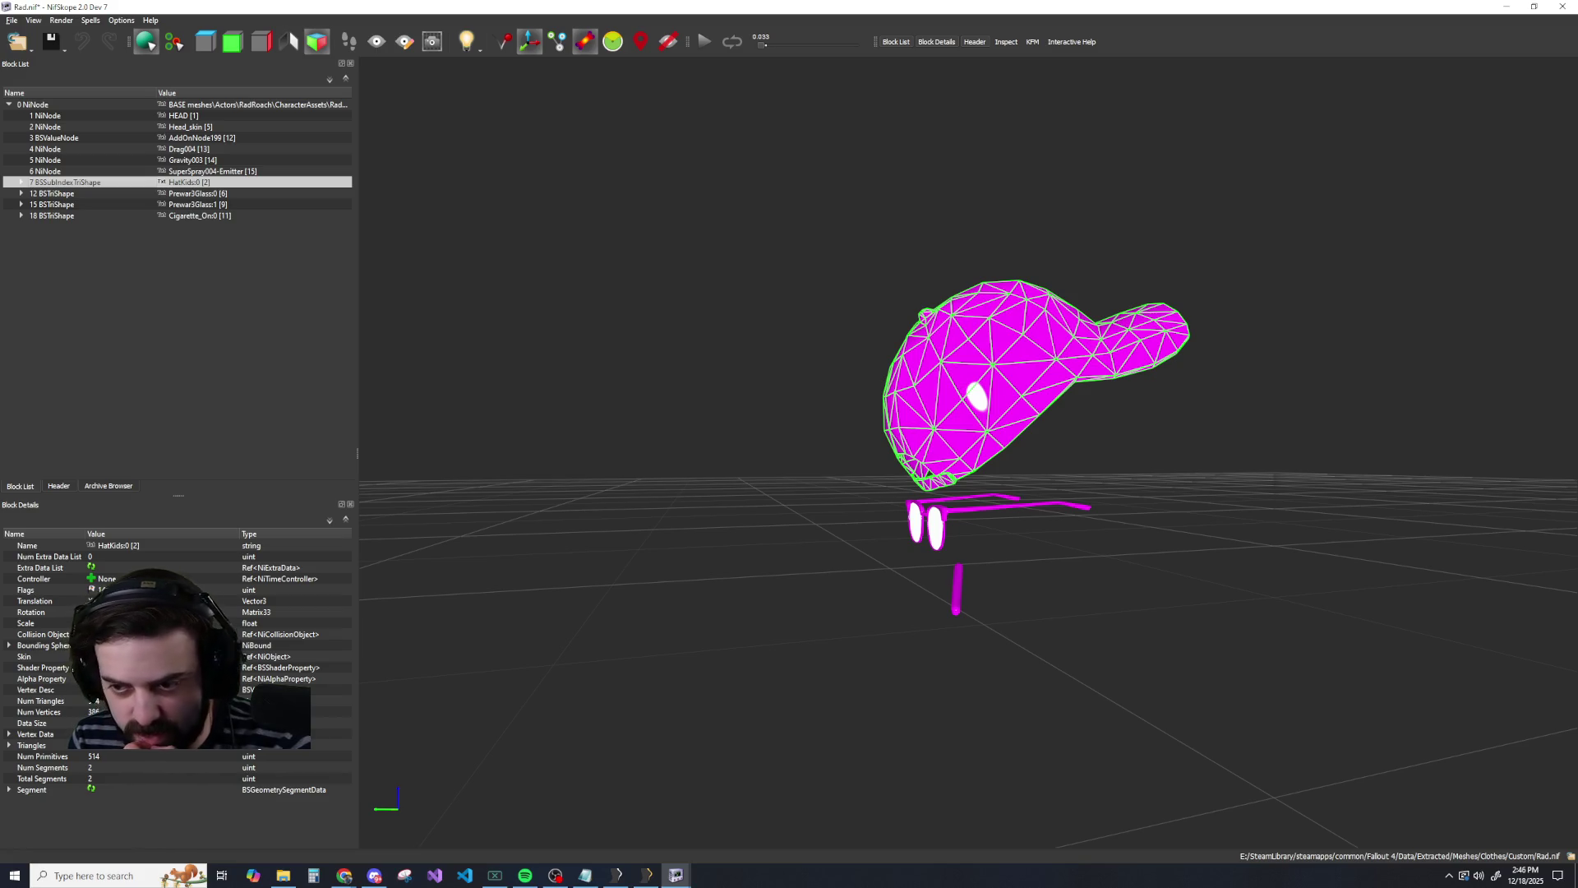
left_click(123, 656)
right_click(222, 651)
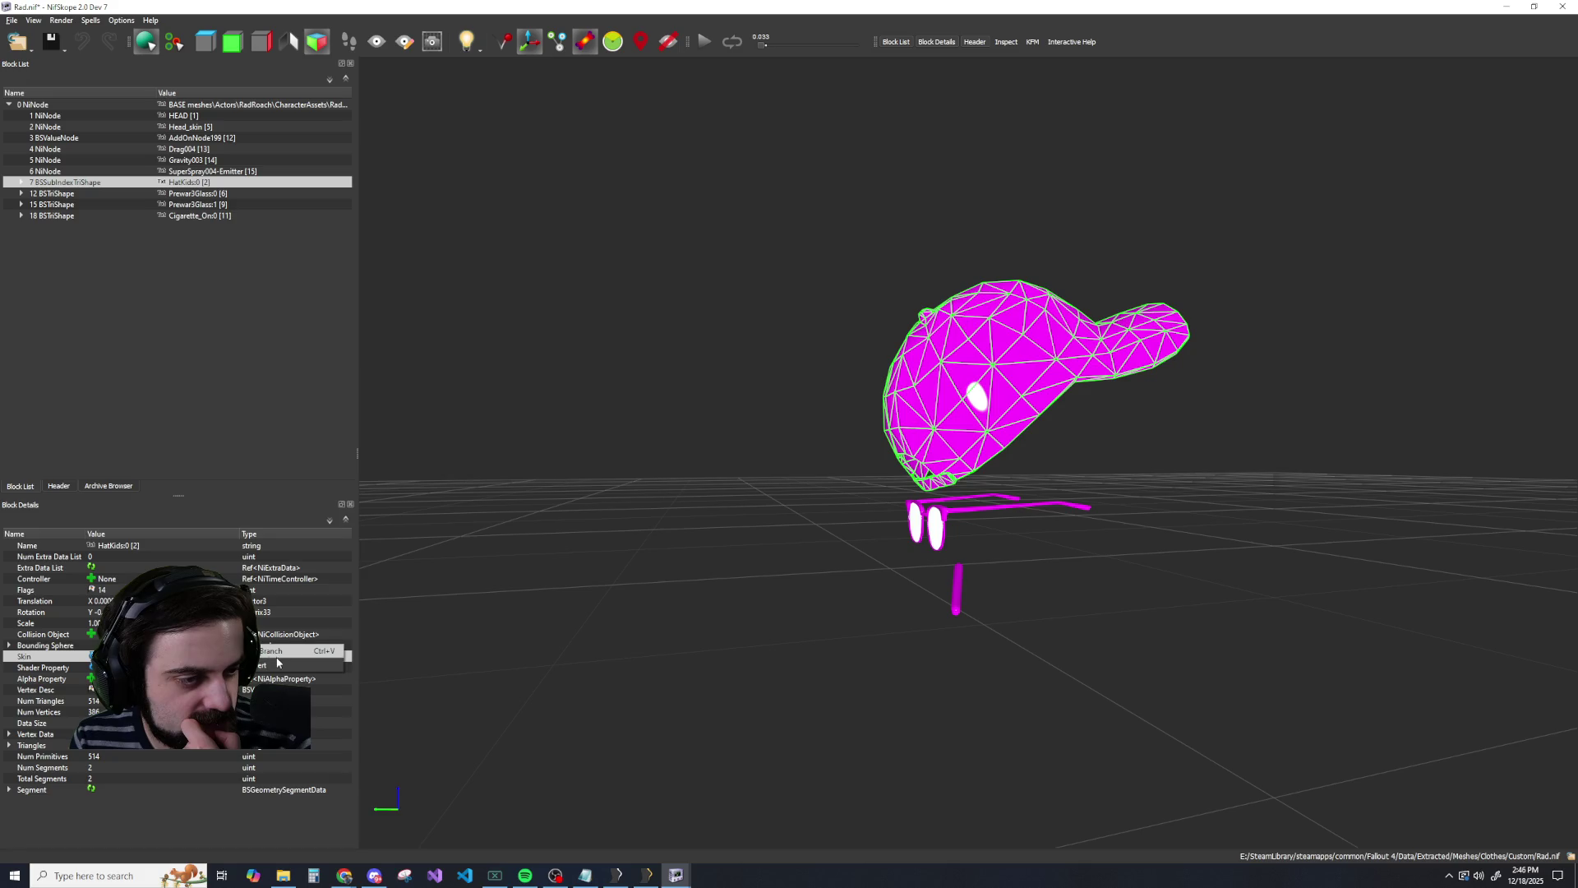
right_click(33, 646)
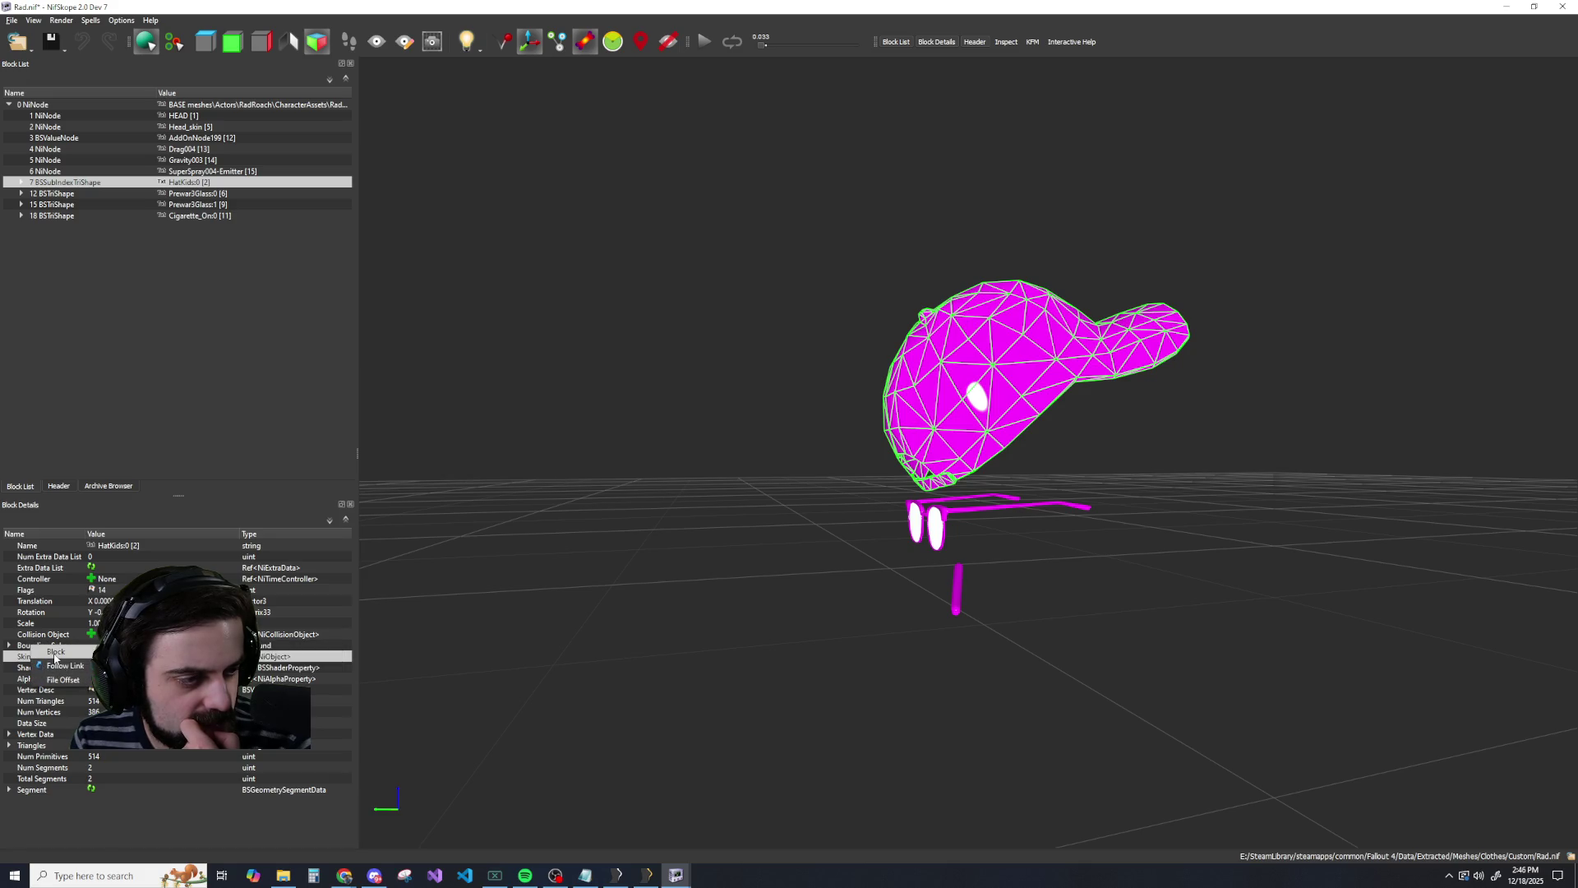
key("Escape")
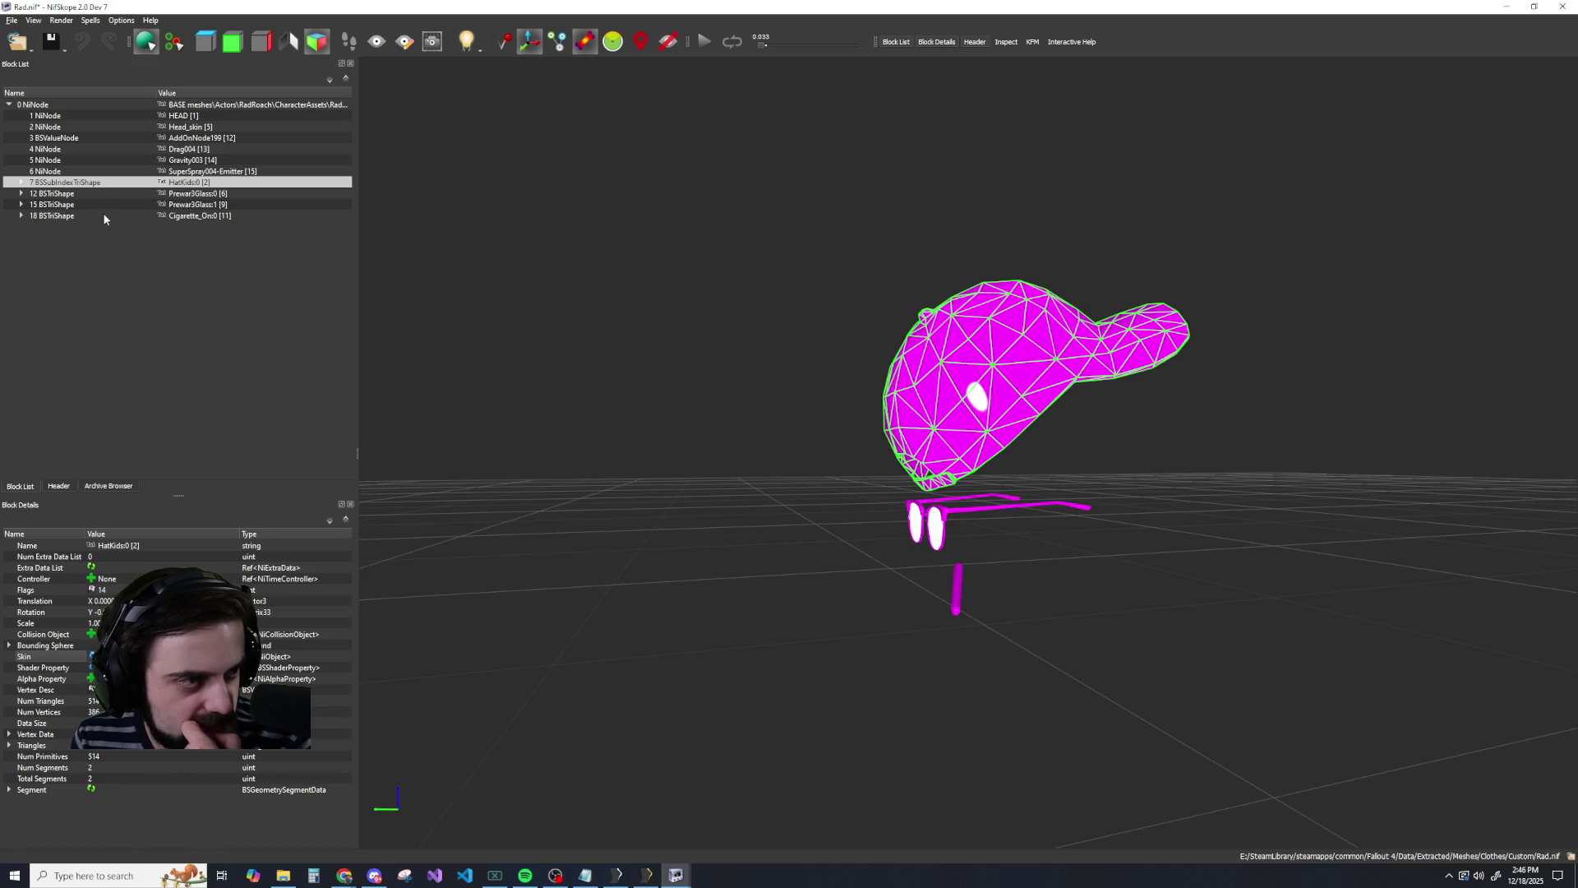
left_click(21, 182)
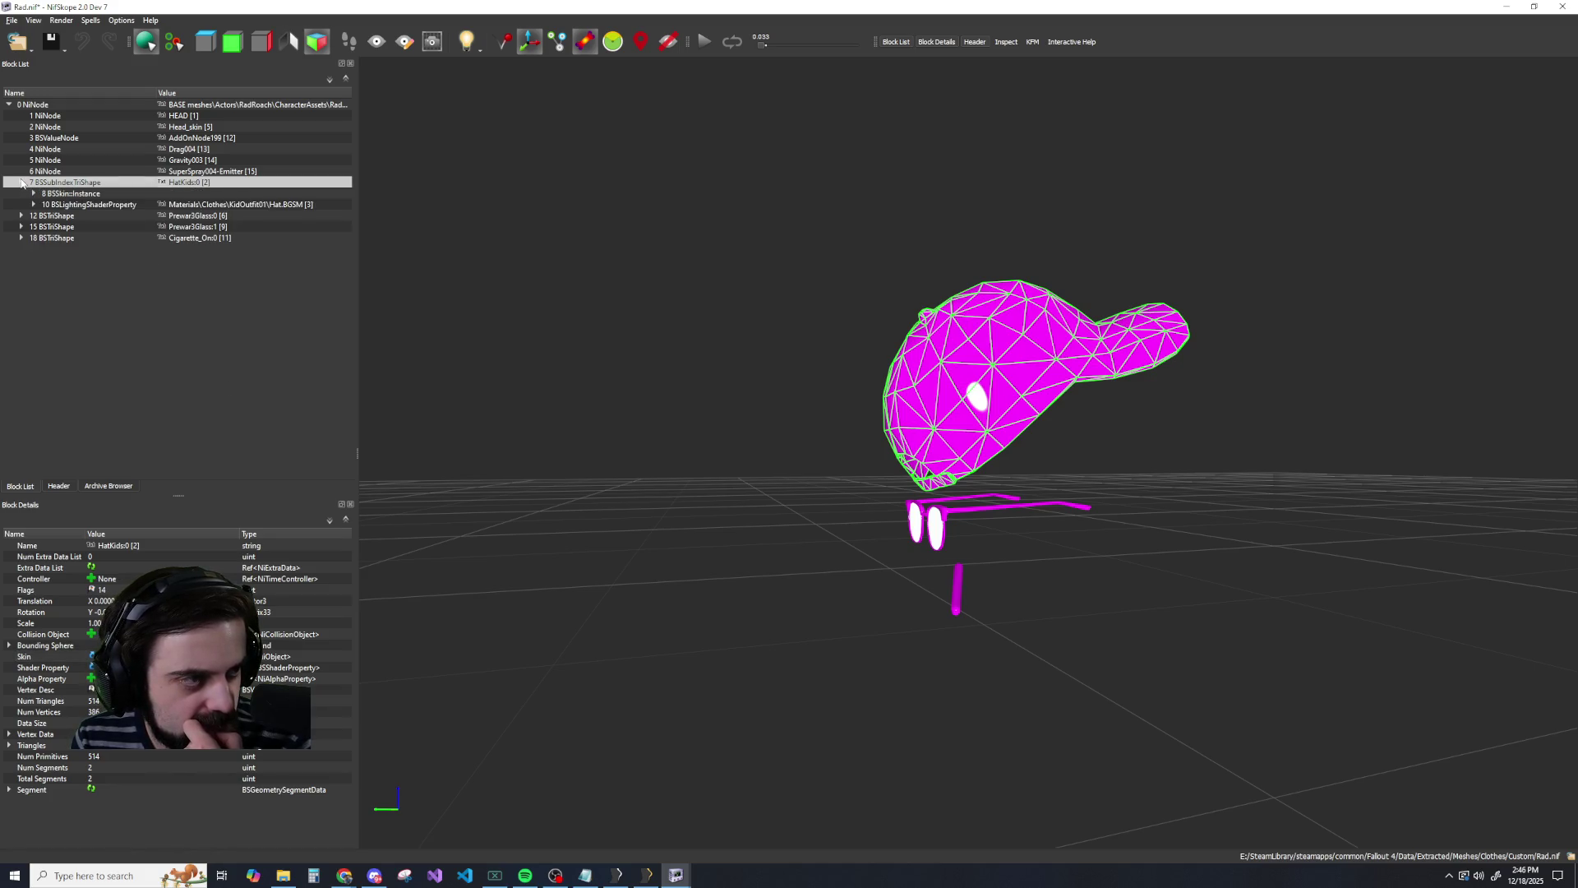
right_click(80, 195)
mouse_move(115, 188)
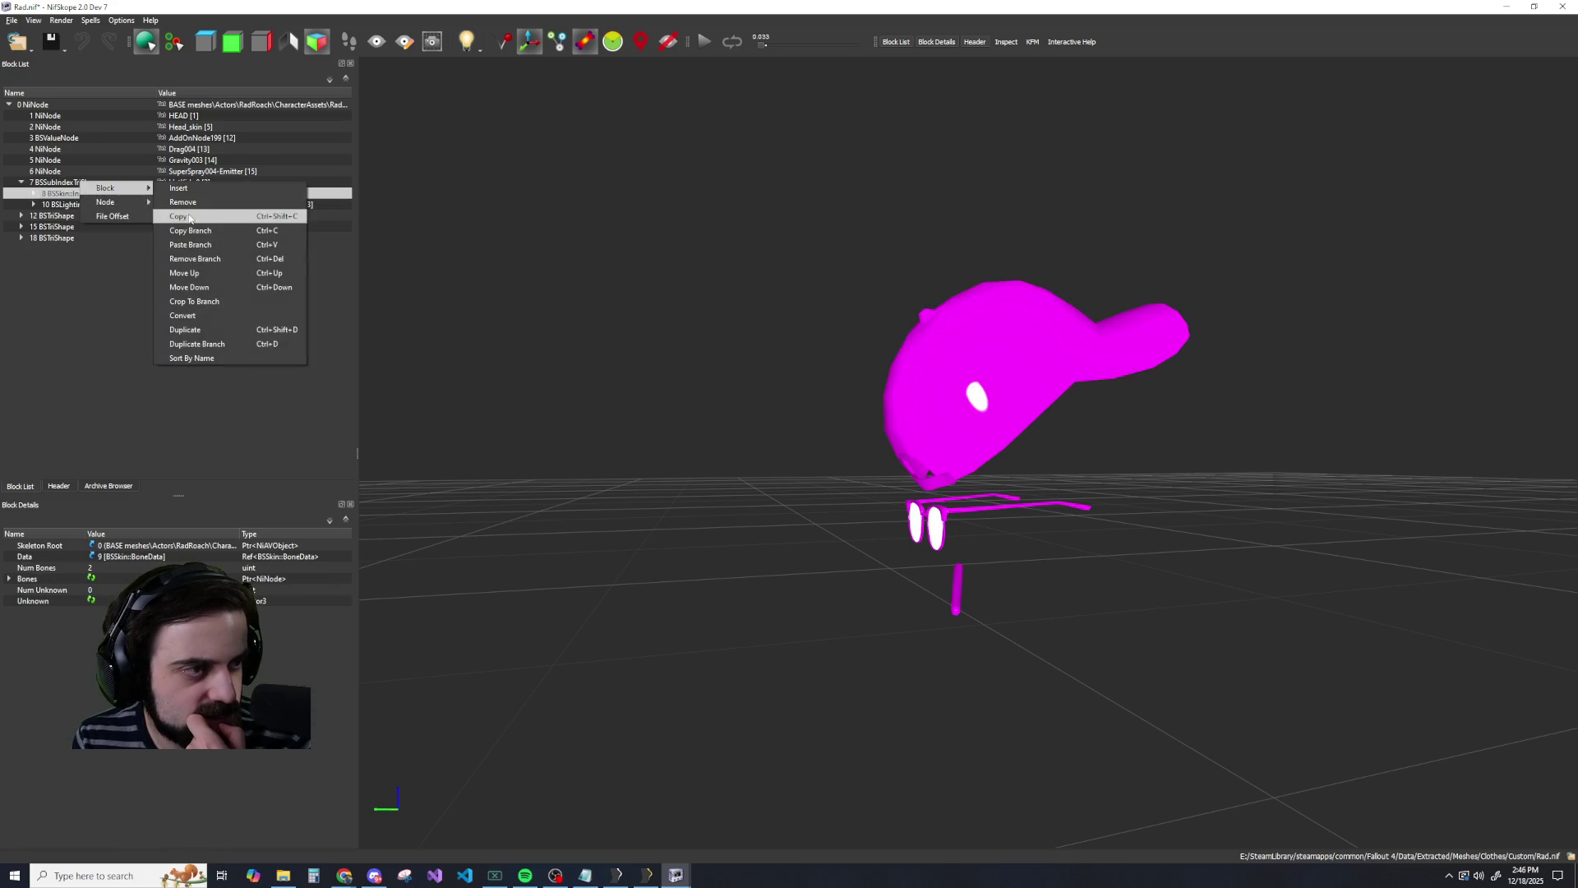
left_click(183, 260)
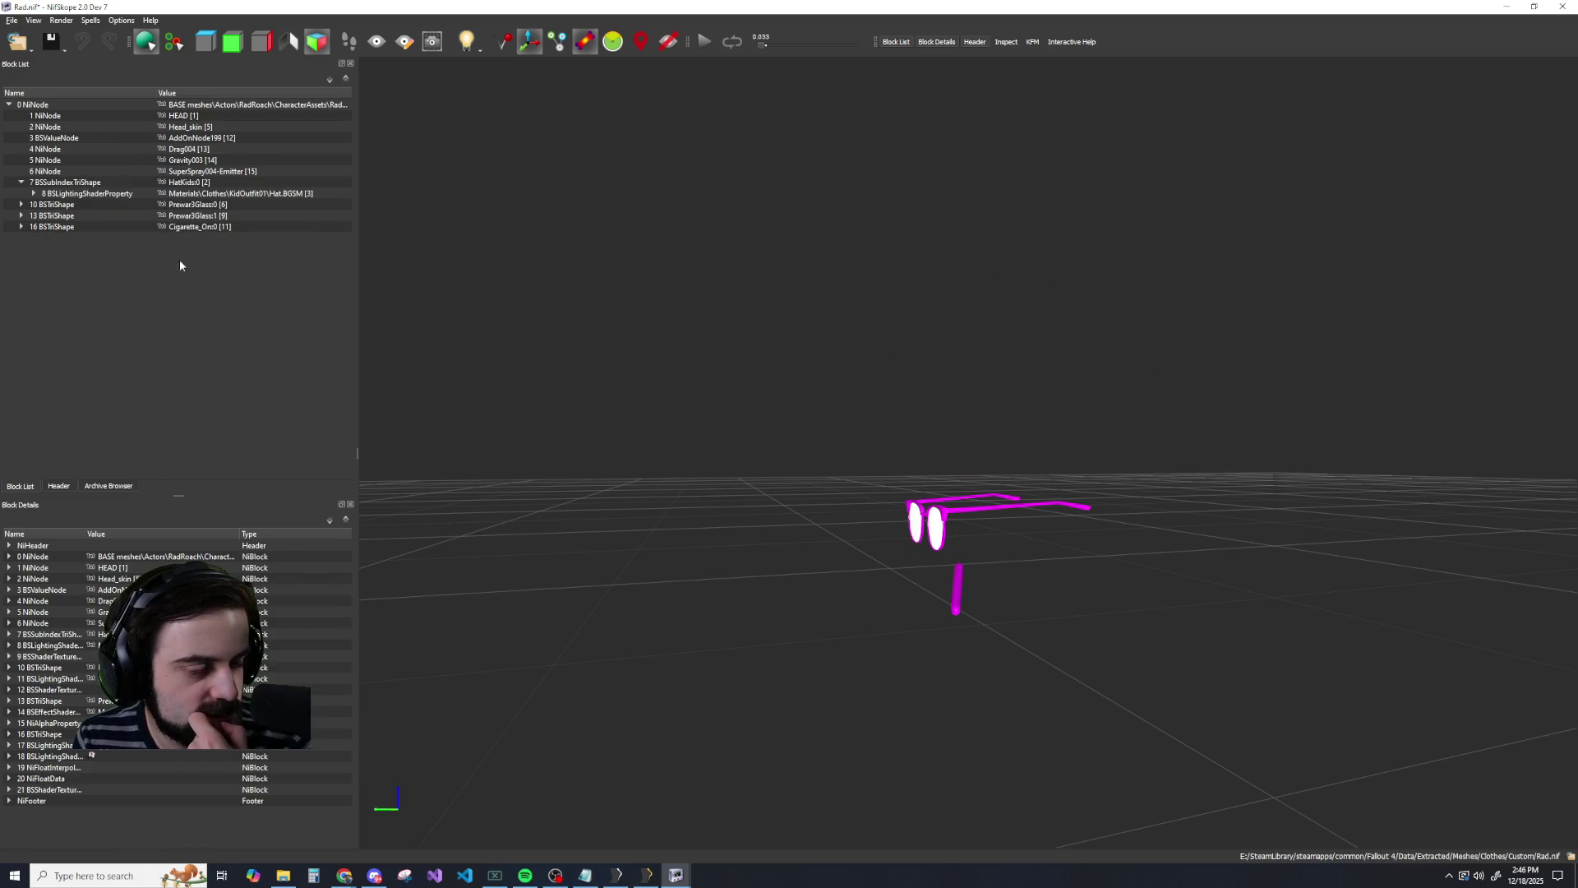
scroll(476, 417, "down", 2)
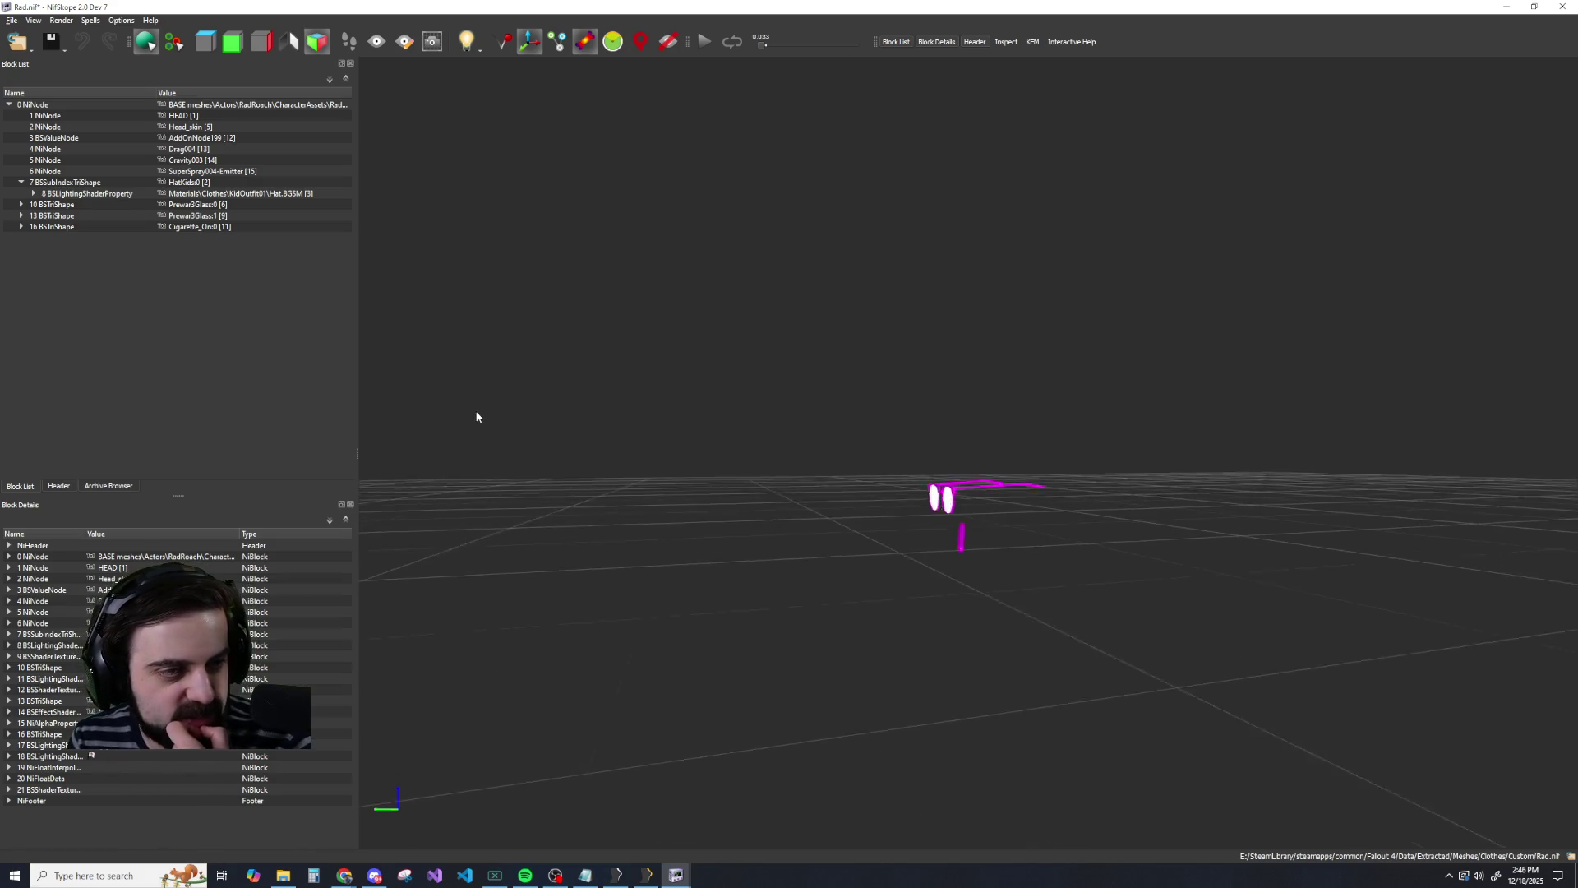
scroll(475, 413, "up", 1)
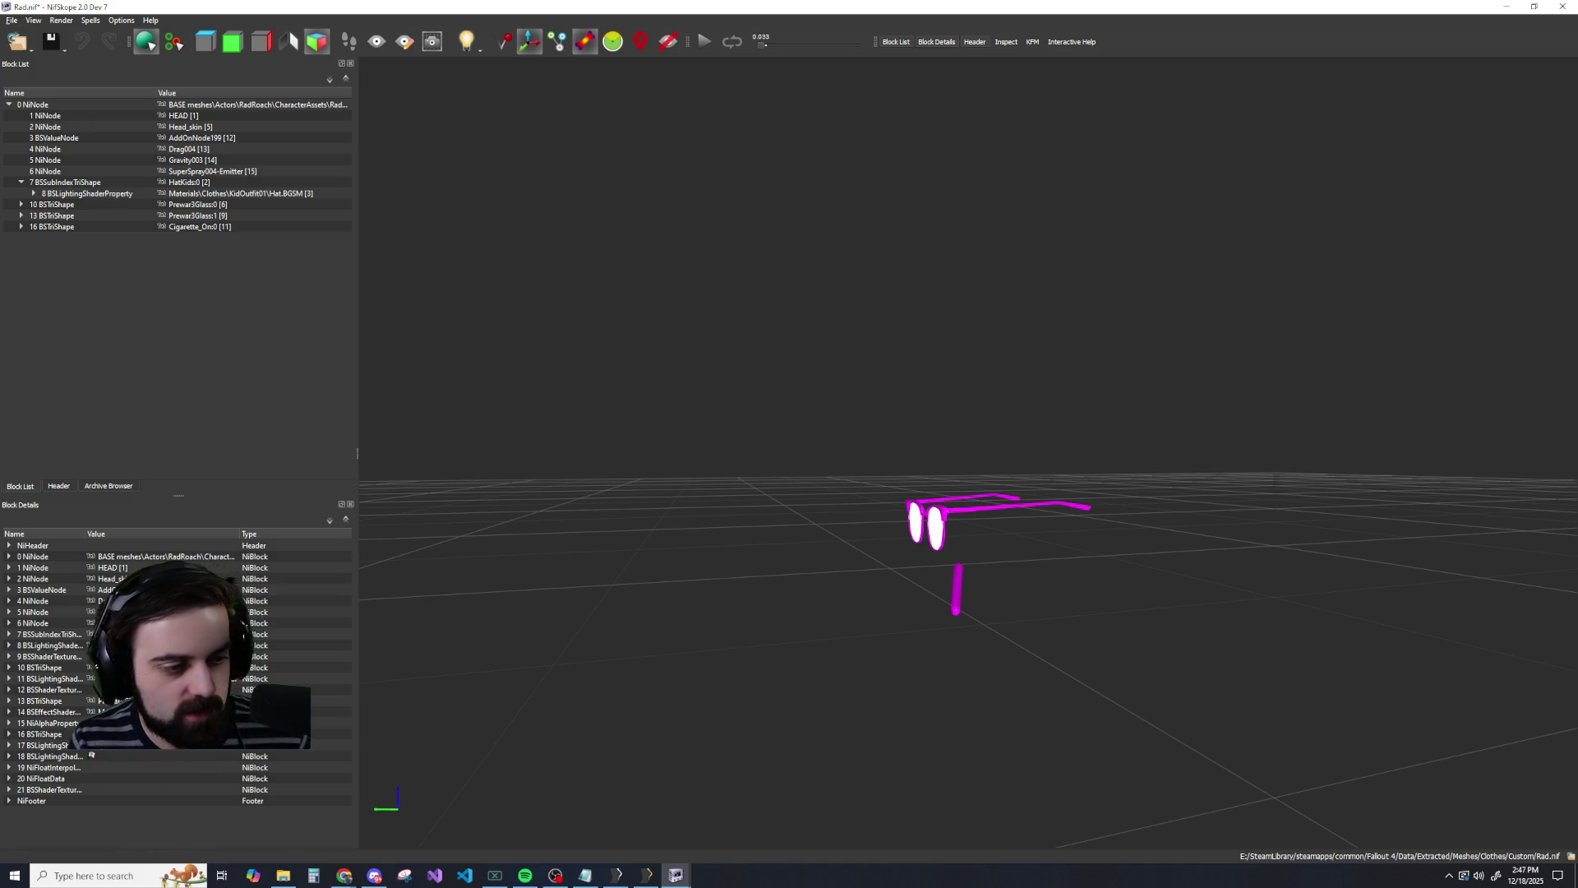
left_click(12, 21)
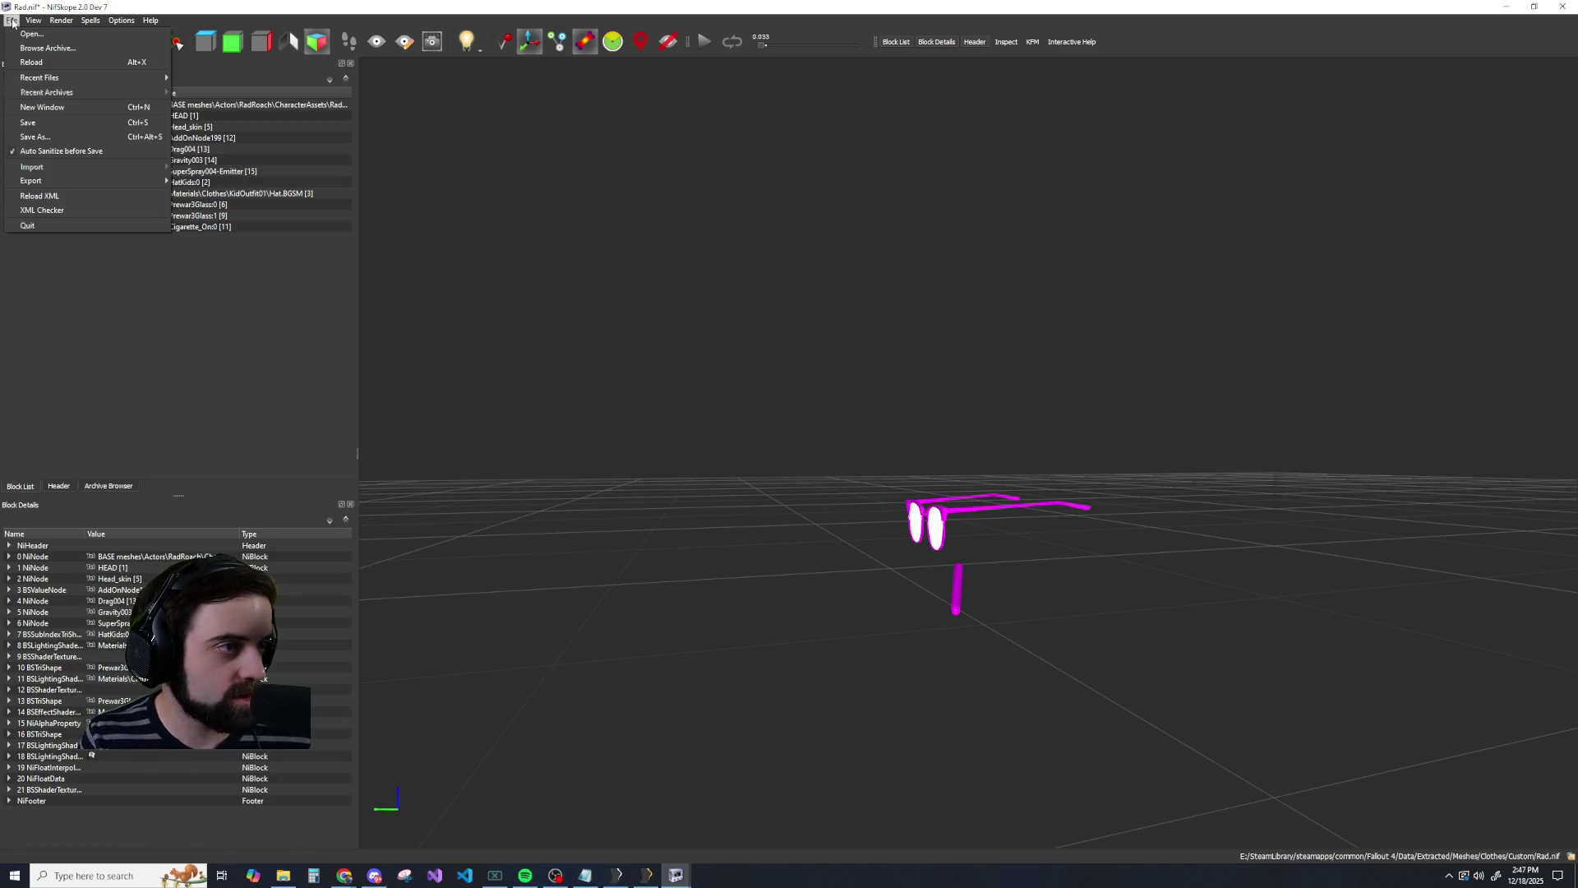
mouse_move(90, 21)
left_click(344, 875)
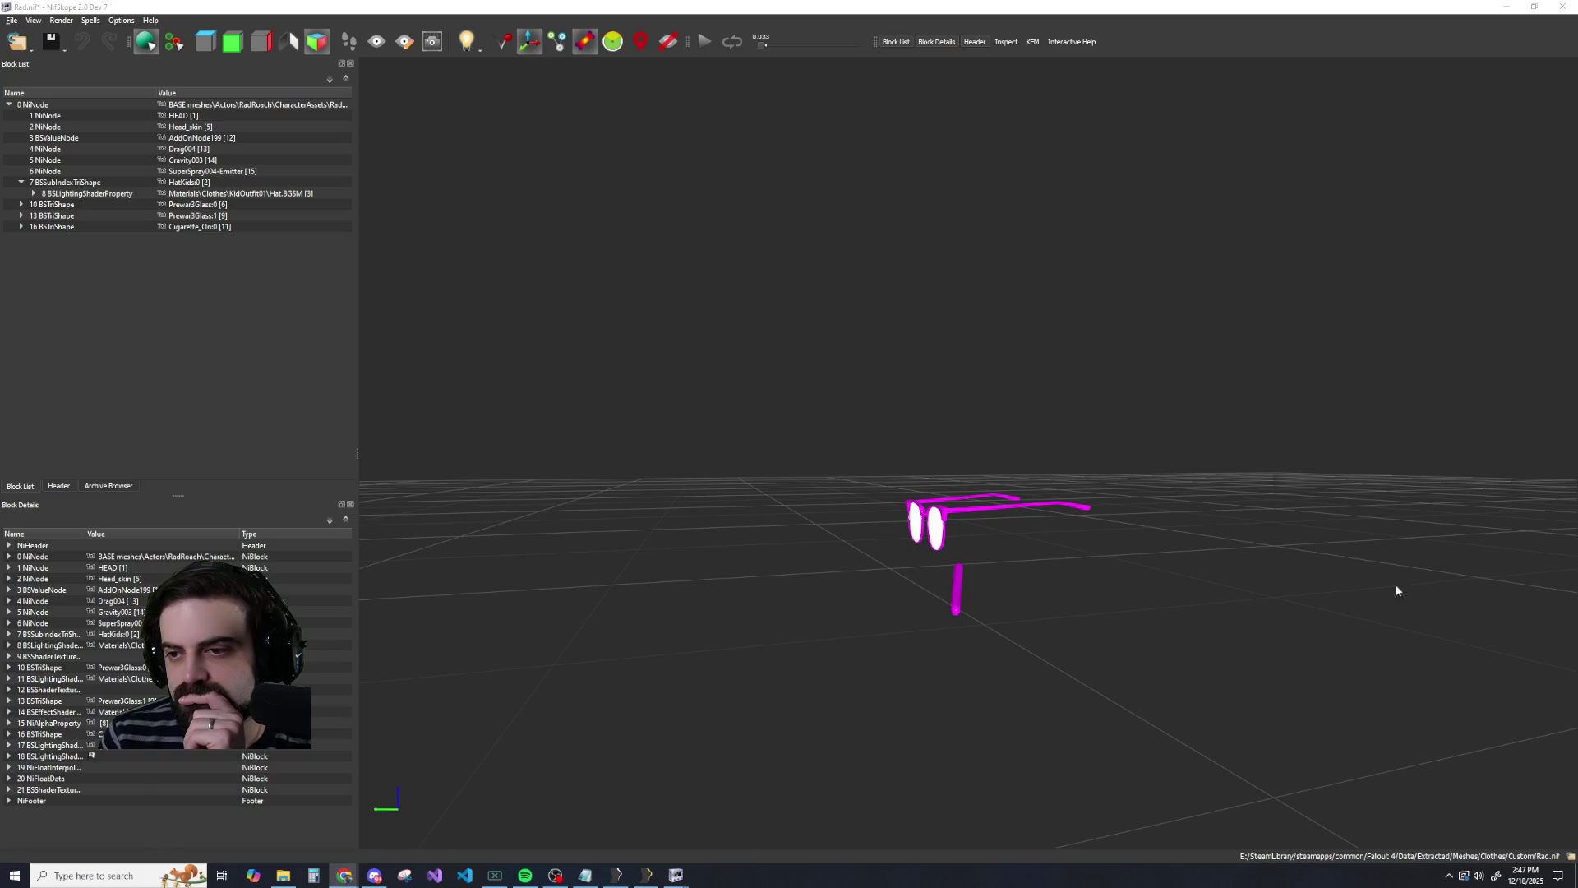
scroll(1123, 519, "down", 5)
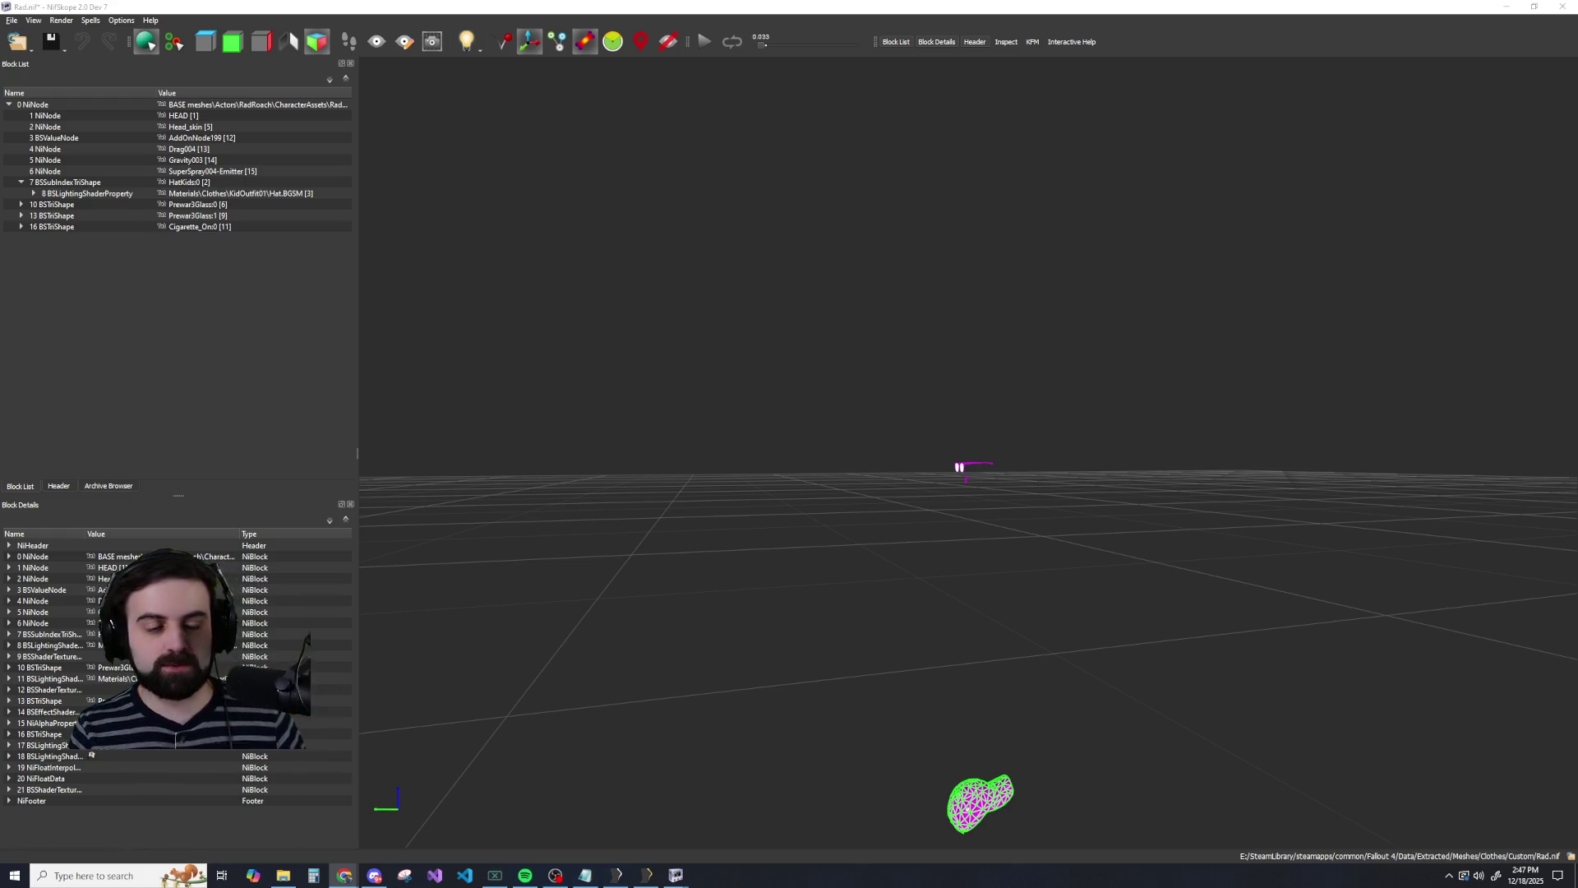
Expand the Prewar3Glass0, Prewar3Glass1 and cigarette shapes in Rad.nif to inspect their child blocks.
left_click(21, 205)
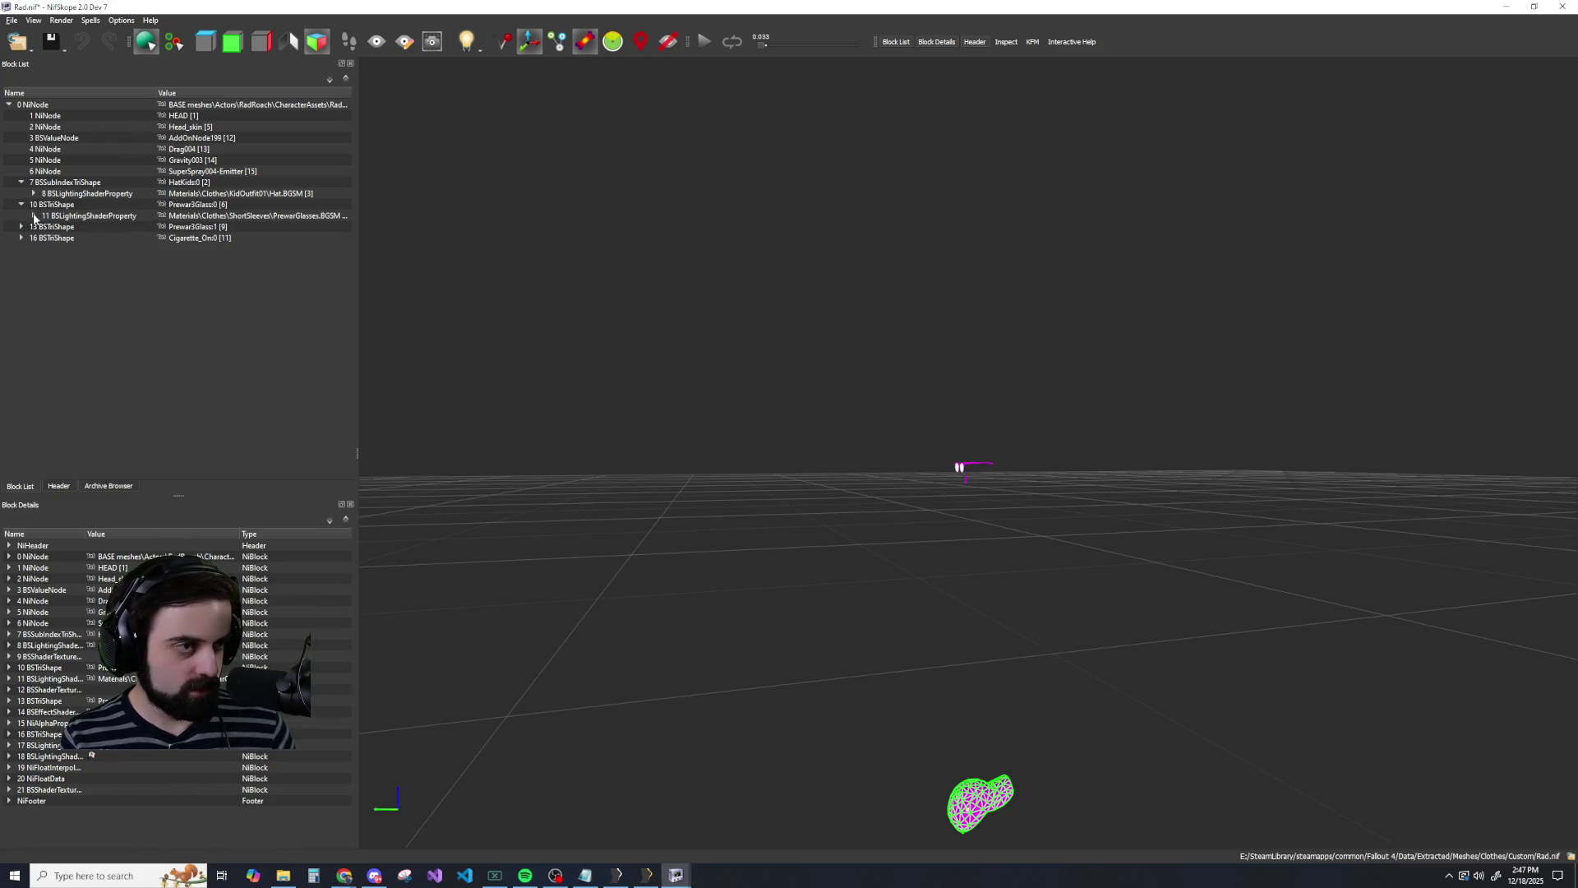
left_click(34, 216)
left_click(34, 216)
left_click(22, 204)
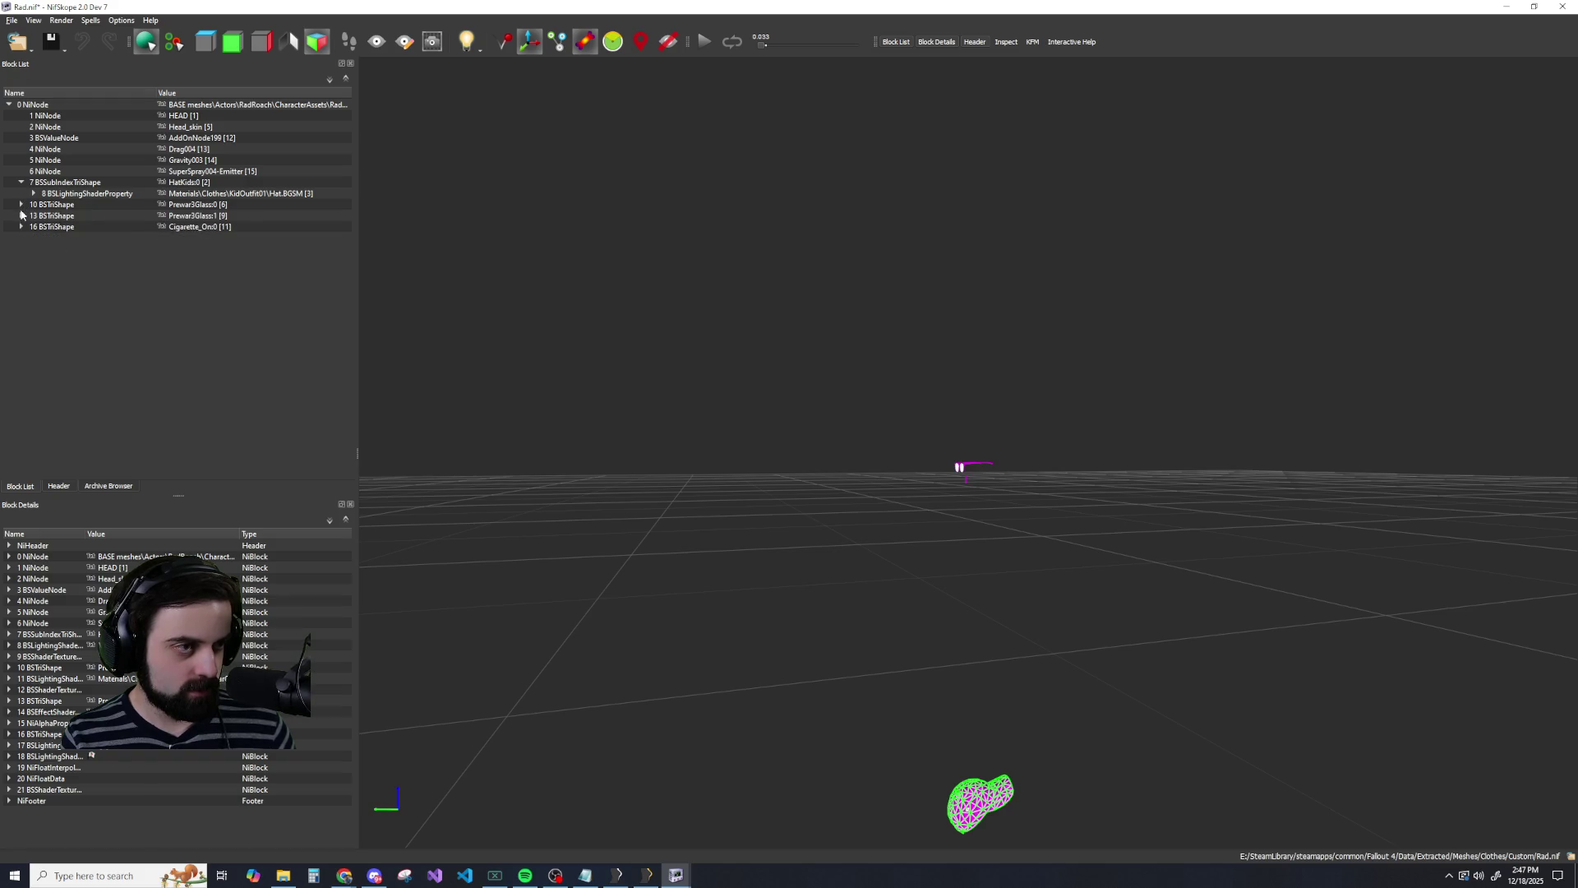
left_click(21, 216)
left_click(21, 217)
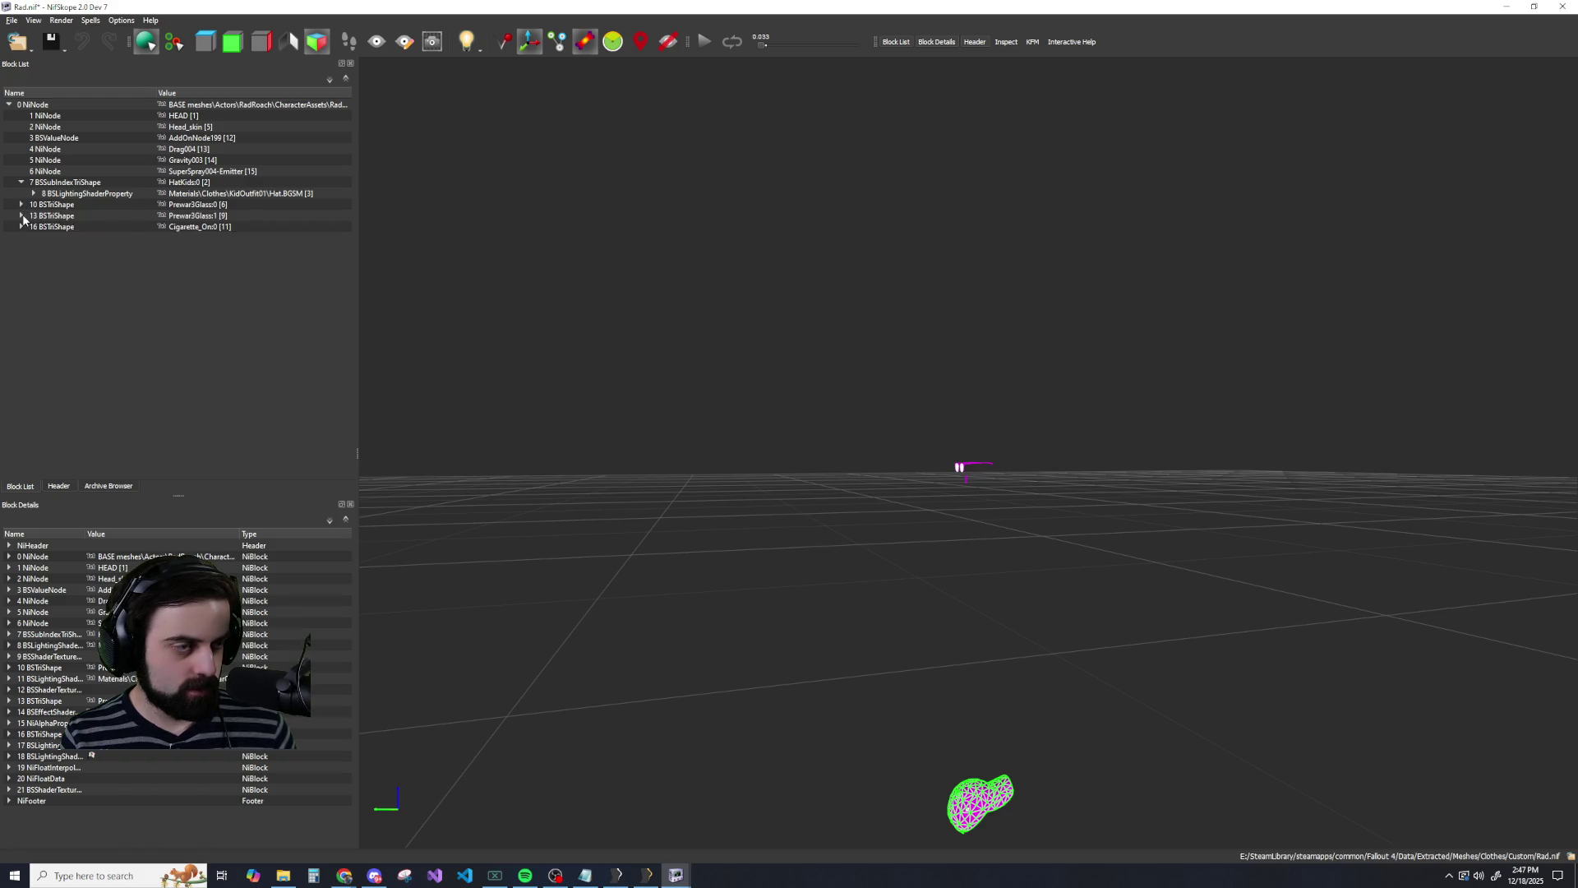
left_click(21, 227)
left_click(20, 227)
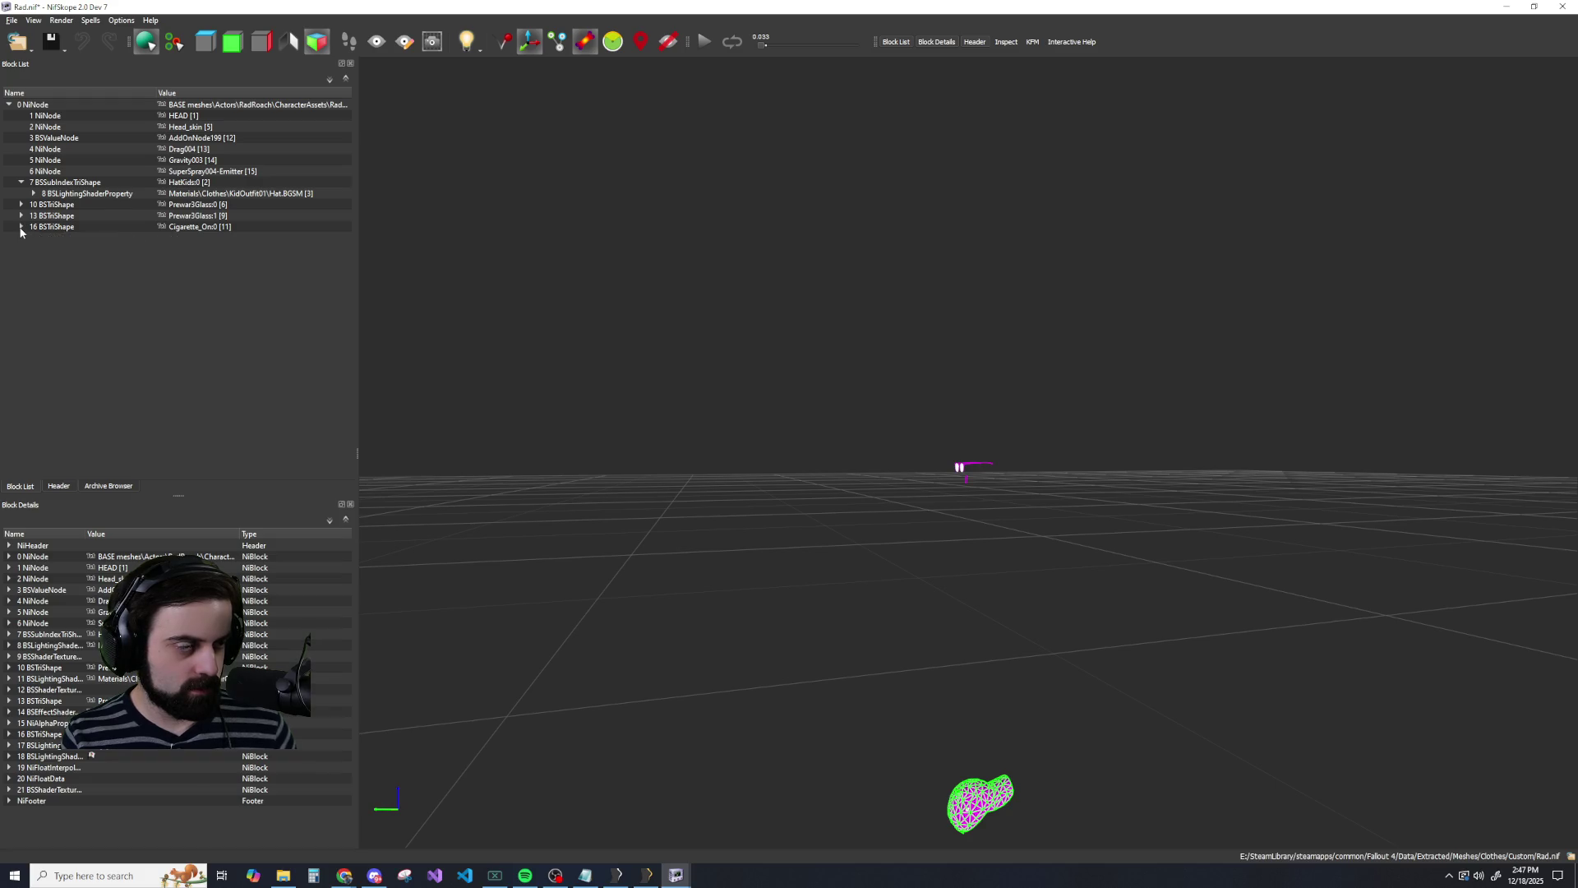
Copy the HatKids cap branch and paste it under RadRoach's root NiNode as block 60.
right_click(75, 182)
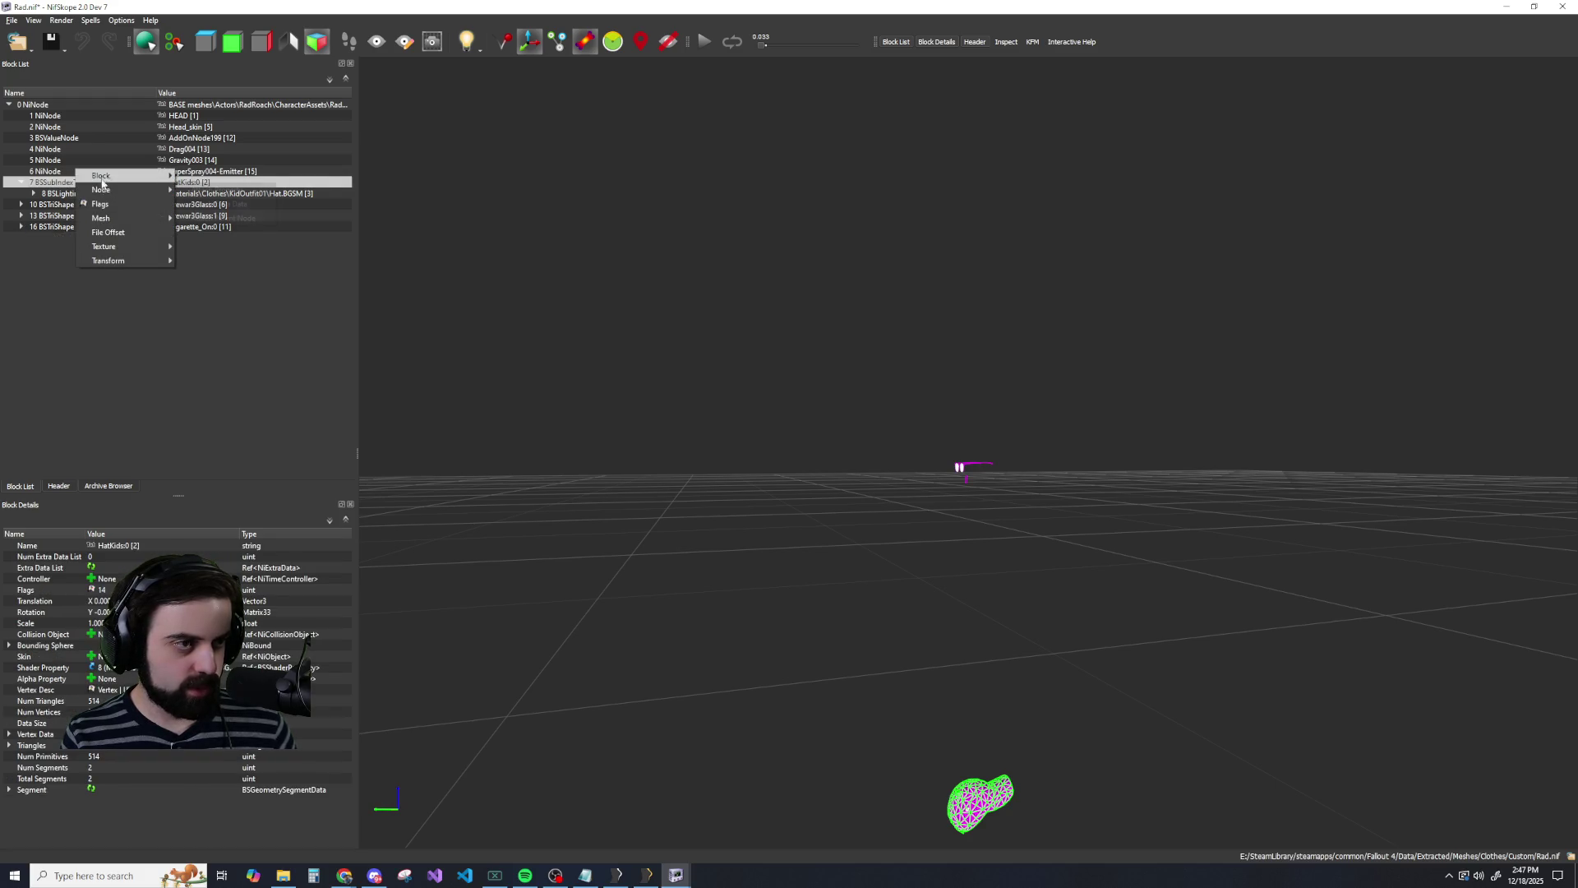
mouse_move(124, 175)
left_click(197, 220)
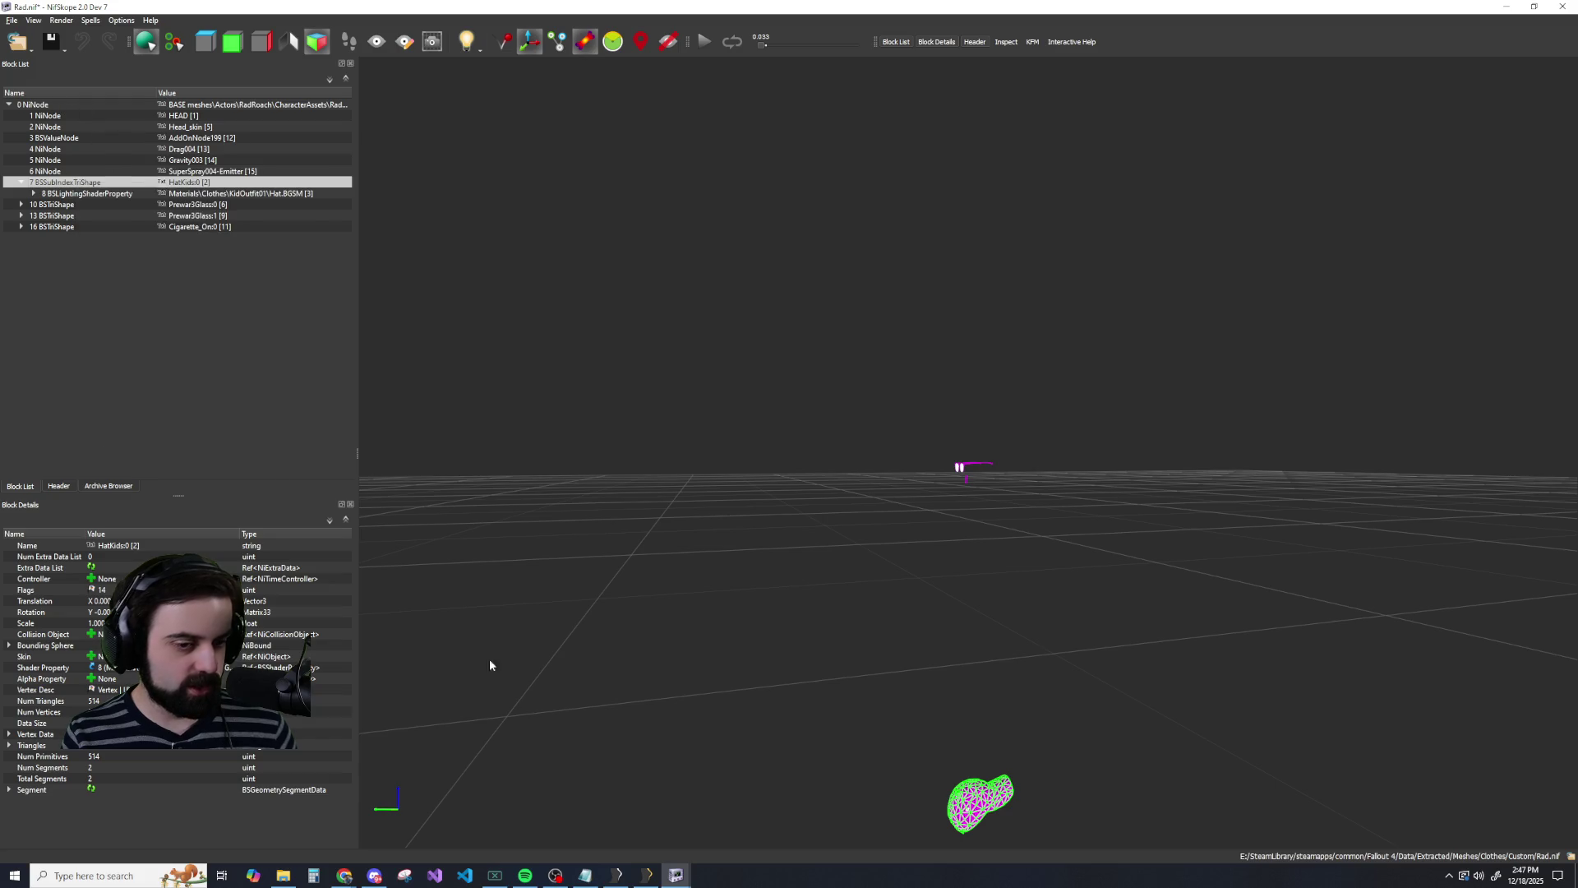
mouse_move(676, 875)
left_click(713, 850)
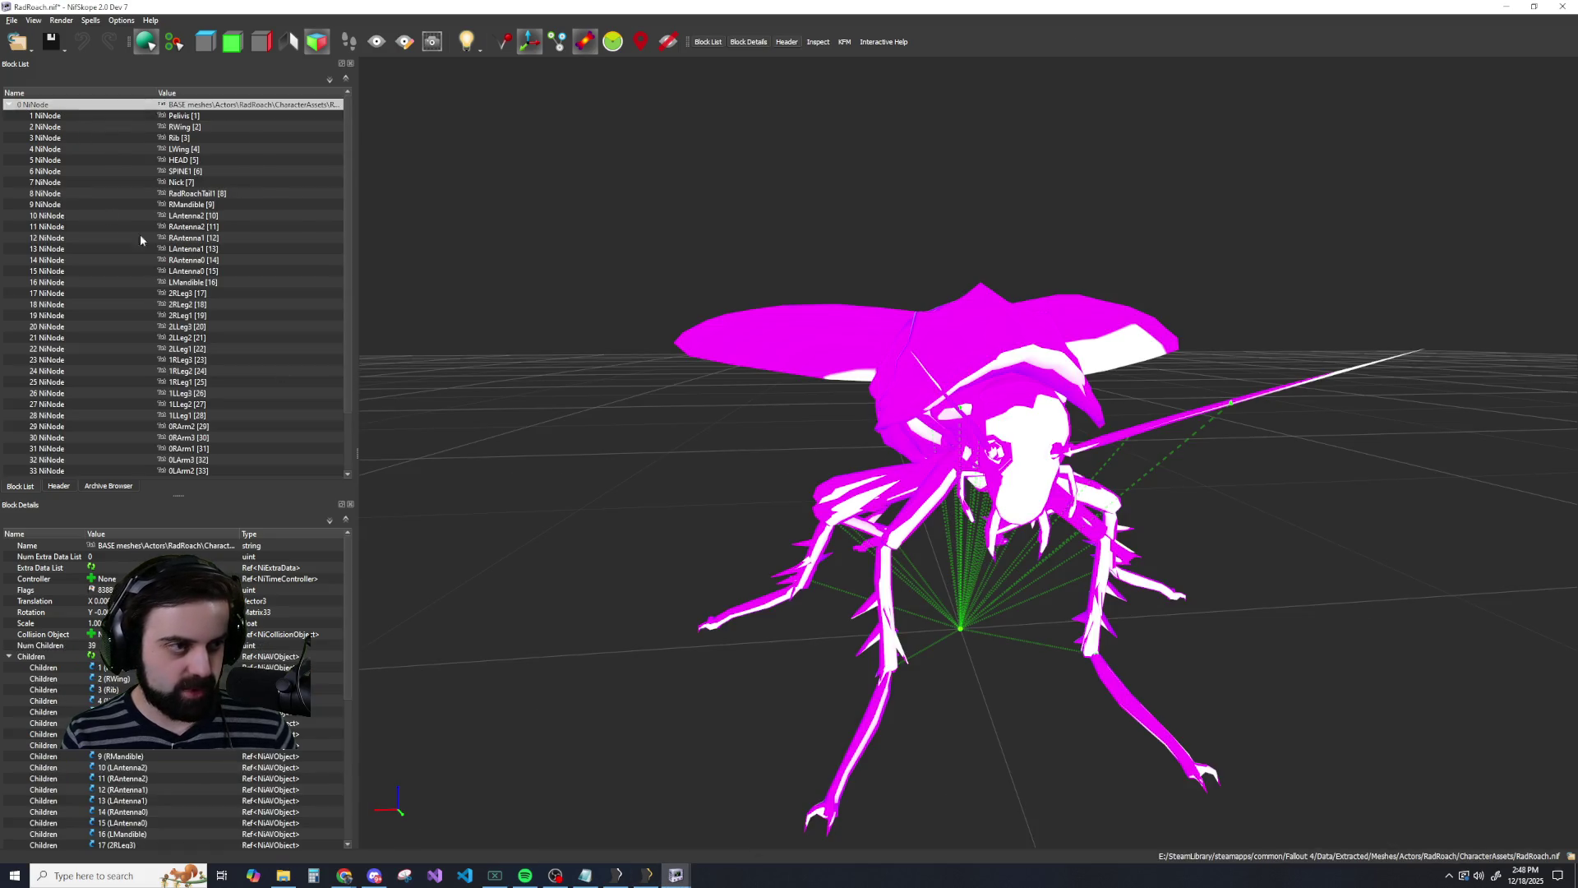
right_click(37, 108)
mouse_move(62, 108)
left_click(170, 158)
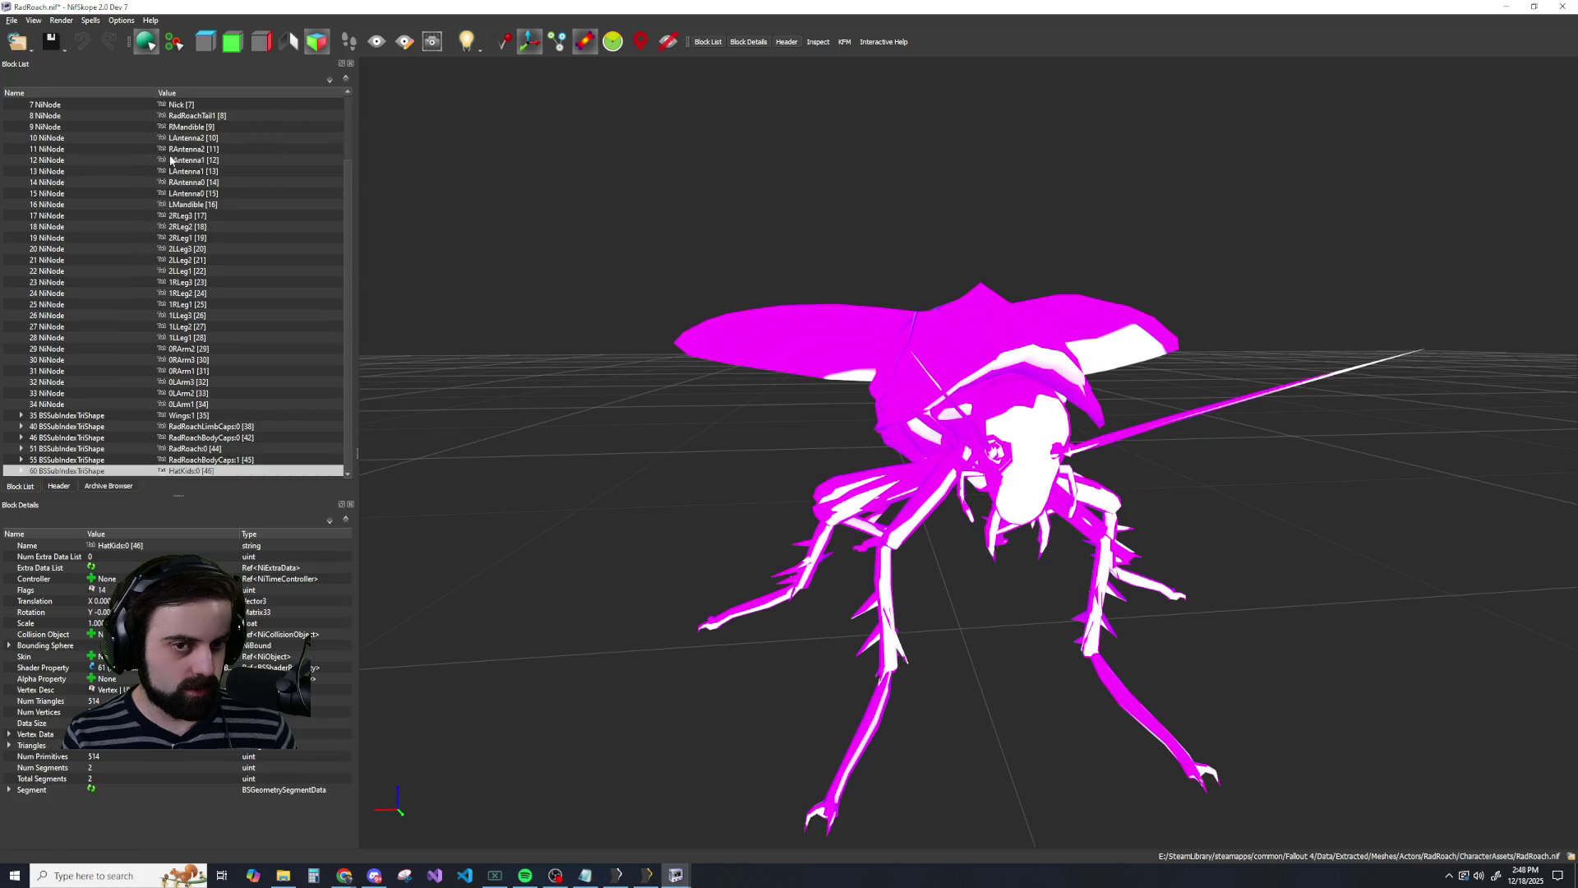
Toggle the axes display off and on, then orbit level with the ground to view the cap.
scroll(637, 461, "down", 5)
scroll(772, 490, "up", 2)
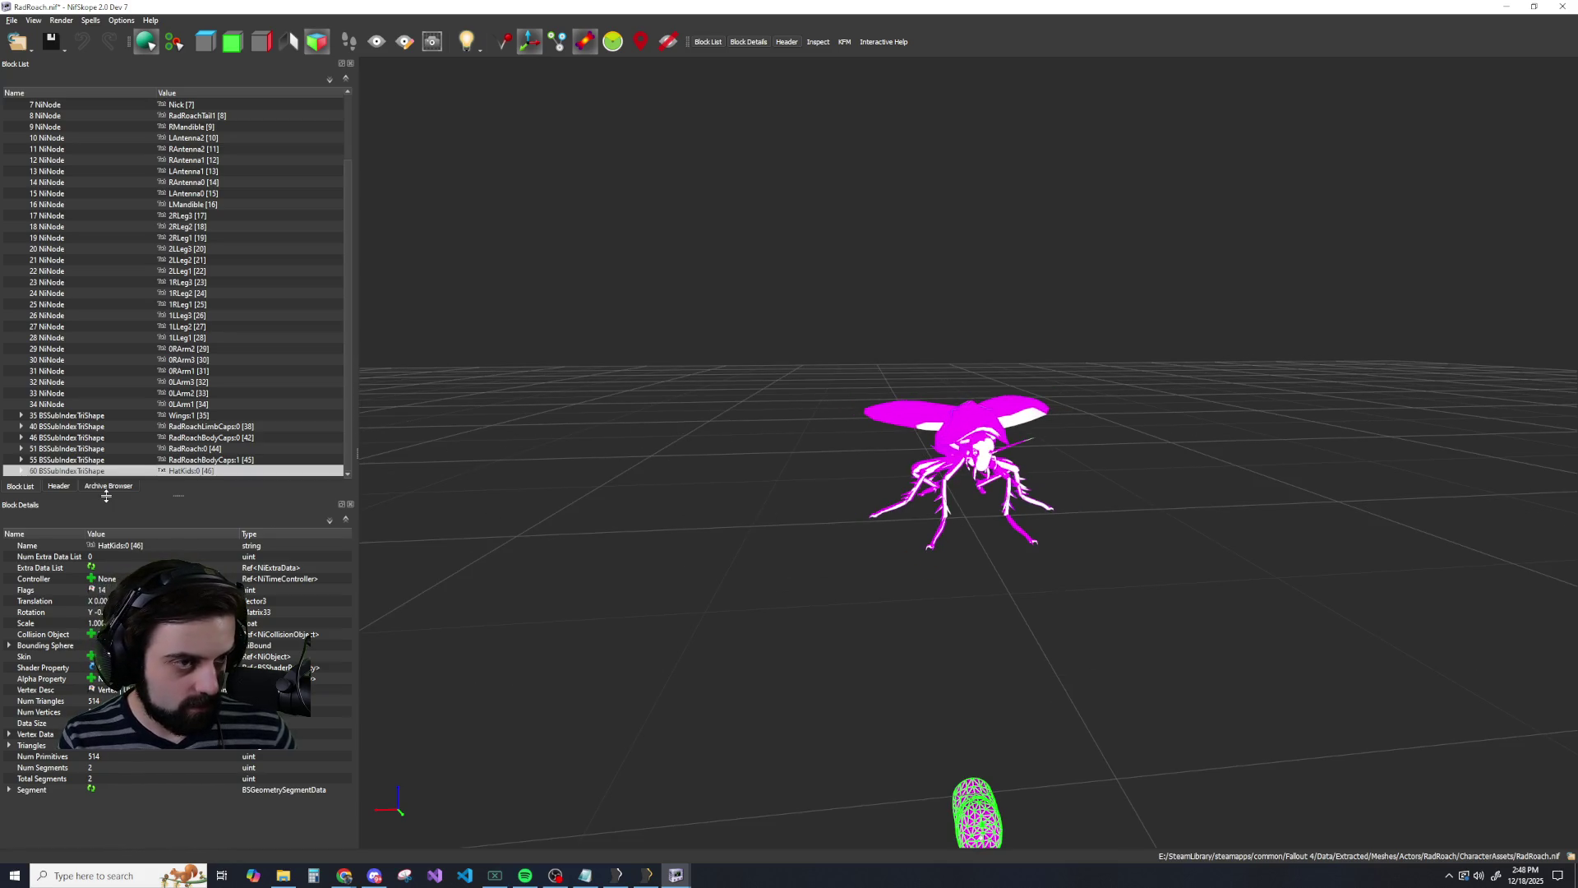
left_click(532, 43)
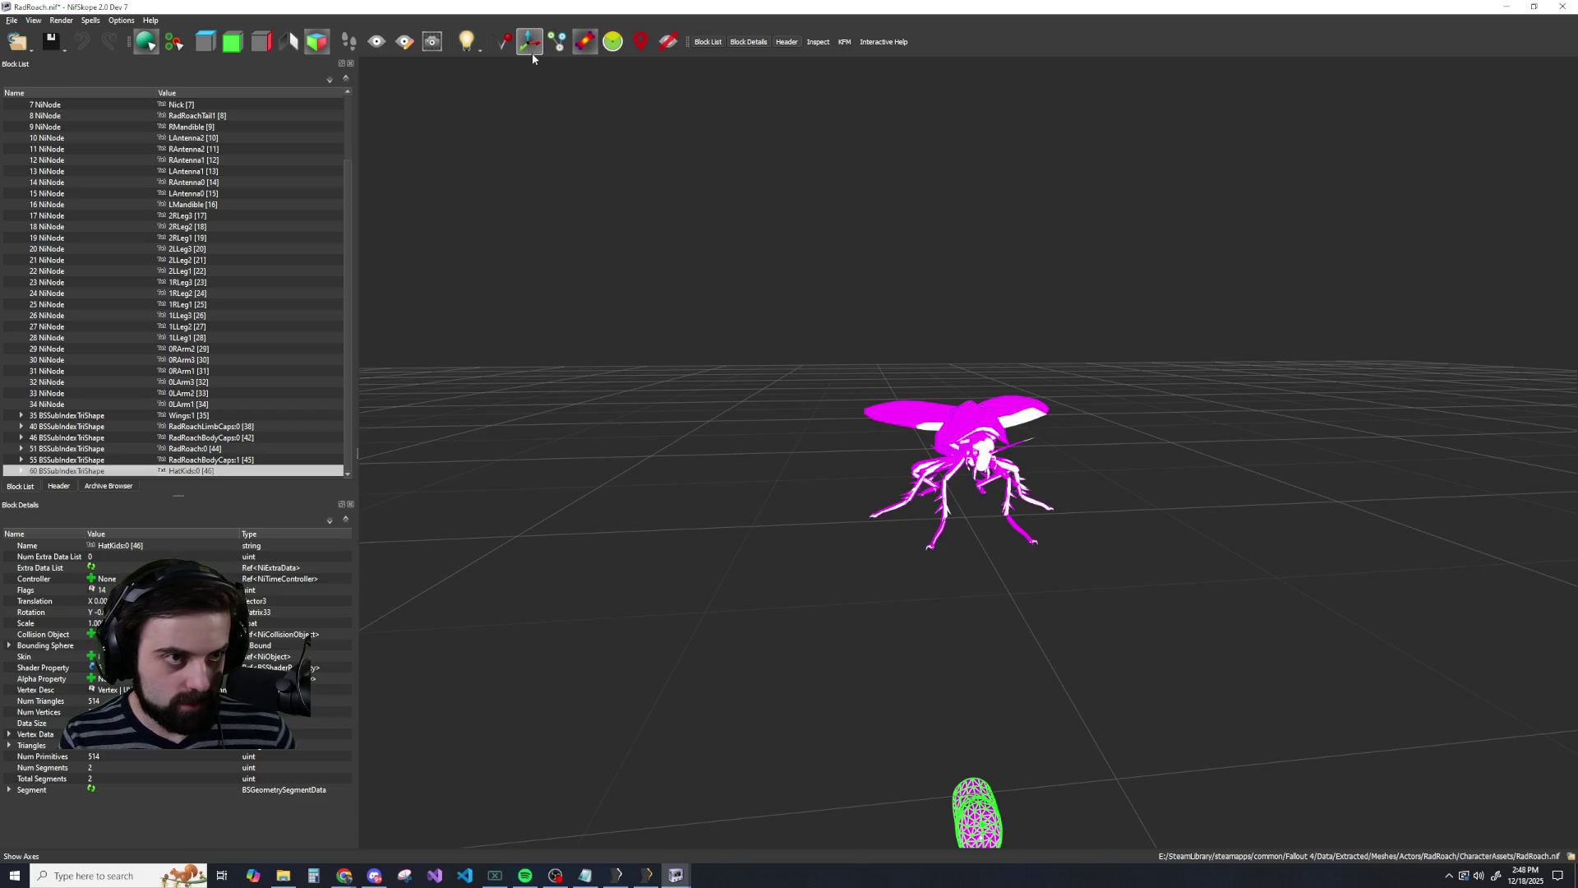
left_click(532, 43)
scroll(567, 586, "down", 3)
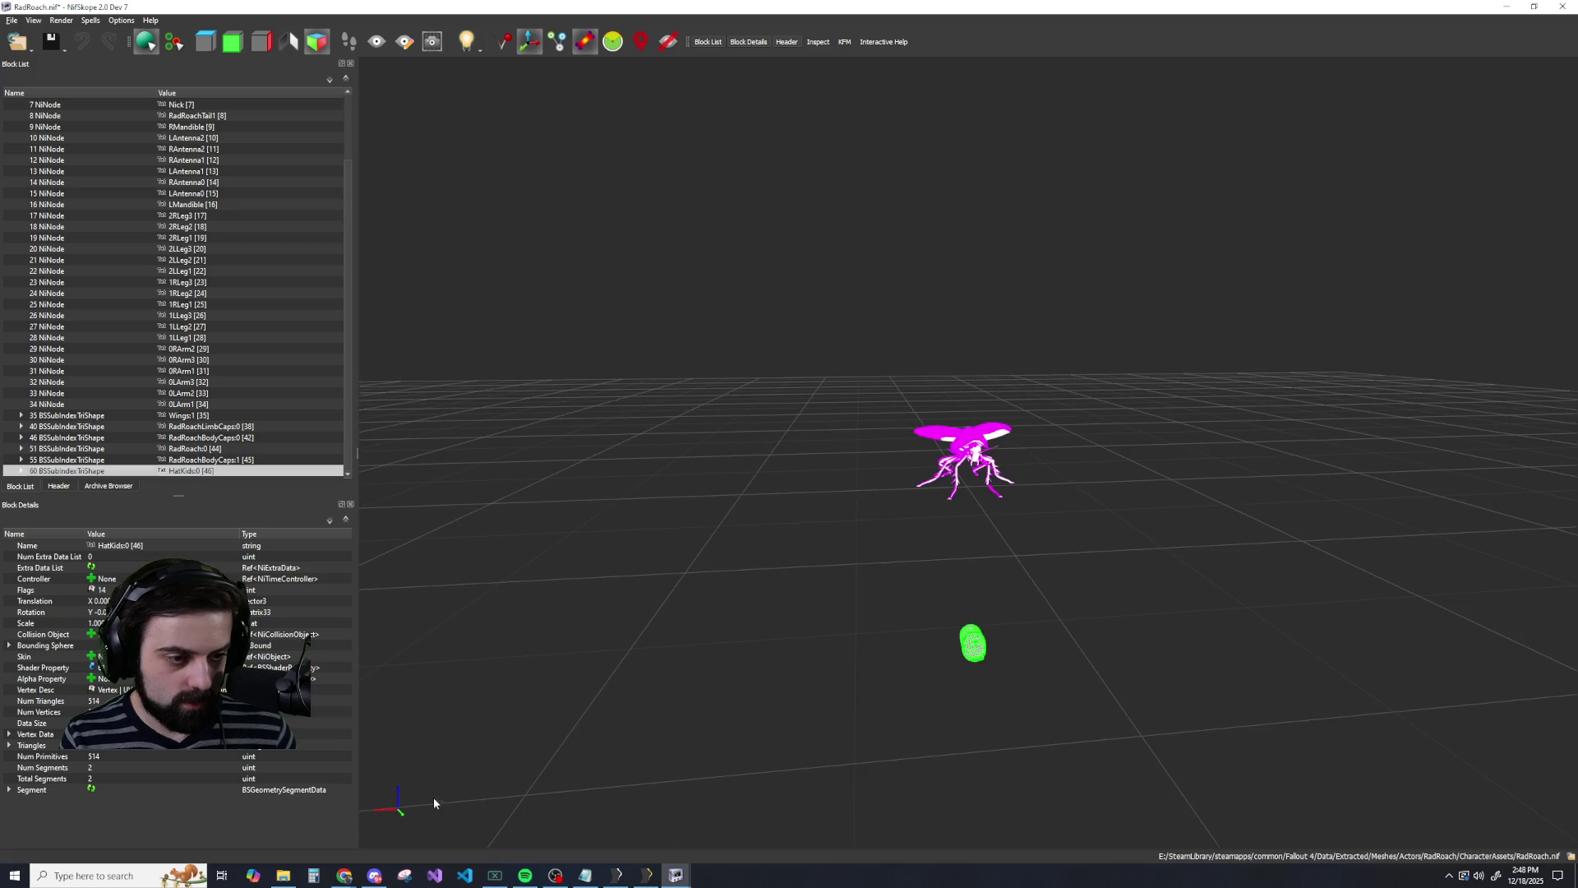
scroll(974, 678, "up", 3)
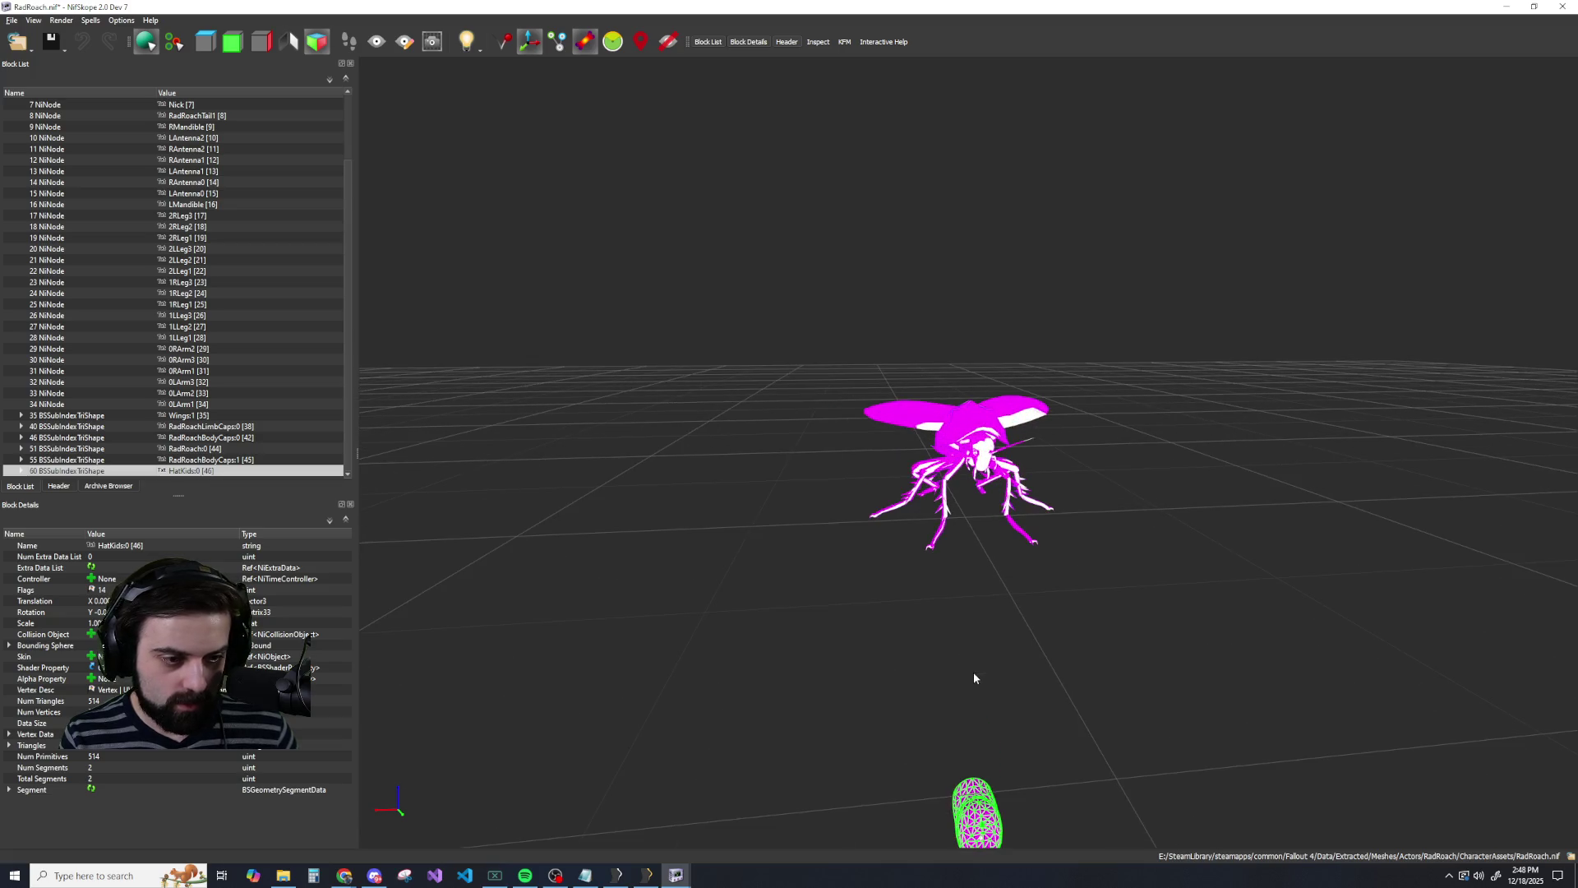
right_click(1003, 606)
mouse_move(986, 657)
left_mouse_down()
mouse_move(965, 639)
mouse_move(970, 612)
left_mouse_up()
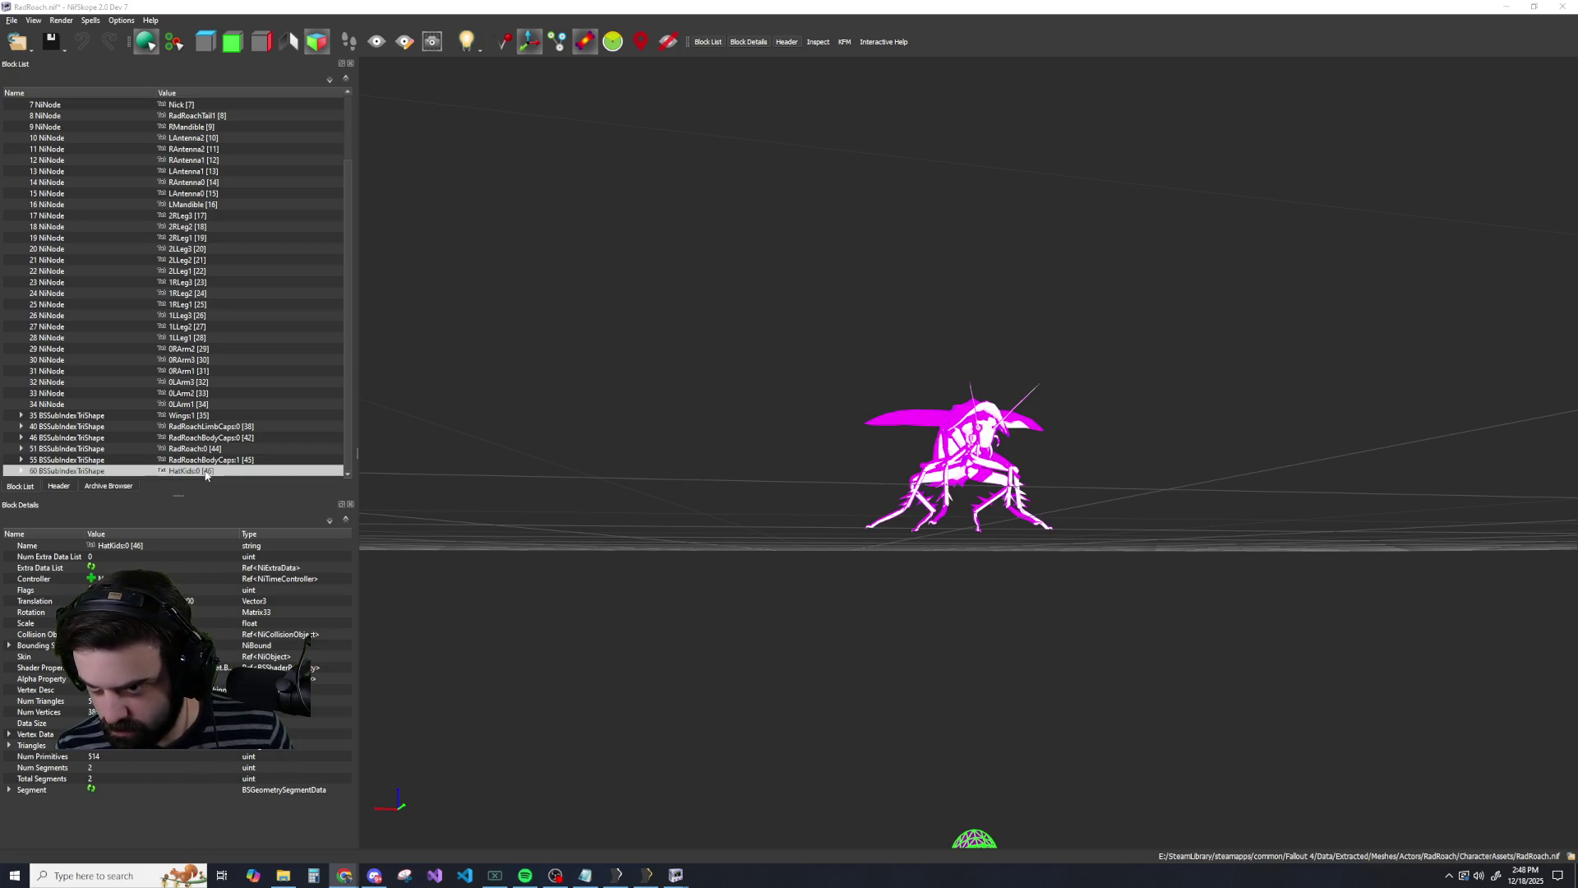
Expand the pasted HatKids shape down to its shader, then return to the shape block.
right_click(49, 473)
mouse_move(64, 467)
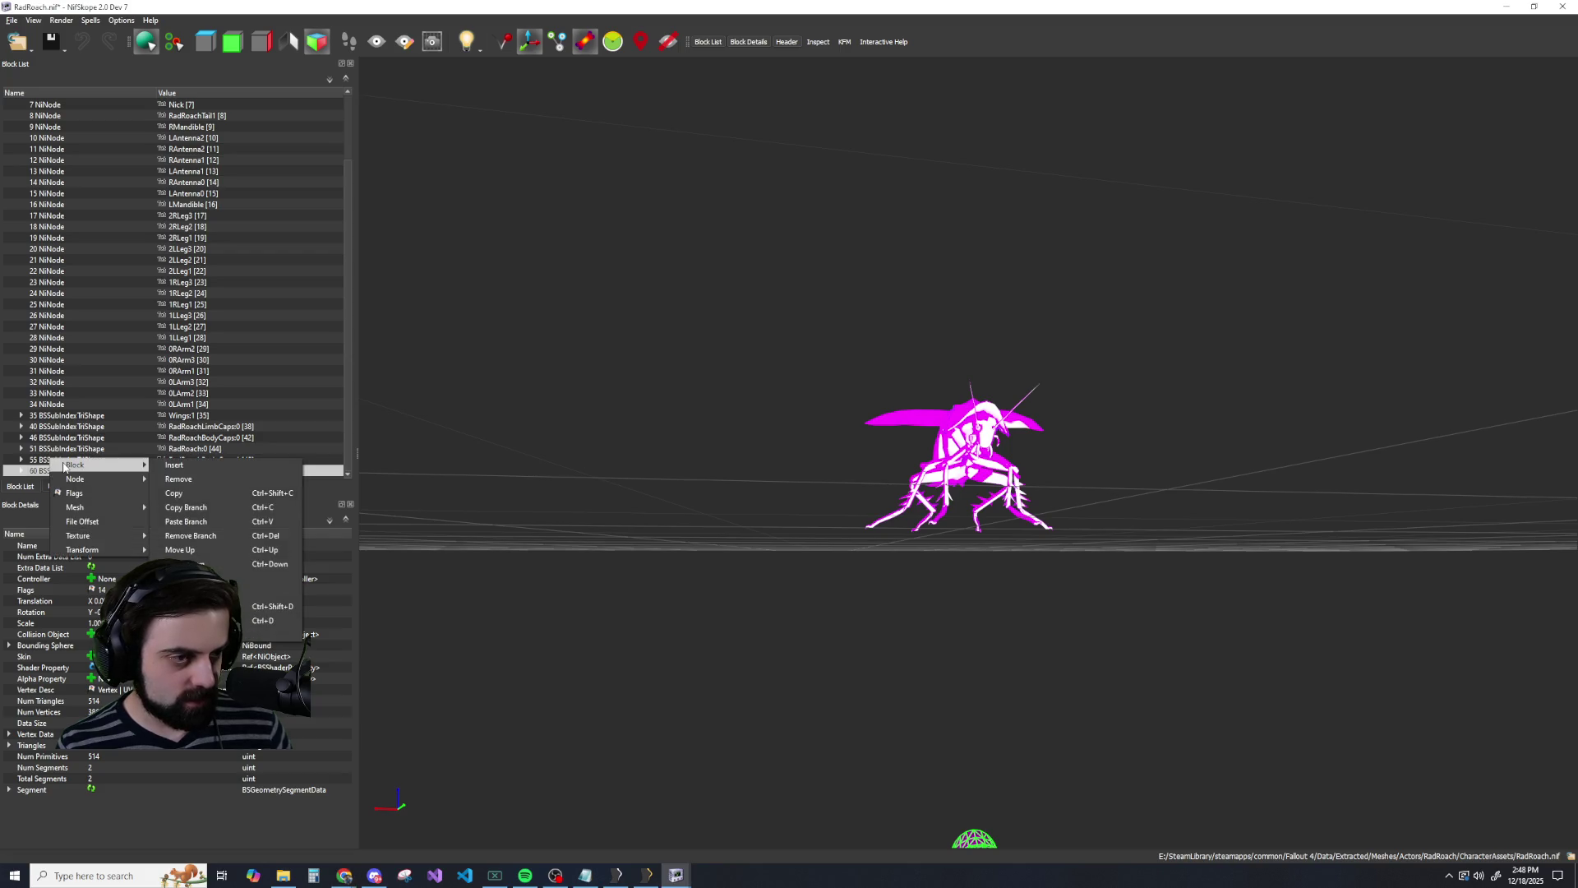
key("Escape")
key("Escape")
key("Right")
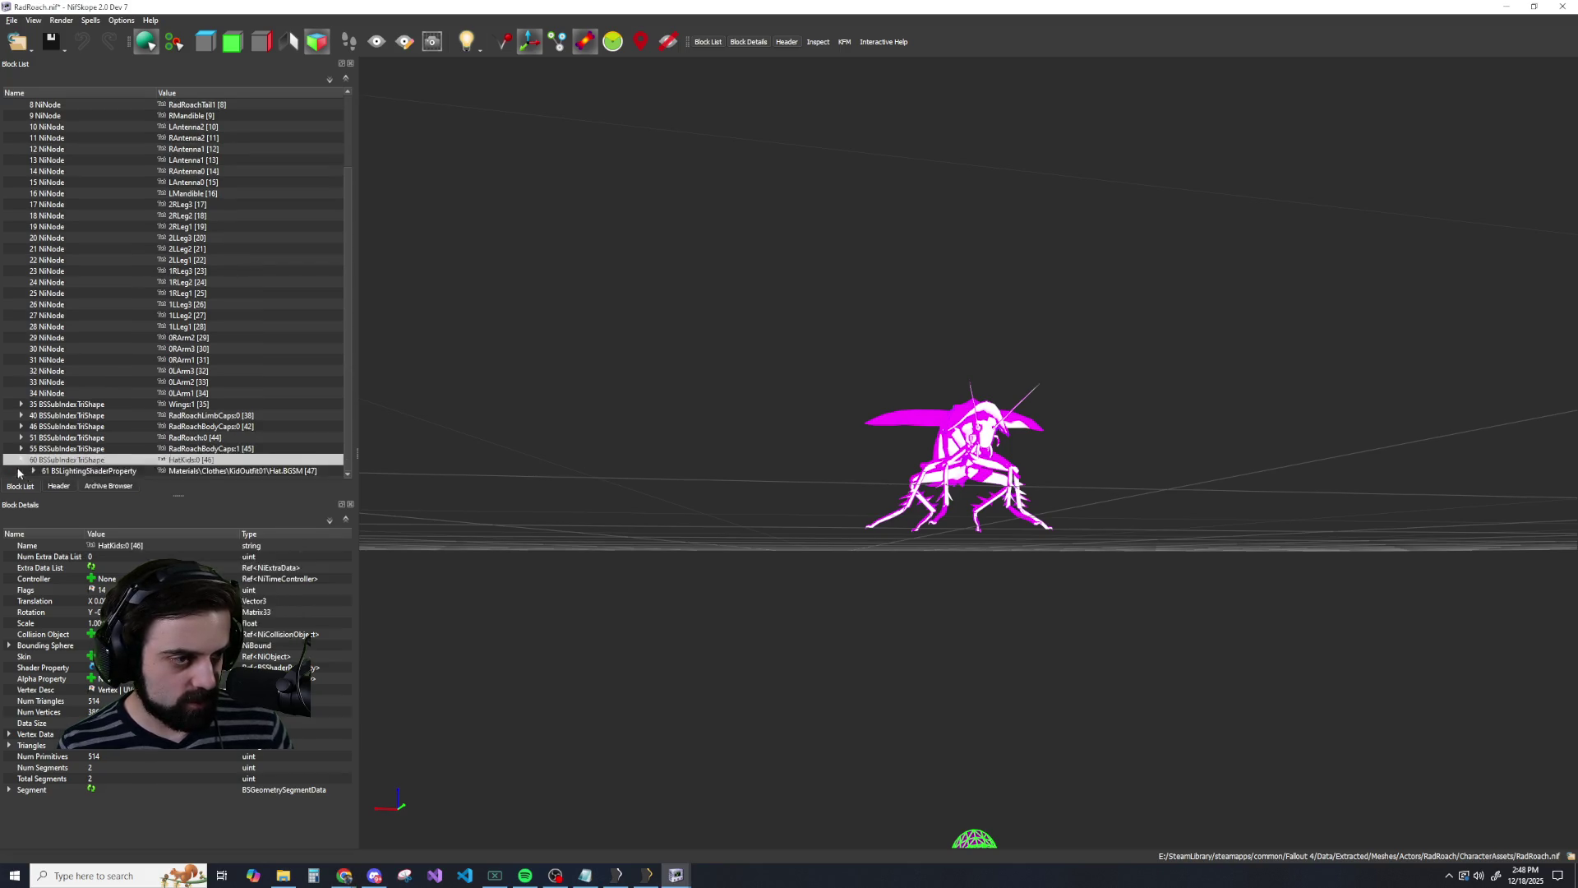
key("Down")
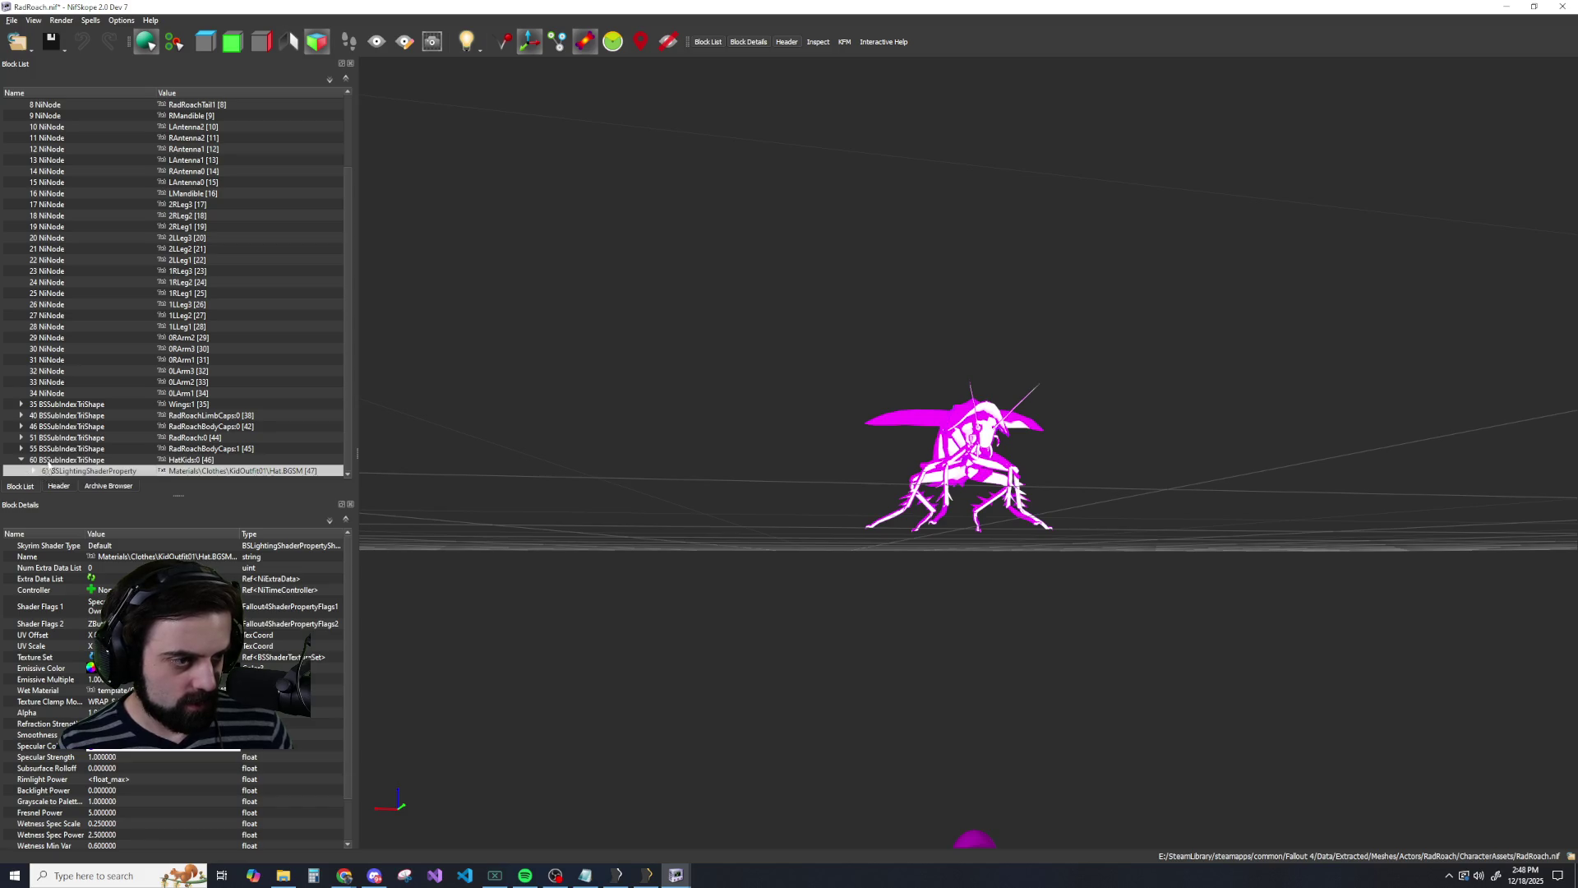
key("Up")
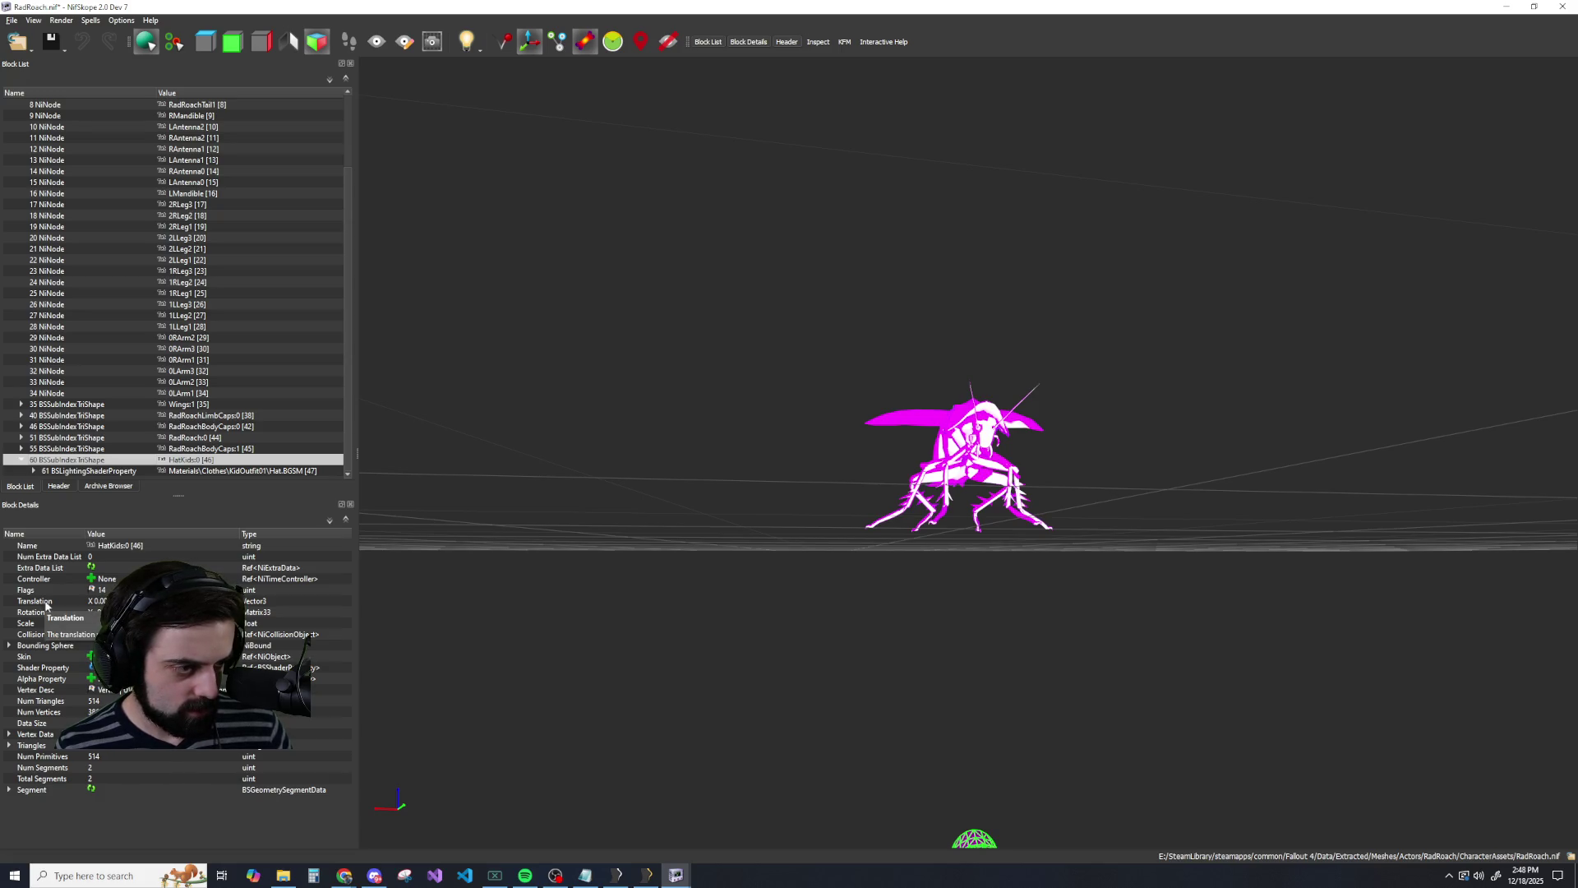
Edit the HatKids Translation values to raise the cap up onto the roach.
left_click(35, 601)
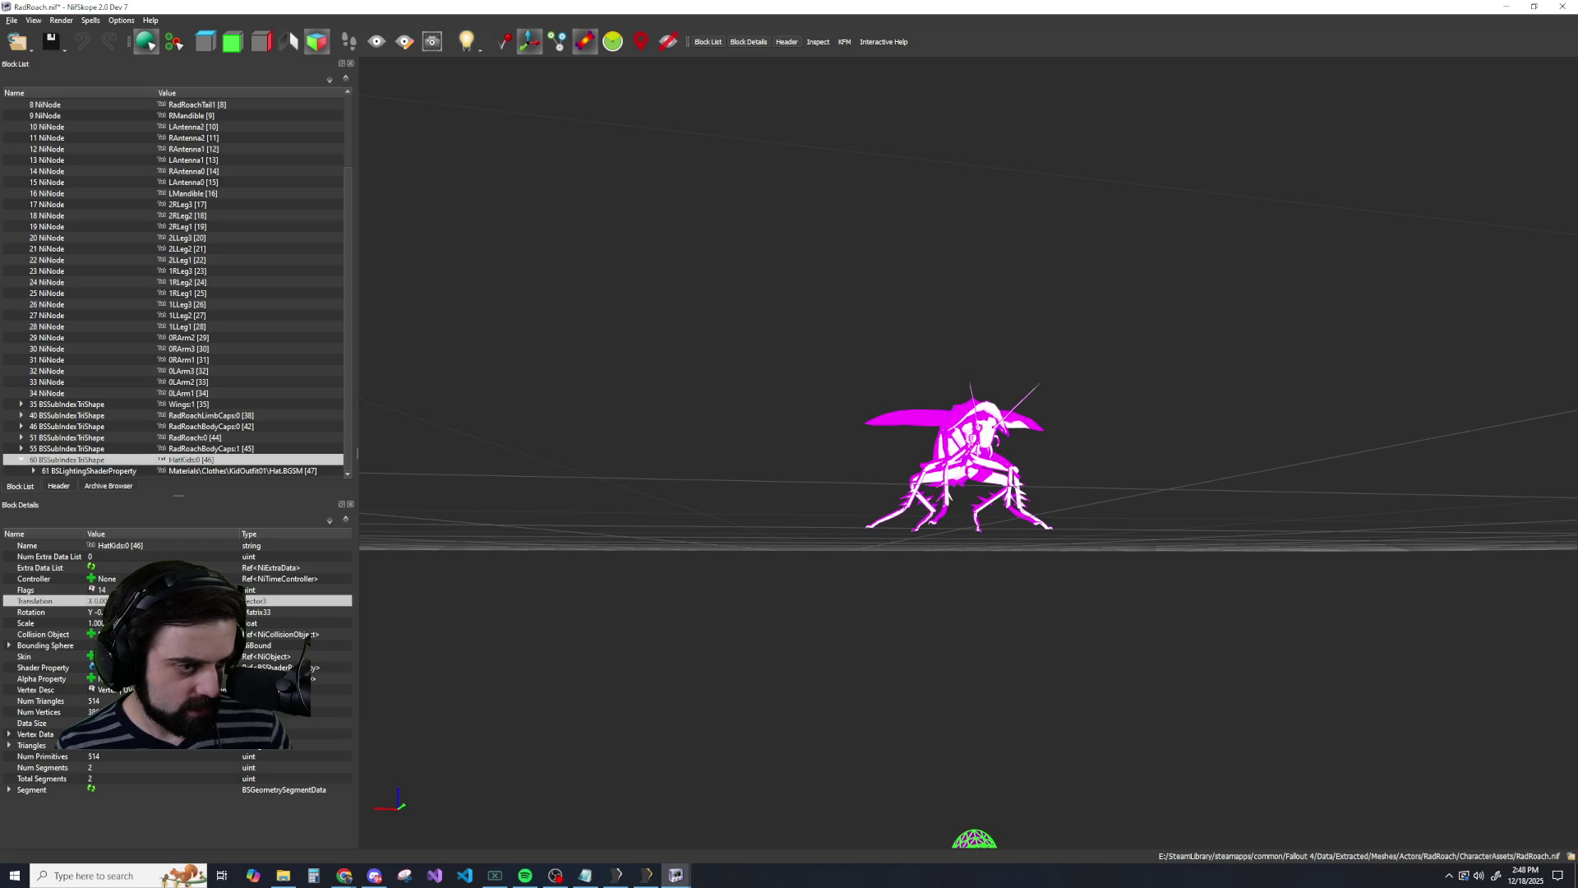
double_click(97, 601)
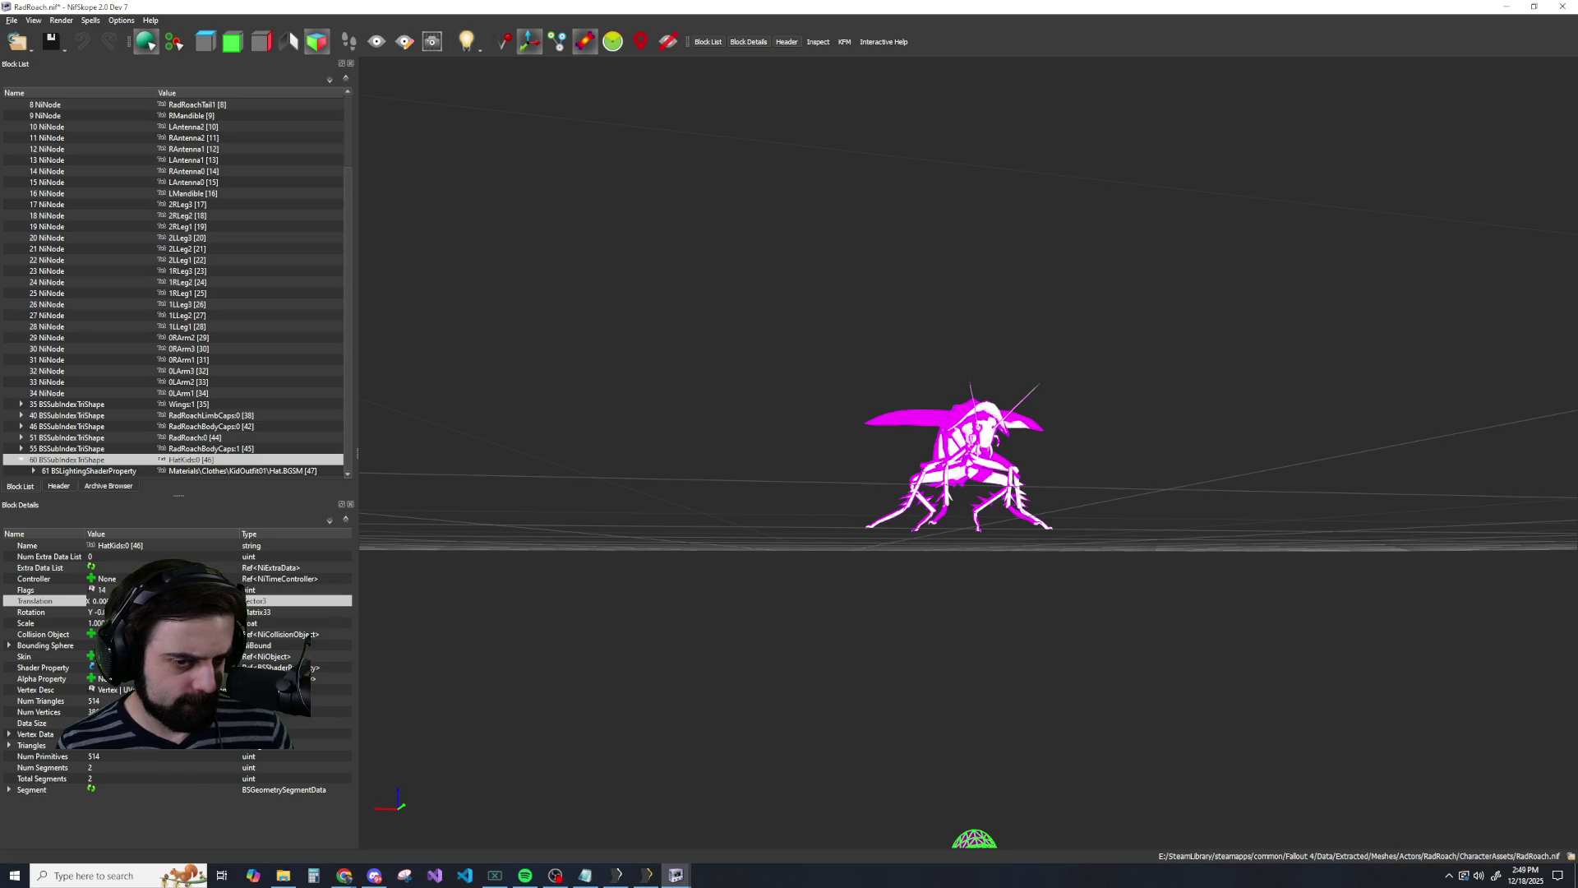
left_click(124, 579)
double_click(102, 601)
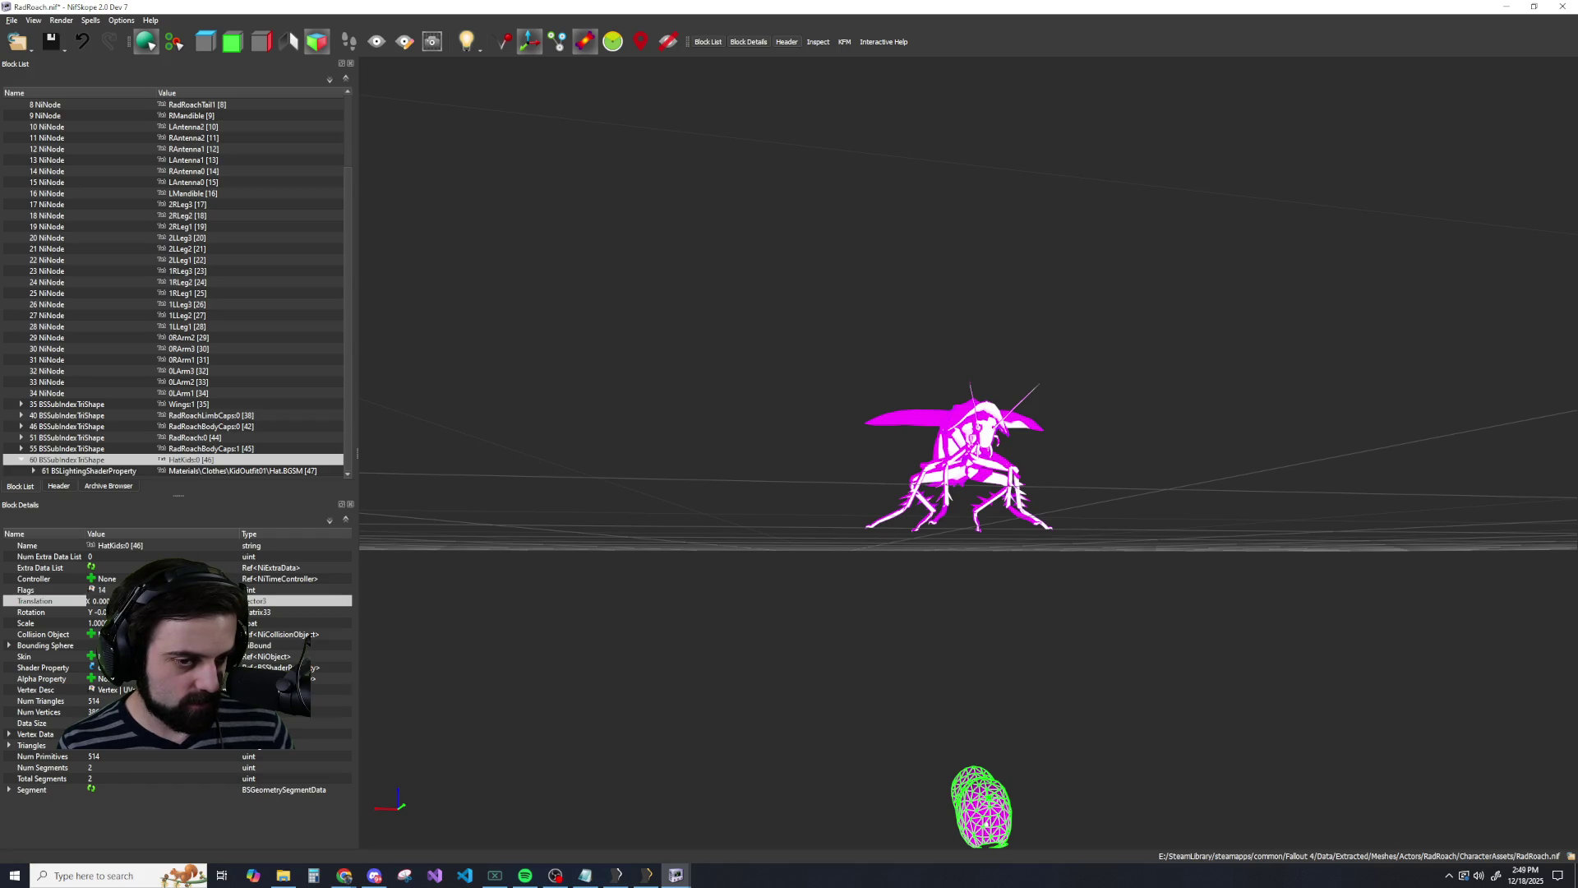
left_click(41, 578)
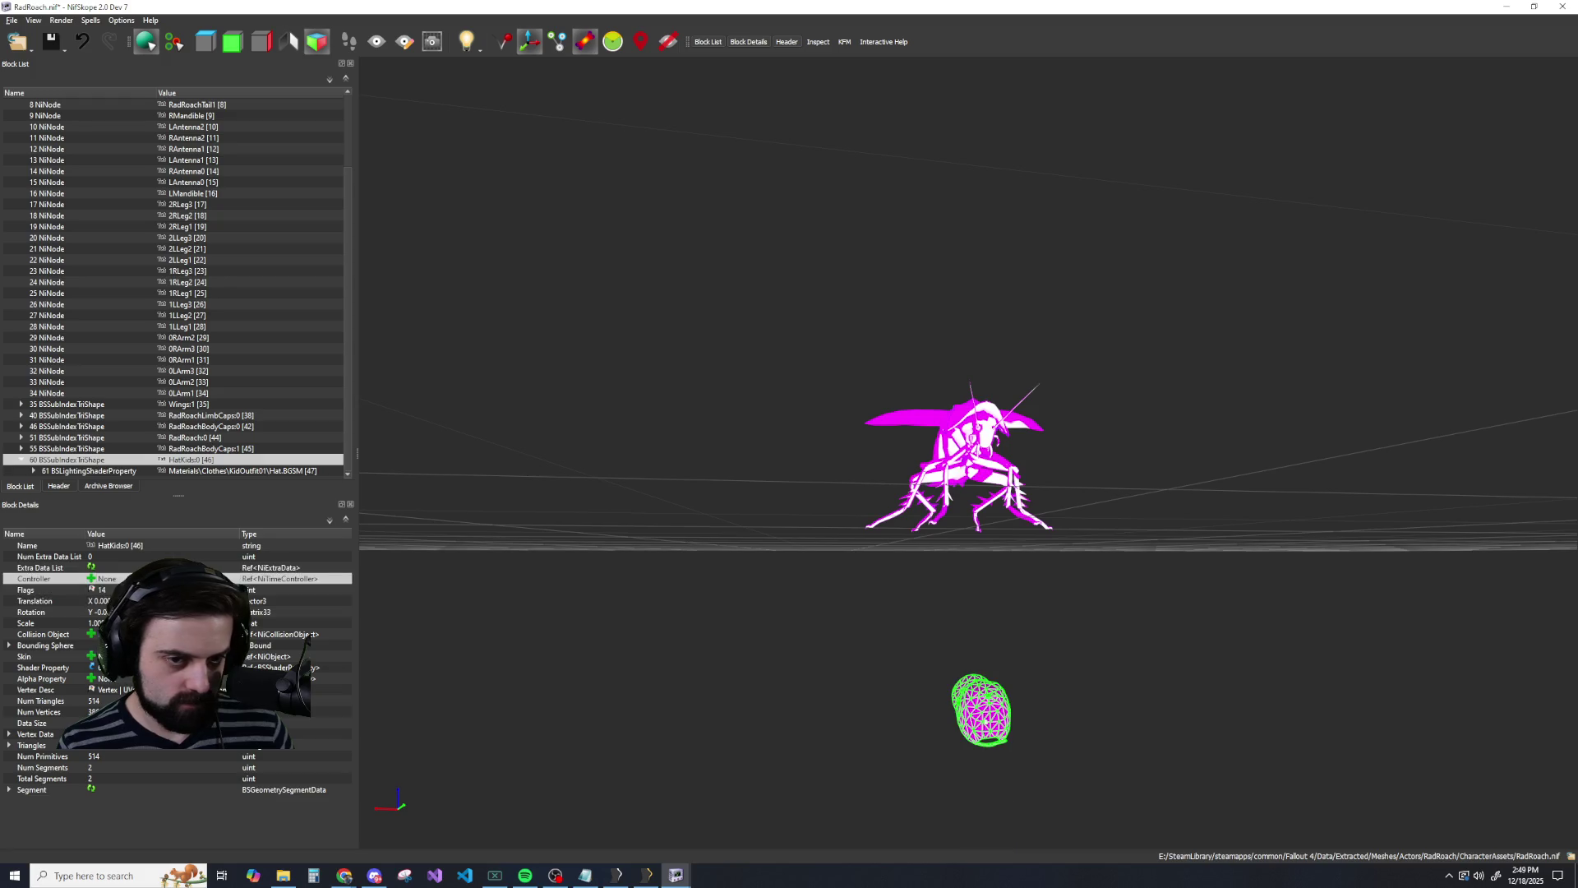
left_click(33, 601)
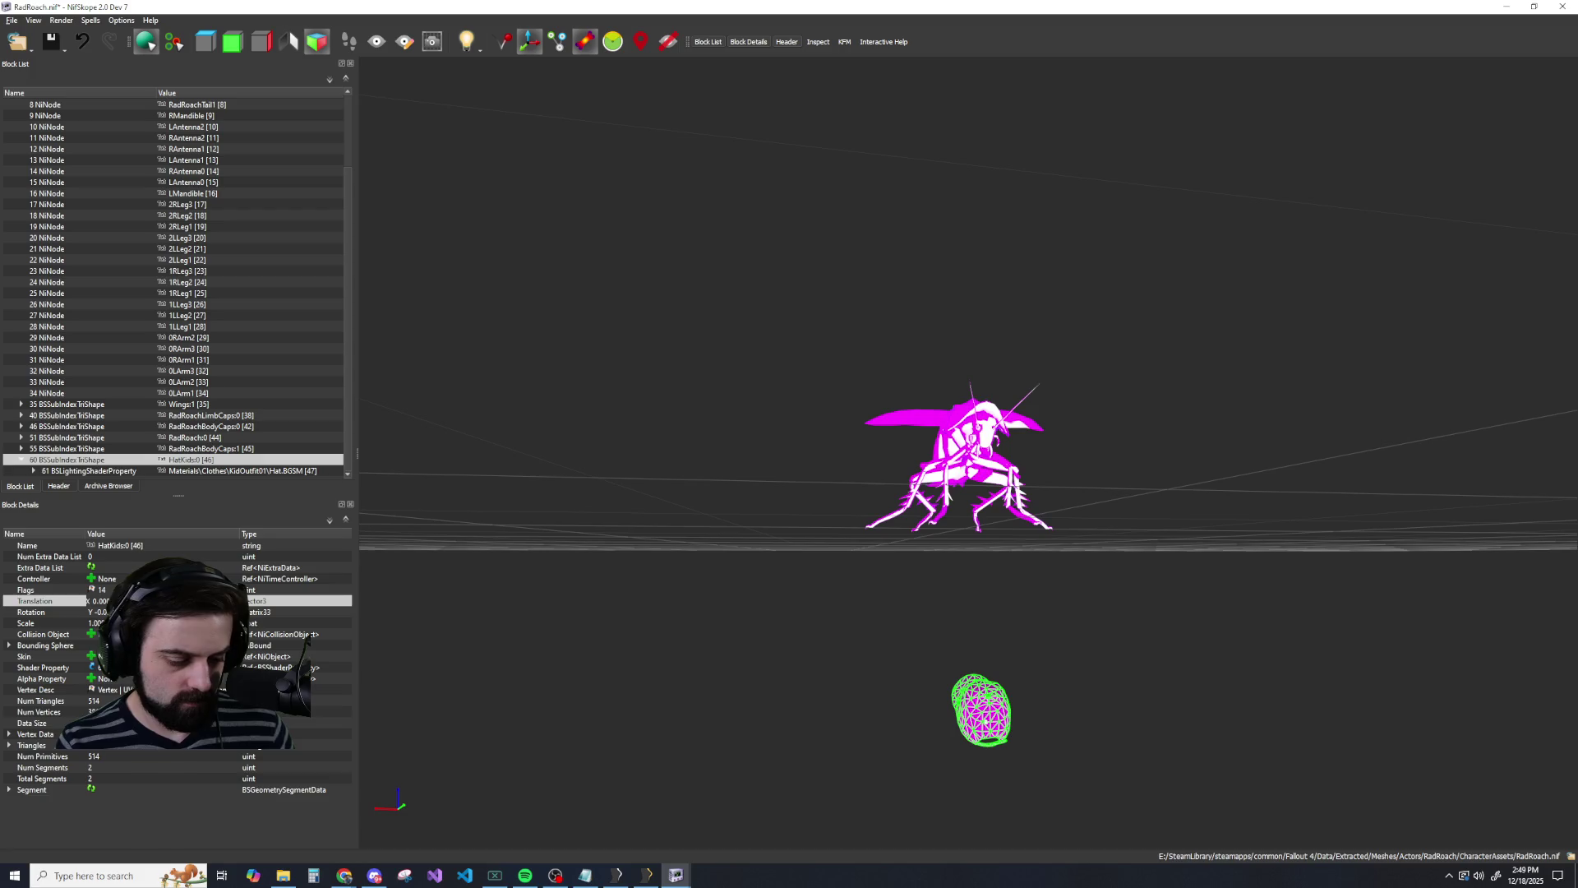
key("Return")
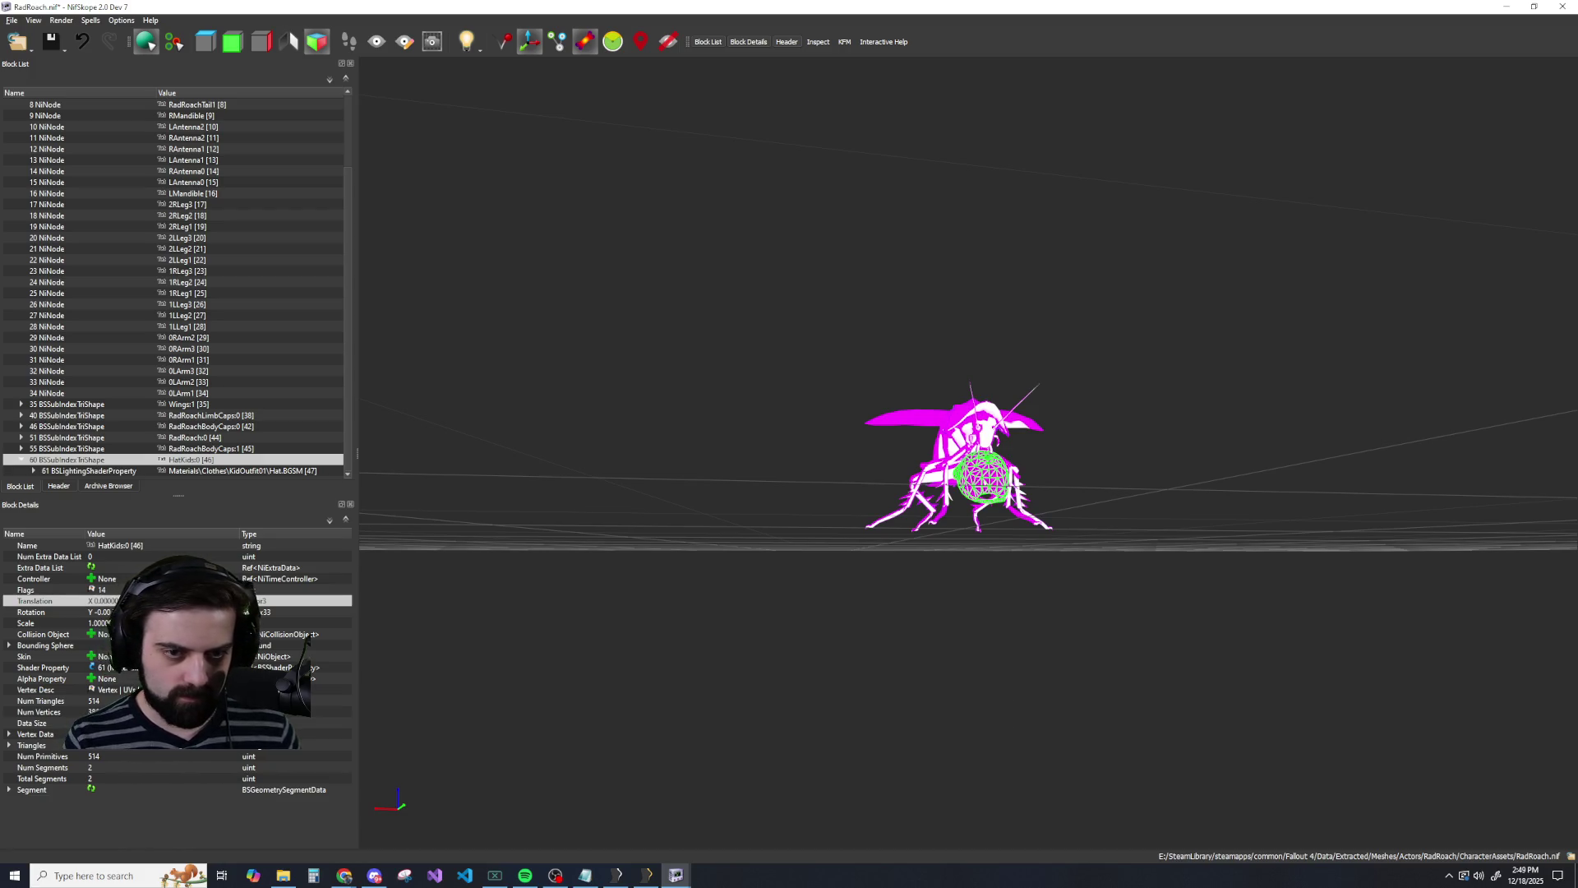
Nudge the cap's position upward onto the head, checking from side and front views.
scroll(863, 423, "up", 5)
scroll(855, 436, "down", 2)
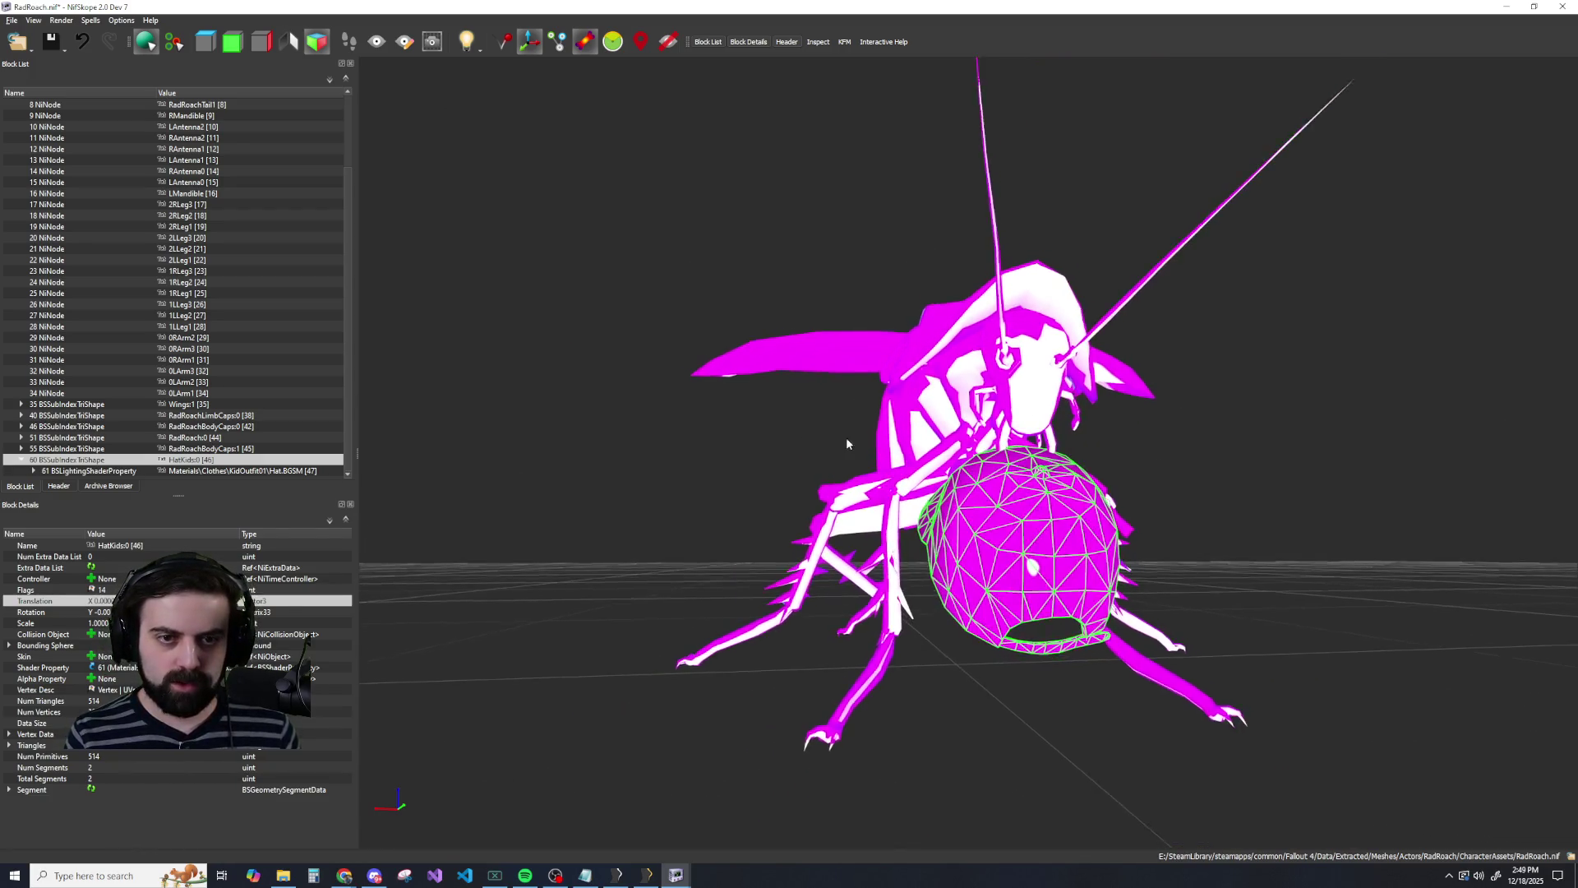
left_click_drag(846, 444, 773, 460)
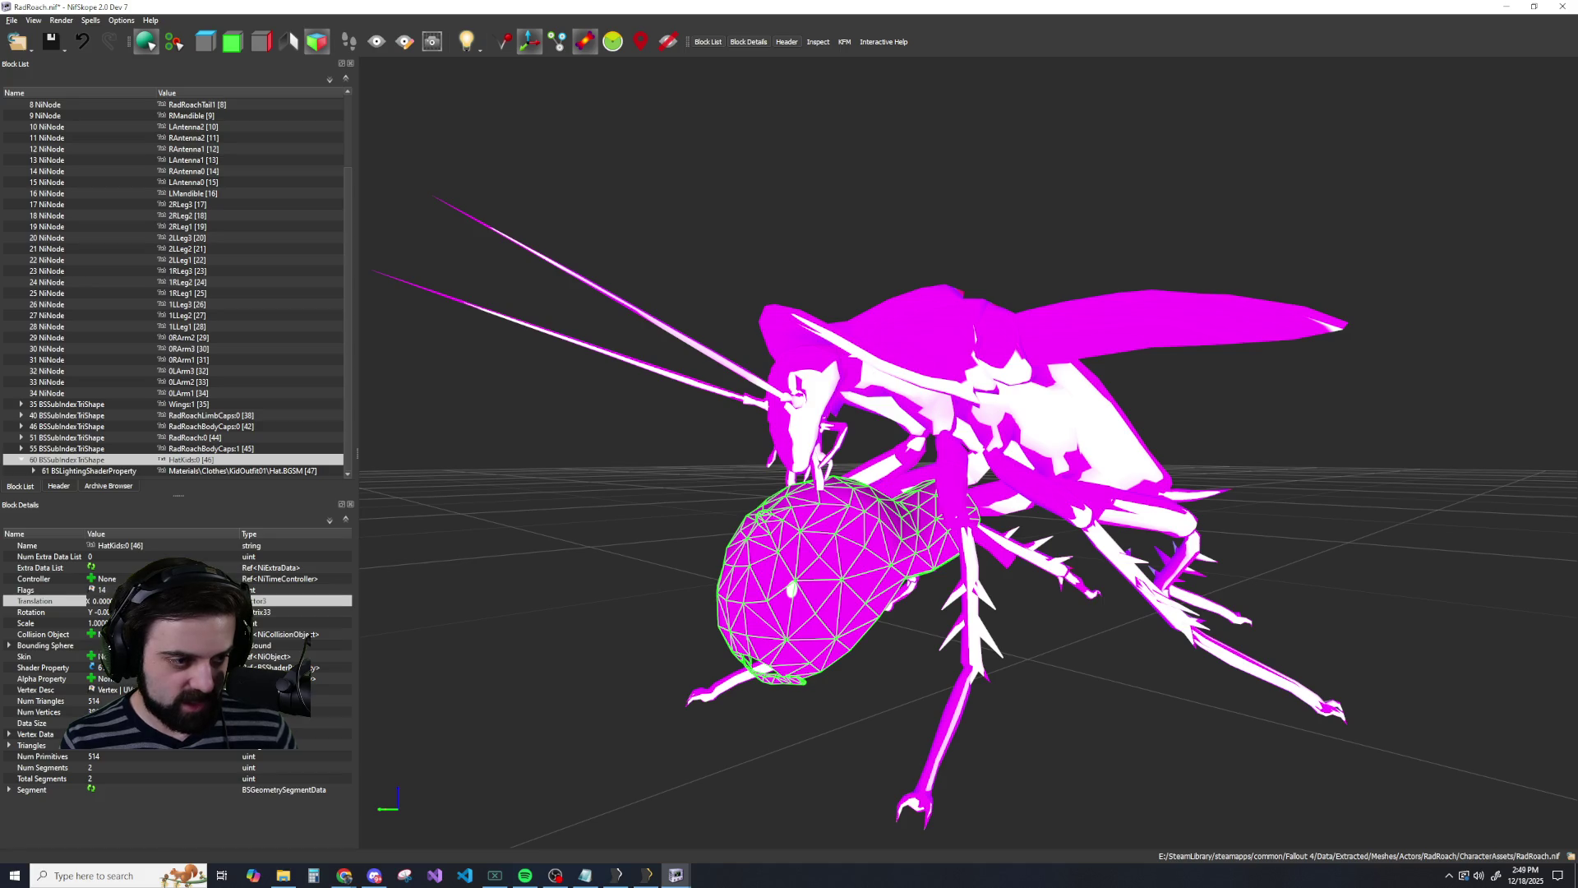
key("Return")
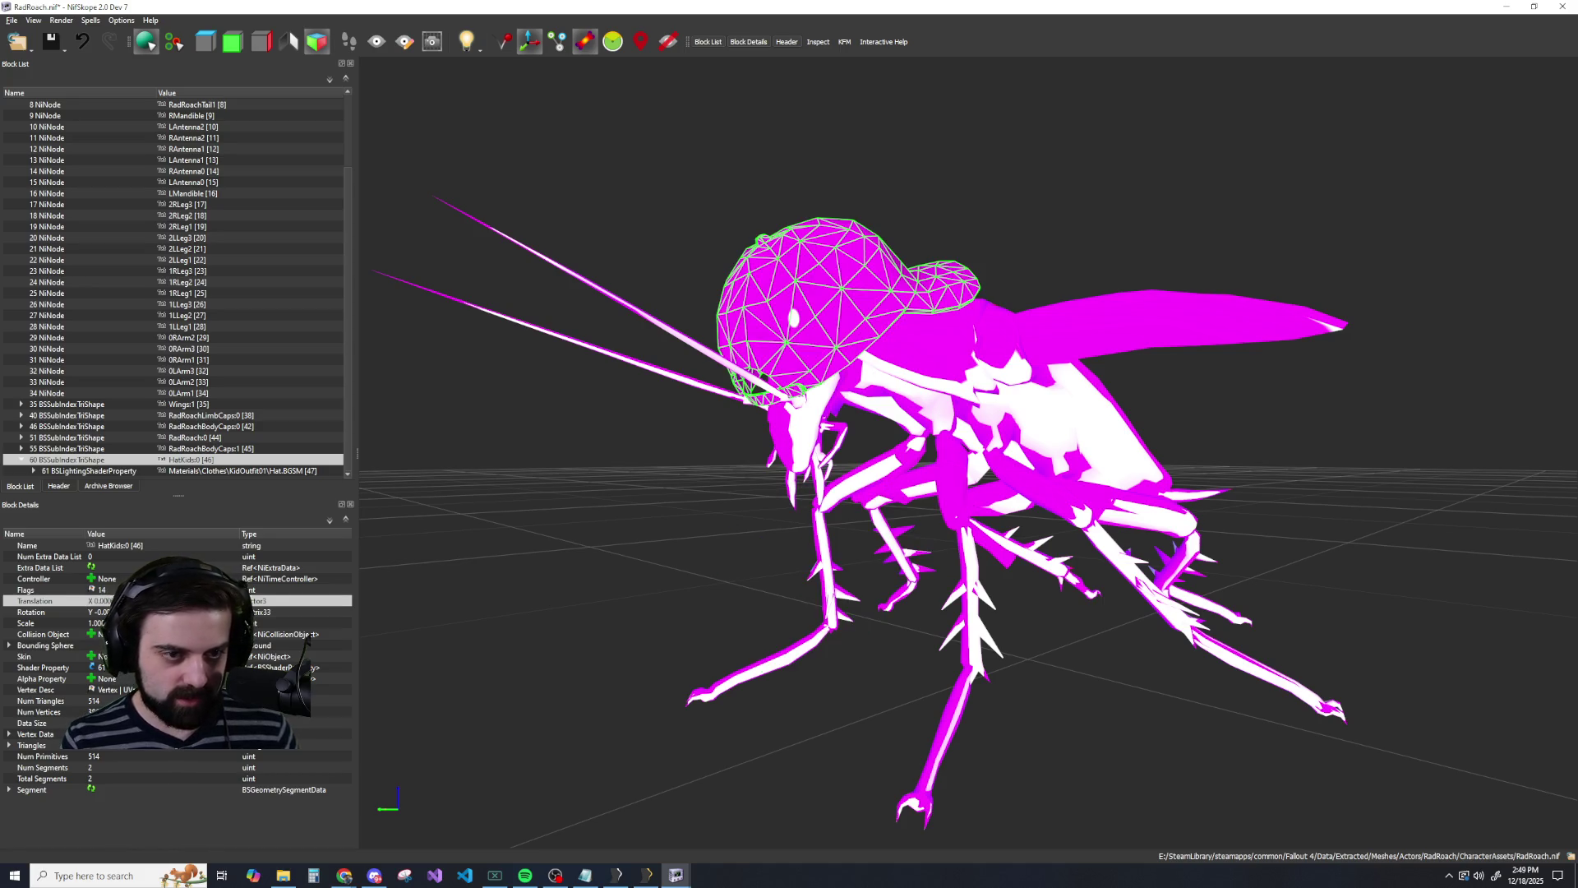
mouse_move(665, 470)
left_mouse_down()
mouse_move(751, 439)
mouse_move(723, 447)
left_mouse_up()
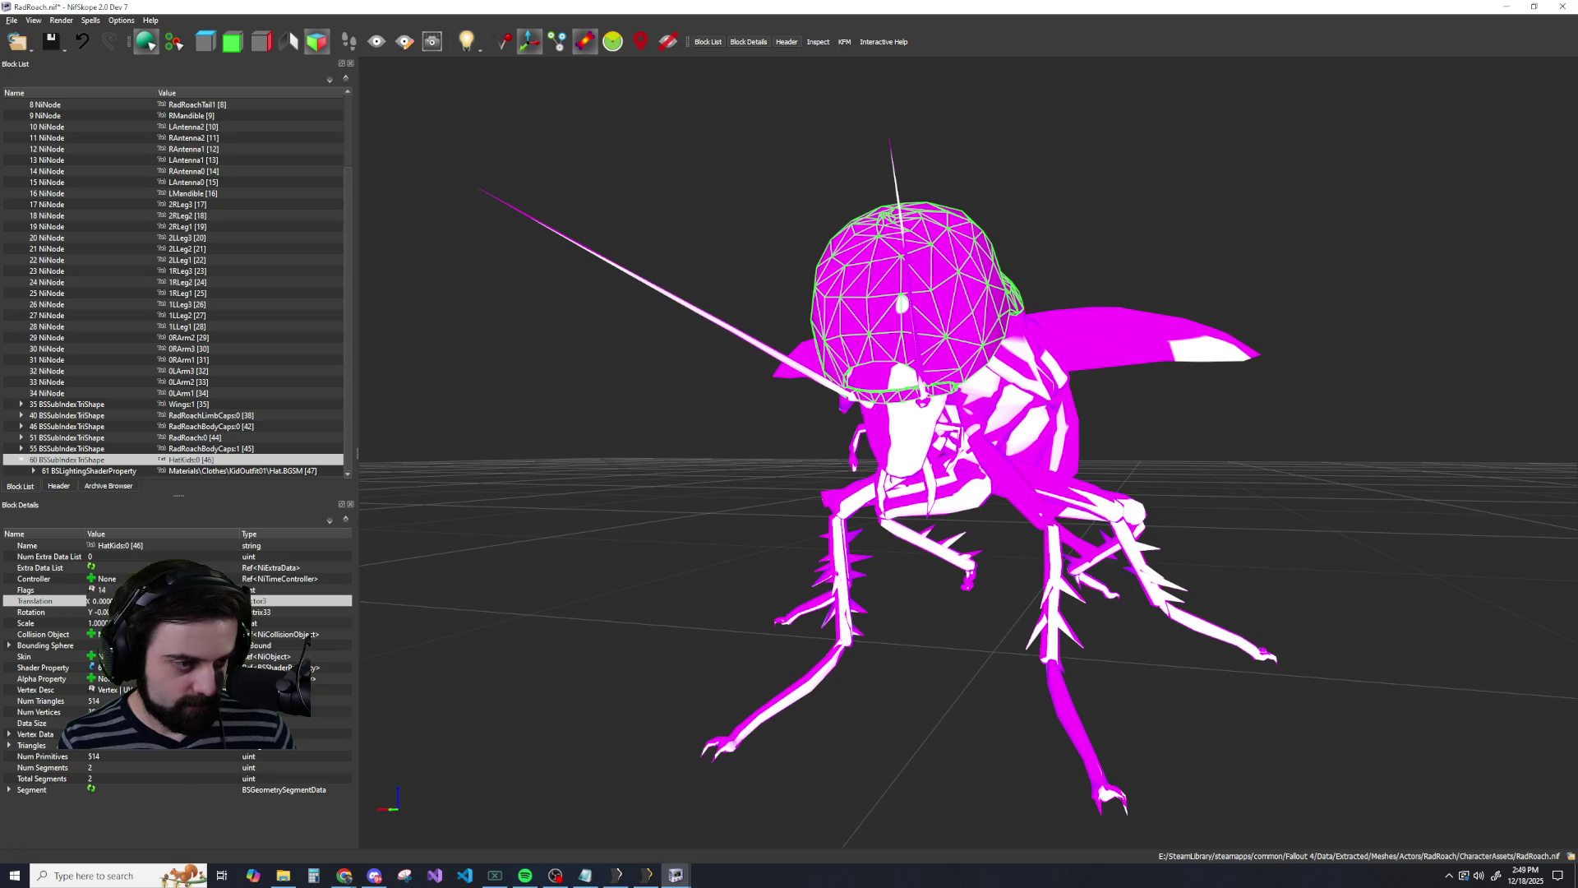
key("Return")
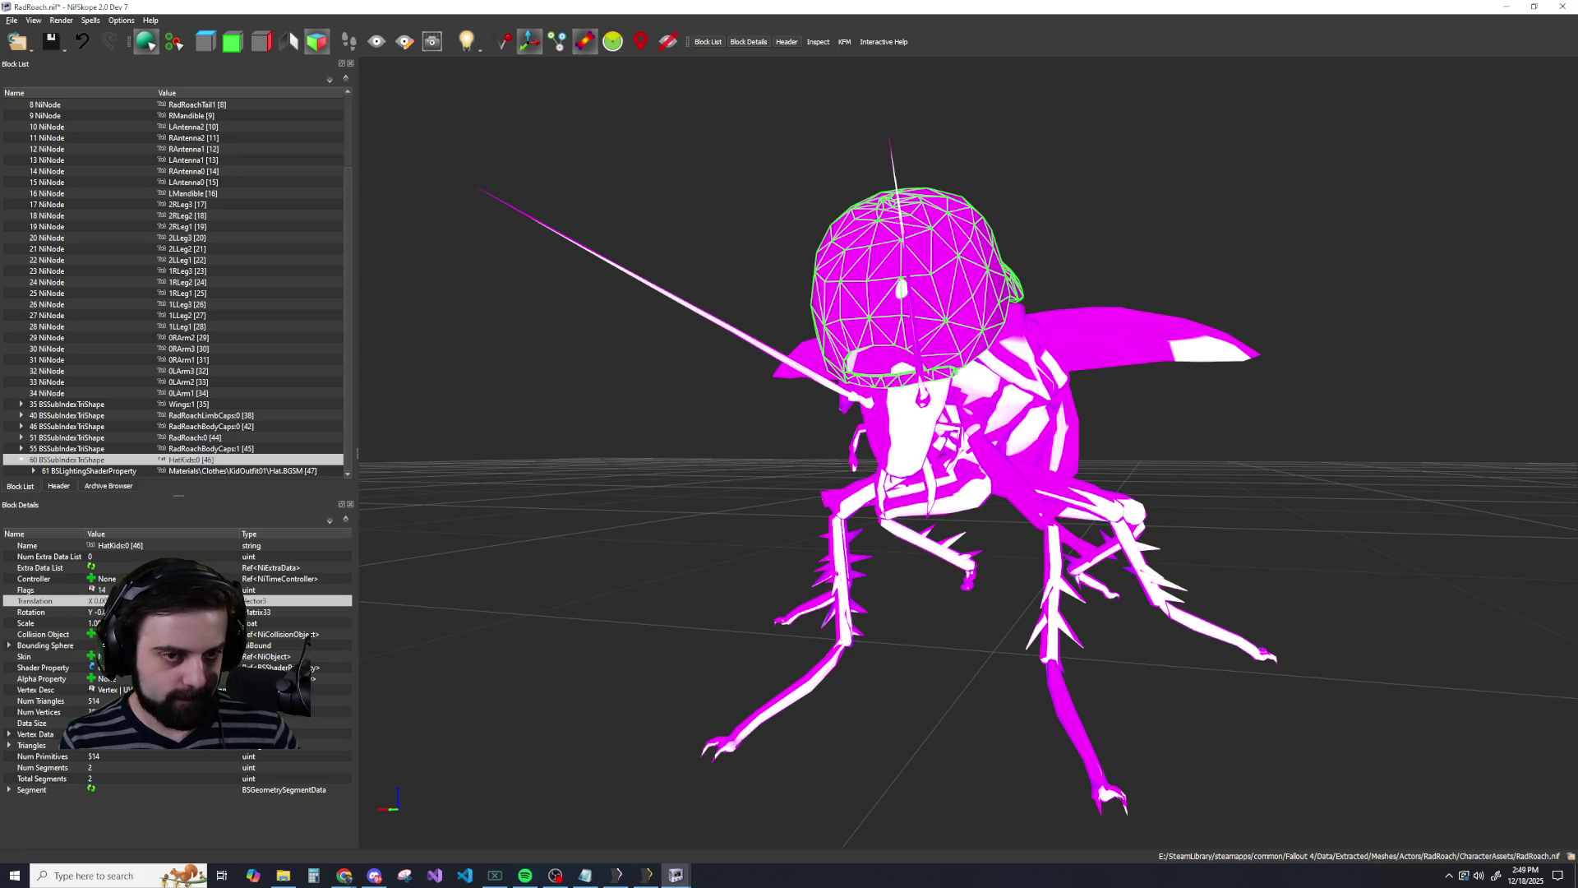
mouse_move(610, 557)
left_mouse_down()
mouse_move(649, 528)
mouse_move(471, 550)
left_mouse_up()
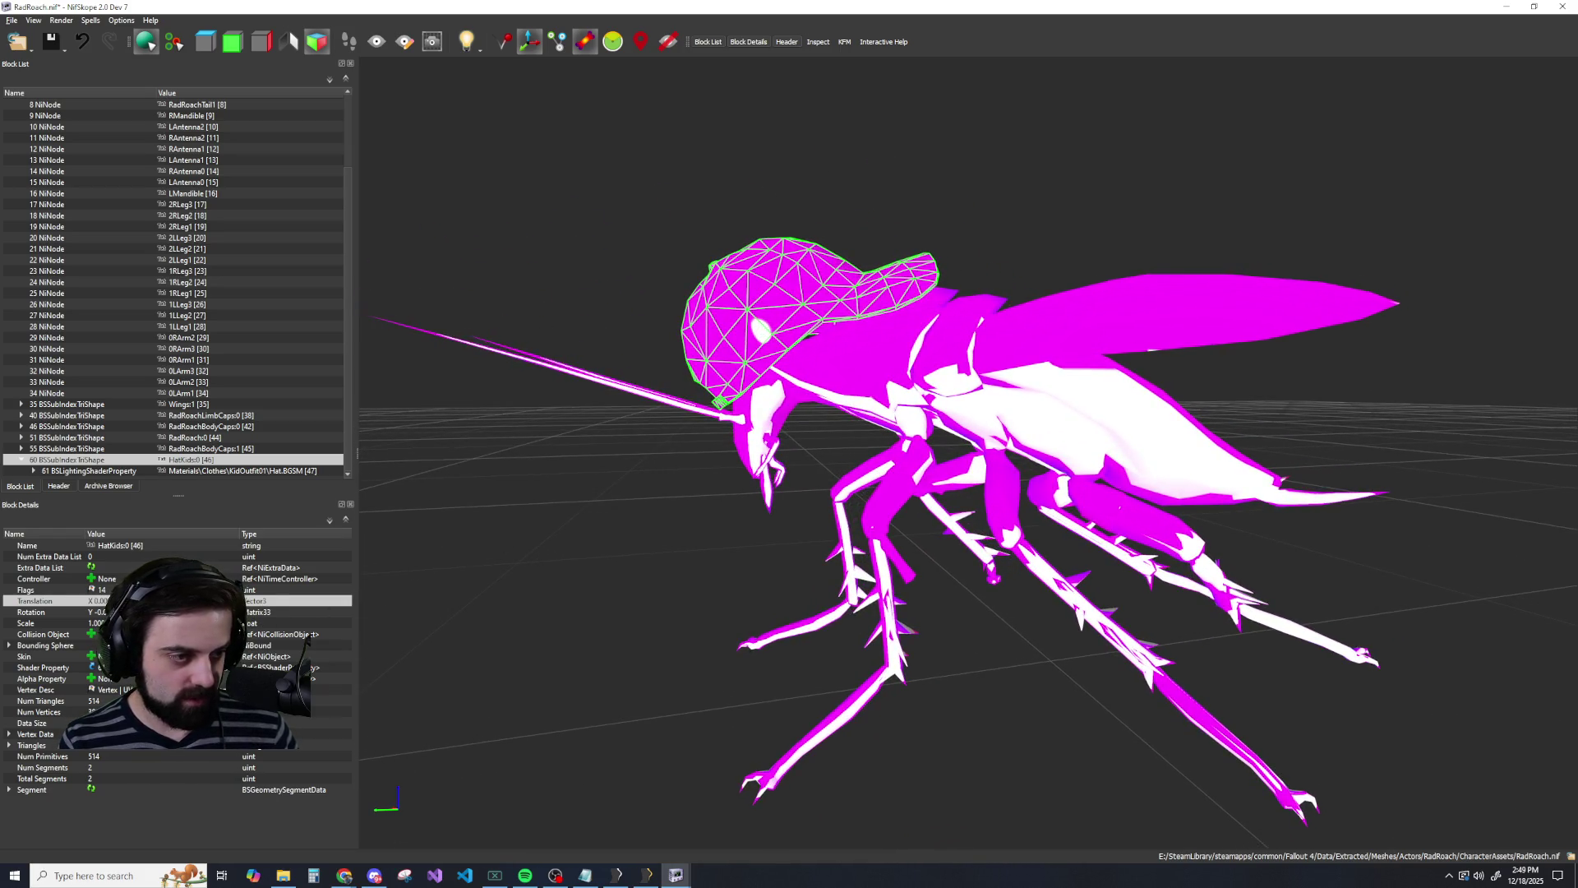
Set the cap's Translation X to -7, then compare using undo and redo.
double_click(98, 601)
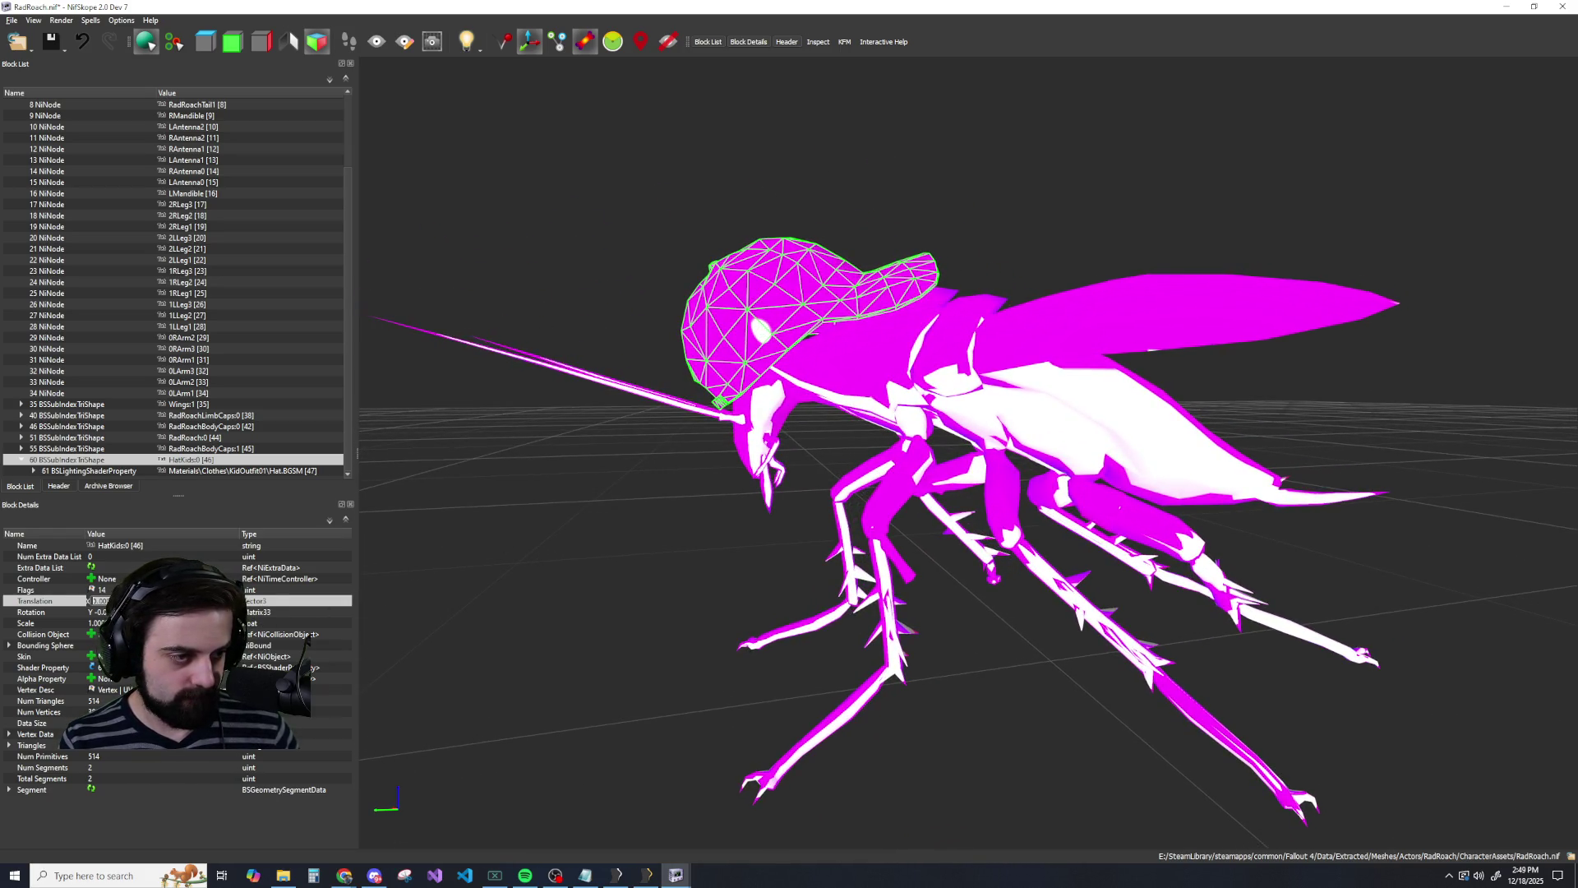
left_click(571, 558)
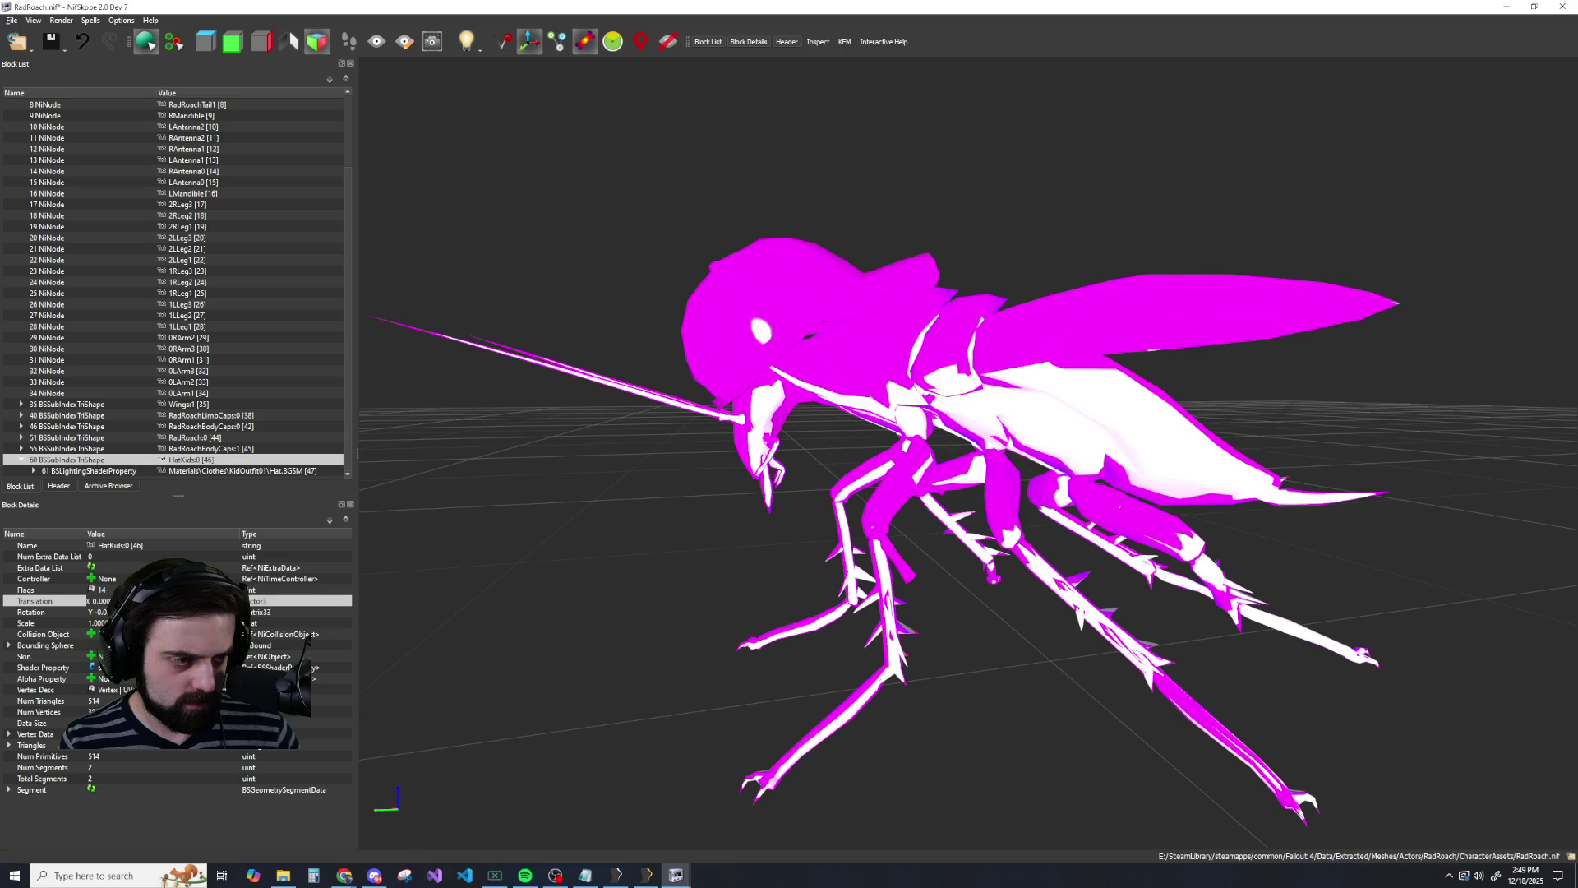
type("-7")
key("Return")
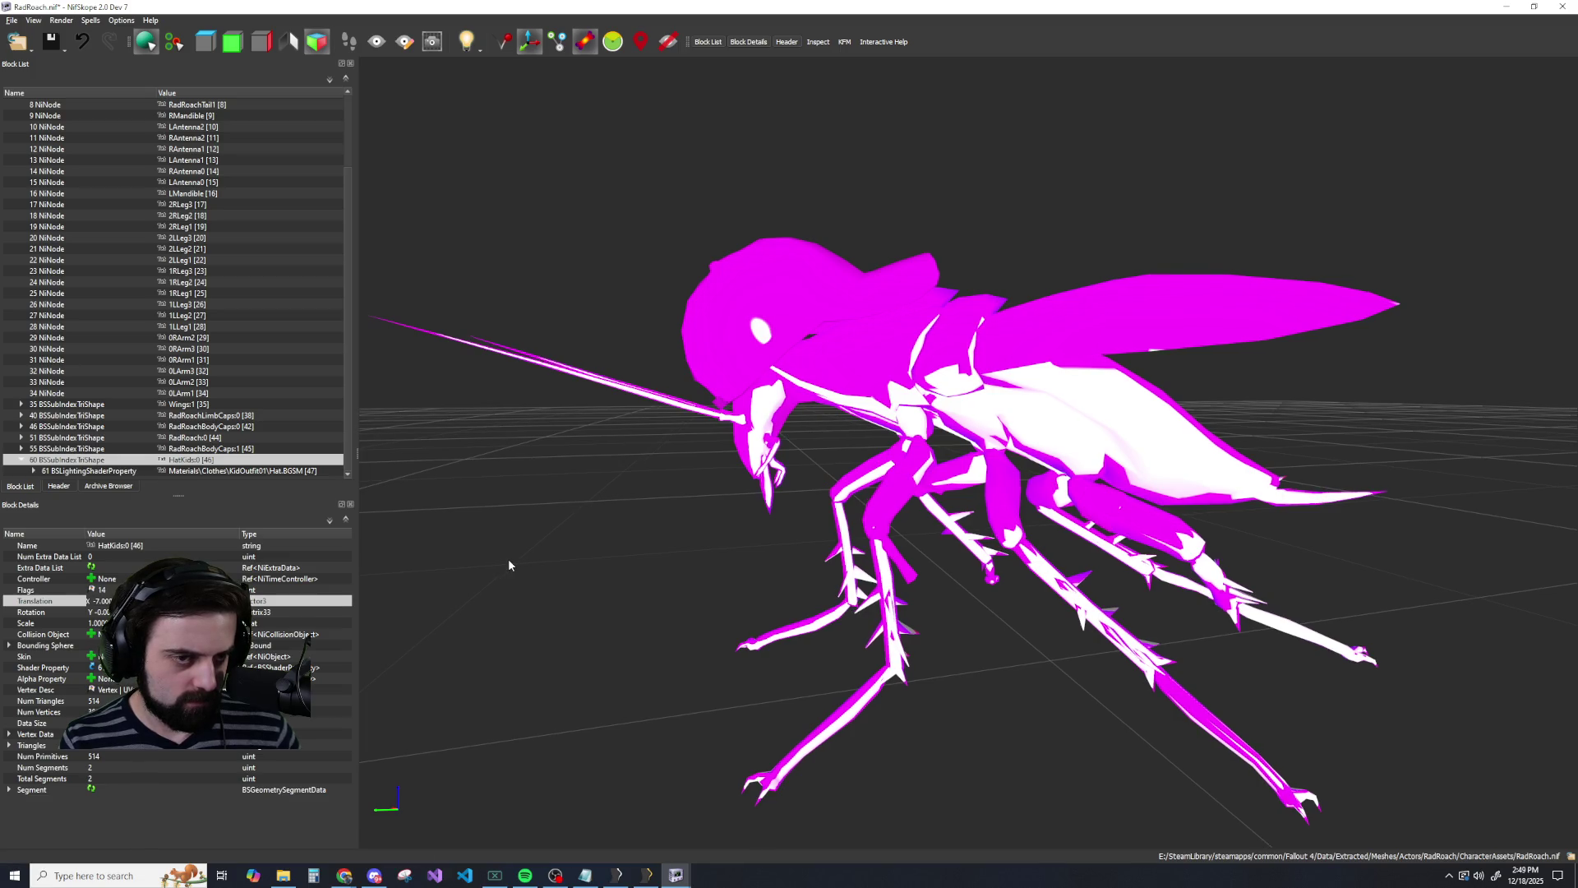
left_click(32, 612)
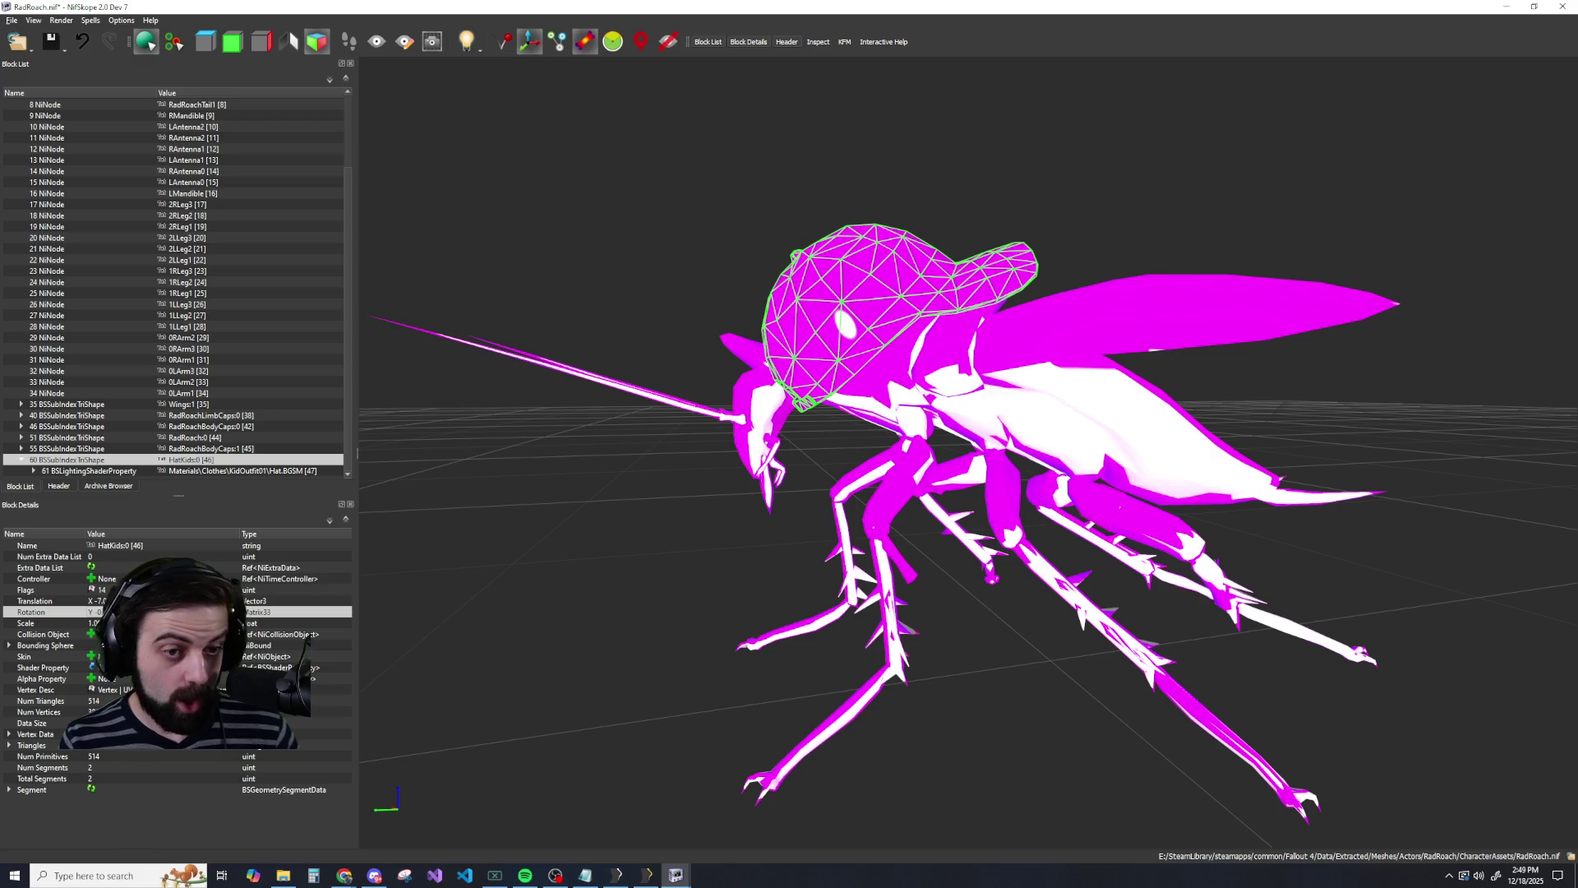
key("ctrl+z")
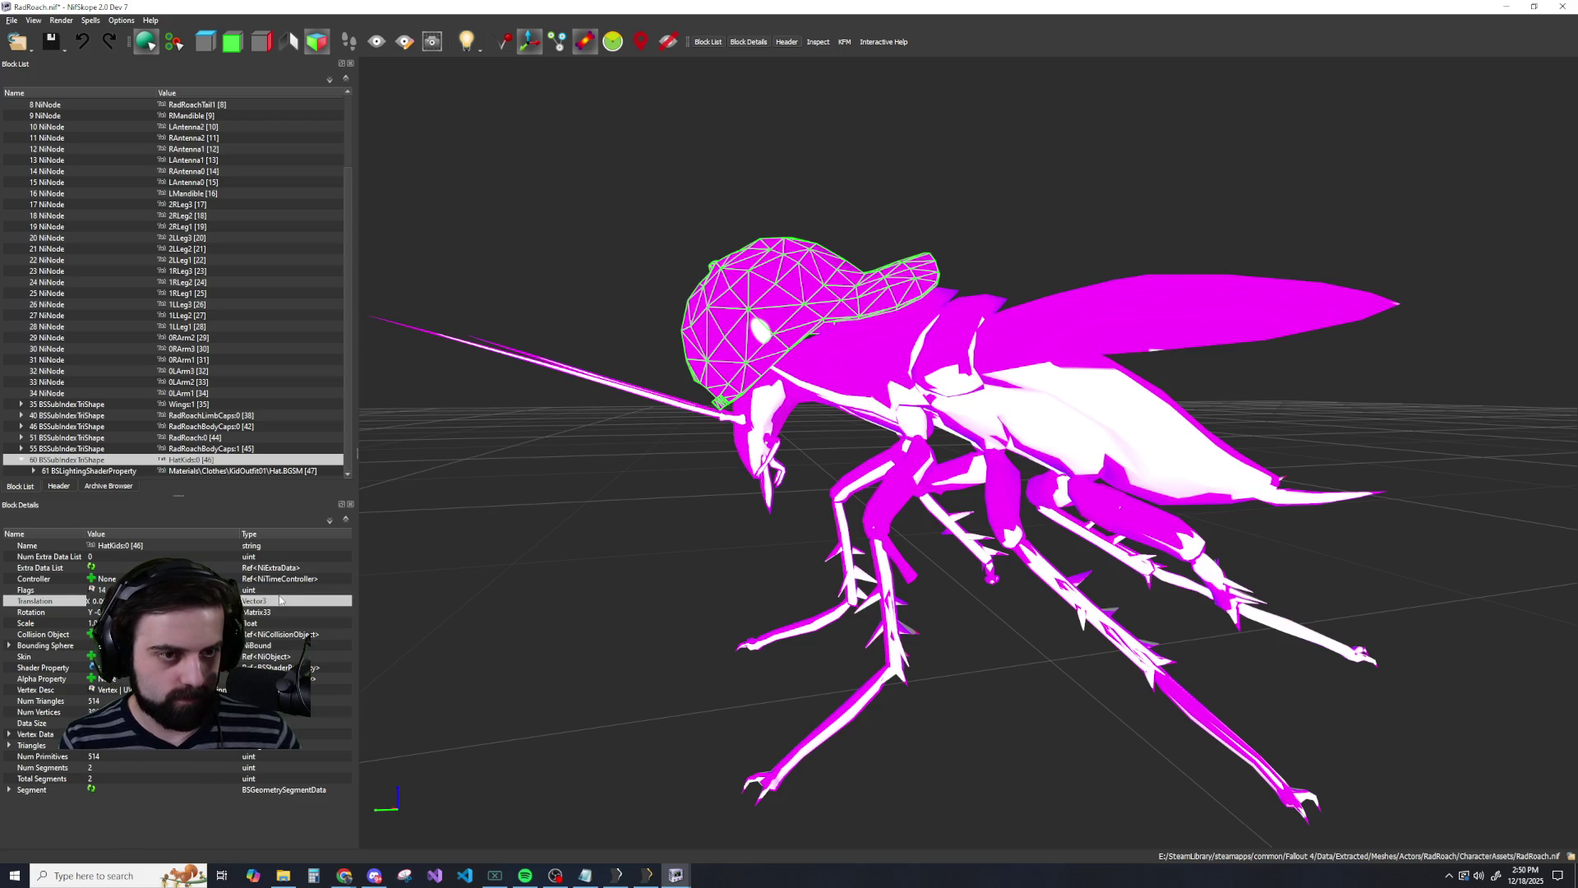
key("ctrl+y")
mouse_move(575, 542)
left_mouse_down()
mouse_move(797, 535)
mouse_move(660, 520)
mouse_move(677, 526)
left_mouse_up()
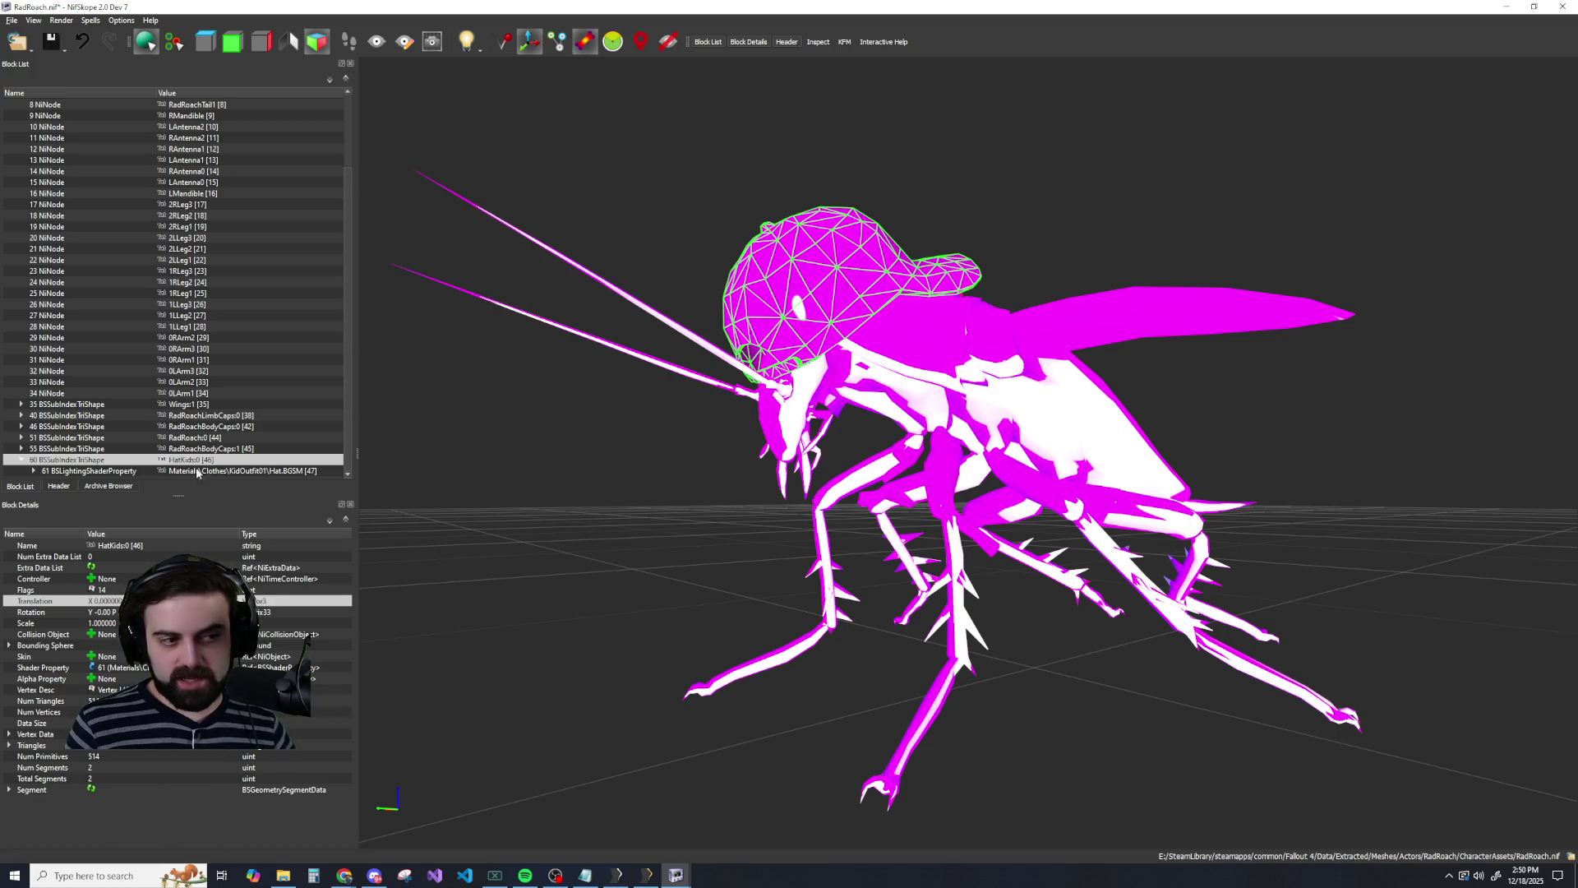
right_click(83, 463)
mouse_move(90, 455)
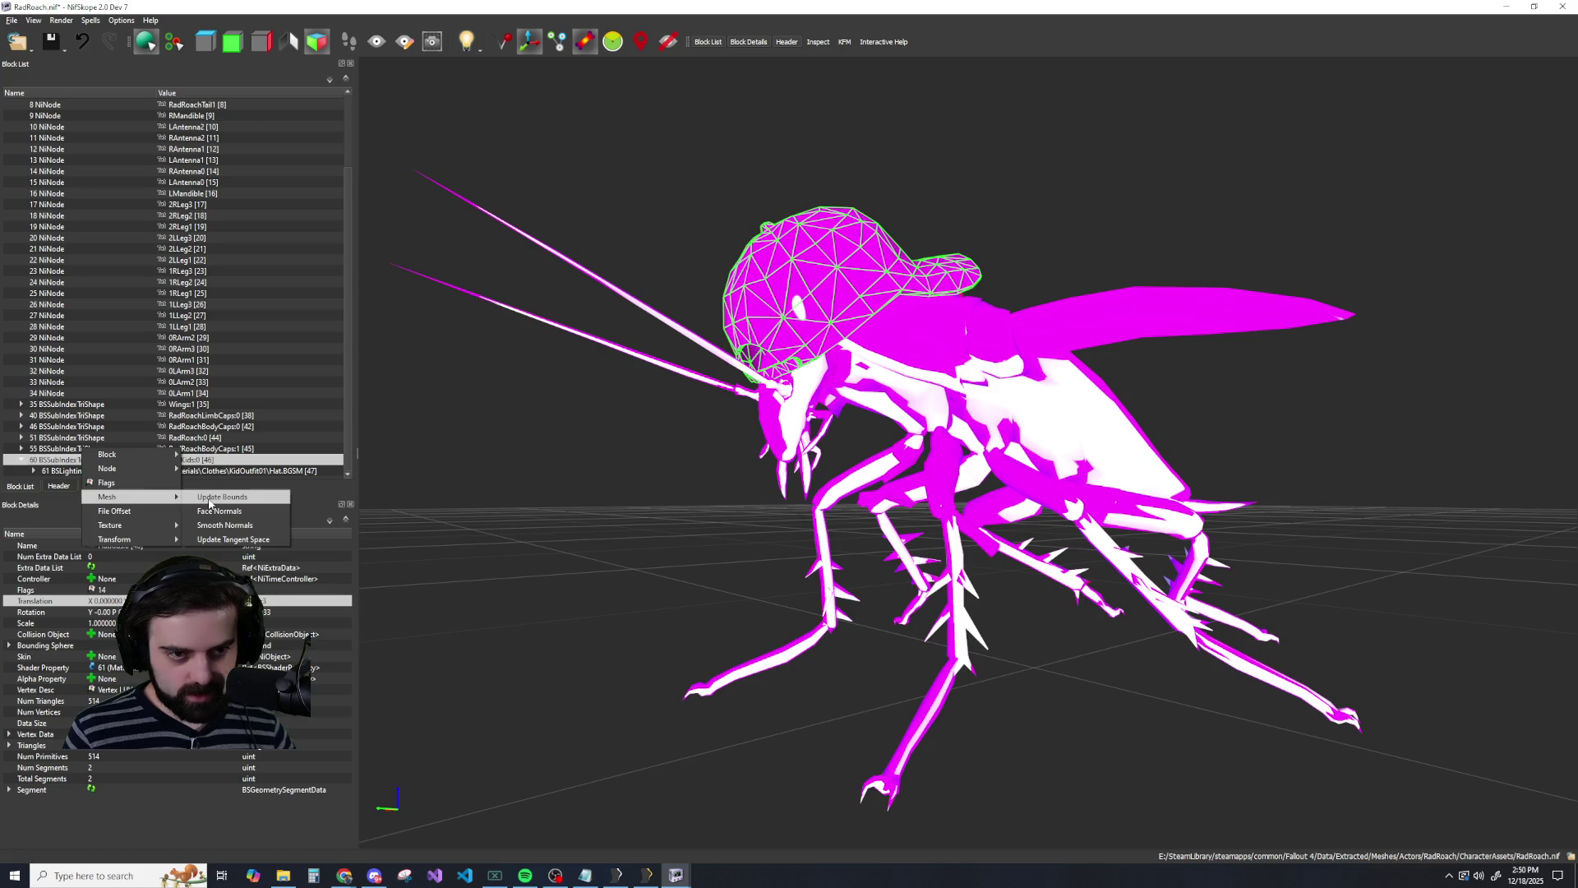
left_click(209, 499)
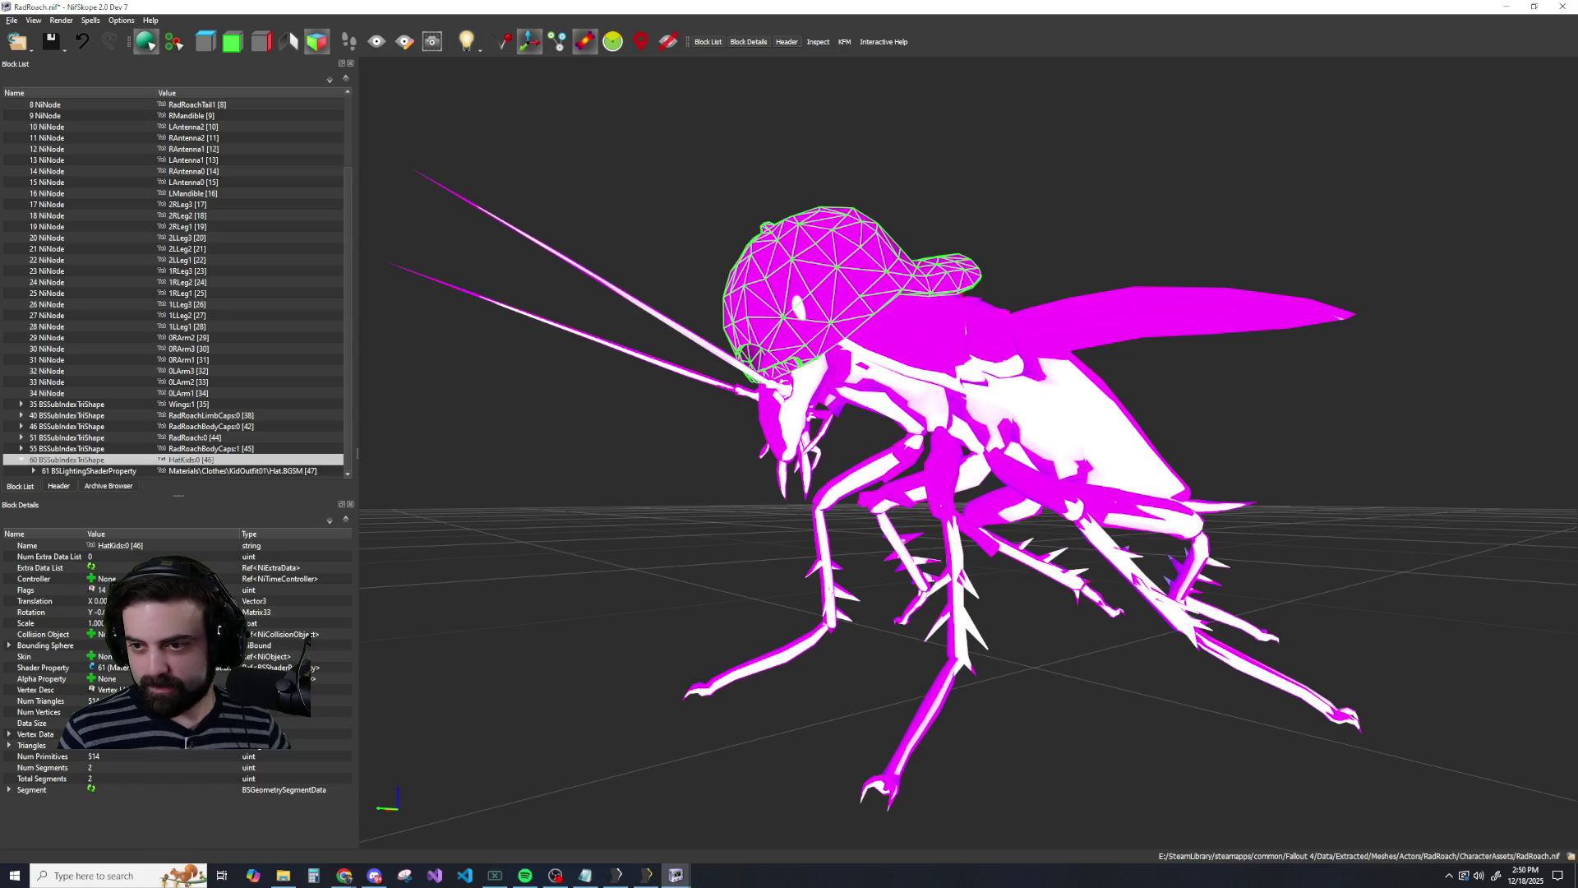
key("alt+Tab")
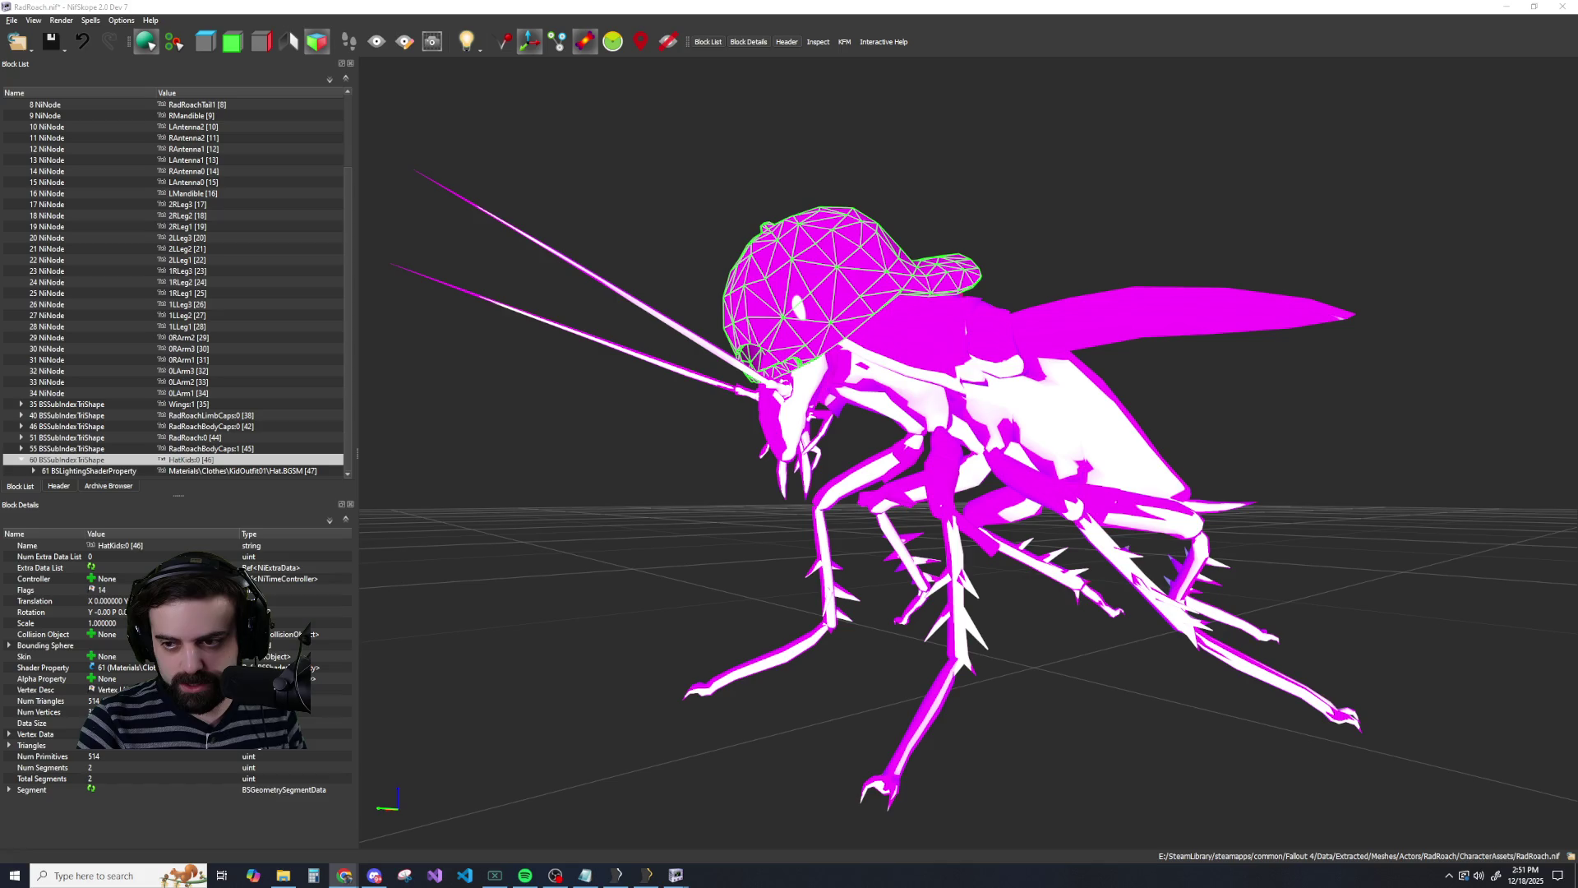
Locate the 5 NiNode HEAD and copy the HatKids block with its children.
scroll(140, 229, "up", 3)
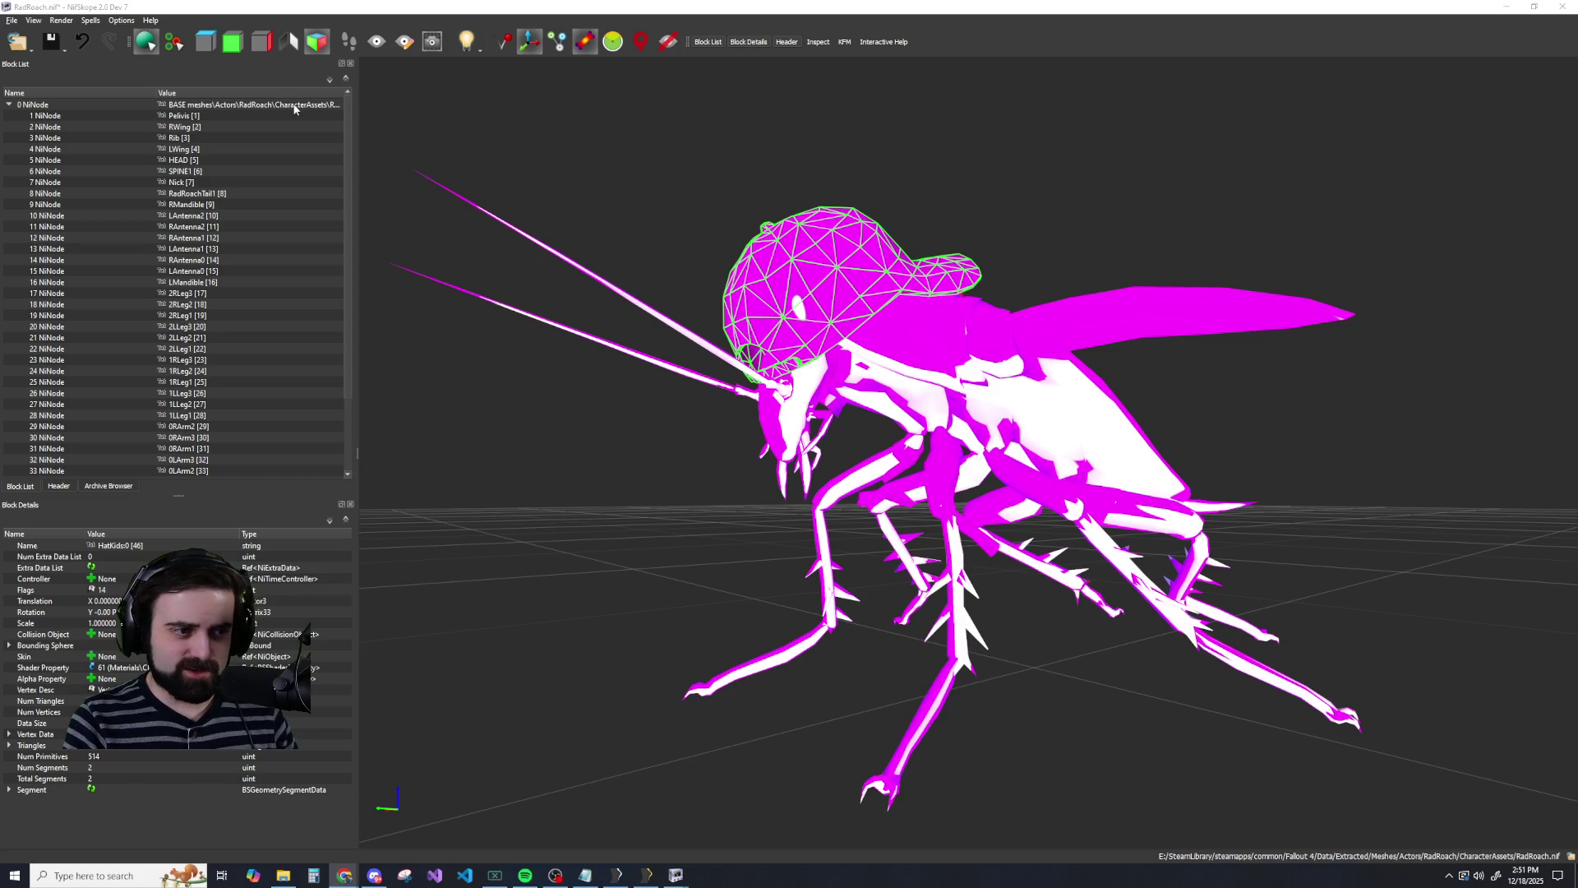
scroll(293, 105, "down", 3)
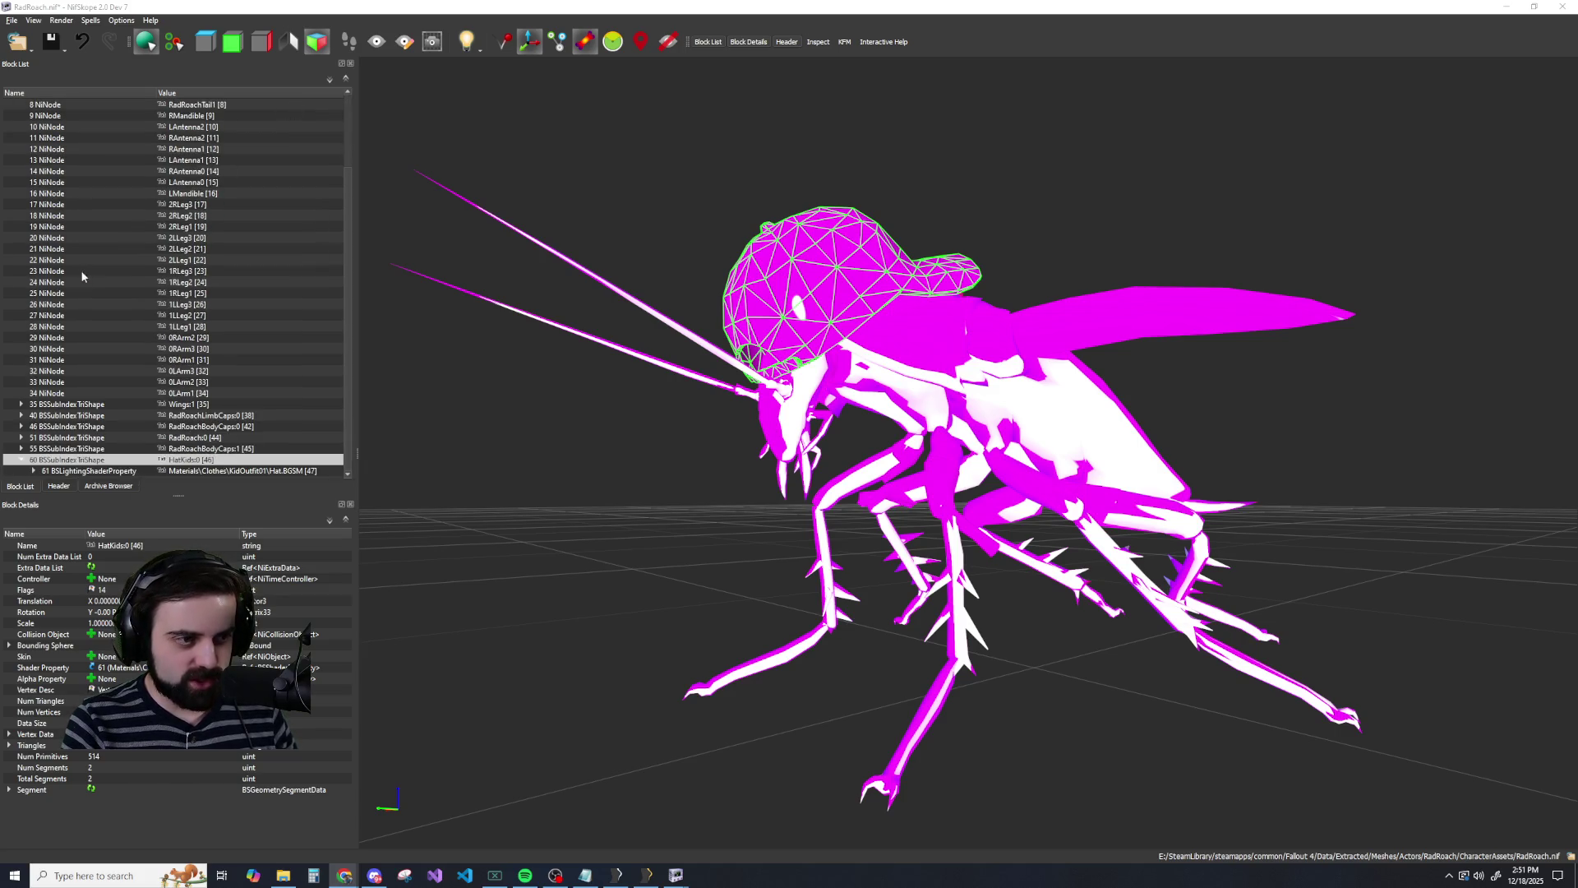
scroll(125, 293, "up", 3)
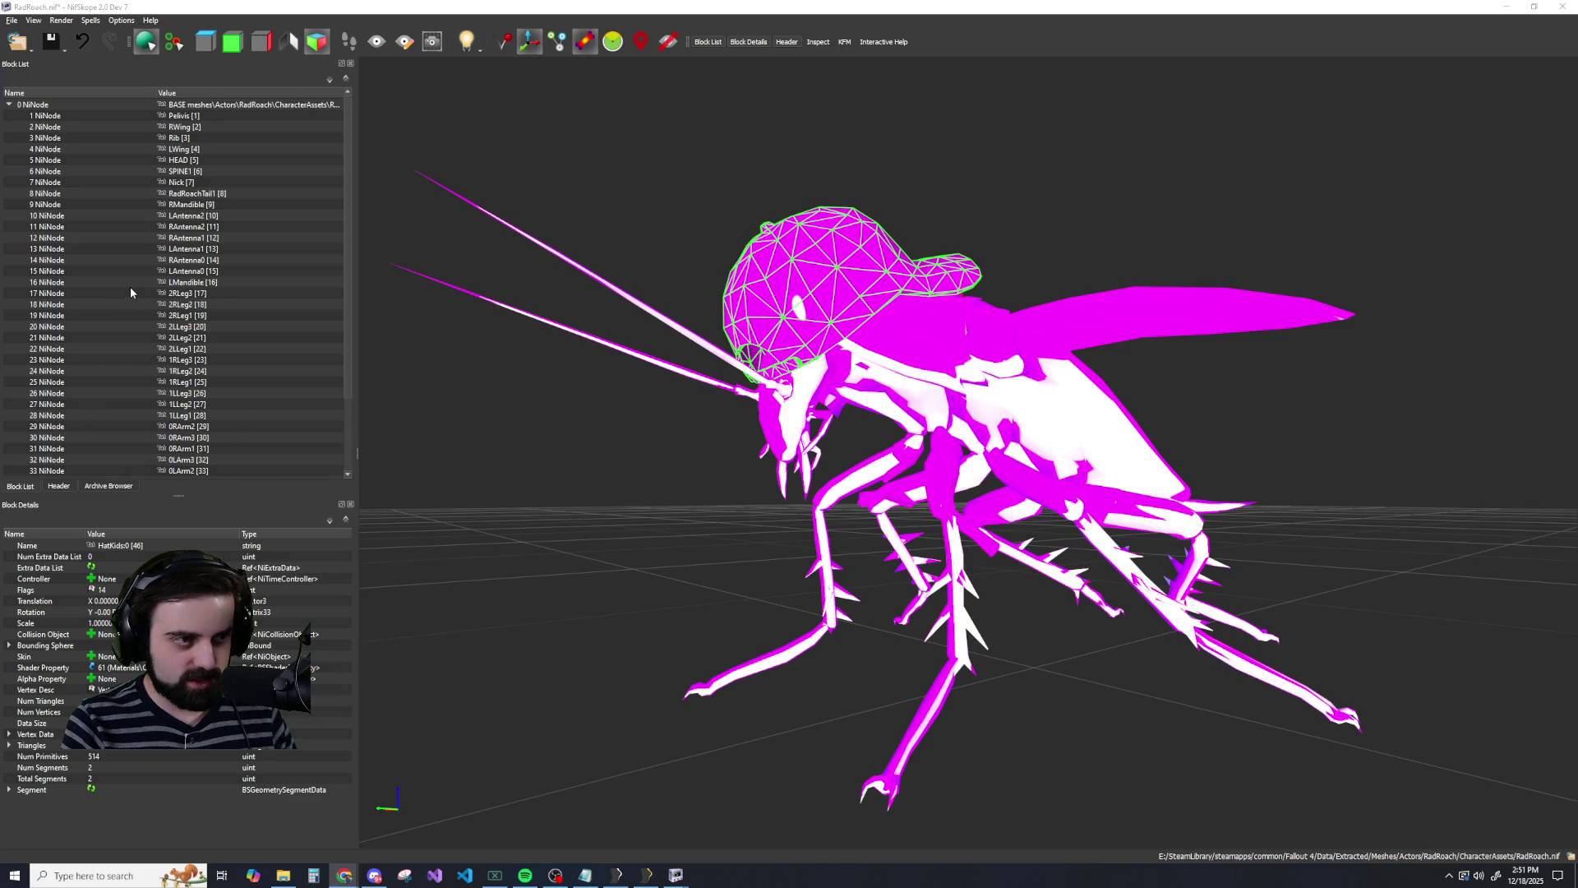
left_click(45, 158)
scroll(70, 407, "down", 3)
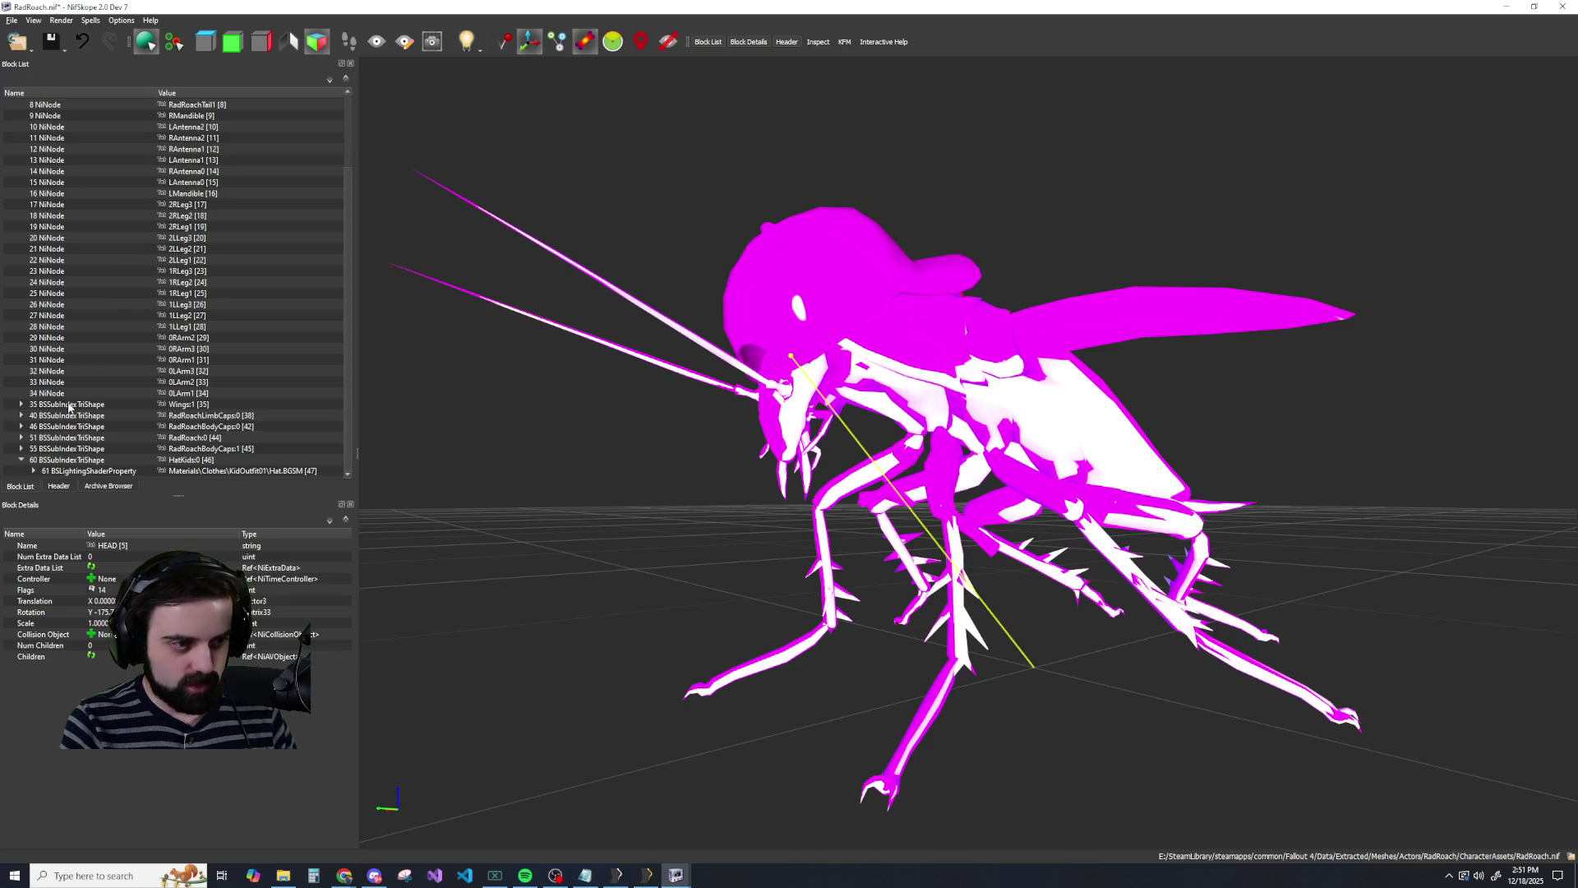
mouse_move(80, 460)
left_mouse_down()
mouse_move(78, 399)
mouse_move(79, 462)
left_mouse_up()
right_click(78, 462)
mouse_move(102, 458)
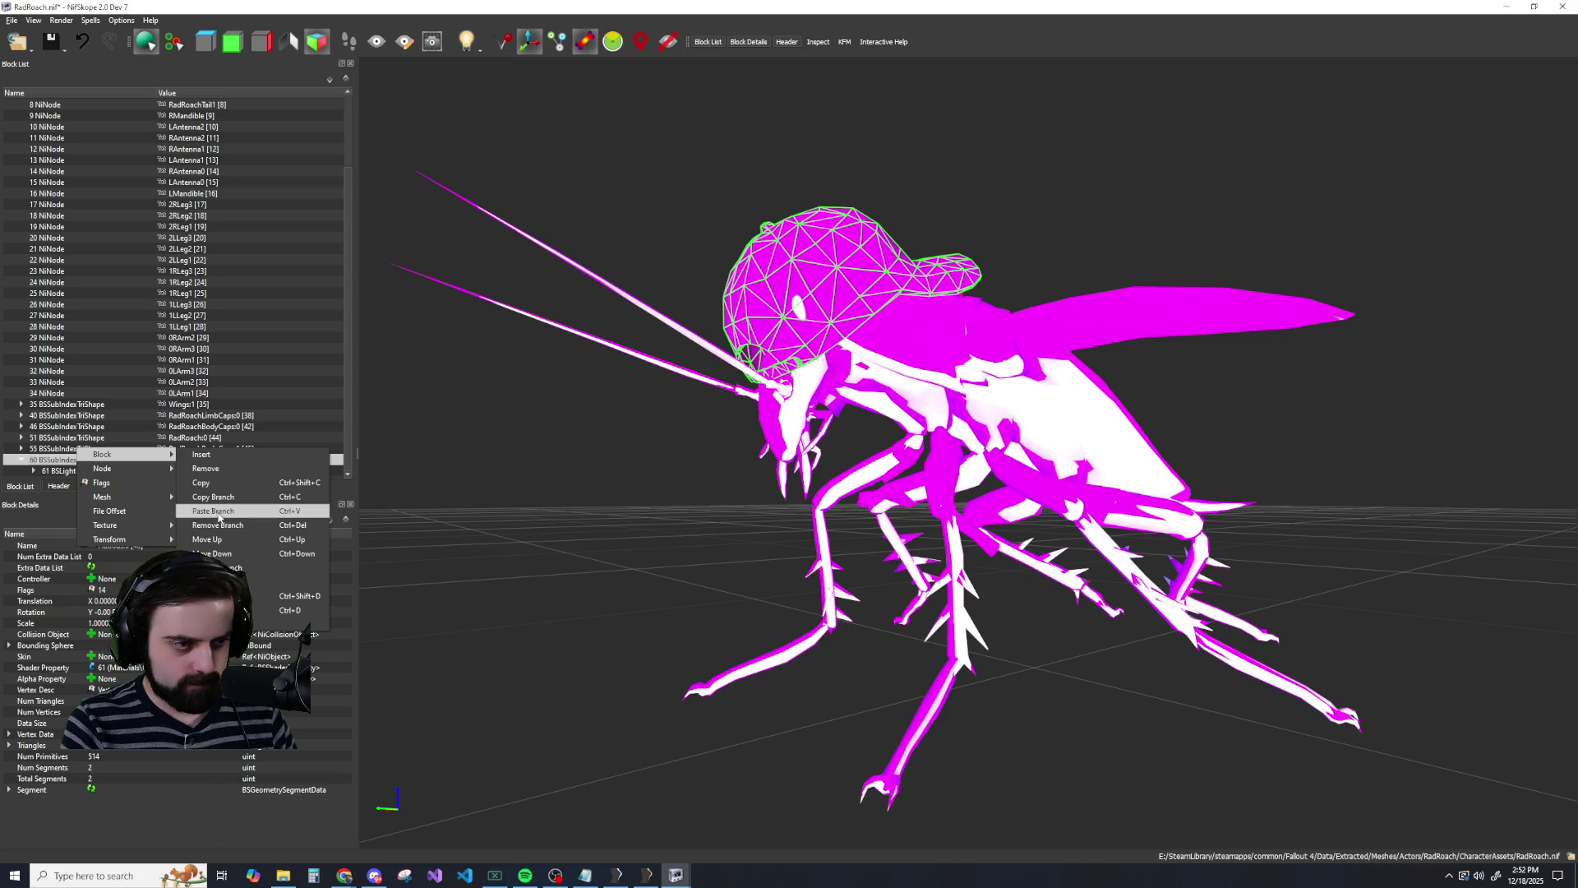
left_click(213, 498)
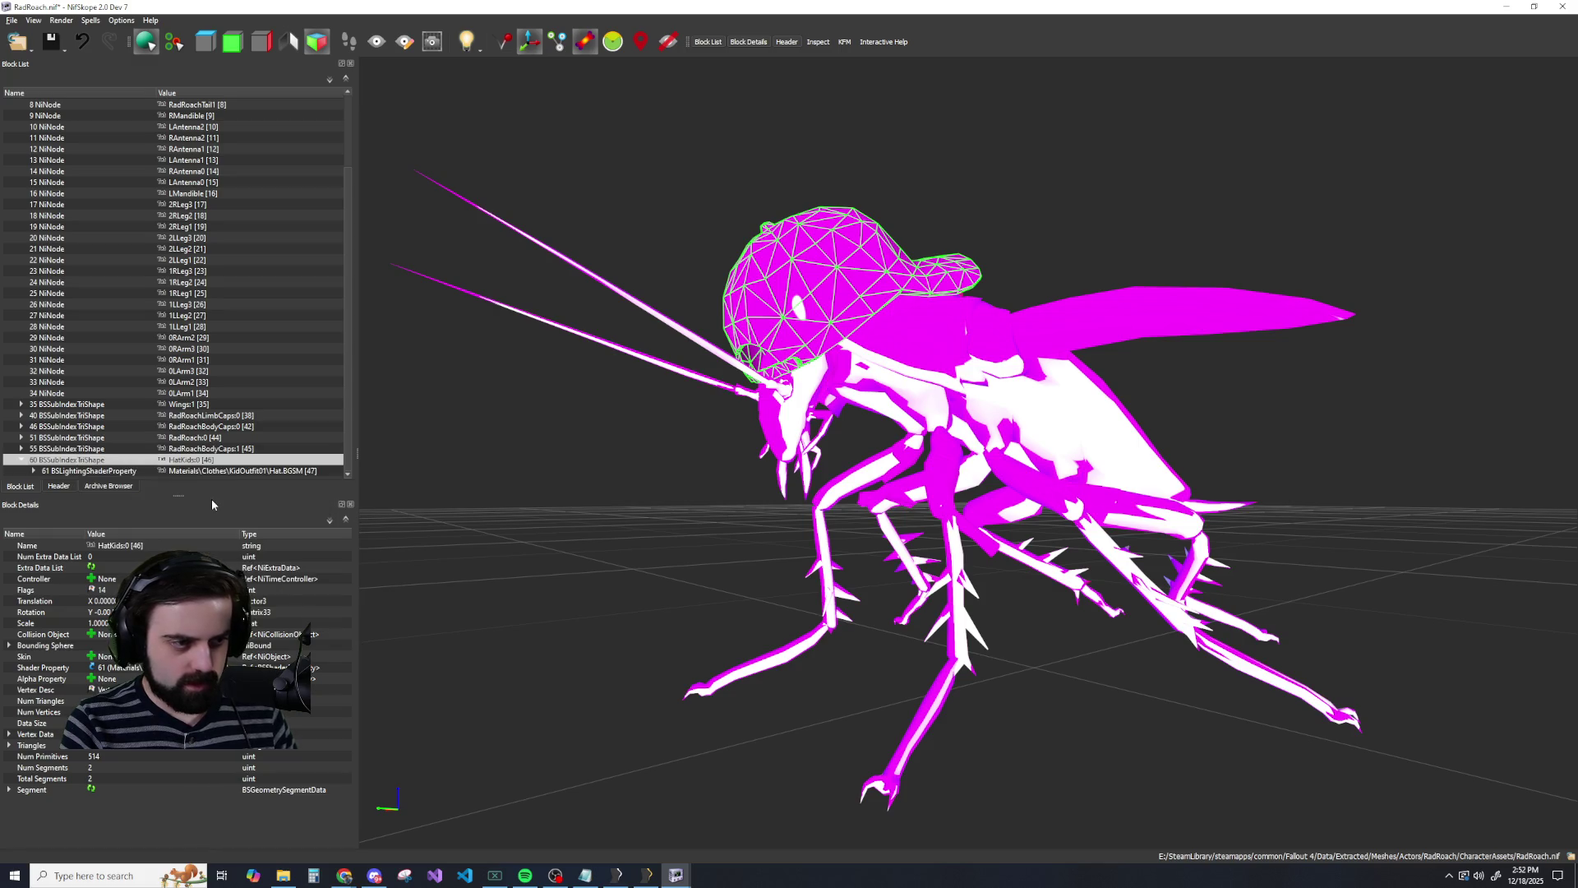
Paste the HatKids cap branch as a child of the HEAD node.
scroll(131, 320, "up", 3)
right_click(177, 158)
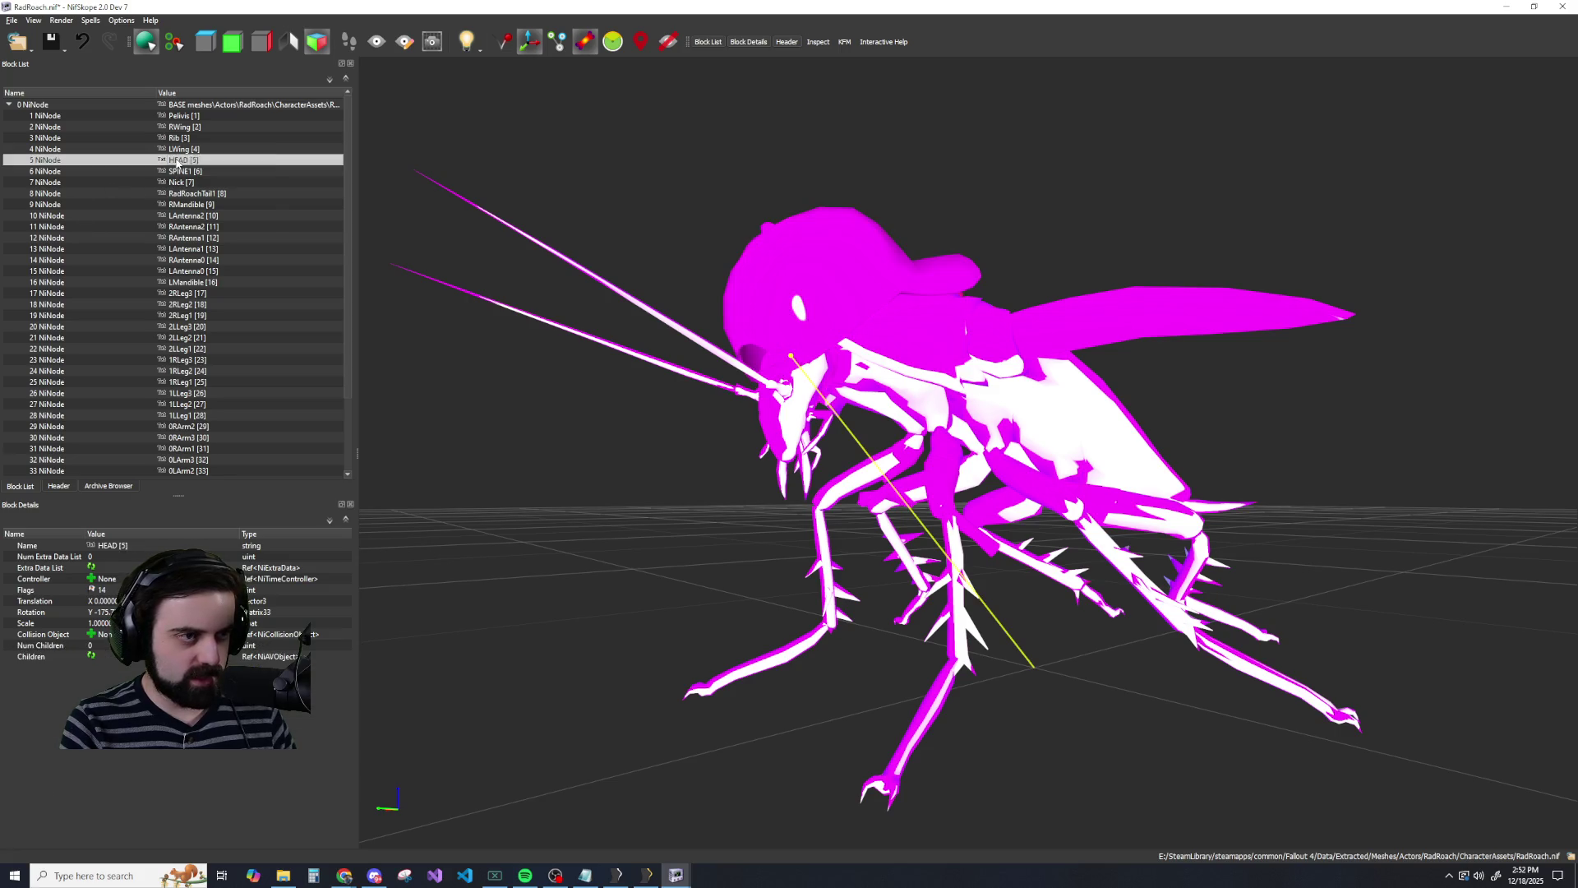
mouse_move(239, 153)
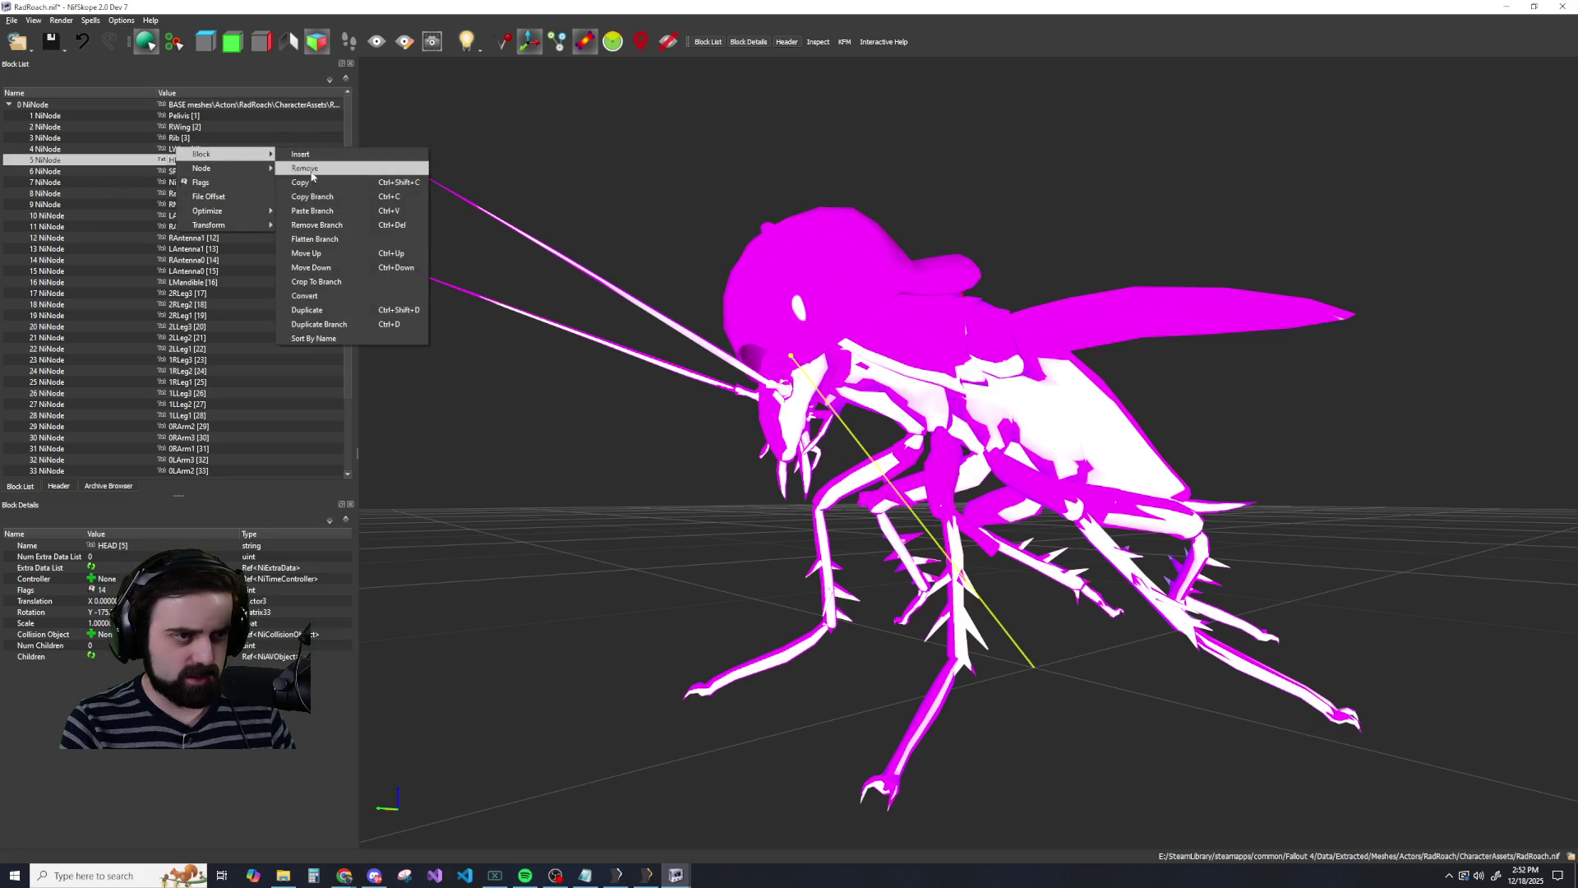
left_click(319, 211)
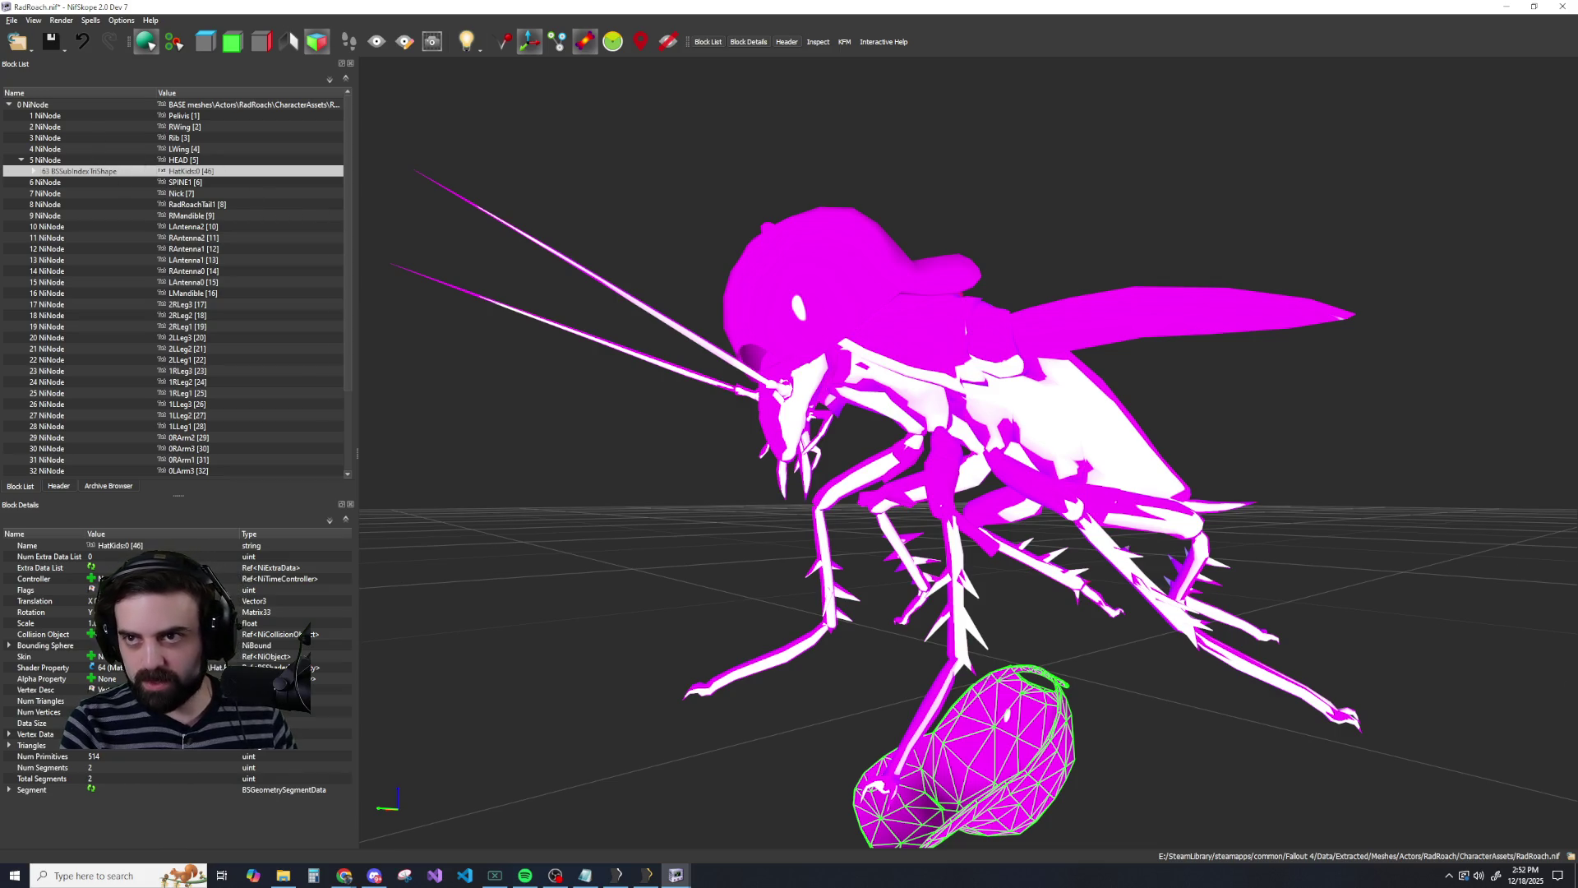
Move the original HatKids block 60 under HEAD, which drops the cap near the feet.
scroll(176, 411, "down", 3)
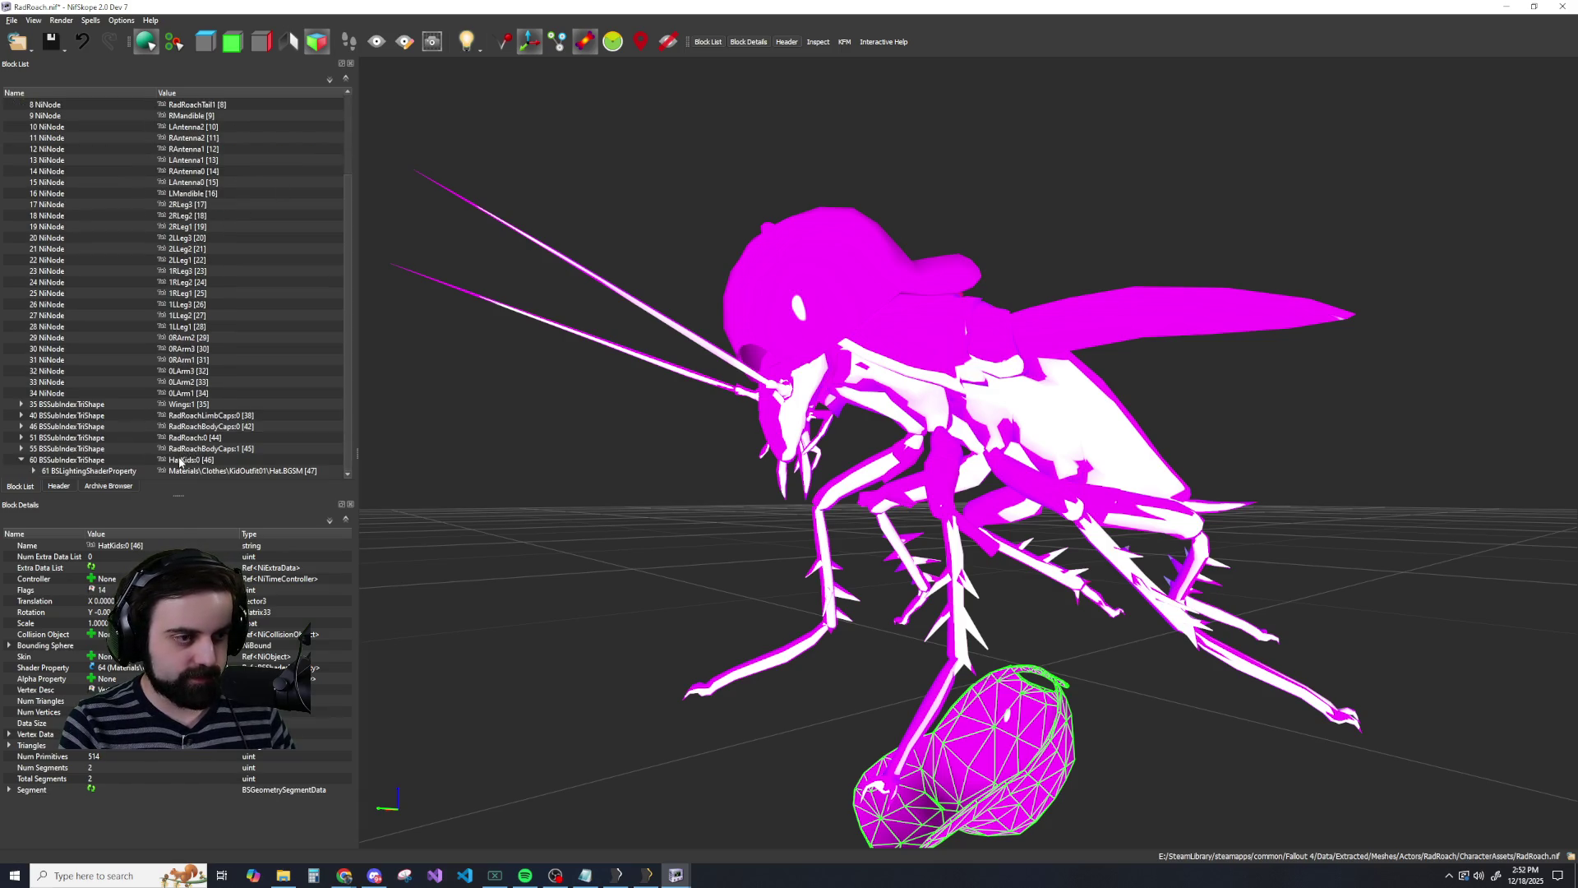
right_click(179, 460)
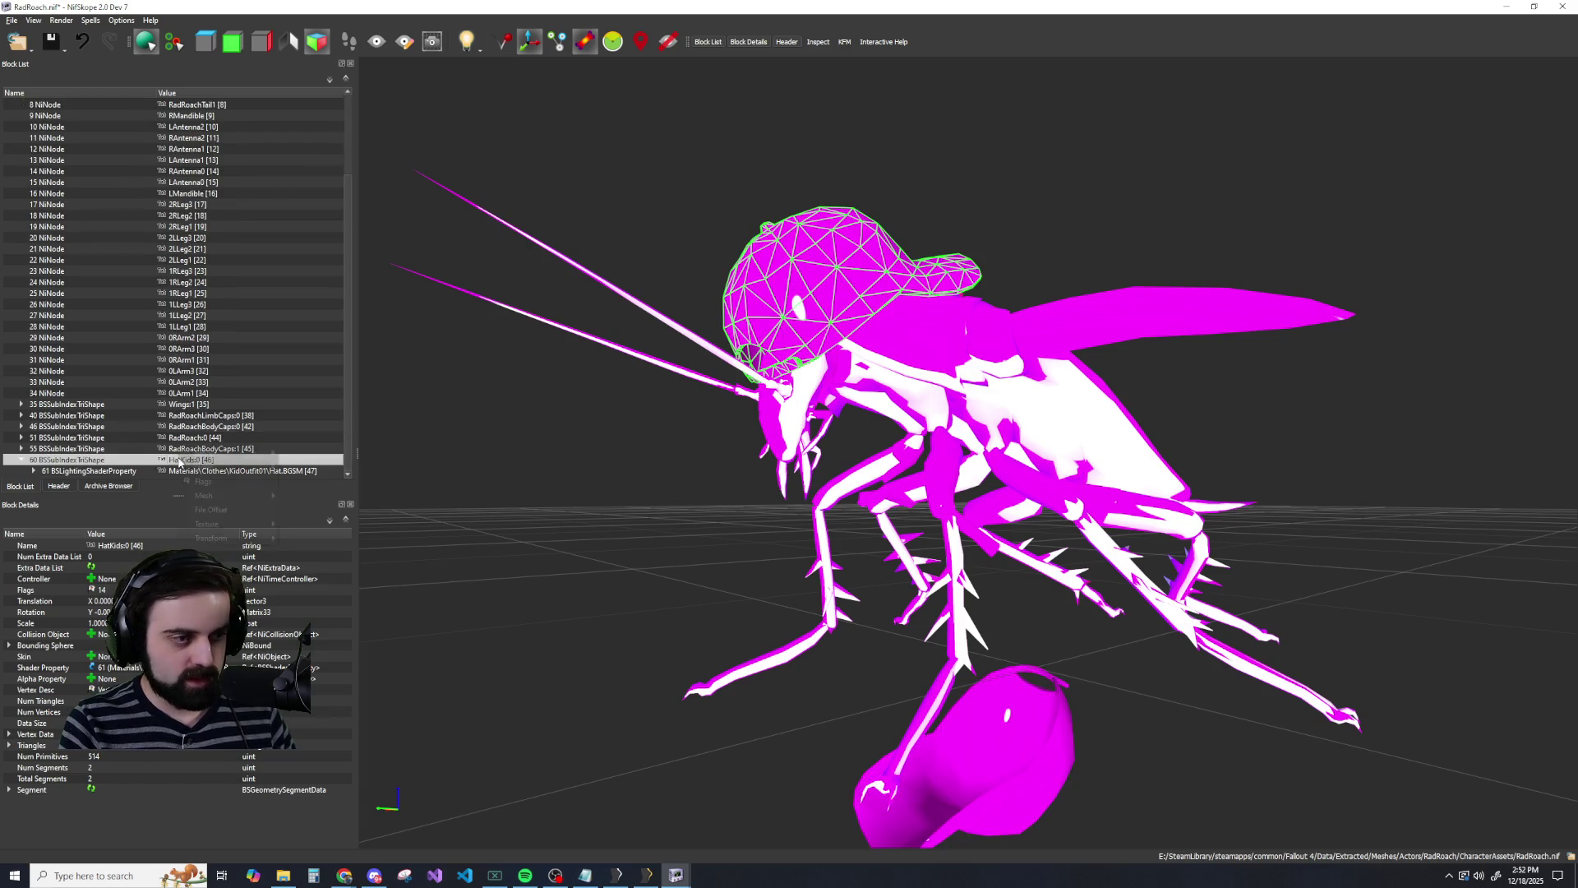
left_click(64, 462)
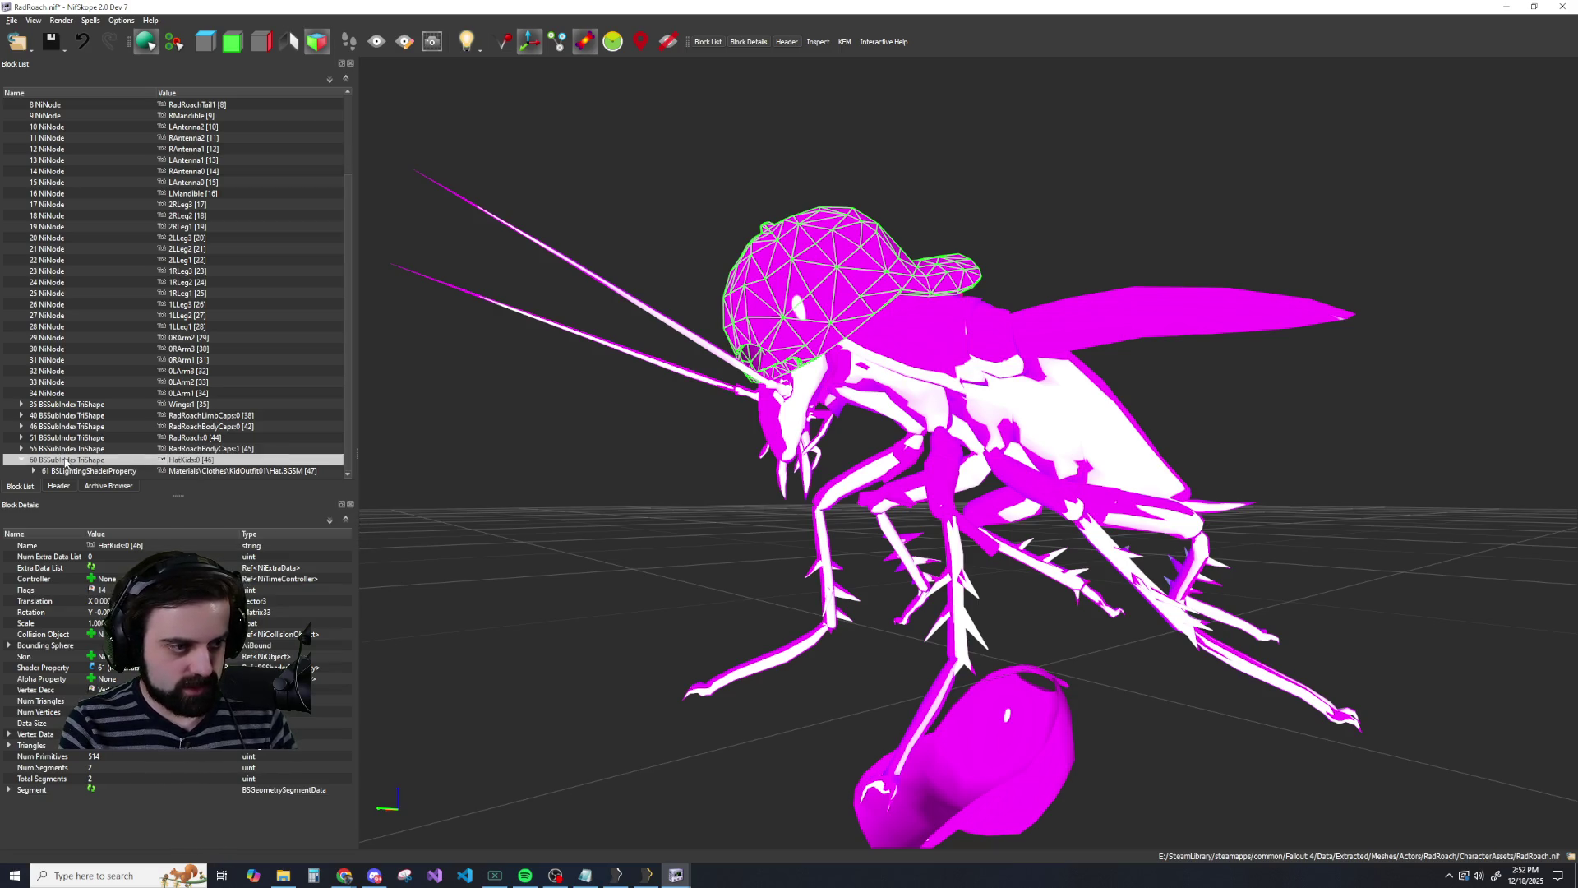
right_click(64, 460)
mouse_move(123, 453)
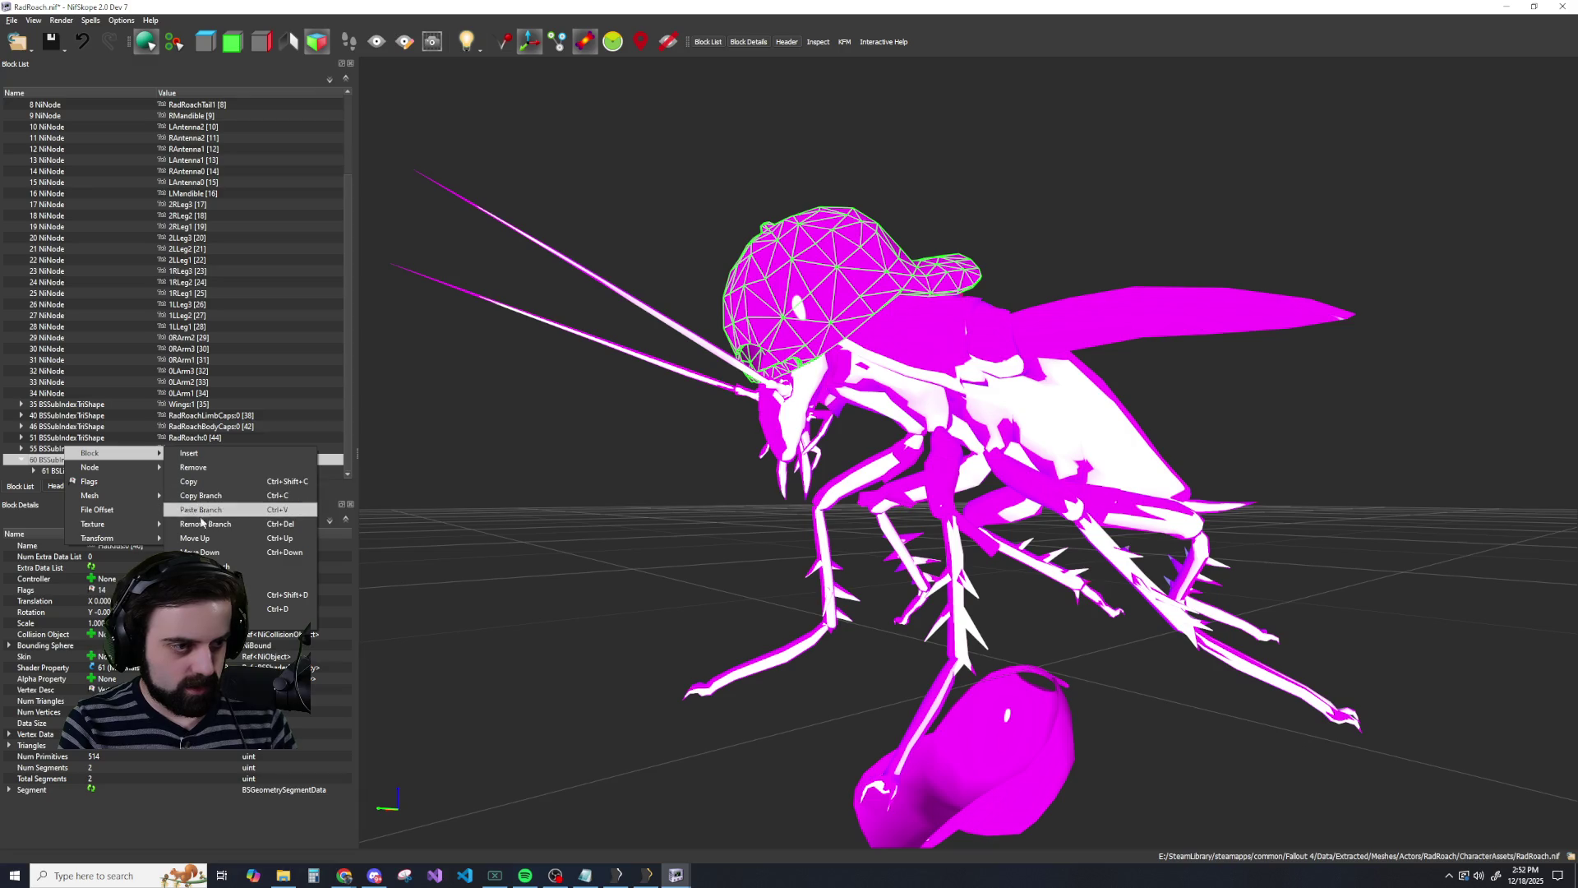
left_click(200, 513)
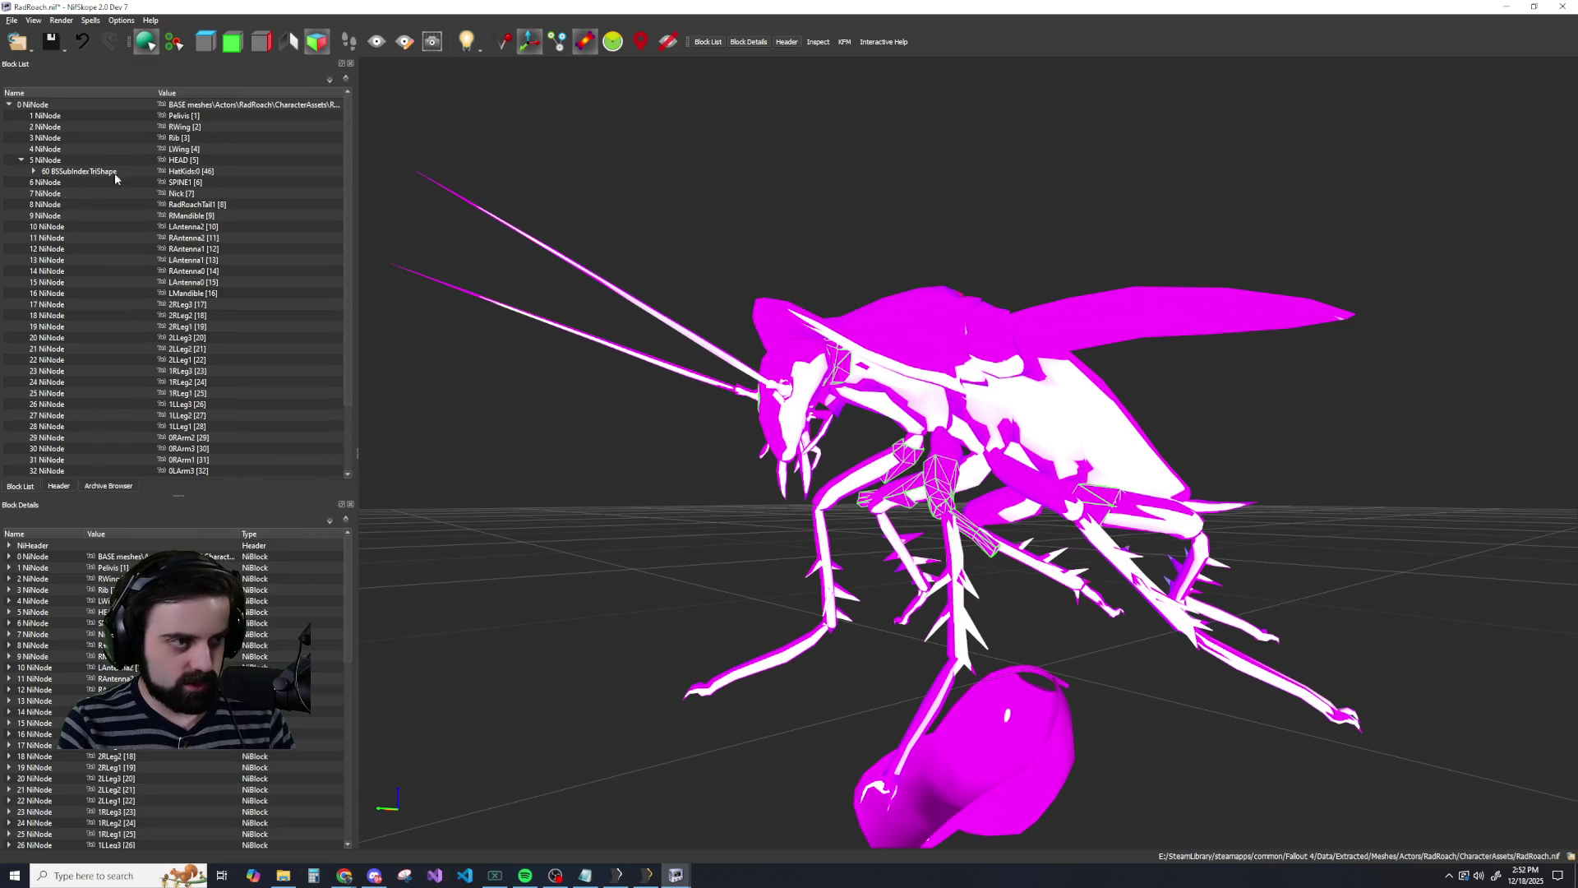
Select the HatKids0 cap block under HEAD and set its rotation value to 15.
left_click(113, 173)
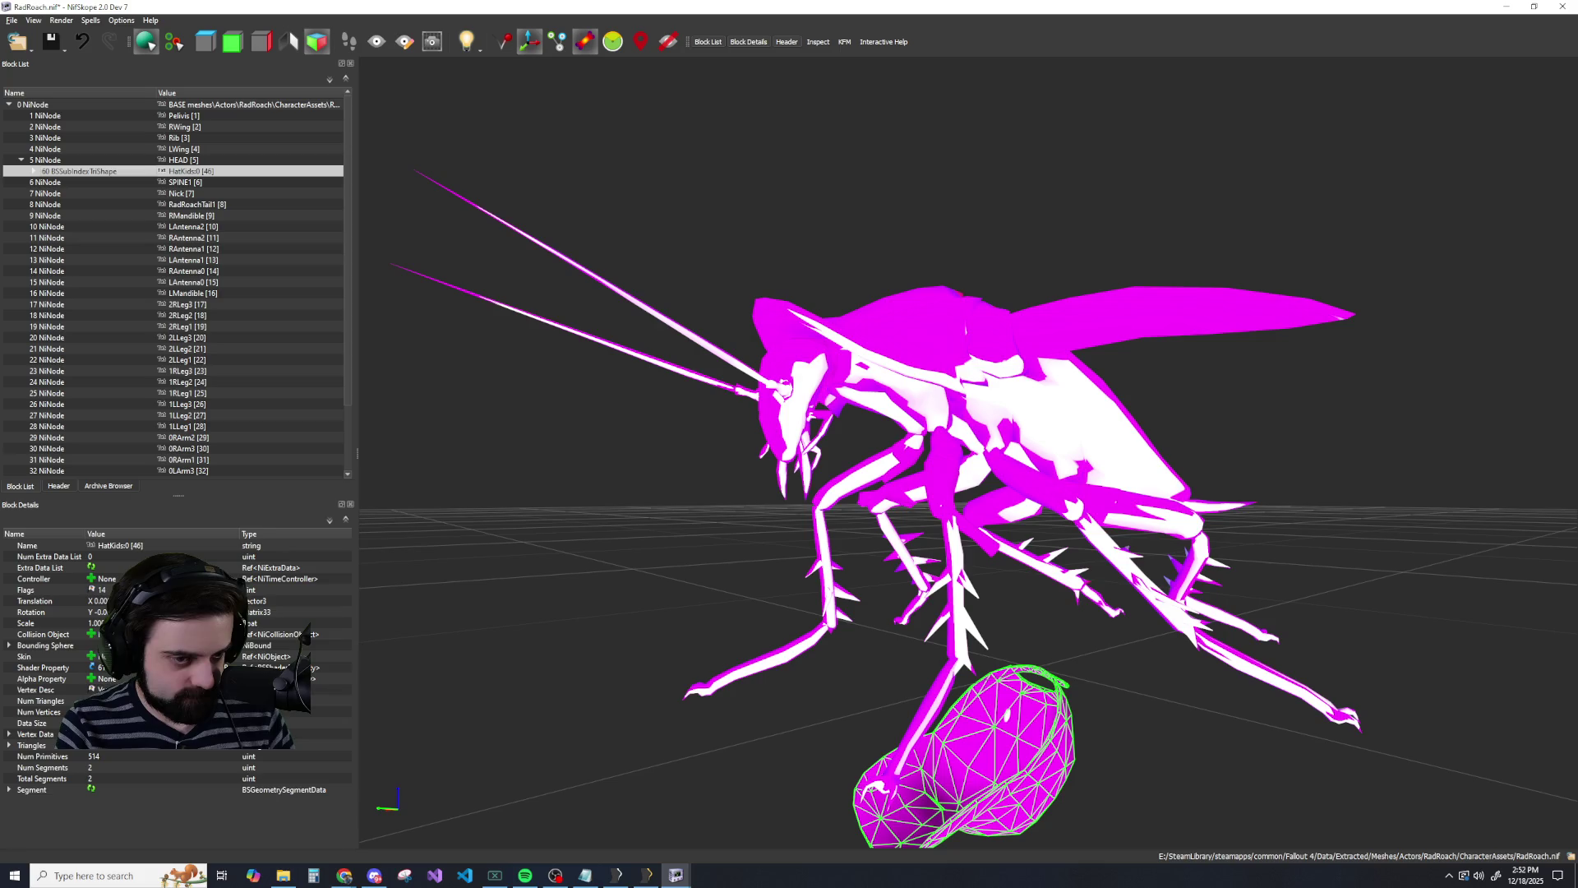
left_click(31, 613)
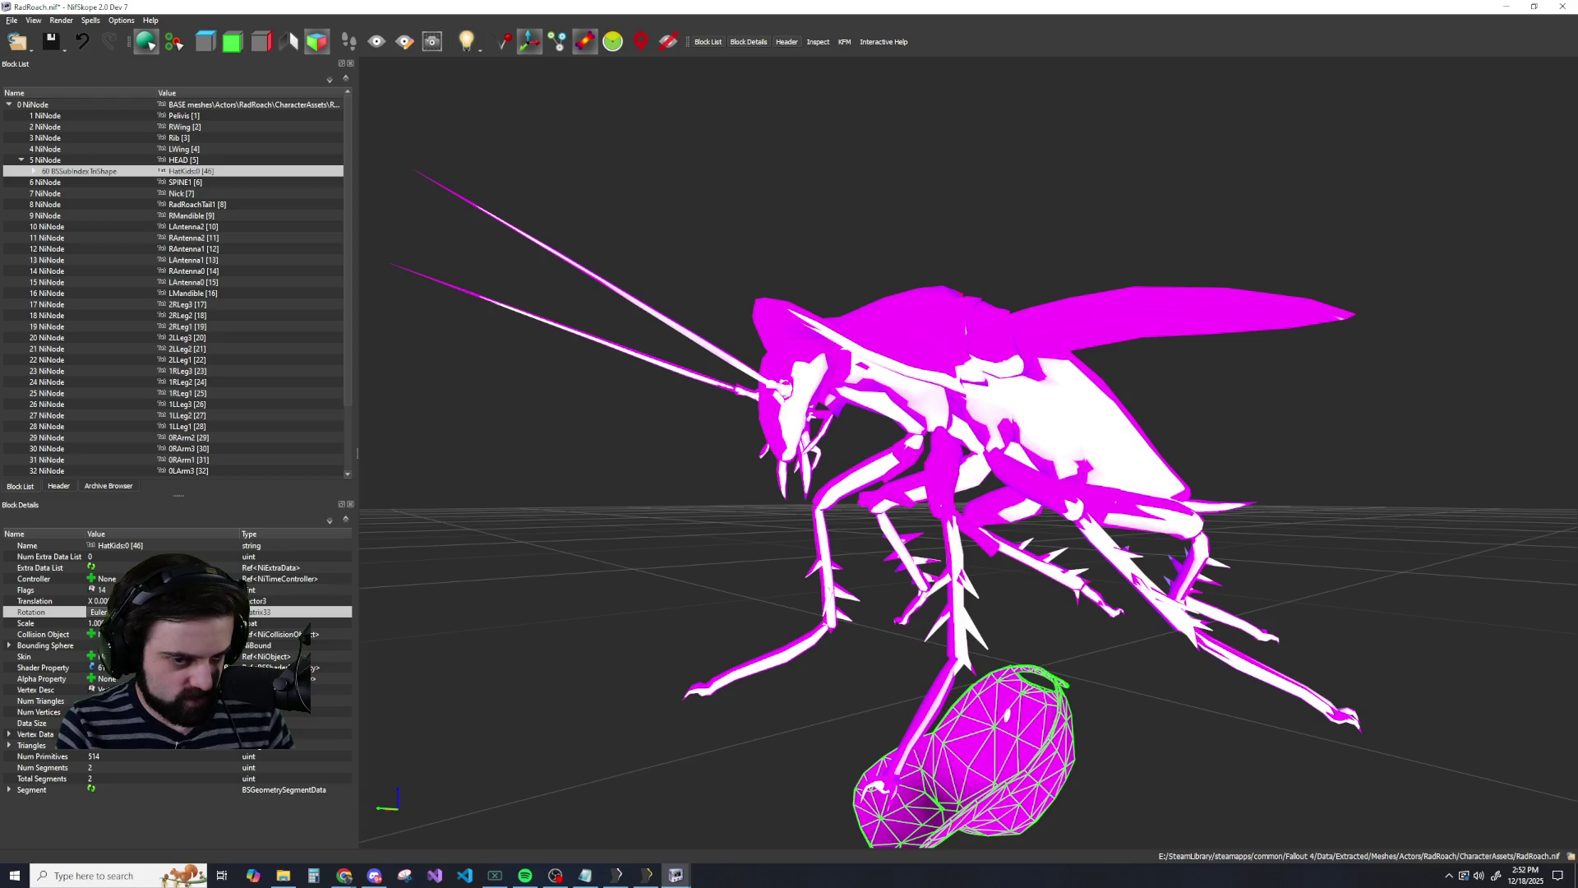
type("15")
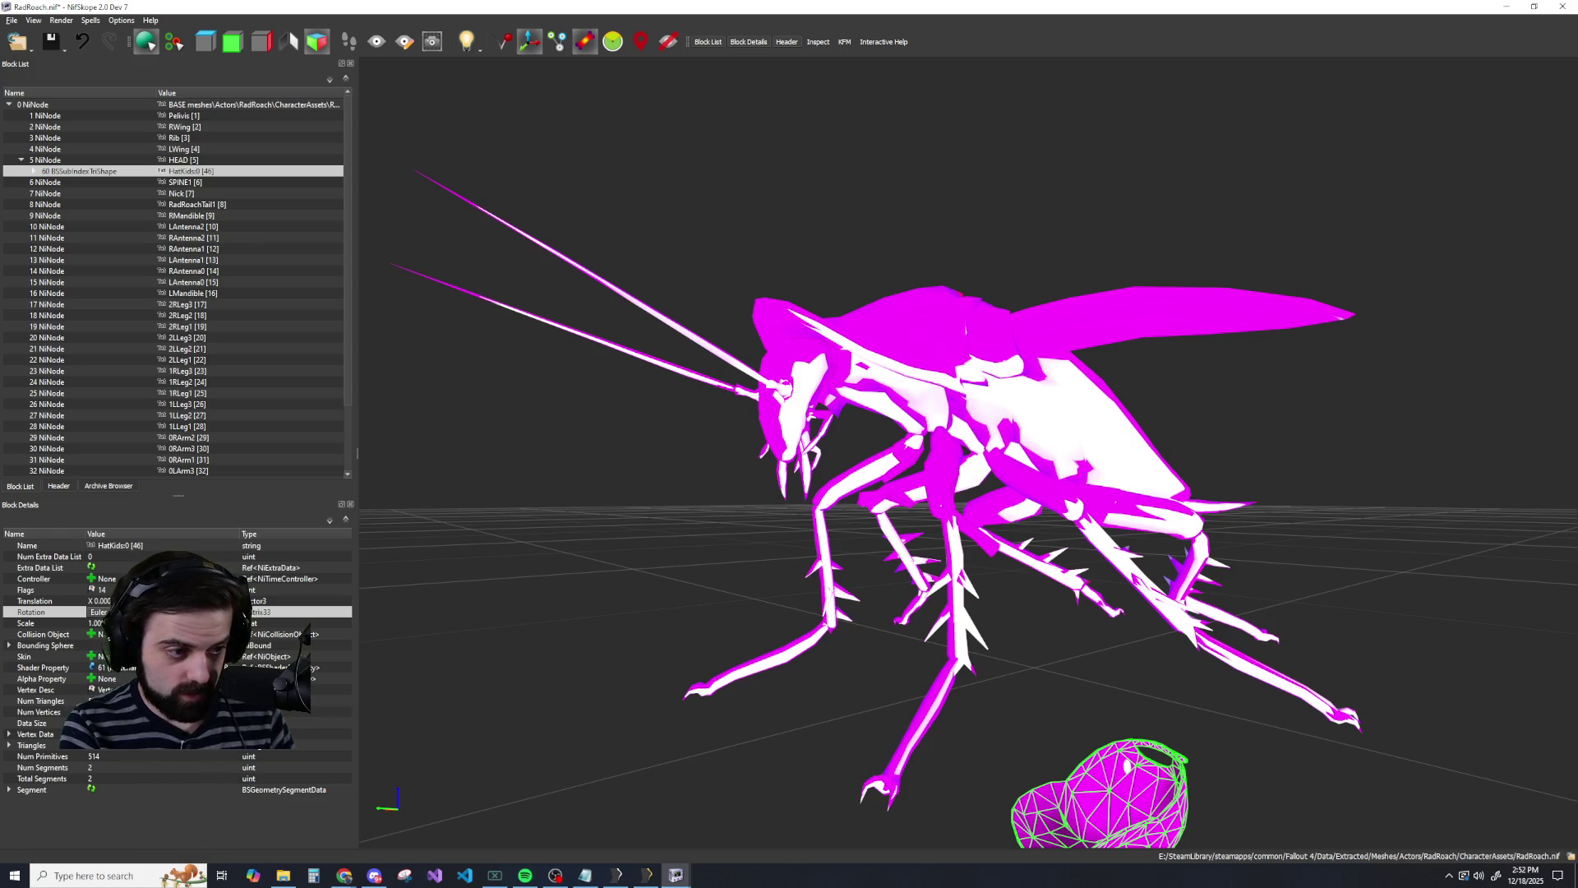
scroll(584, 637, "down", 10)
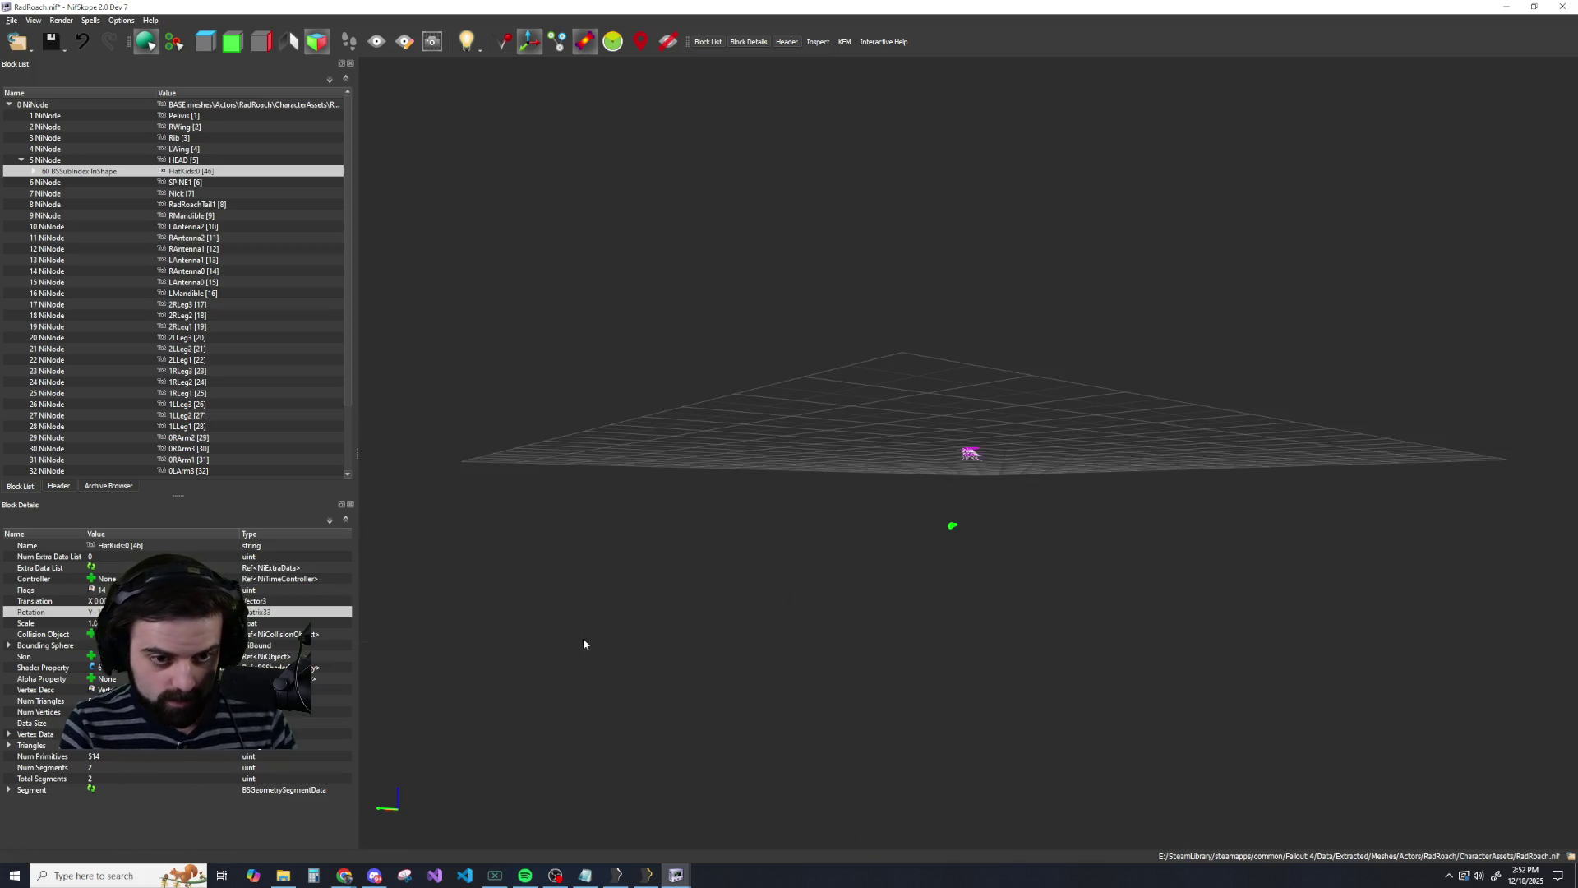
mouse_move(637, 624)
left_mouse_down()
mouse_move(666, 638)
mouse_move(605, 619)
mouse_move(608, 638)
left_mouse_up()
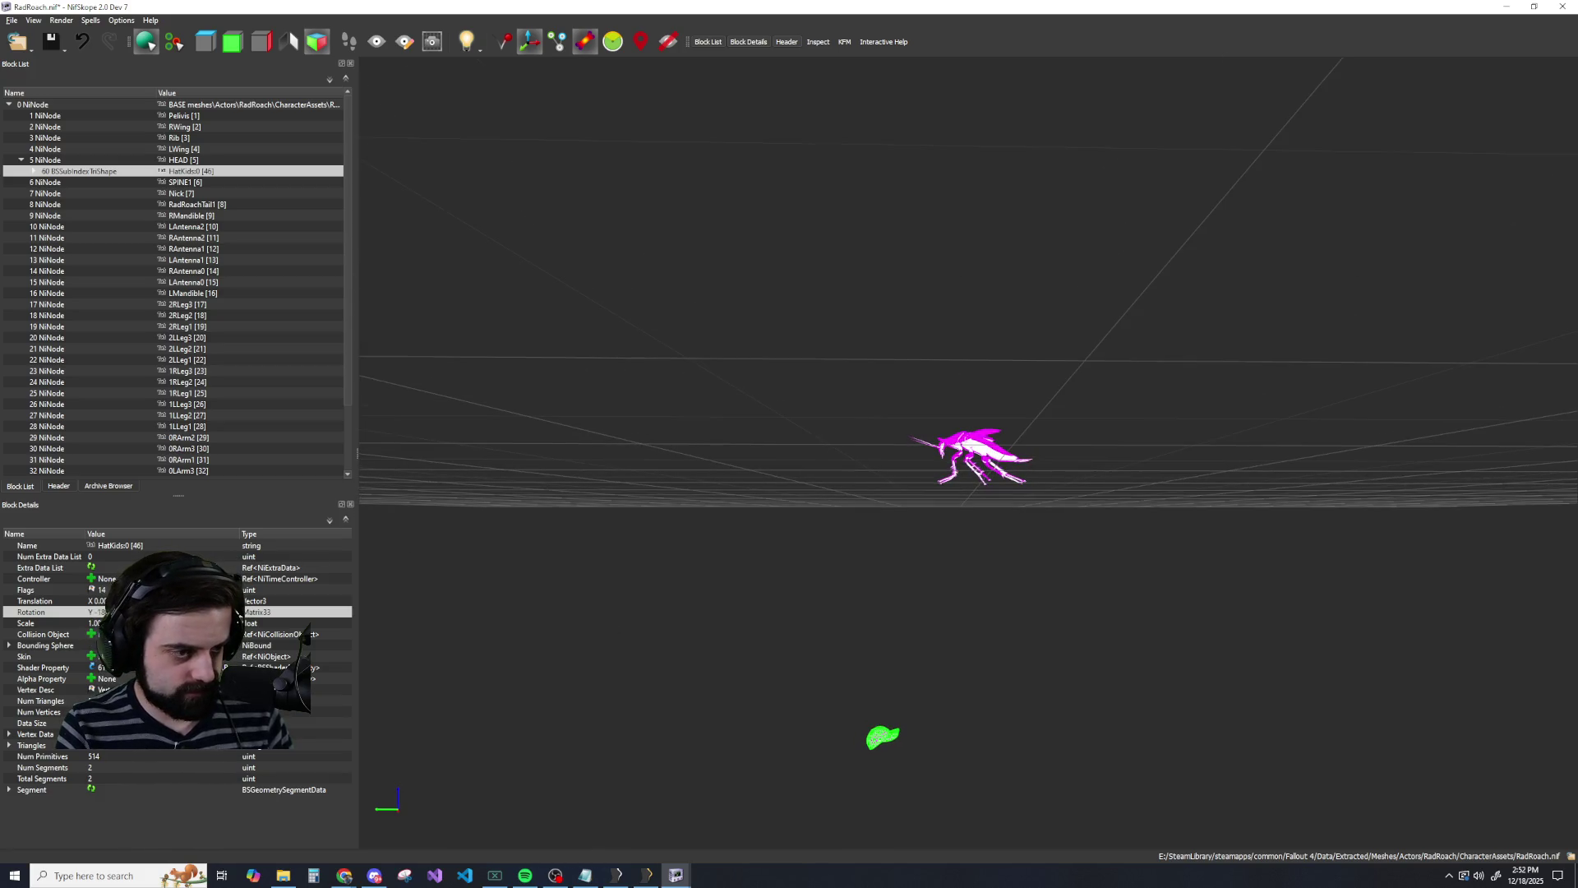
Edit the cap's Translation values, using undo and redo to raise it toward the roach.
double_click(97, 601)
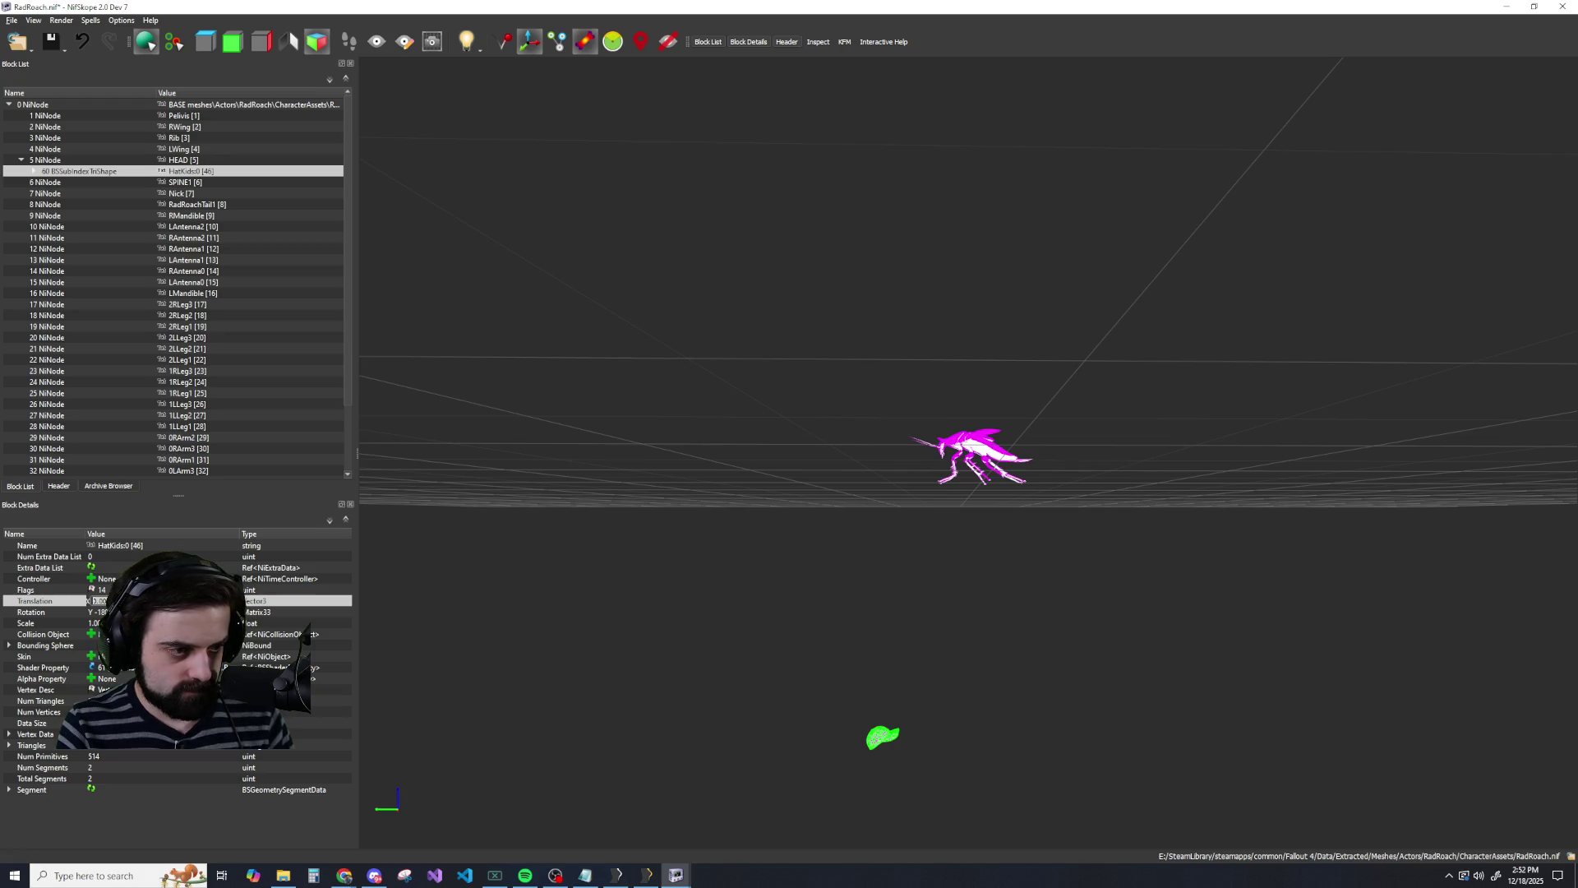
key("Escape")
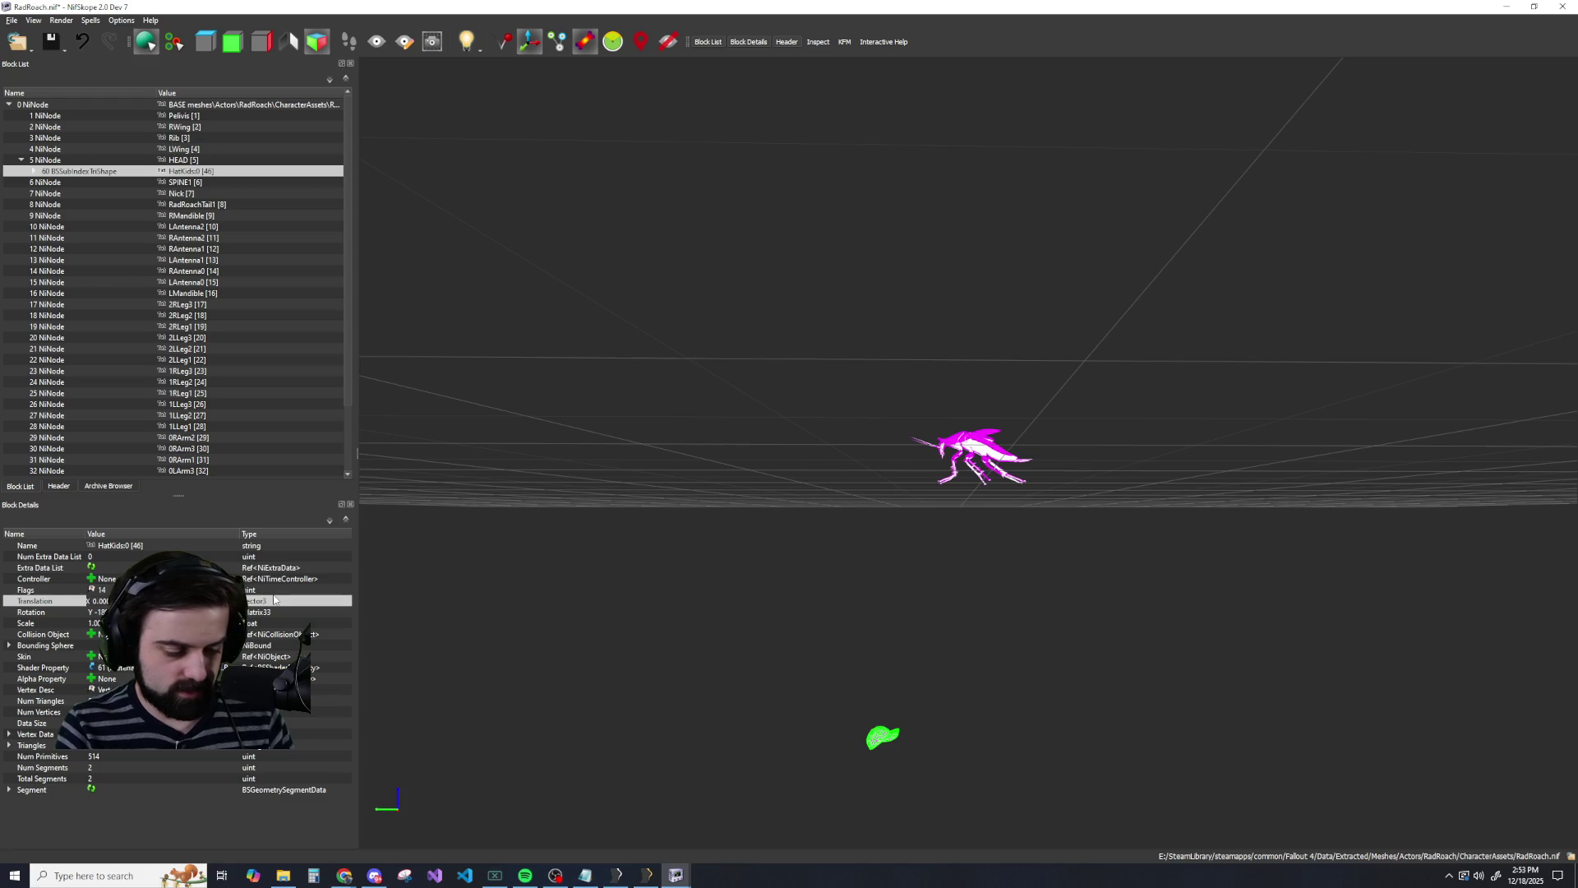
scroll(865, 530, "down", 5)
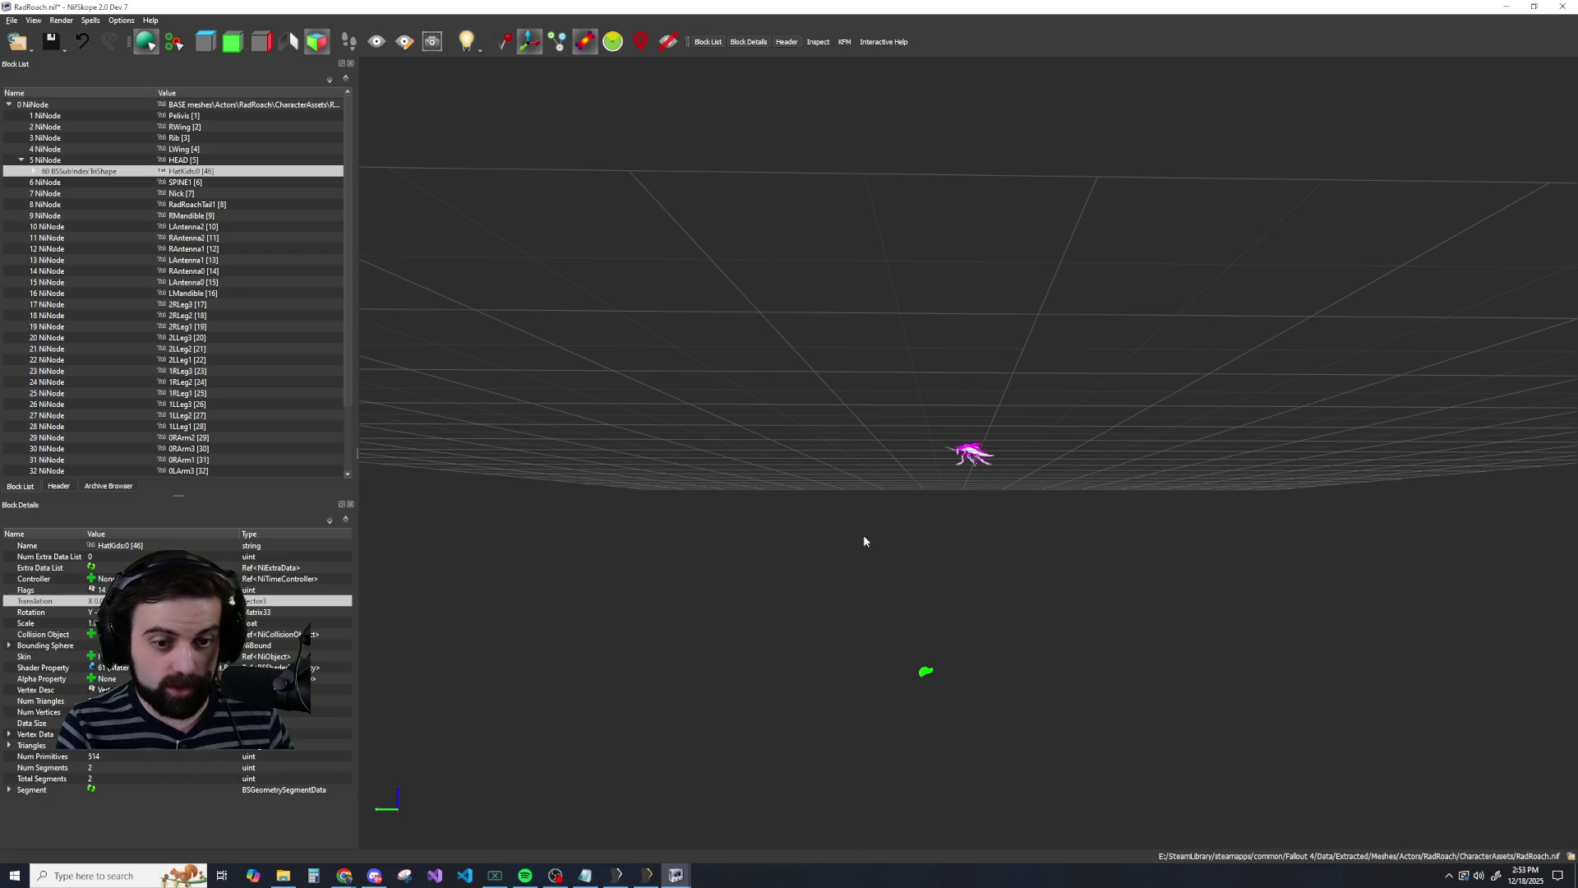
key("ctrl+z")
double_click(95, 601)
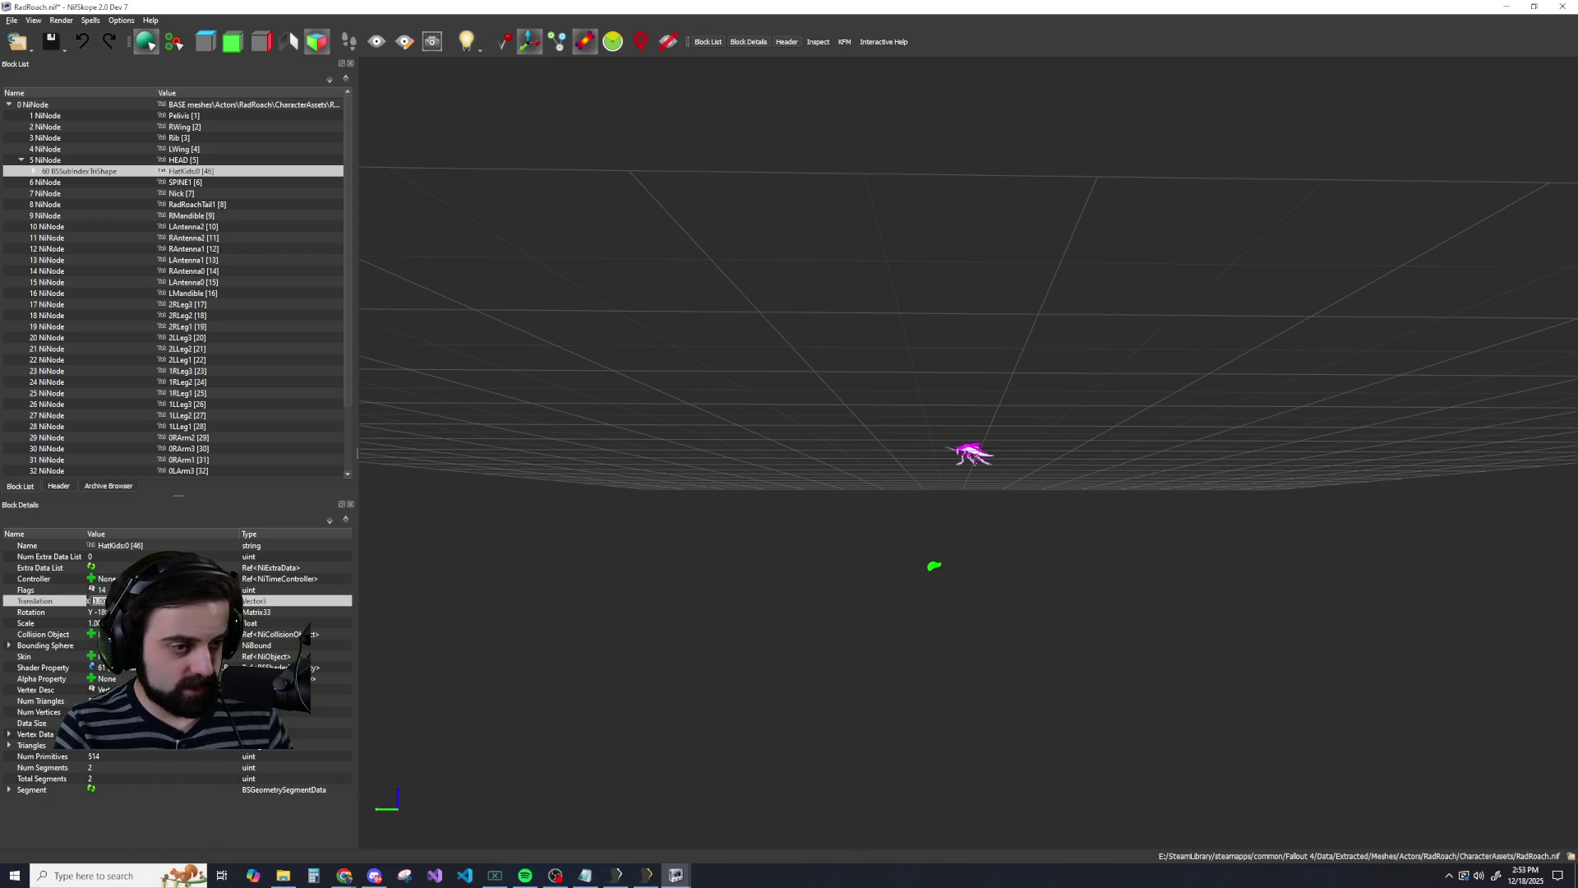
key("ctrl+y")
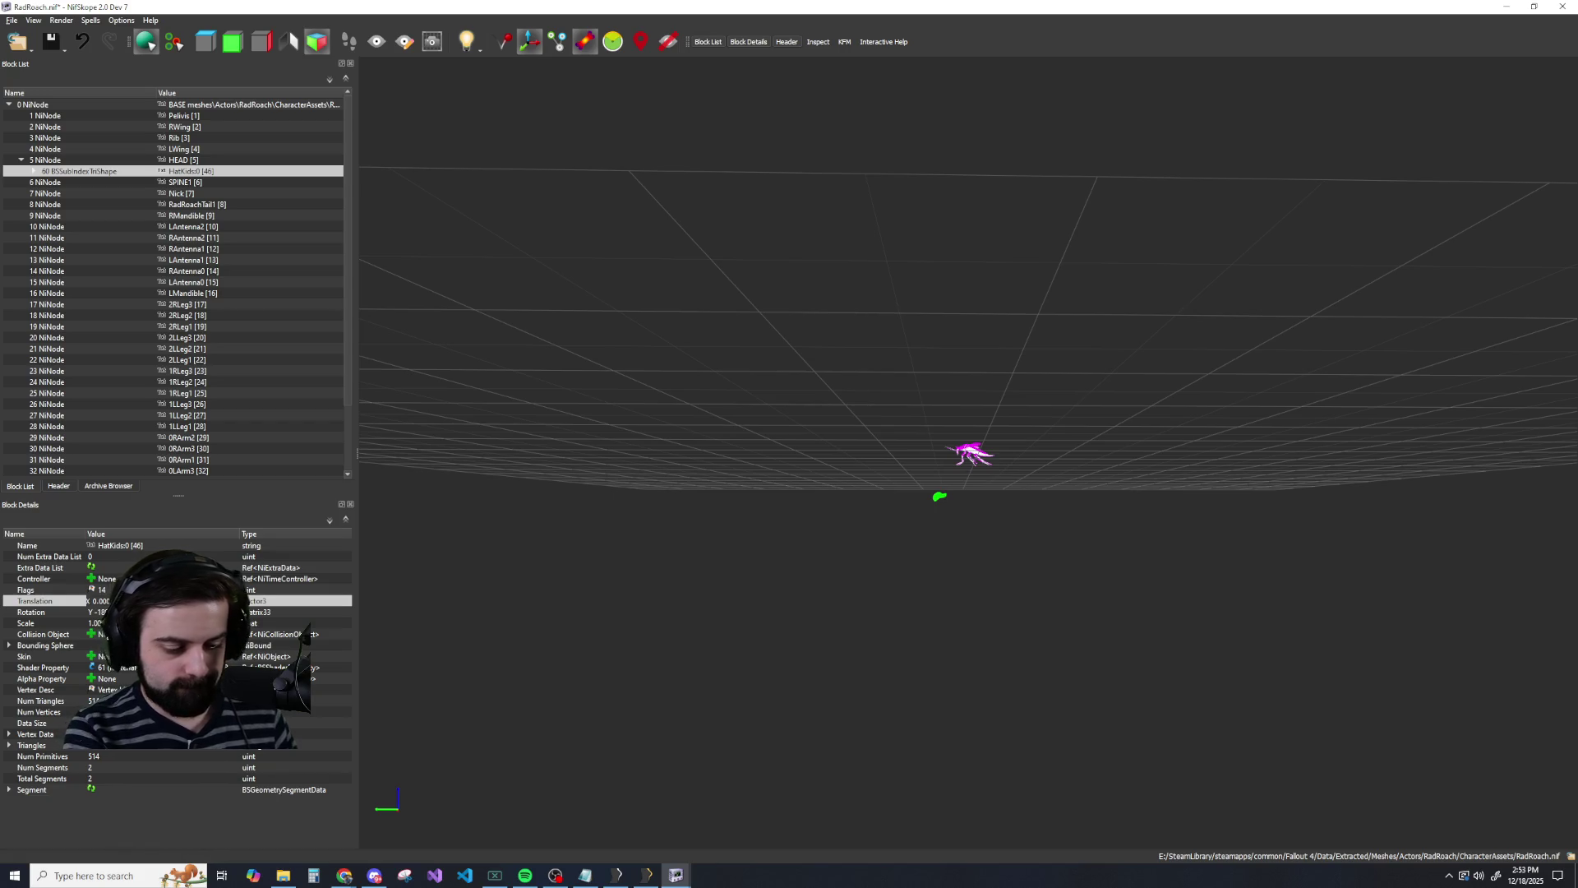
key("Up")
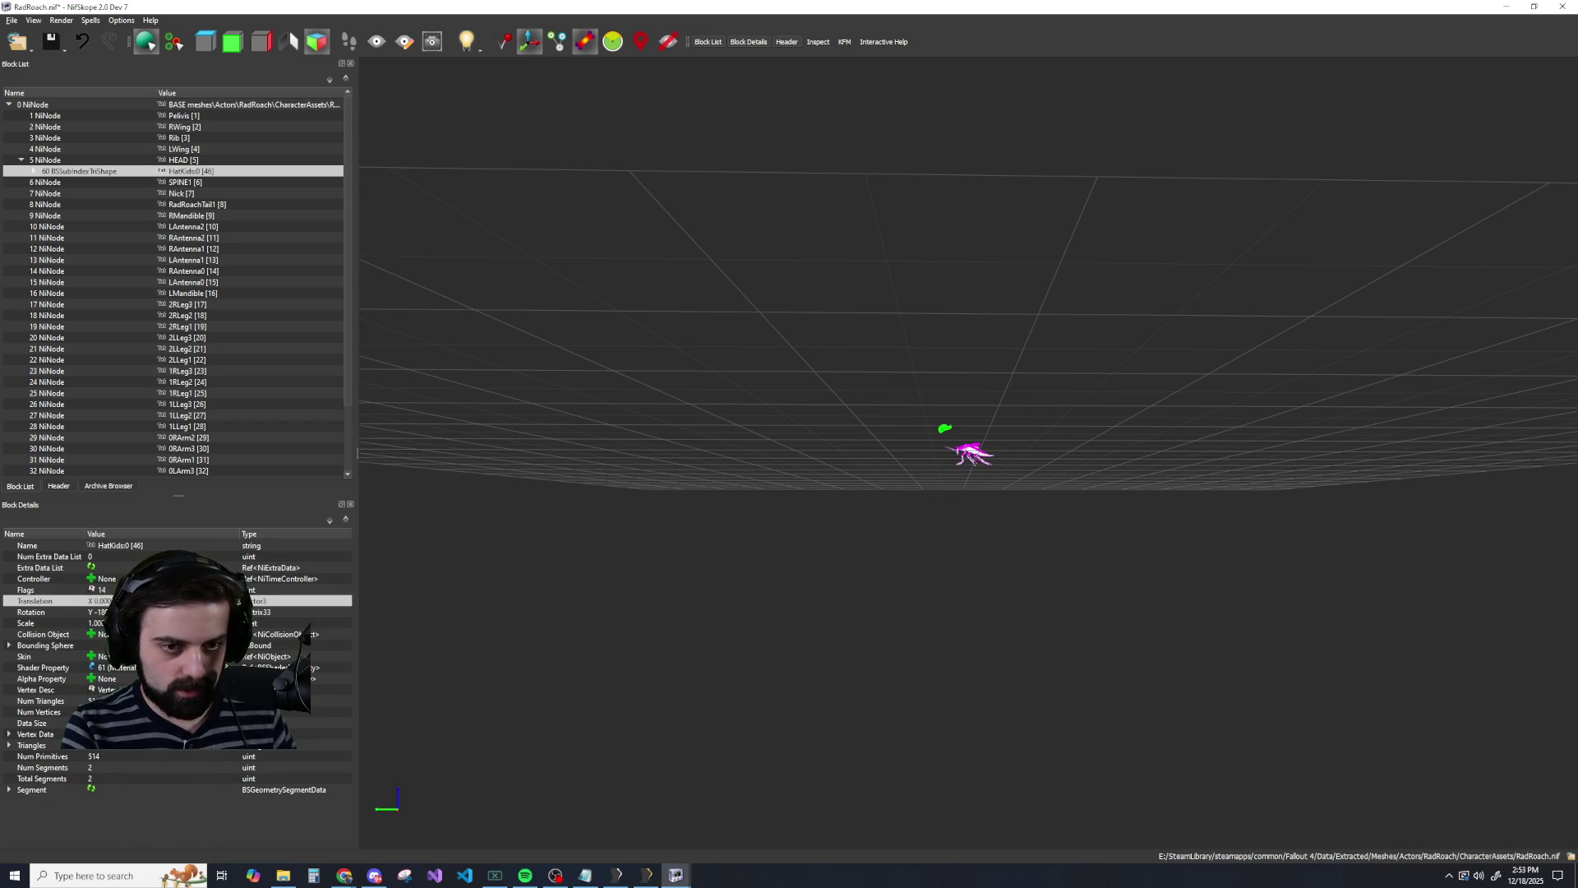
scroll(1247, 609, "up", 10)
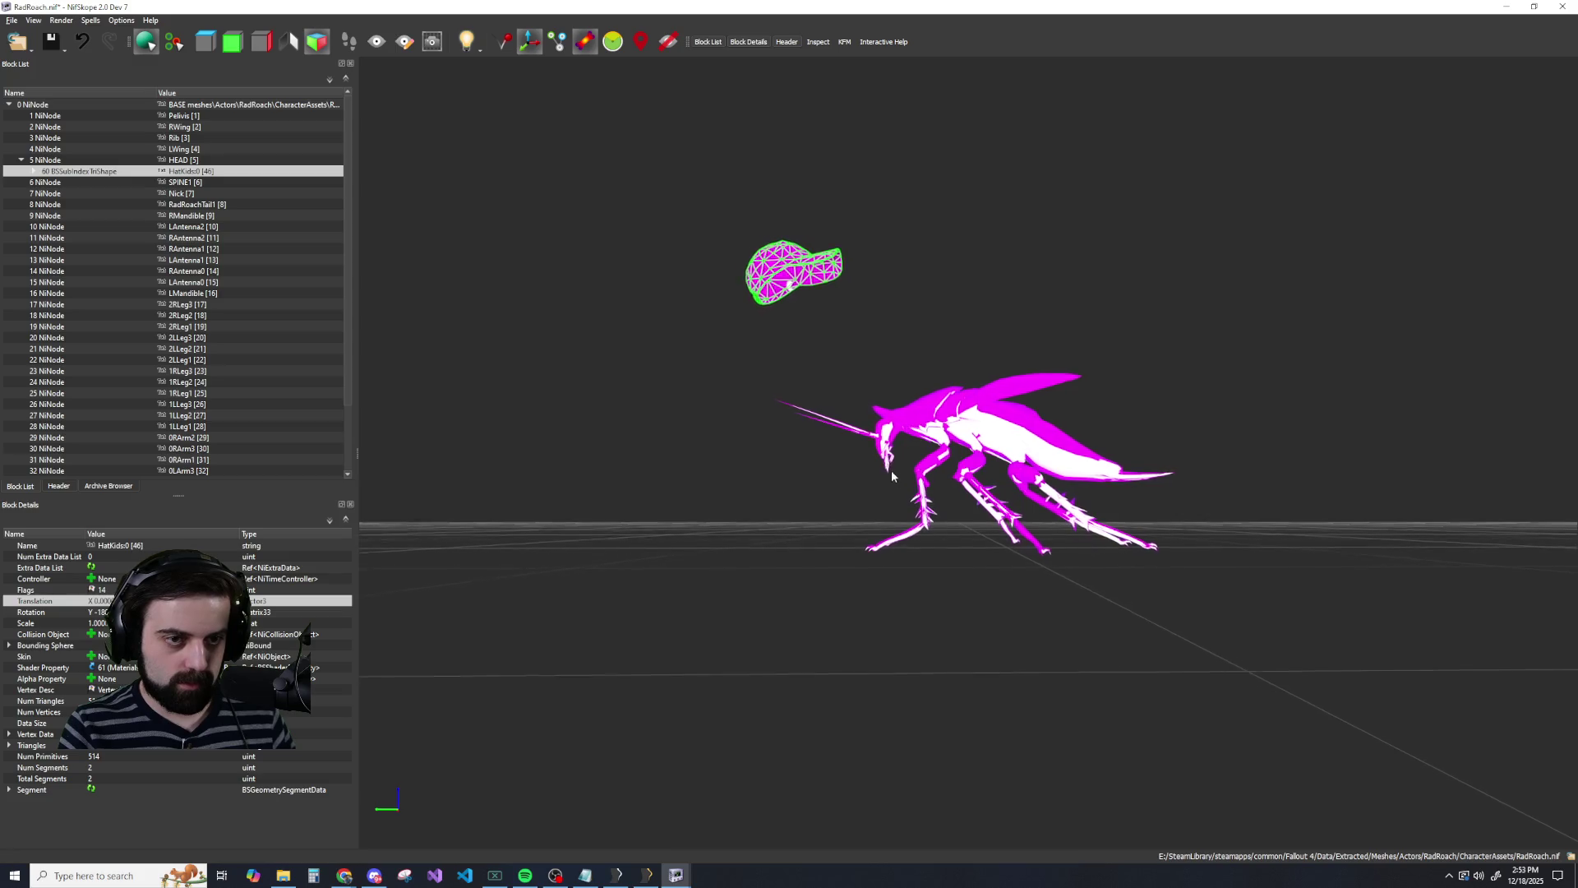
left_click_drag(1247, 609, 1447, 674)
key("Left")
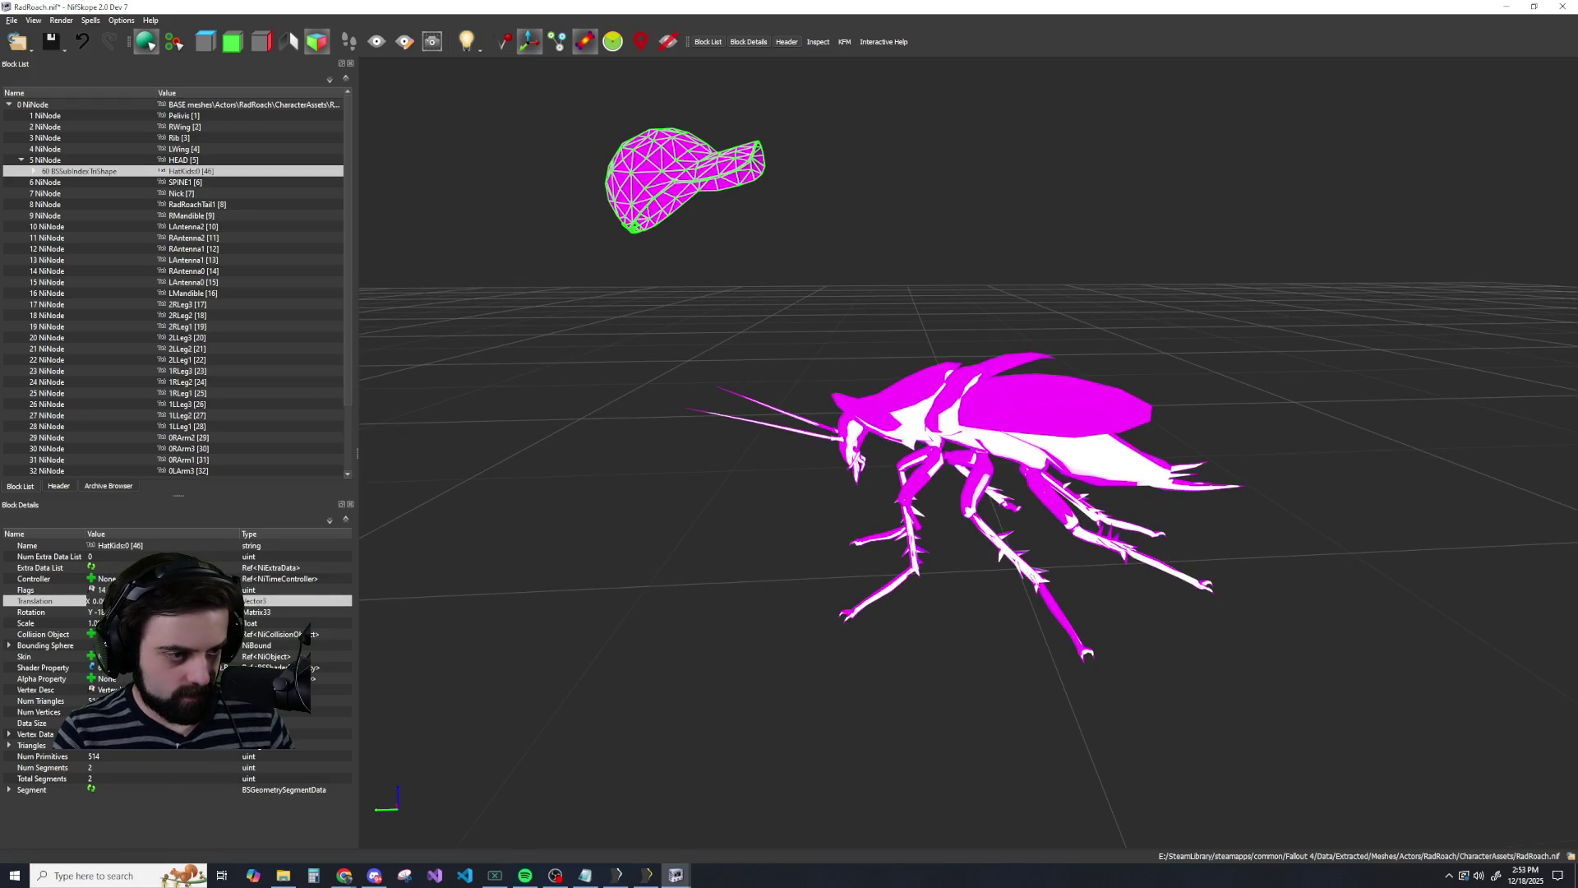
Step back through the cap's position changes to bring it down onto the head.
key("ctrl+z")
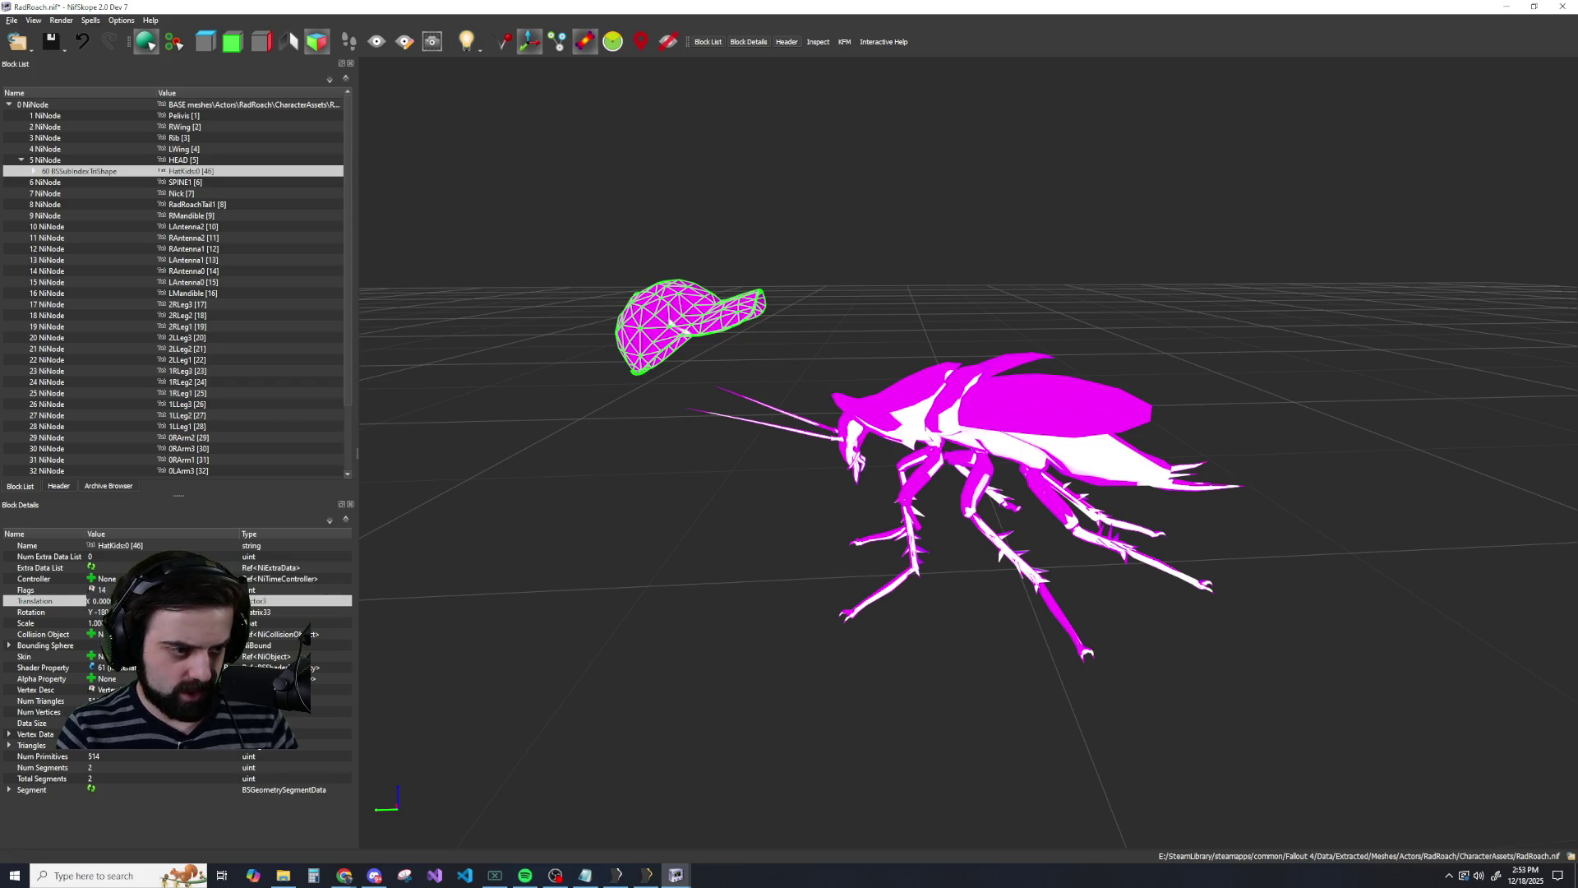
key("ctrl+z")
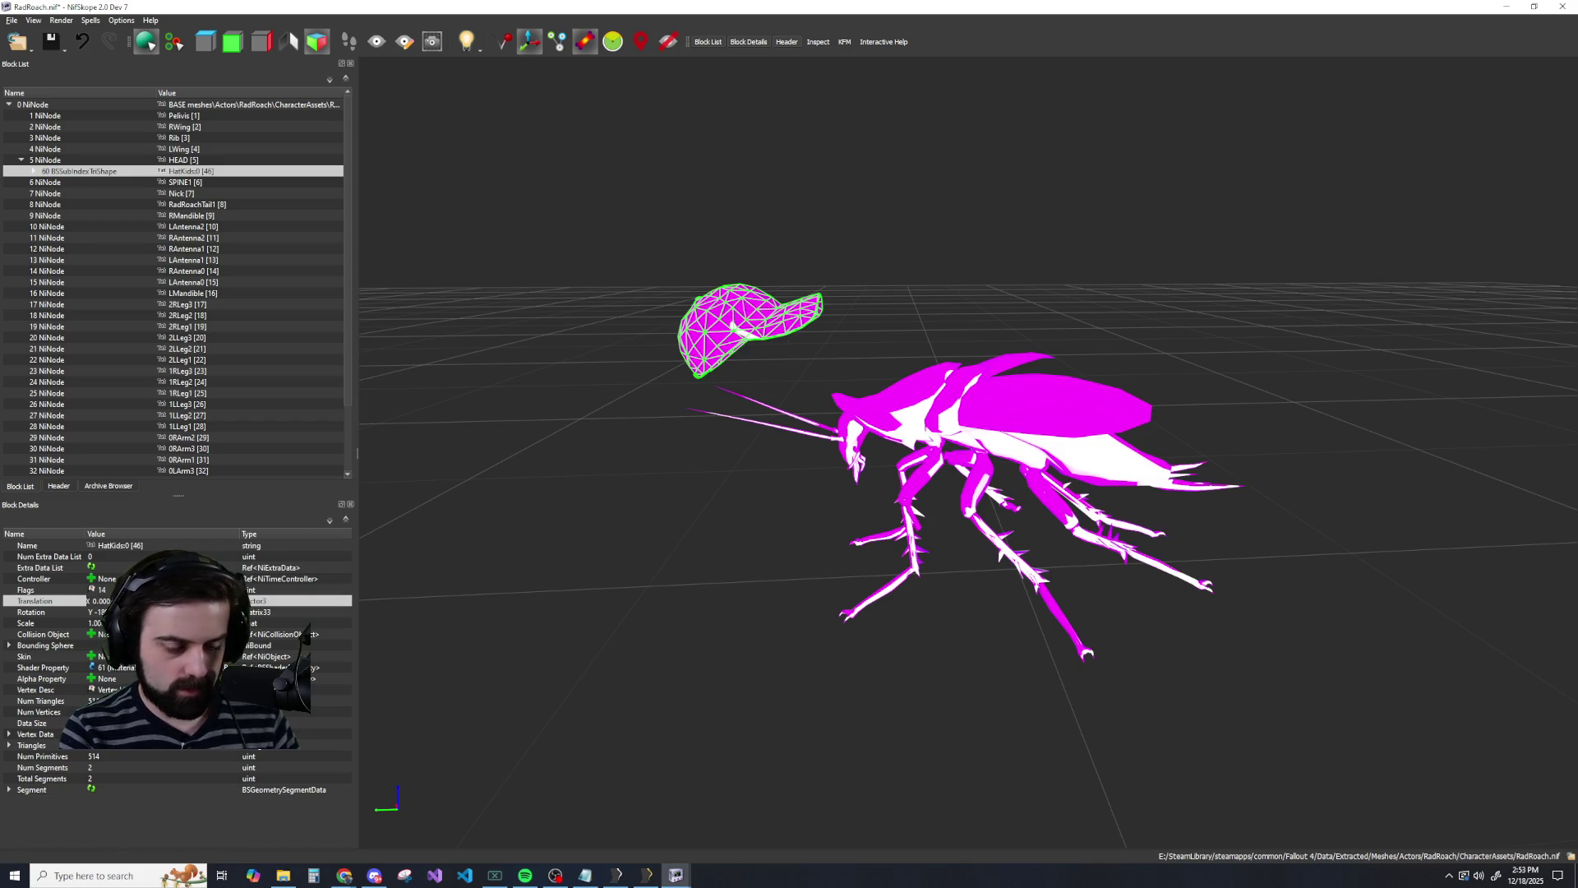
key("ctrl+z")
scroll(732, 440, "up", 5)
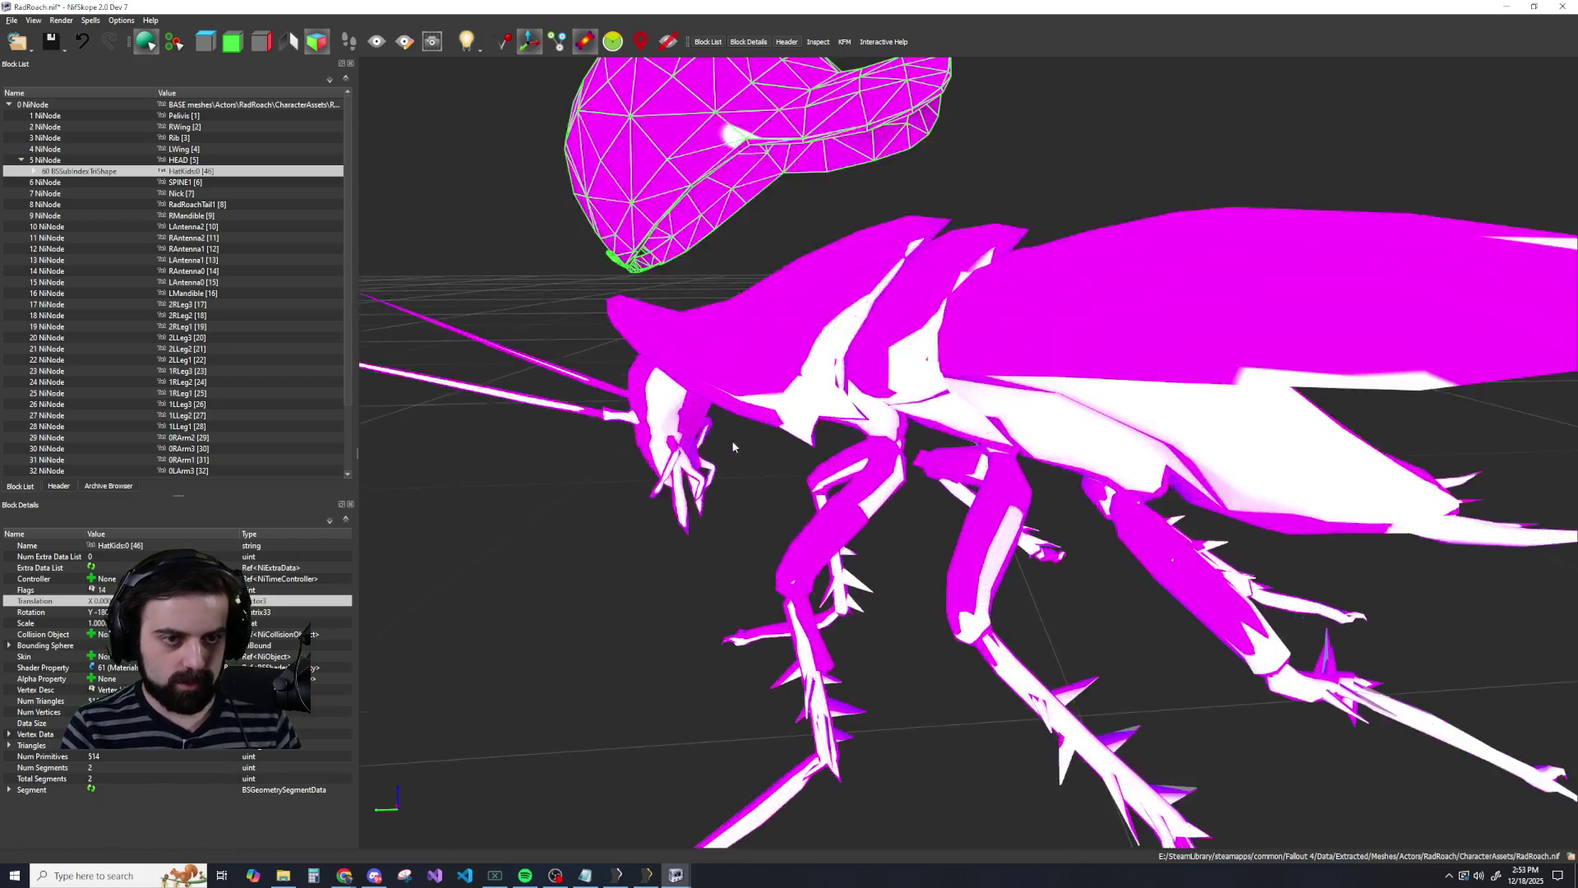
scroll(731, 440, "down", 3)
left_click_drag(731, 441, 794, 429)
scroll(799, 423, "up", 3)
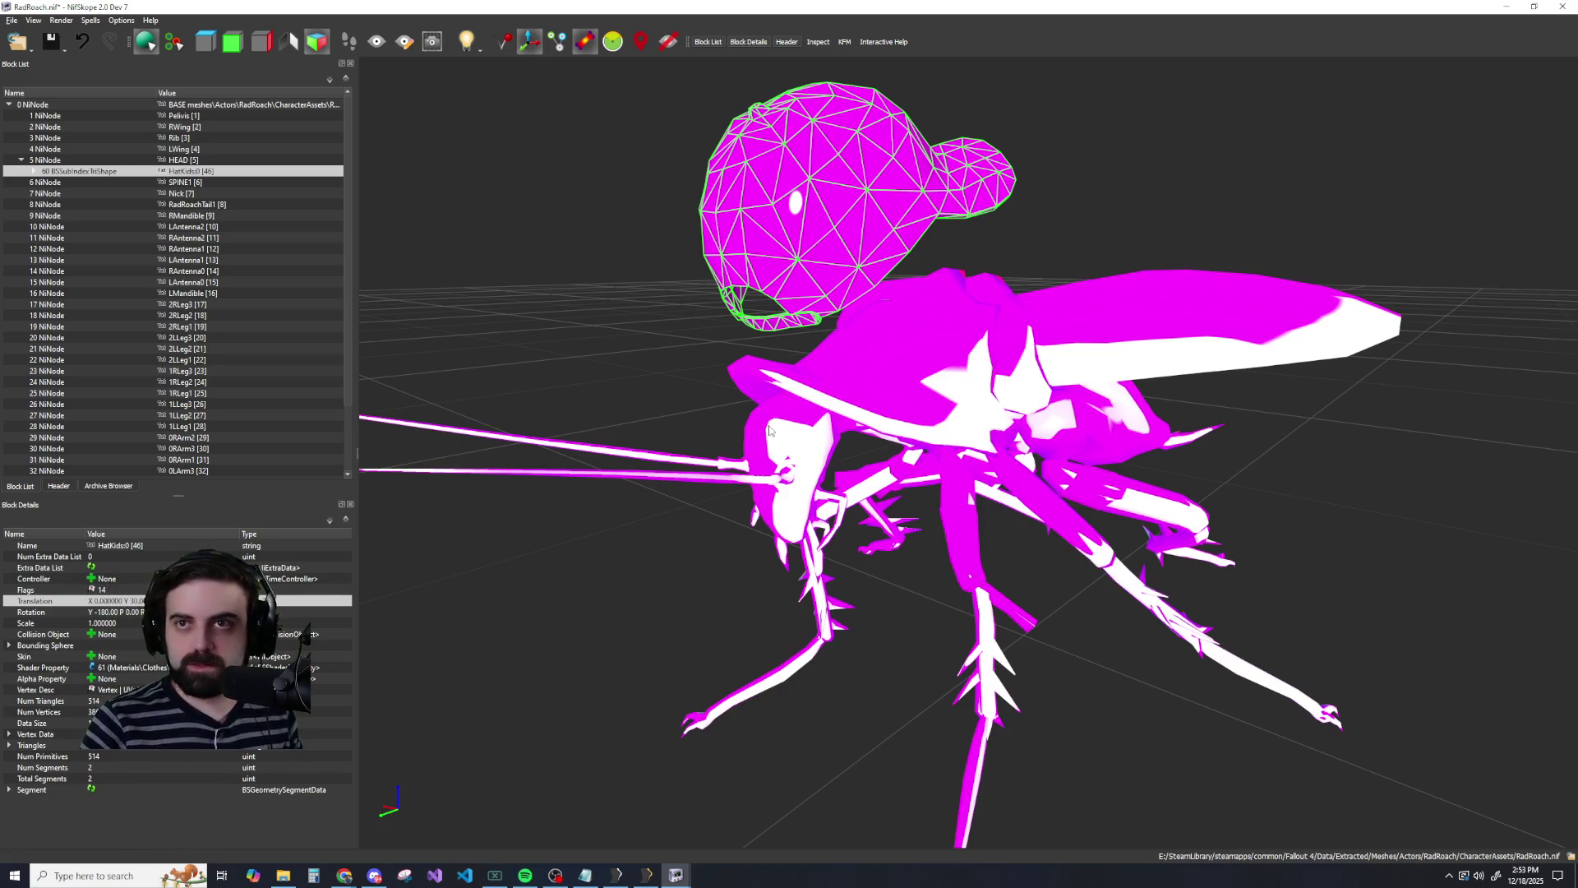
left_click_drag(734, 305, 707, 298)
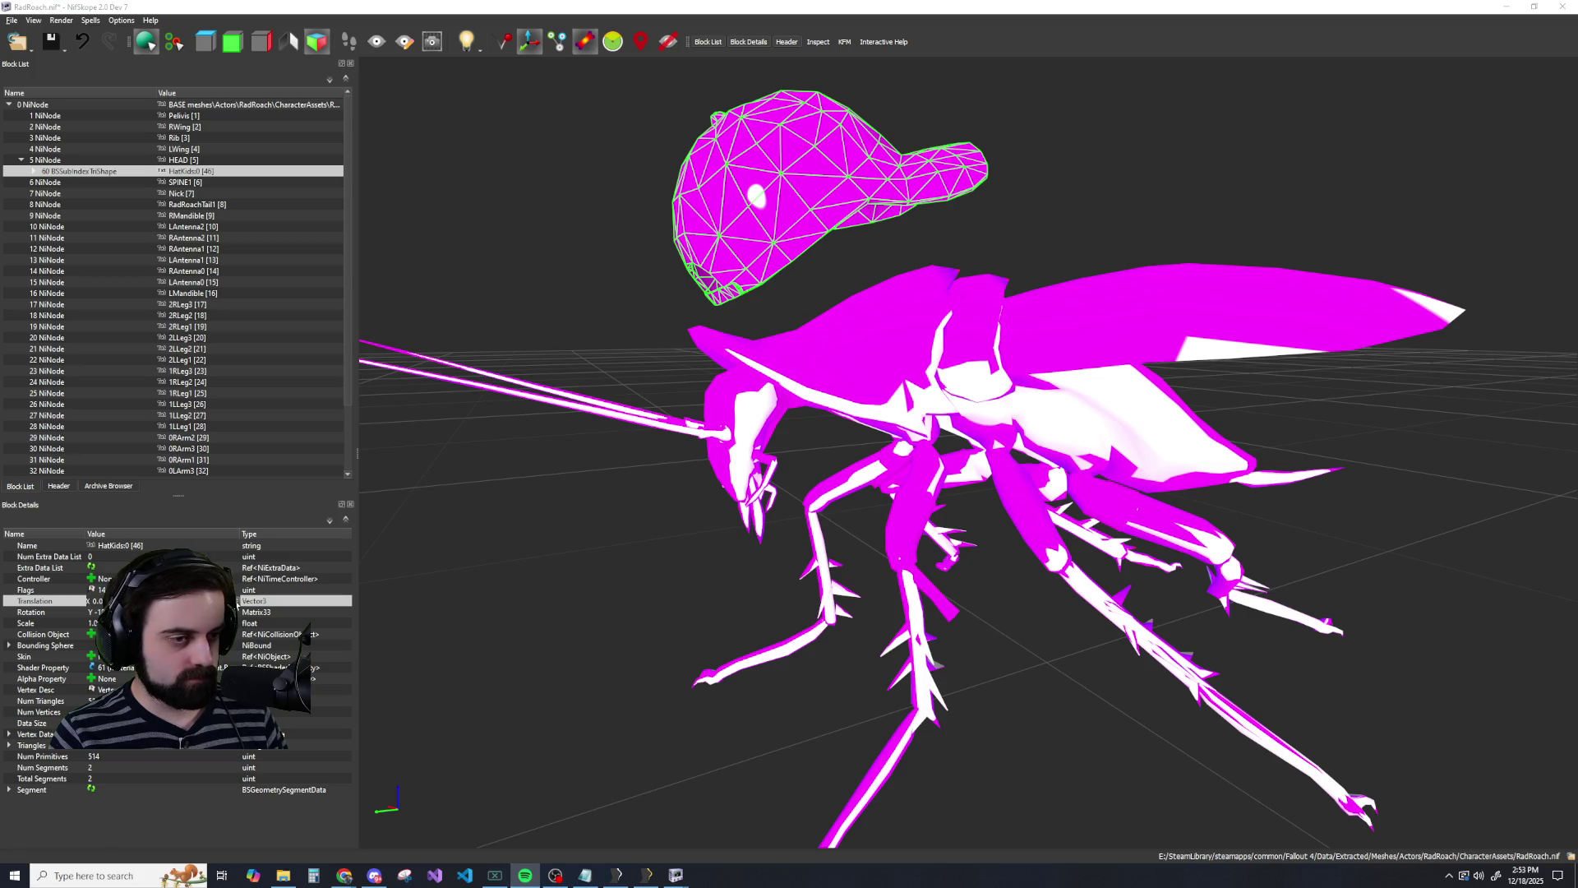
Undo and redo the final cap move, then view the capped head from front and side.
left_click(236, 605)
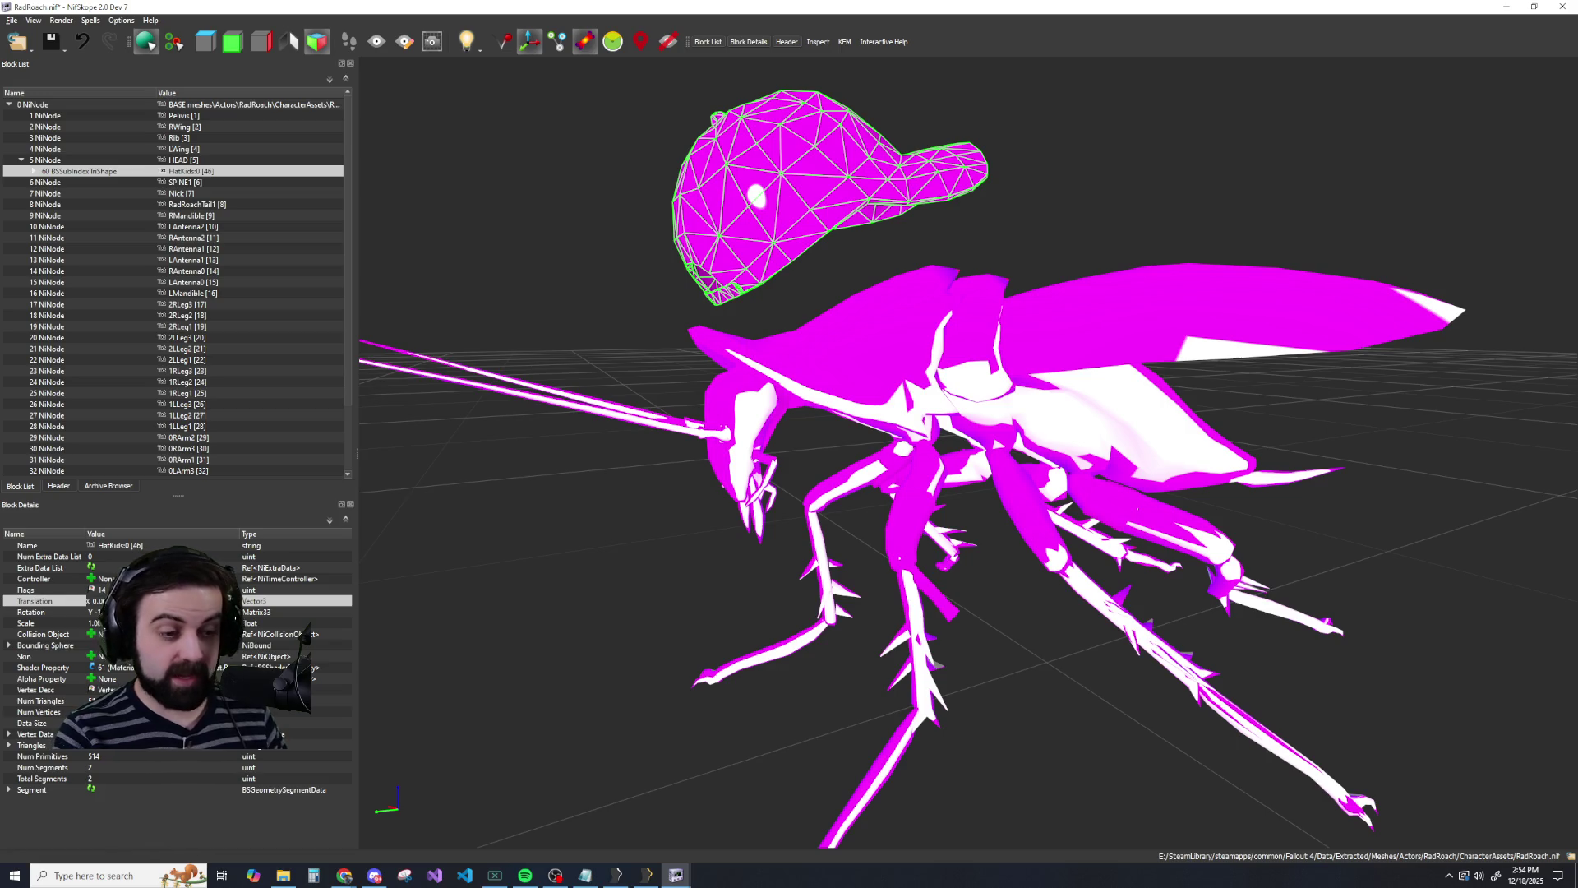
key("ctrl+z")
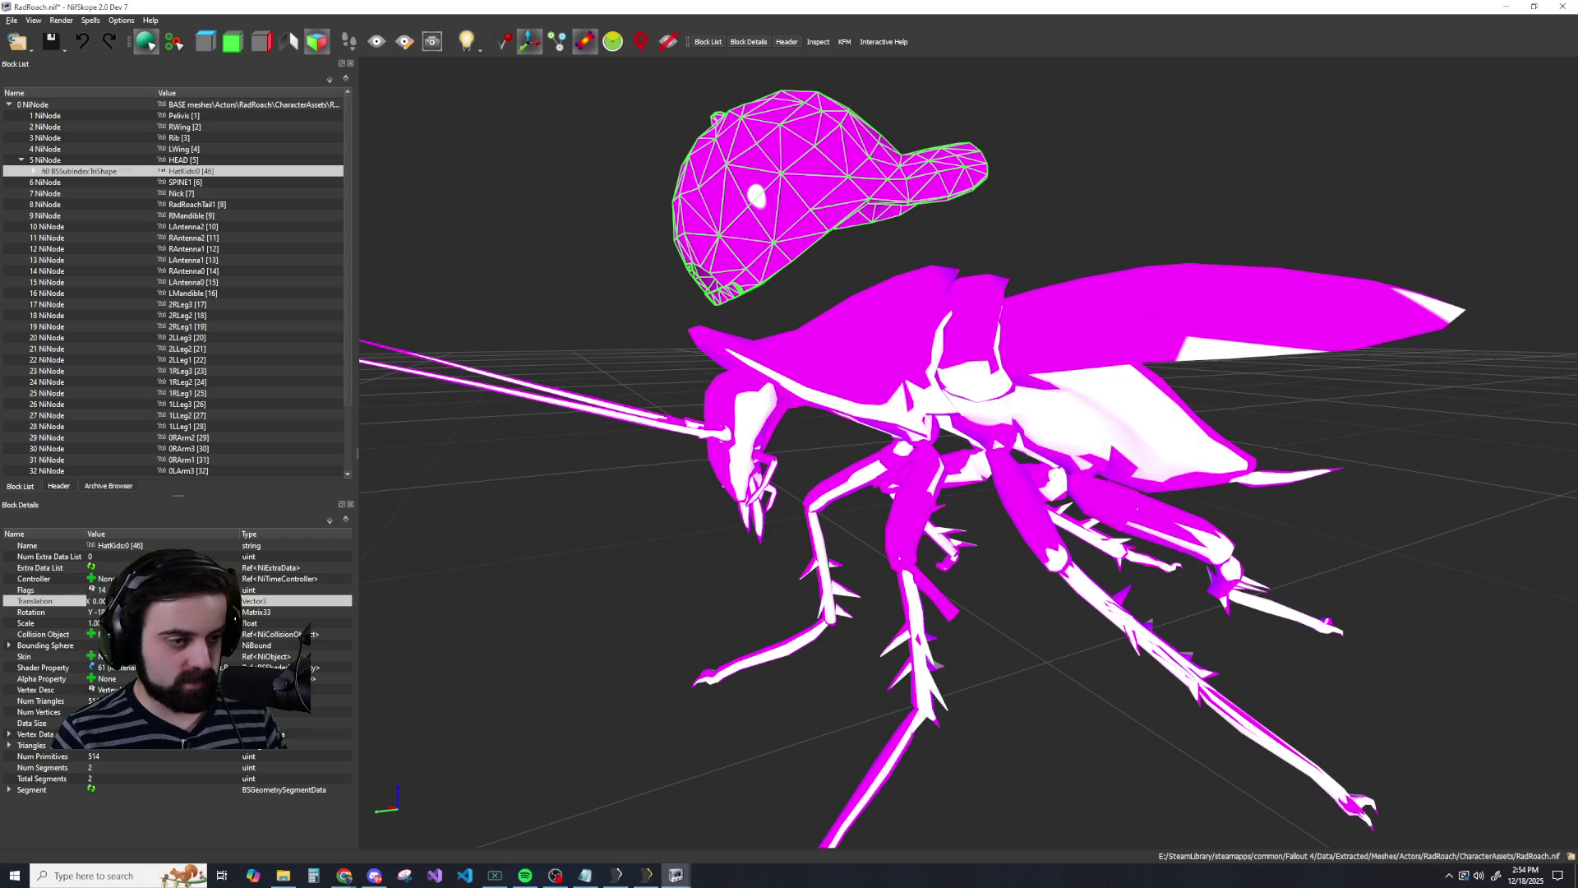
key("ctrl+y")
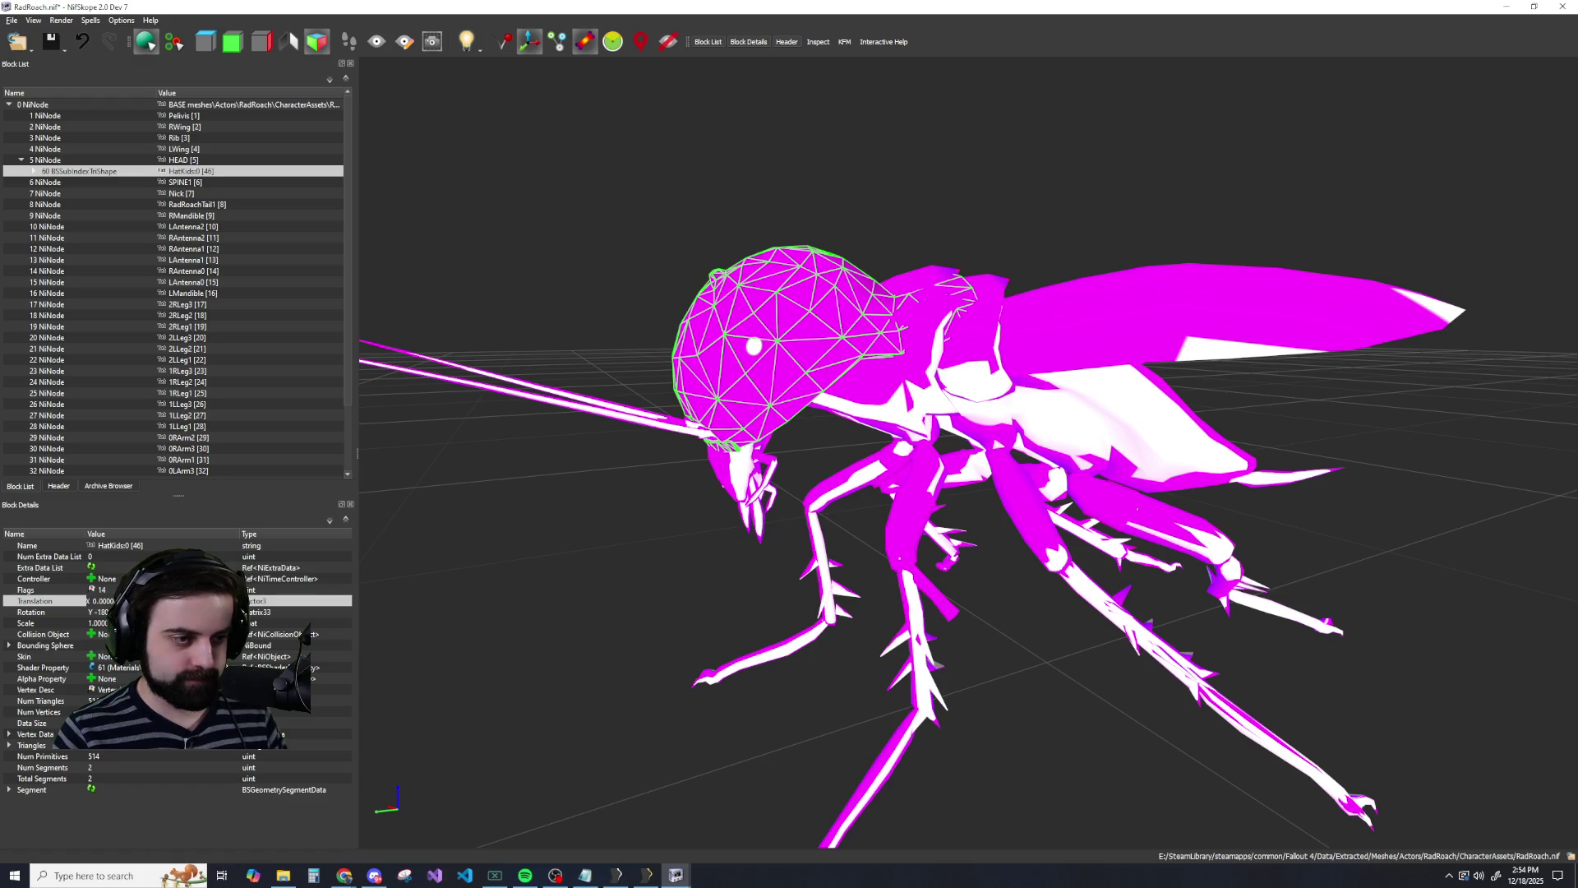
key("ctrl+z")
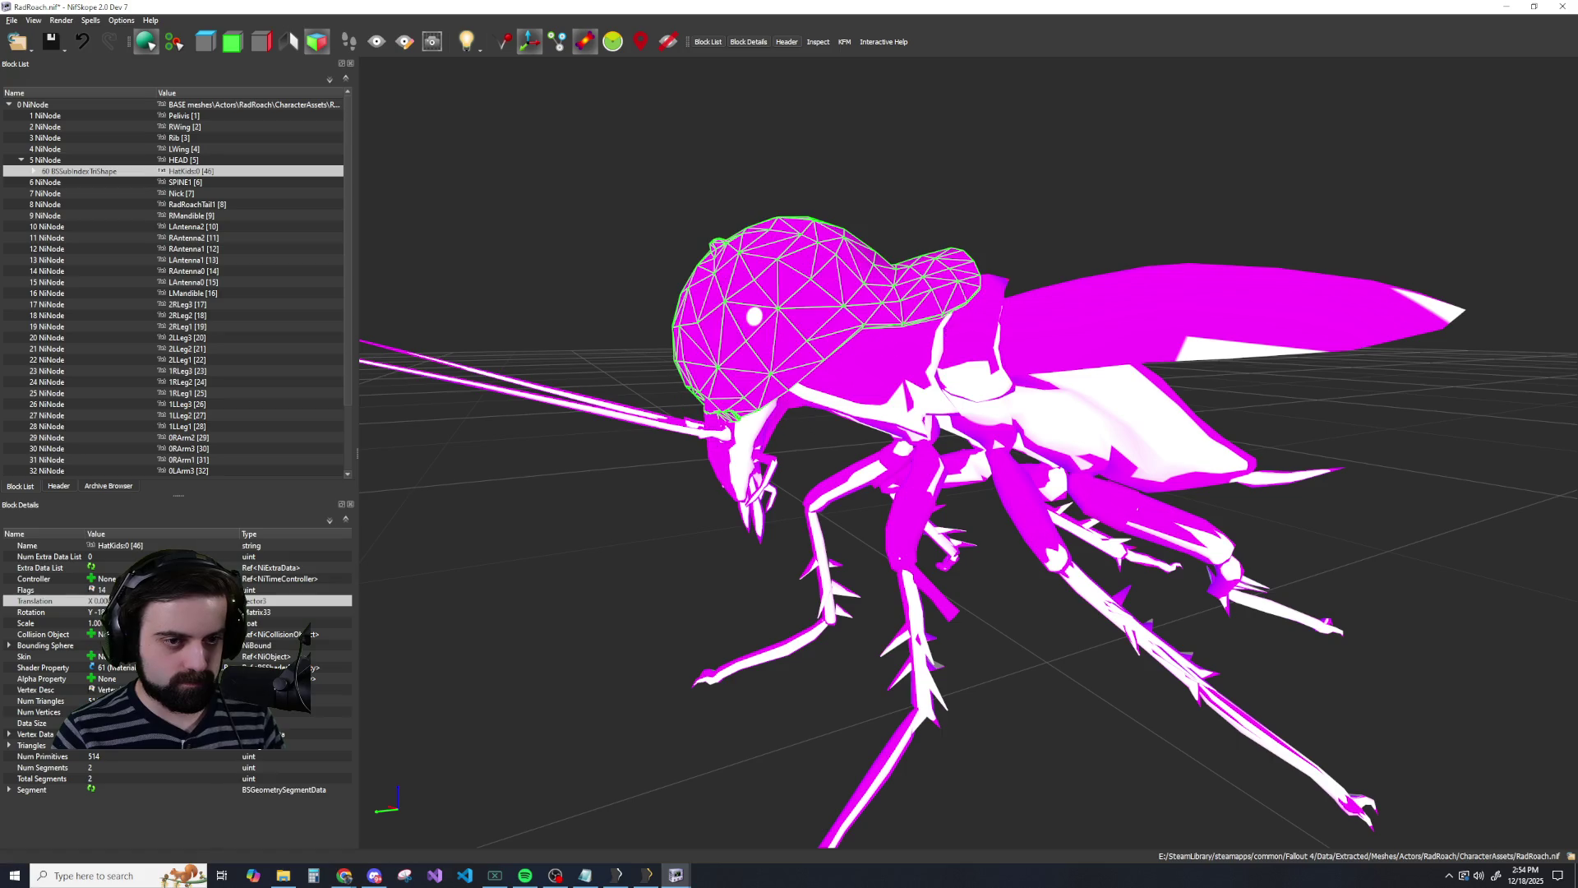
scroll(683, 493, "up", 5)
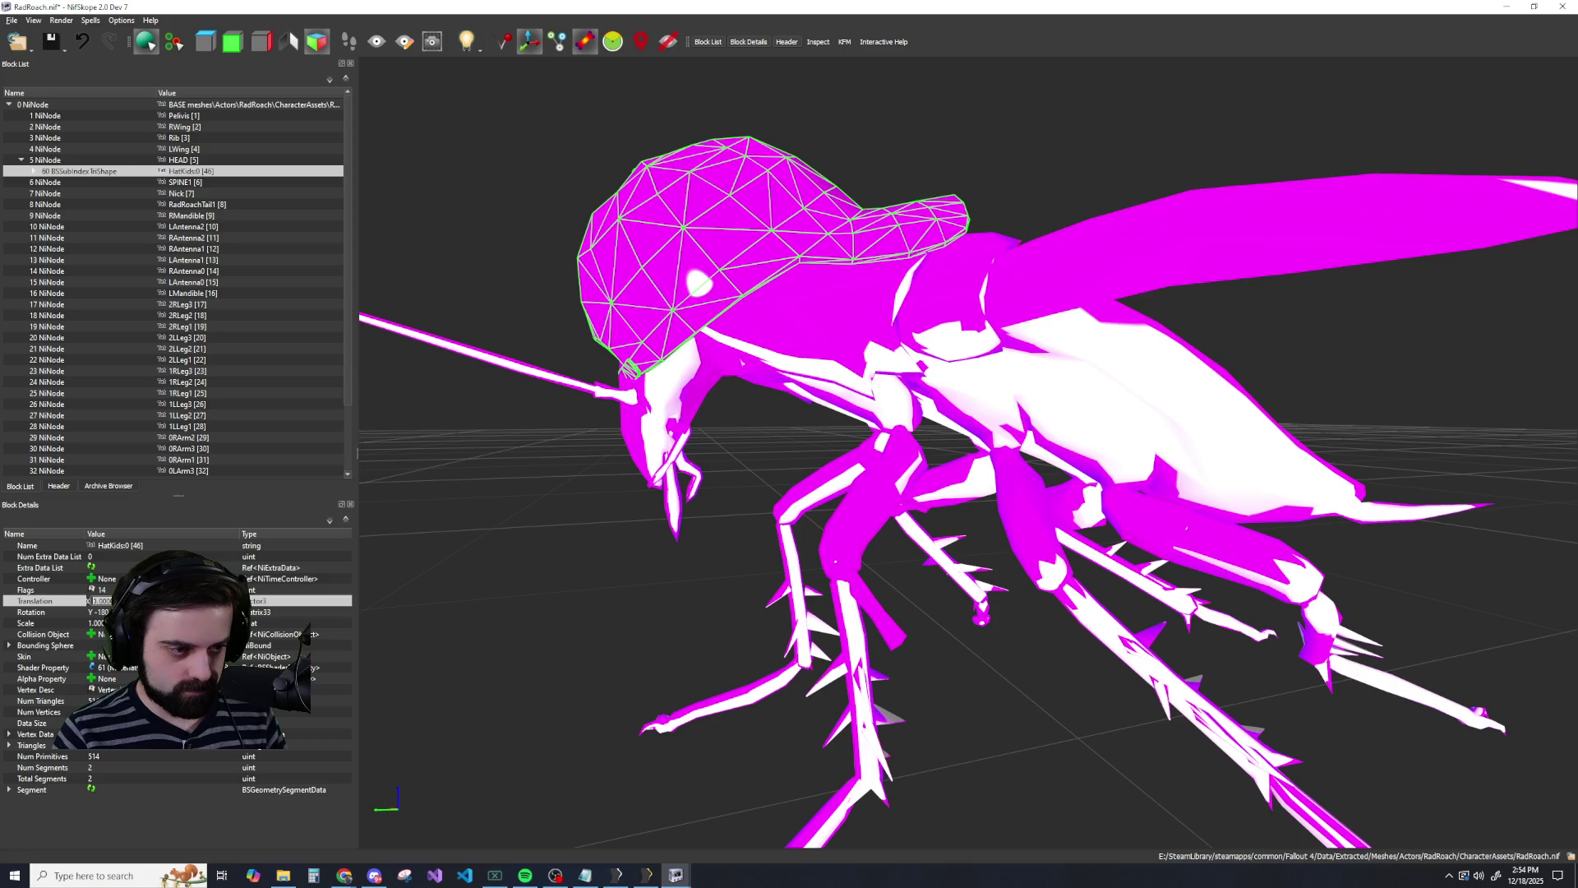
mouse_move(559, 534)
left_mouse_down()
mouse_move(683, 531)
mouse_move(649, 529)
left_mouse_up()
scroll(683, 531, "down", 5)
key("Left")
key("Left")
key("Left")
key("Right")
key("Right")
key("Right")
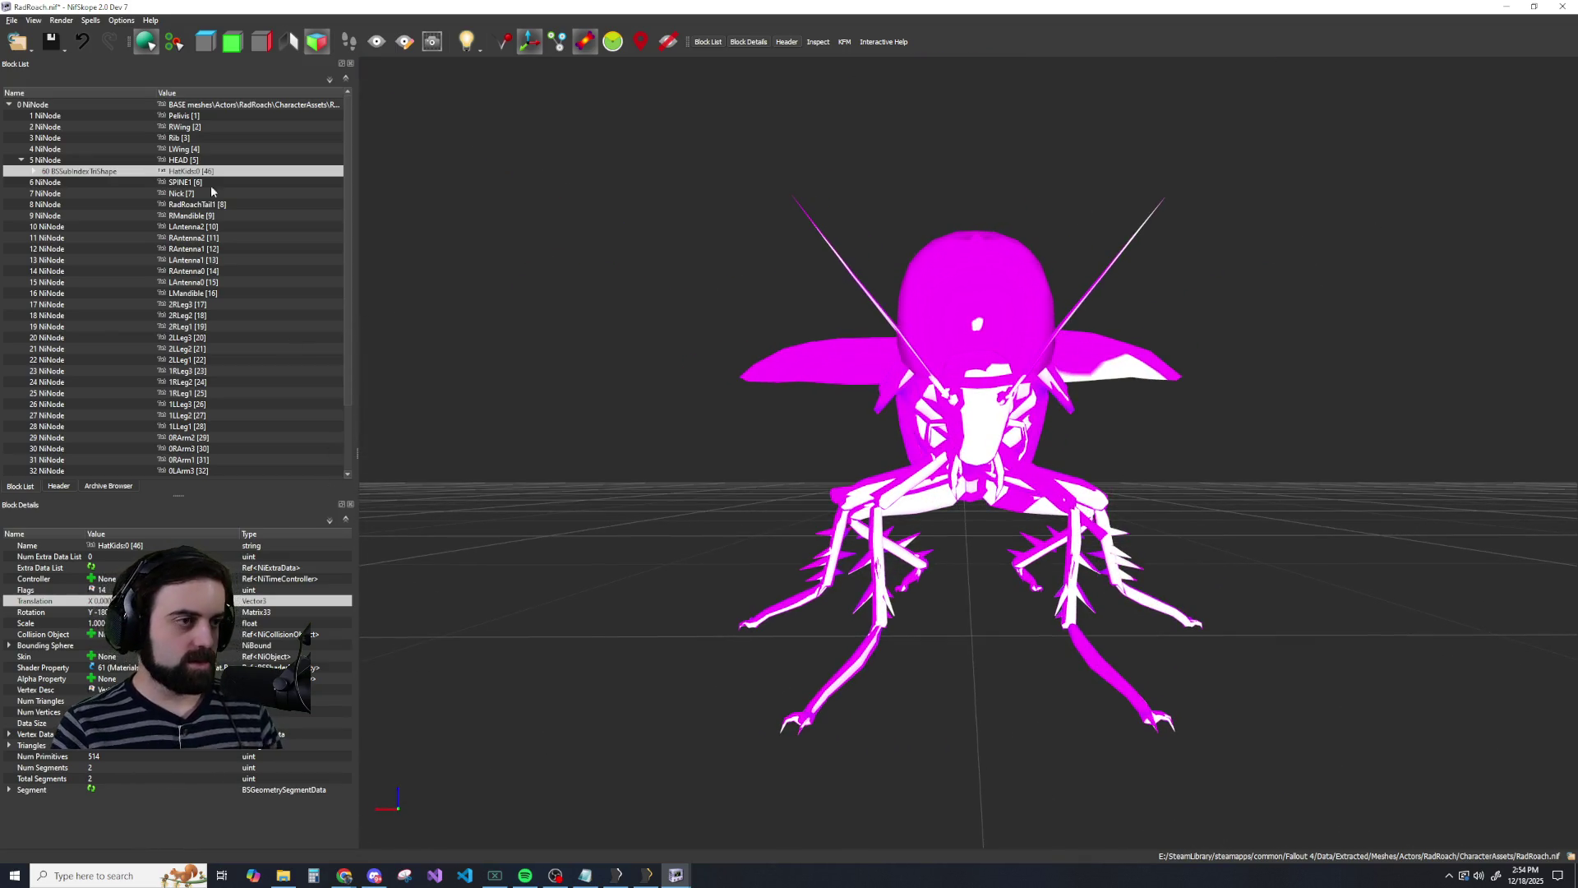
In Rad.nif, copy the Prewar3Glass:0 glasses branch.
mouse_move(683, 878)
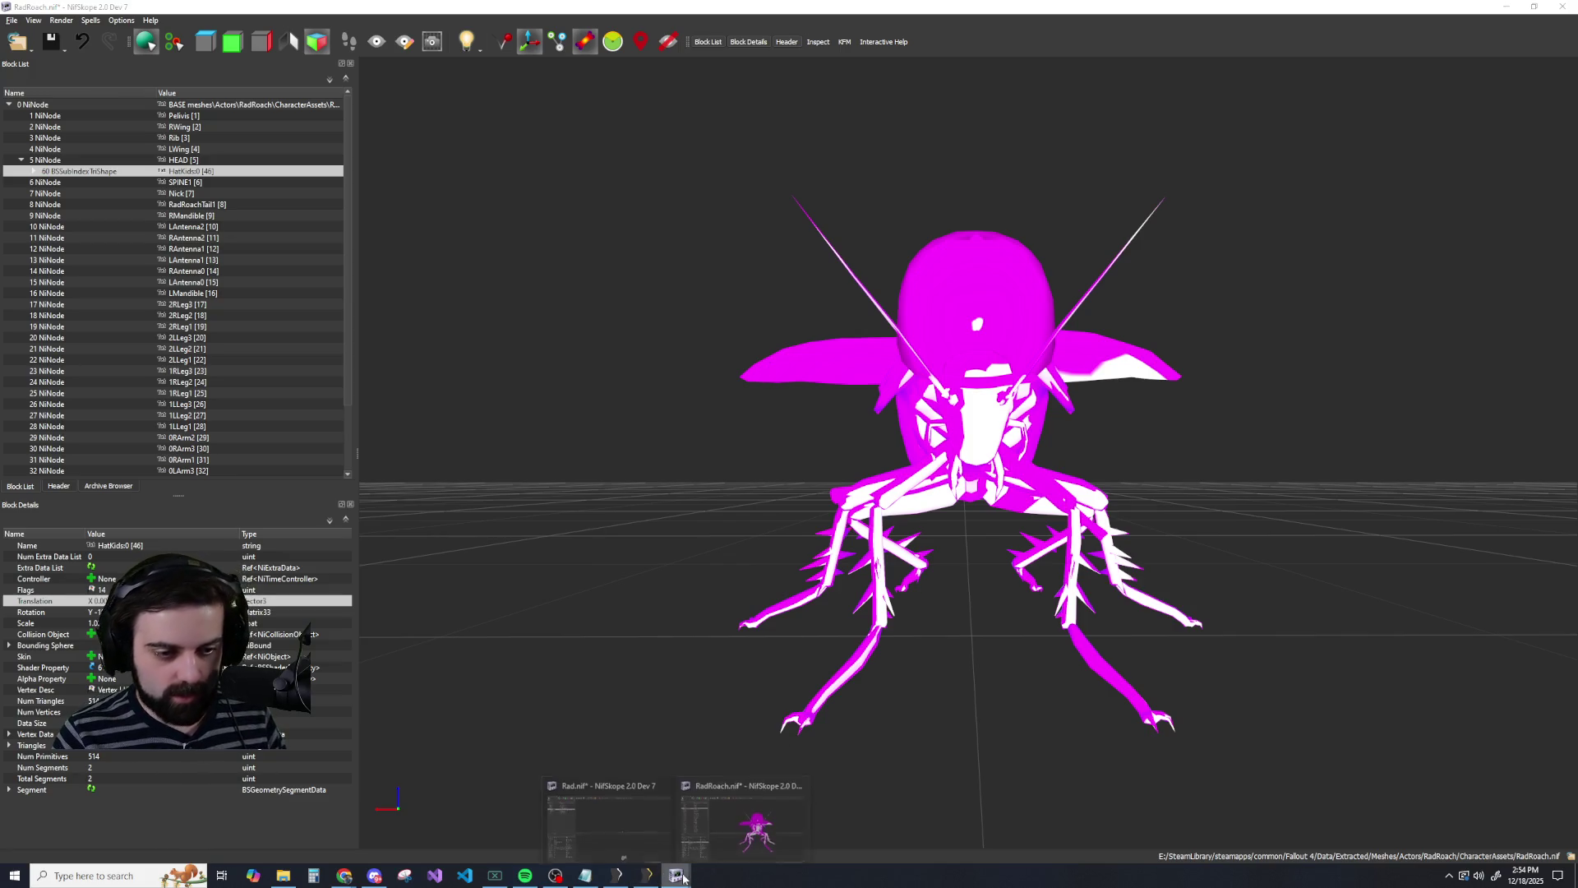
left_click(614, 831)
scroll(792, 444, "up", 10)
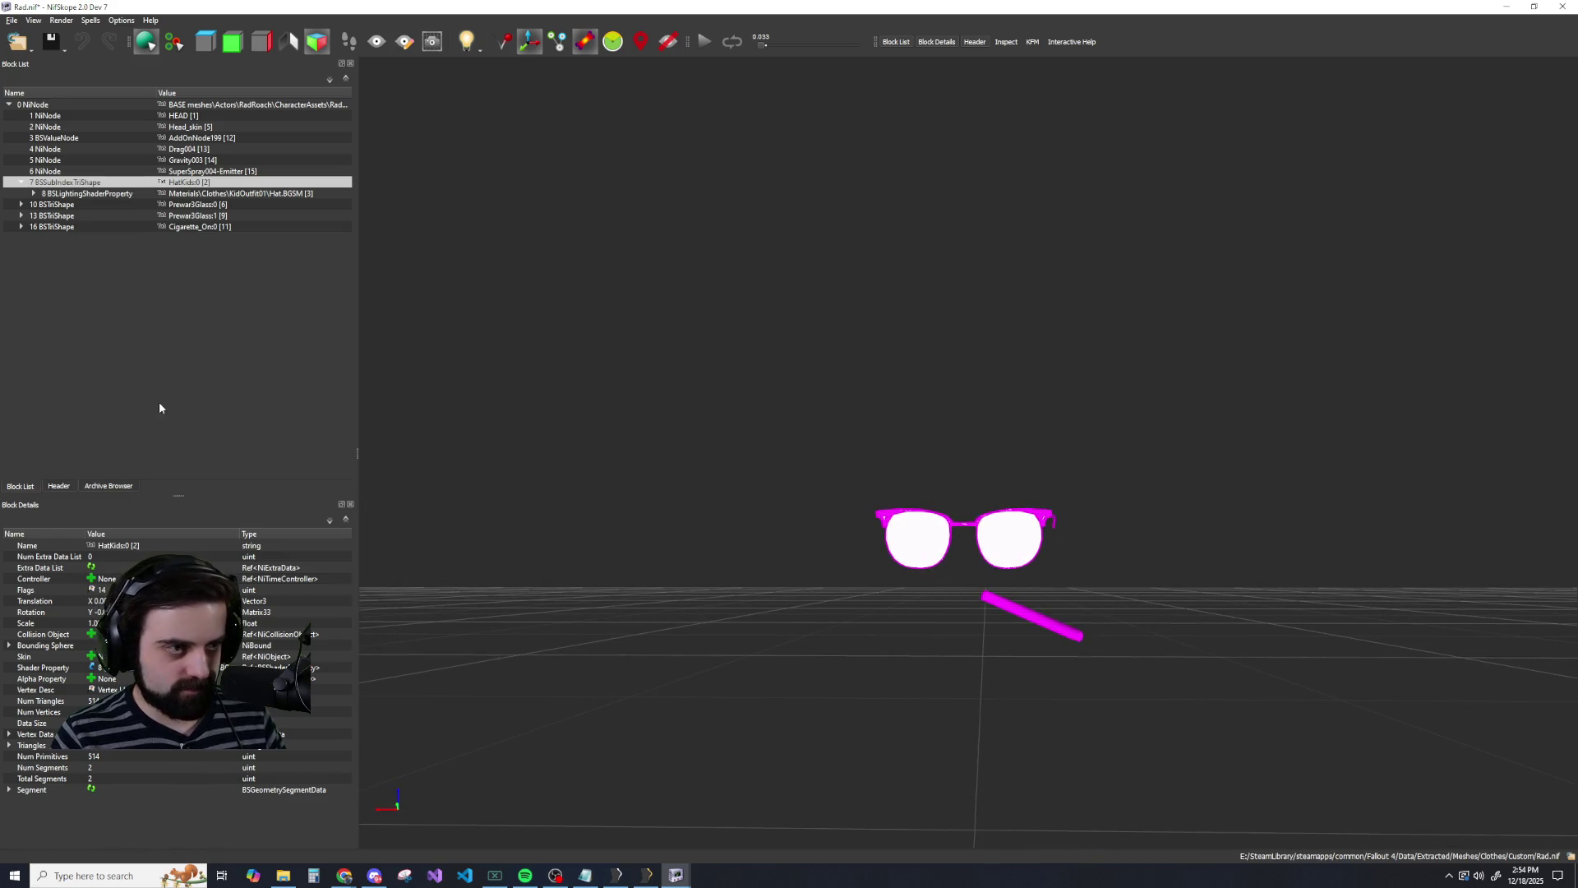
left_click(22, 183)
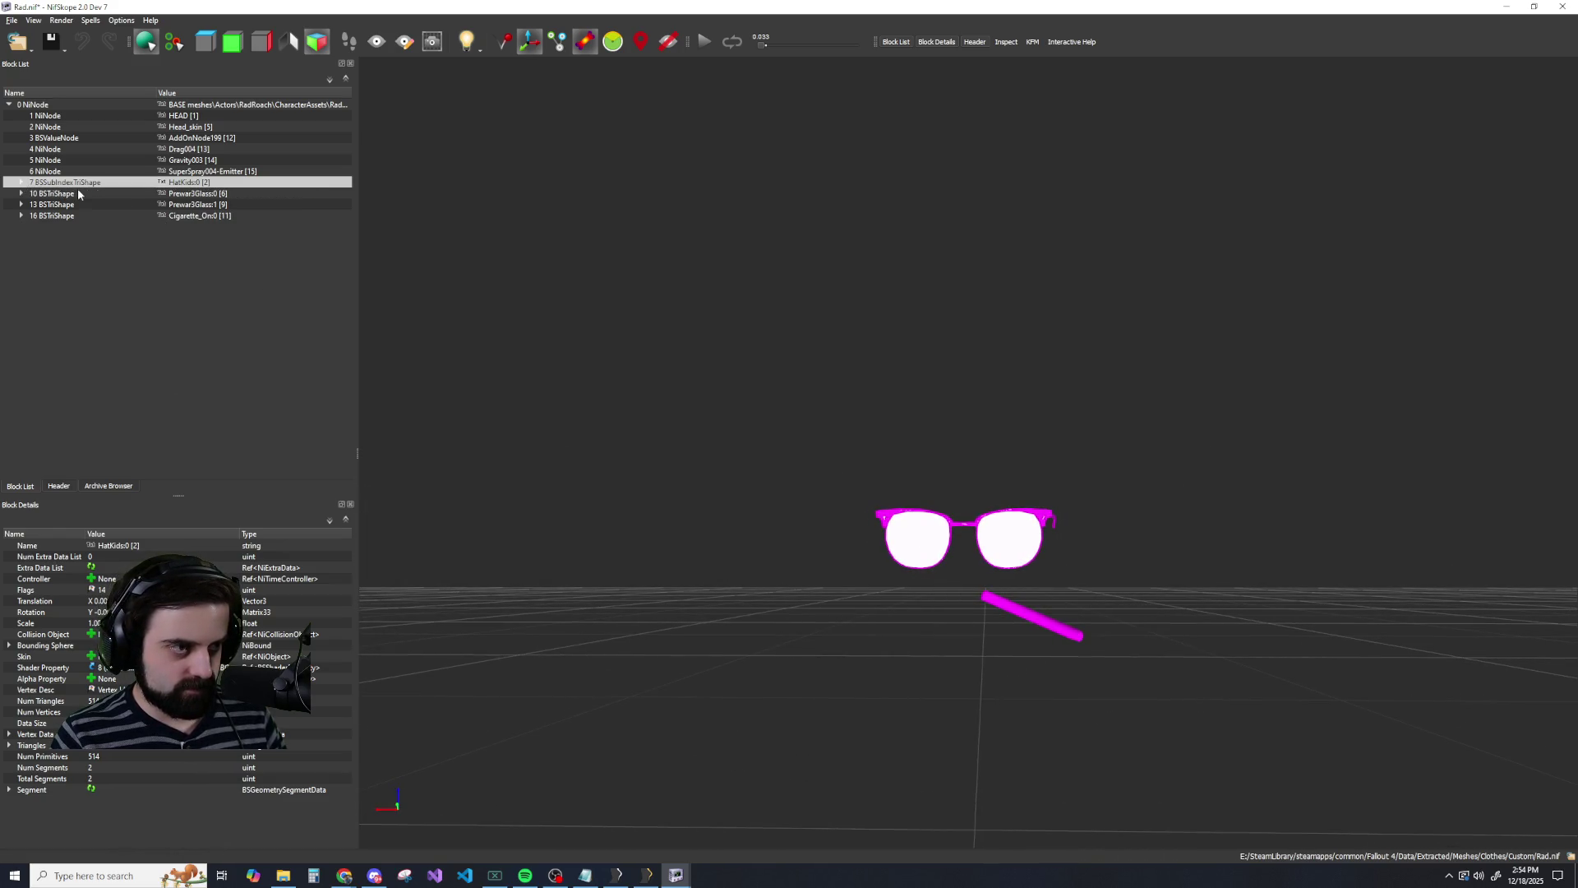
left_click(66, 196)
left_click(59, 218)
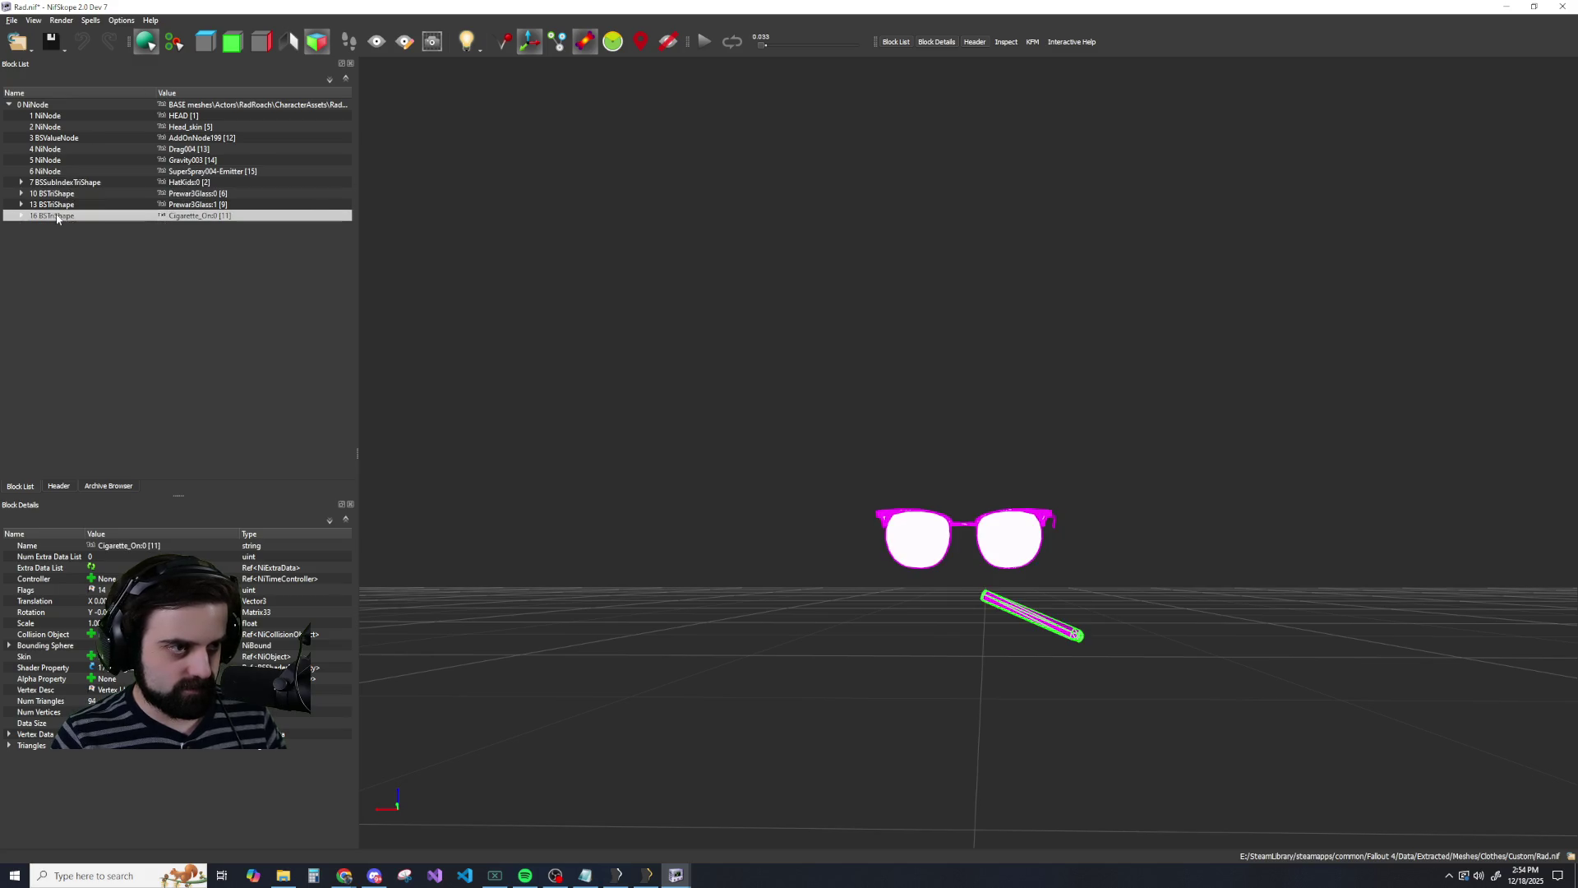
left_click(64, 195)
right_click(68, 199)
mouse_move(90, 187)
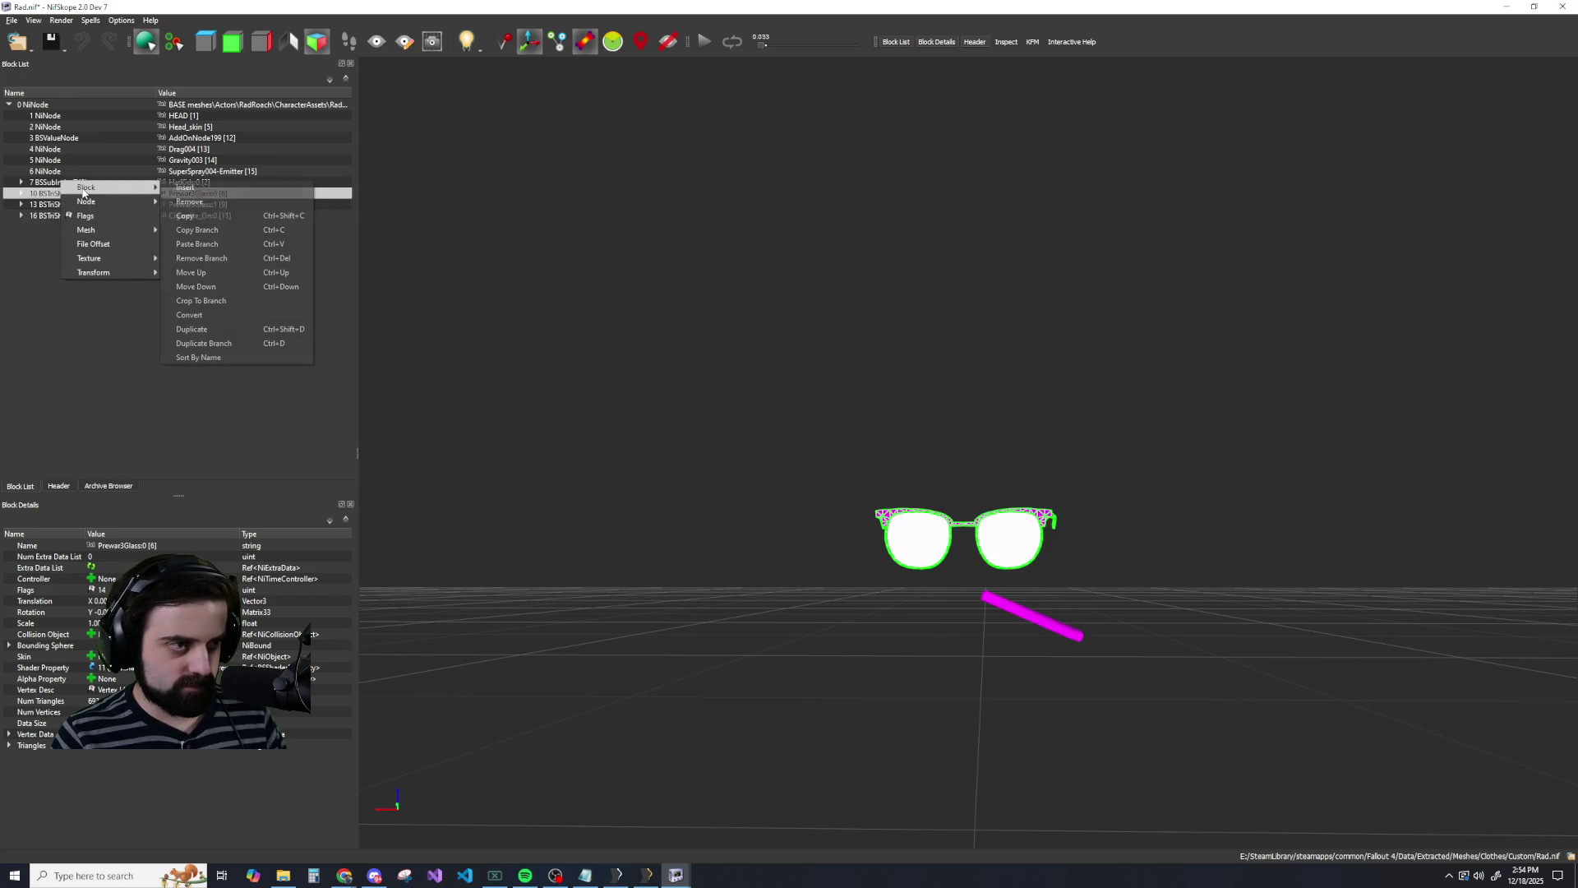
left_click(190, 233)
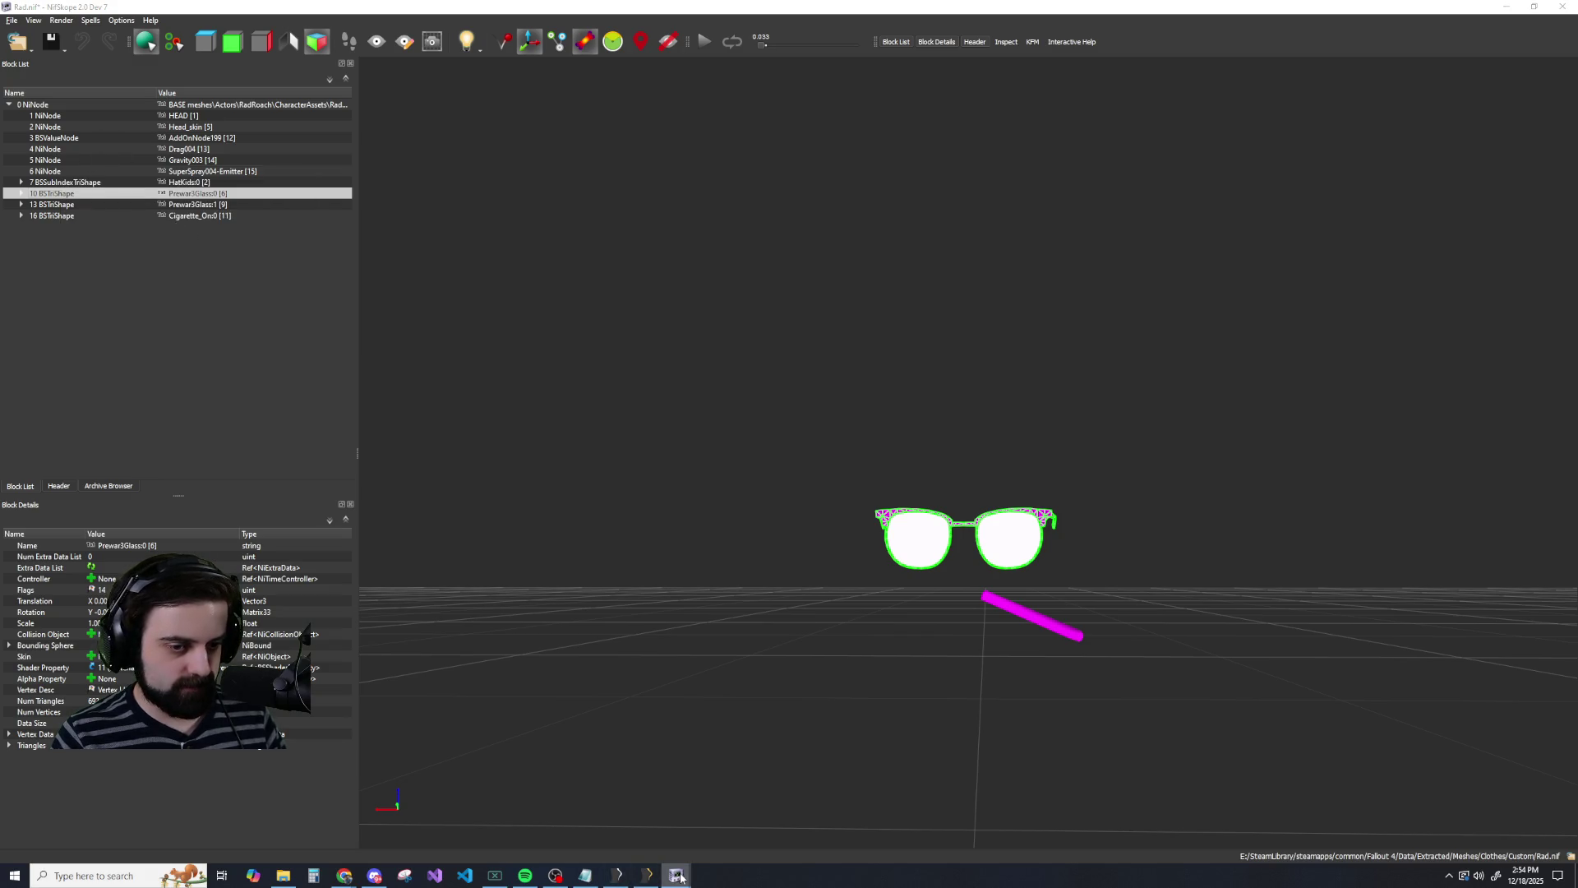
Paste the glasses branch under RadRoach.nif's HEAD node.
mouse_move(681, 878)
left_click(743, 822)
left_click(175, 162)
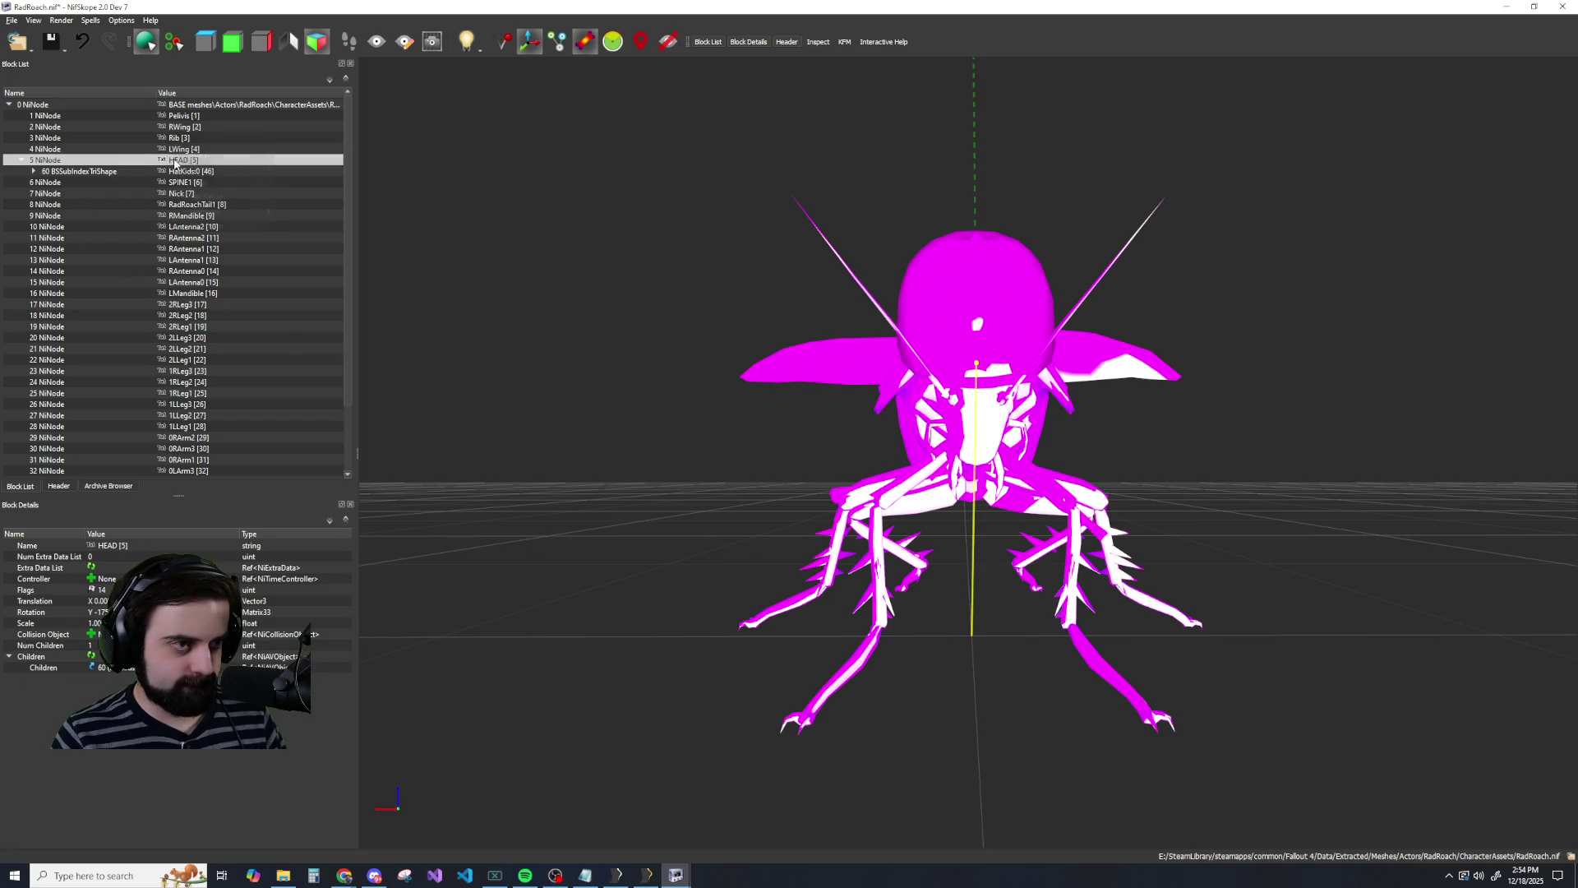
right_click(175, 162)
mouse_move(238, 158)
left_click(312, 214)
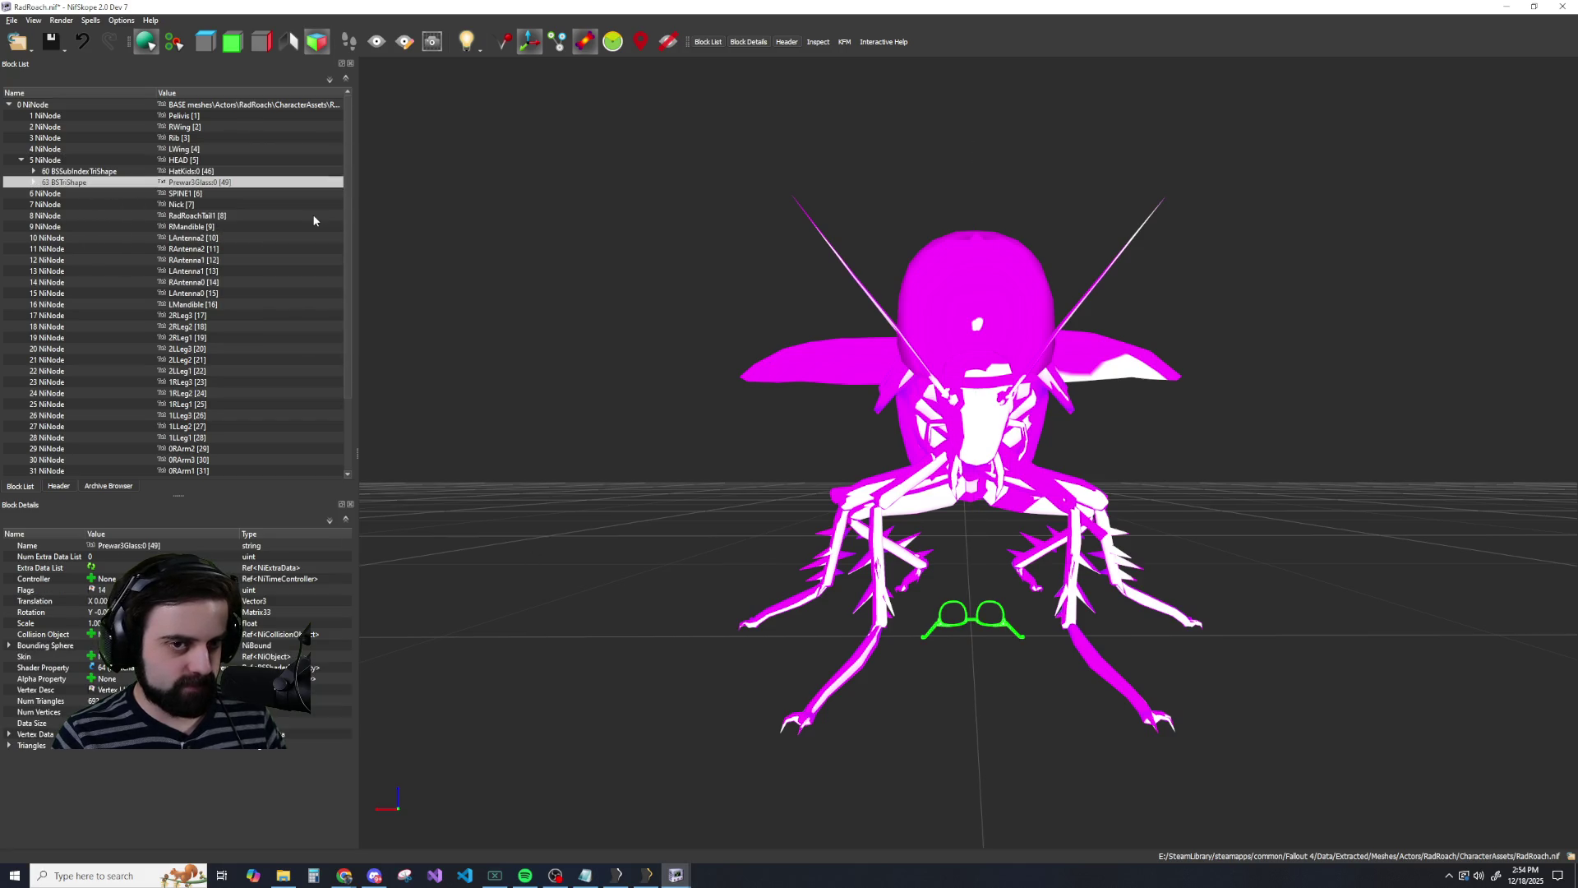
Copy the Prewar3Glass:1 branch from Rad.nif and paste it under RadRoach's HEAD node.
mouse_move(676, 876)
left_click(579, 814)
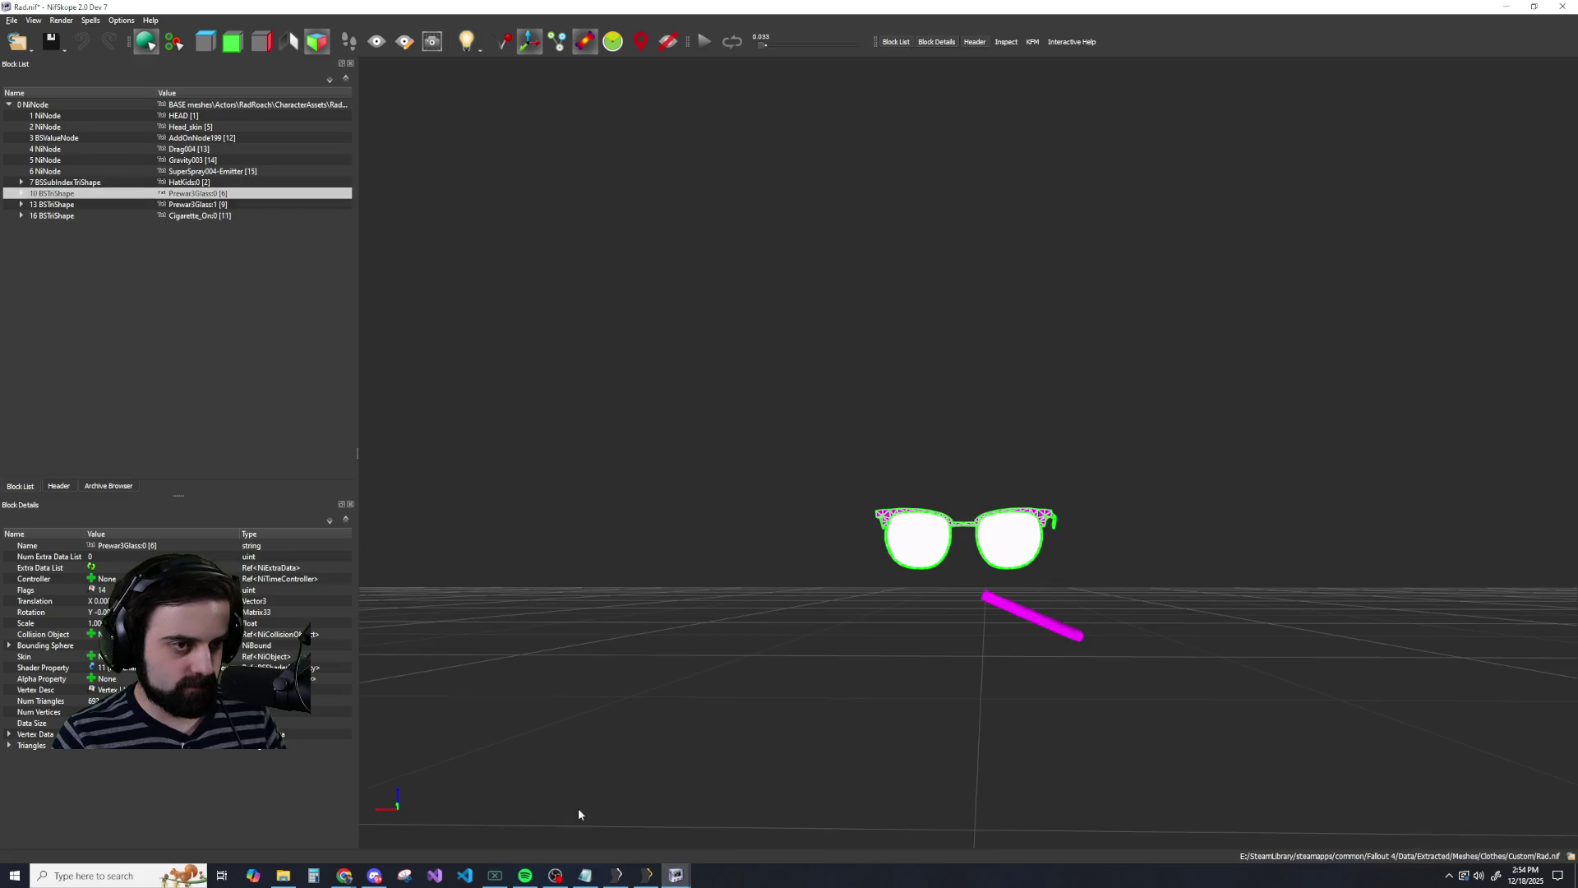
right_click(183, 204)
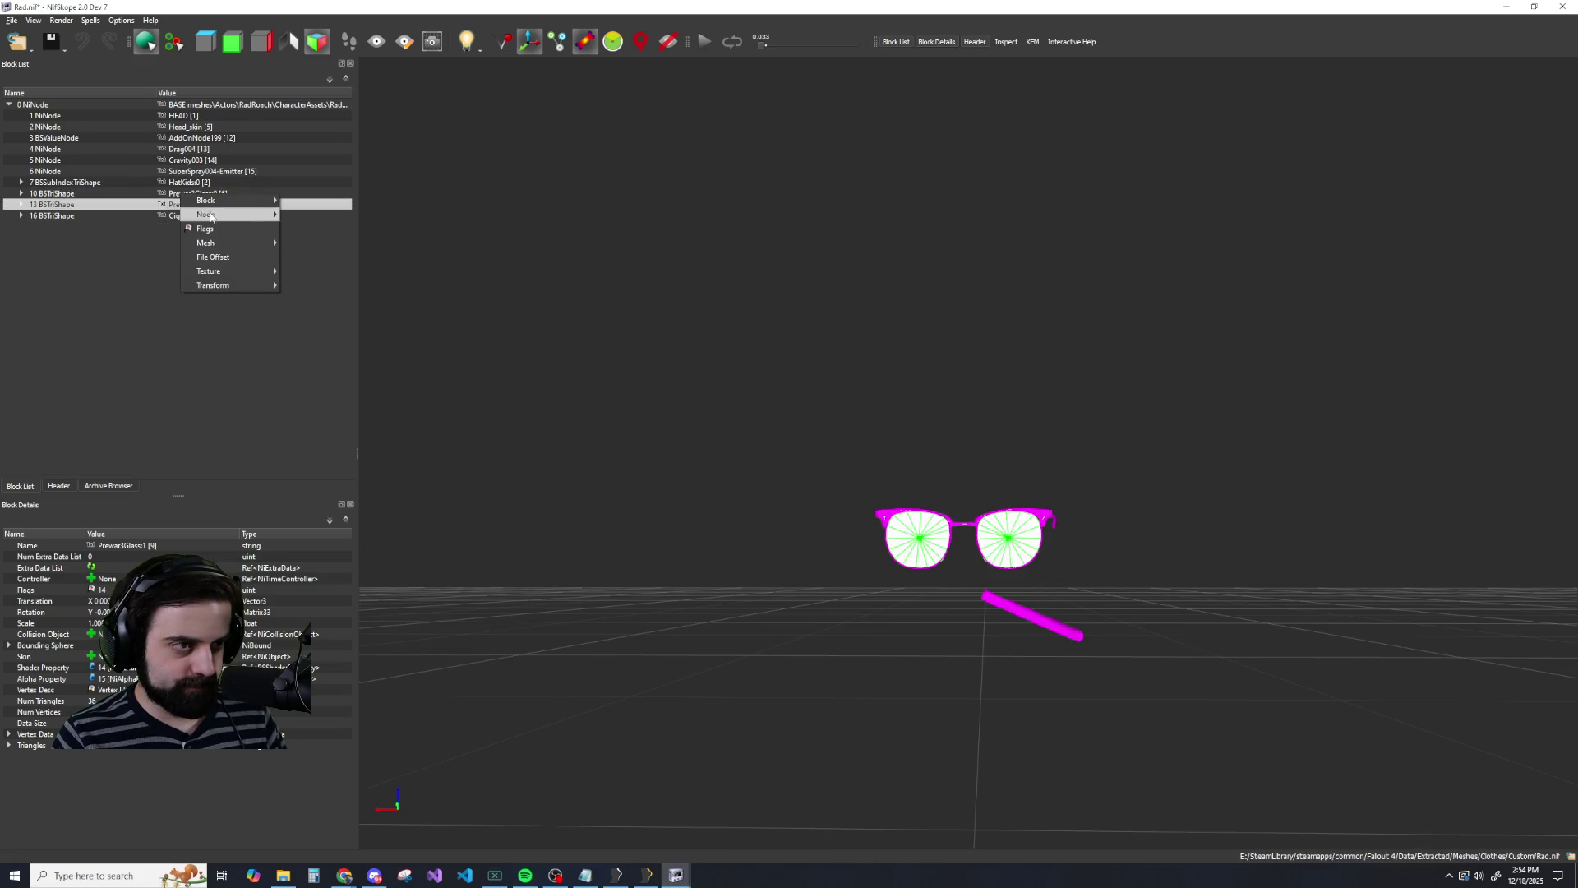
mouse_move(218, 205)
left_click(316, 242)
mouse_move(676, 875)
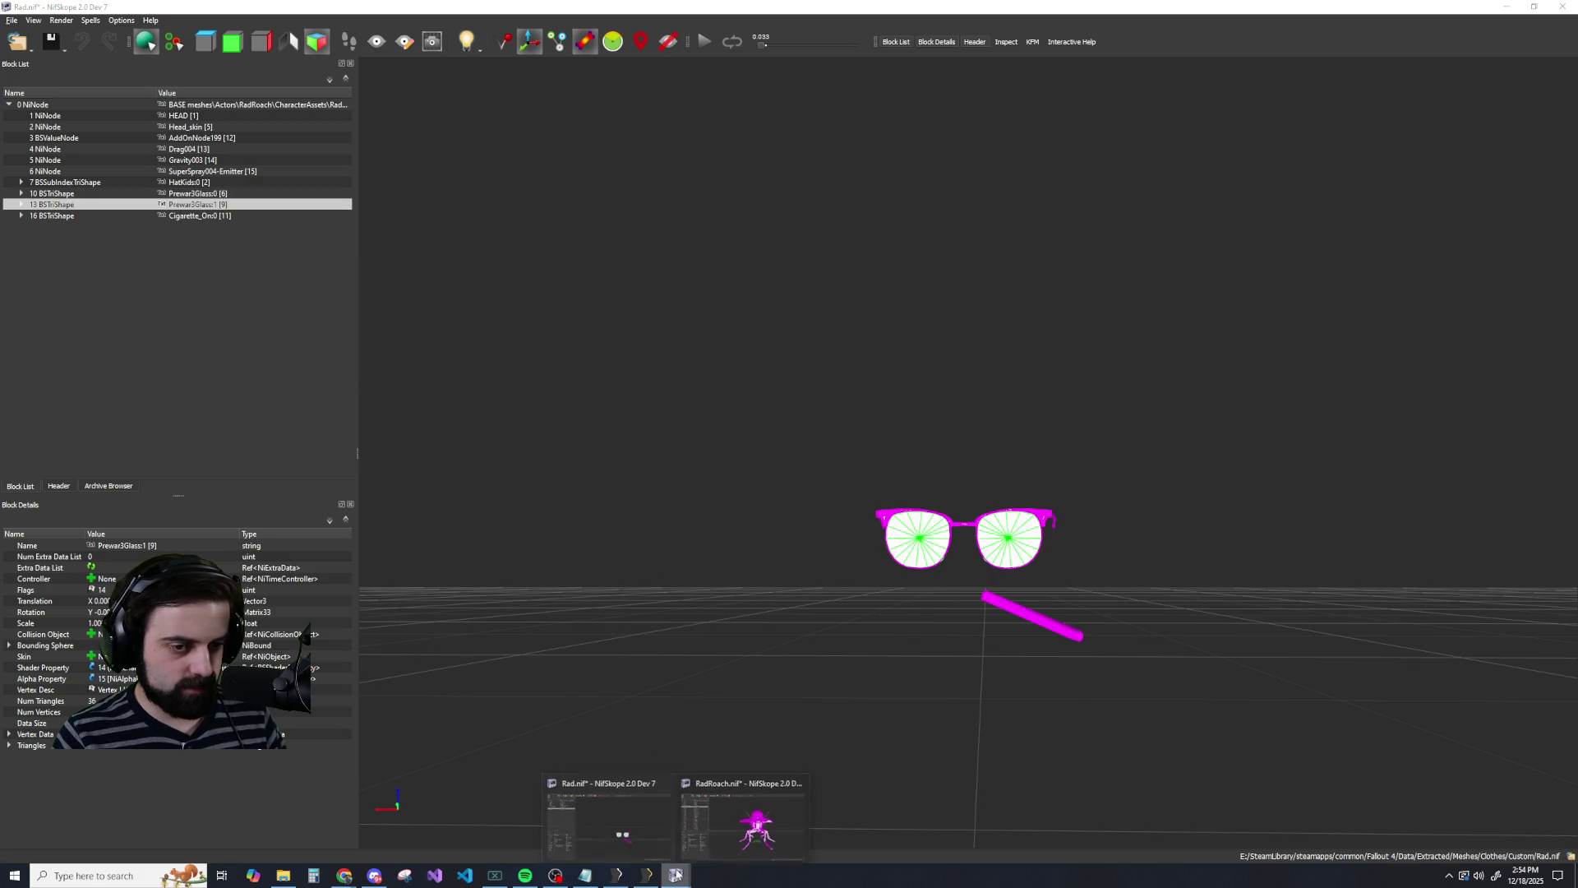
left_click(756, 822)
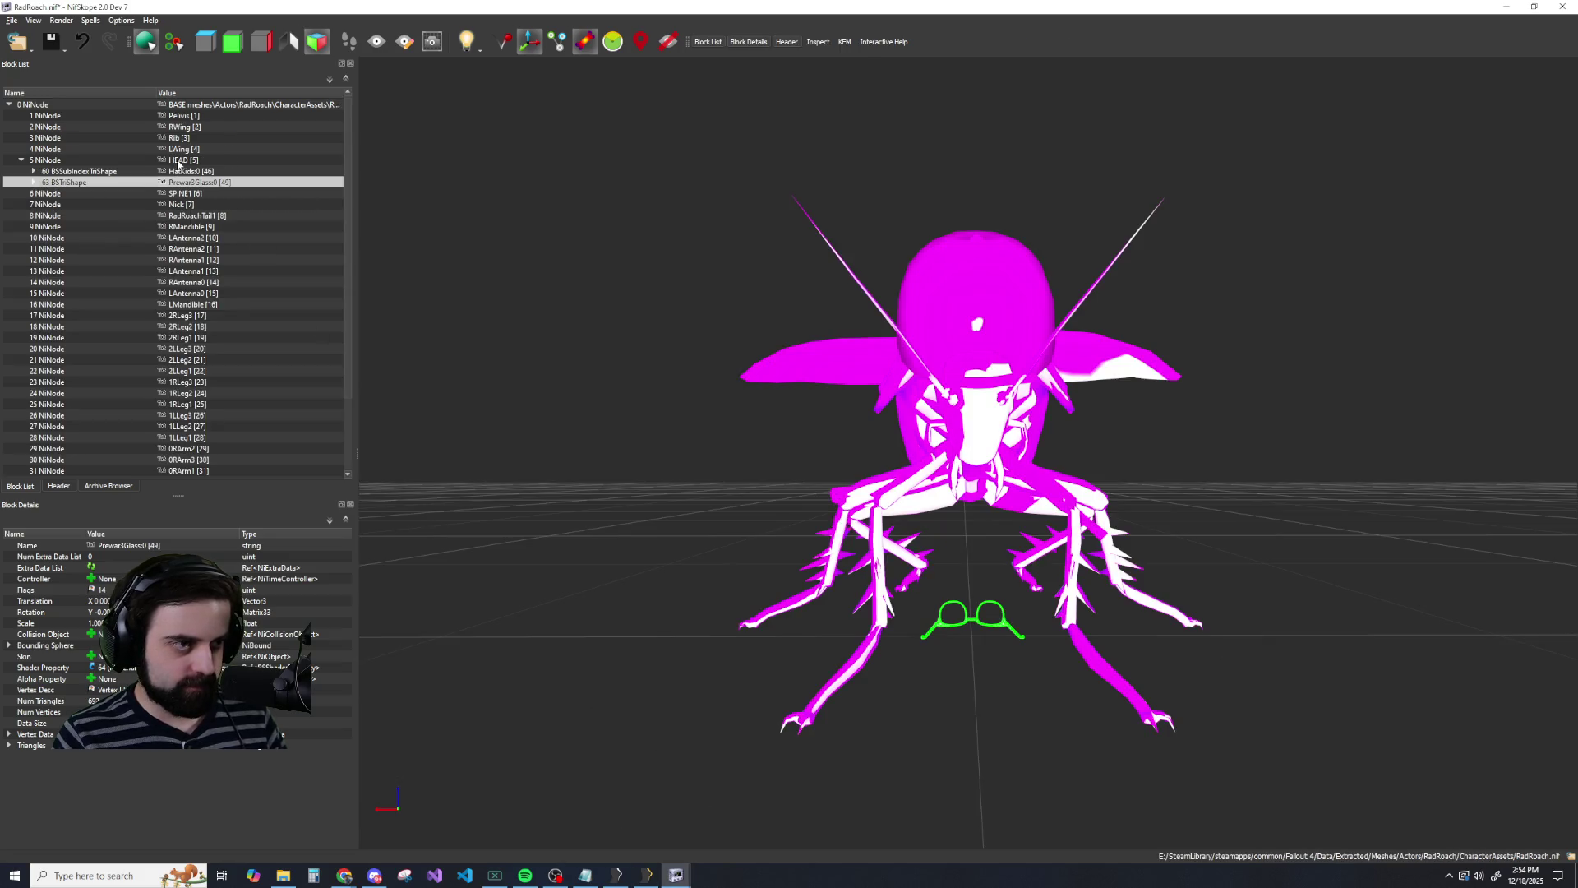
right_click(179, 159)
left_click(214, 150)
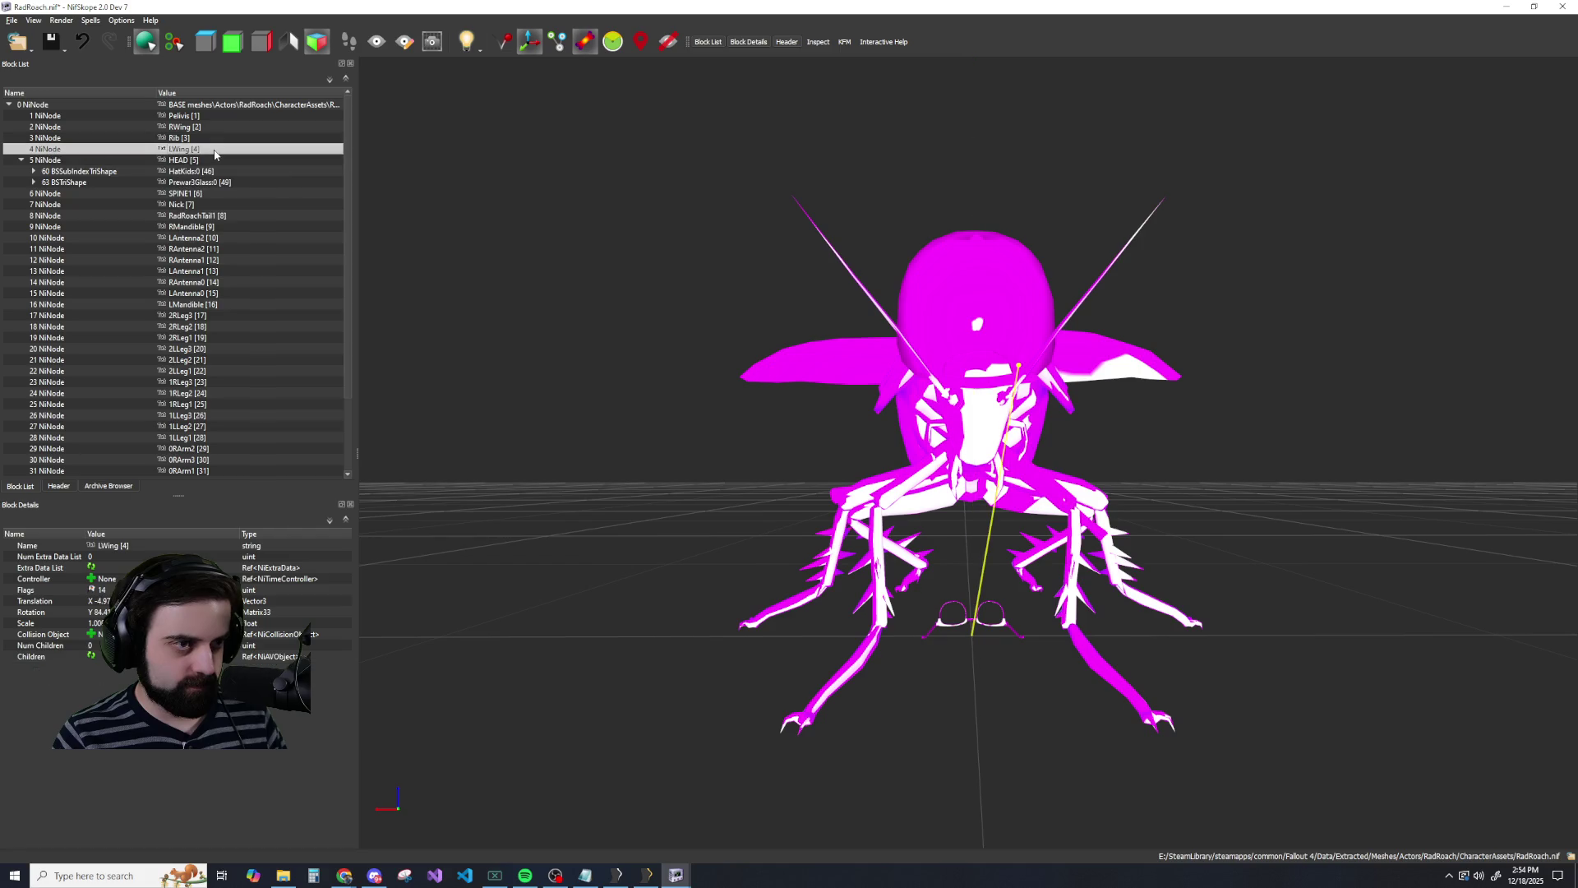
right_click(182, 161)
mouse_move(247, 157)
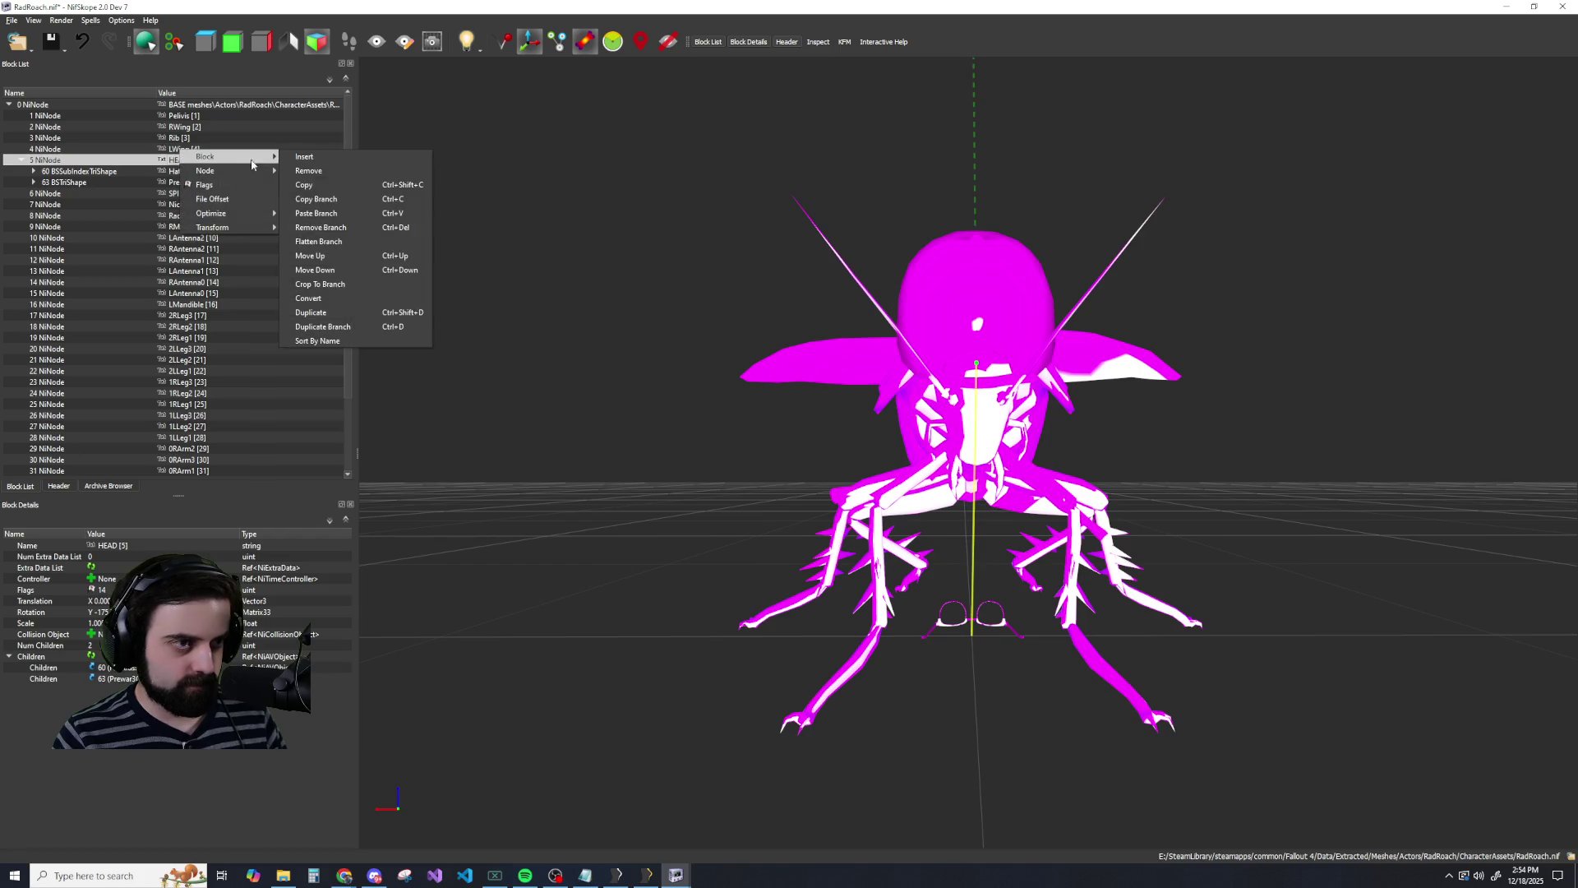
left_click(314, 213)
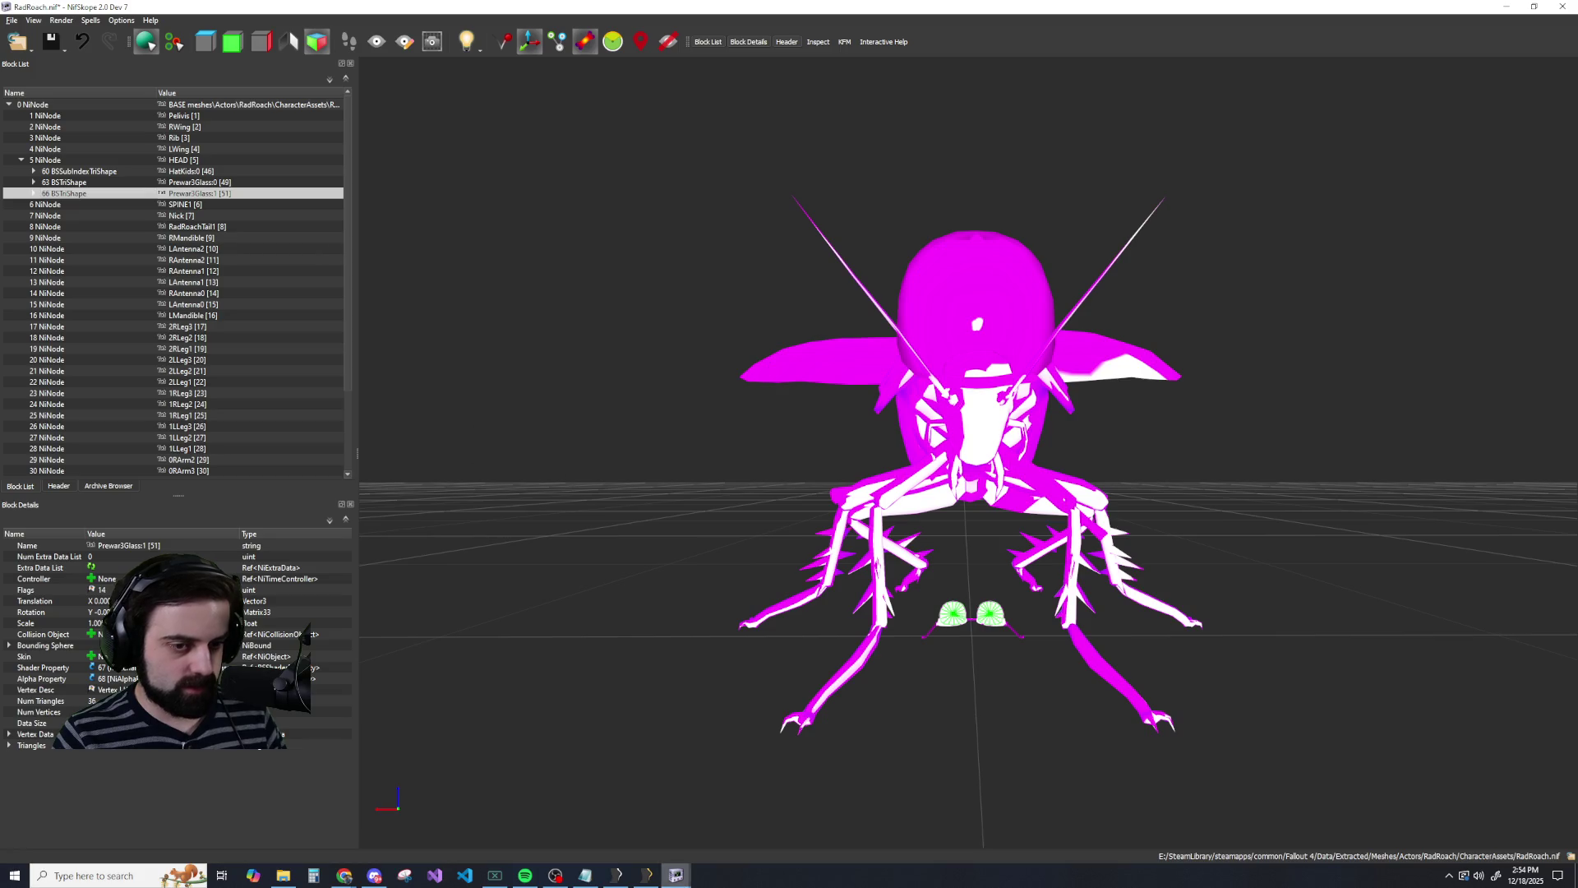
Copy the Cigarette_On:0 branch from Rad.nif and paste it under RadRoach's HEAD node.
mouse_move(675, 878)
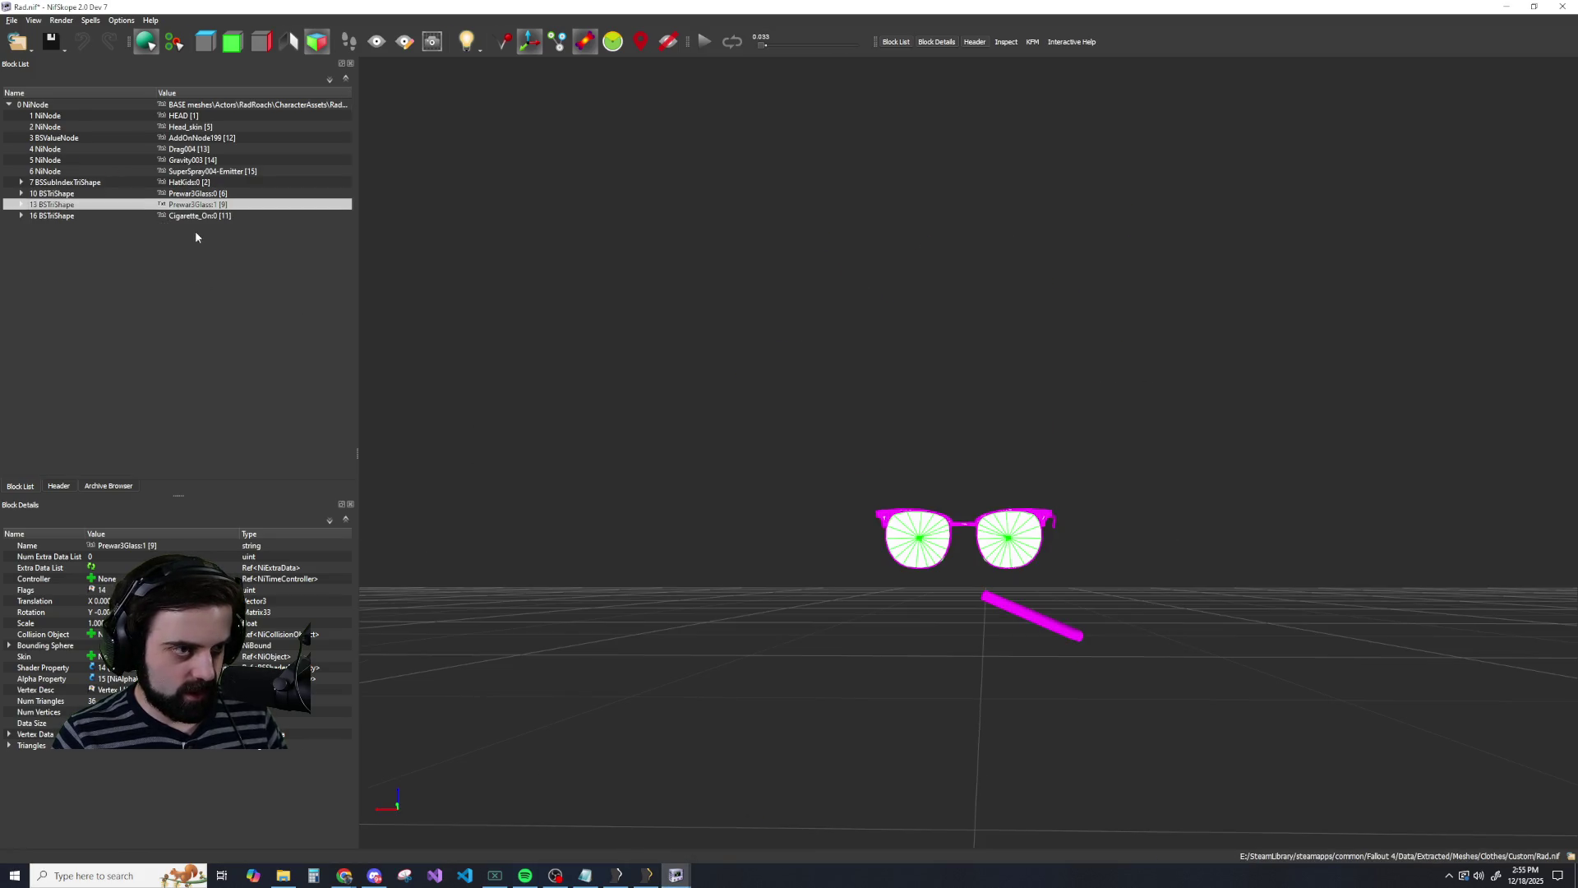
right_click(197, 215)
mouse_move(246, 211)
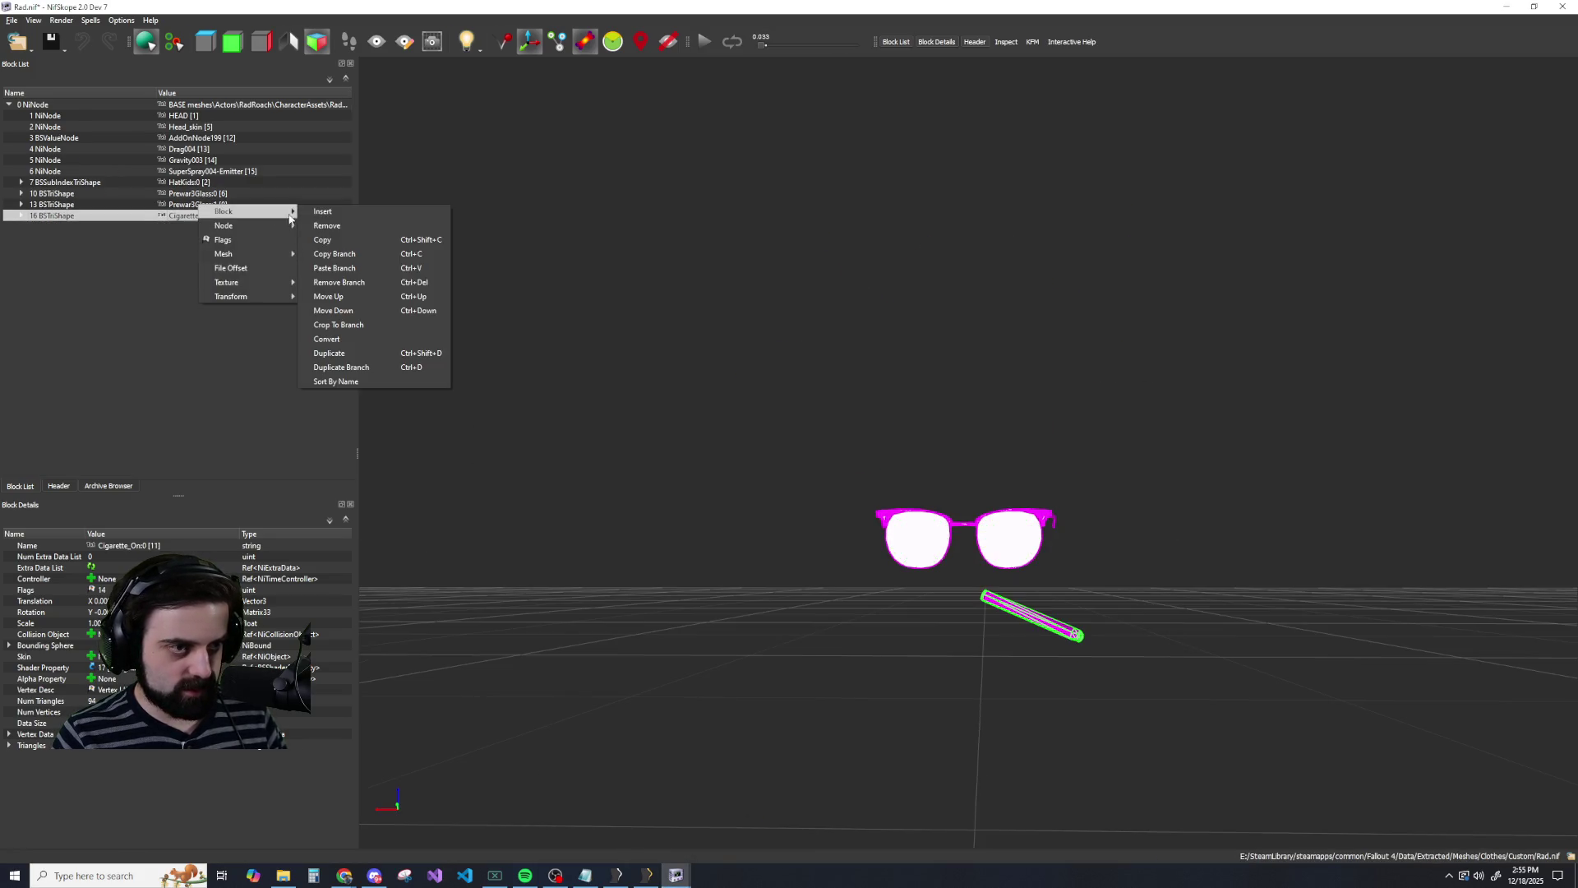
left_click(324, 261)
mouse_move(676, 874)
left_click(756, 814)
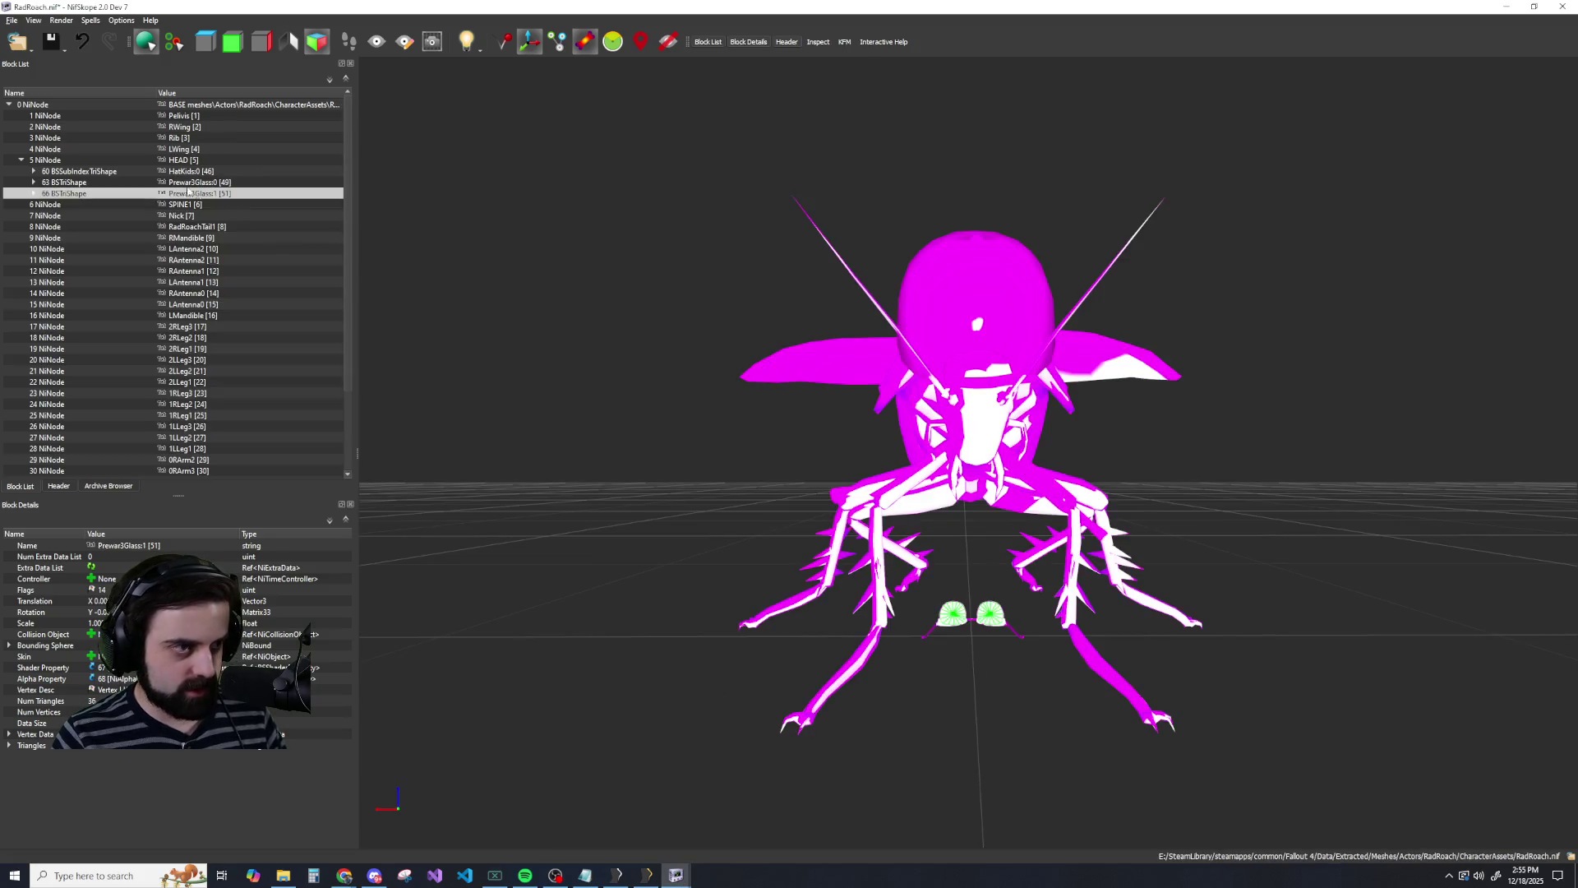
right_click(169, 159)
mouse_move(216, 156)
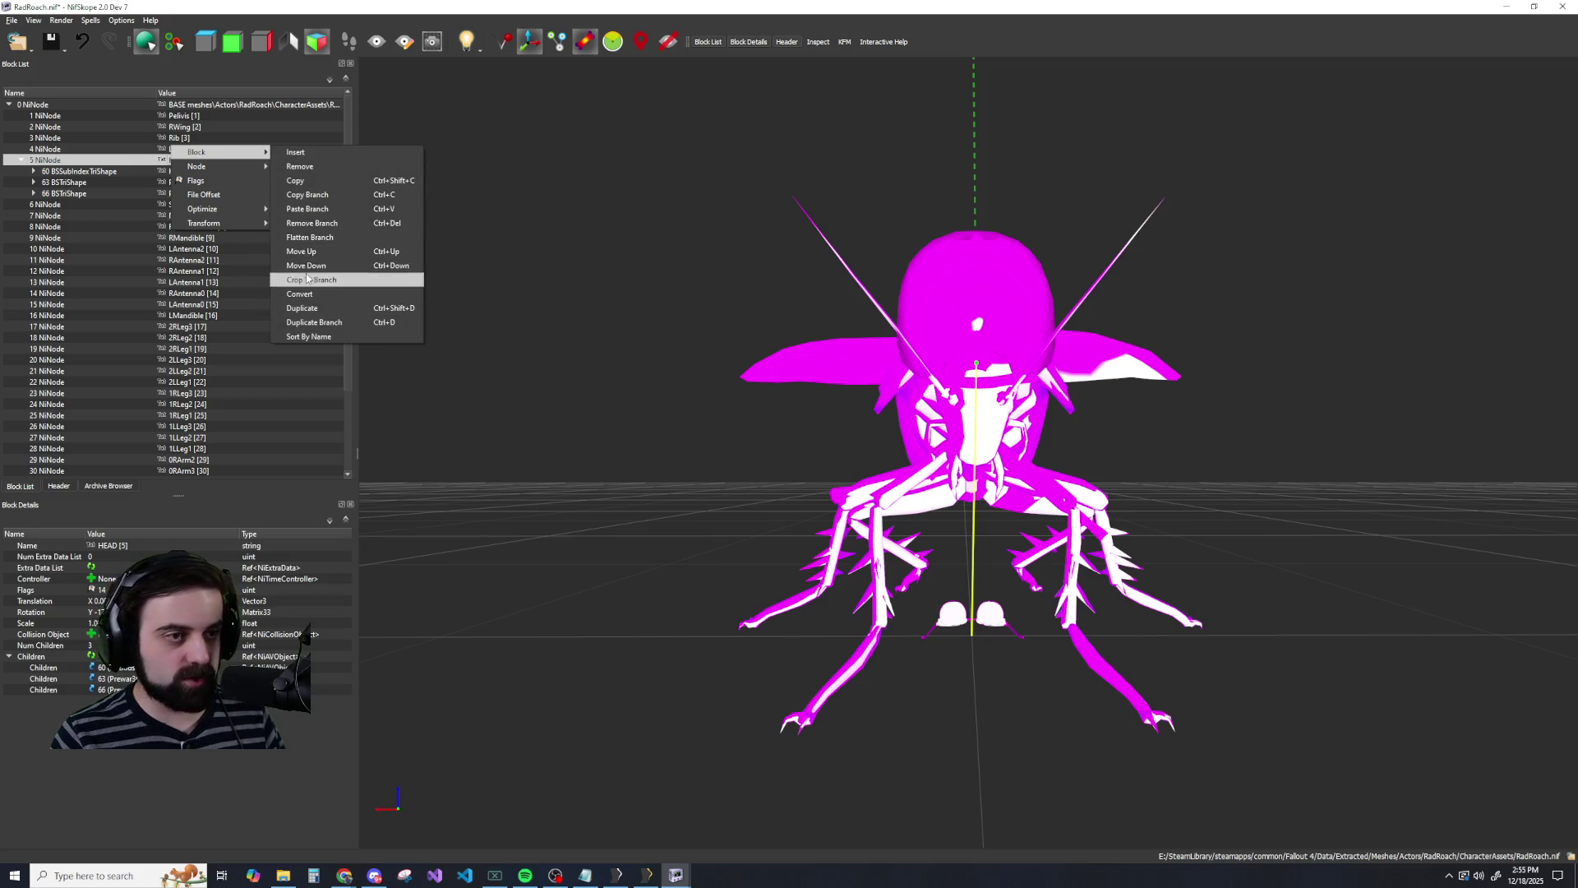
left_click(310, 209)
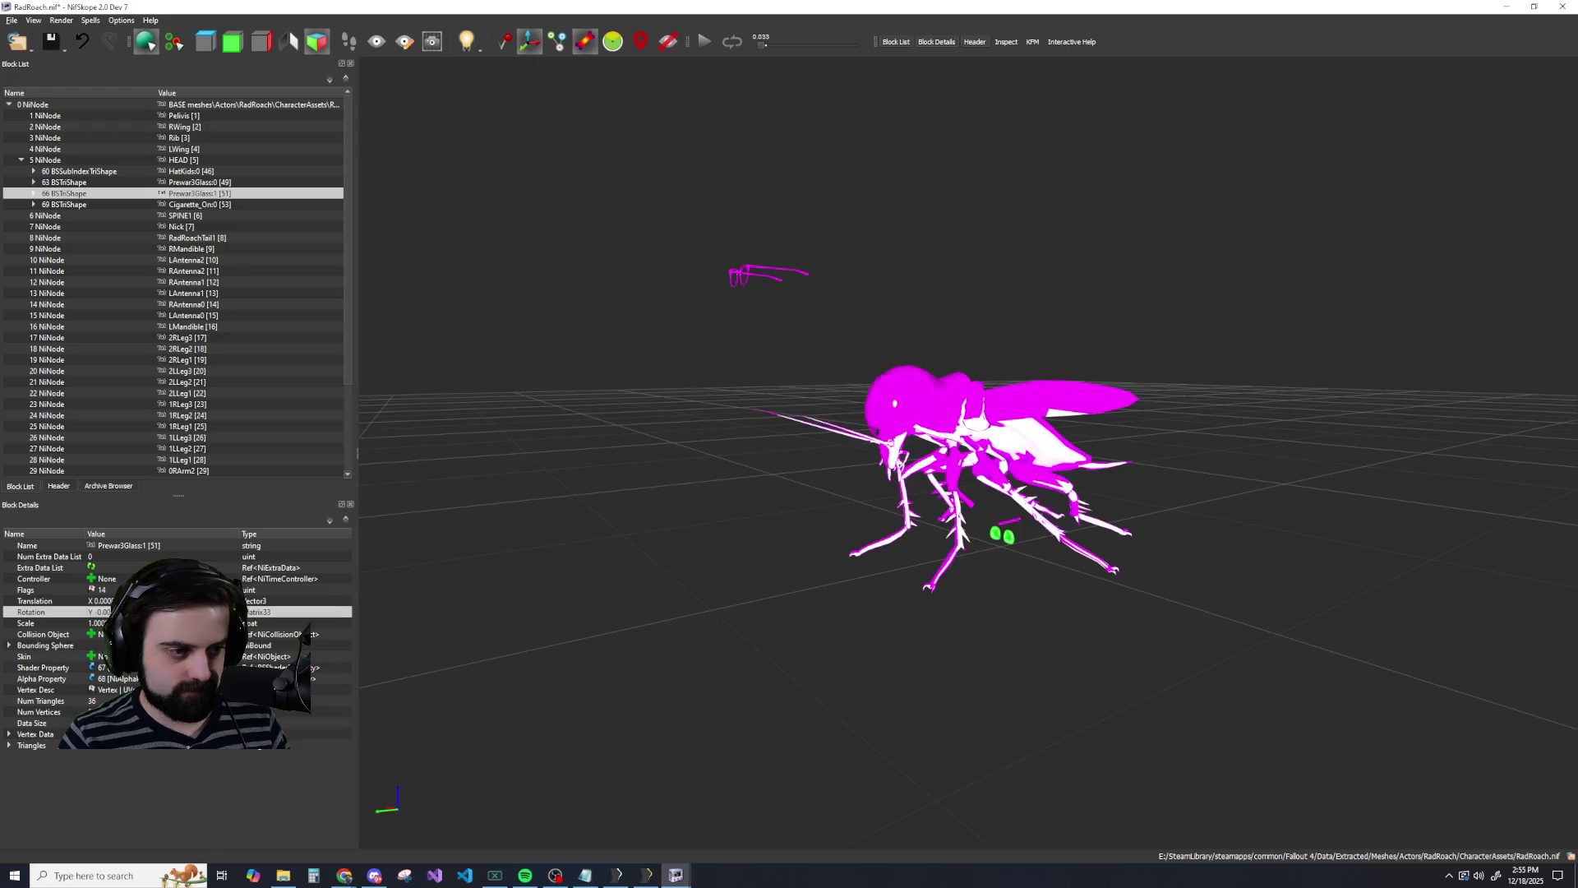
Confirm the lens piece's rotation, then apply a new rotation to the Prewar3Glass:0 frame.
key("Return")
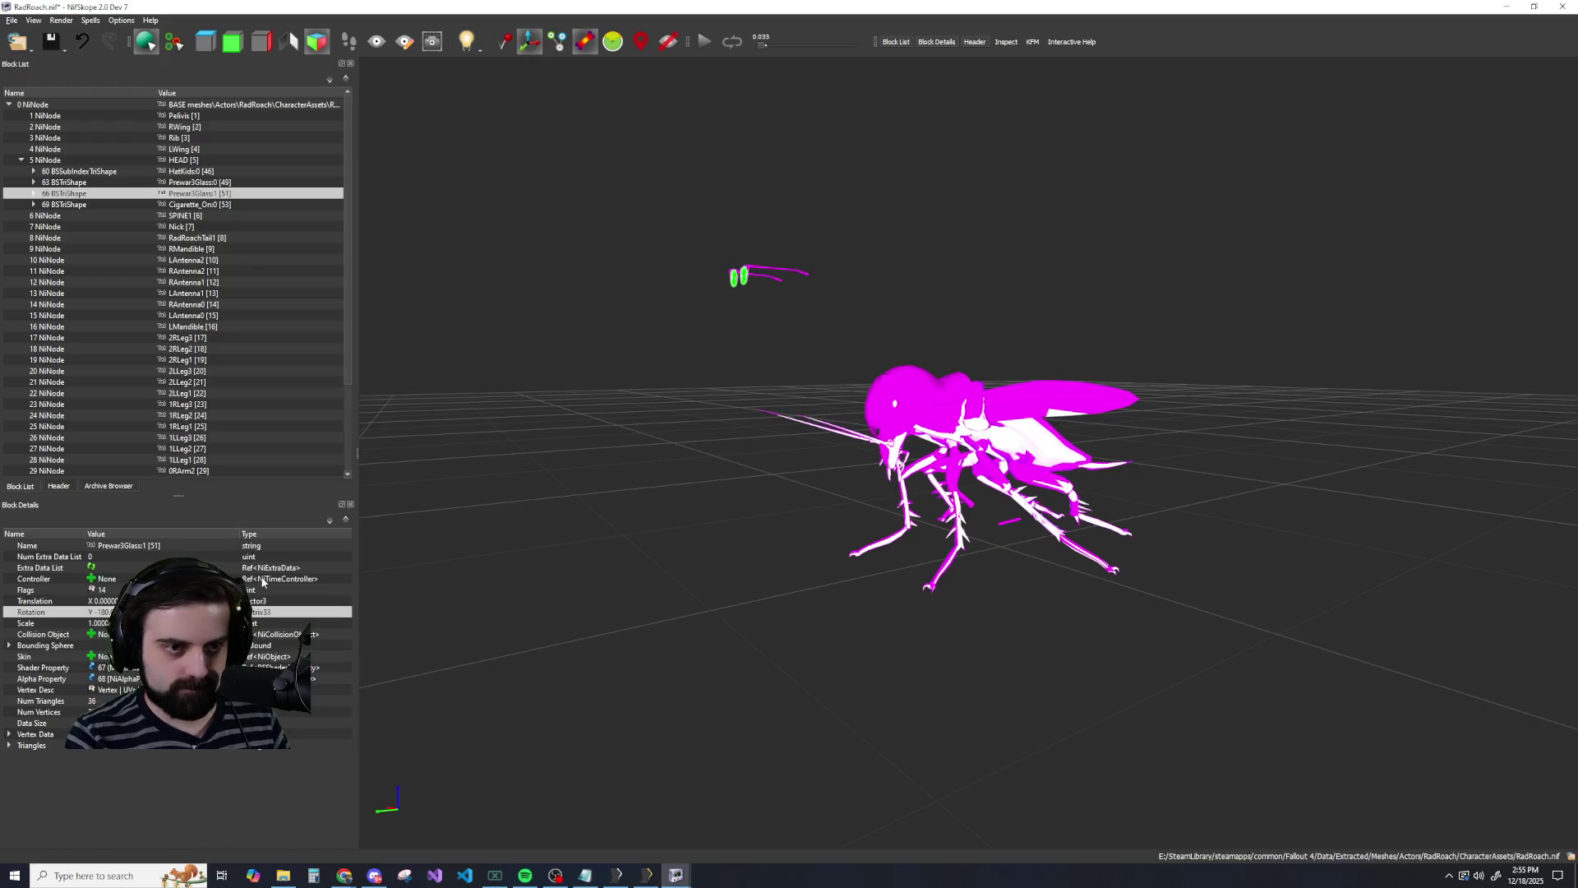
left_click_drag(612, 376, 666, 374)
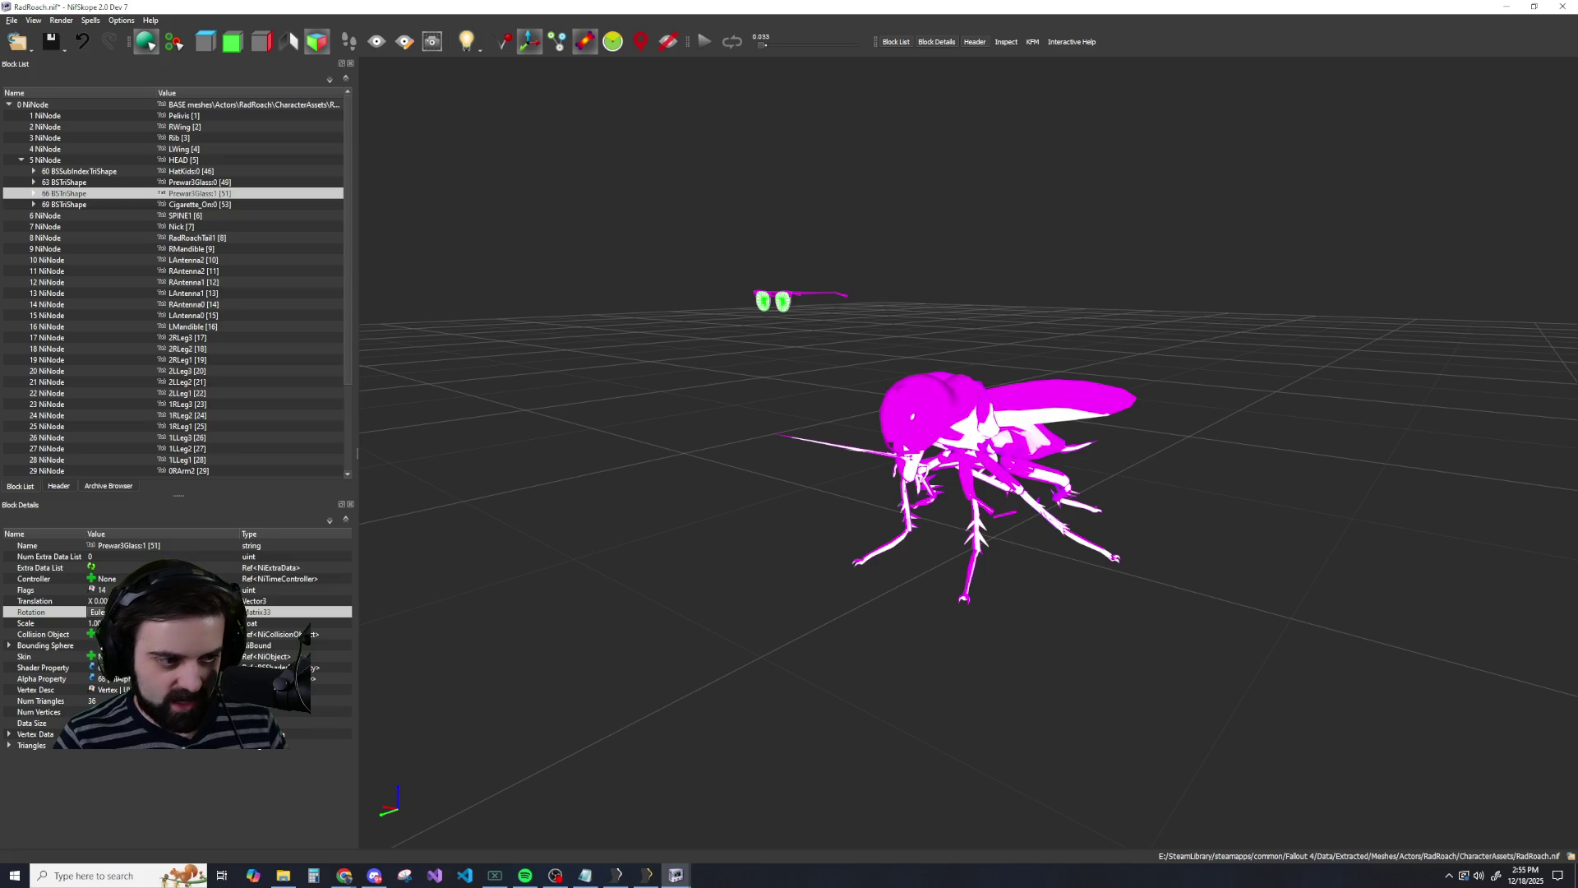
left_click(202, 182)
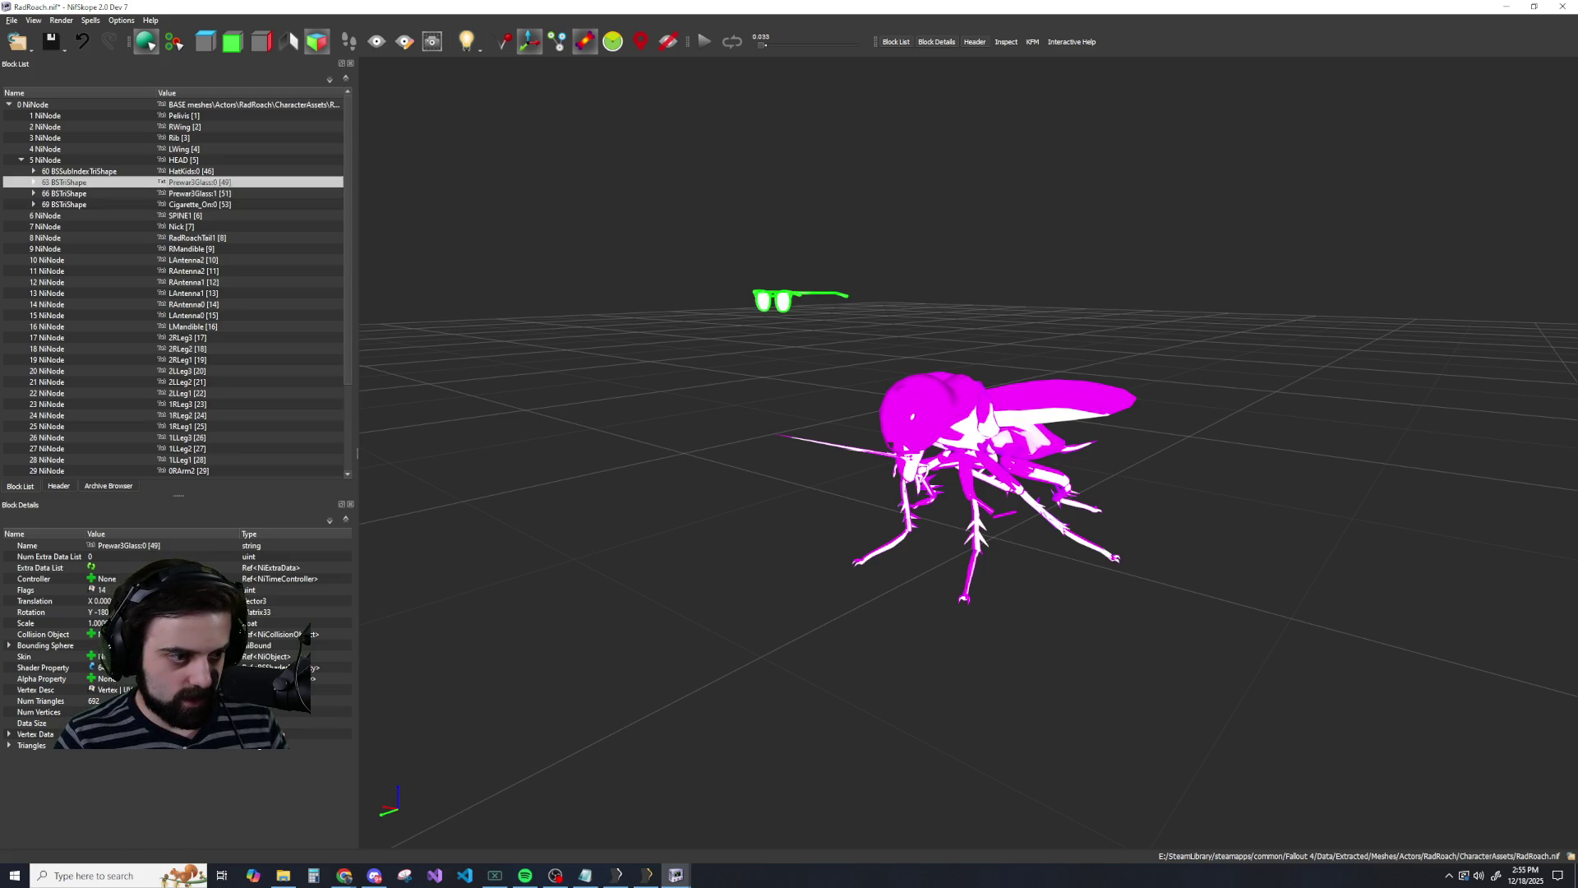
left_click(31, 612)
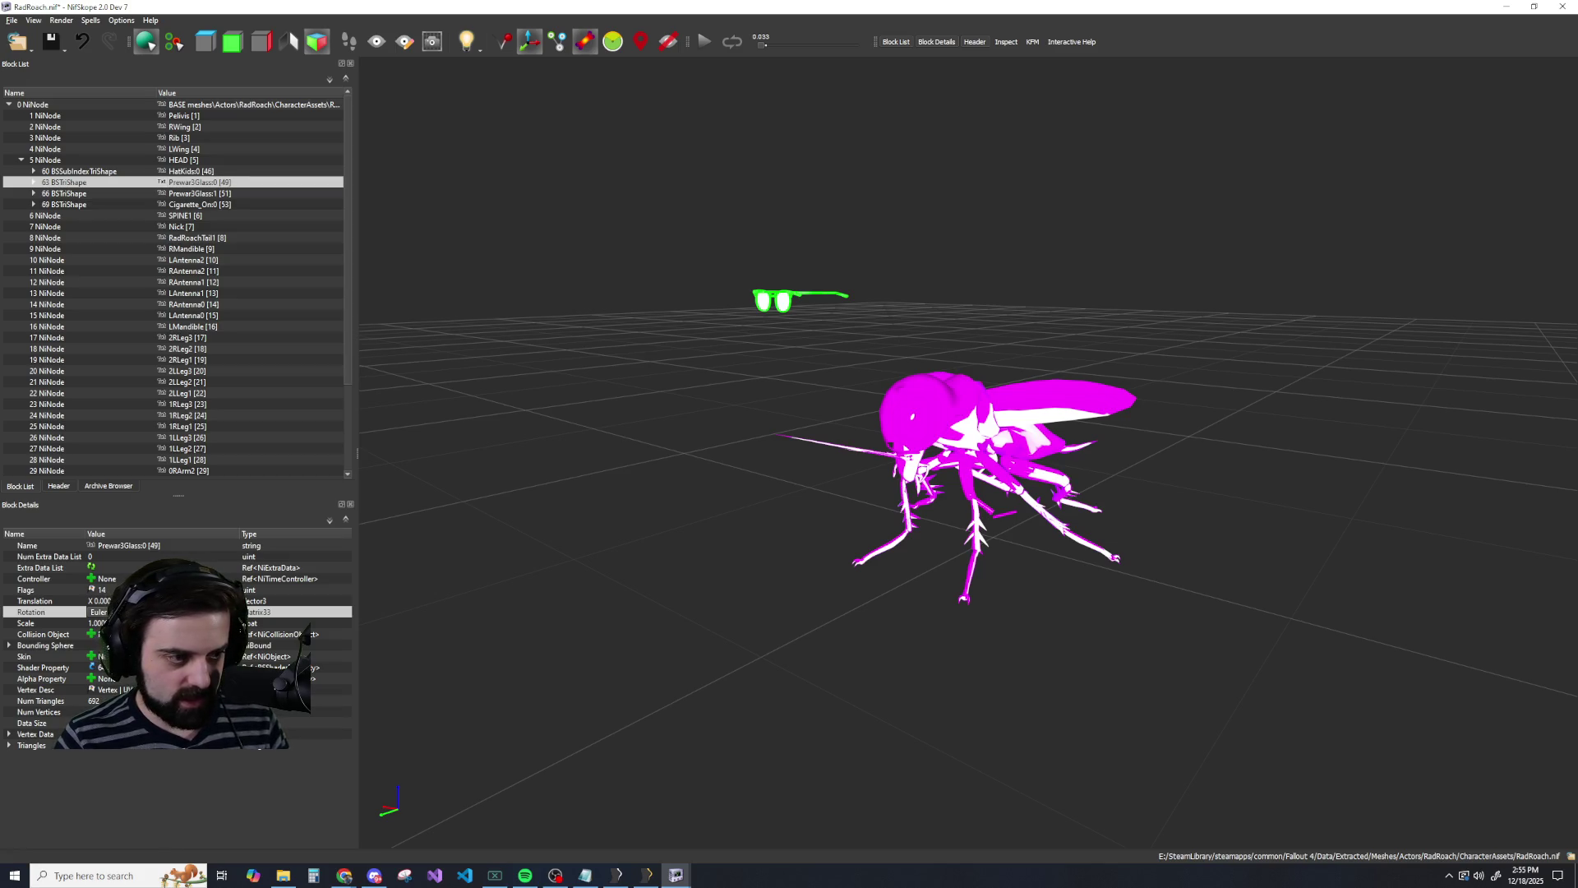
key("Return")
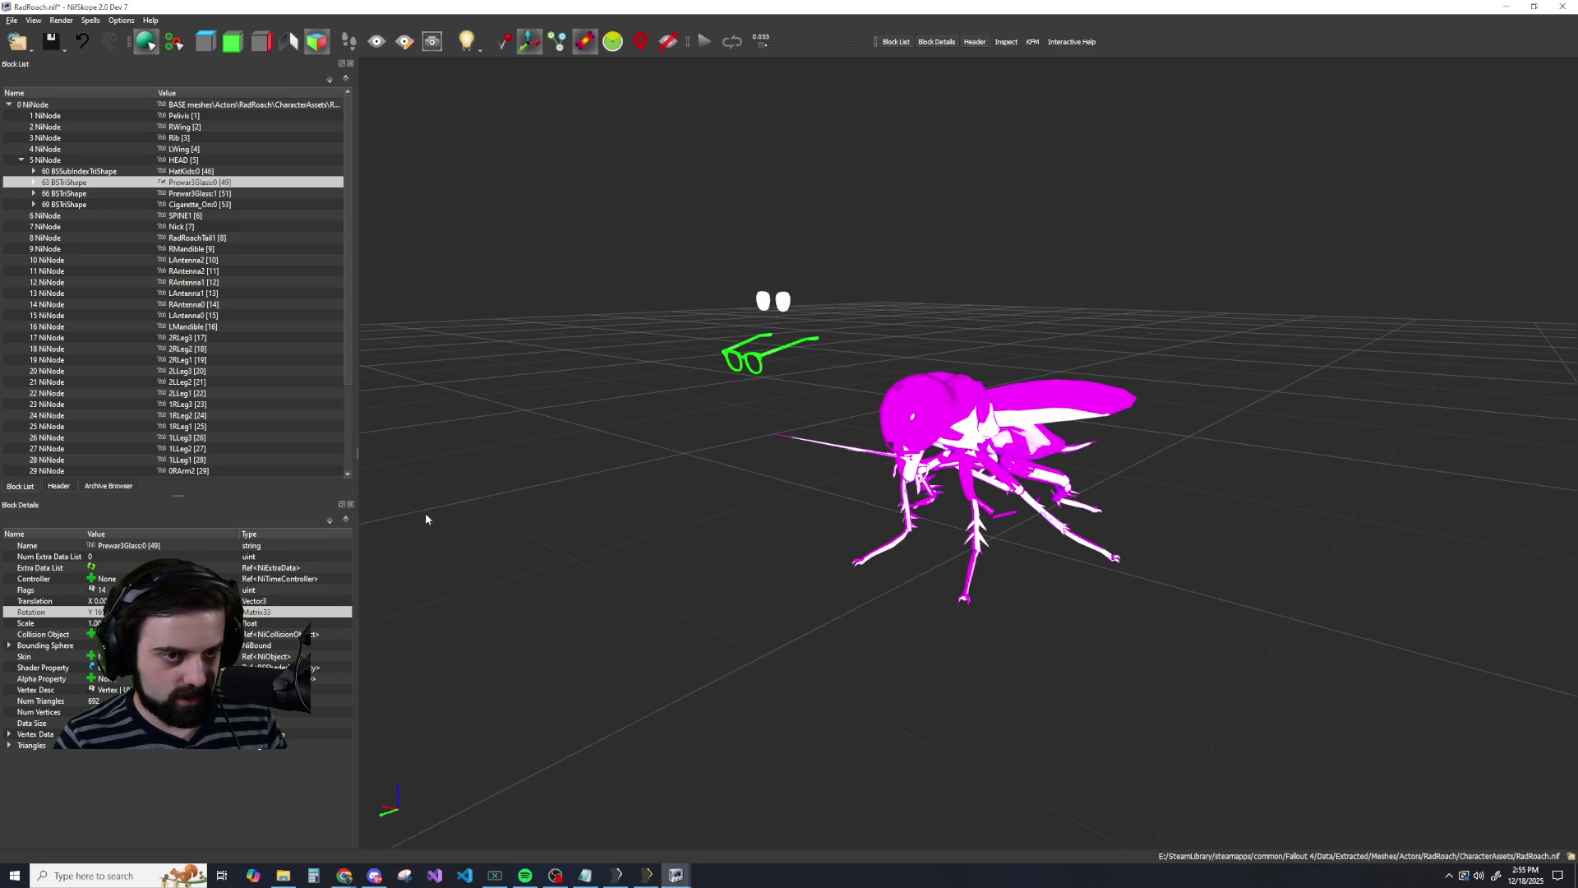
left_click_drag(441, 348, 624, 484)
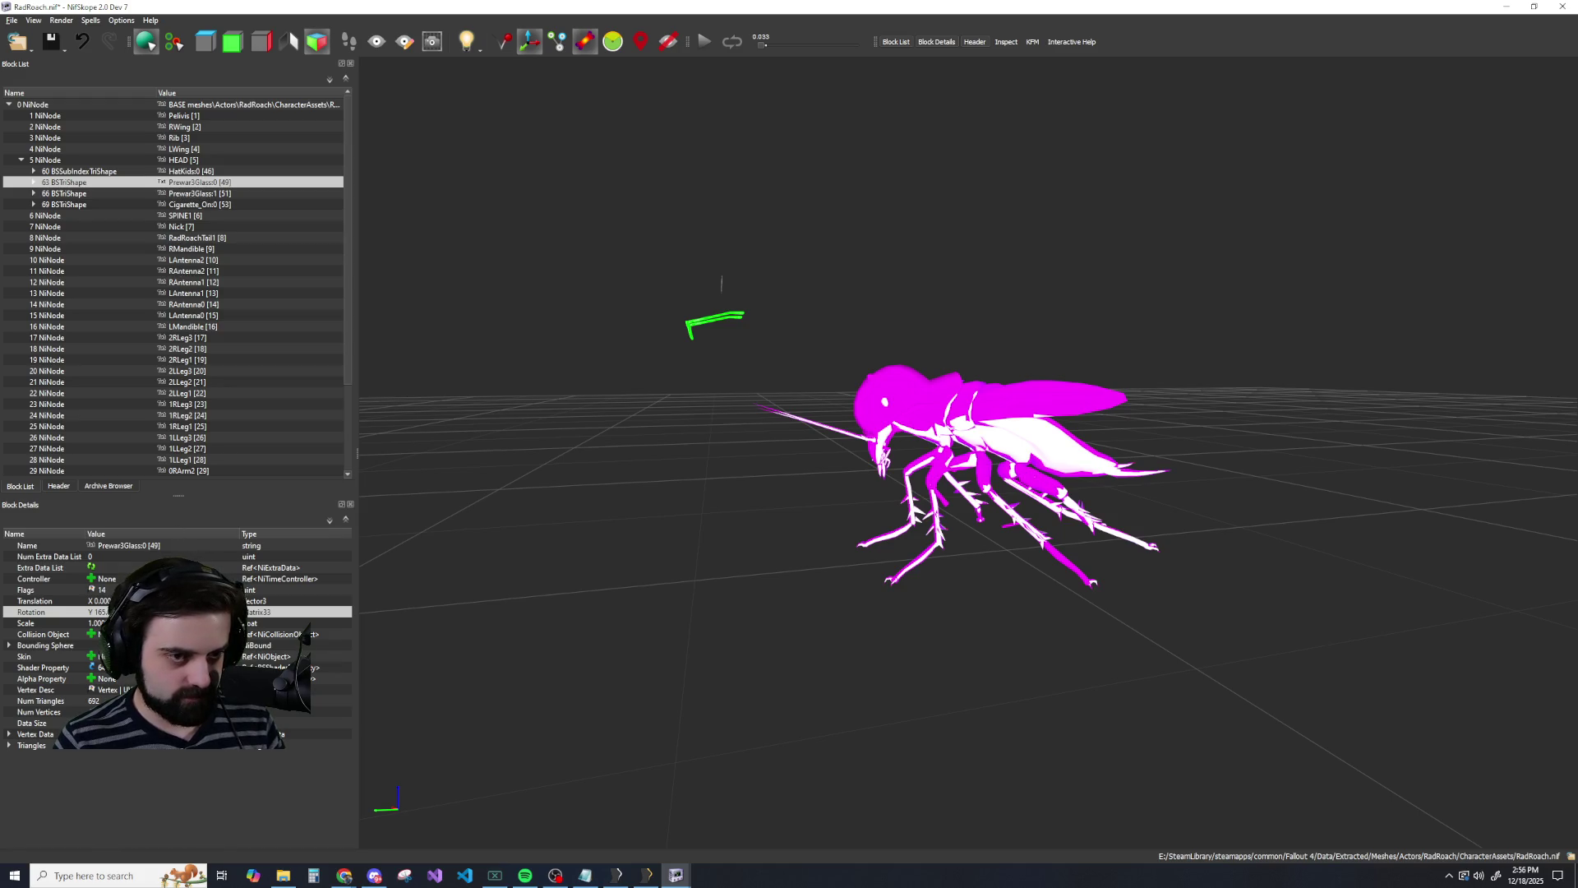
Edit the Prewar3Glass:0 frame's Translation to lift the glasses up to the roach's head.
double_click(97, 601)
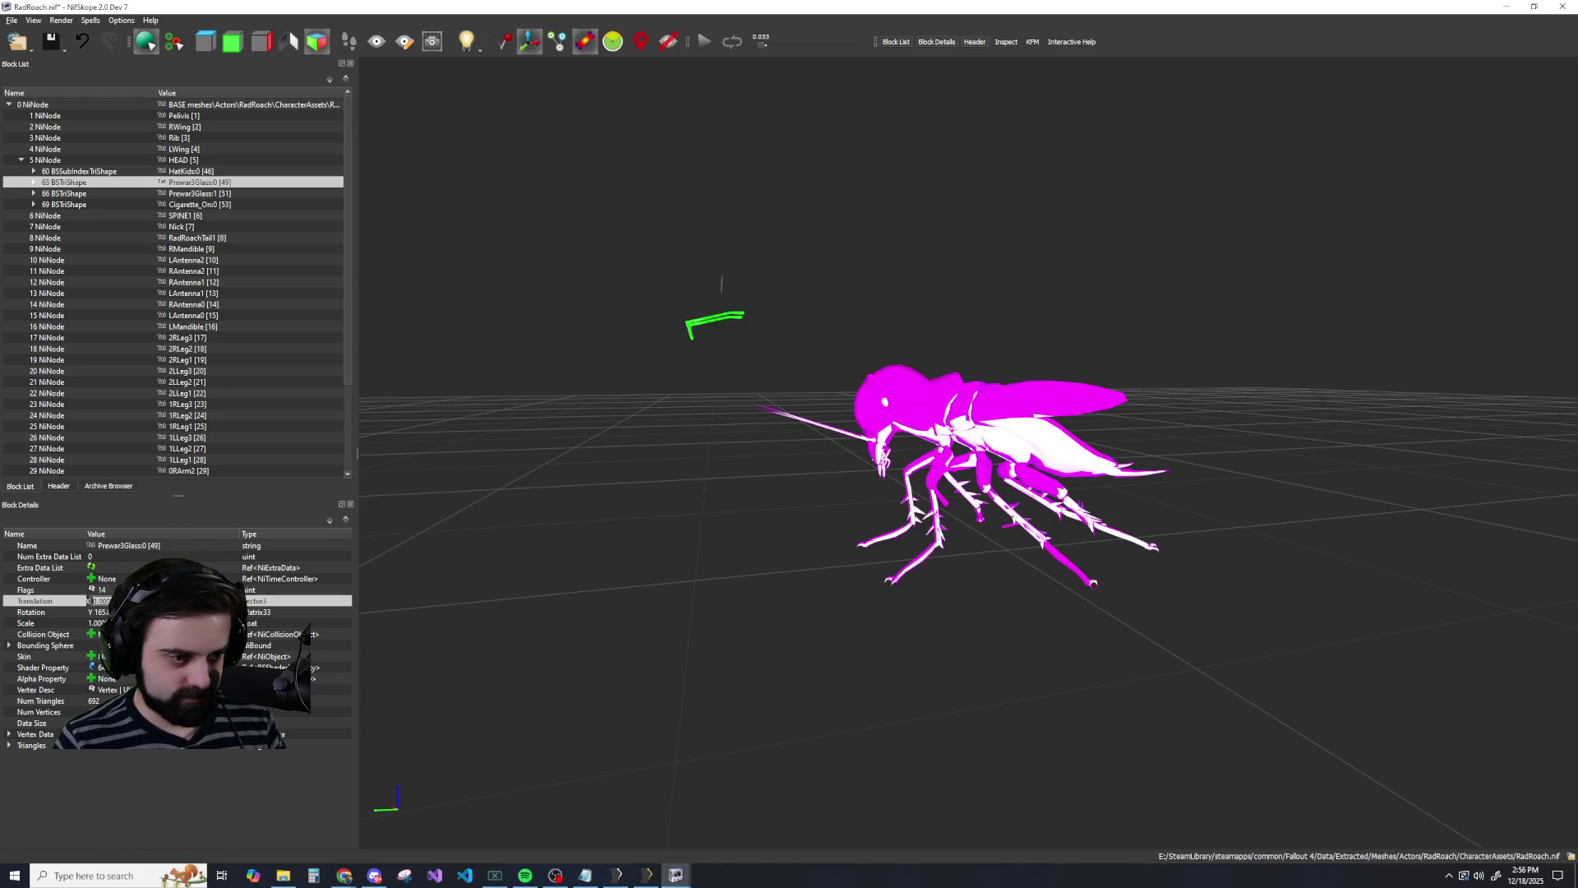
key("Return")
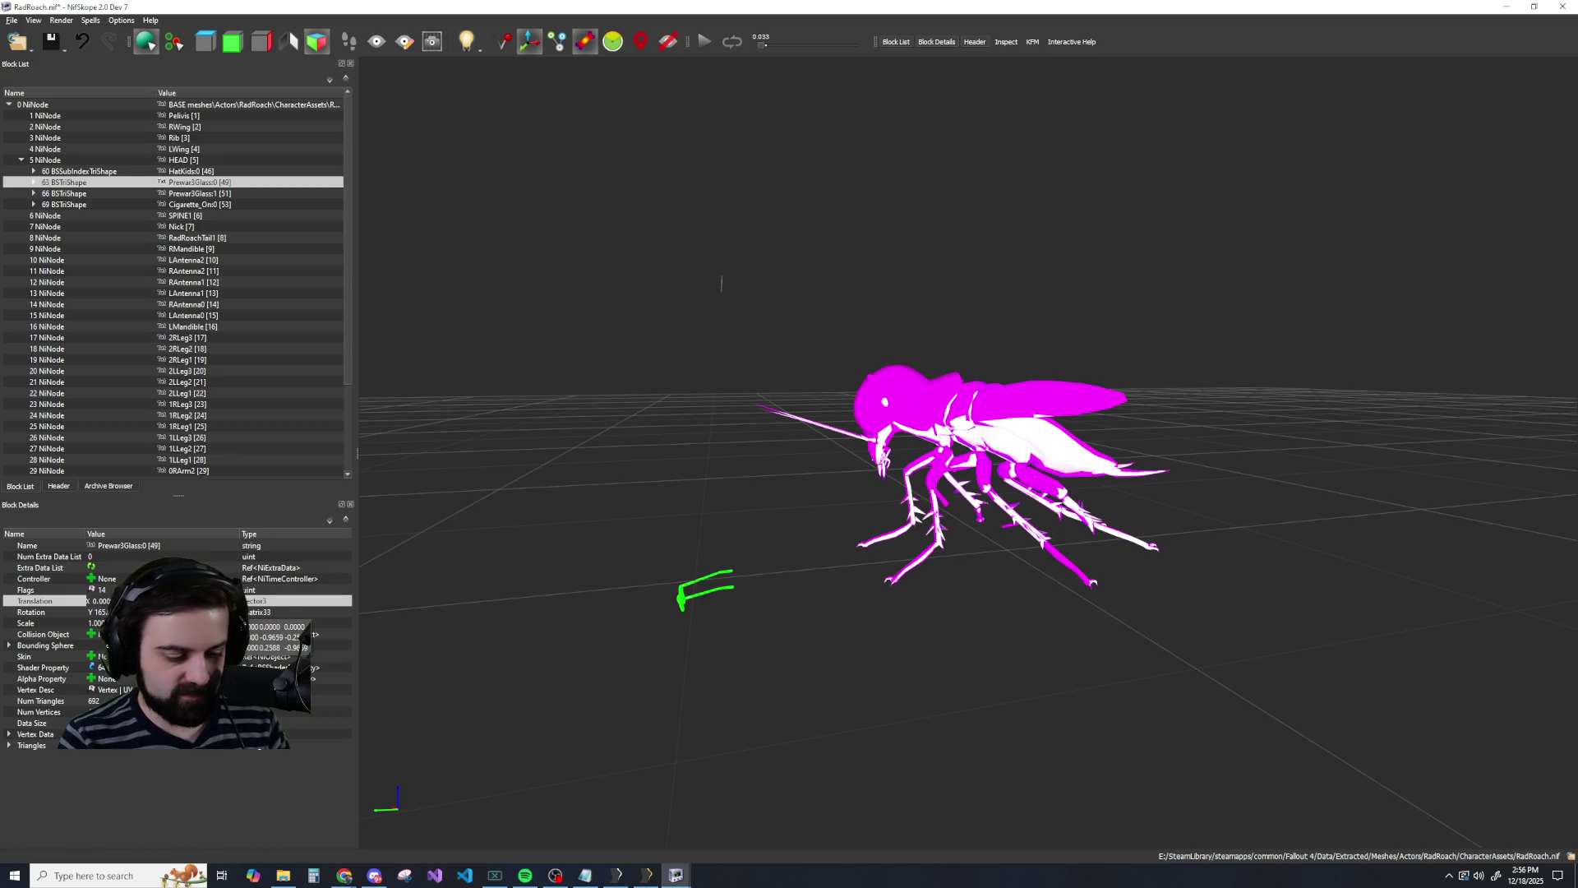
scroll(569, 694, "up", 5)
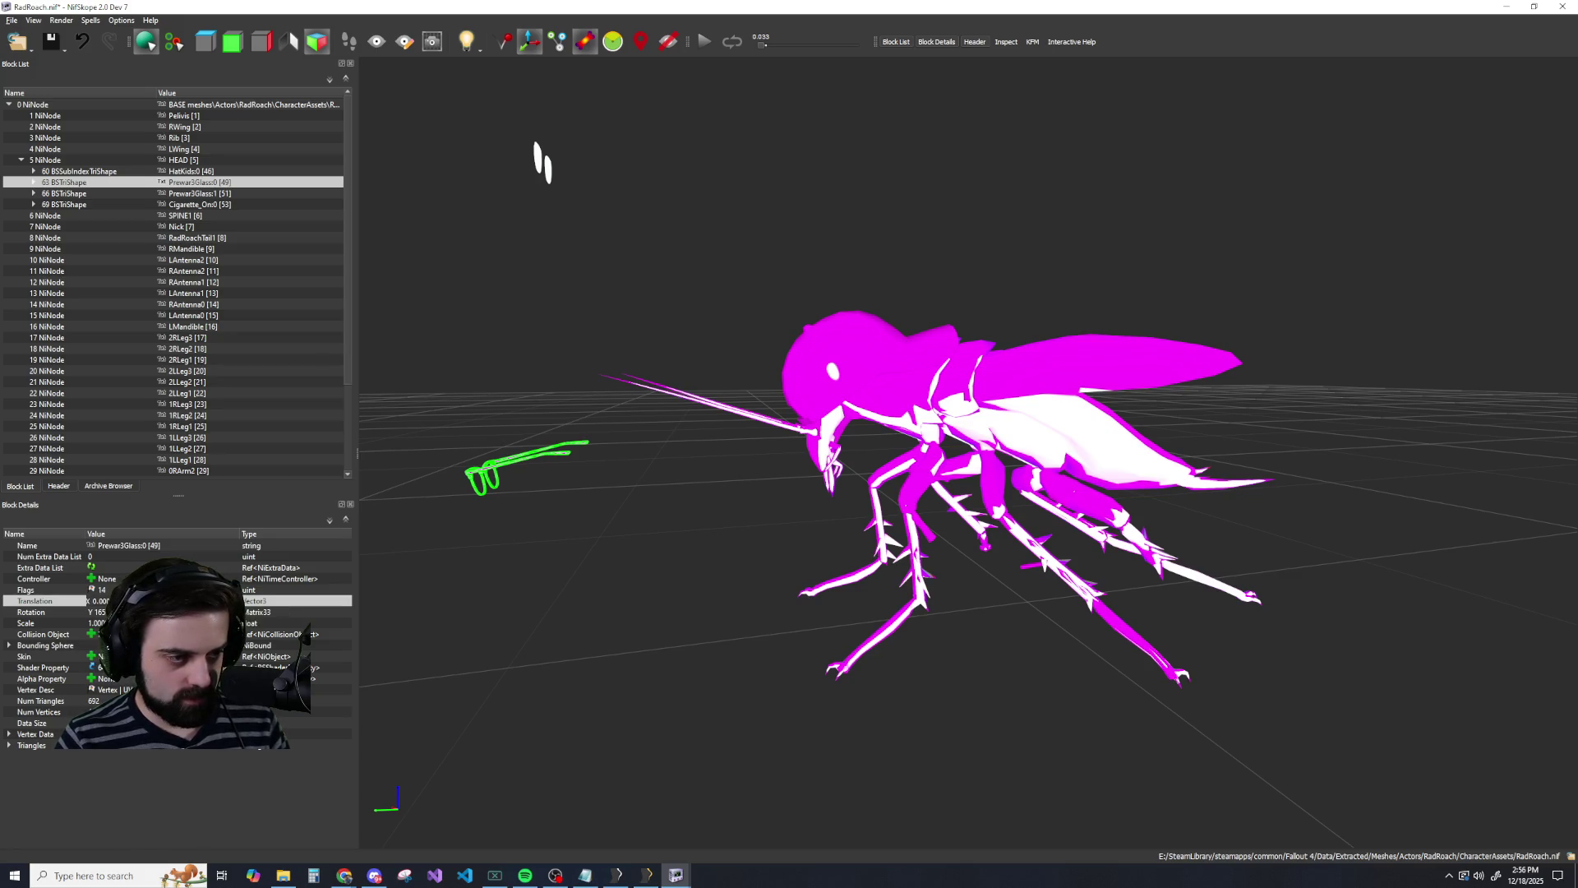
scroll(97, 601, "down", 2)
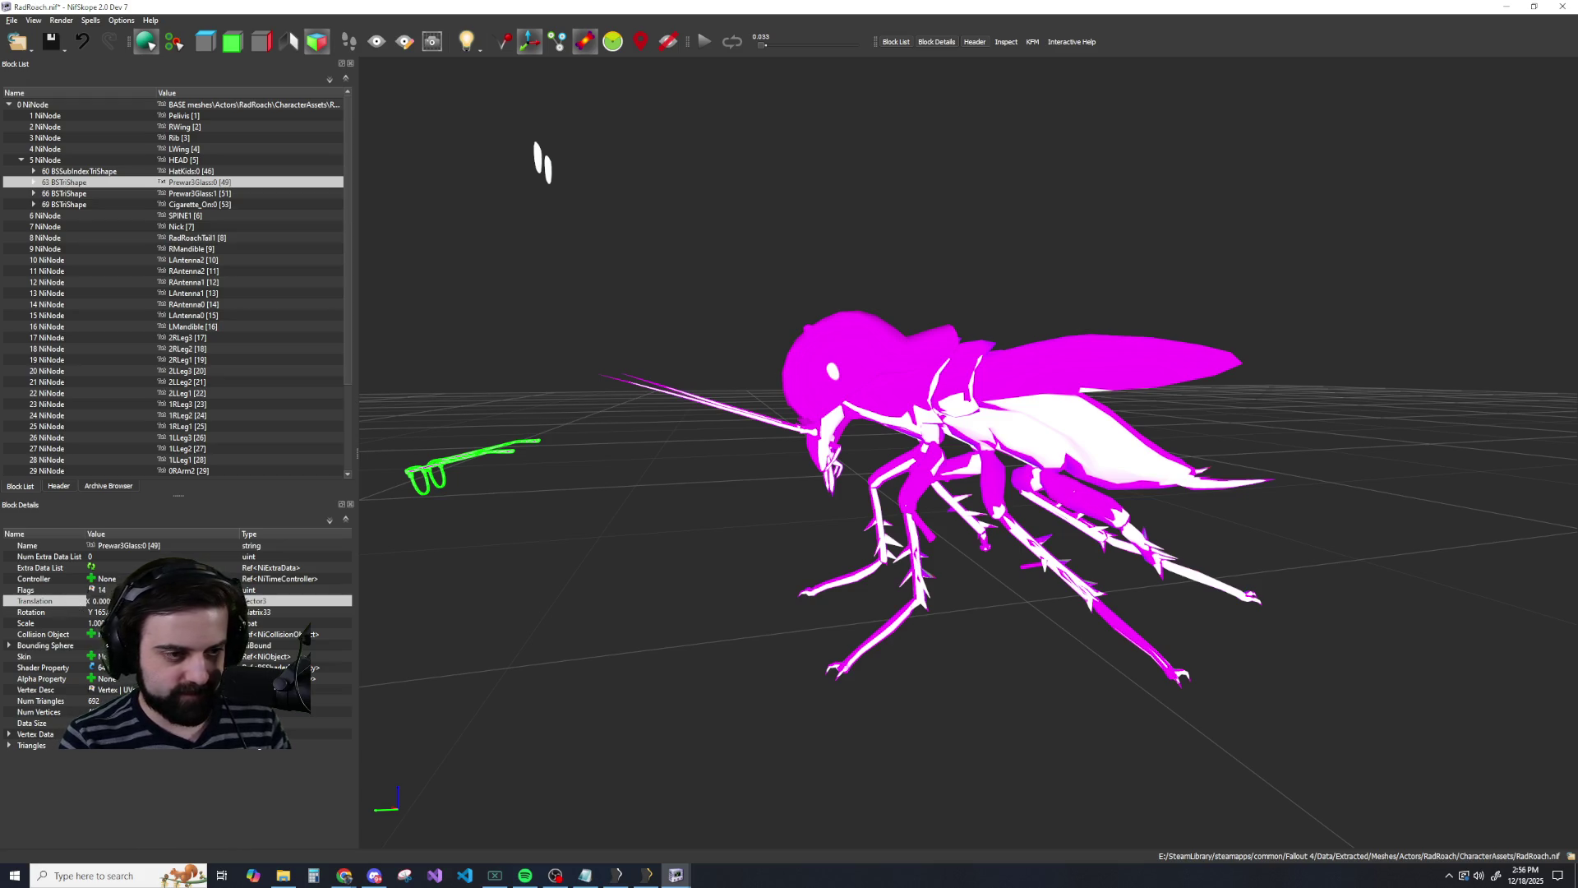
left_click(414, 651)
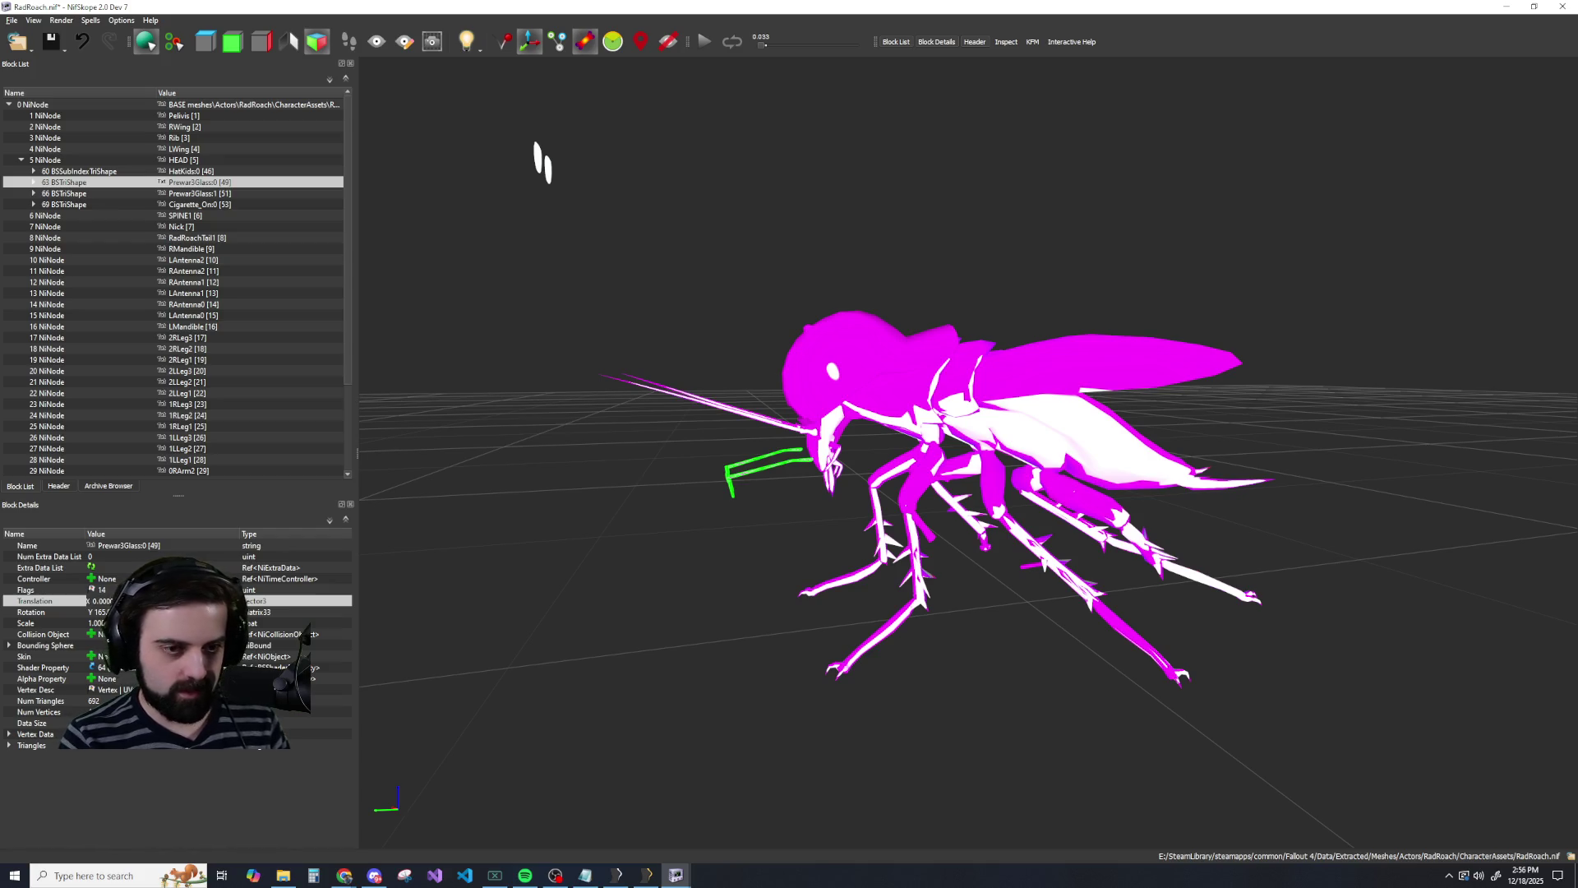
scroll(97, 600, "up", 2)
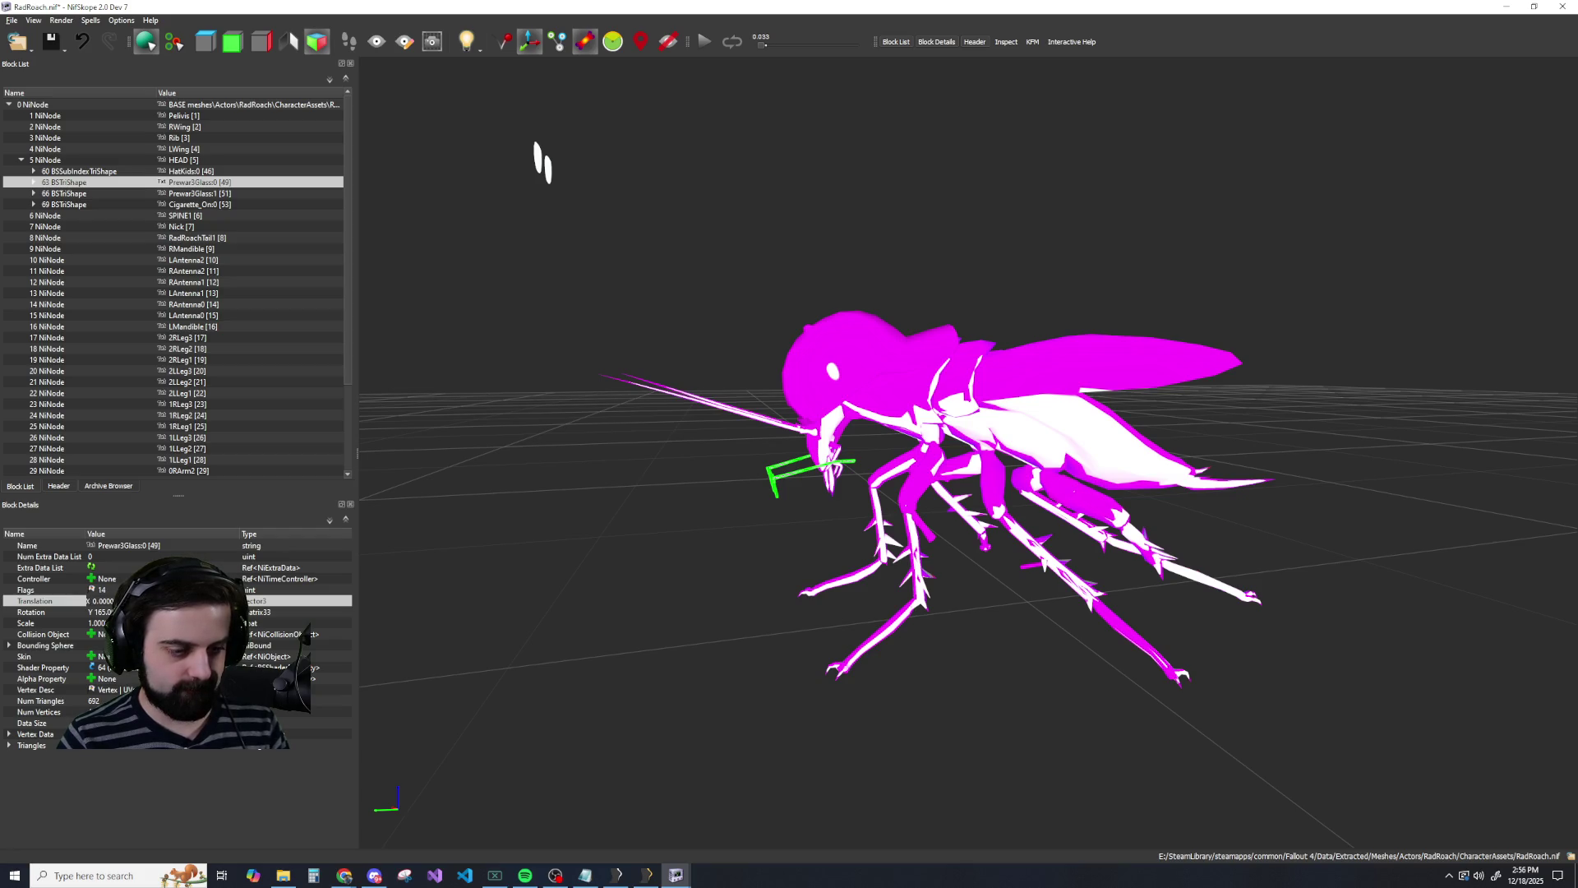
scroll(97, 600, "up", 2)
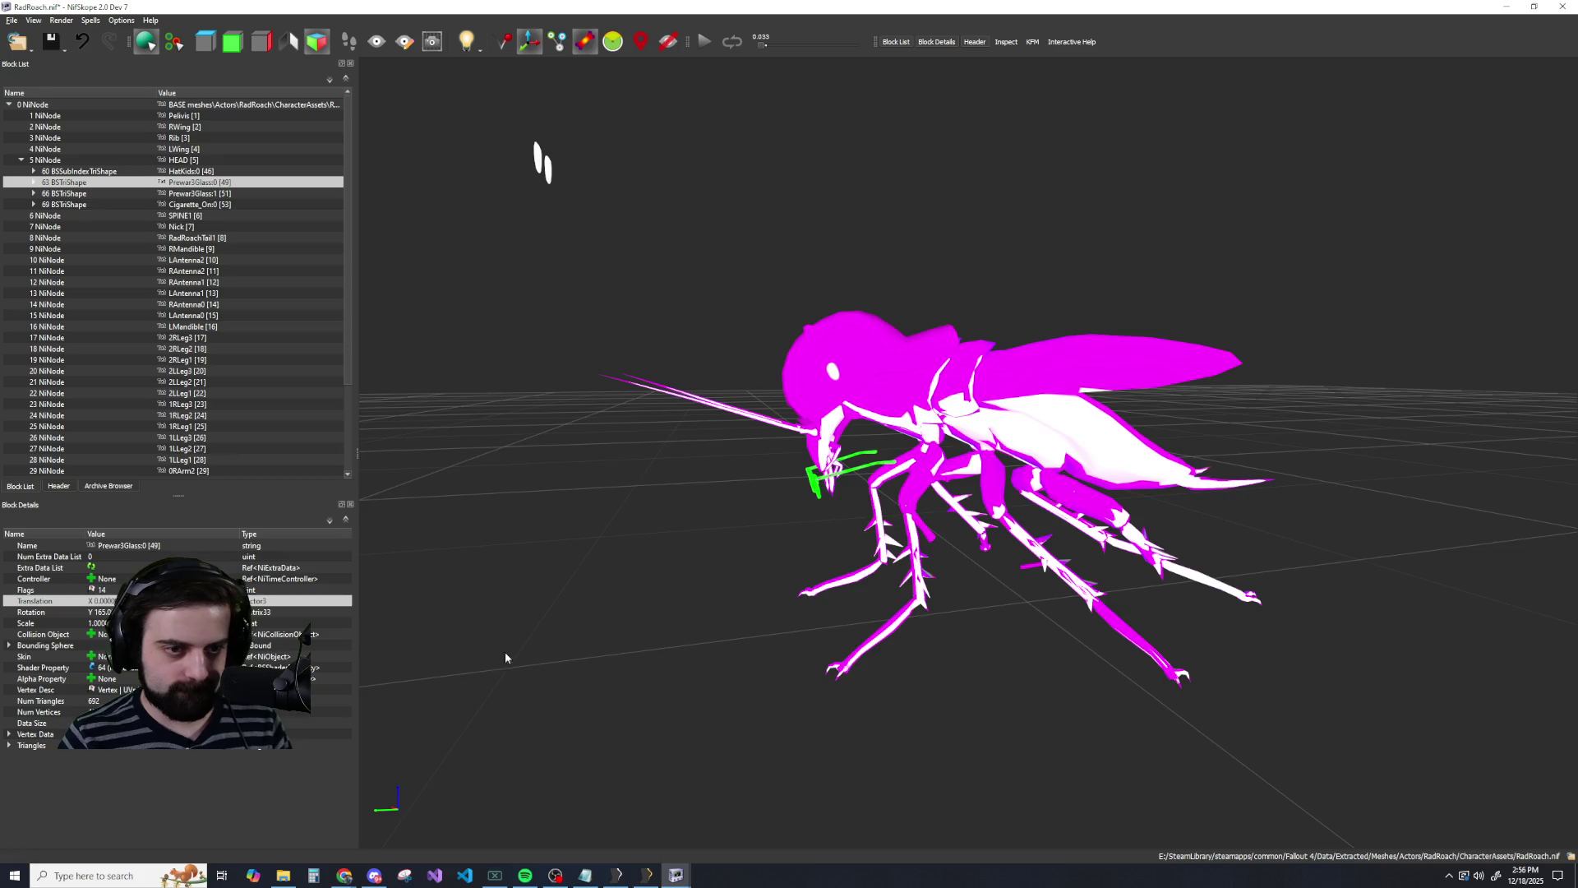
scroll(505, 658, "up", 3)
left_click_drag(581, 644, 655, 623)
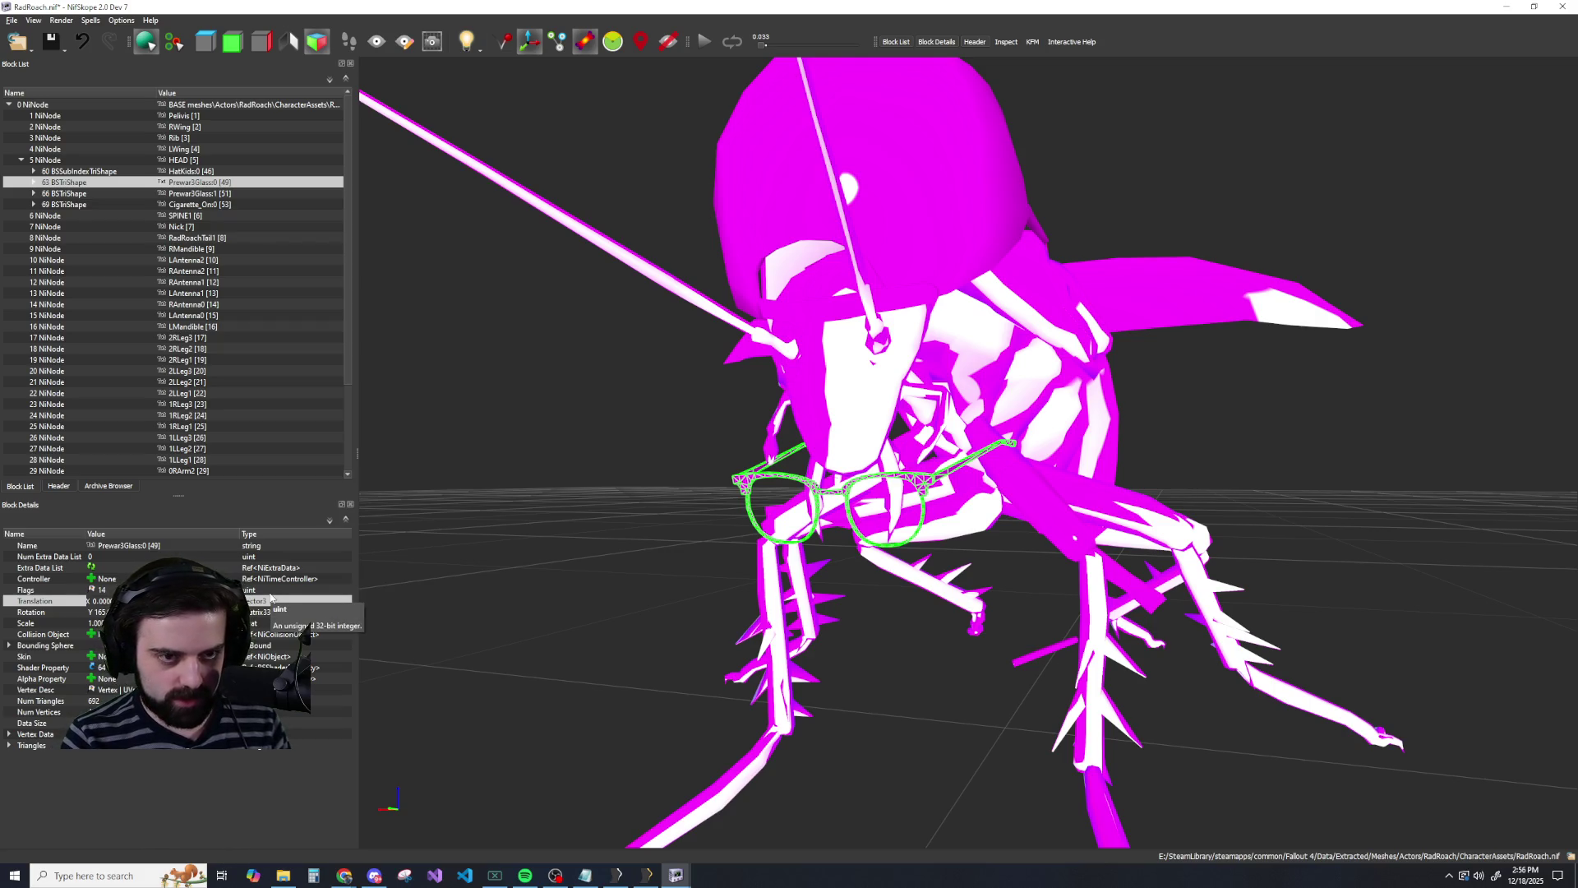
Adjust the glasses position with undo and redo, nudging the frame onto the roach's face.
key("ctrl+z")
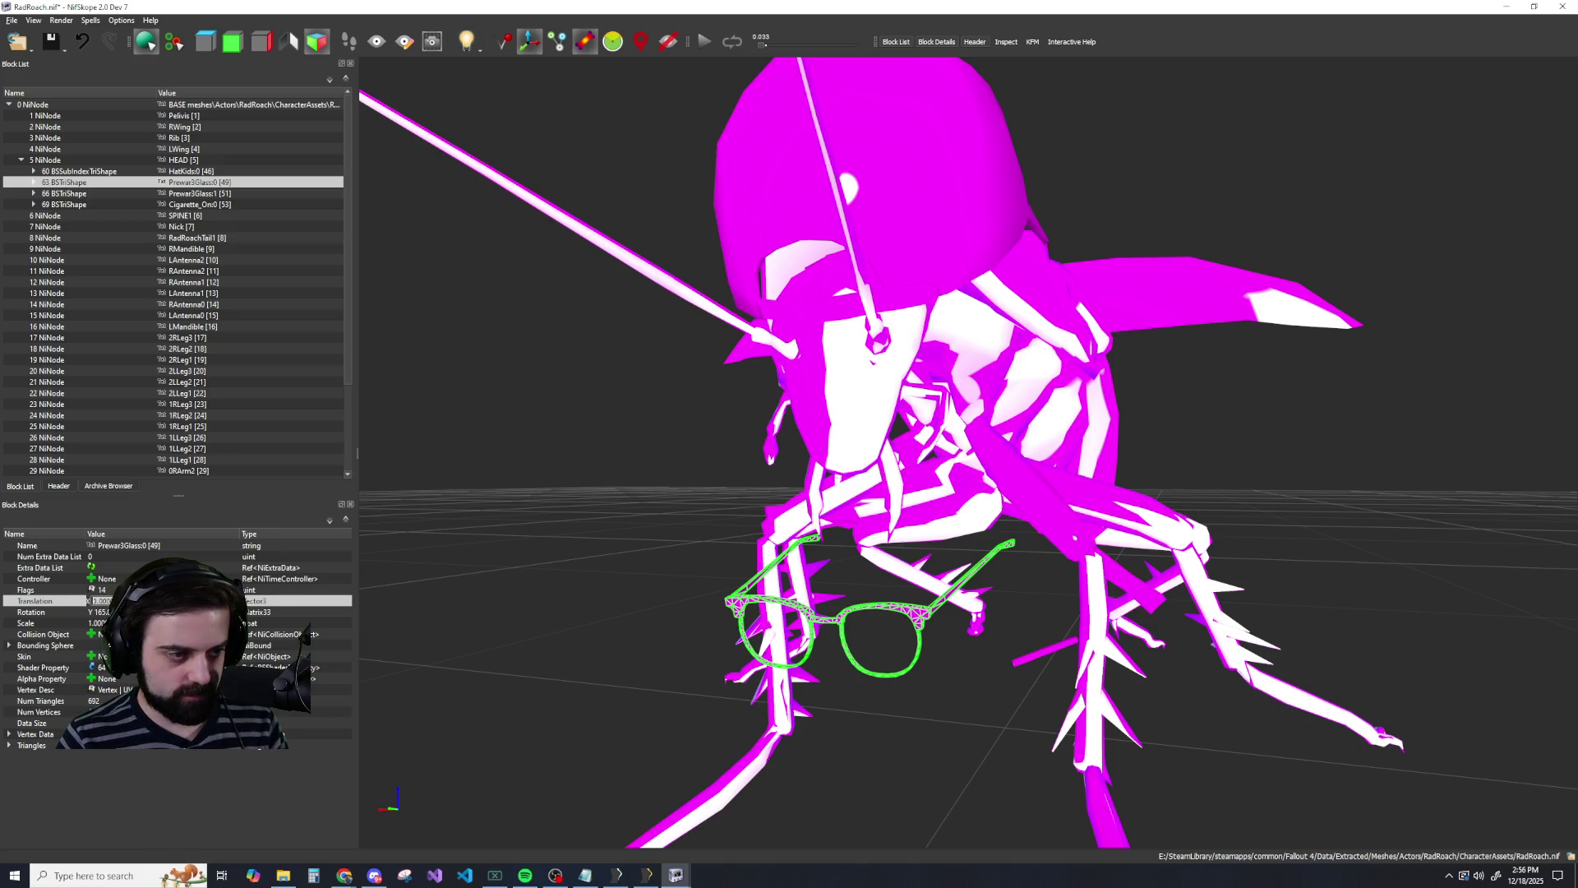
key("ctrl+y")
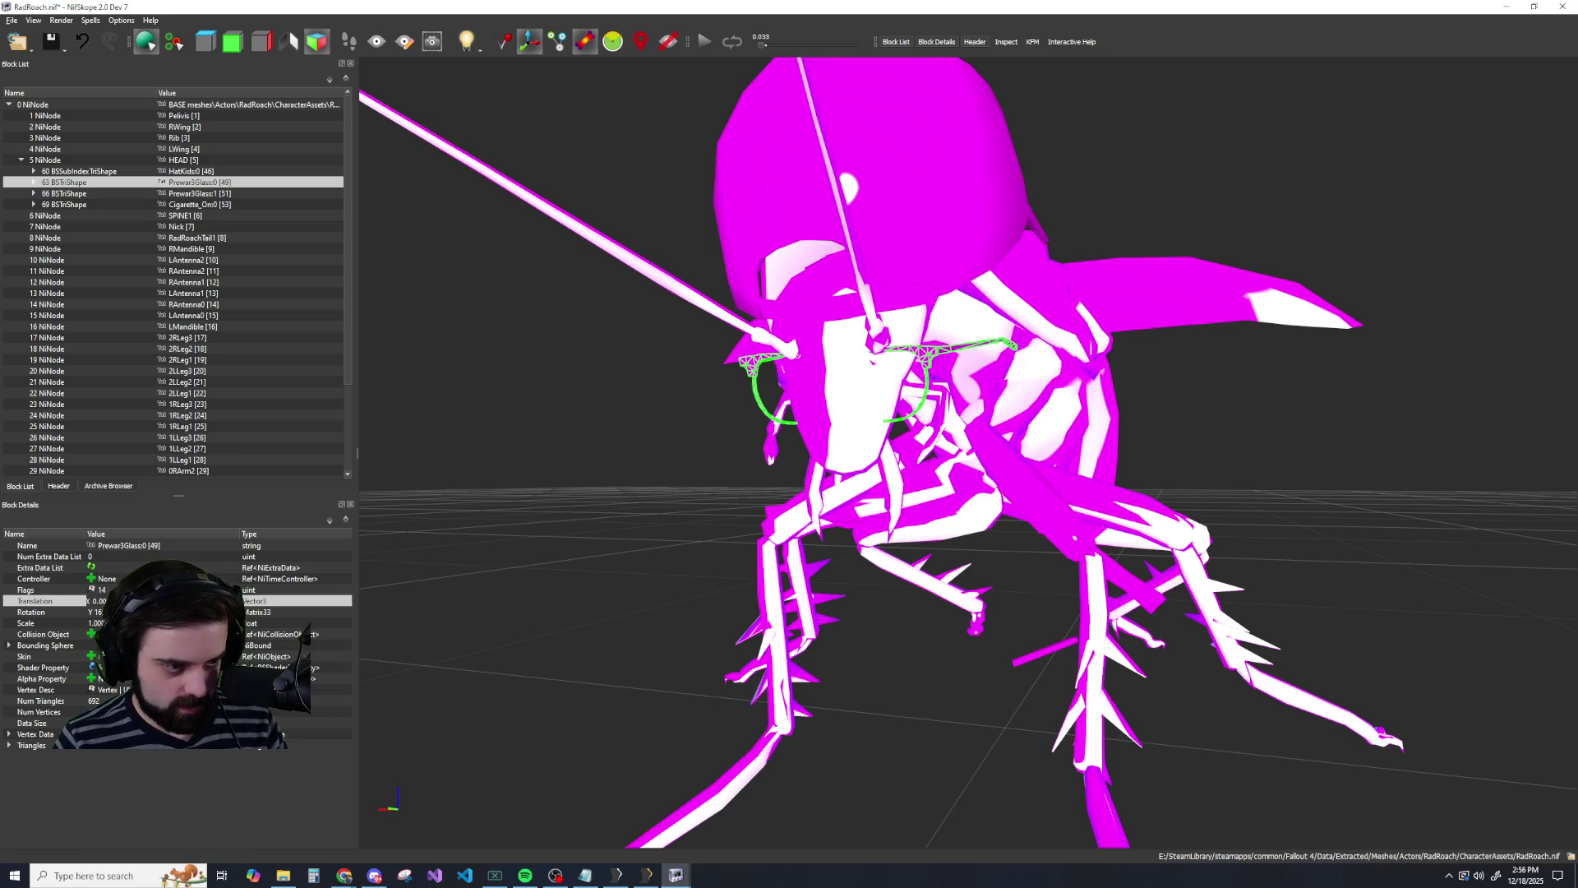
key("ctrl+z")
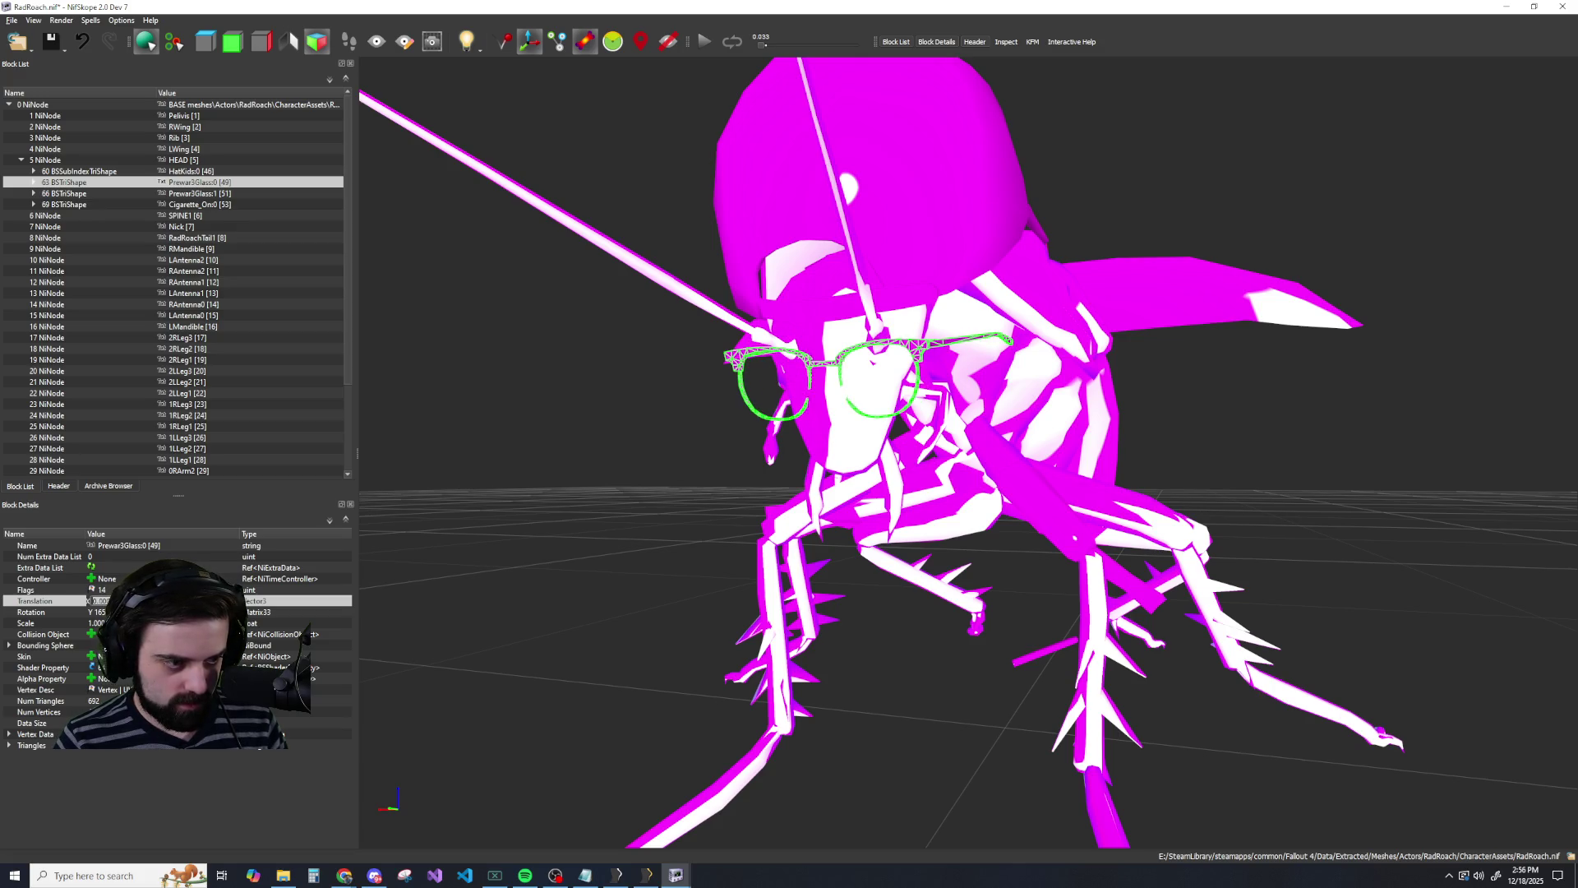
left_click_drag(575, 585, 365, 587)
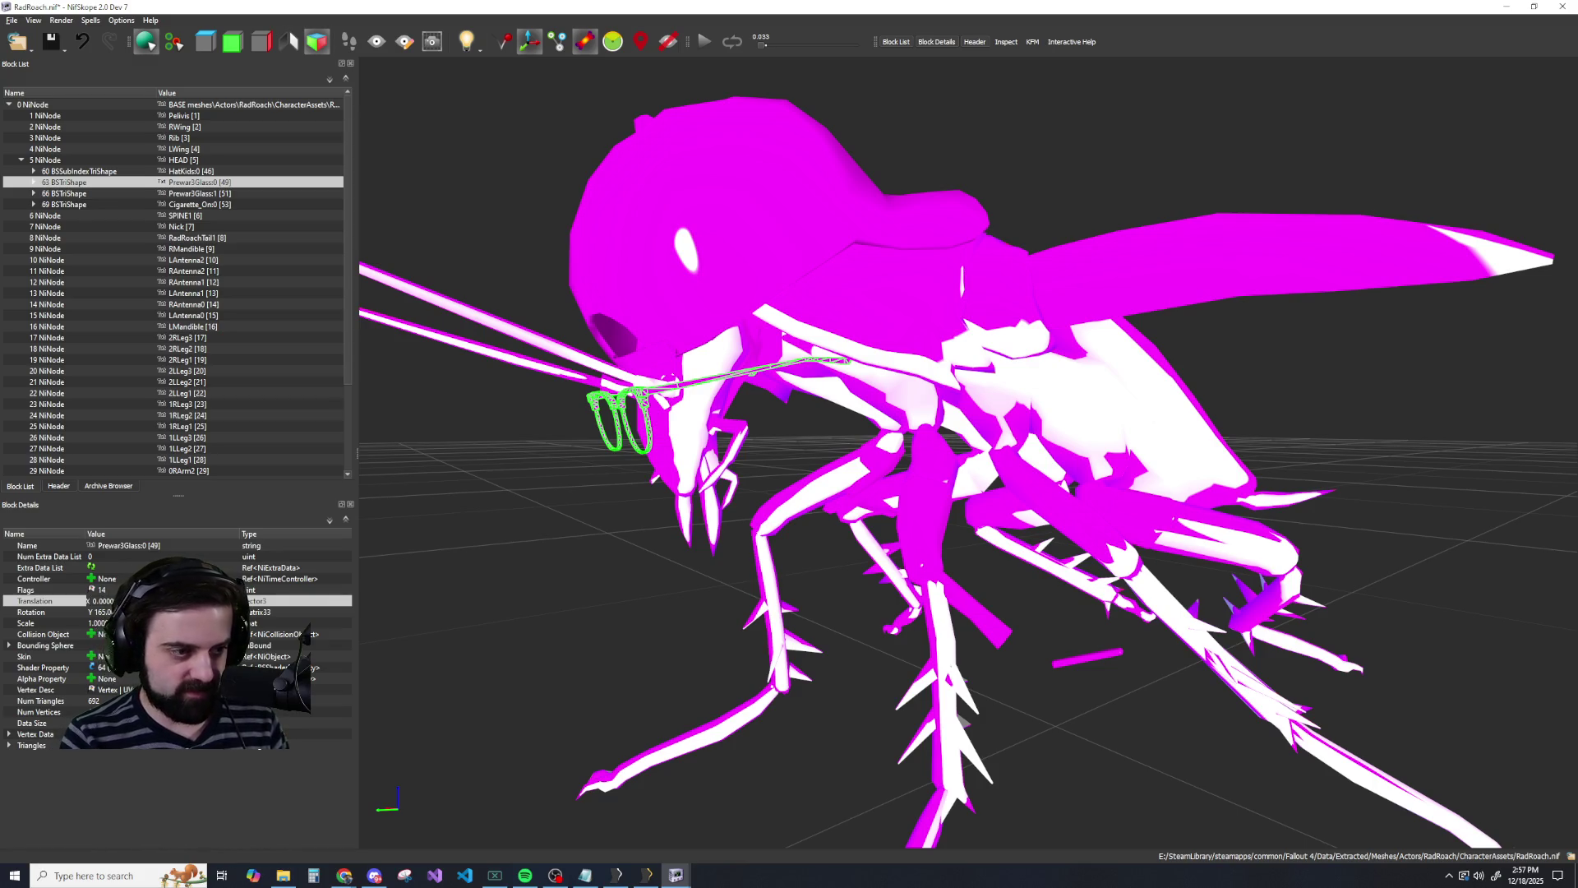
key("Return")
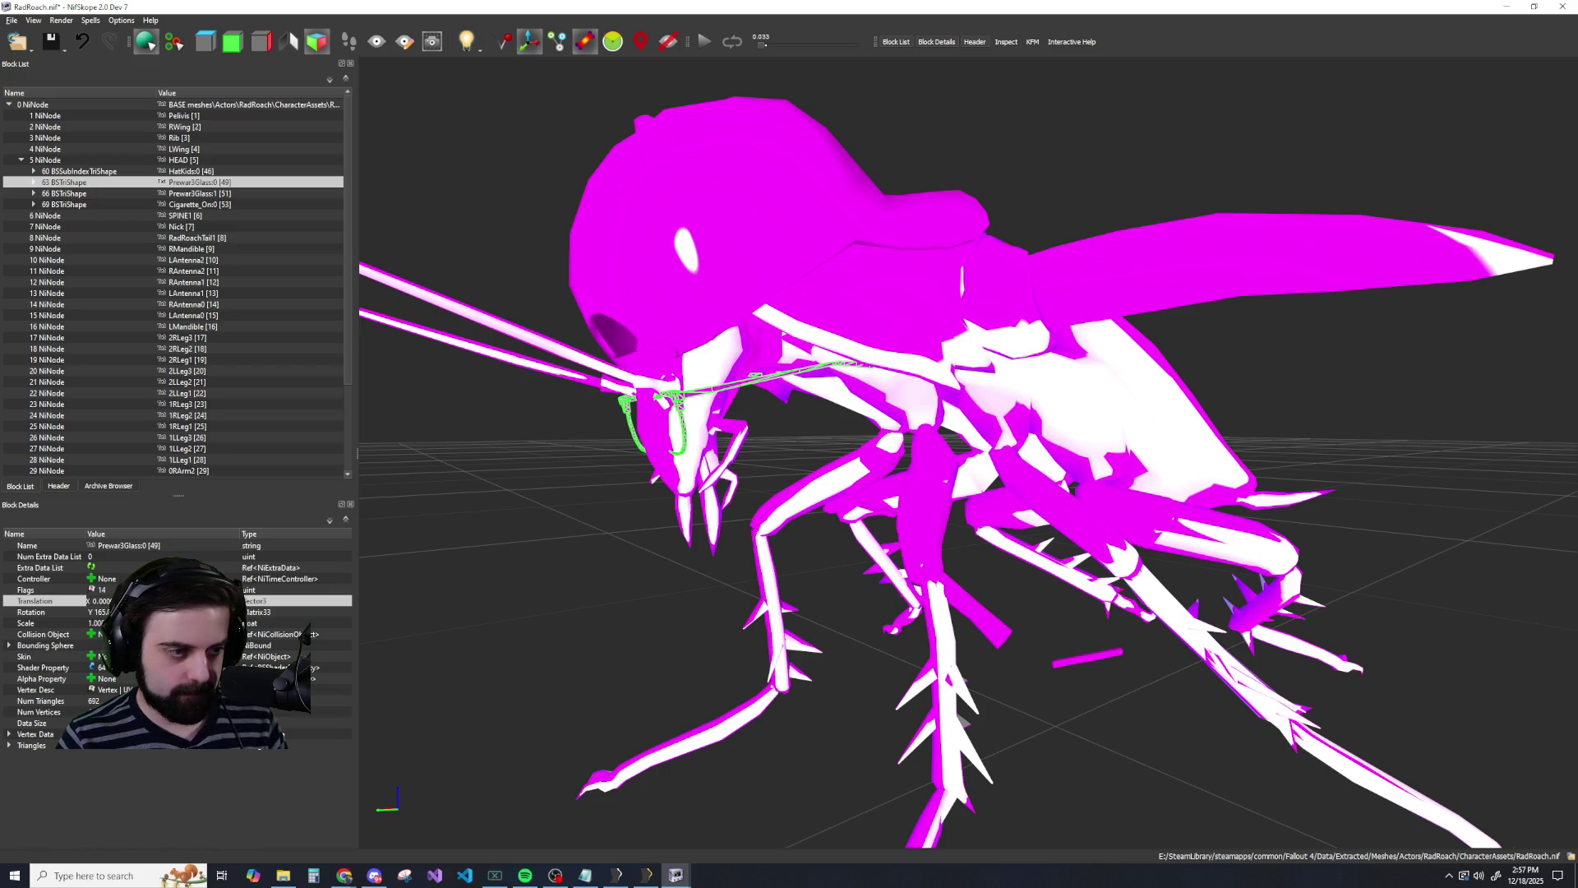
key("Return")
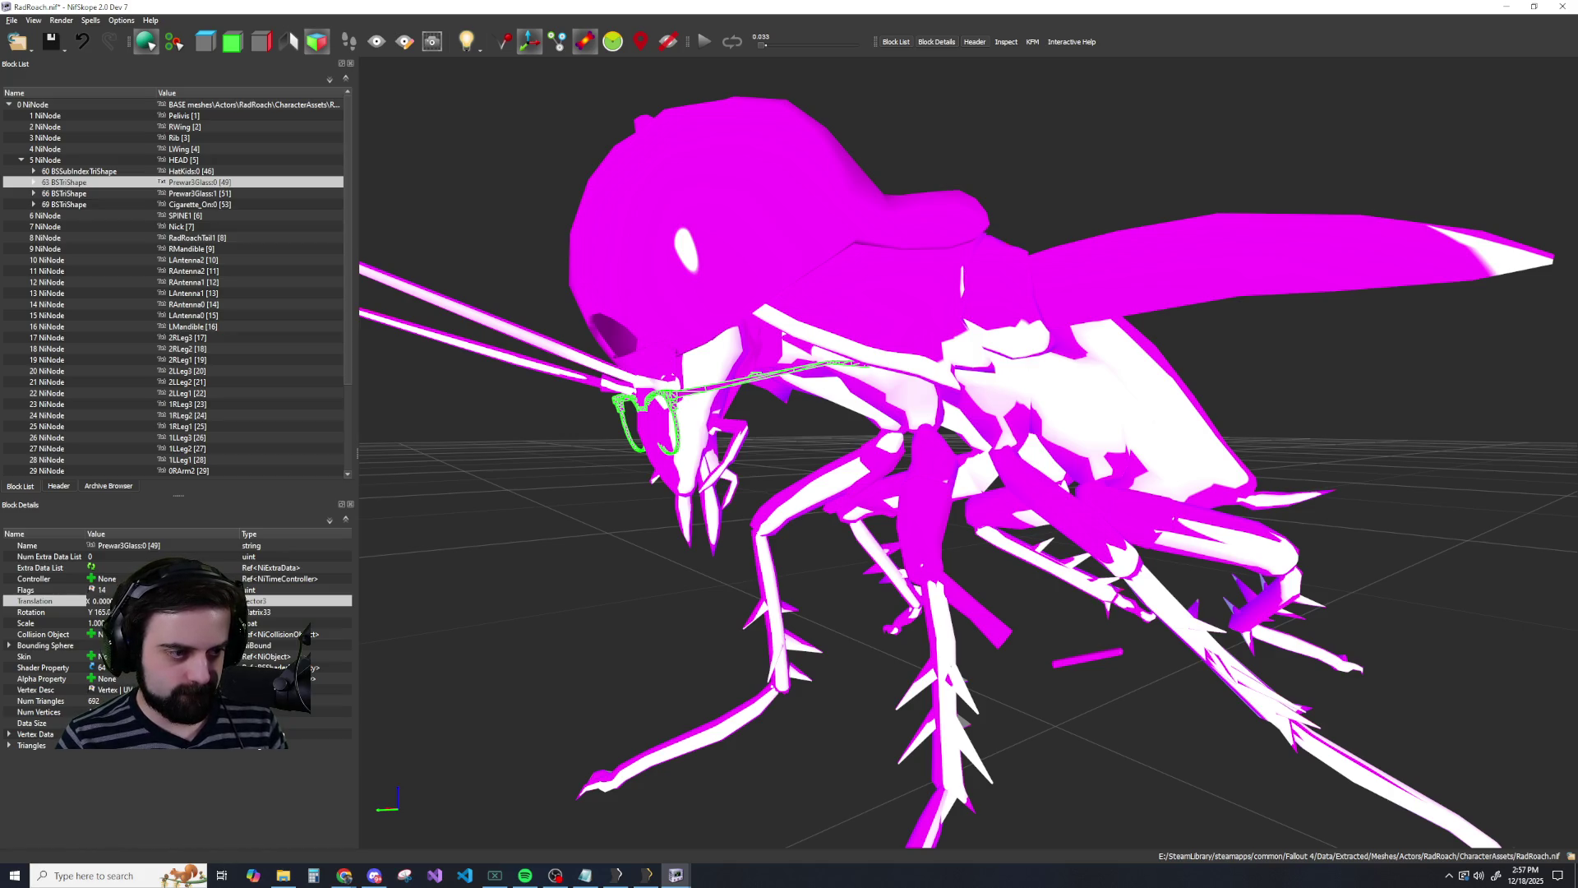
key("Return")
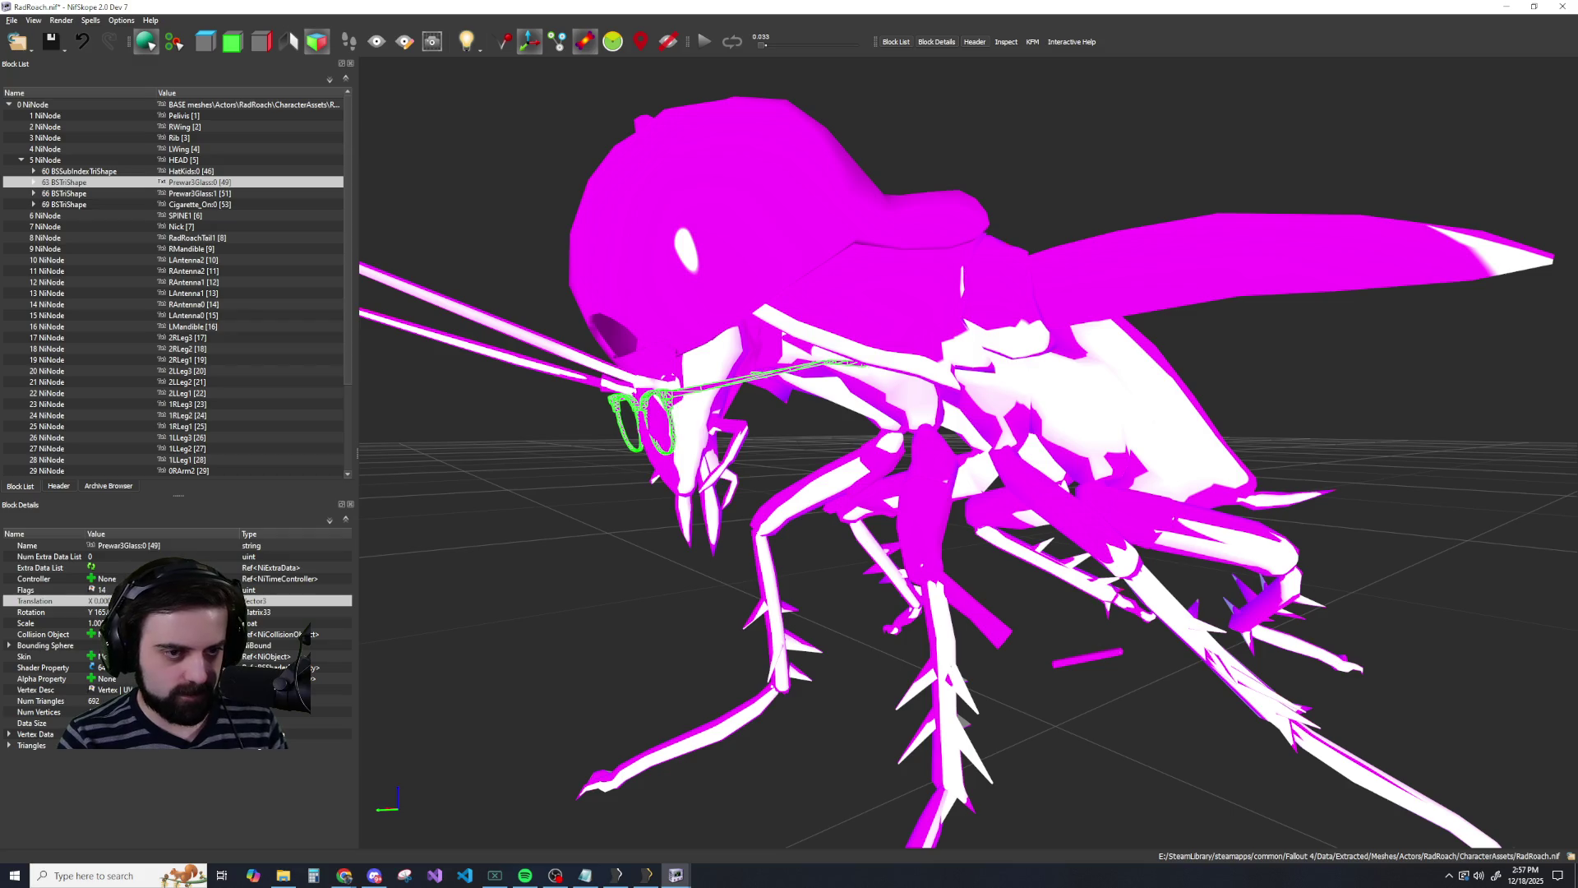
Shift the glasses frame slightly further and check its fit from the front and side.
key("Left")
key("Left")
key("Left")
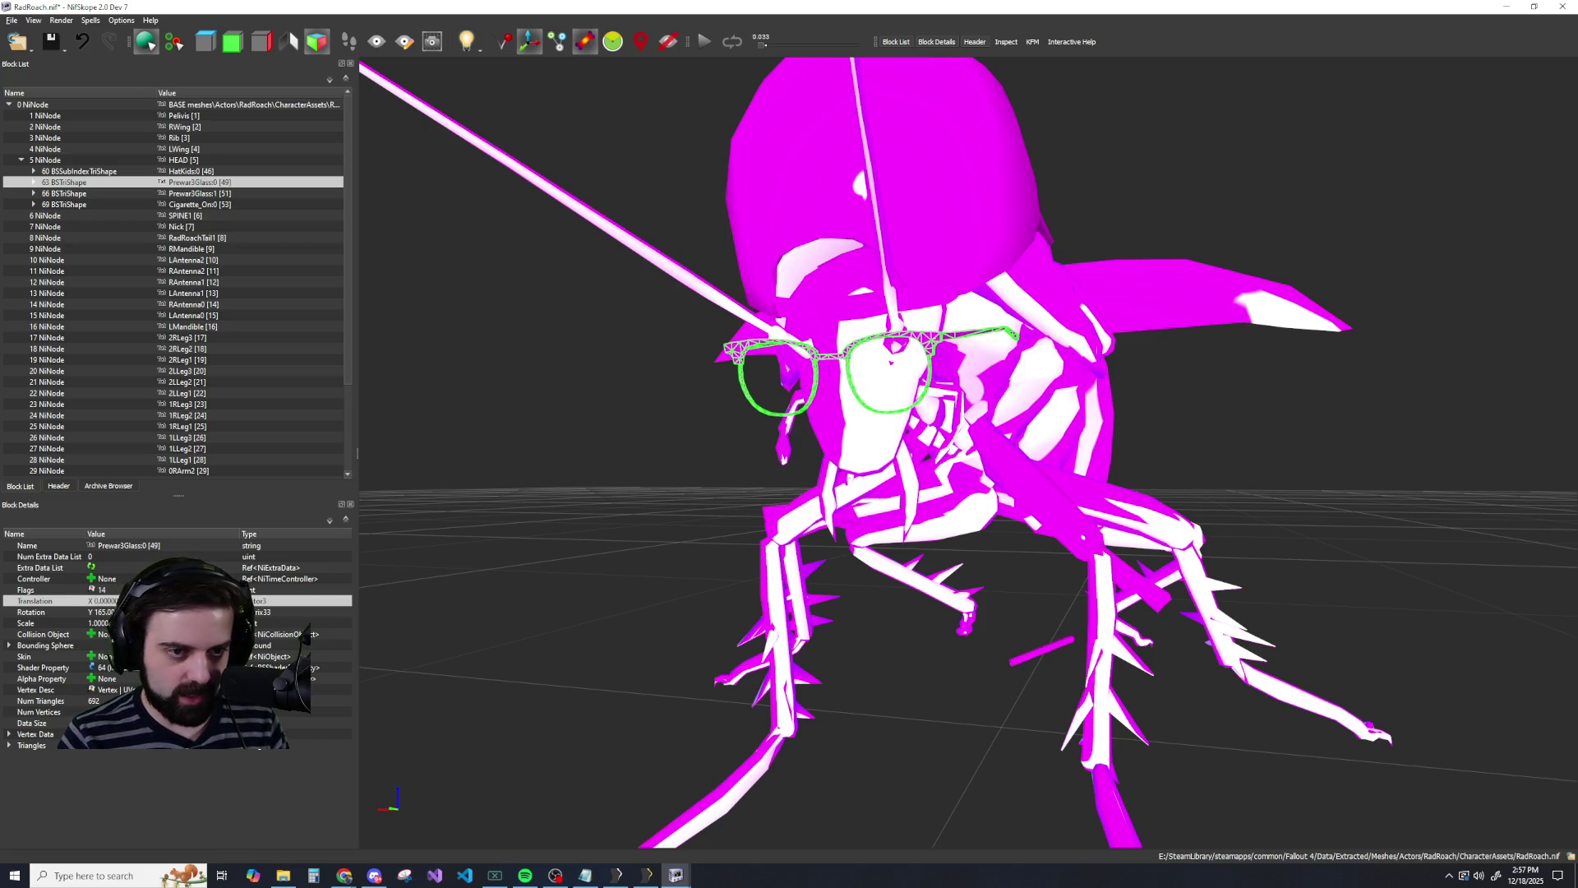
key("Left")
key("Left")
key("Left")
scroll(452, 541, "up", 3)
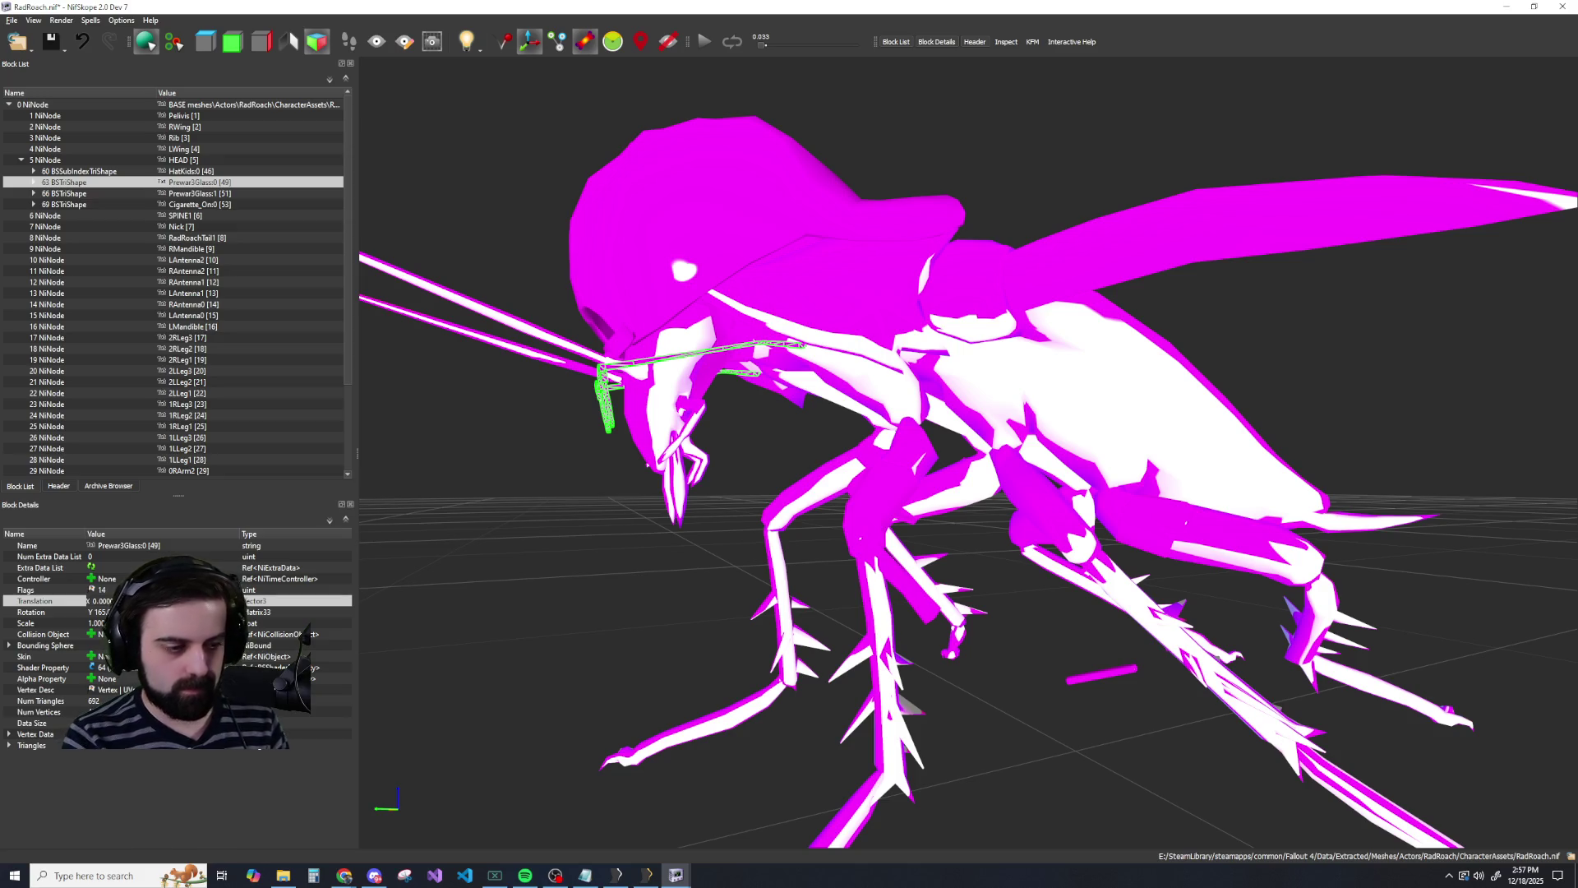
key("Up")
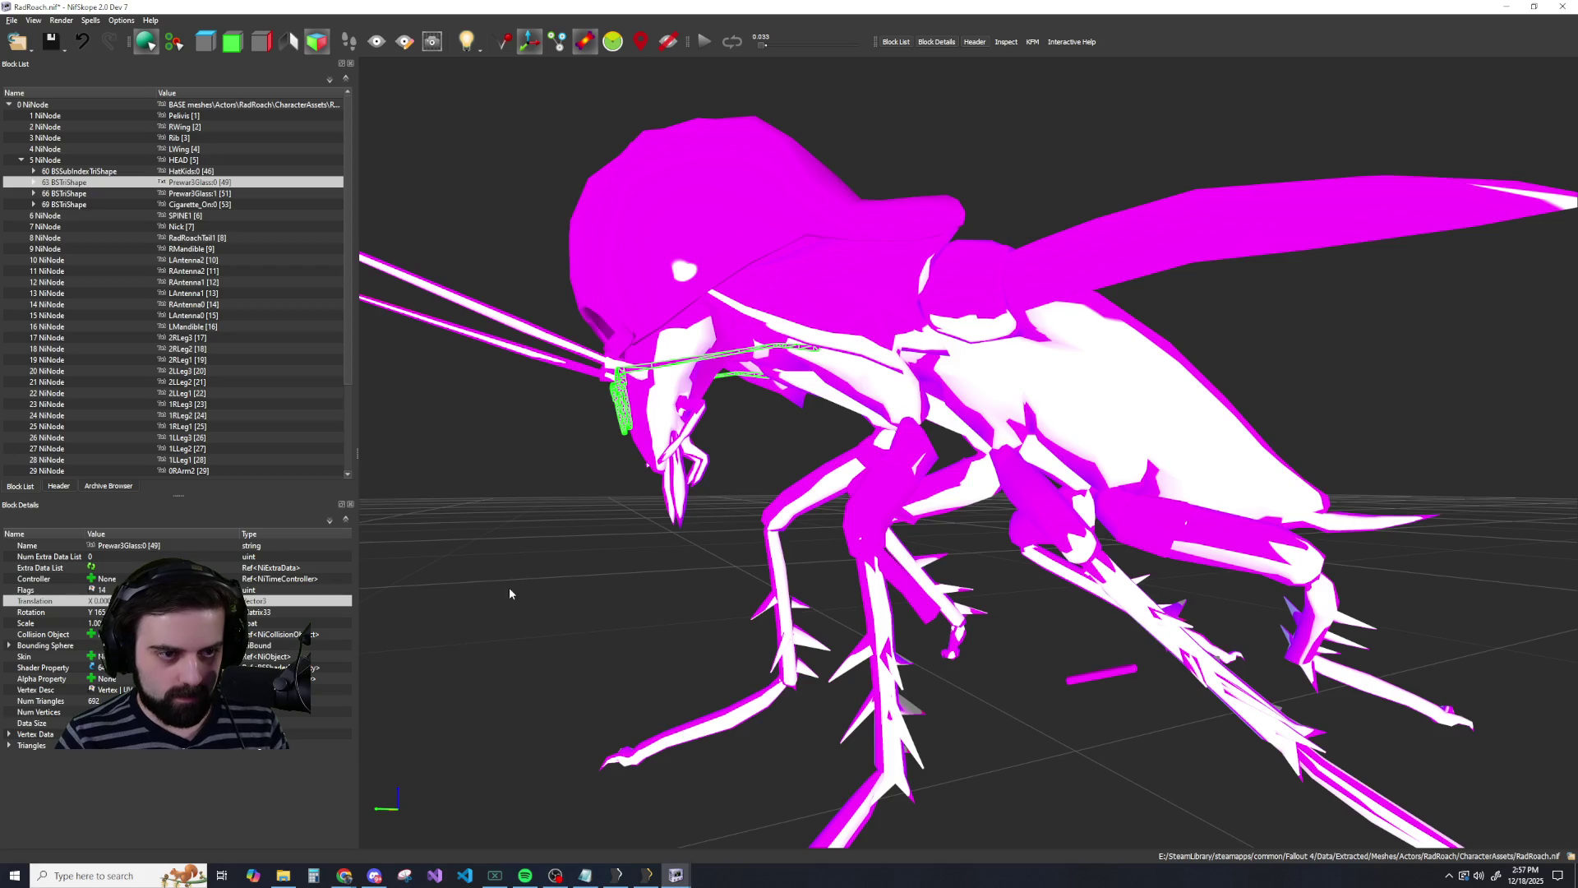
key("Right")
key("Right")
key("Right")
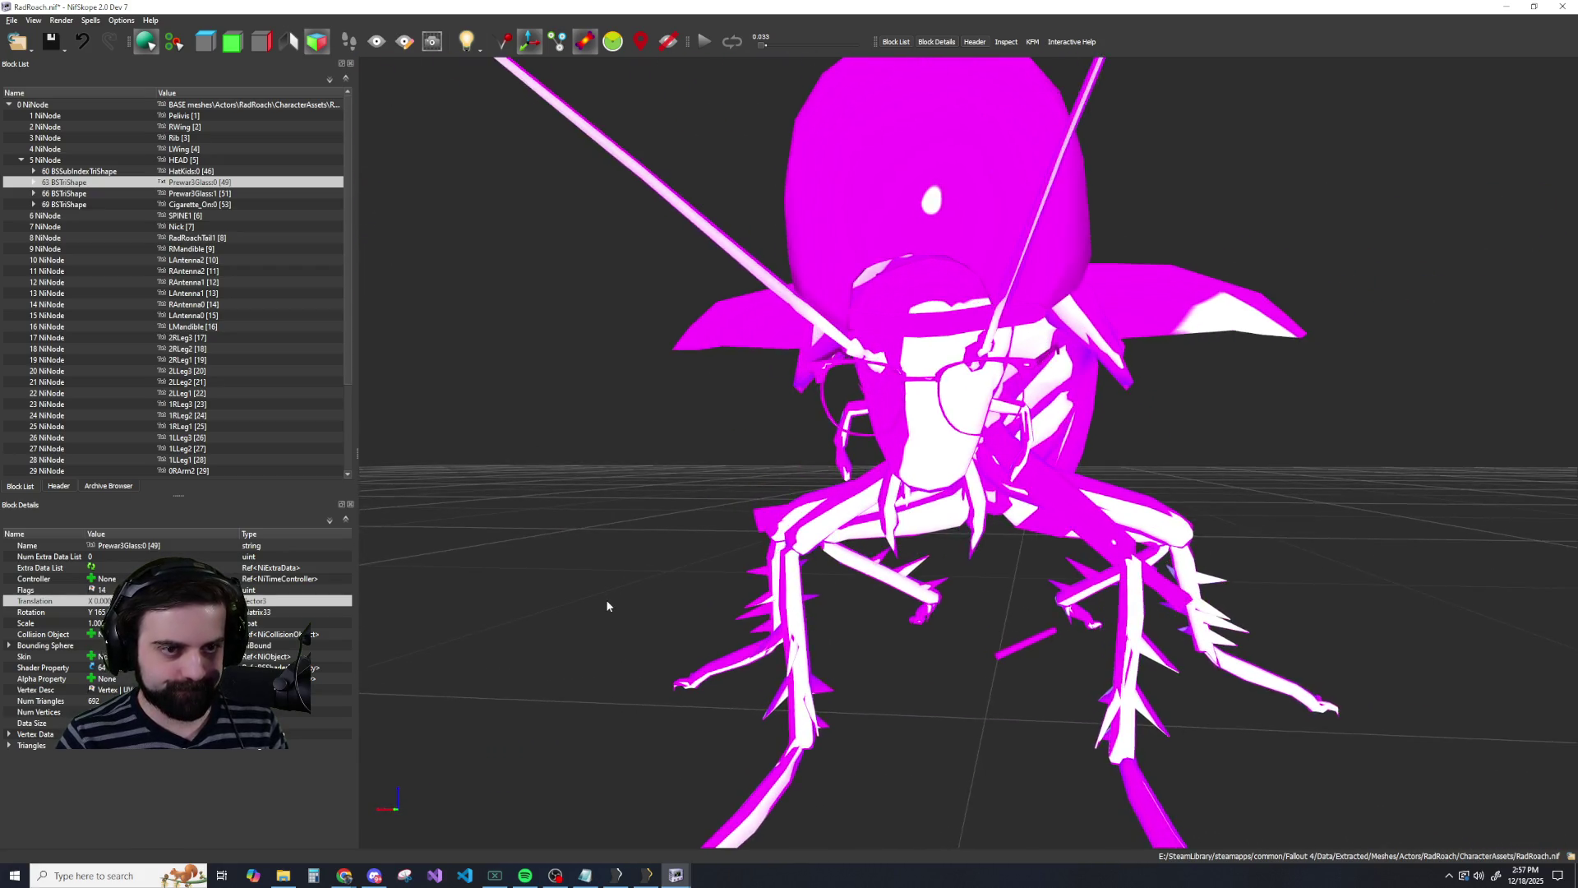
key("Up")
key("Up")
key("Up")
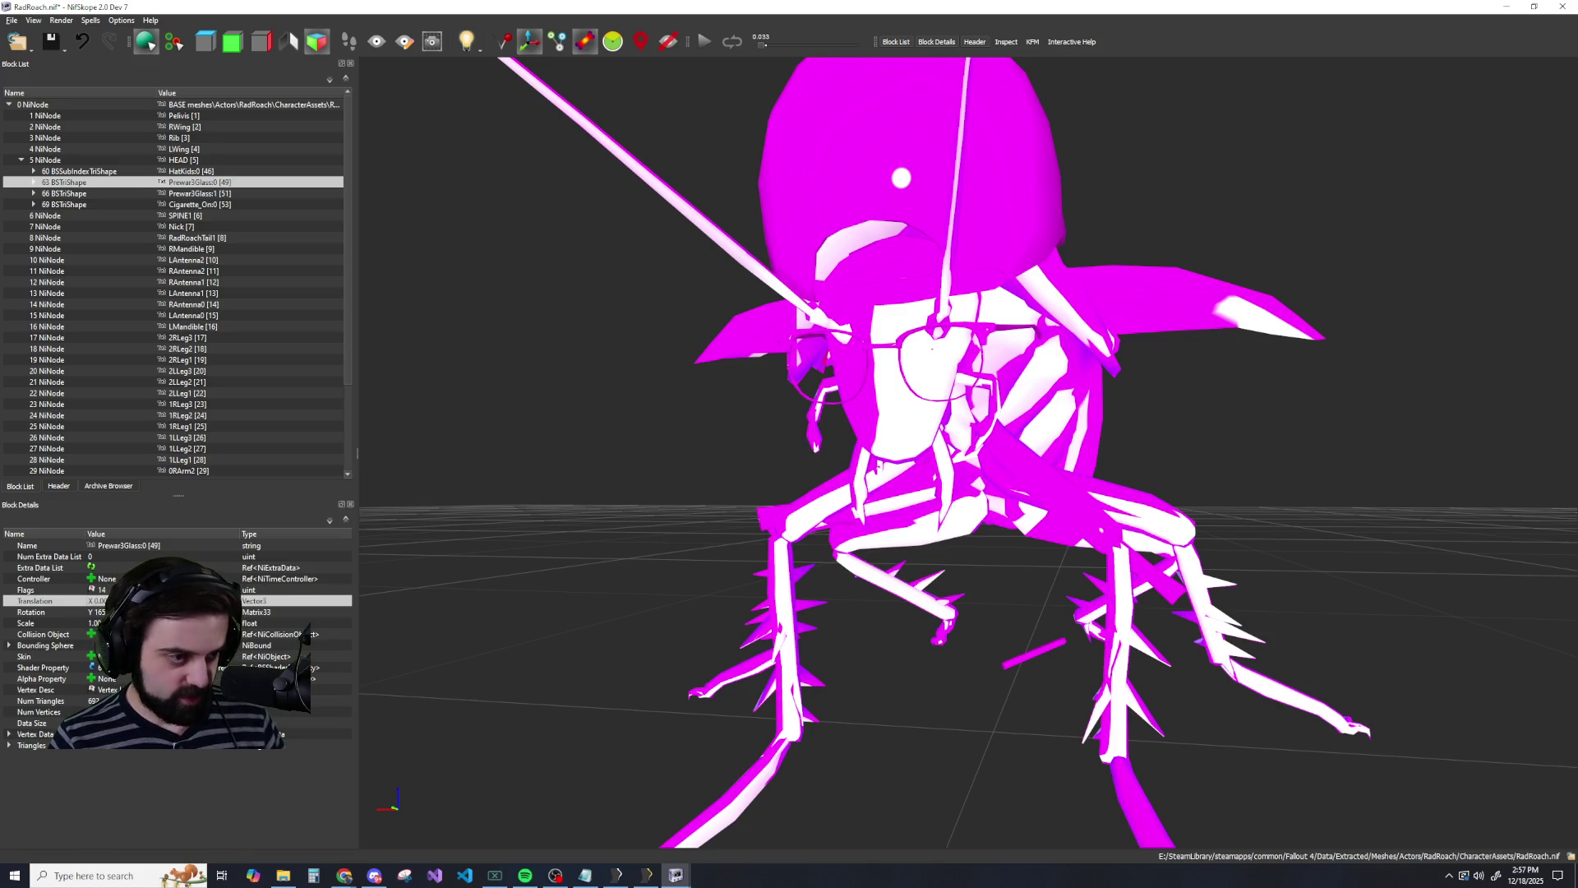
Select Prewar3Glass:1 and edit its Translation to bring the lenses down before the head.
left_click(188, 196)
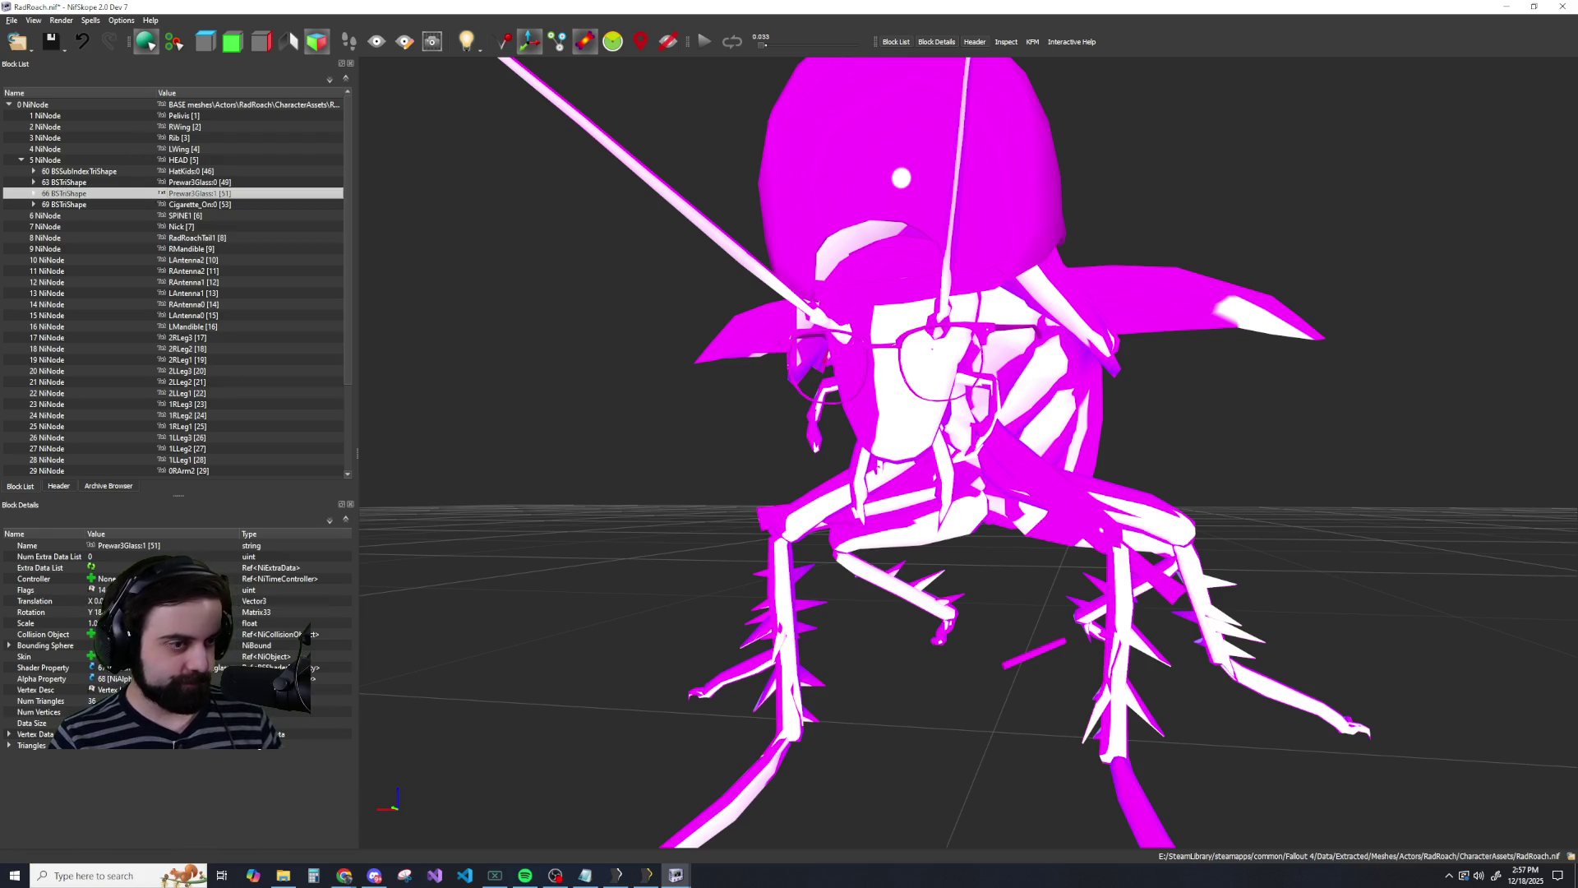
left_click(97, 601)
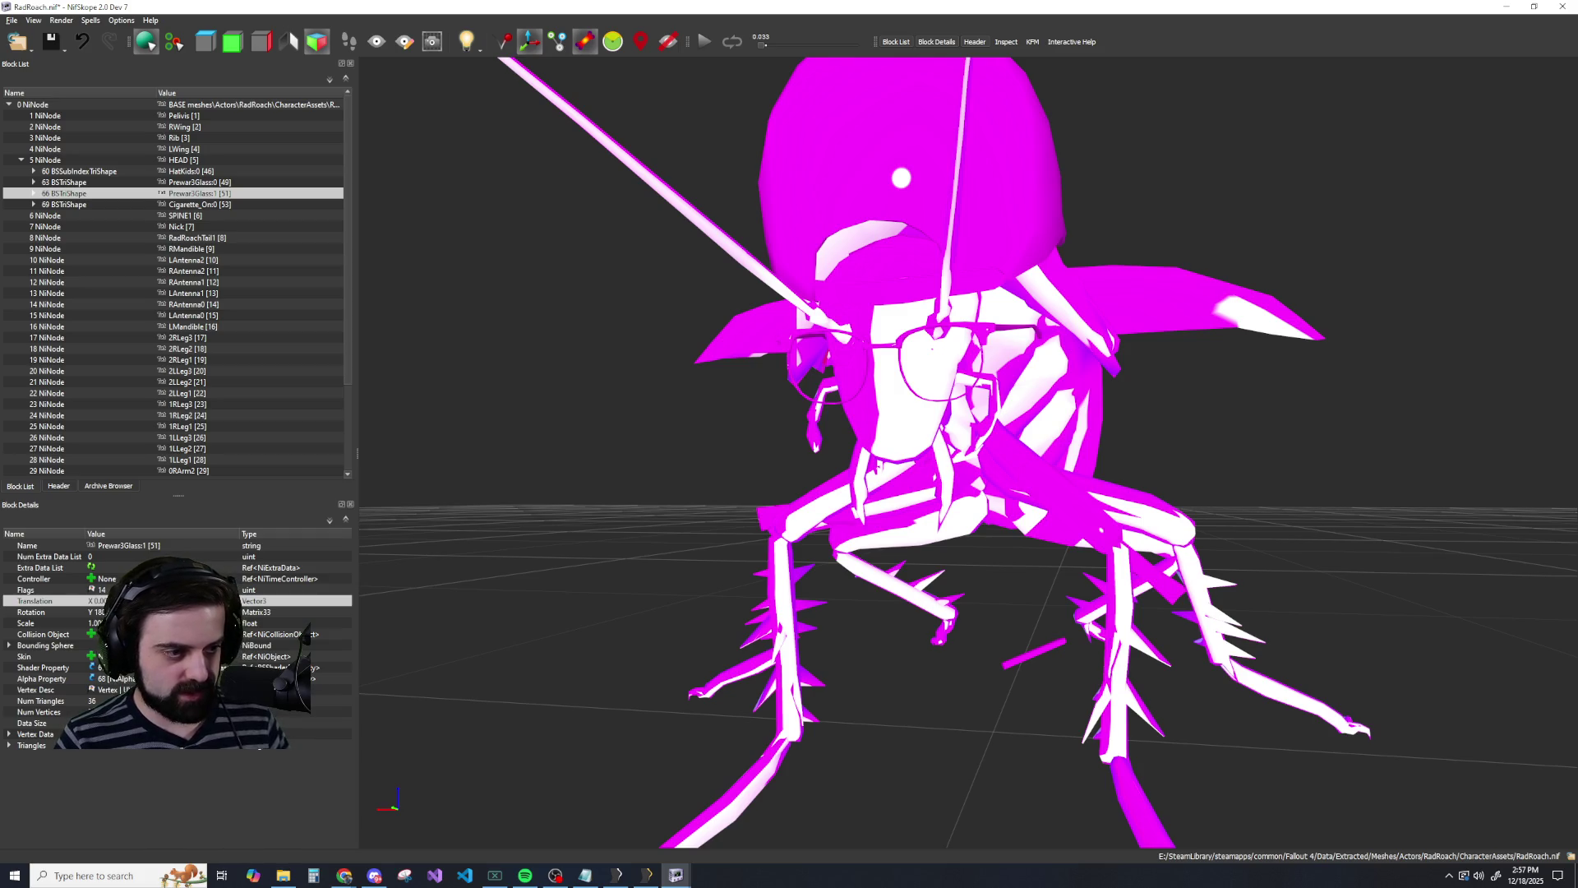
scroll(438, 587, "down", 5)
scroll(472, 573, "up", 3)
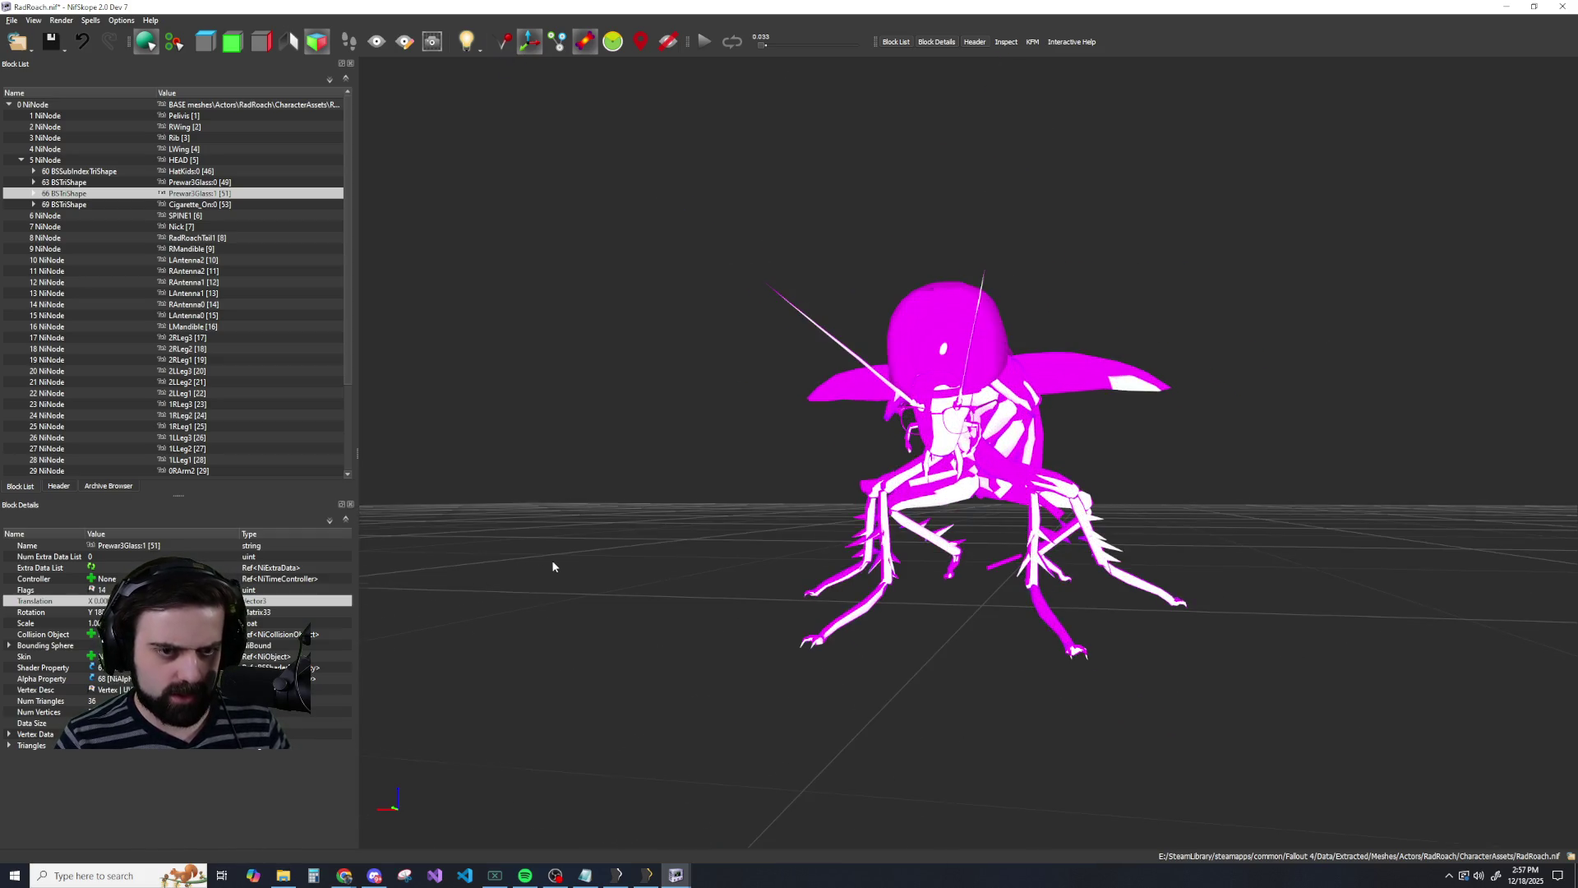
left_click_drag(552, 566, 486, 557)
scroll(485, 560, "down", 5)
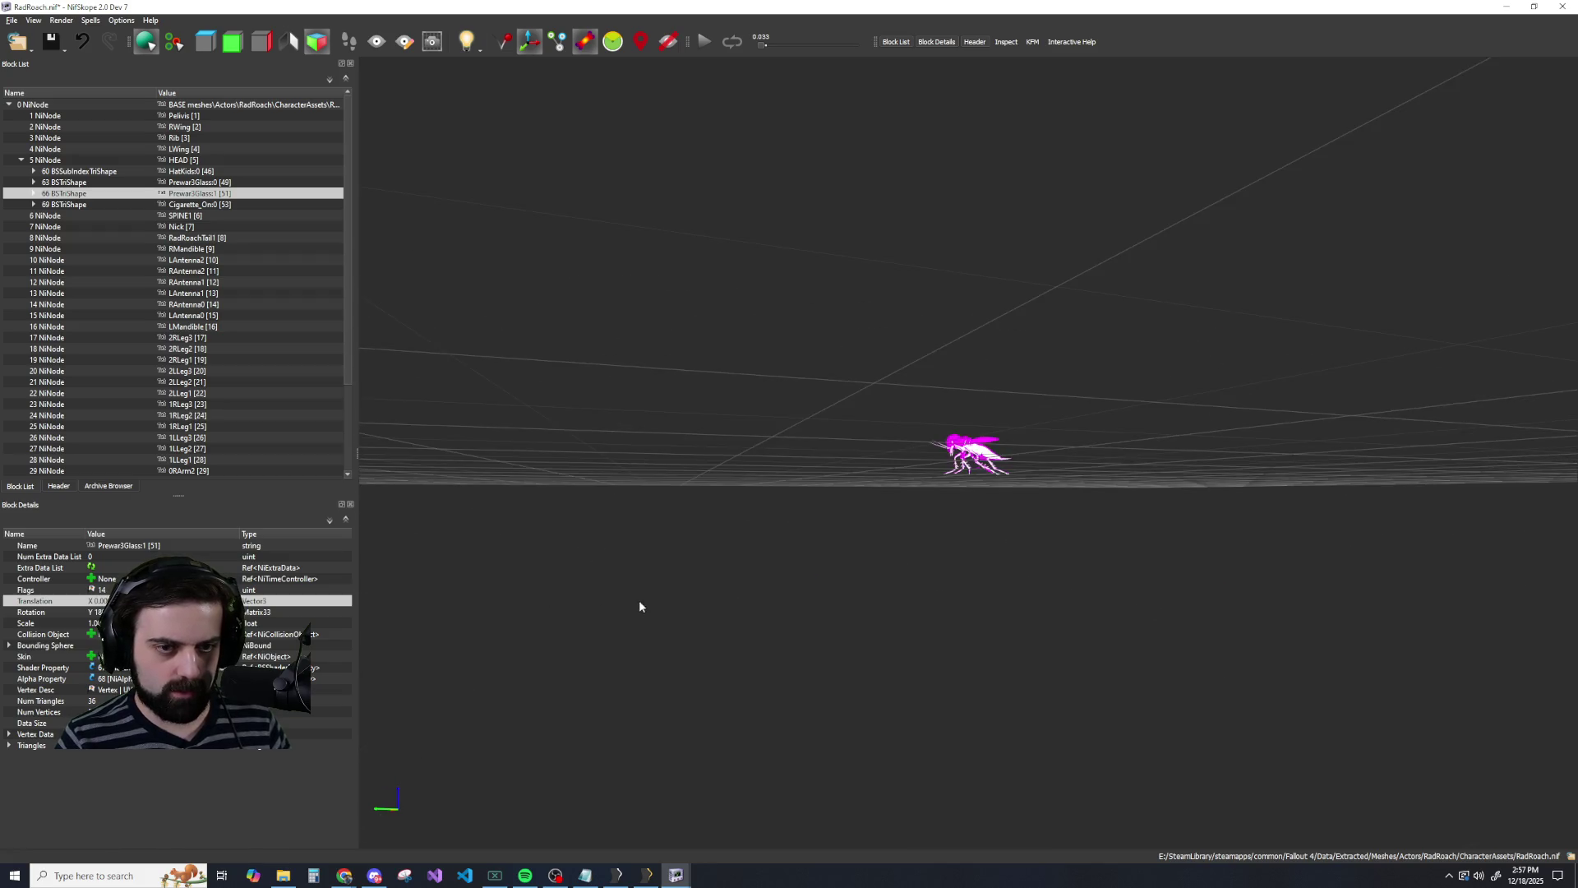
scroll(690, 558, "up", 3)
Compare the old and new lens positions with undo and redo, keeping the move onto the head.
key("ctrl+z")
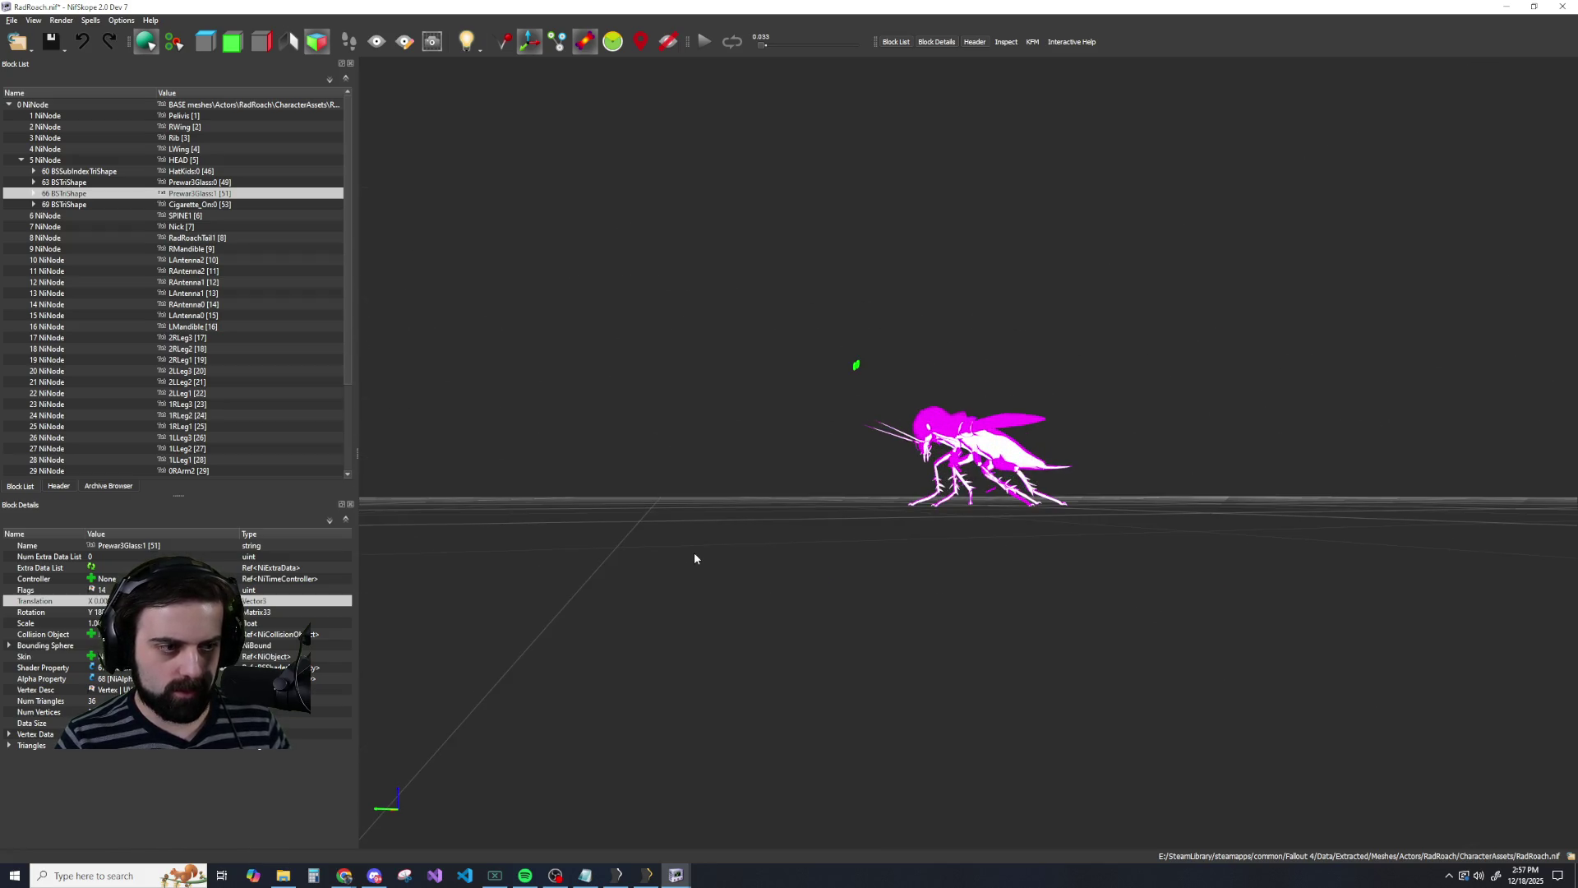
scroll(666, 564, "up", 5)
left_click_drag(662, 556, 684, 571)
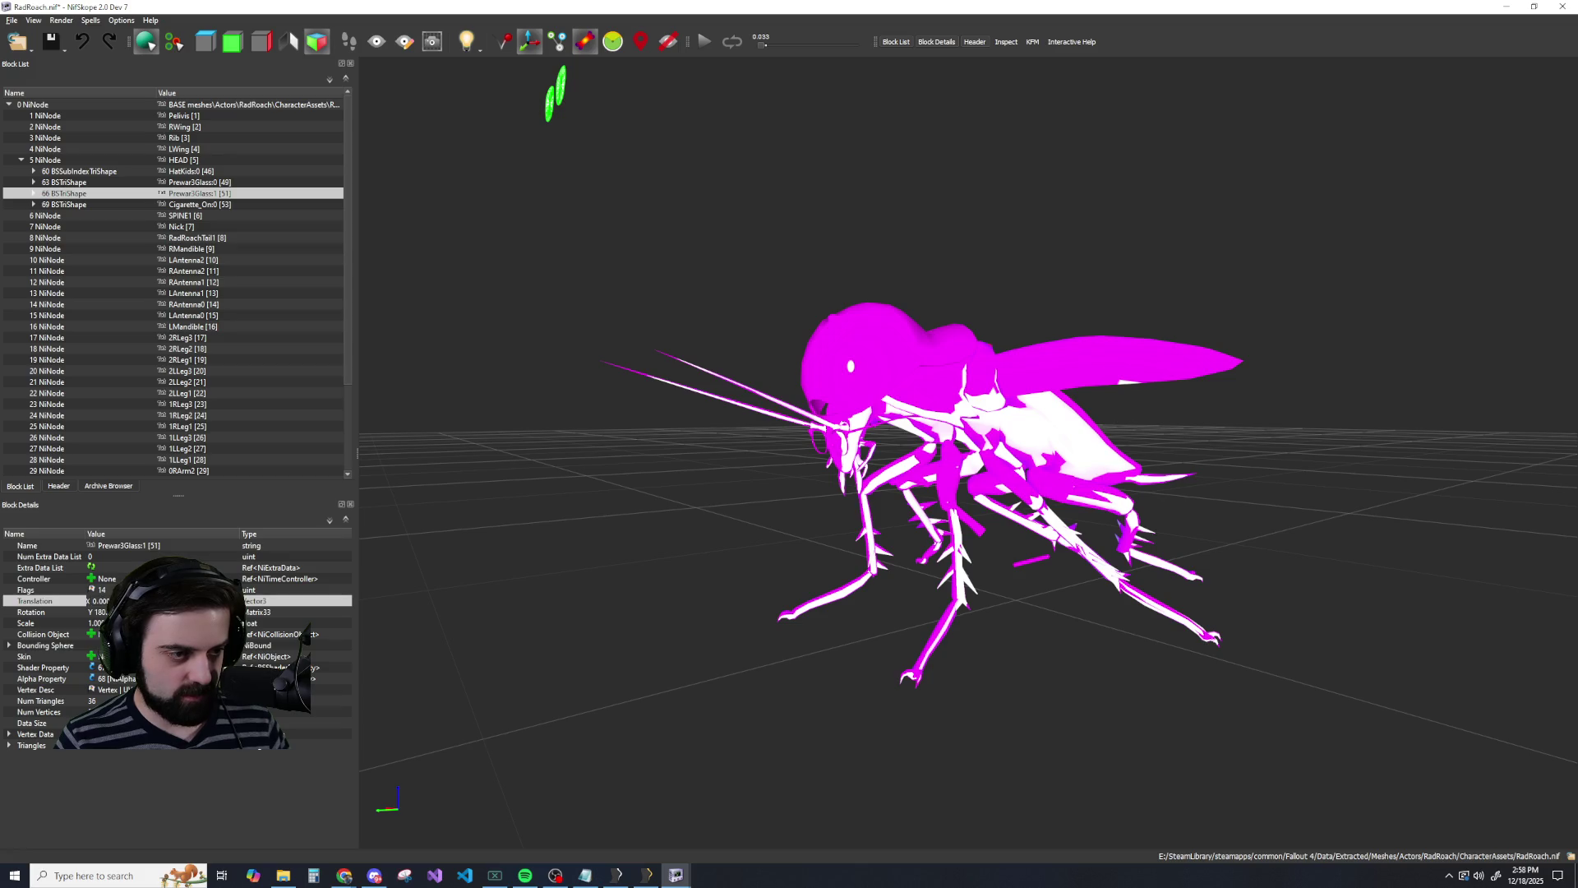
key("ctrl+y")
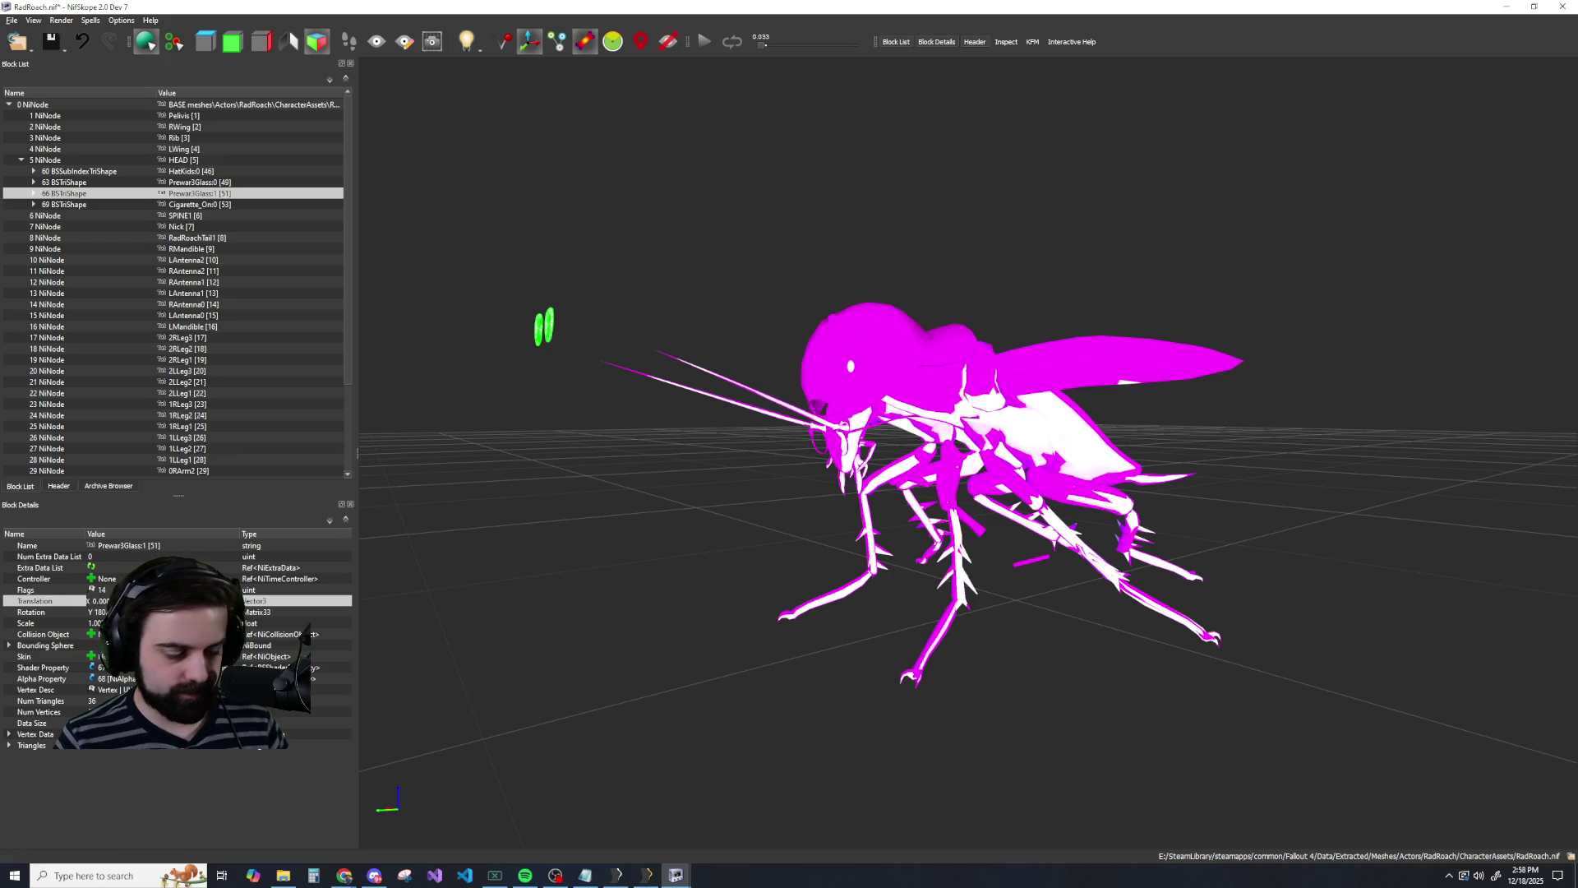
key("ctrl+z")
key("ctrl+z")
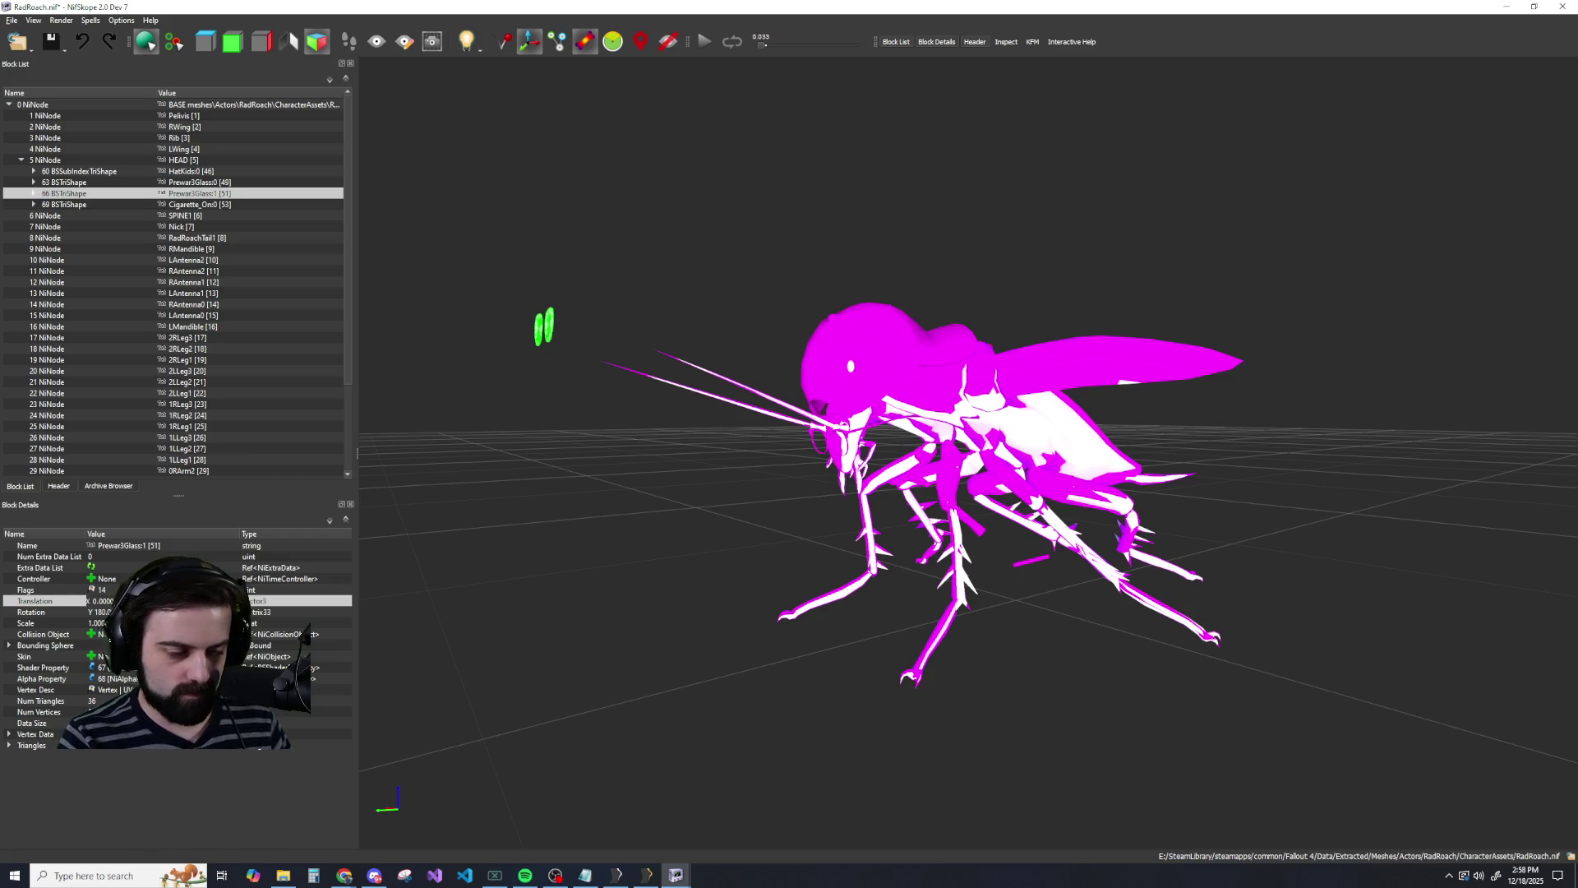
key("ctrl+y")
scroll(497, 625, "down", 5)
scroll(608, 577, "up", 3)
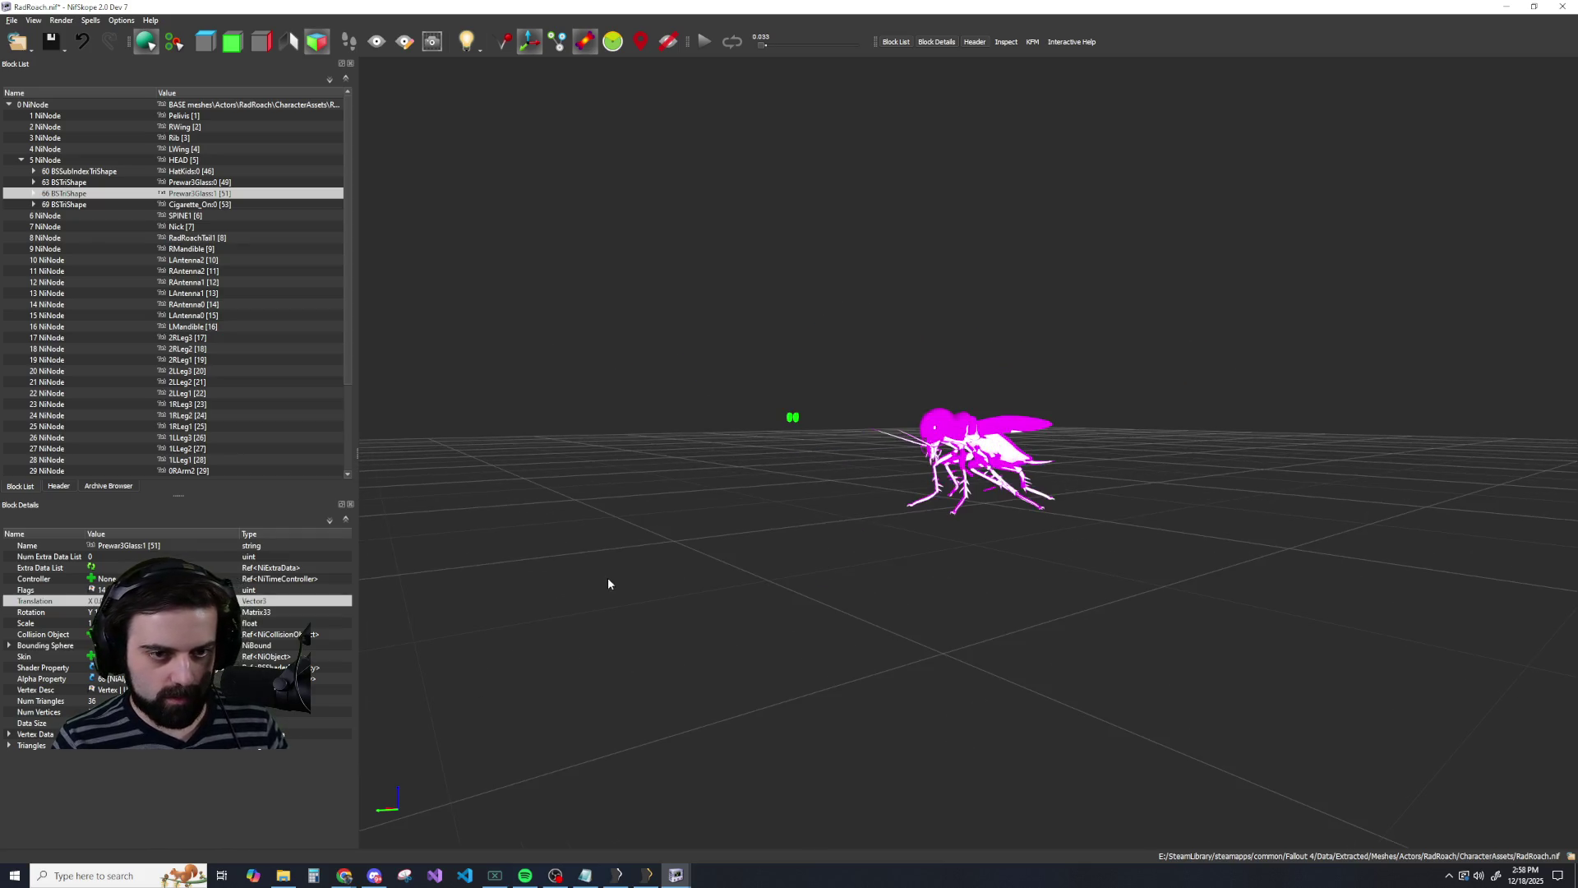
key("ctrl+z")
scroll(392, 608, "up", 1)
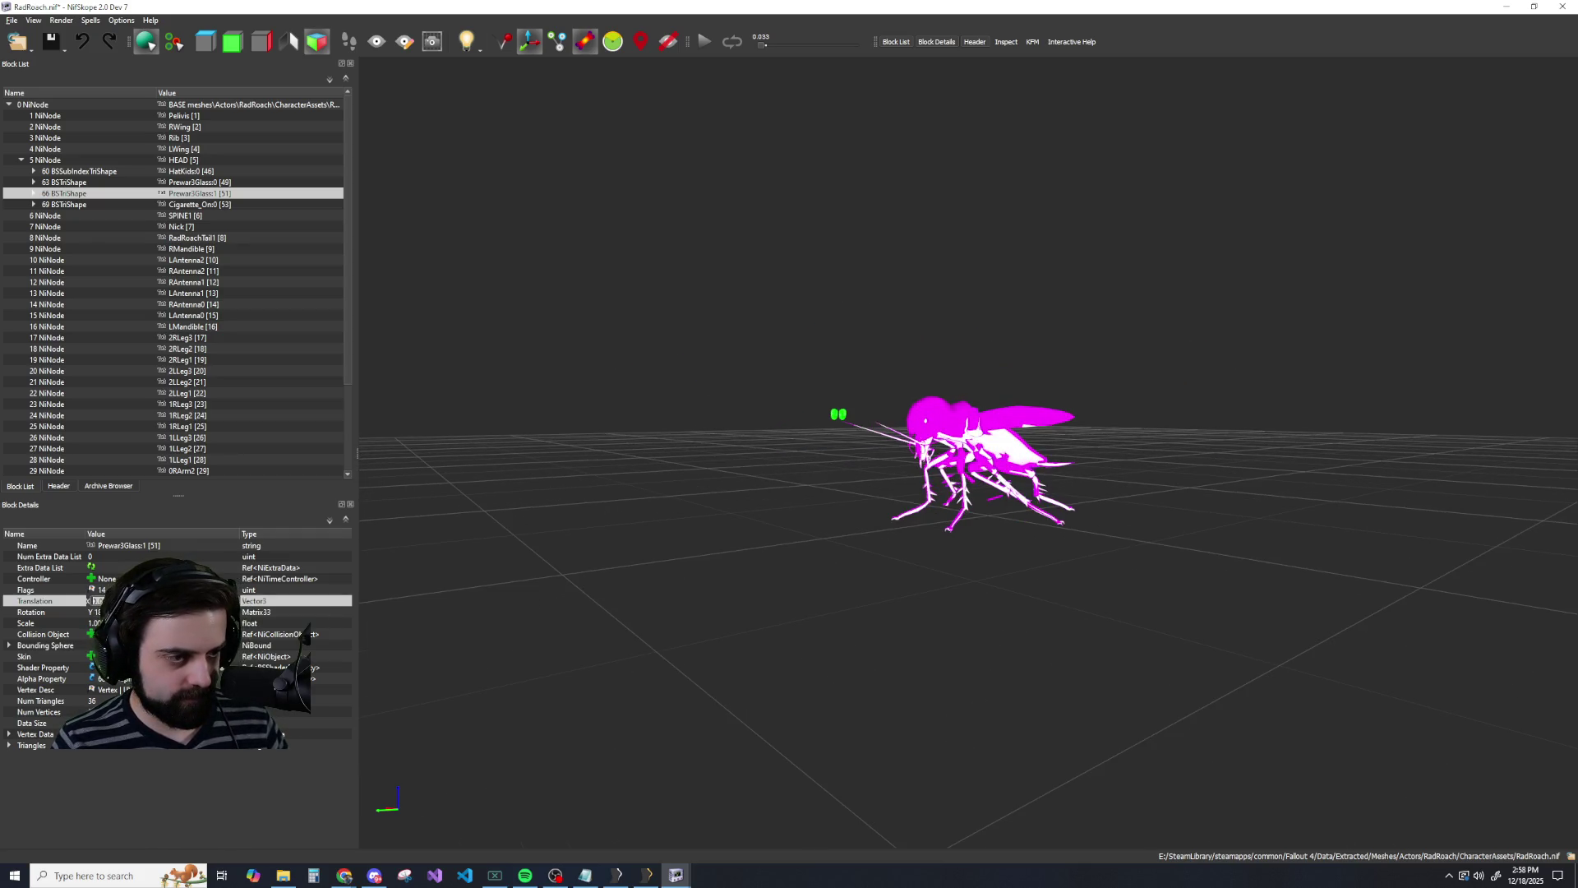
key("ctrl+y")
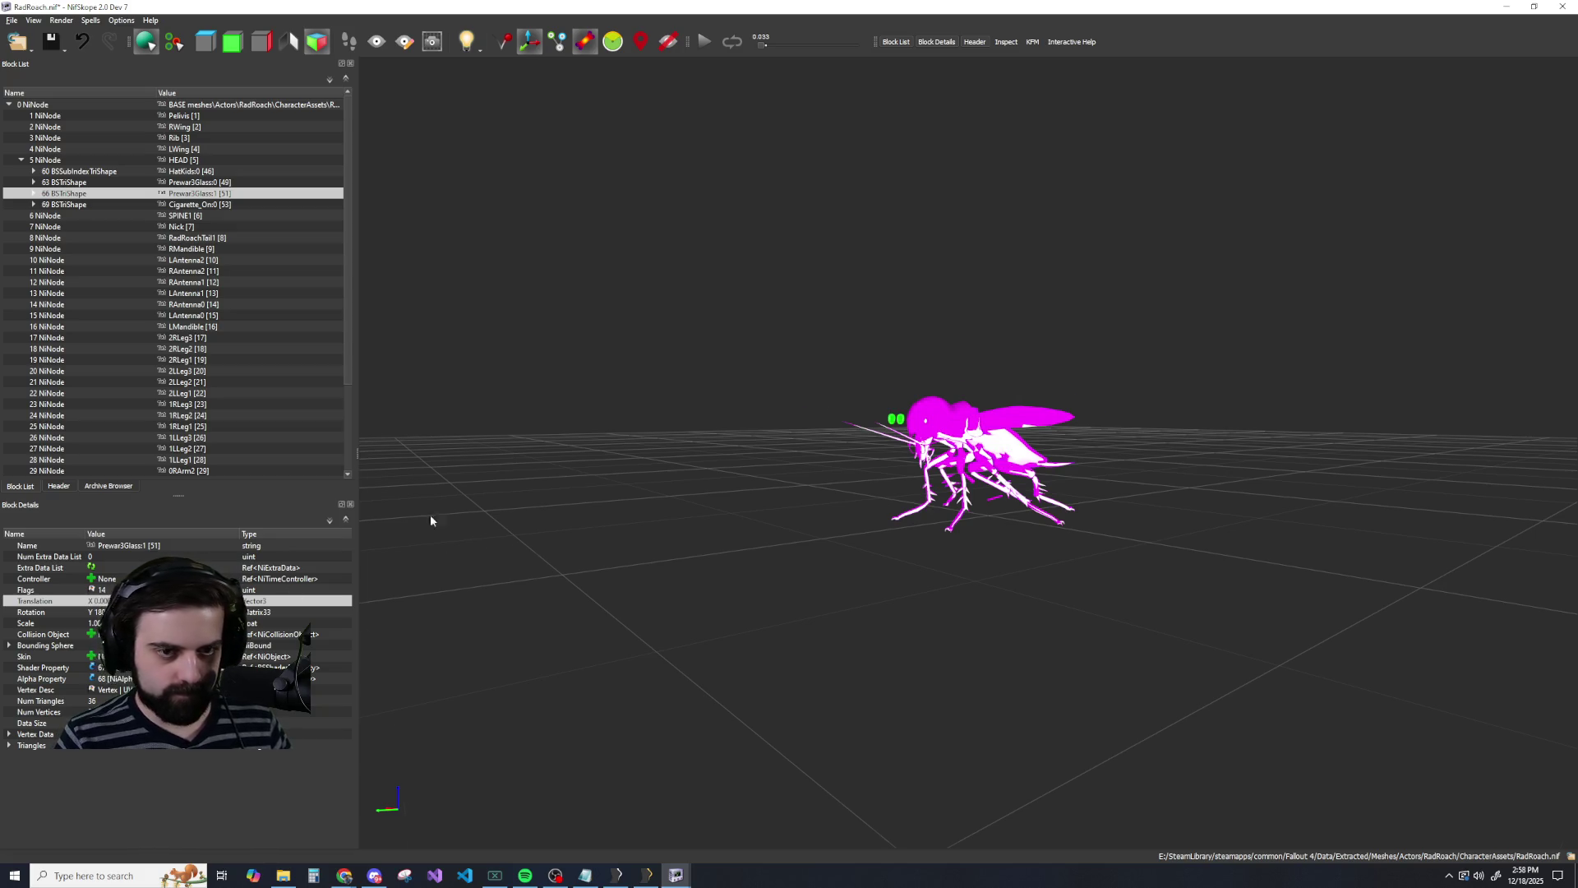
Set a new Rotation on the Prewar3Glass:1 lenses, verifying it with undo and redo.
scroll(574, 525, "up", 5)
mouse_move(573, 524)
left_mouse_down()
mouse_move(619, 515)
mouse_move(608, 526)
left_mouse_up()
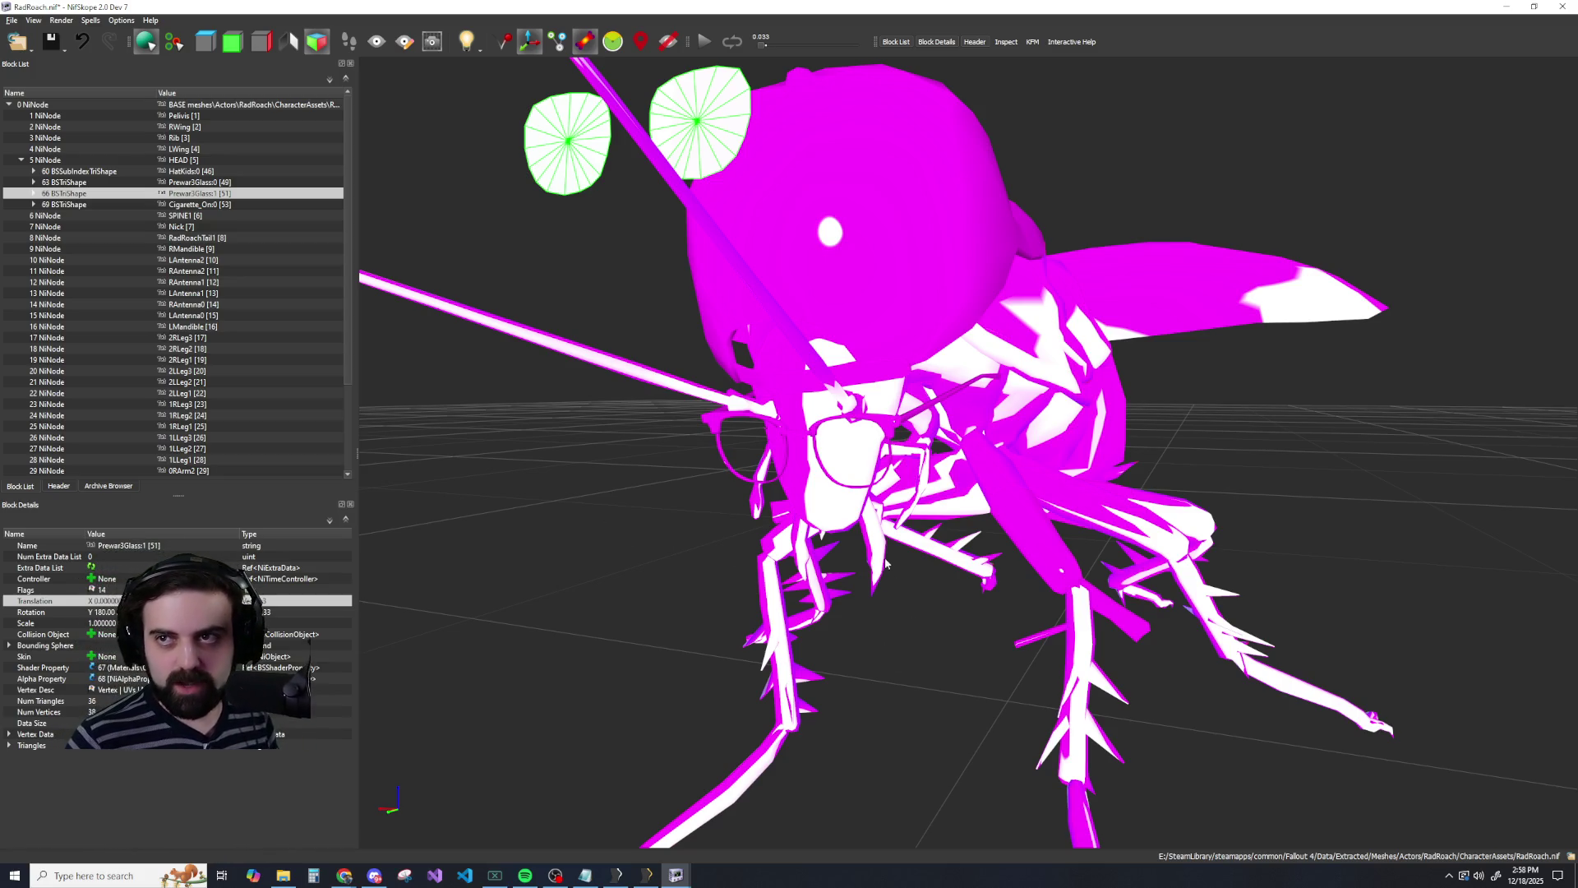
mouse_move(877, 485)
left_mouse_down()
mouse_move(740, 493)
mouse_move(536, 550)
left_mouse_up()
left_click(31, 613)
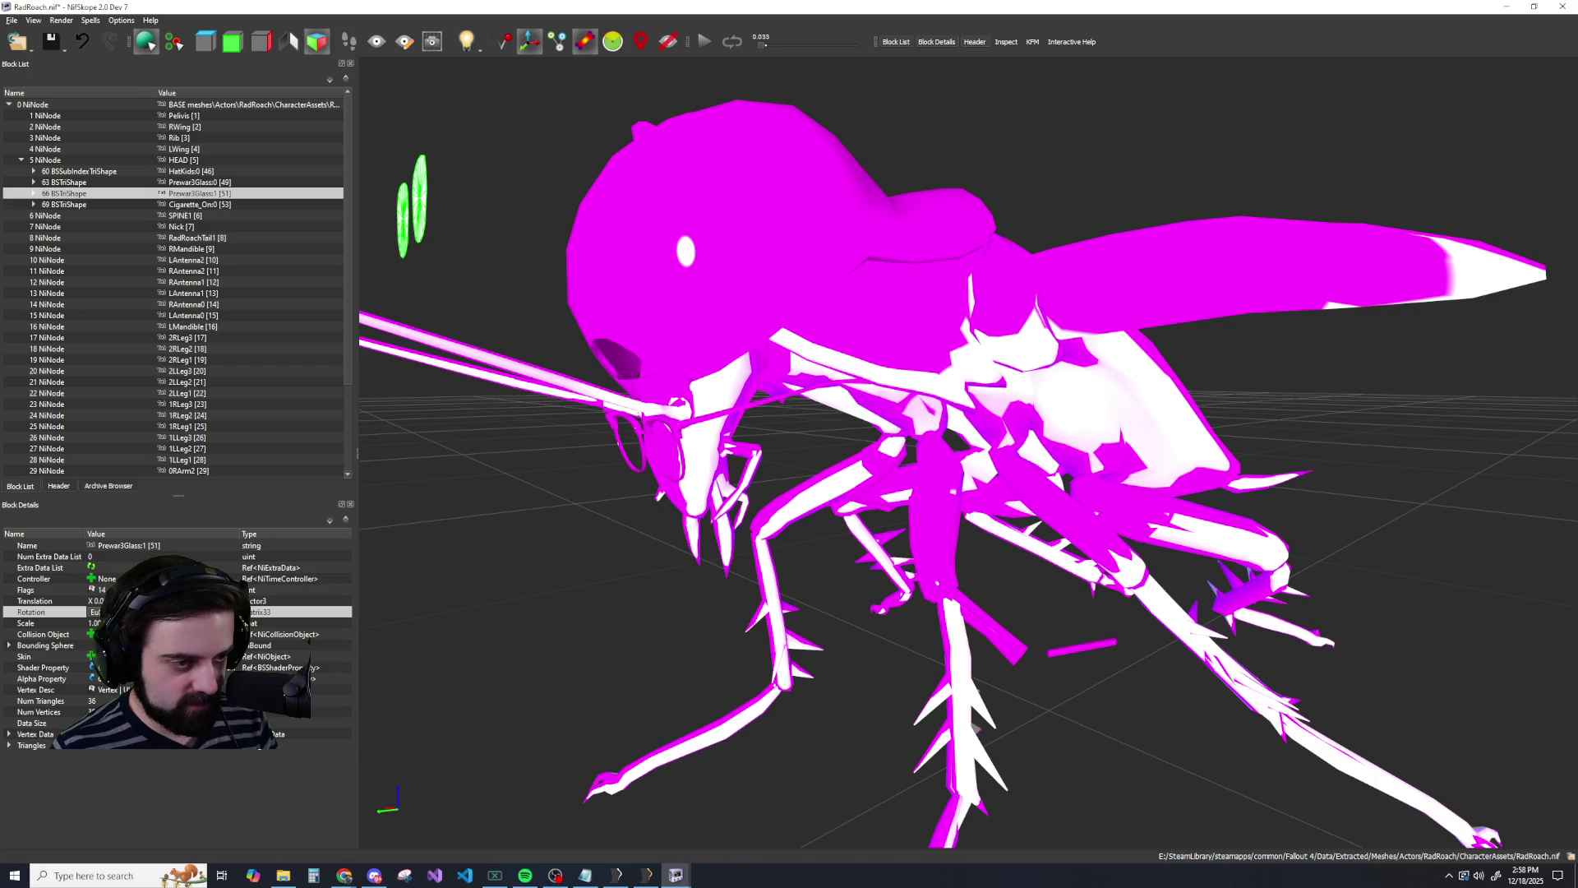
key("Return")
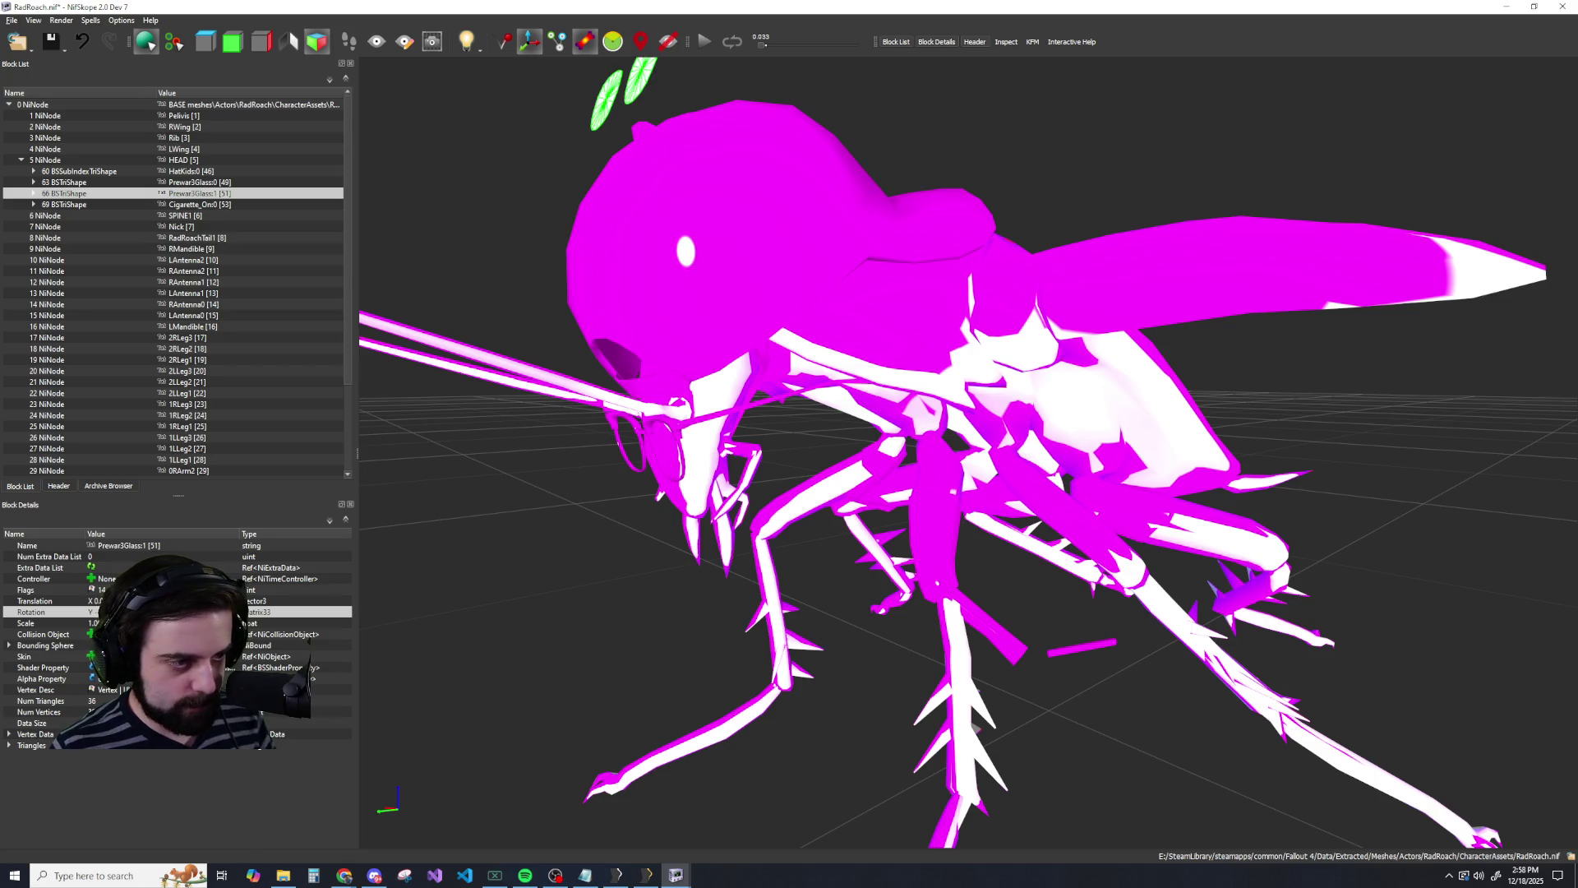
key("ctrl+z")
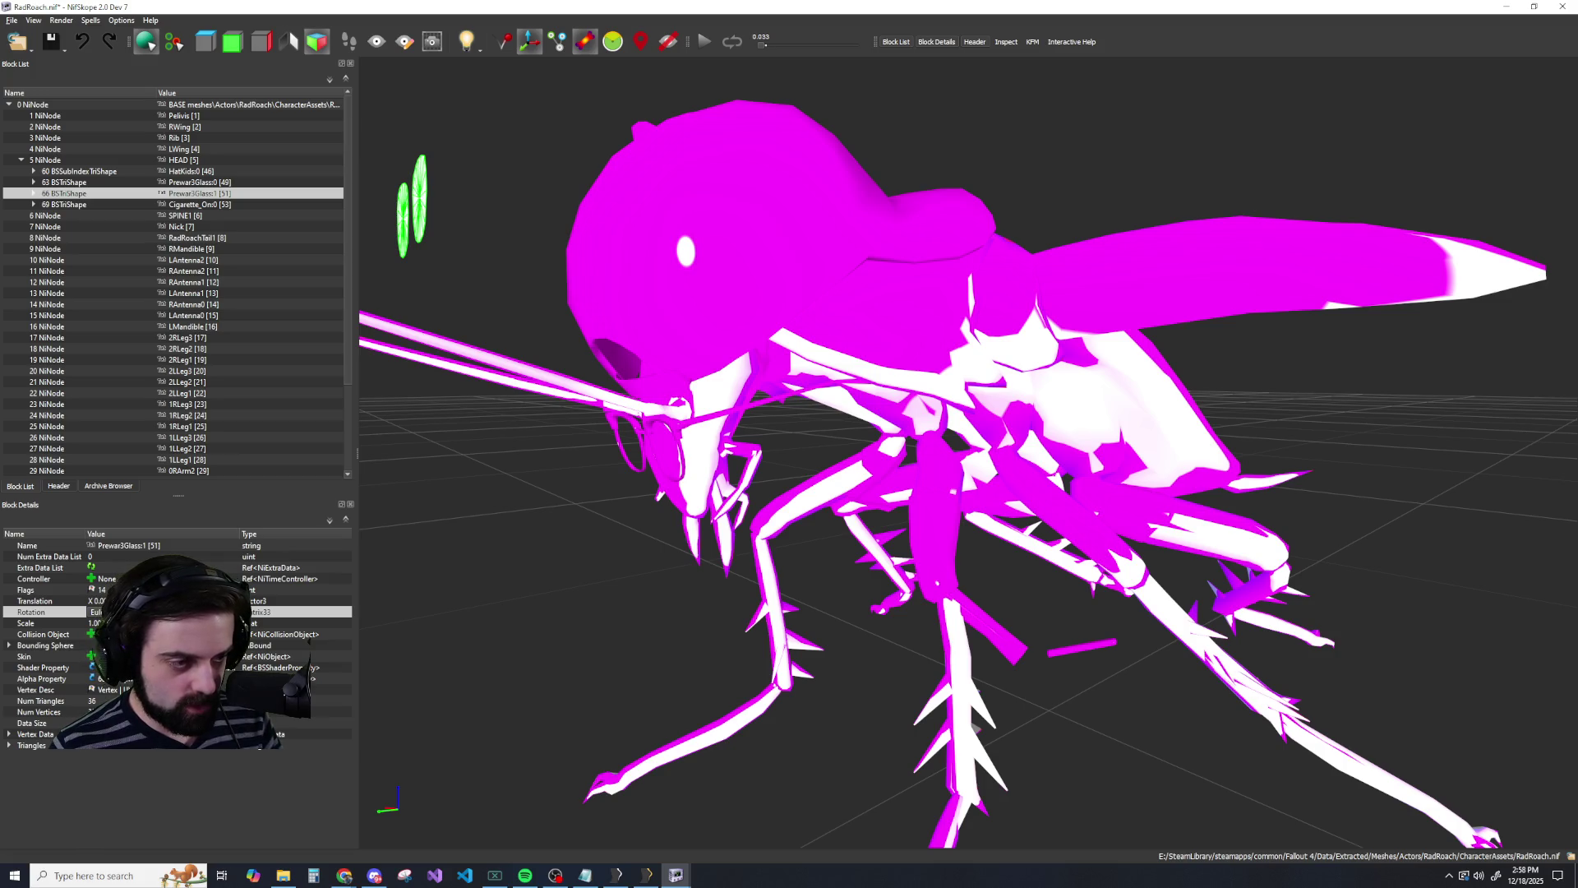
key("ctrl+y")
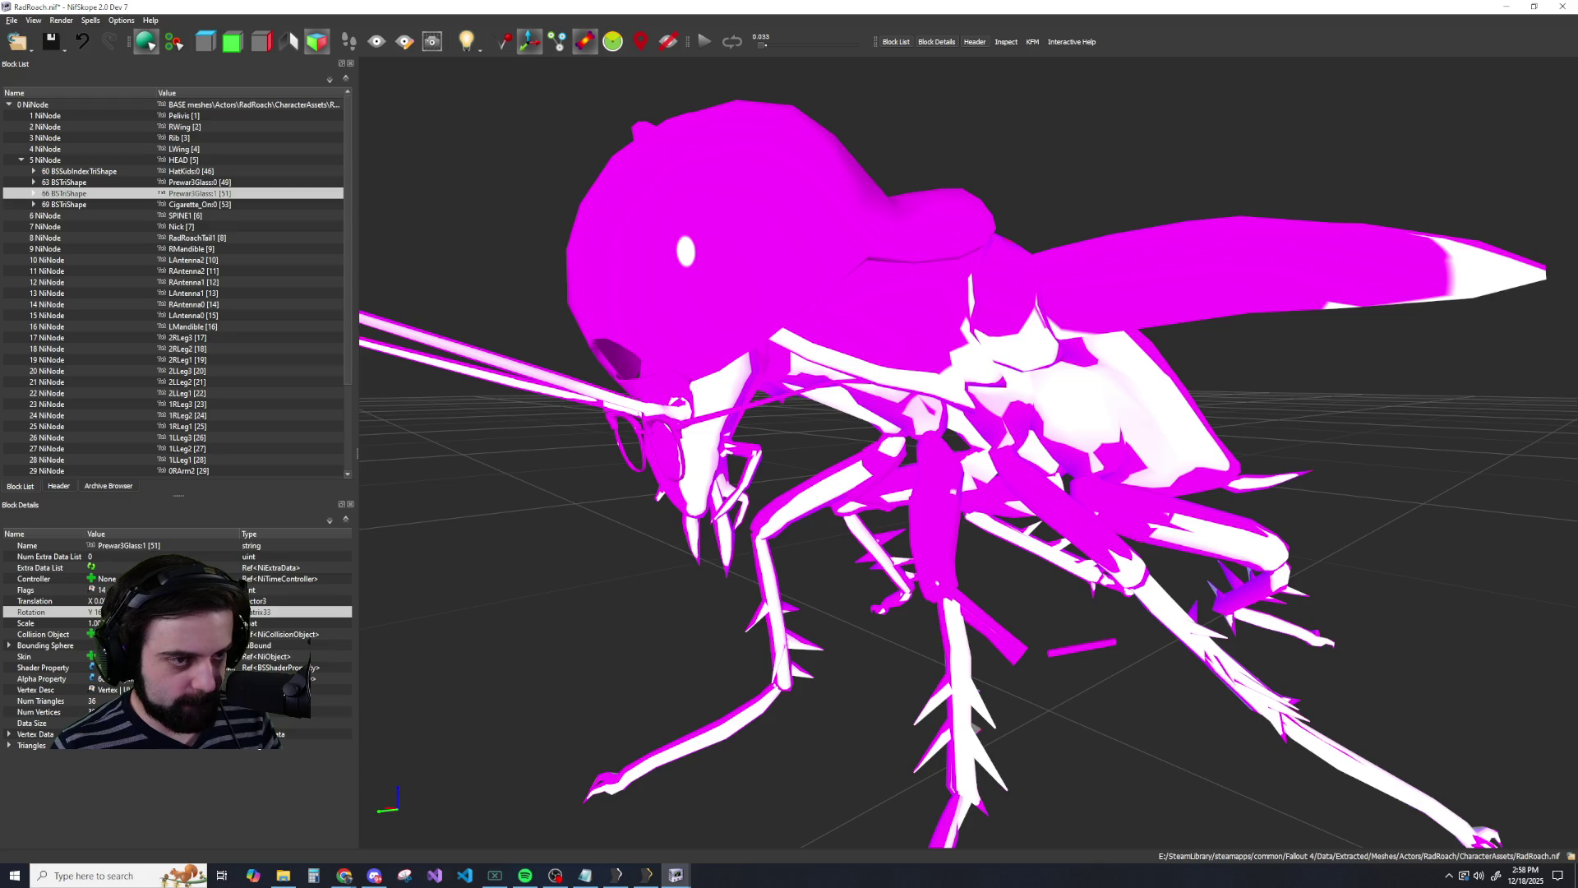
scroll(445, 620, "down", 5)
scroll(462, 619, "up", 4)
left_click_drag(478, 618, 371, 620)
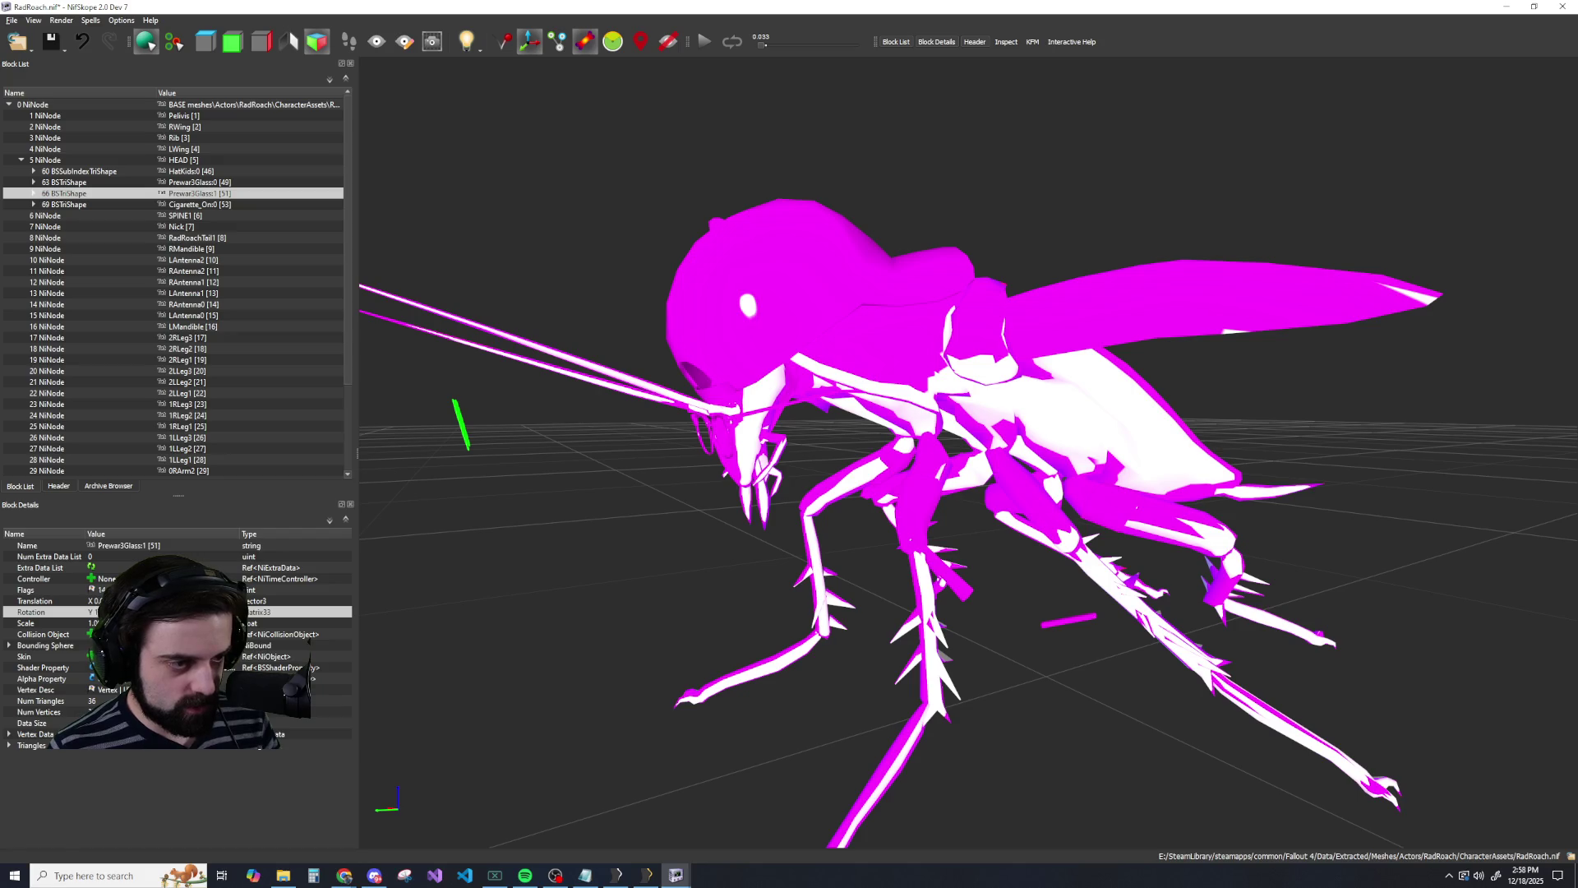
Edit the lenses' Translation so they sit inside the frame, and check from the front.
left_click(191, 184)
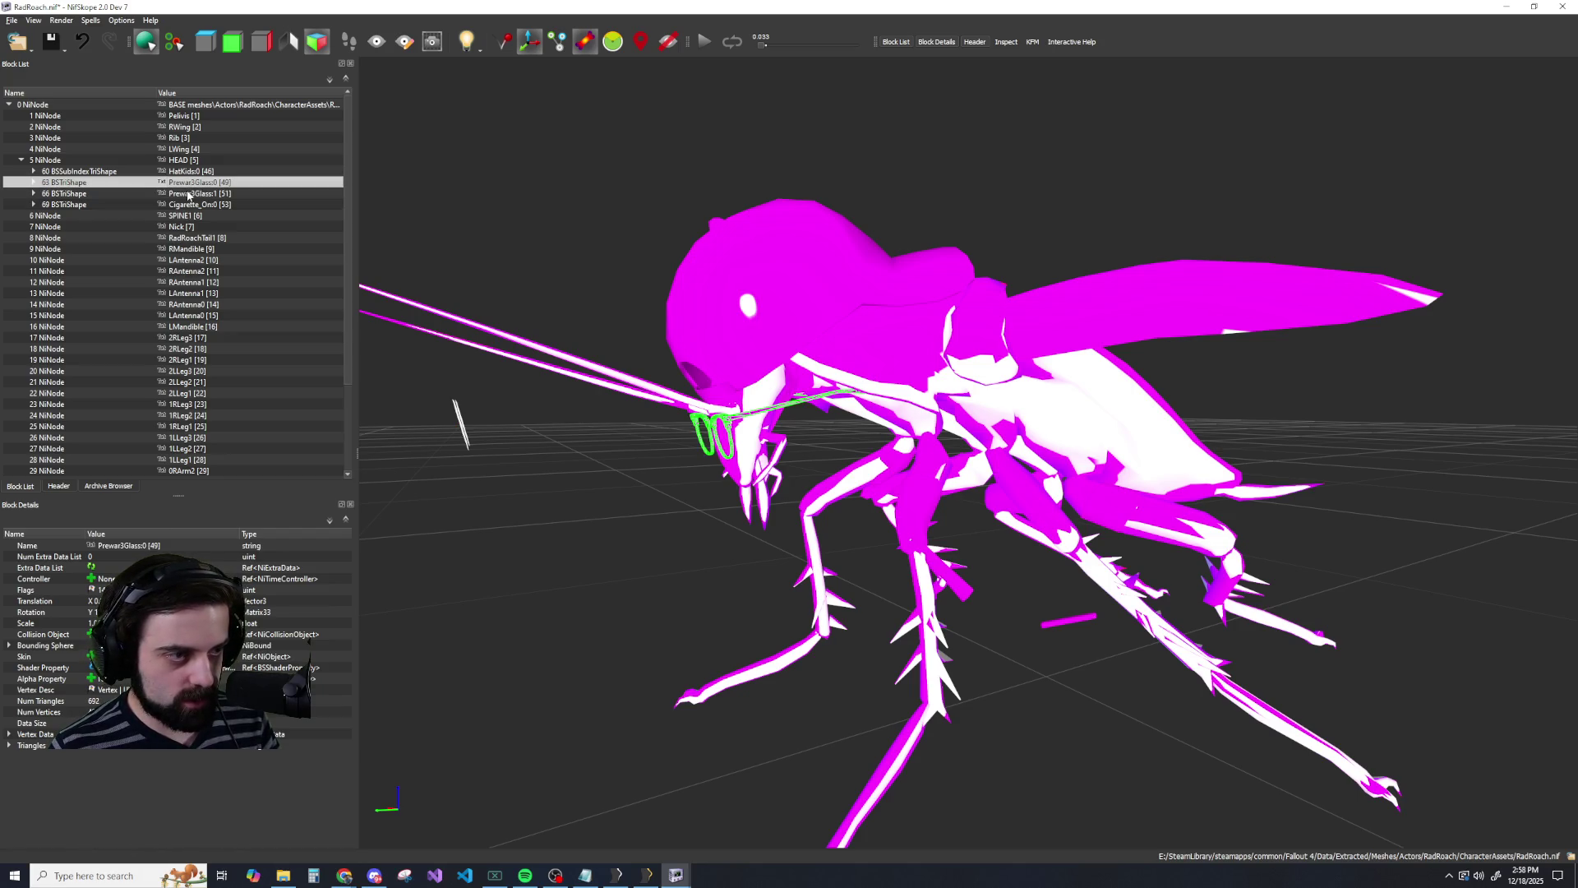
key("Down")
left_click(164, 601)
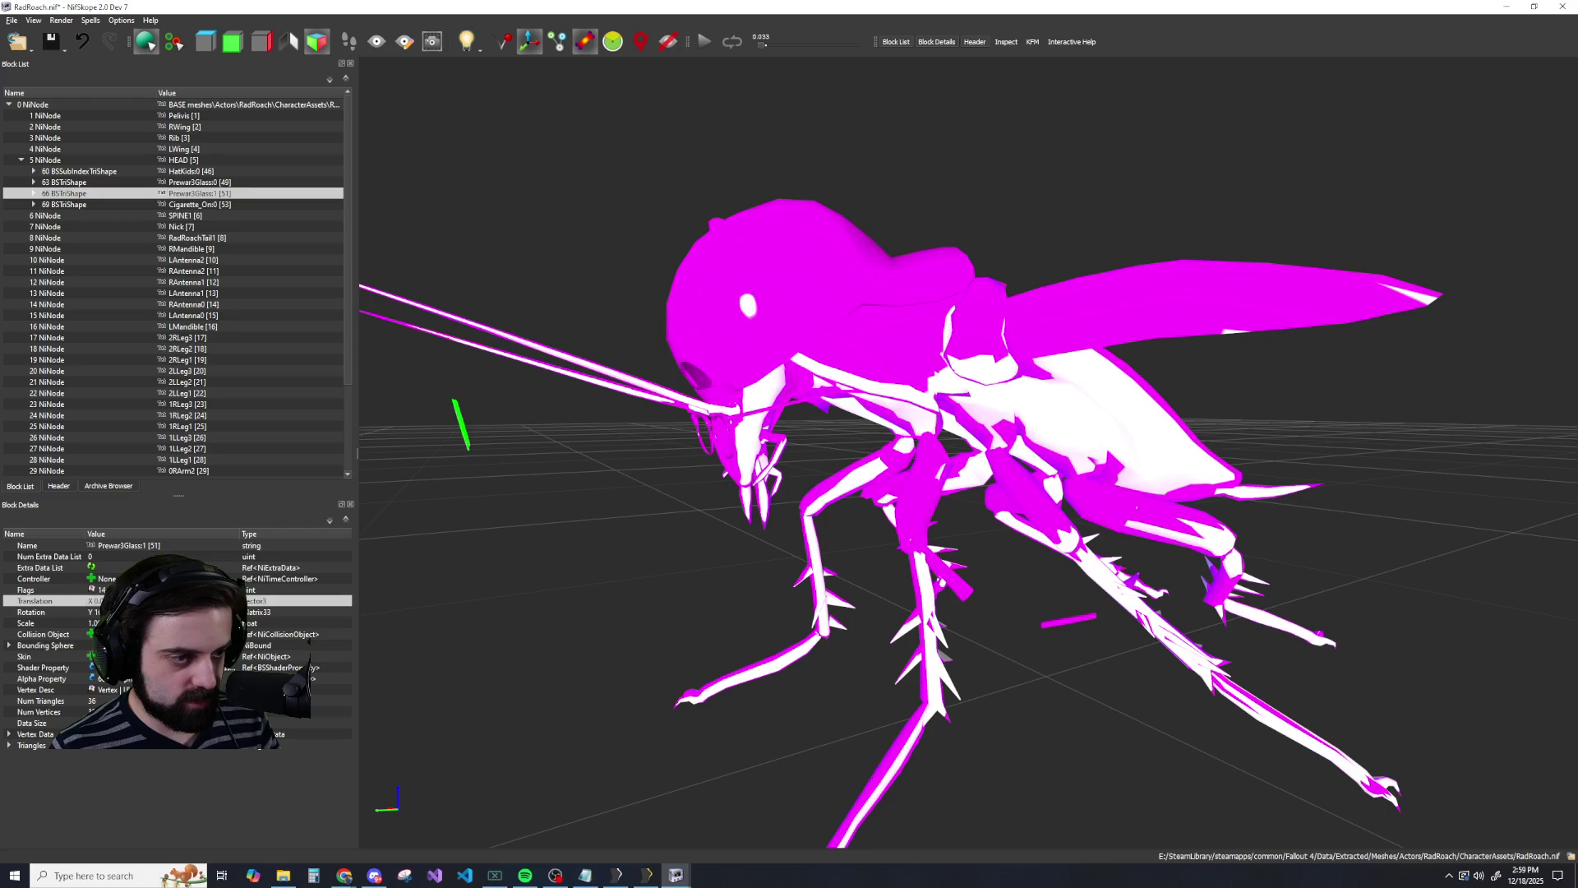
left_click(37, 599)
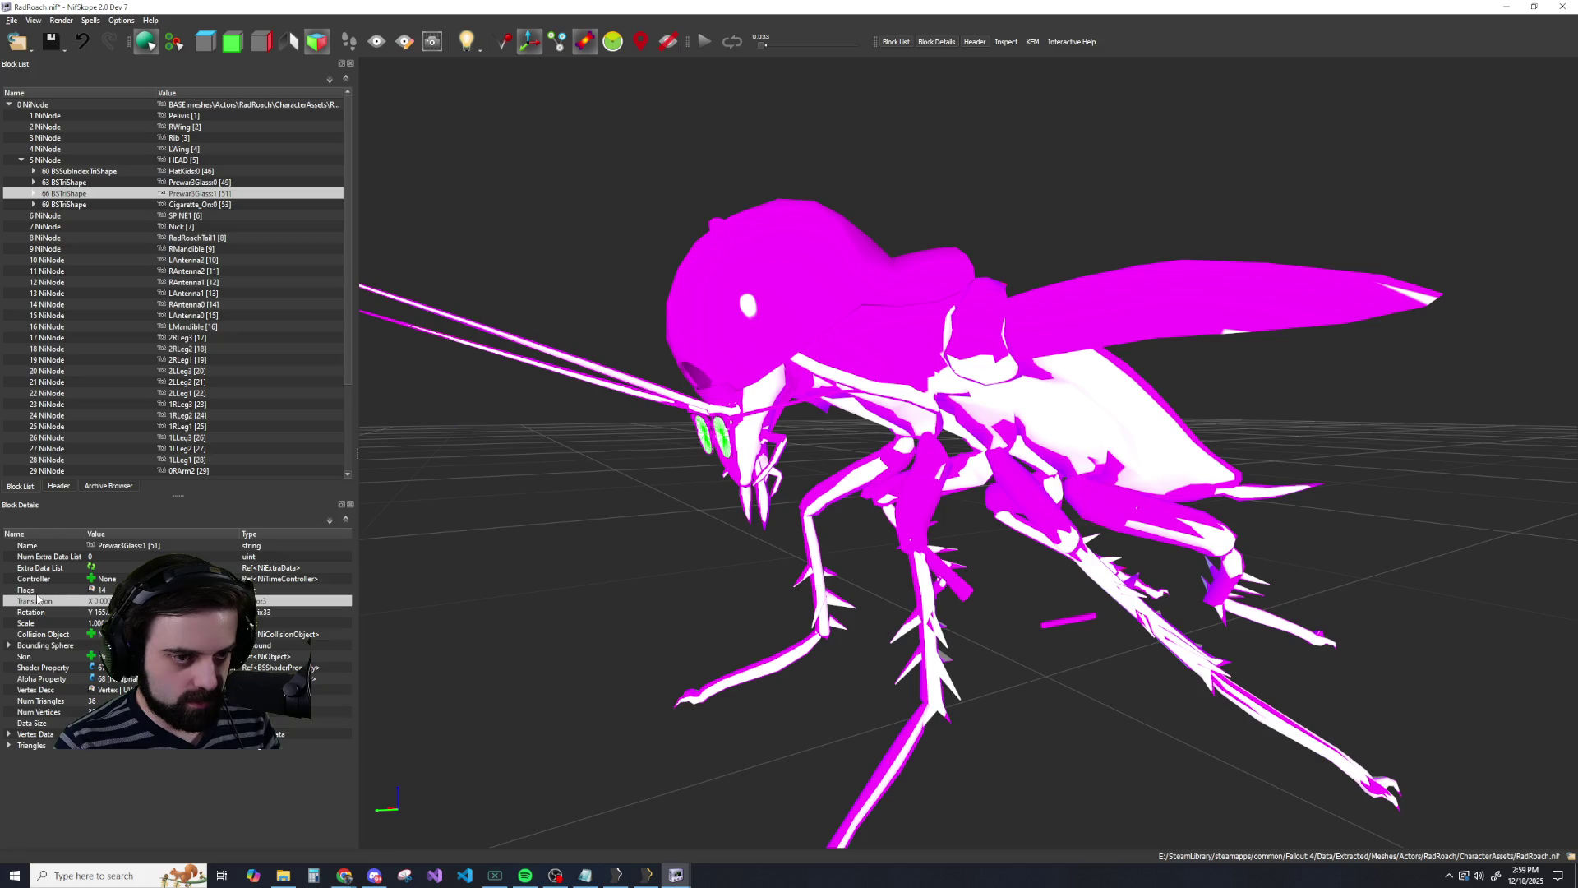
mouse_move(433, 610)
left_mouse_down()
mouse_move(630, 589)
mouse_move(675, 607)
mouse_move(784, 564)
mouse_move(786, 588)
left_mouse_up()
scroll(786, 588, "down", 5)
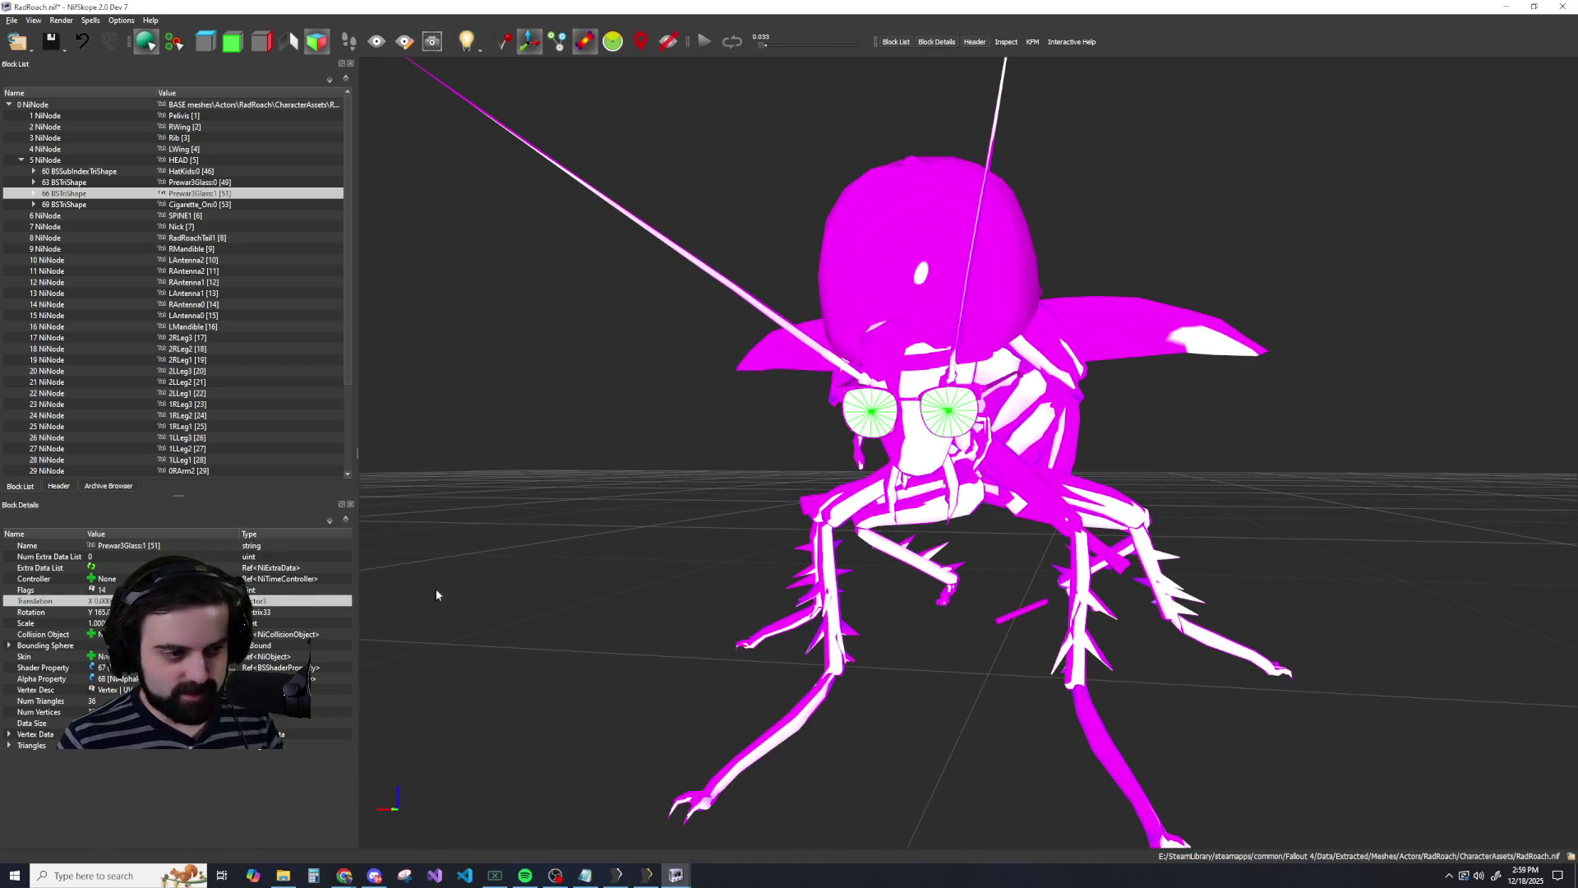
mouse_move(707, 637)
left_mouse_down()
mouse_move(736, 629)
mouse_move(618, 620)
mouse_move(818, 649)
left_mouse_up()
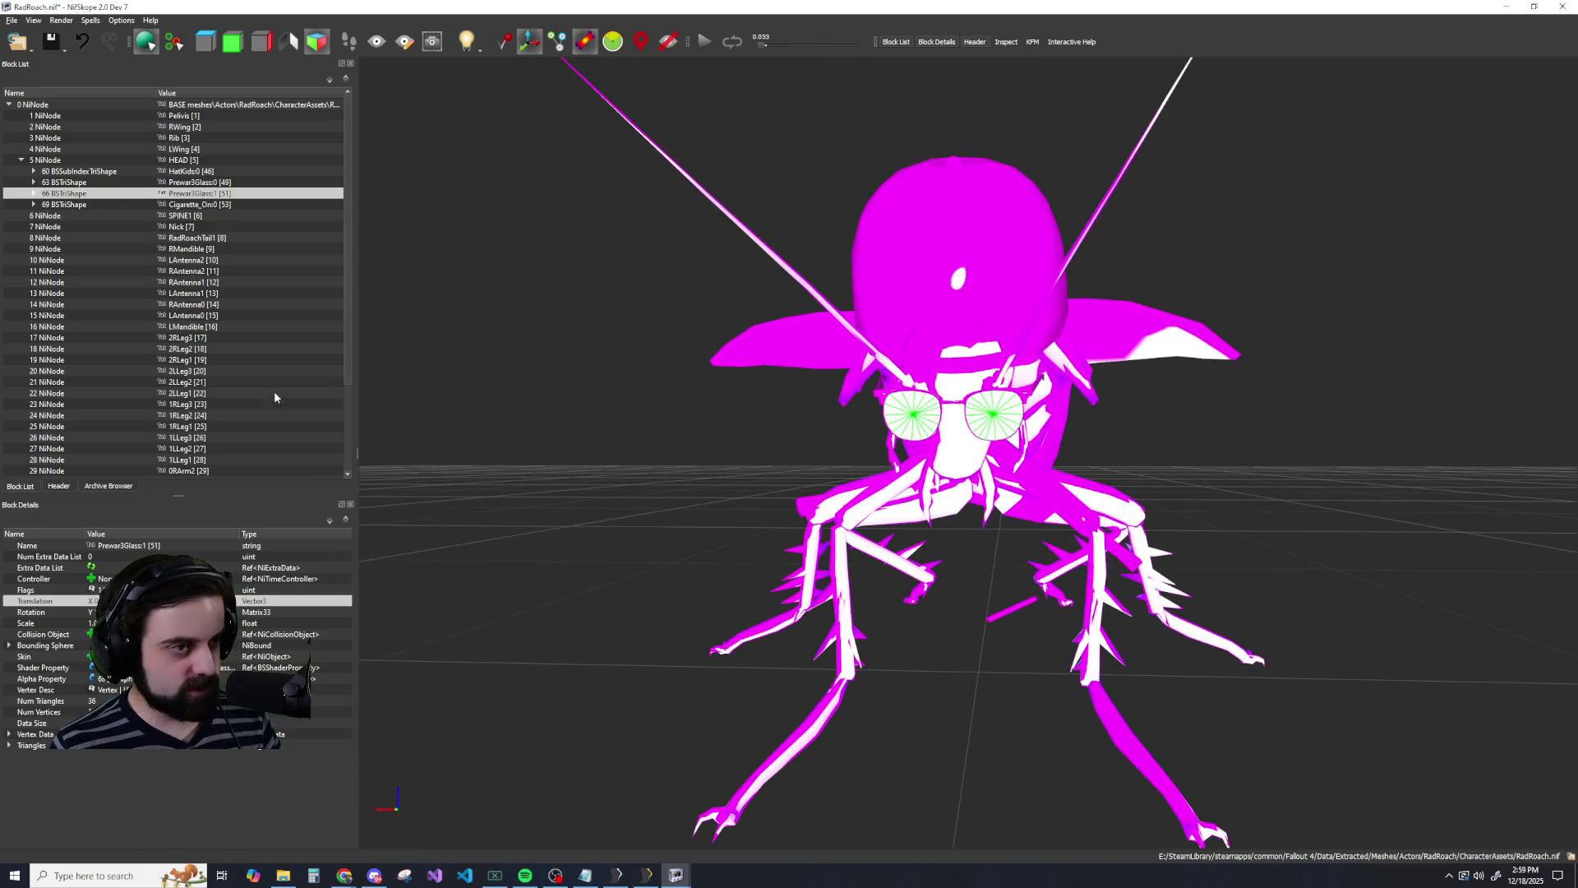
left_click(189, 206)
mouse_move(928, 642)
left_mouse_down()
mouse_move(909, 634)
mouse_move(946, 629)
mouse_move(904, 642)
left_mouse_up()
scroll(1204, 717, "up", 5)
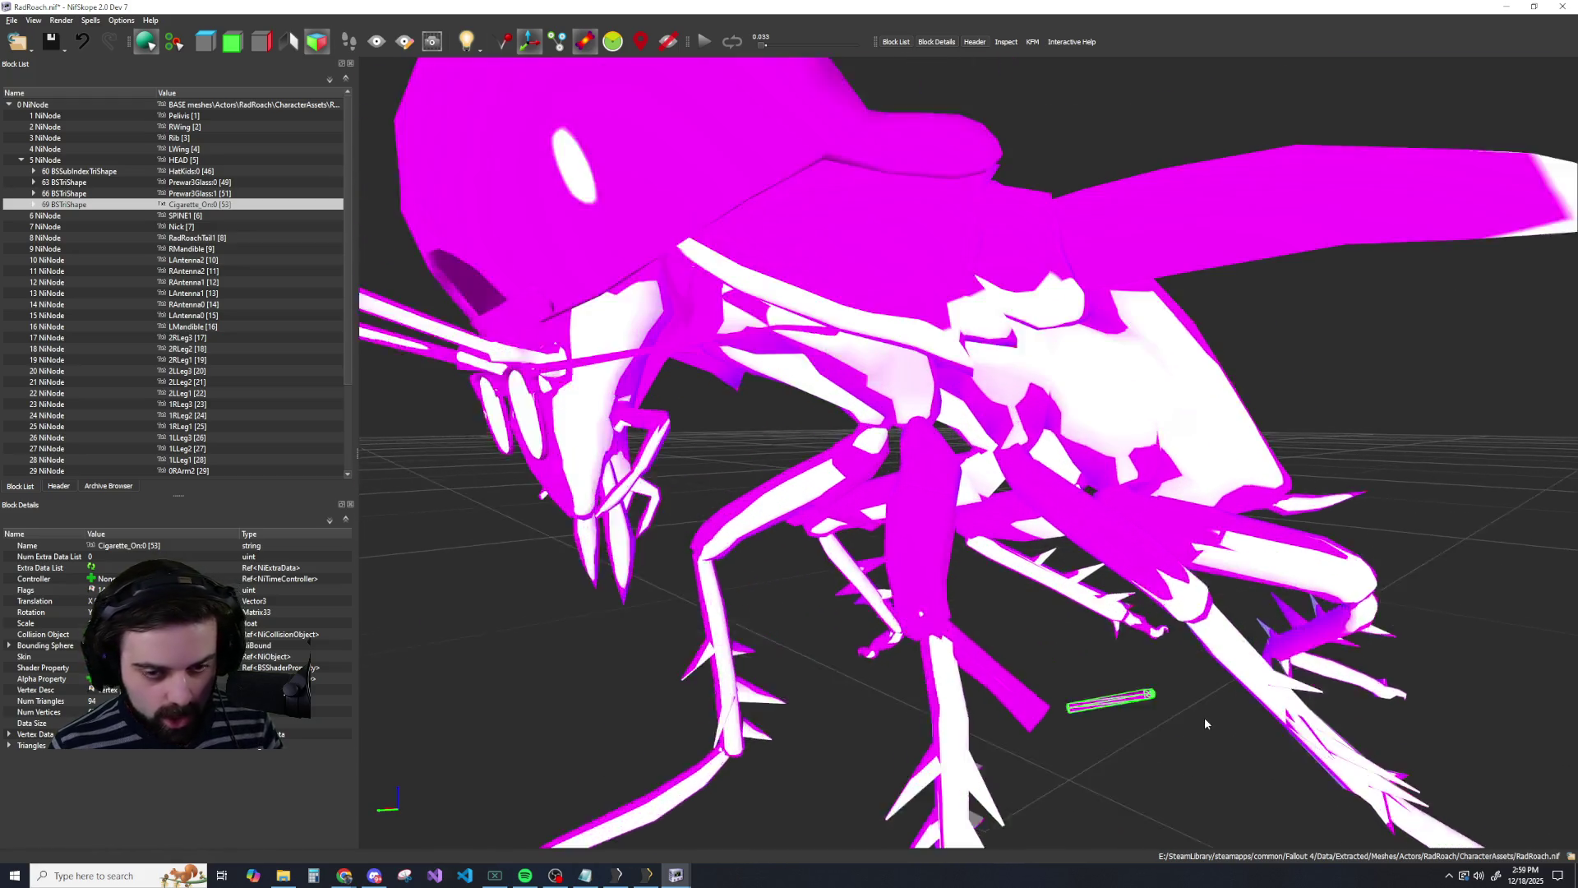
left_click_drag(1117, 717, 999, 629)
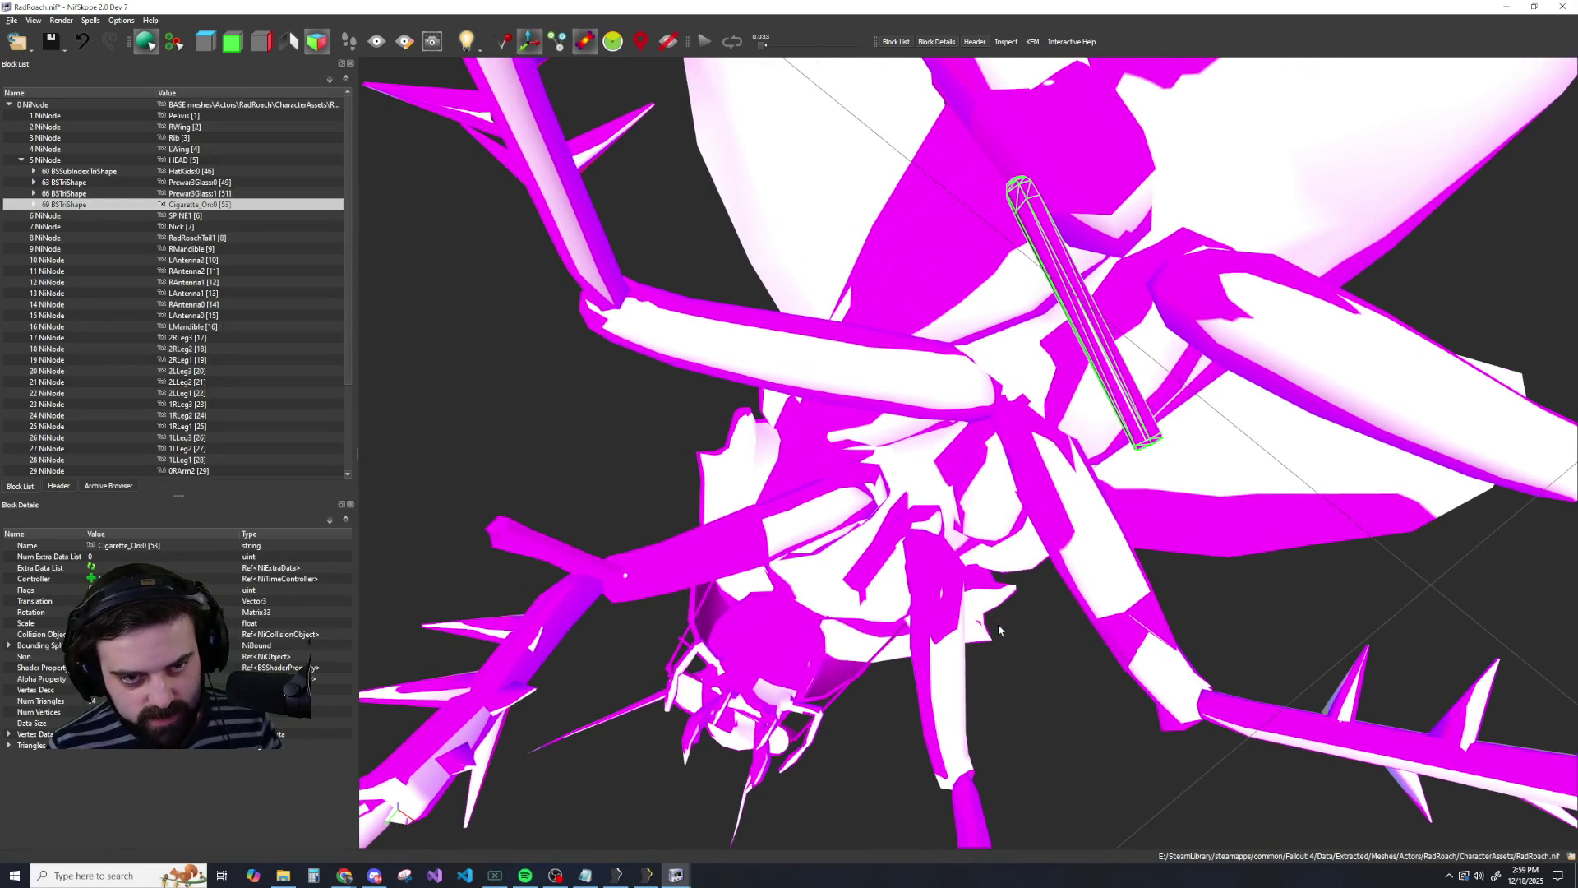
mouse_move(624, 877)
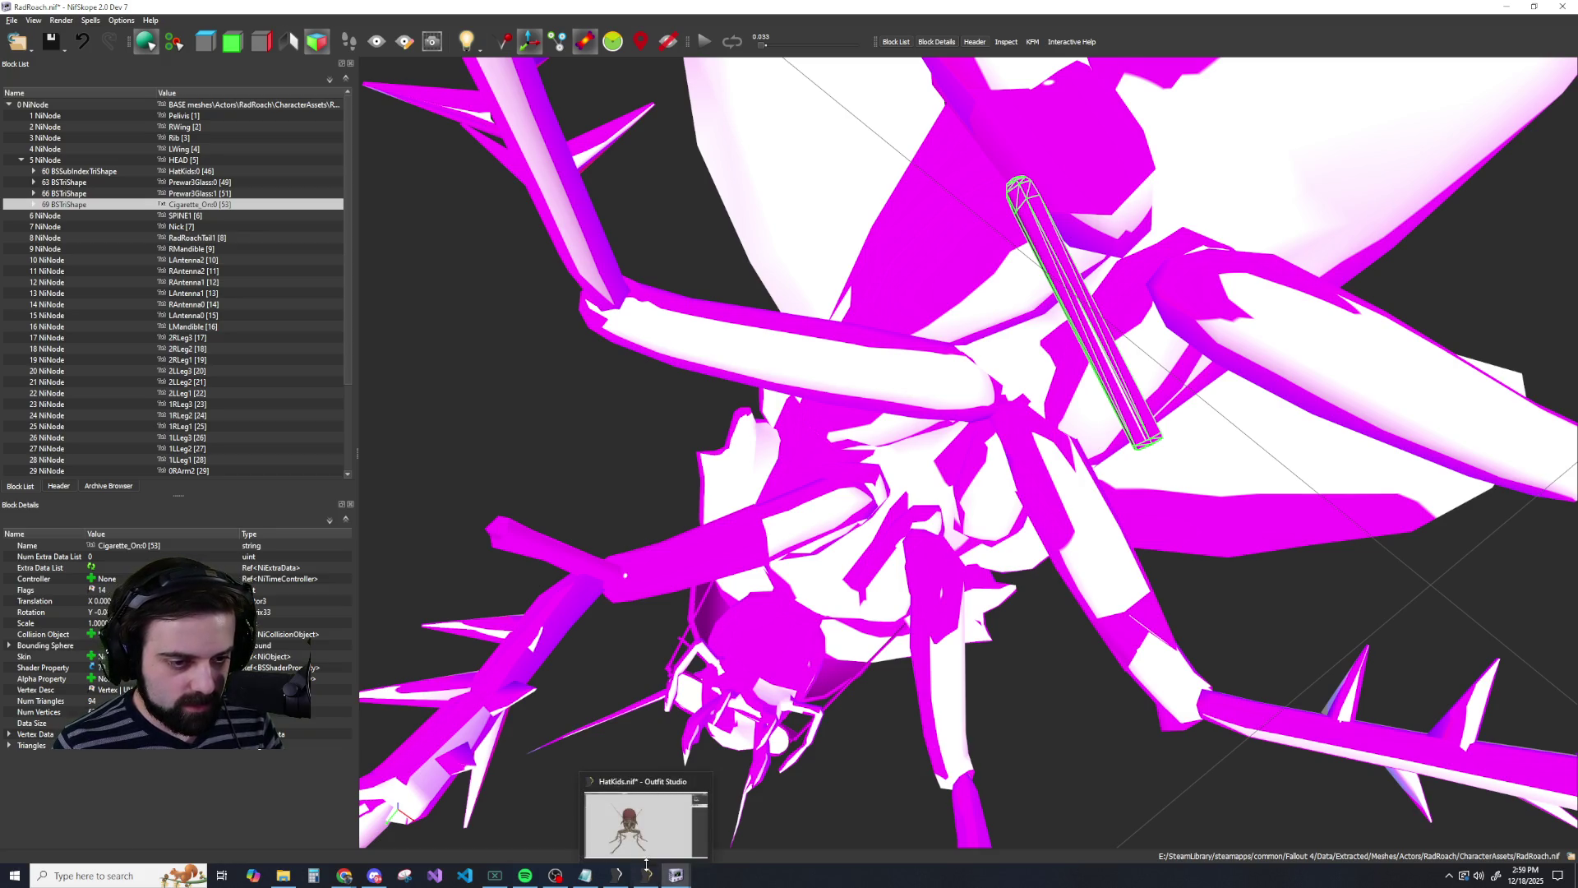
left_click(647, 875)
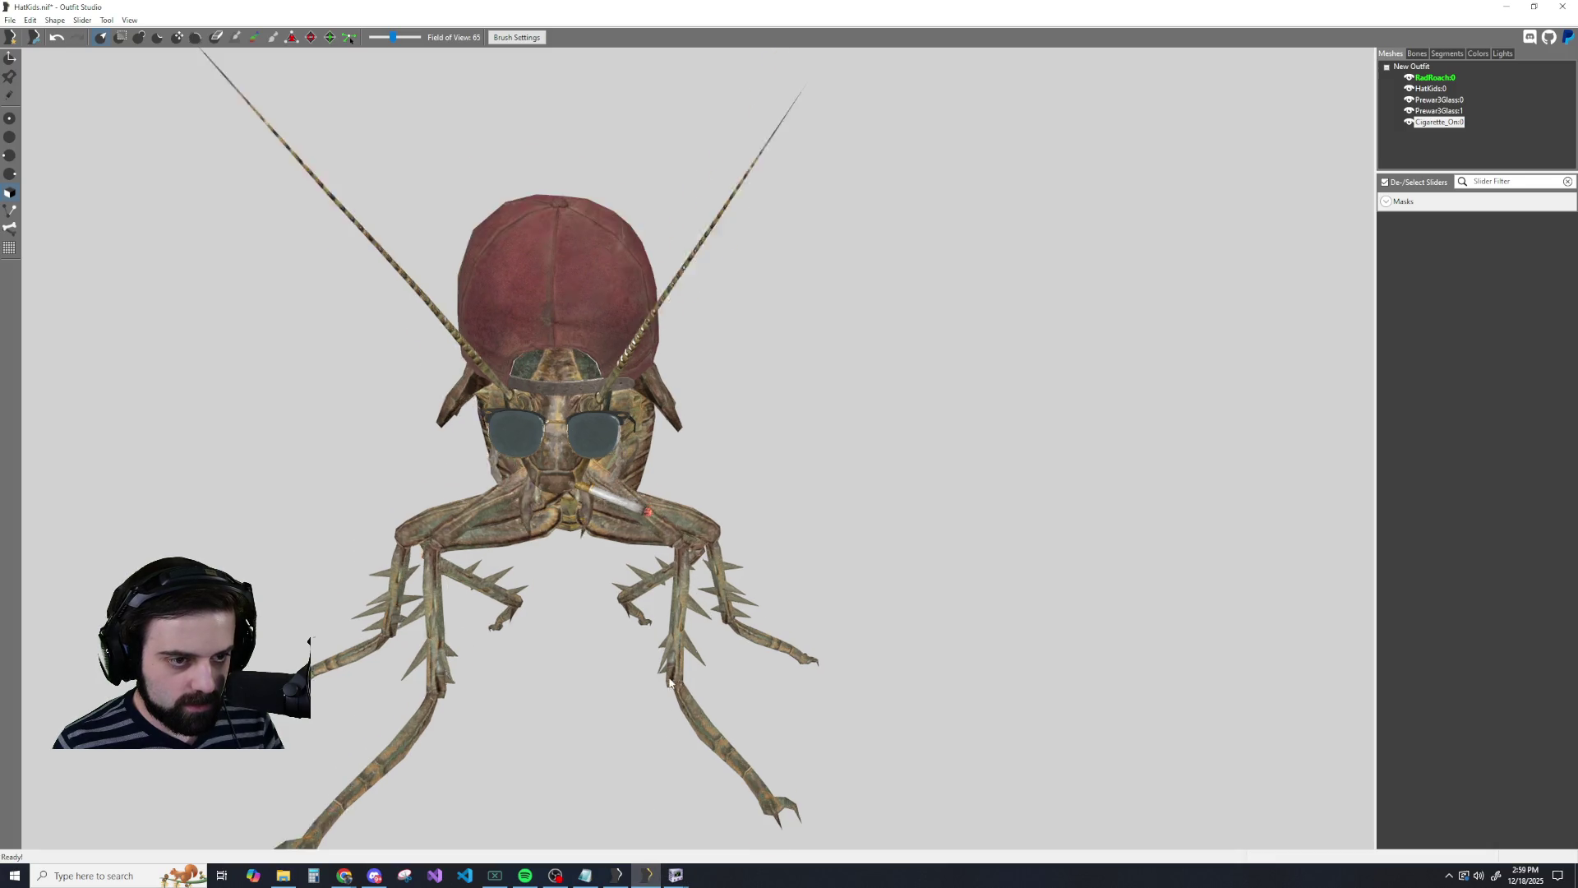
scroll(671, 677, "up", 5)
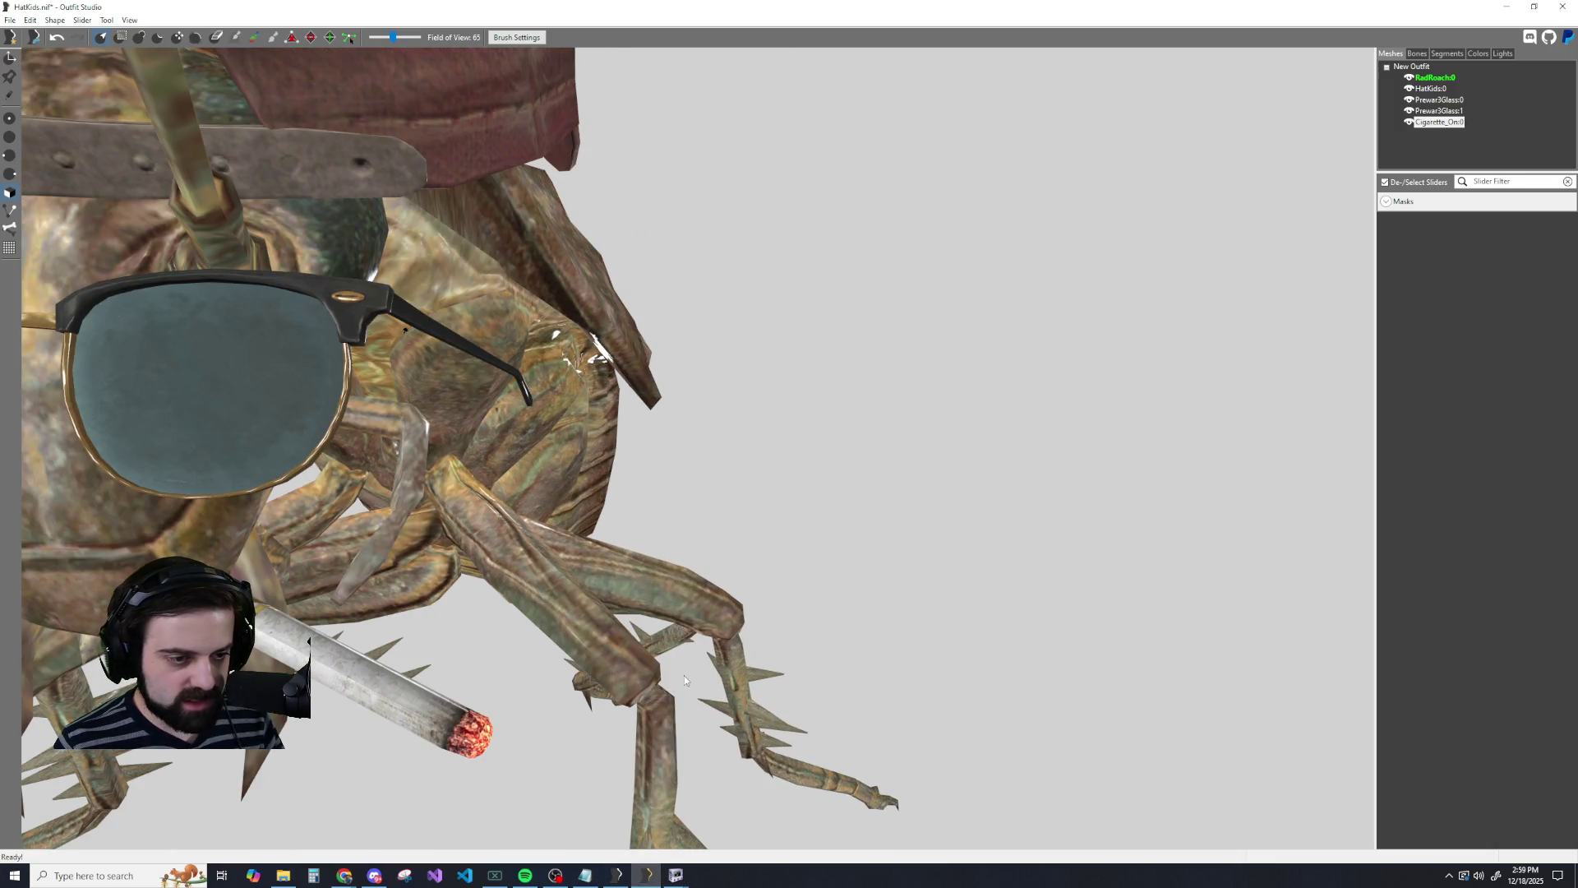
Edit the Cigarette_On:0 Translation to move it out from under the roach's body.
mouse_move(676, 875)
left_click(760, 822)
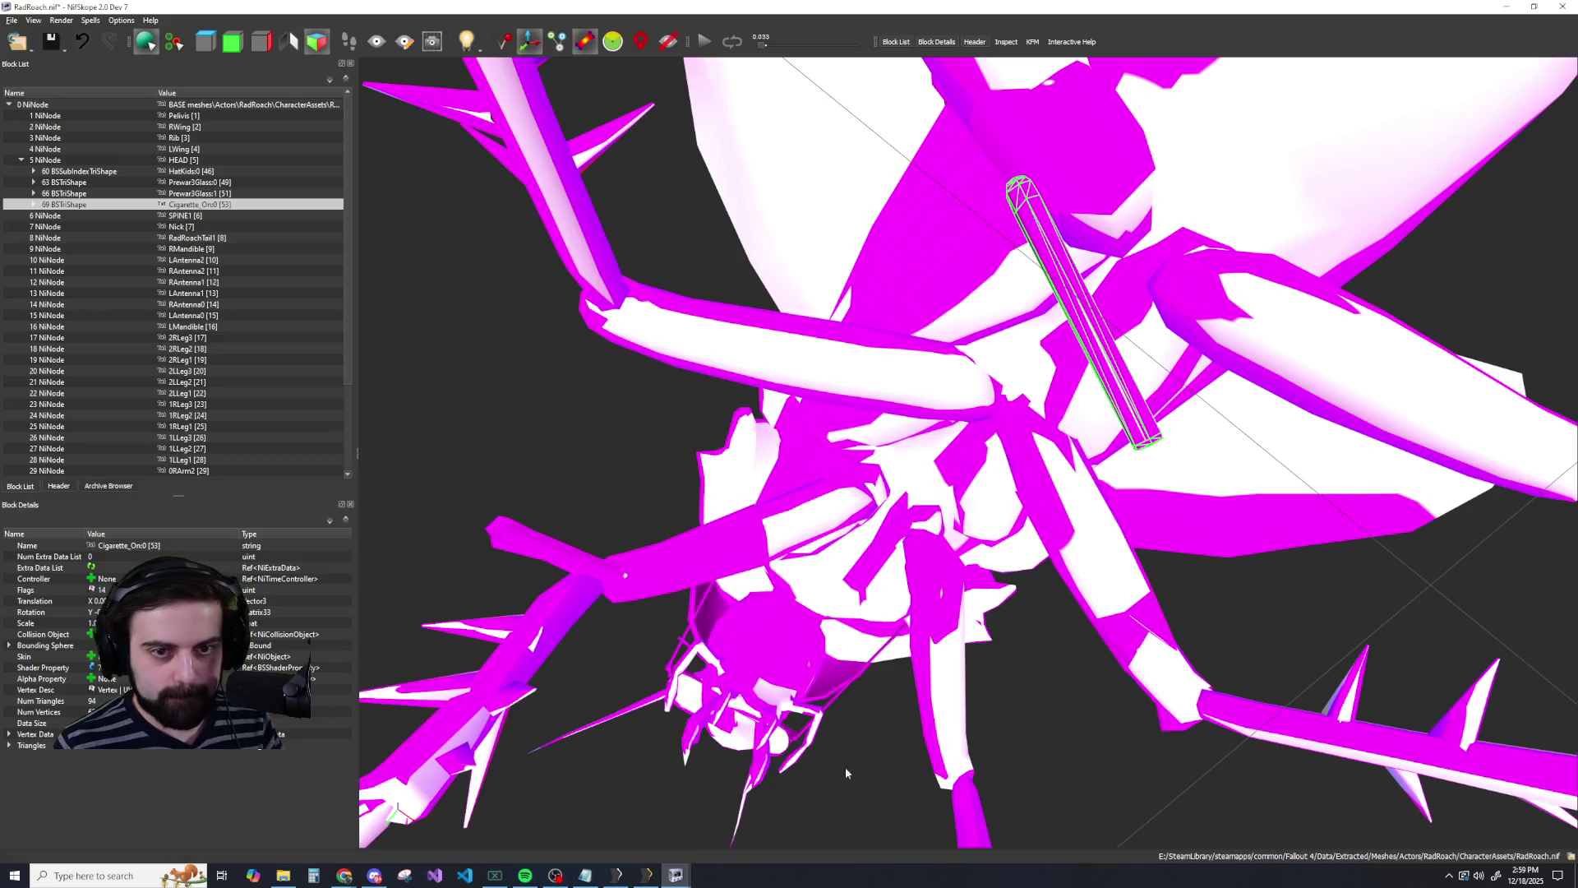
mouse_move(1044, 500)
left_mouse_down()
mouse_move(1148, 539)
mouse_move(1142, 564)
mouse_move(1191, 518)
left_mouse_up()
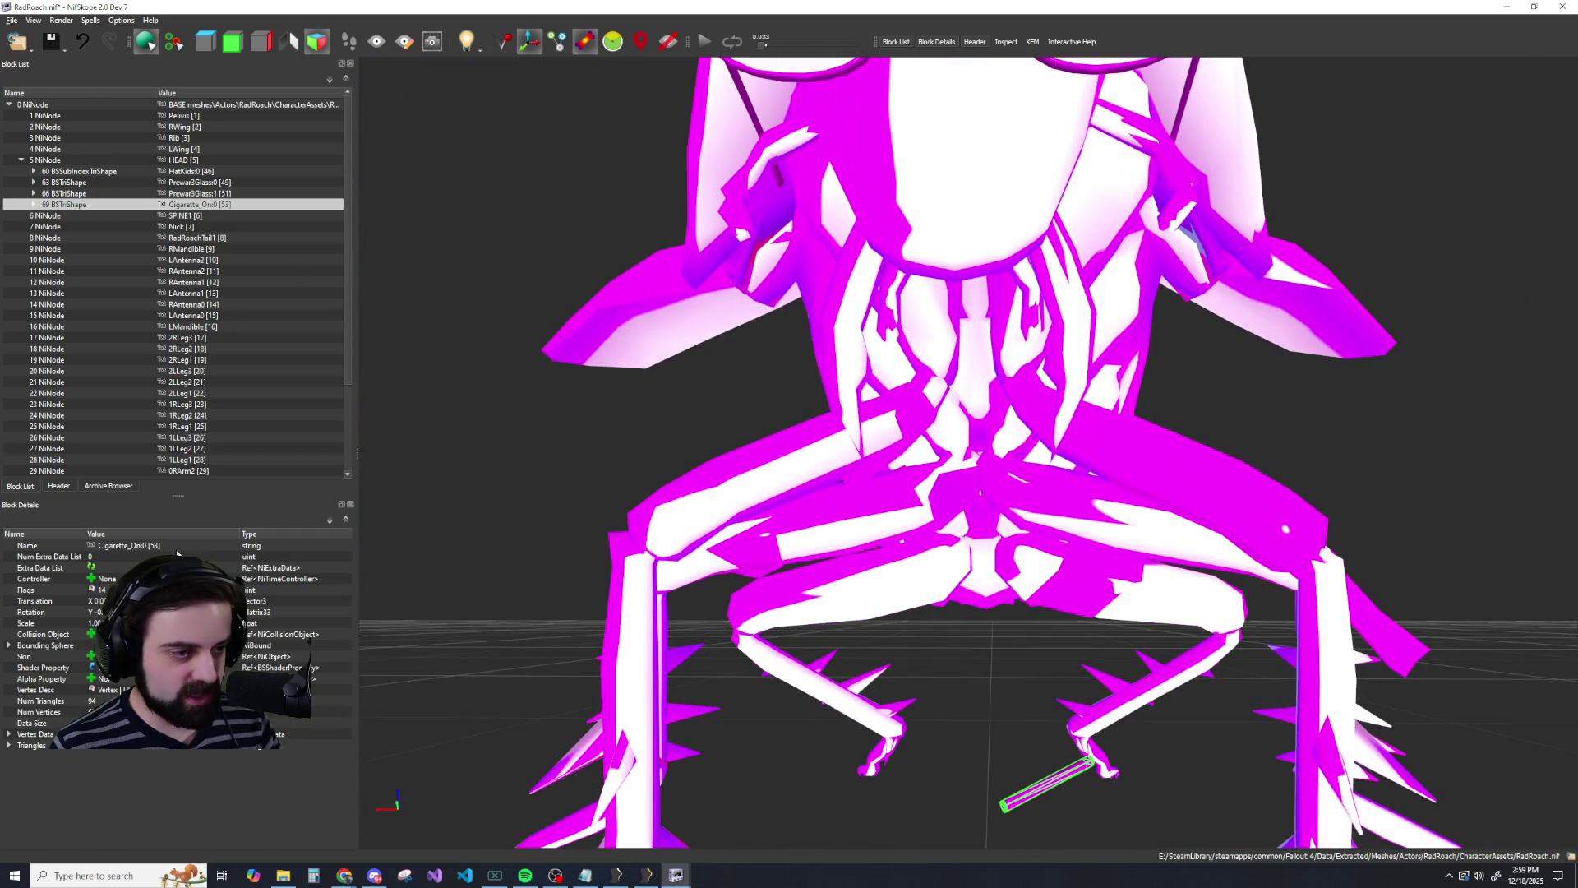
double_click(99, 601)
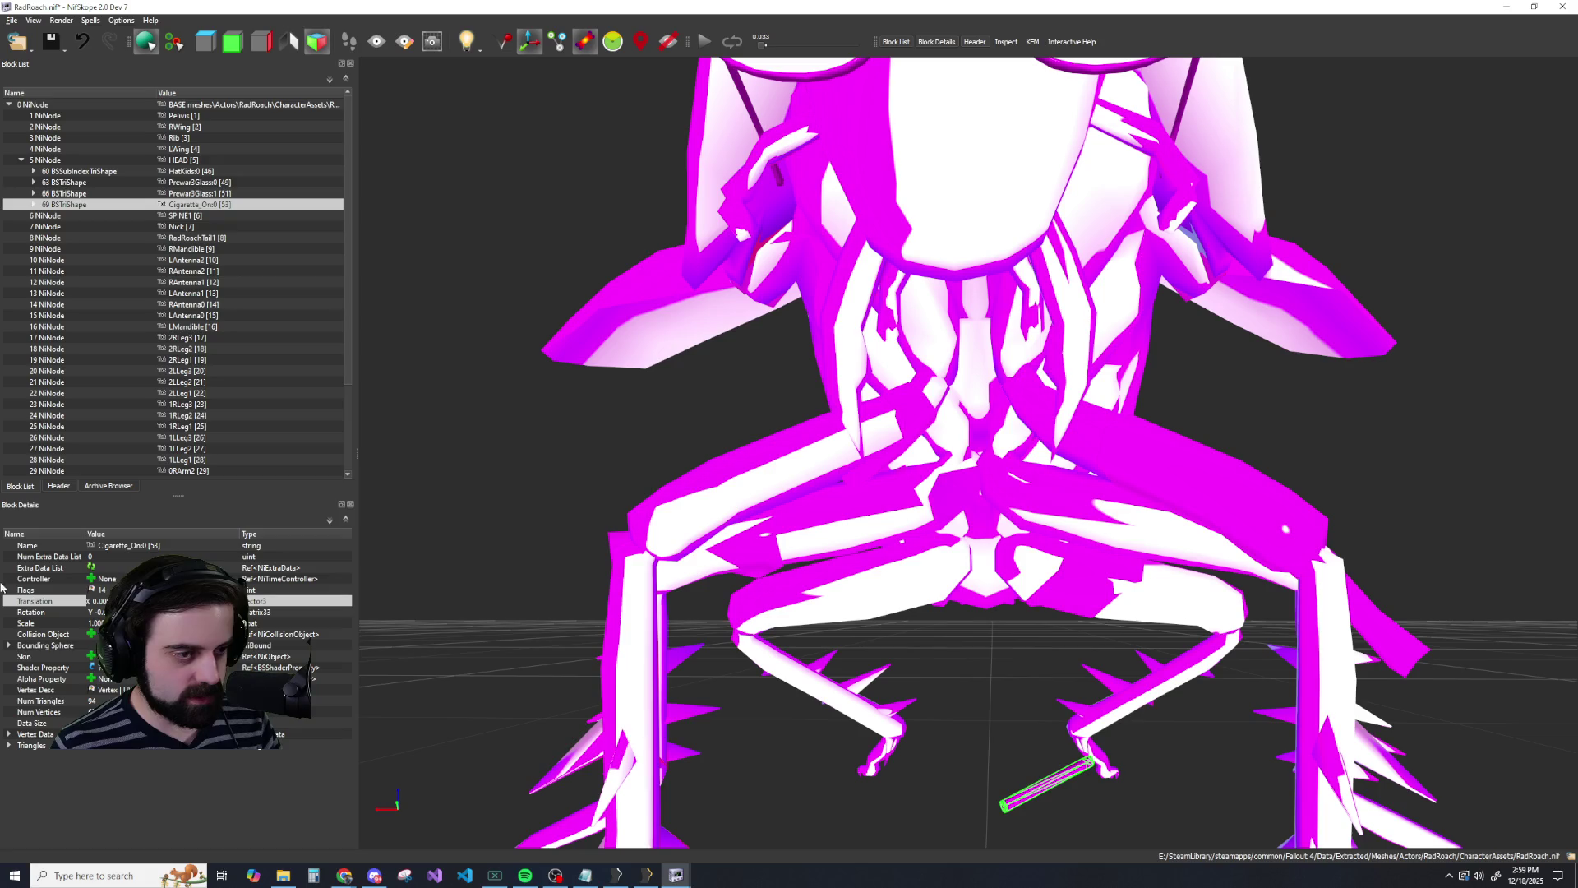
key("Return")
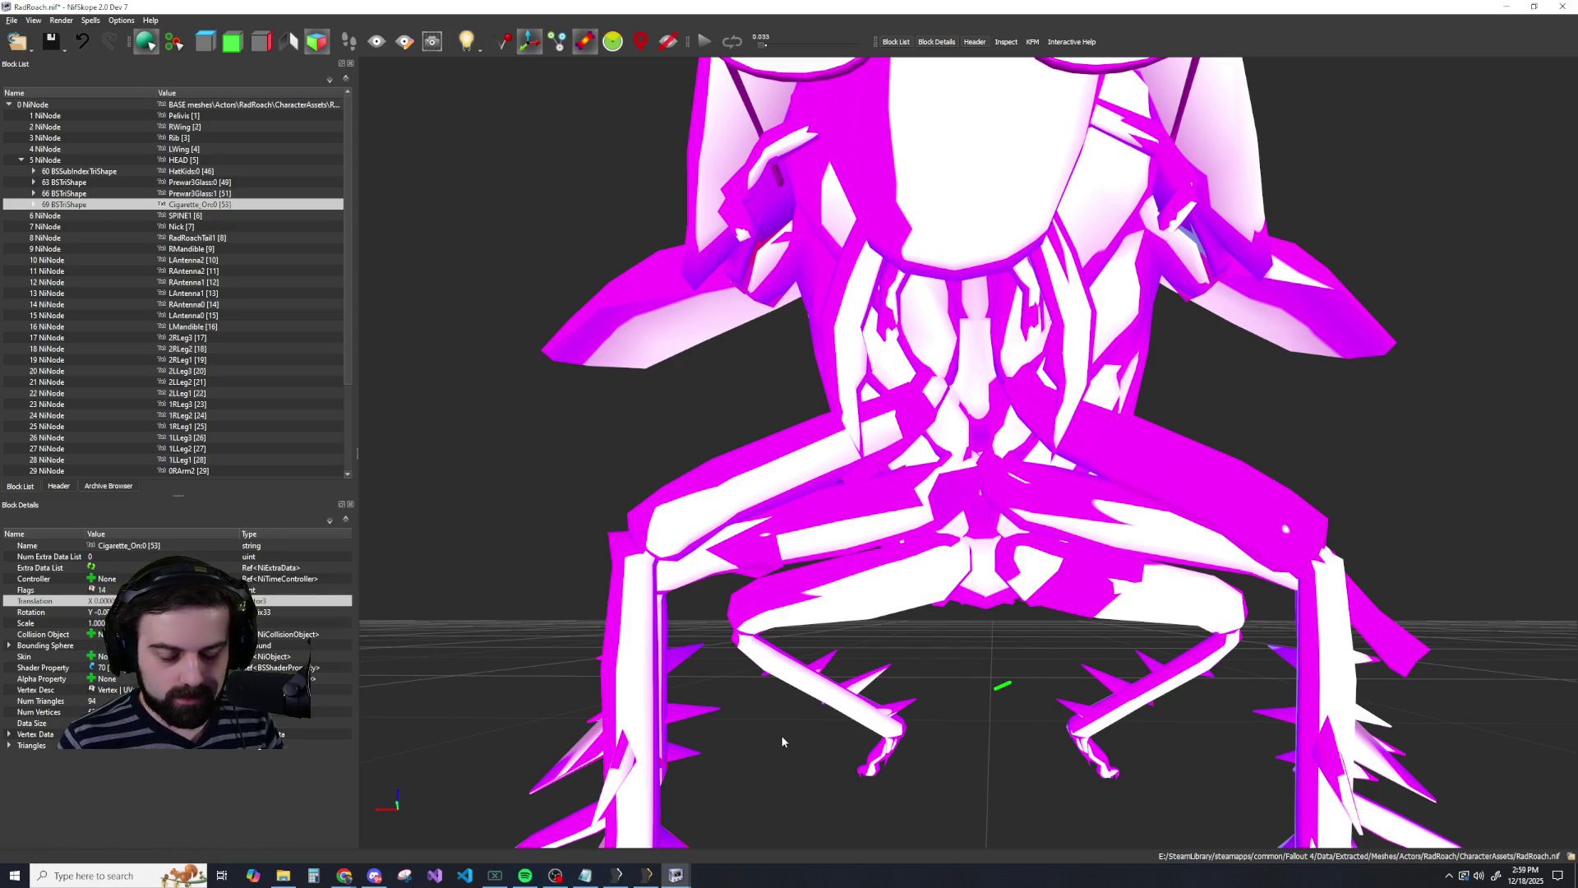
mouse_move(782, 741)
left_mouse_down()
mouse_move(727, 728)
mouse_move(896, 755)
mouse_move(900, 771)
mouse_move(909, 748)
mouse_move(1176, 791)
mouse_move(986, 617)
left_mouse_up()
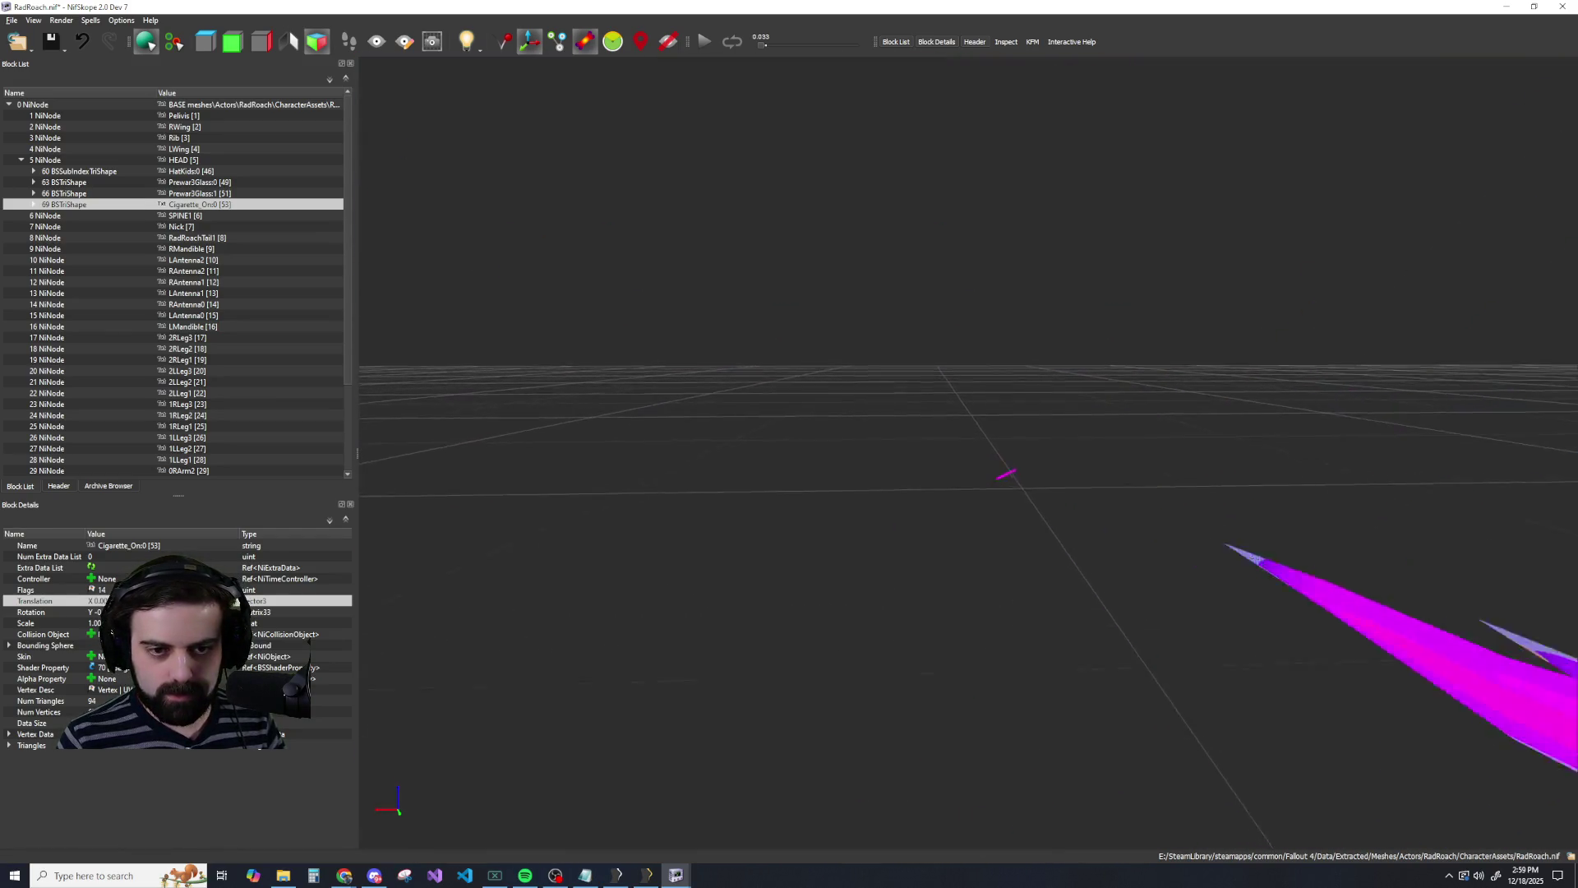
Zoom and orbit toward the cigarette, then undo the last model edit with Ctrl+Z.
scroll(1111, 288, "up", 3)
scroll(1111, 287, "up", 3)
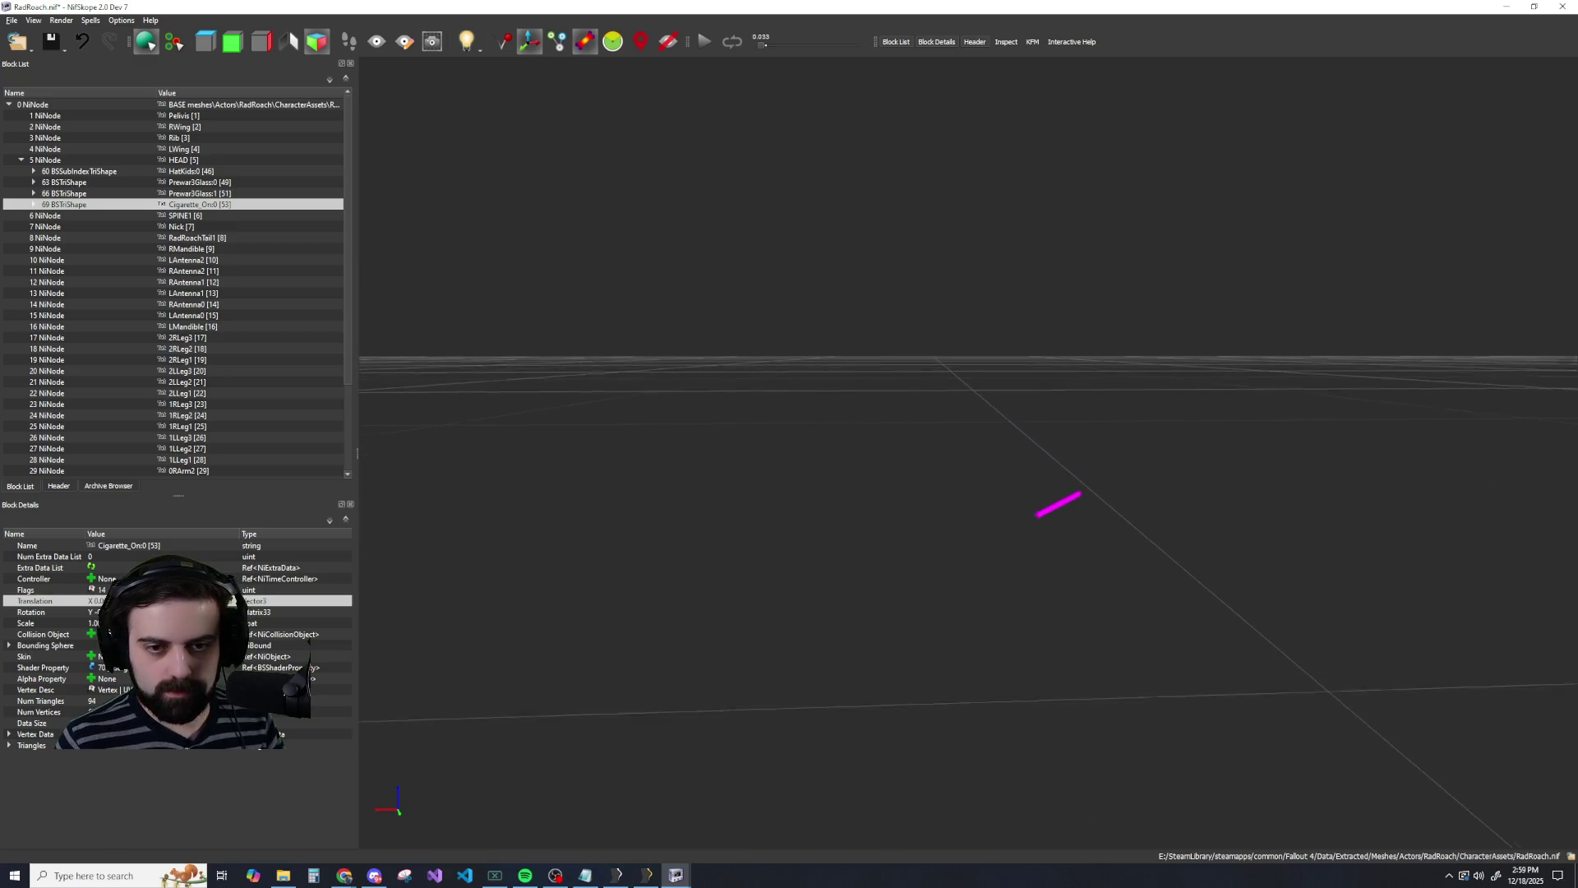
right_click_drag(1101, 624, 1124, 663)
left_click(1120, 549)
mouse_move(1119, 549)
left_mouse_down()
mouse_move(1067, 510)
mouse_move(1096, 556)
left_mouse_up()
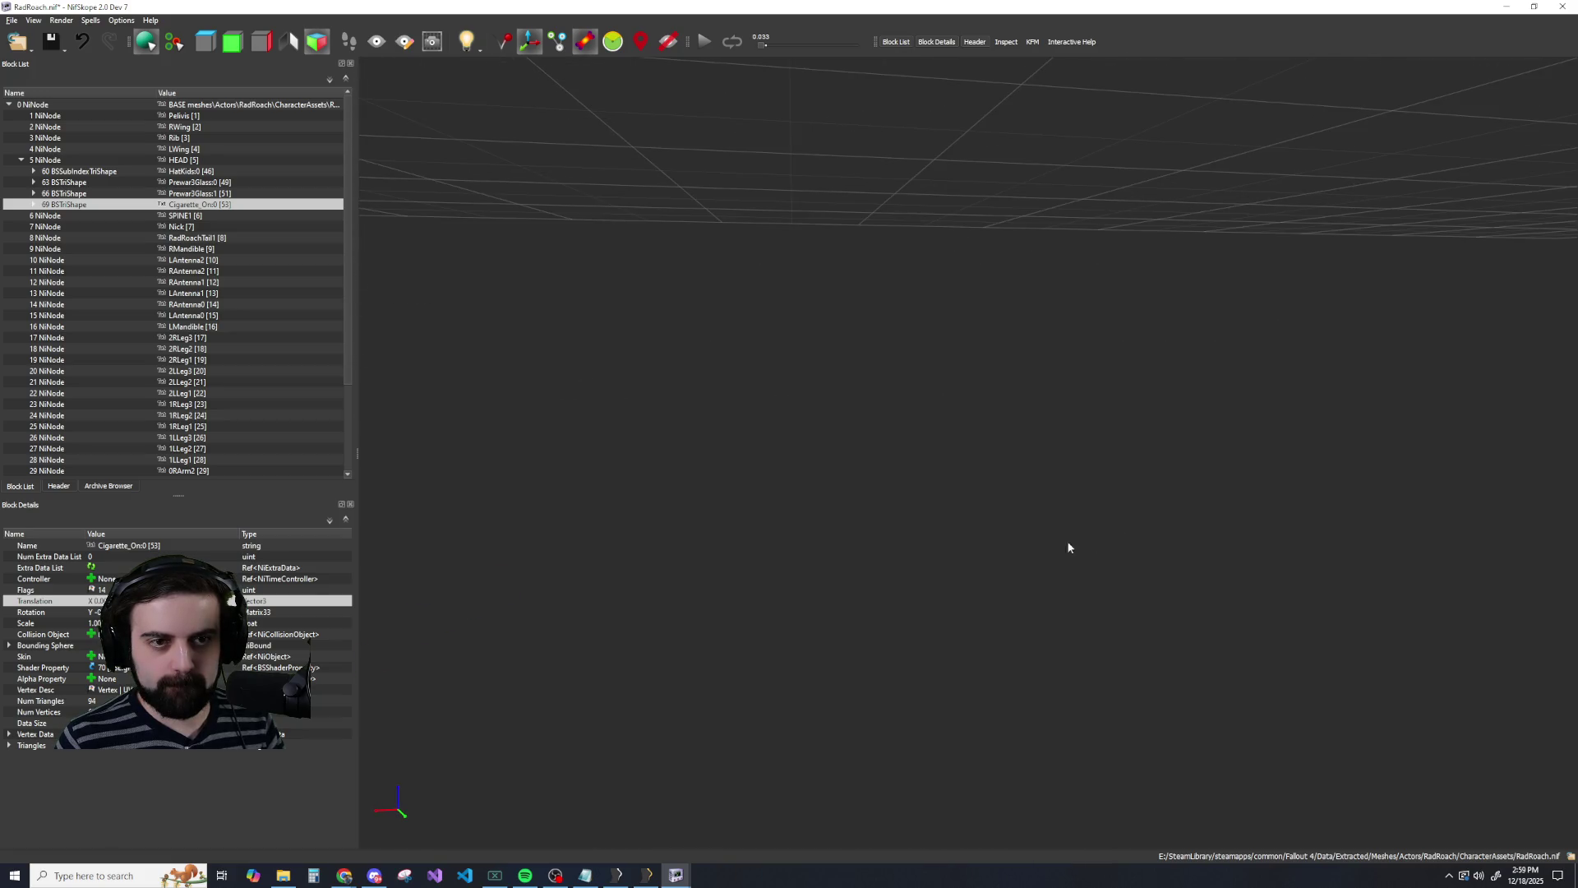
mouse_move(1013, 526)
left_mouse_down()
mouse_move(934, 472)
mouse_move(895, 521)
mouse_move(499, 500)
mouse_move(416, 532)
mouse_move(715, 551)
mouse_move(835, 409)
mouse_move(641, 296)
mouse_move(849, 482)
mouse_move(987, 576)
mouse_move(967, 402)
mouse_move(728, 264)
left_mouse_up()
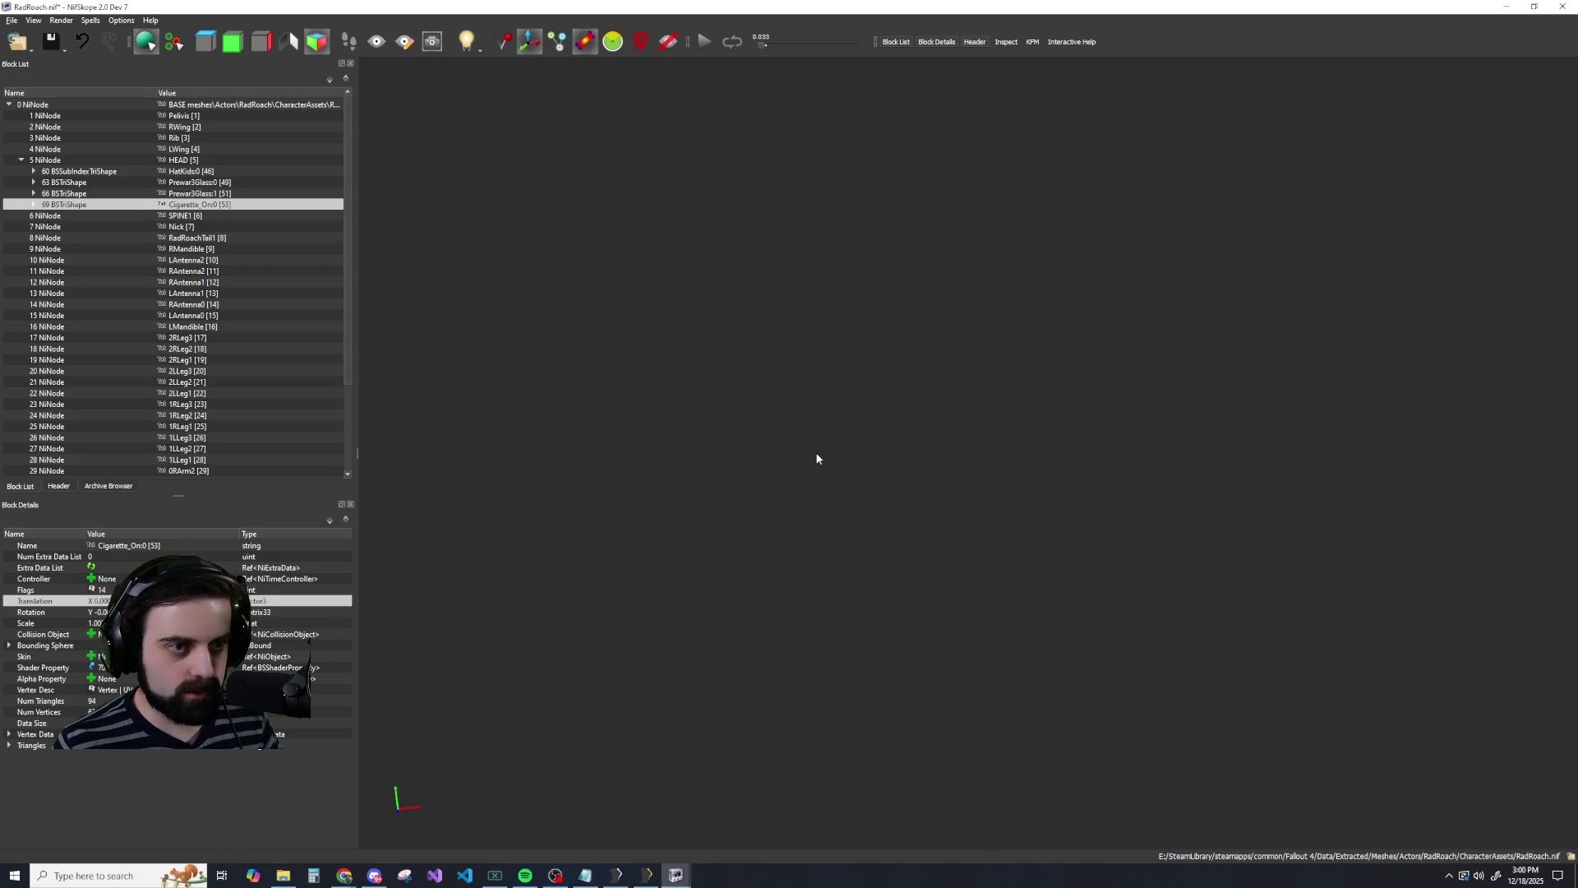
key("ctrl+z")
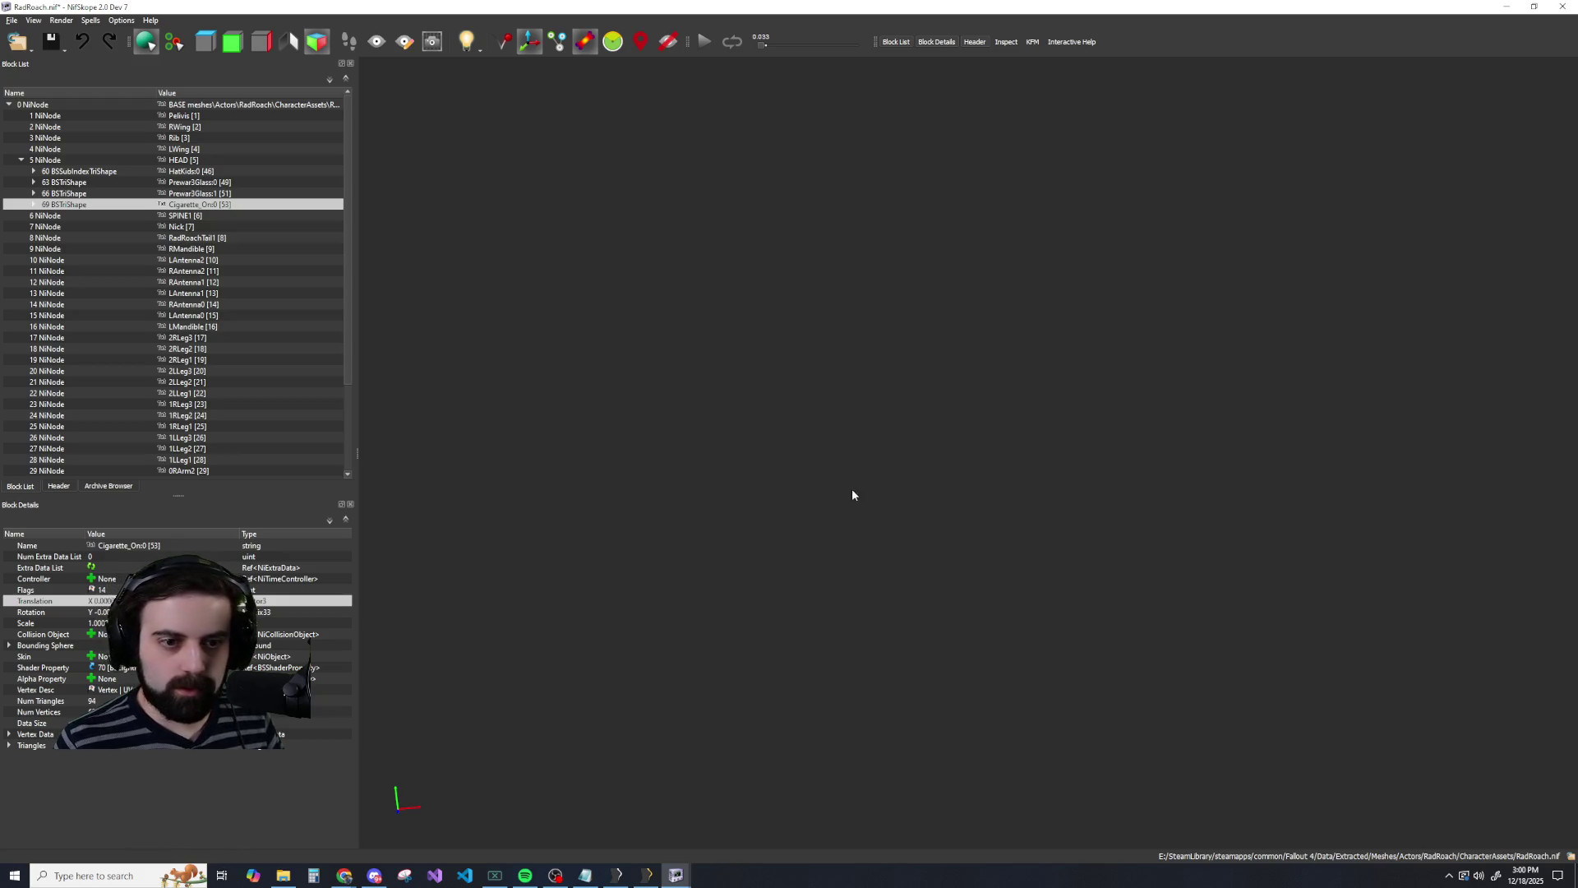
right_click(867, 265)
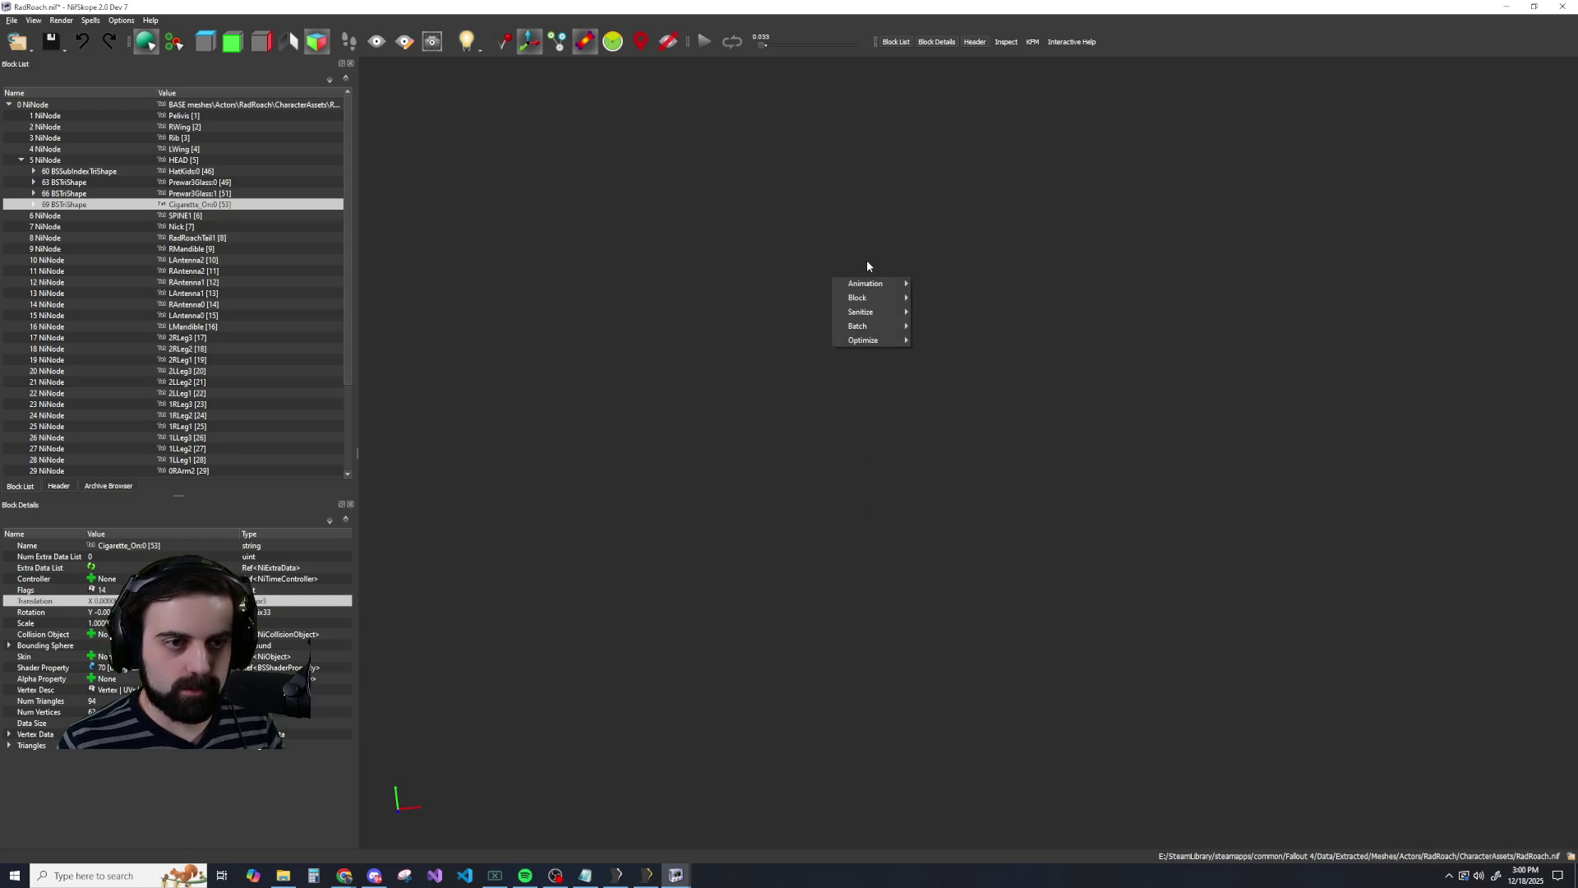
left_click(791, 248)
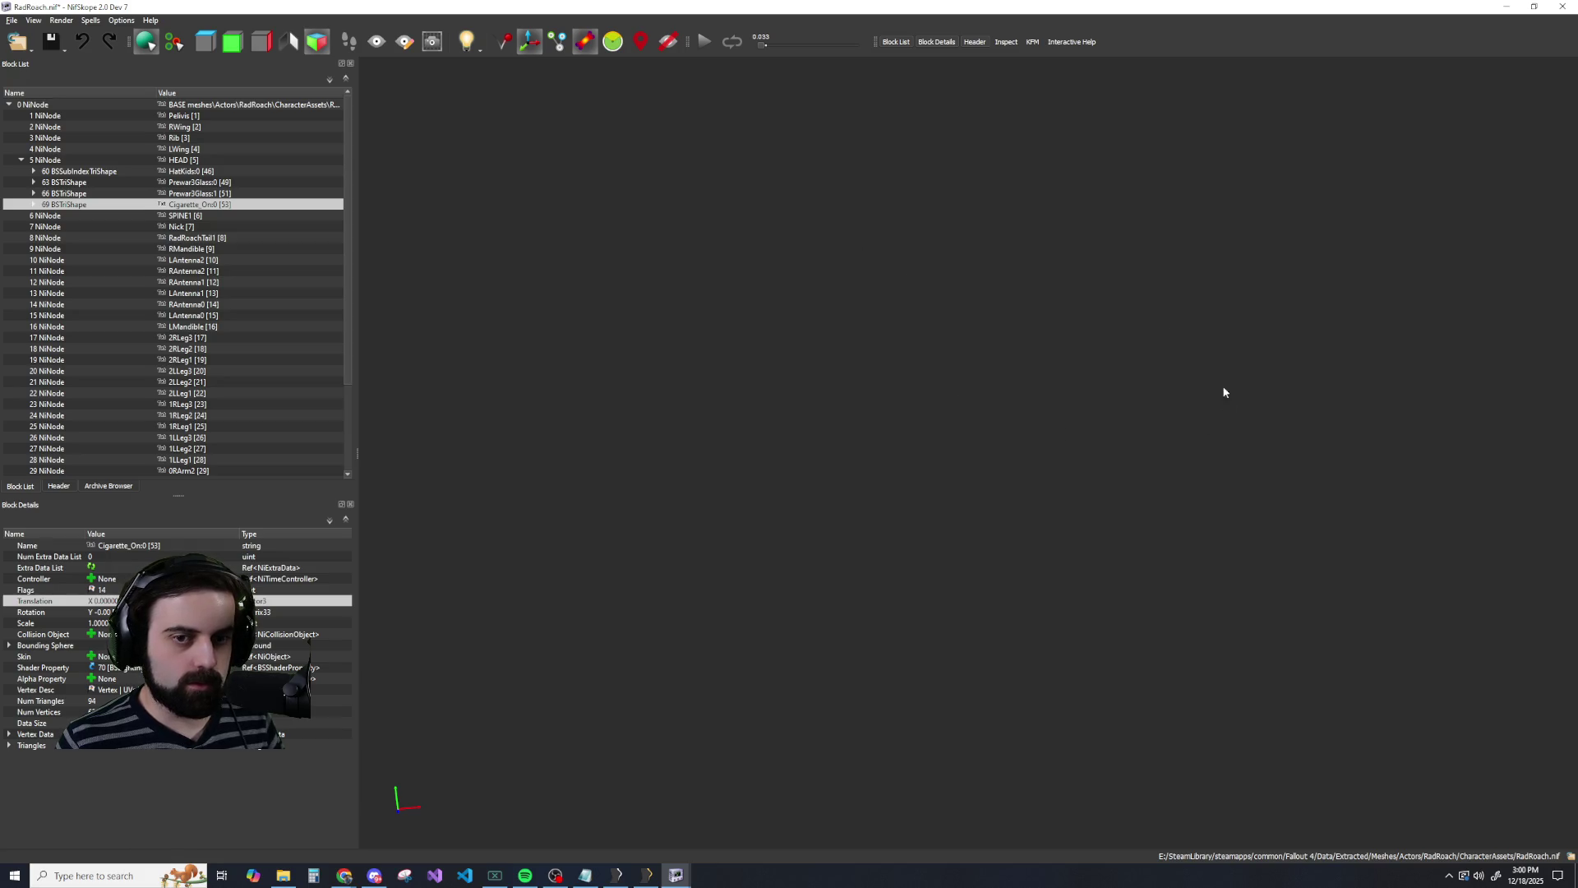
mouse_move(852, 240)
left_mouse_down()
mouse_move(1021, 236)
mouse_move(830, 123)
mouse_move(701, 367)
mouse_move(581, 230)
mouse_move(940, 378)
mouse_move(976, 636)
mouse_move(1054, 633)
left_mouse_up()
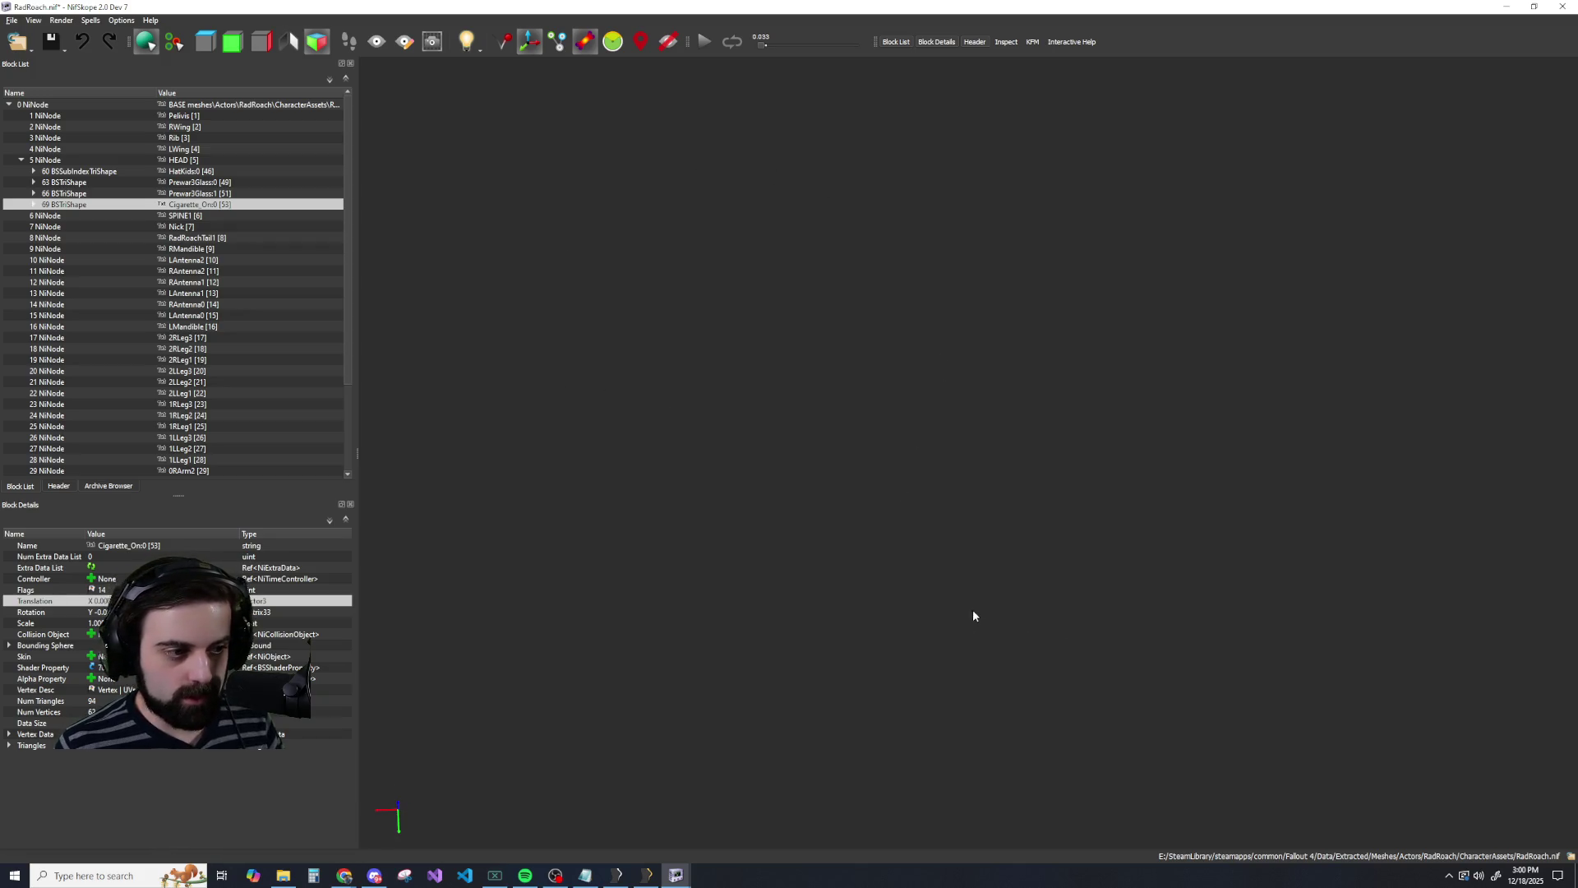
Switch the viewport to Top View and then Left View to find the model.
left_click(33, 20)
mouse_move(39, 36)
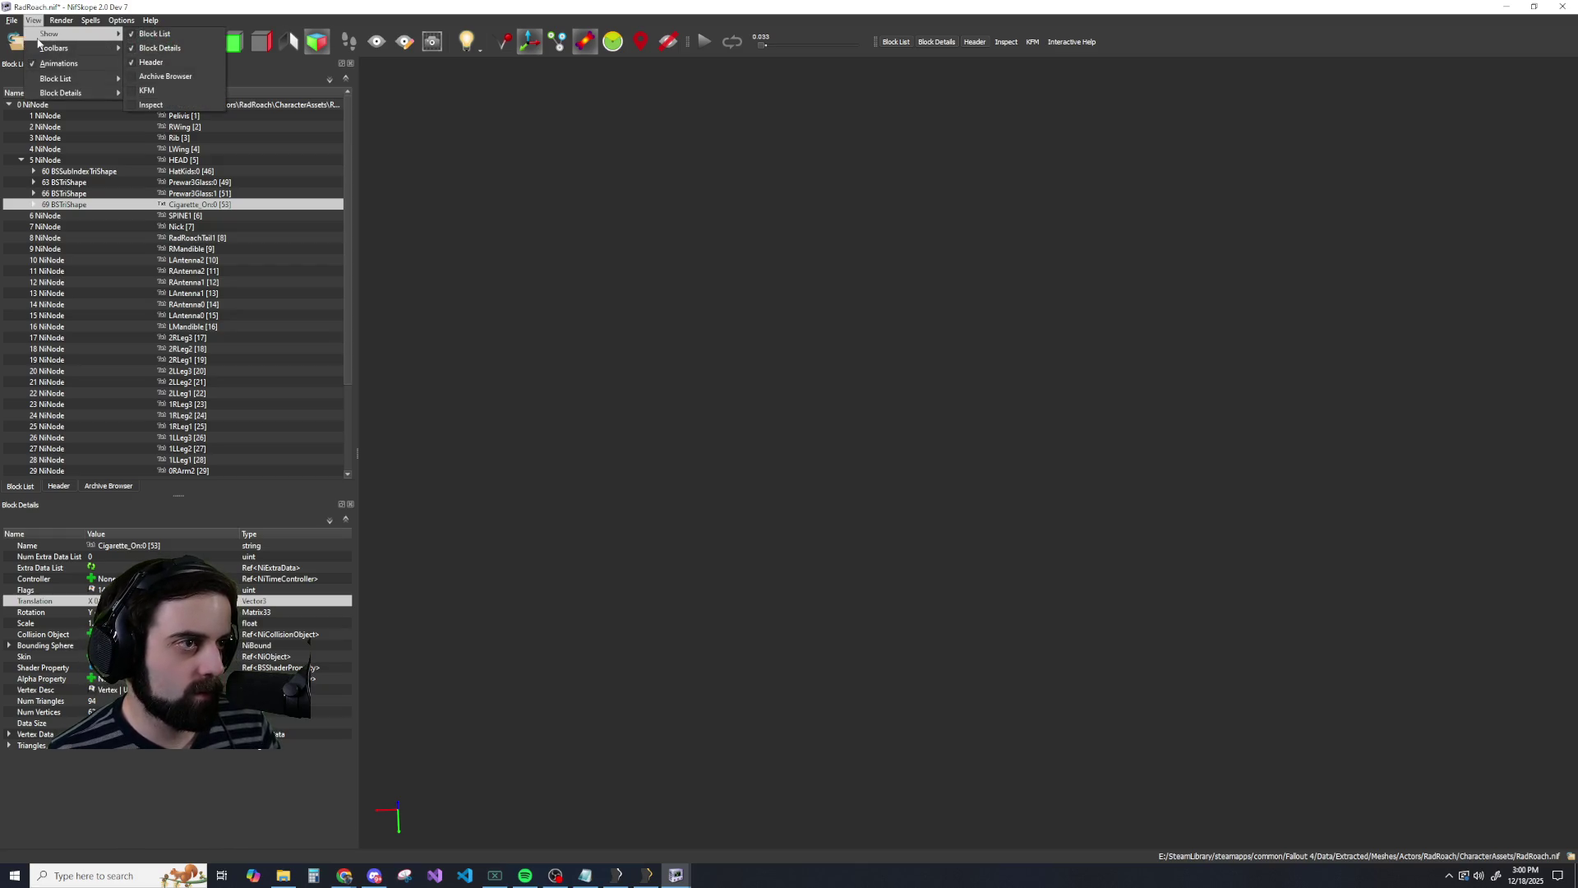
left_click(179, 21)
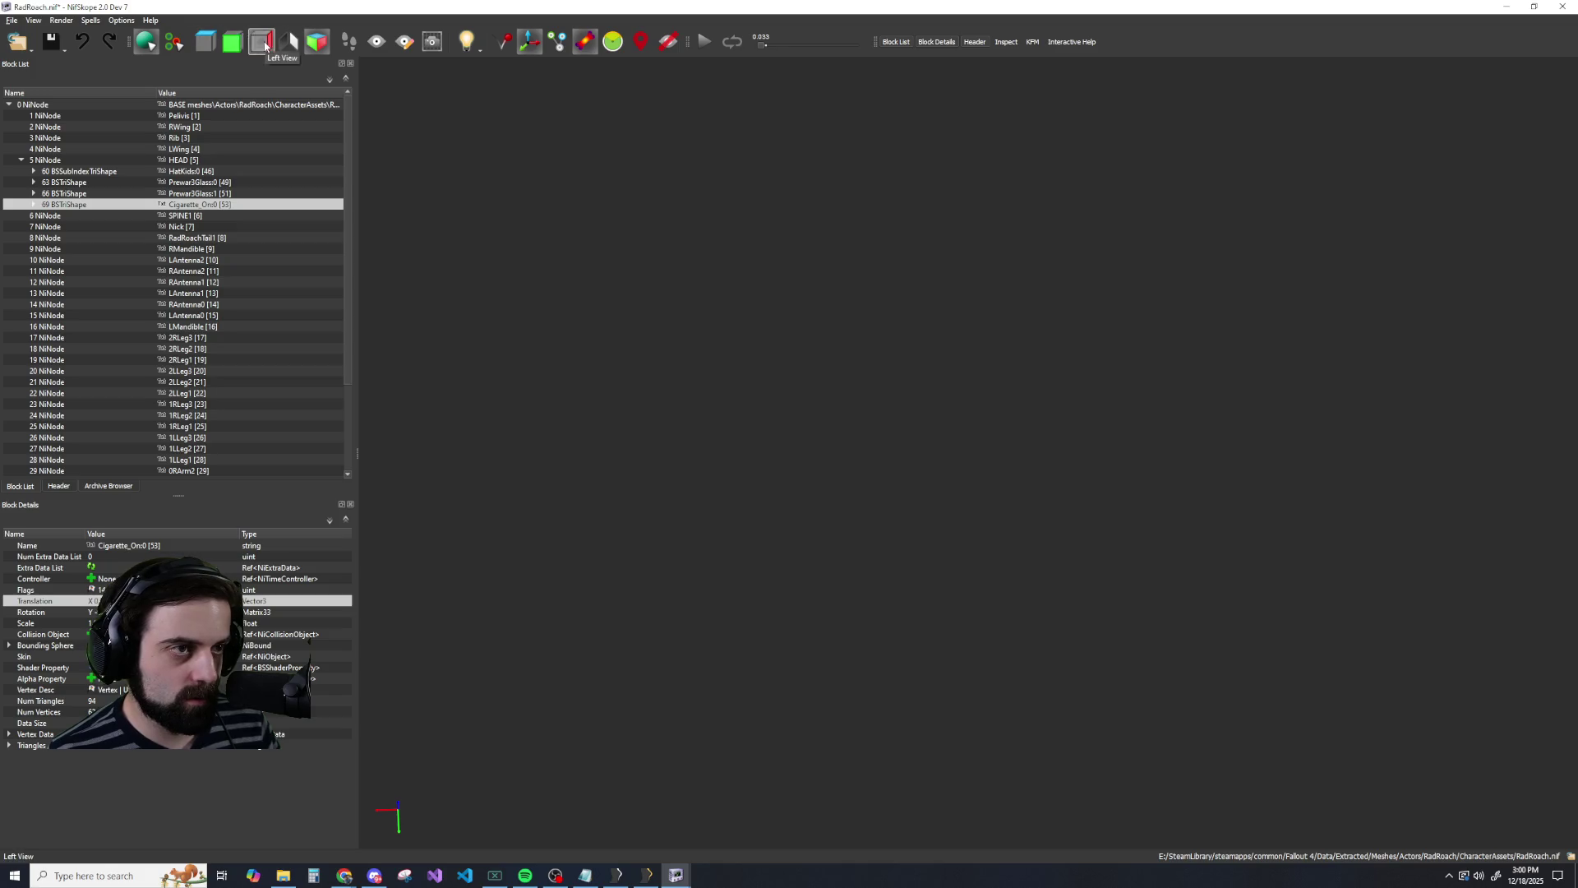
left_click(212, 41)
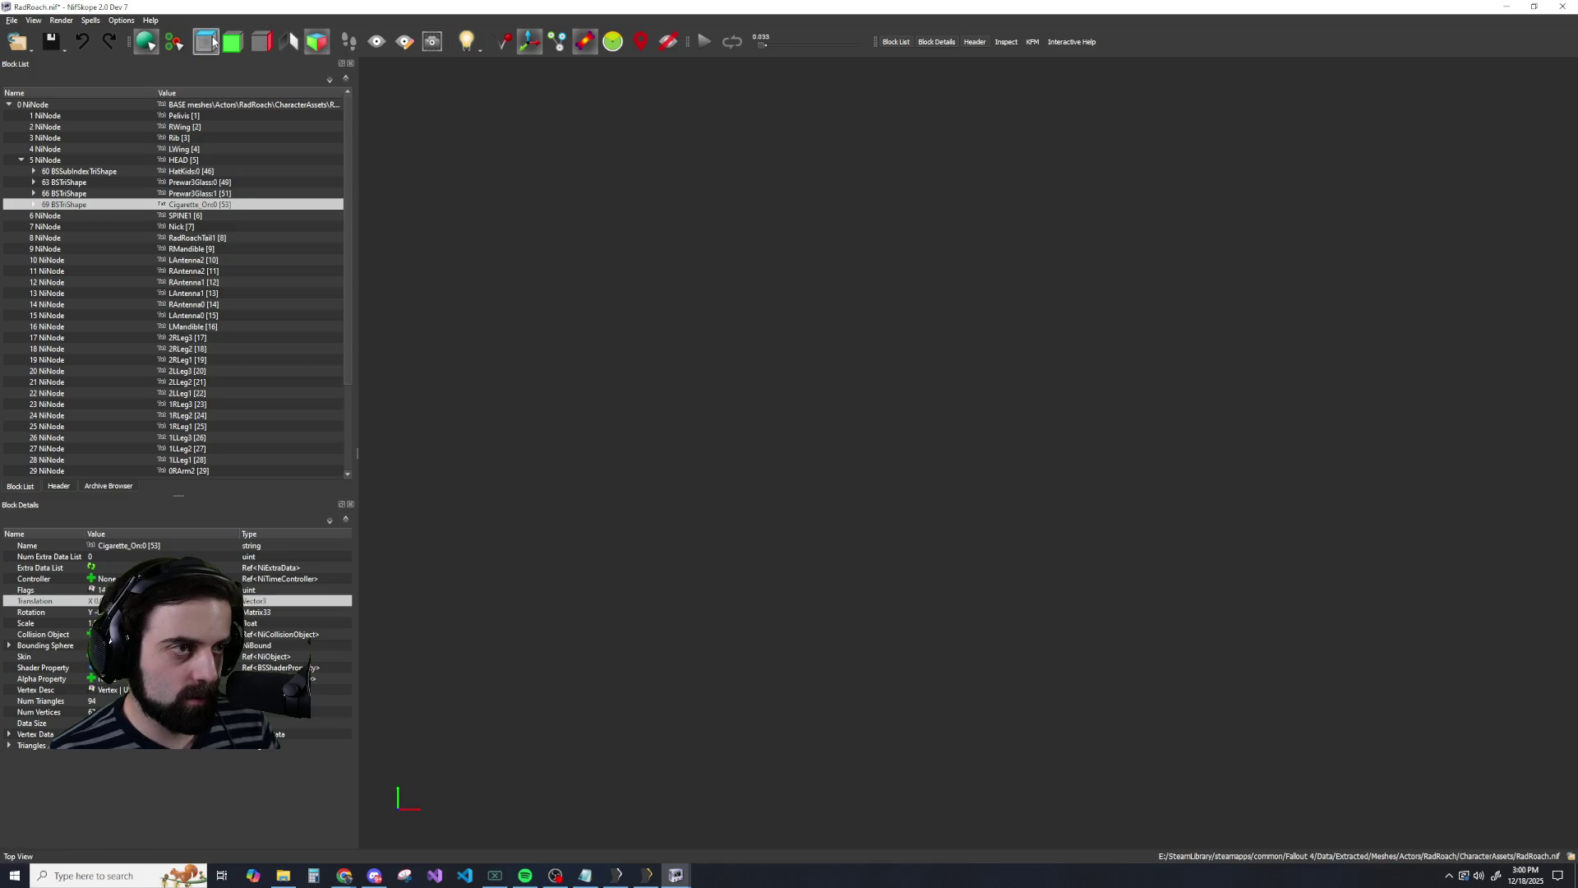
left_click(232, 41)
left_click(262, 41)
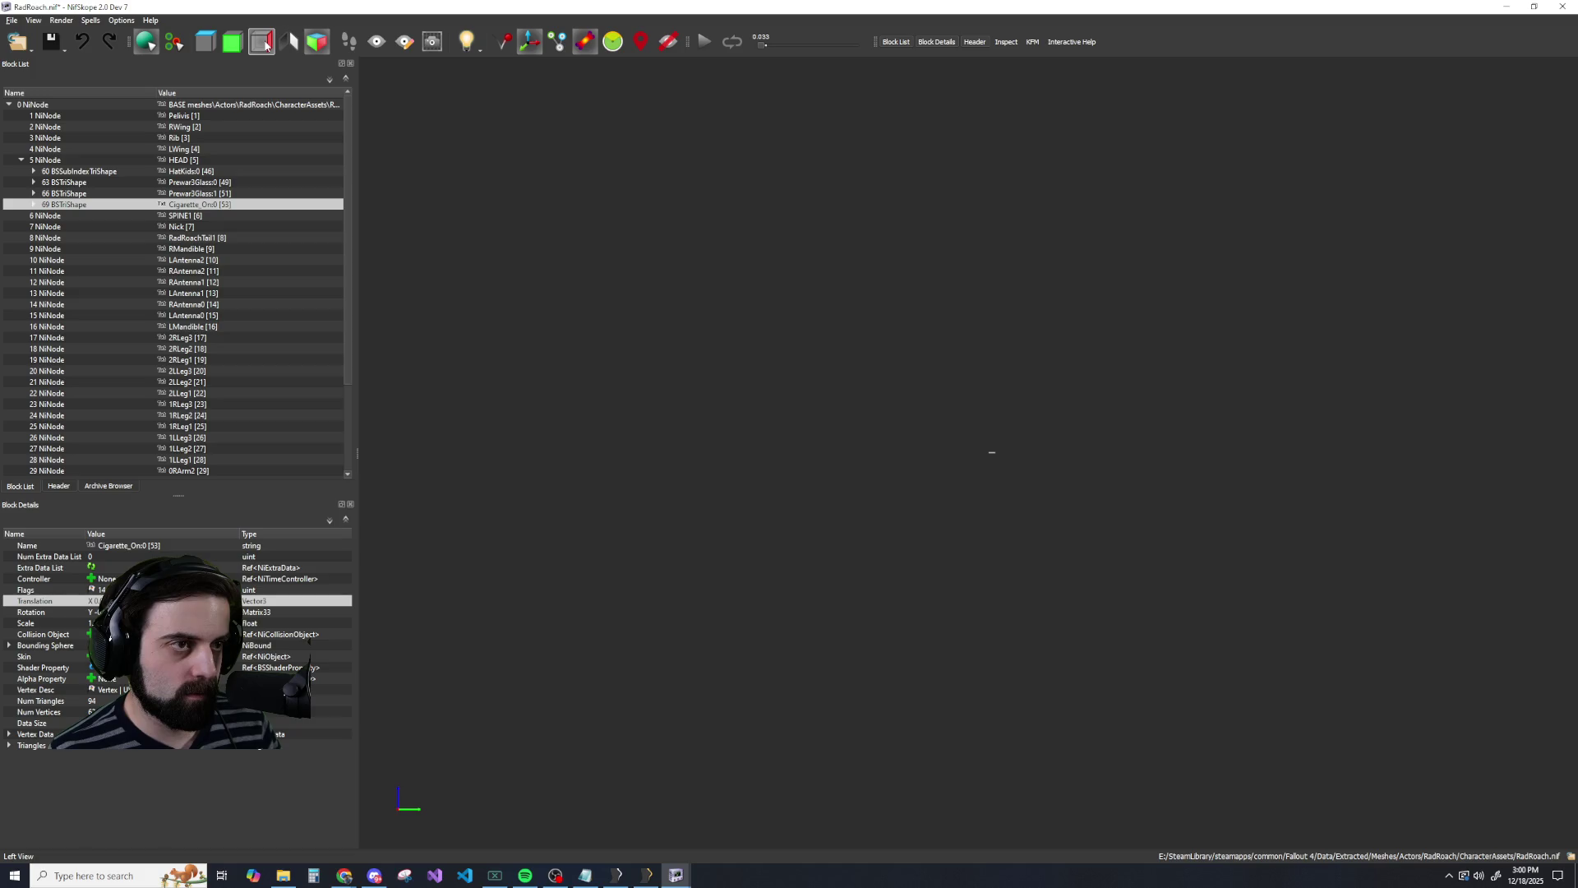
Orbit and zoom onto the flat, far-off model and select its Wings:1 shape.
scroll(1069, 423, "up", 5)
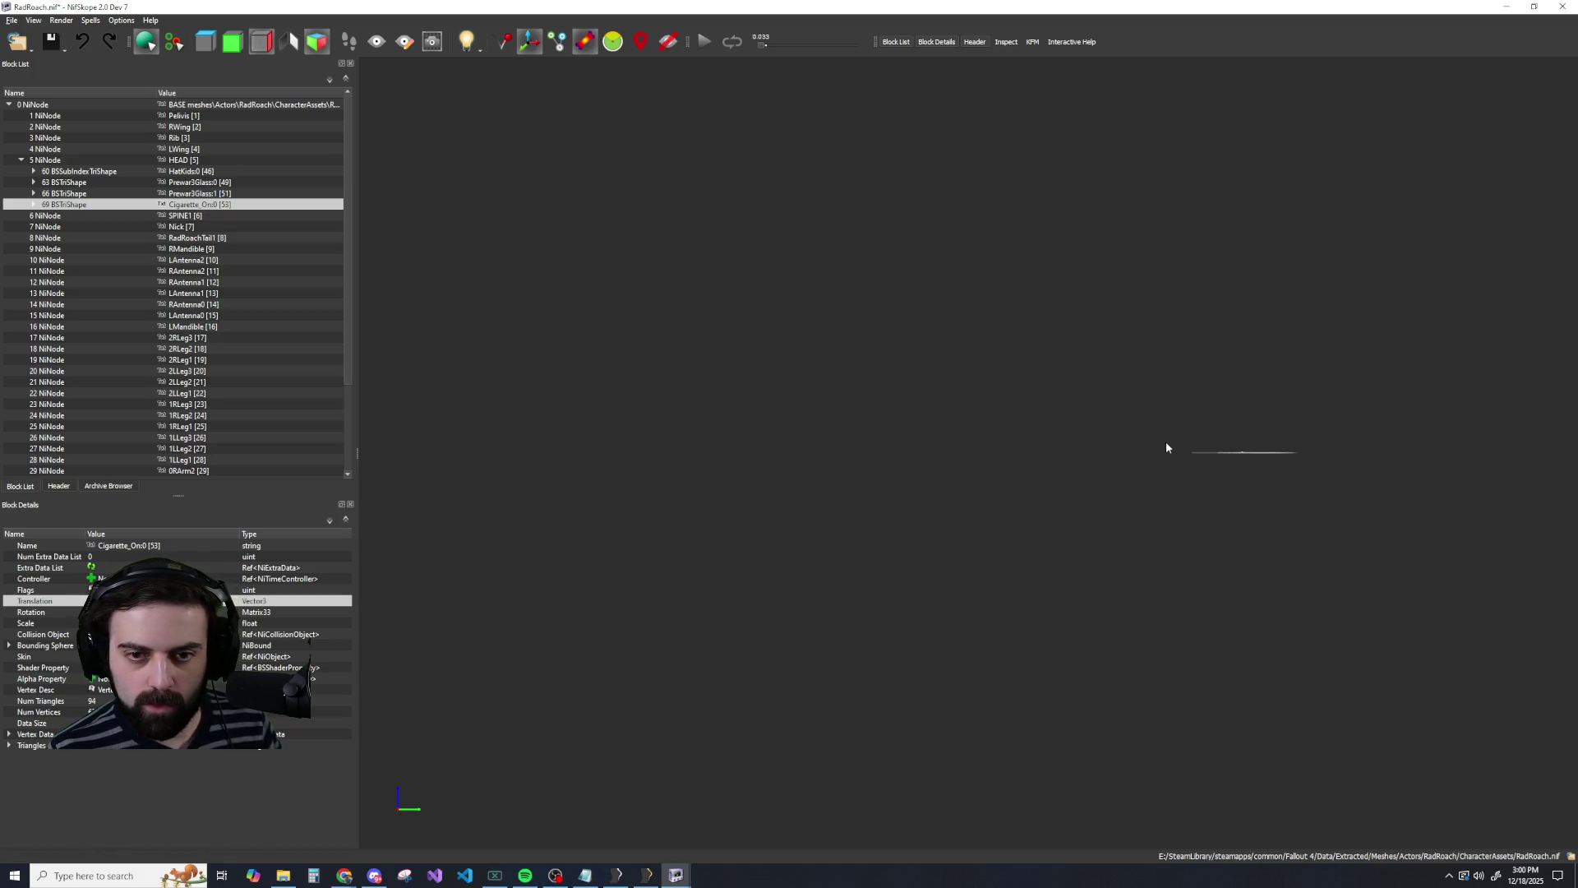
mouse_move(1186, 625)
left_mouse_down()
mouse_move(1106, 458)
mouse_move(1163, 447)
mouse_move(1128, 427)
left_mouse_up()
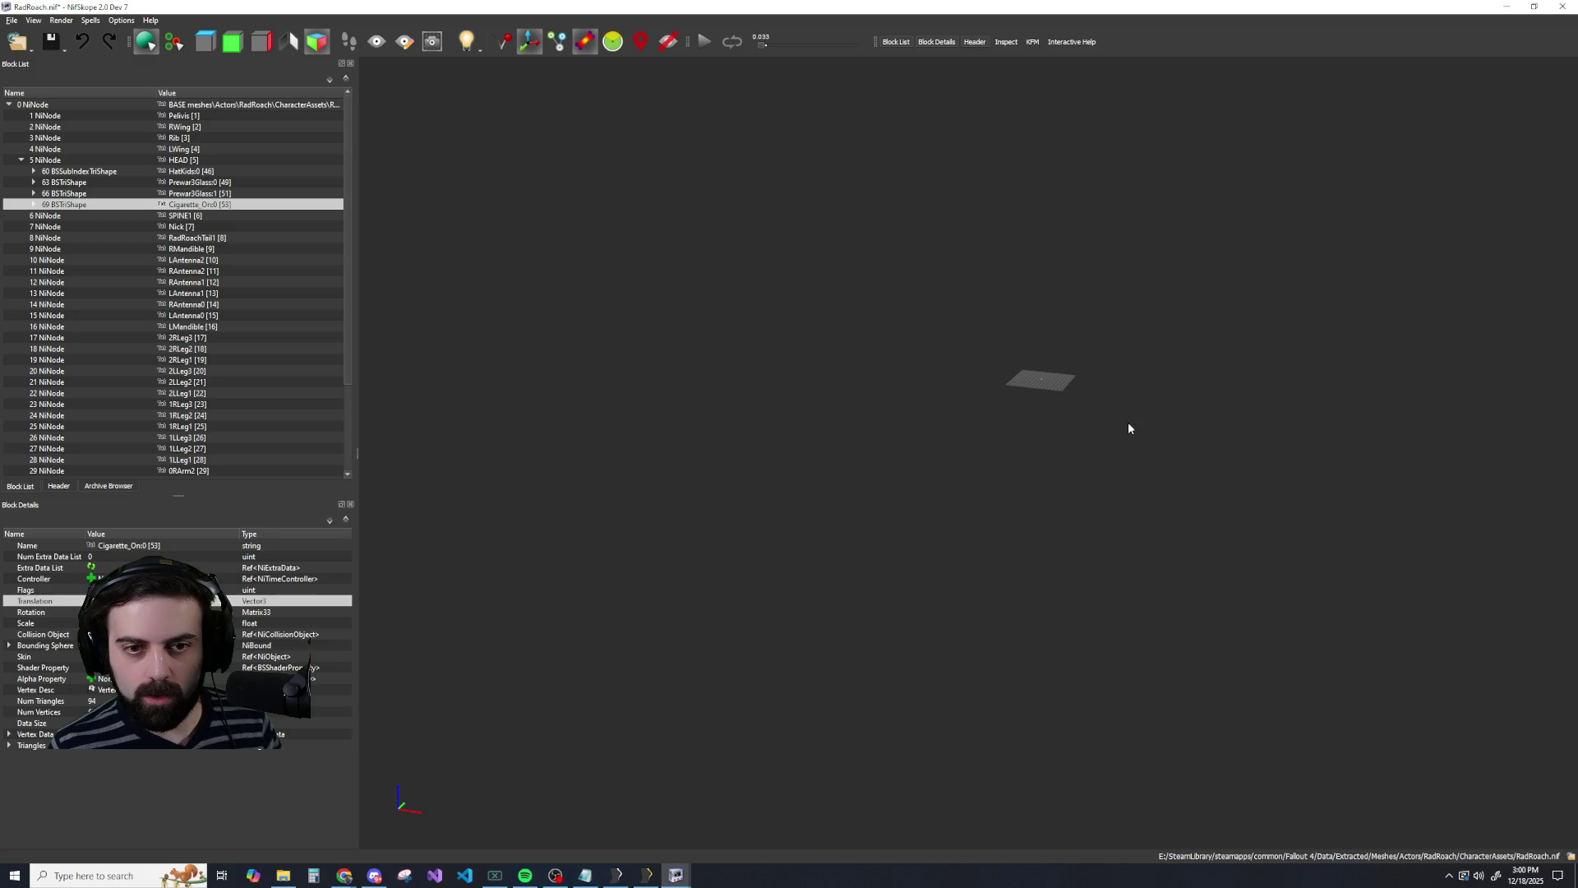
left_click_drag(821, 550, 794, 538)
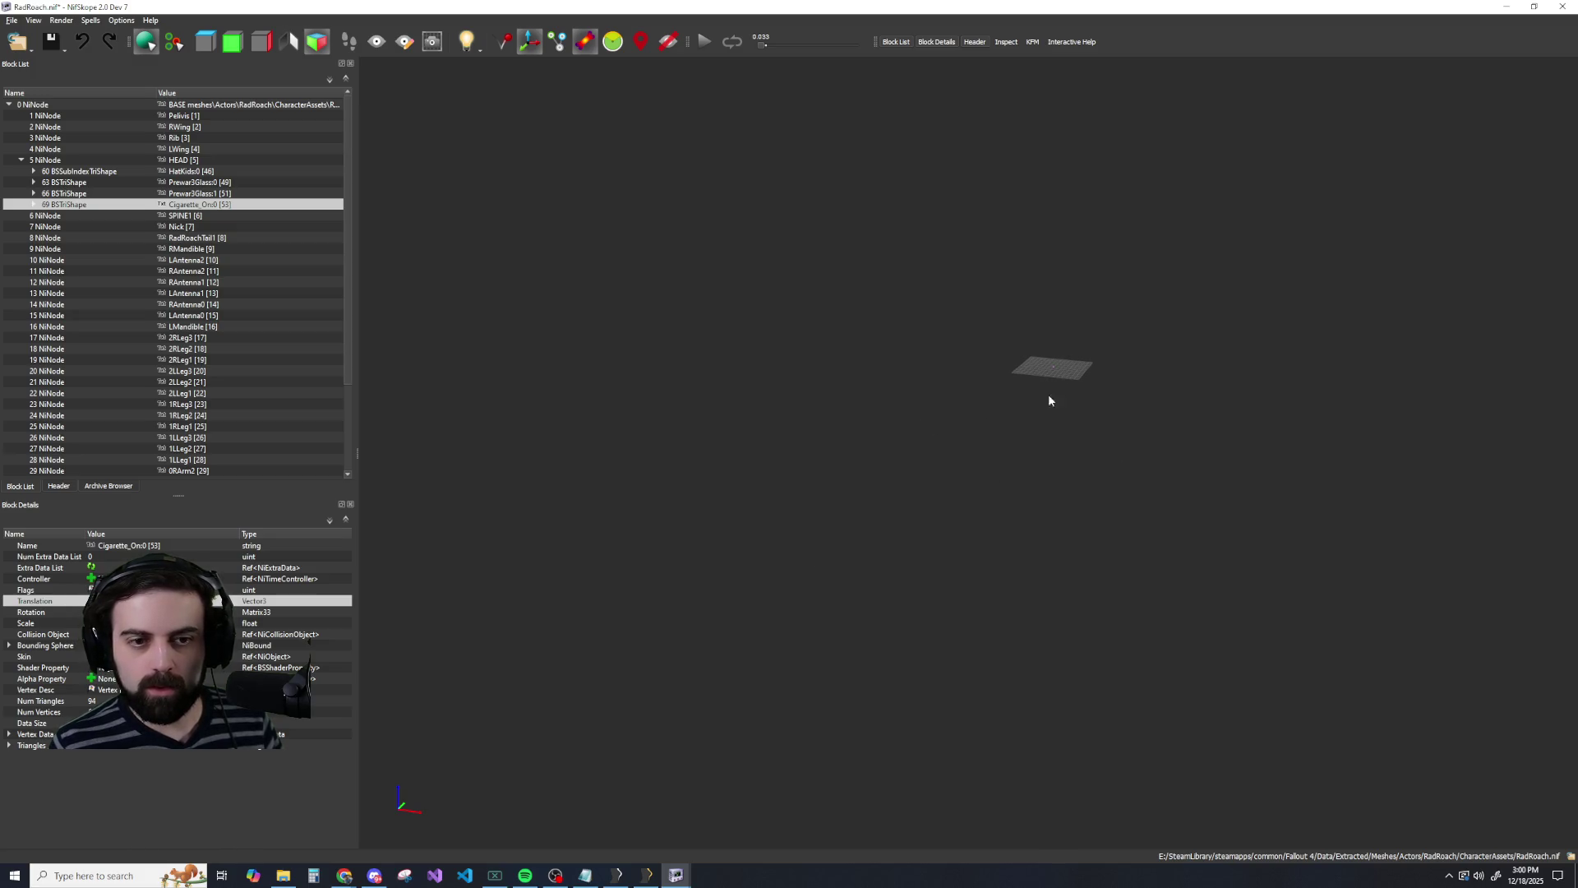
scroll(1133, 340, "up", 4)
scroll(1127, 351, "down", 1)
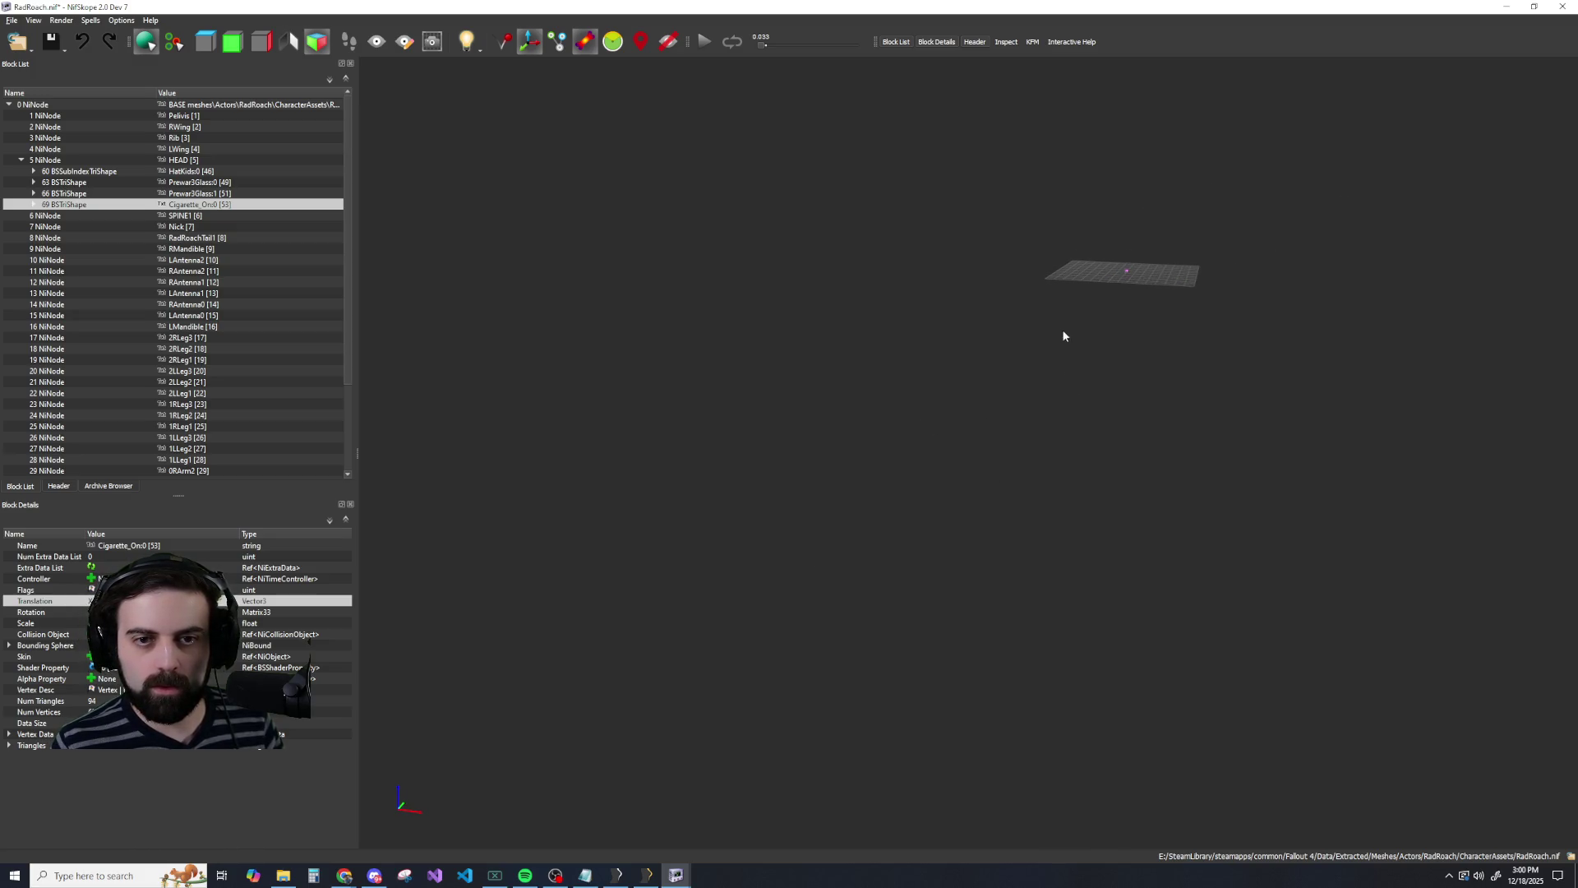
right_click(1112, 318)
mouse_move(1073, 337)
left_mouse_down()
mouse_move(1091, 298)
mouse_move(1145, 268)
mouse_move(968, 250)
left_mouse_up()
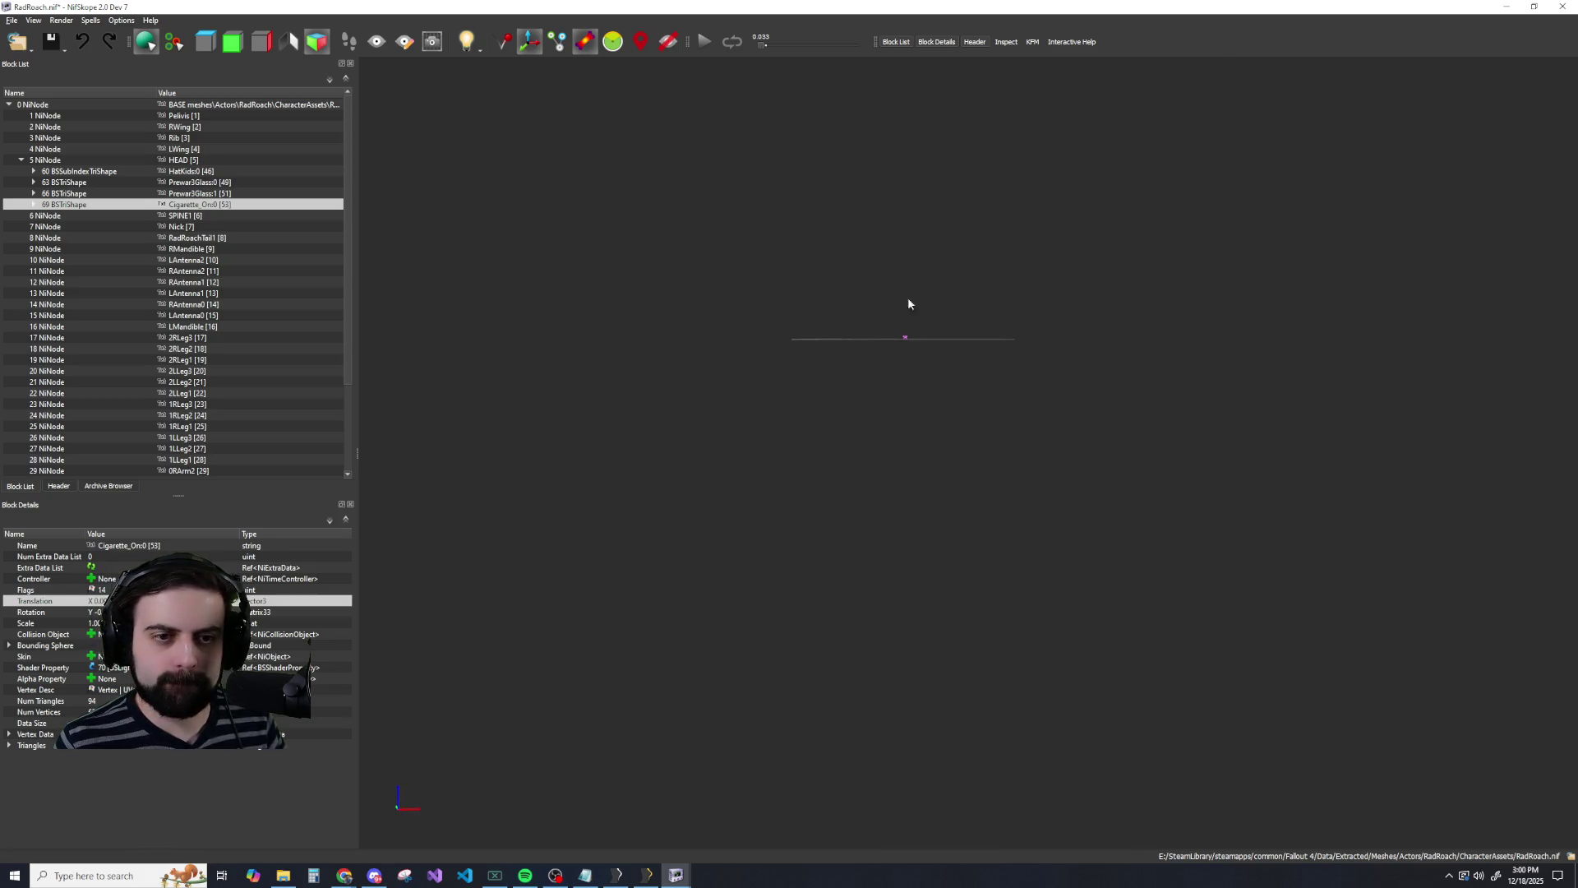
left_click_drag(895, 407, 898, 400)
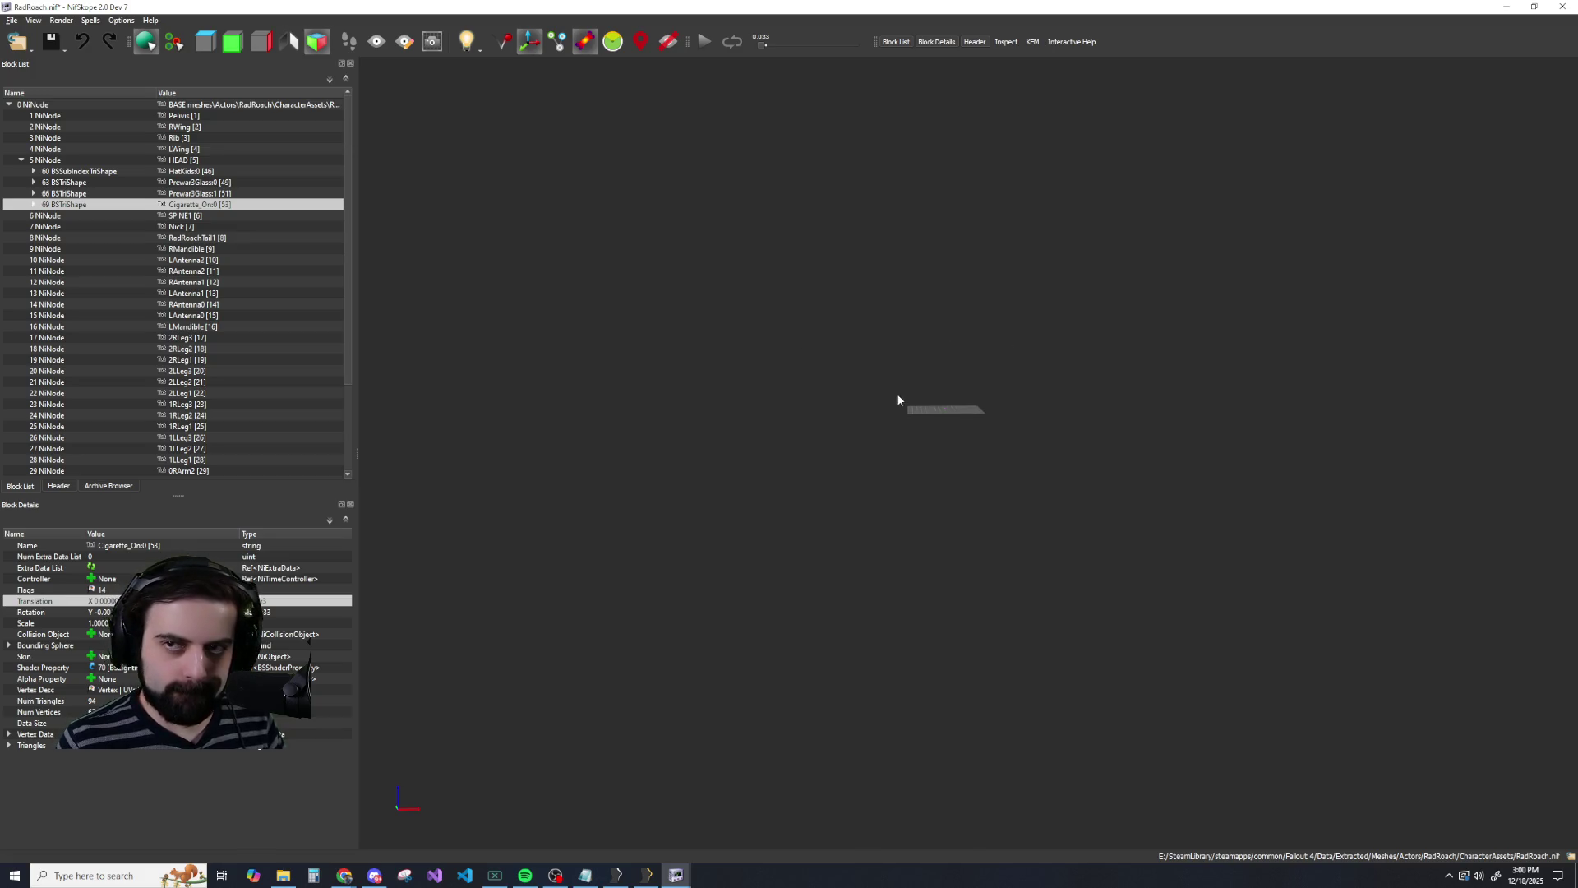
right_click(912, 442)
left_click(944, 409)
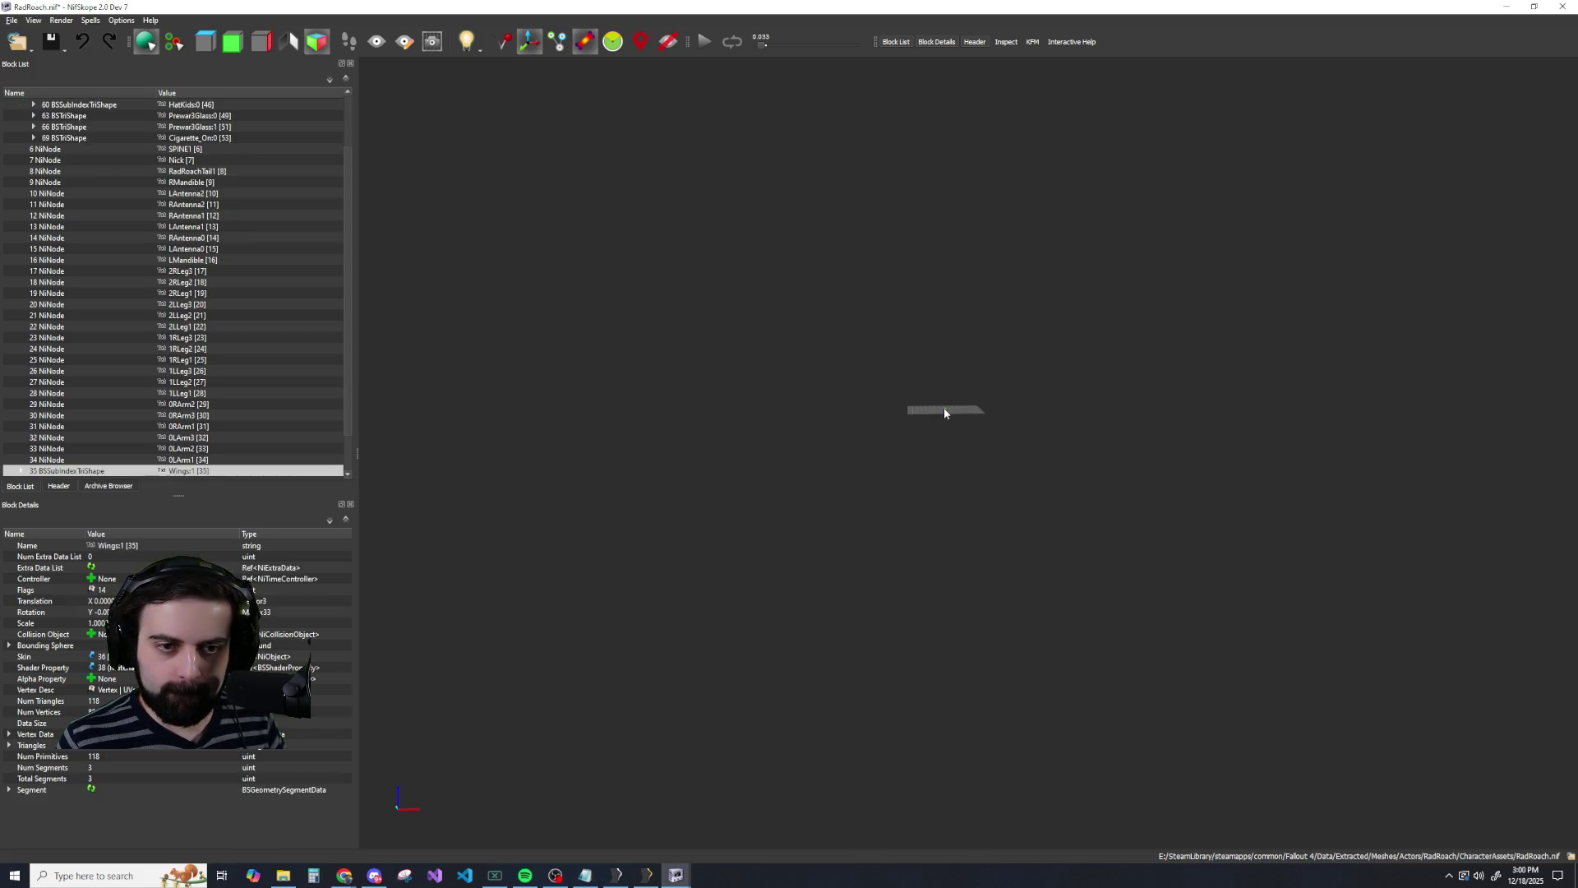
left_click_drag(983, 438, 985, 433)
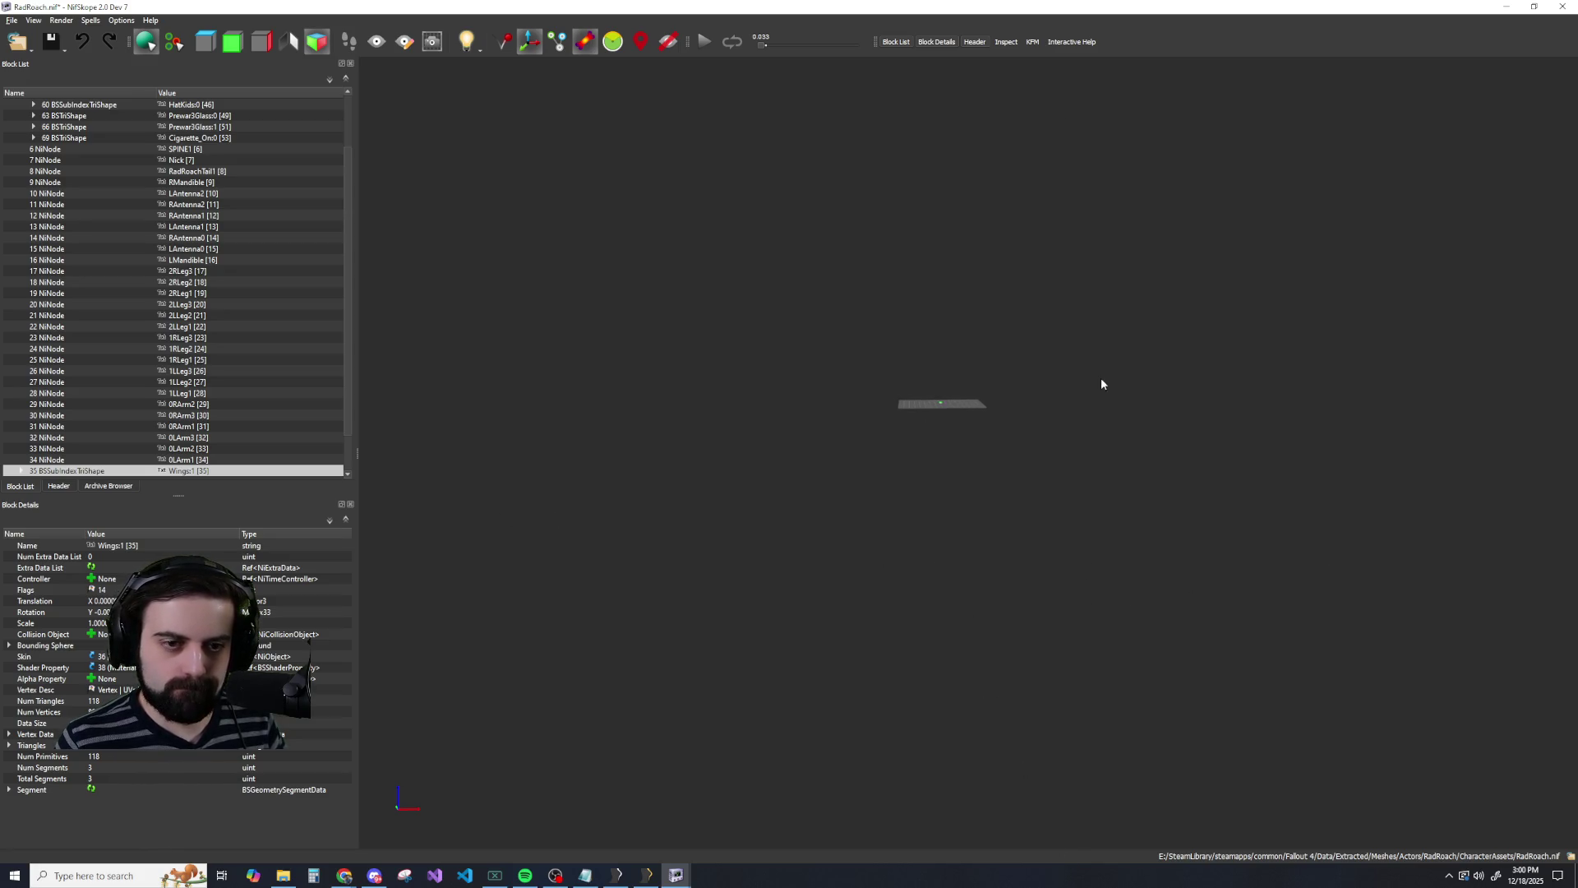
scroll(999, 383, "up", 4)
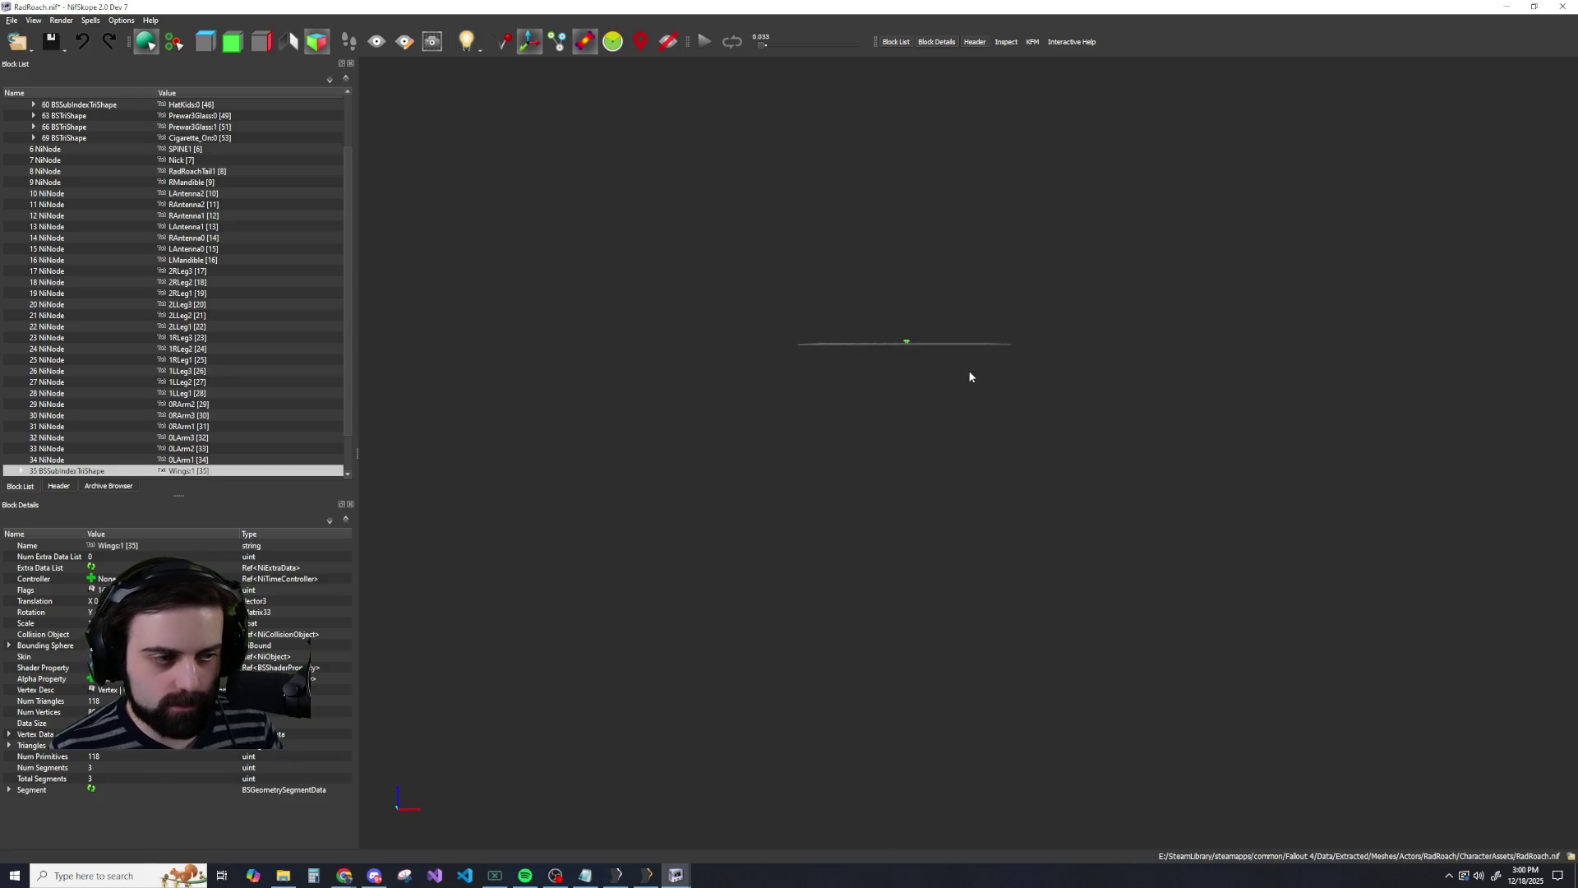
left_click_drag(876, 453, 816, 464)
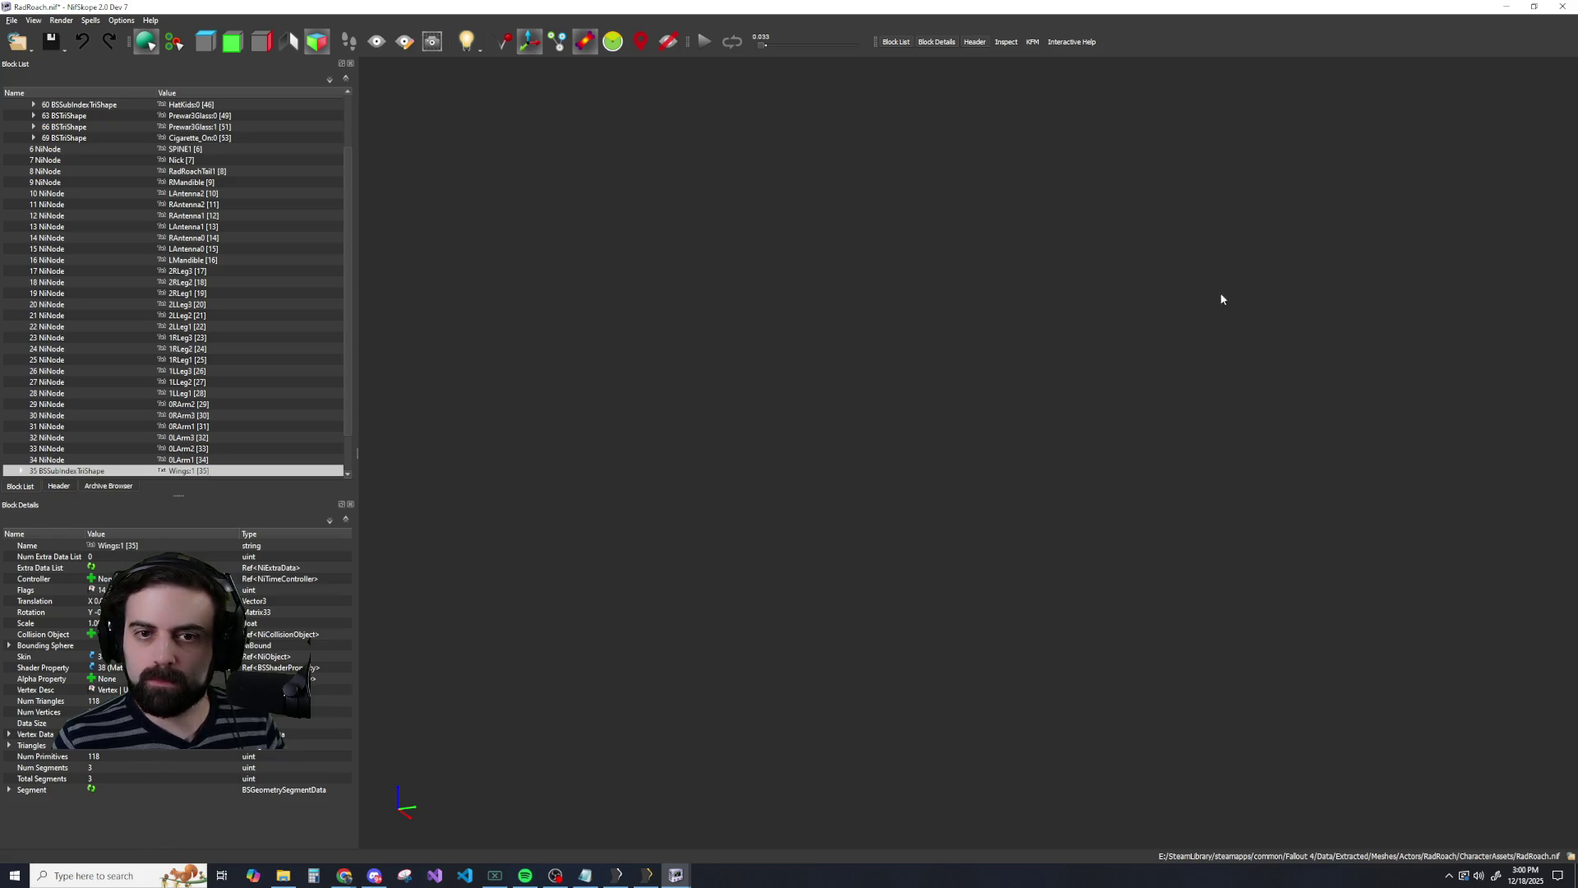
mouse_move(891, 382)
left_mouse_down()
mouse_move(930, 378)
mouse_move(845, 375)
left_mouse_up()
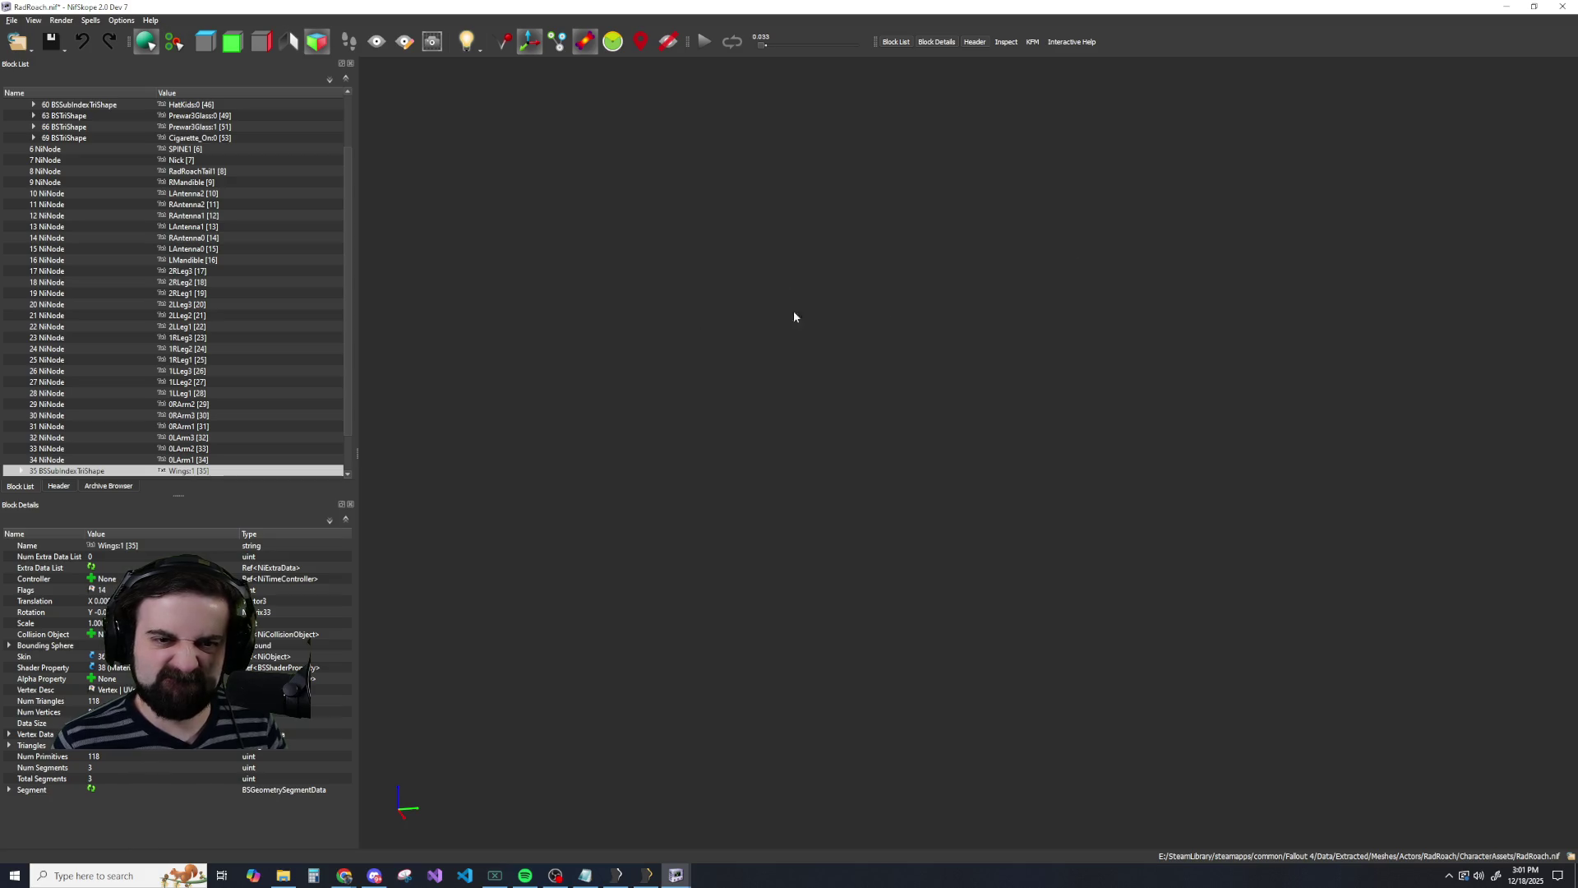
mouse_move(794, 316)
left_mouse_down()
mouse_move(947, 345)
mouse_move(844, 338)
left_mouse_up()
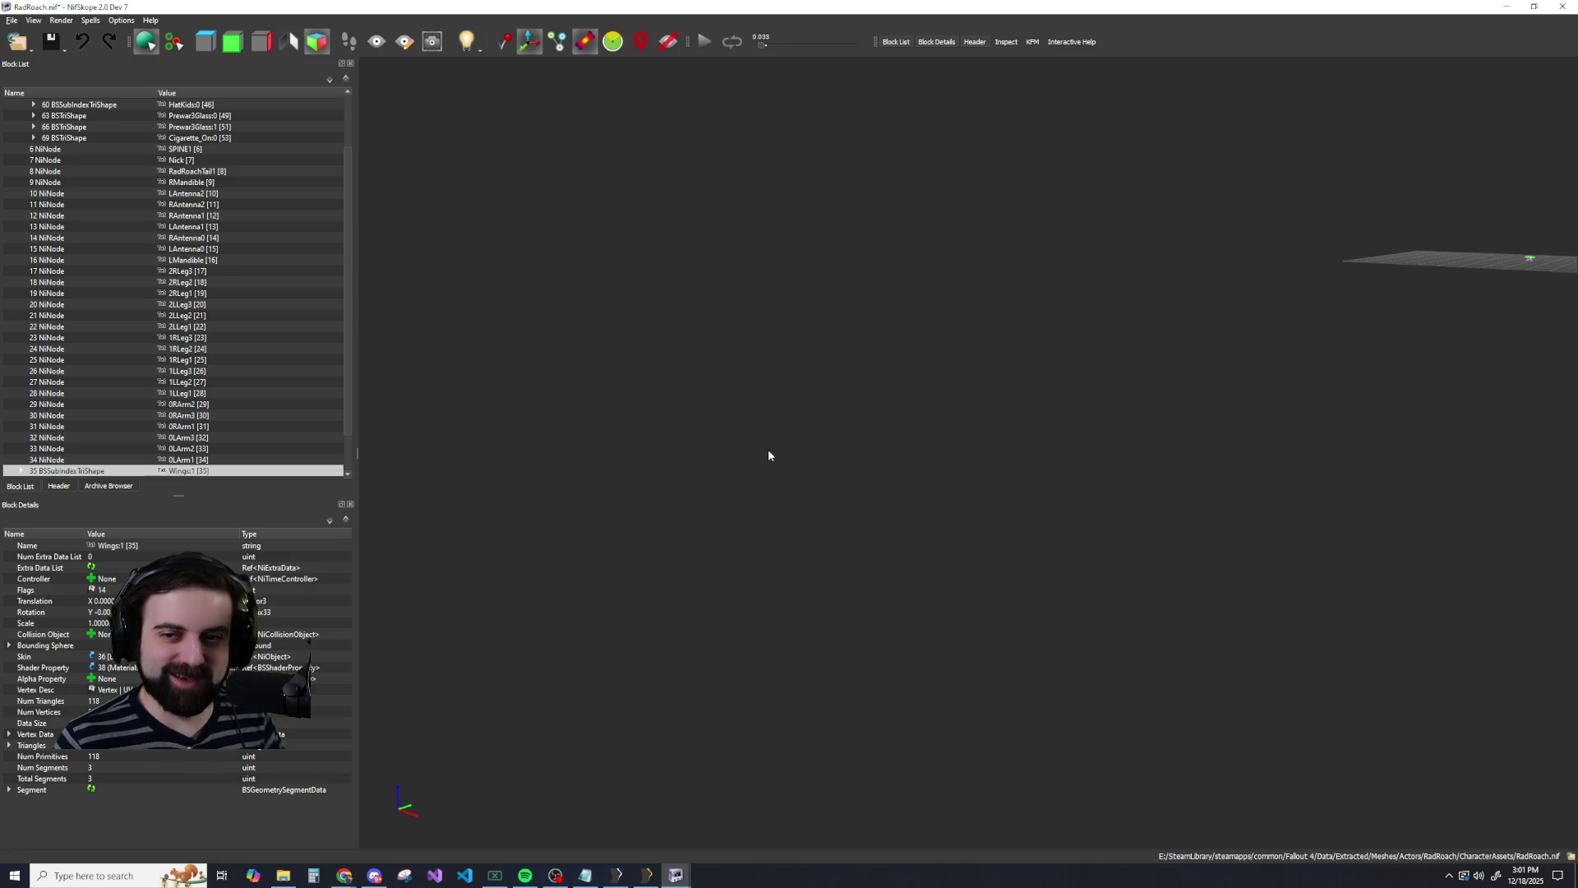
mouse_move(769, 455)
left_mouse_down()
mouse_move(1063, 391)
mouse_move(1017, 394)
mouse_move(1032, 400)
left_mouse_up()
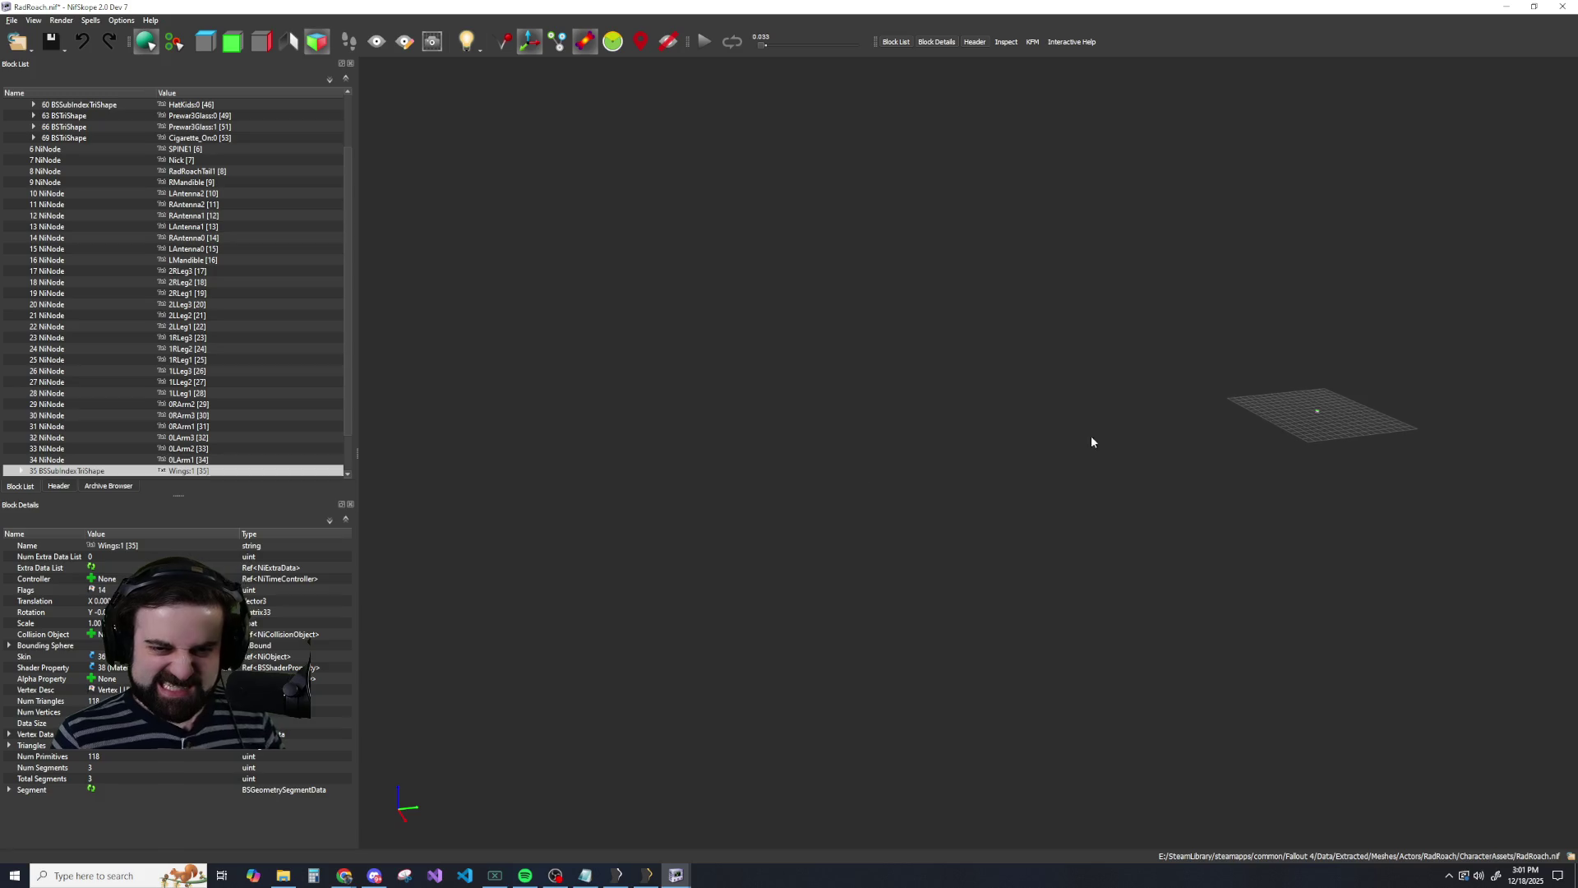
scroll(1059, 448, "down", 5)
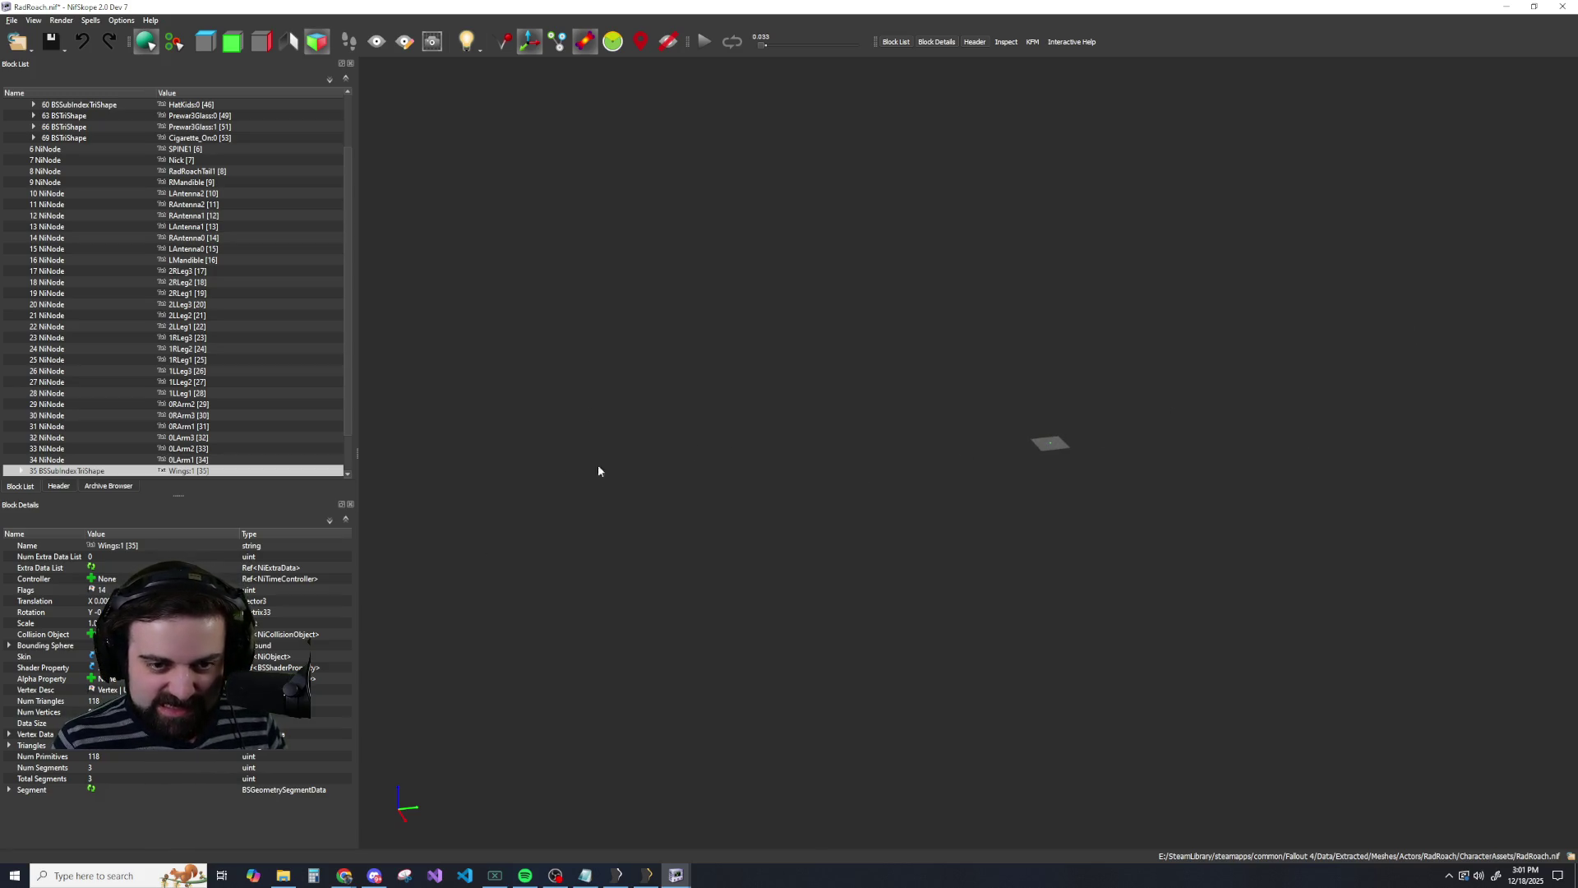
scroll(688, 455, "up", 6)
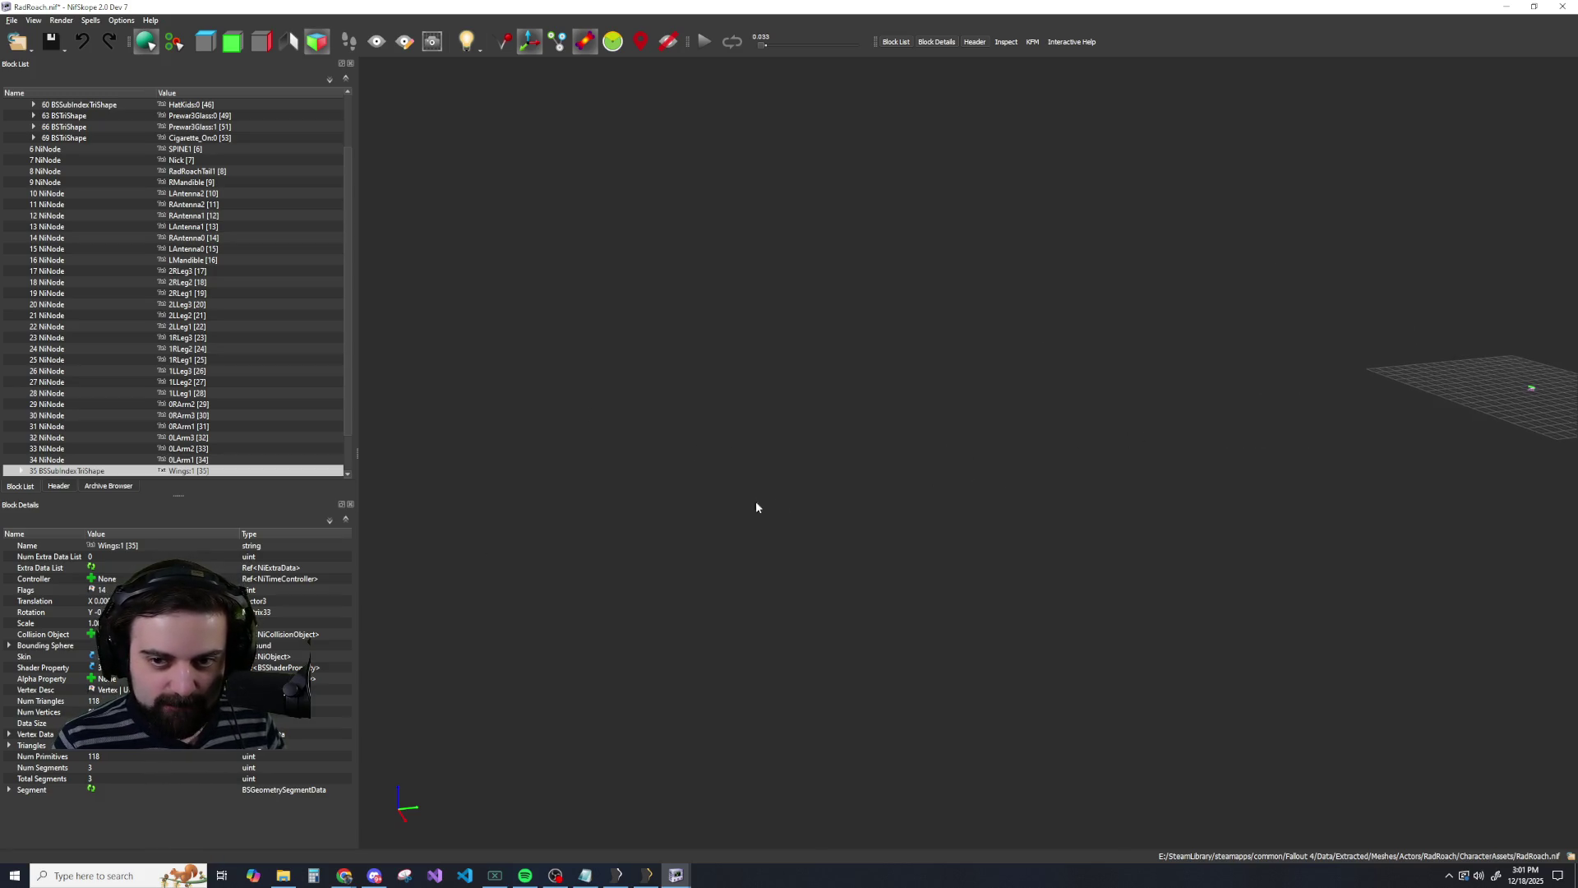
scroll(1156, 523, "up", 3)
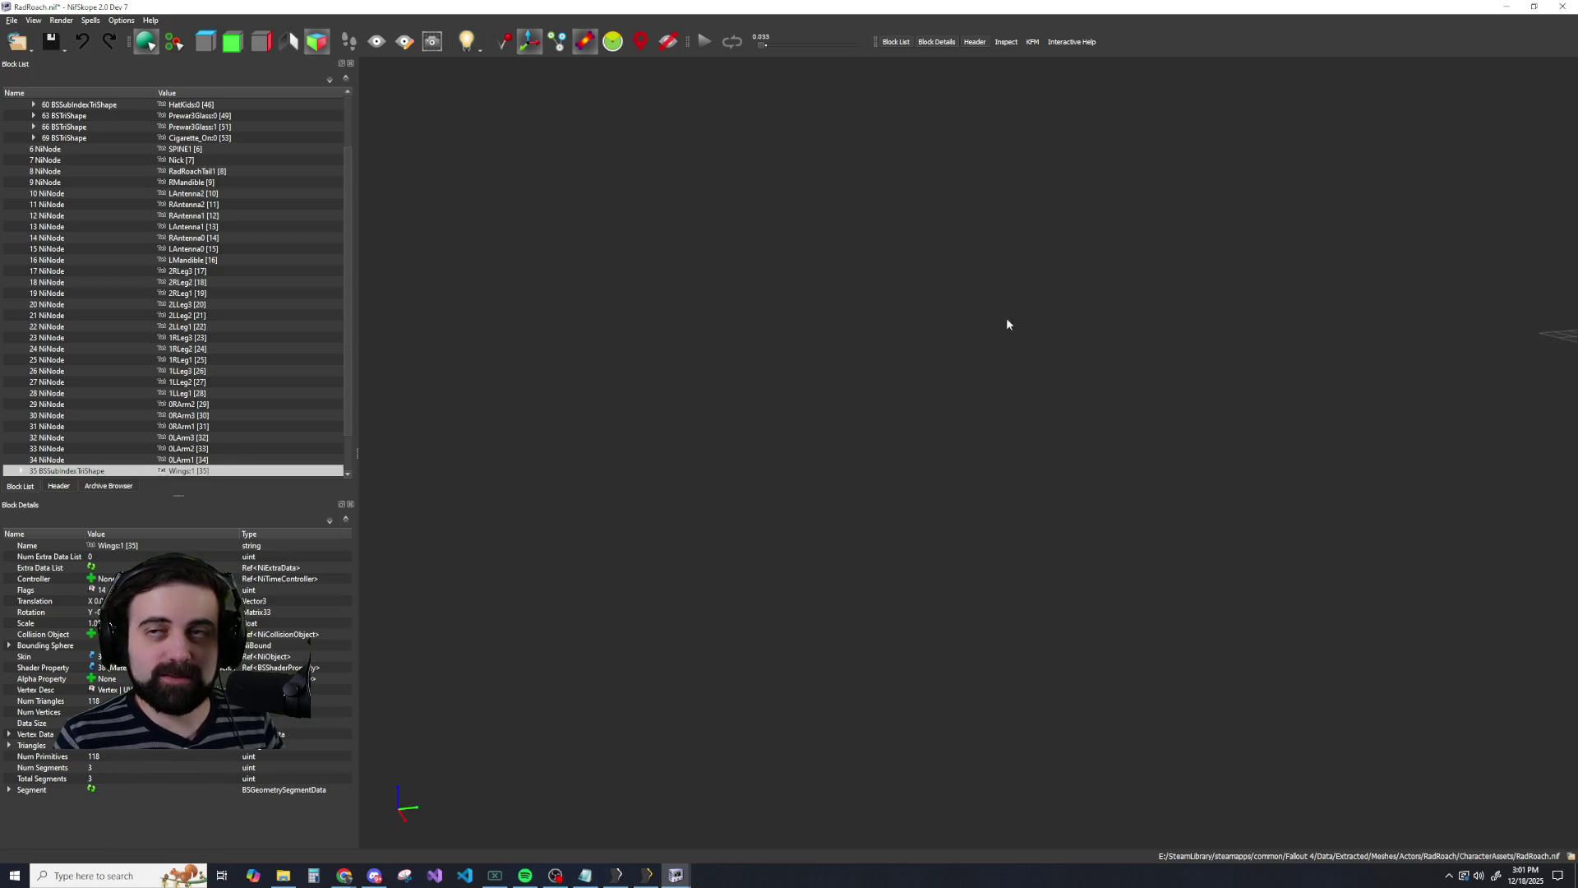
Reset to the RadRoach front view, orbit below its legs, and select Cigarette_On0 in the Block List.
key("F6")
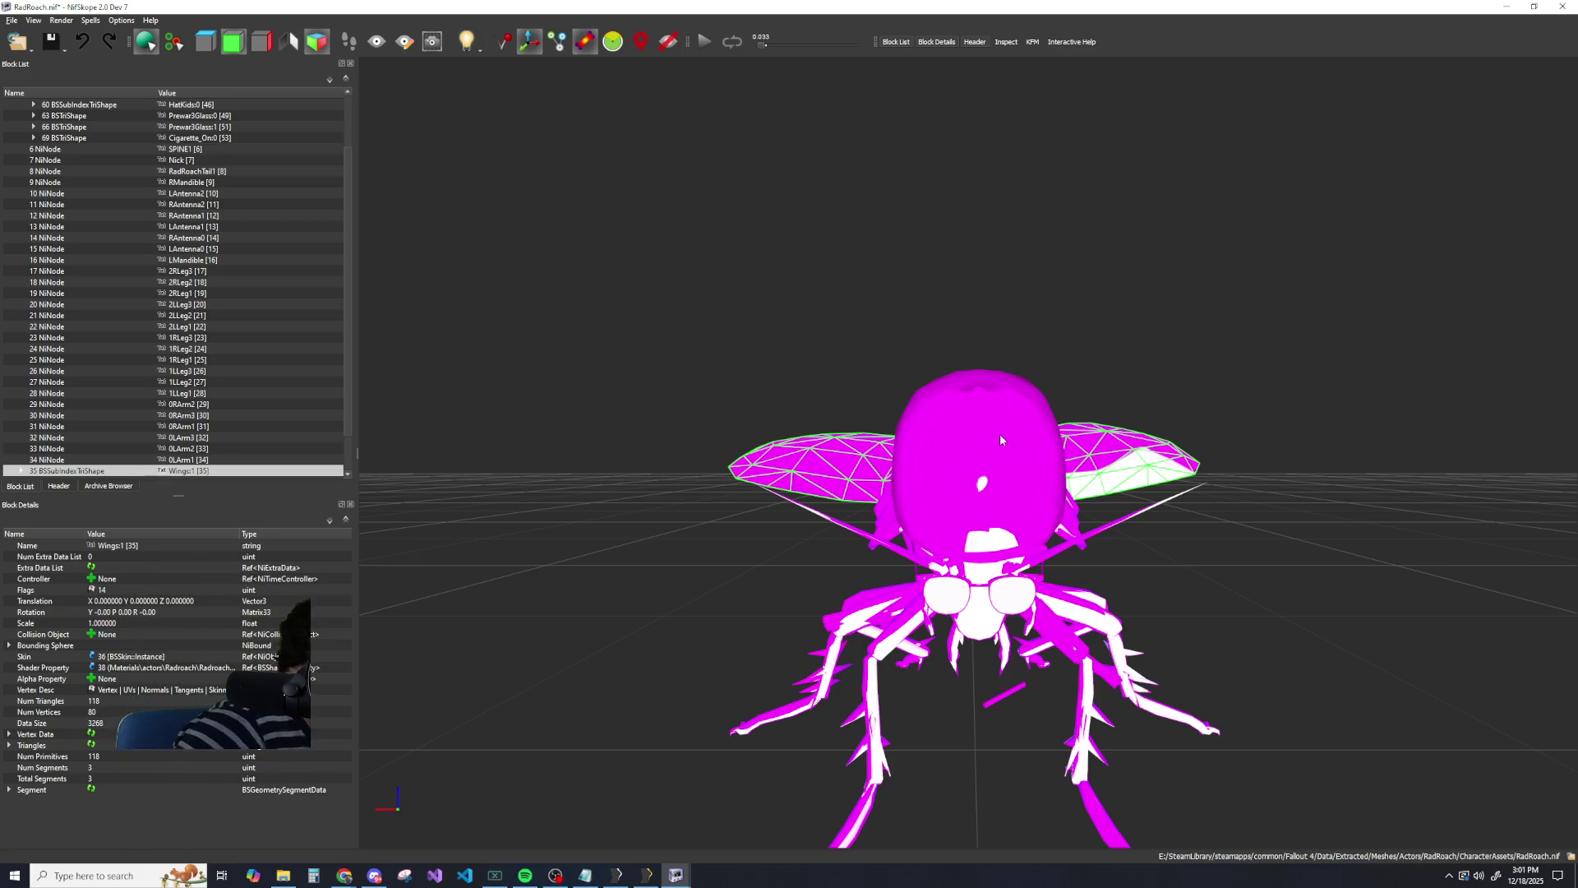
scroll(913, 470, "down", 2)
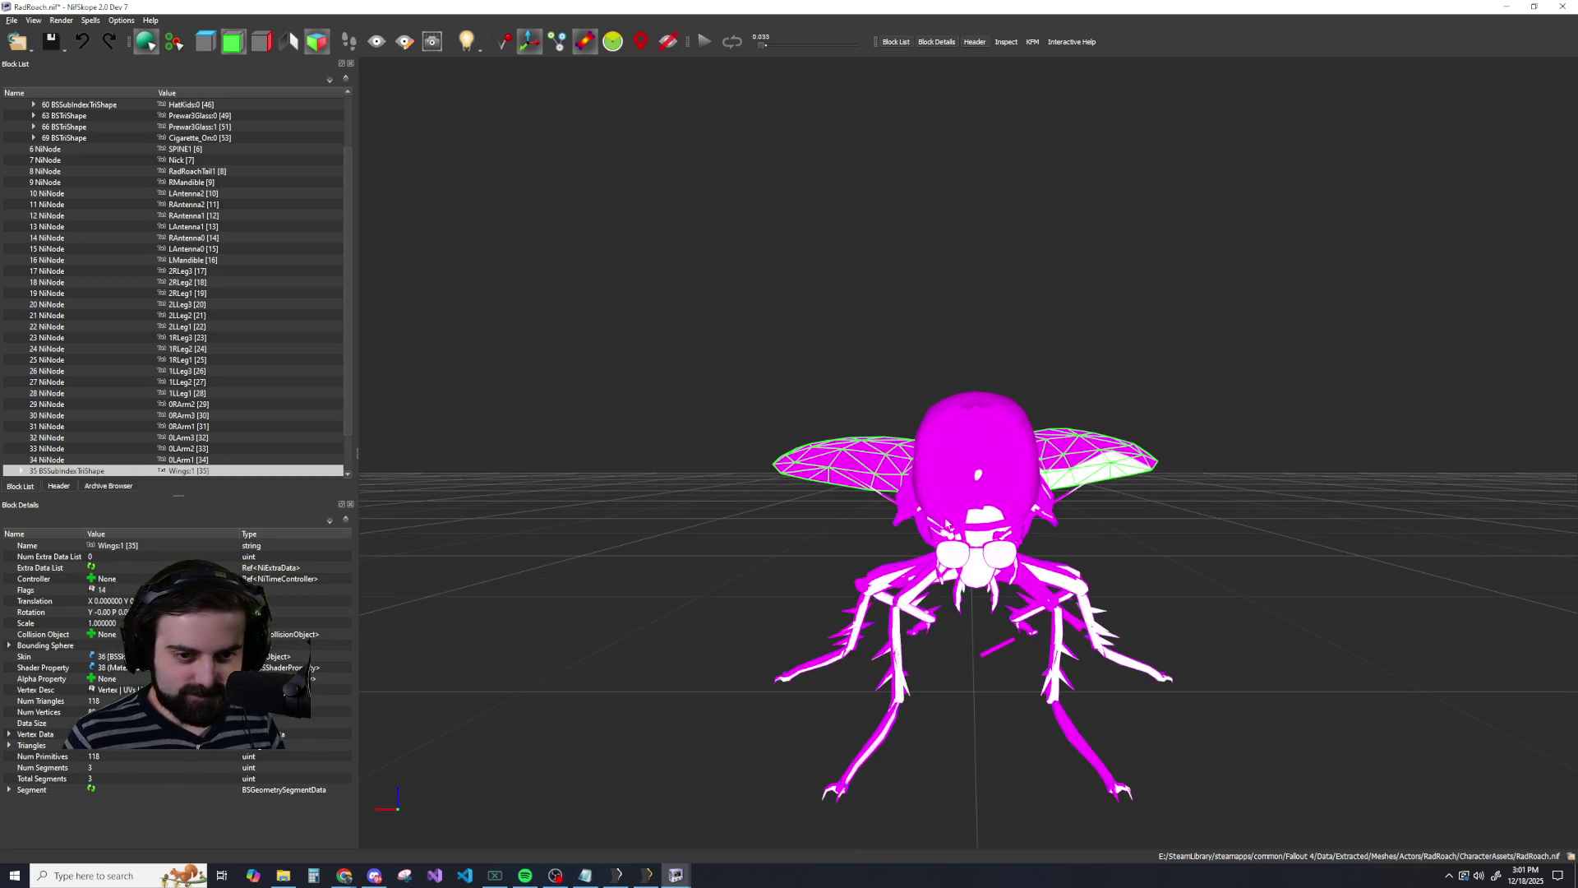
mouse_move(953, 674)
left_mouse_down()
mouse_move(1086, 690)
mouse_move(939, 679)
left_mouse_up()
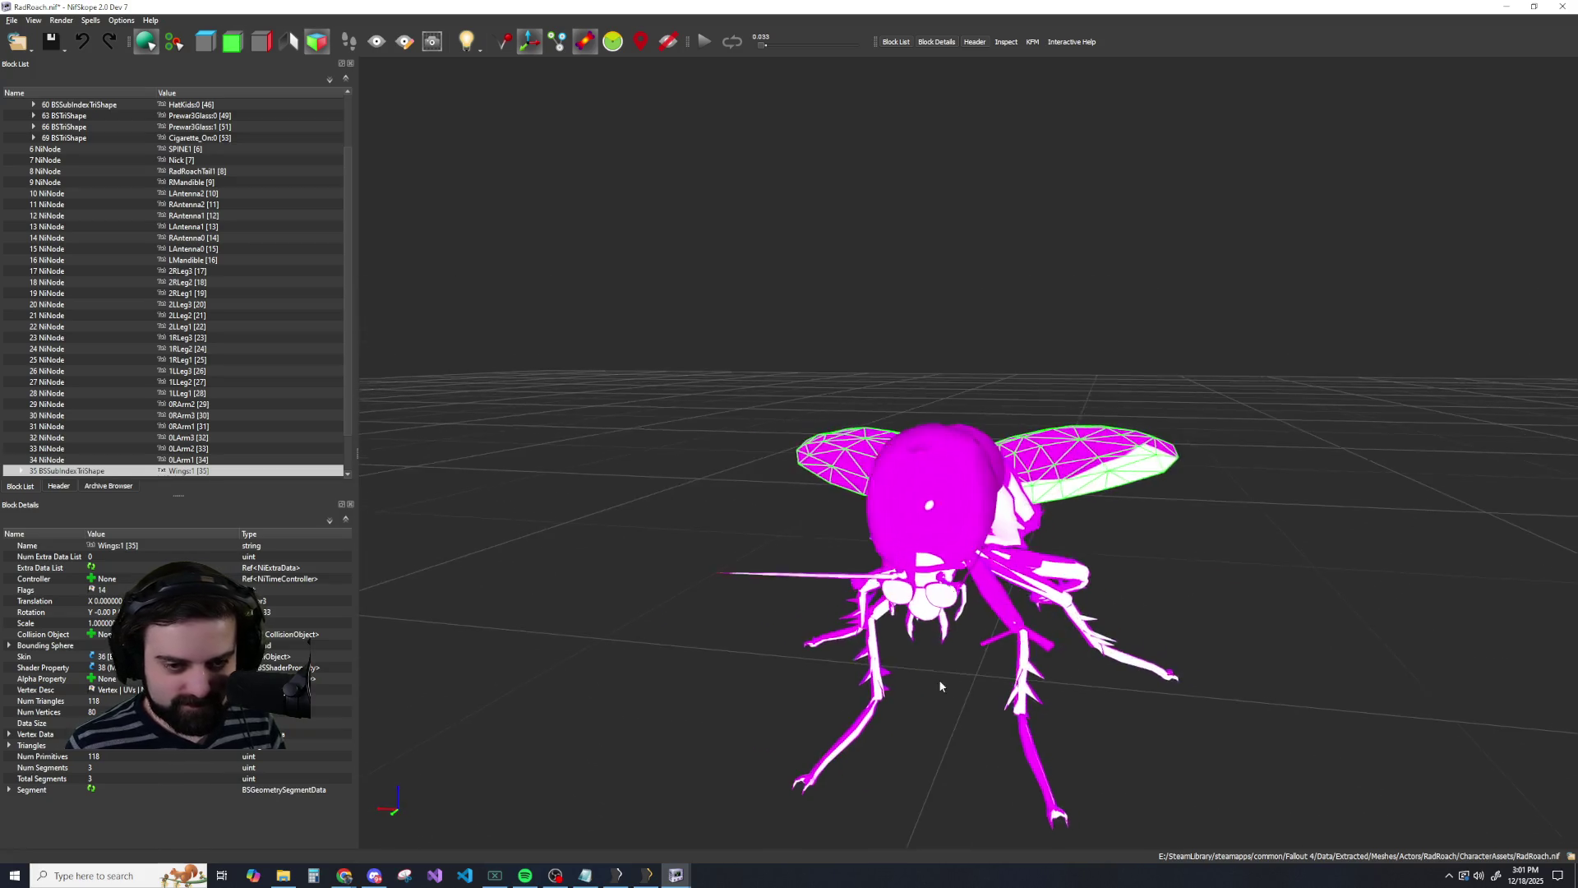
scroll(1048, 735, "up", 5)
mouse_move(1047, 728)
left_mouse_down()
mouse_move(822, 411)
mouse_move(717, 217)
mouse_move(817, 451)
mouse_move(858, 458)
mouse_move(879, 517)
left_mouse_up()
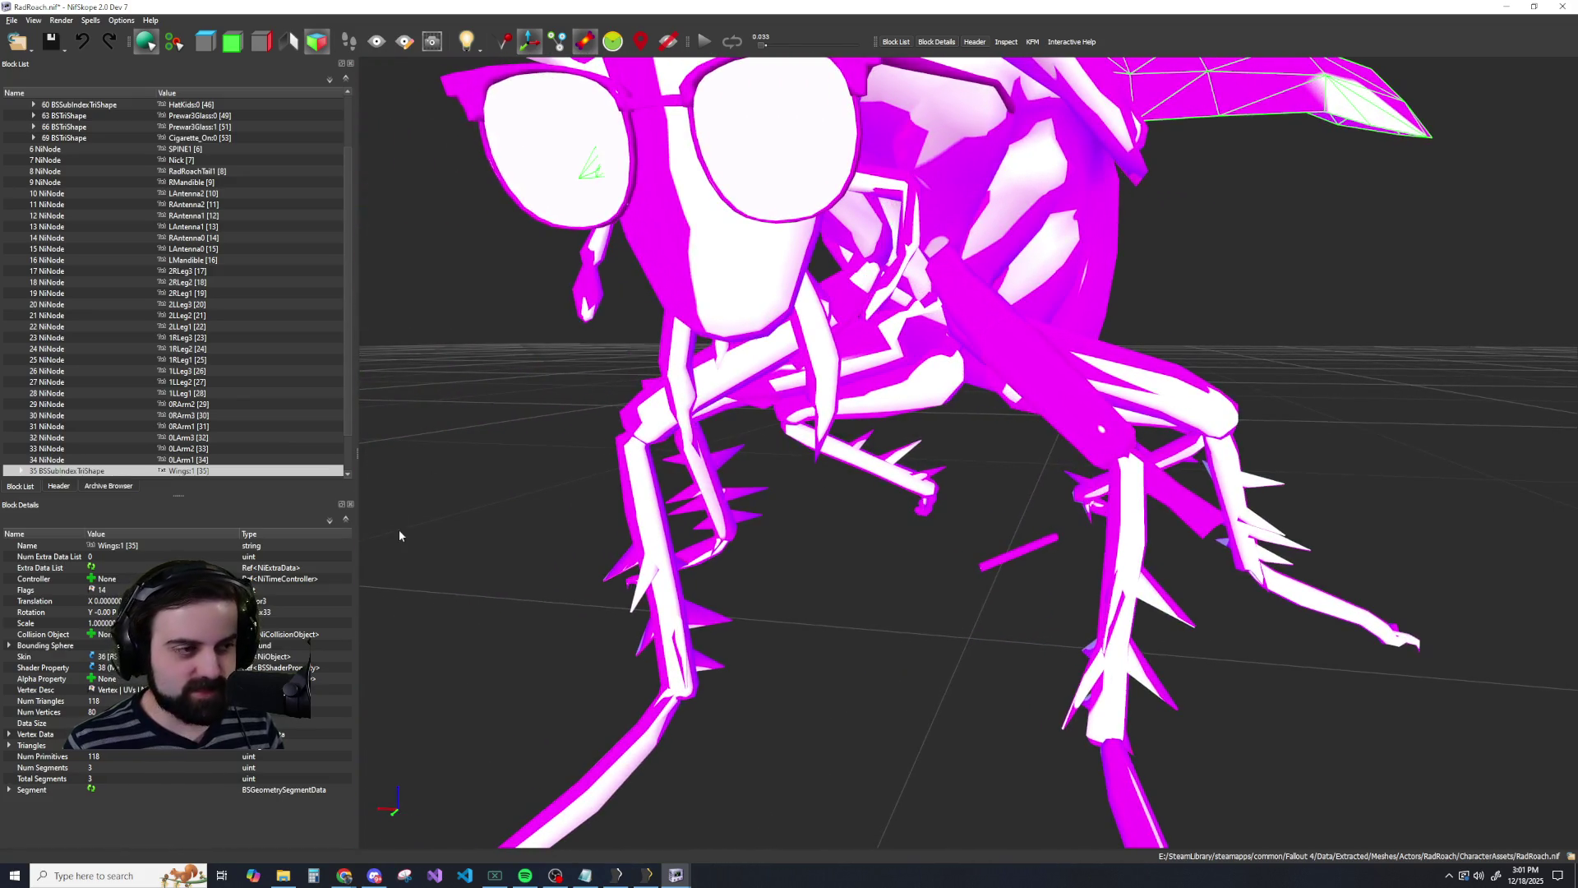
scroll(196, 442, "up", 2)
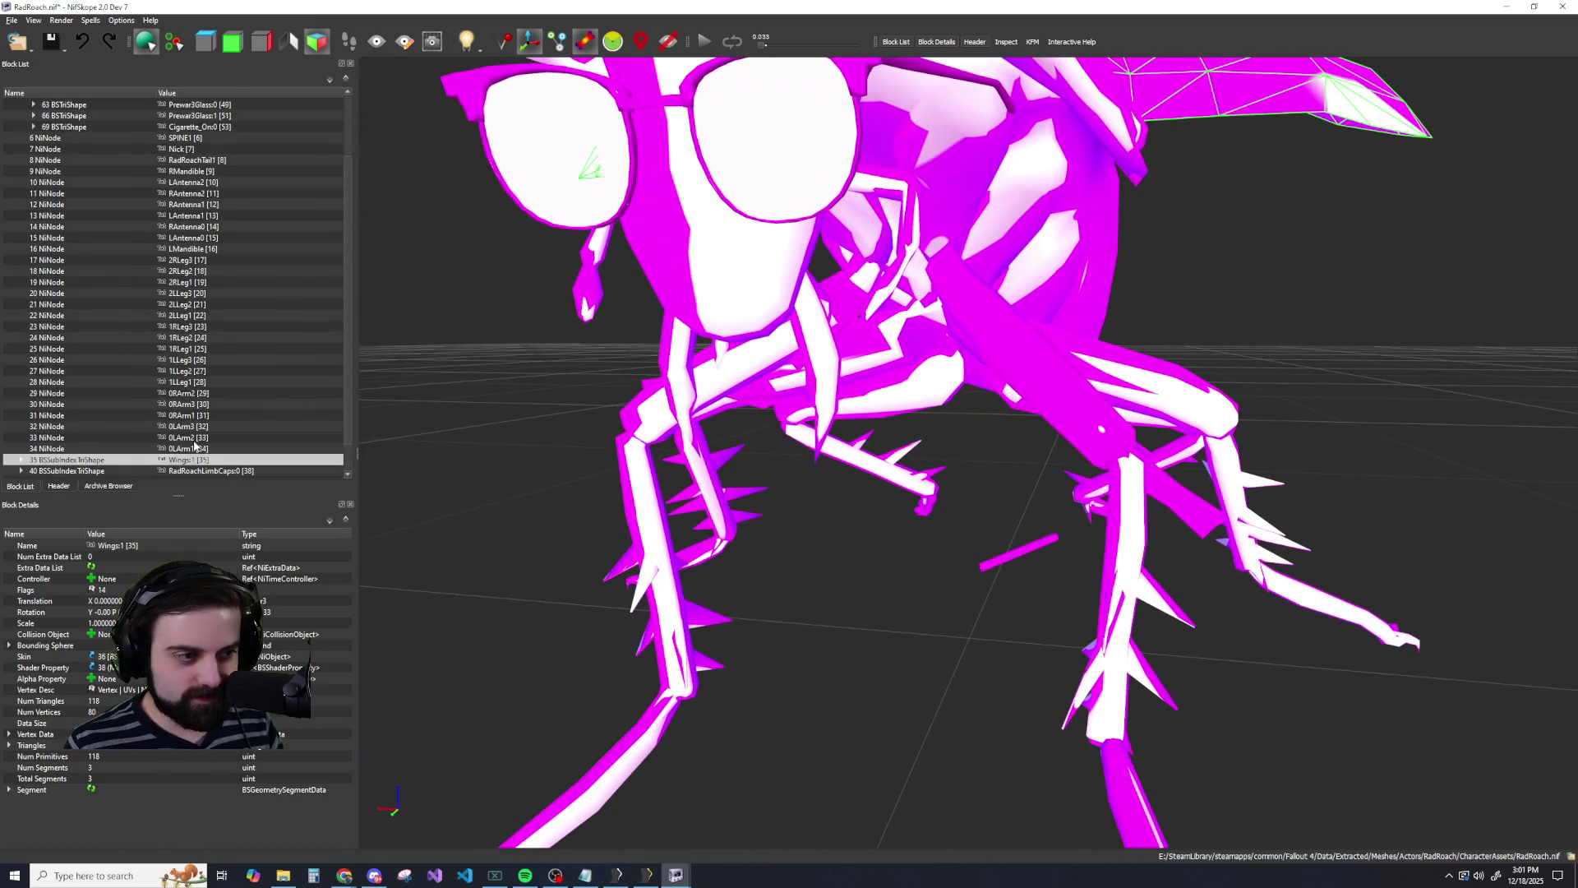
left_click(210, 205)
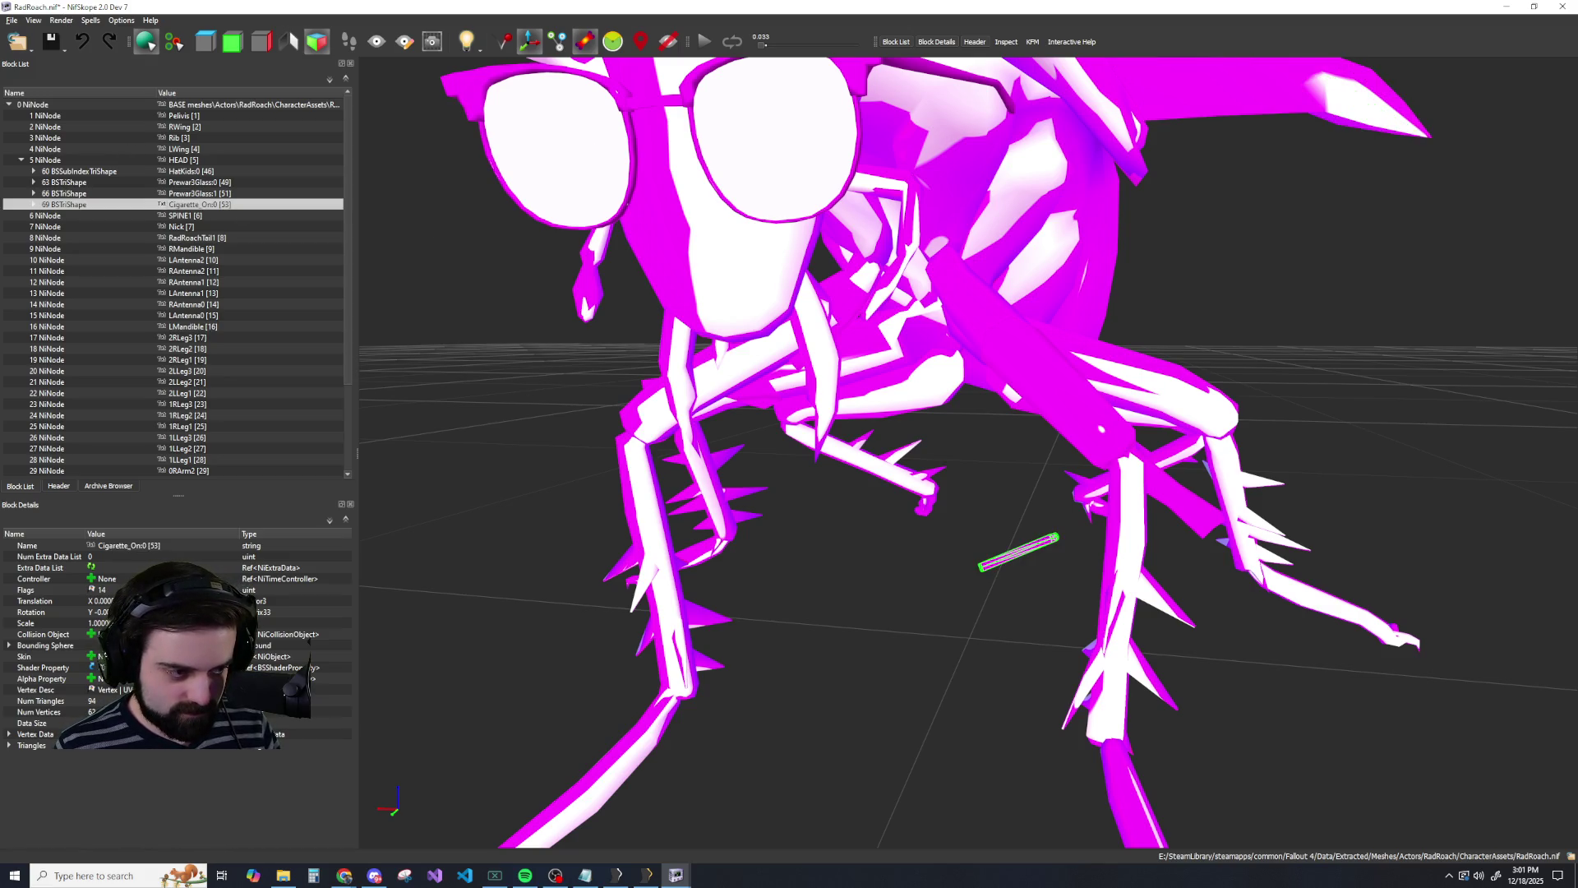
Rotate the cigarette -180 degrees about Y.
left_click(31, 612)
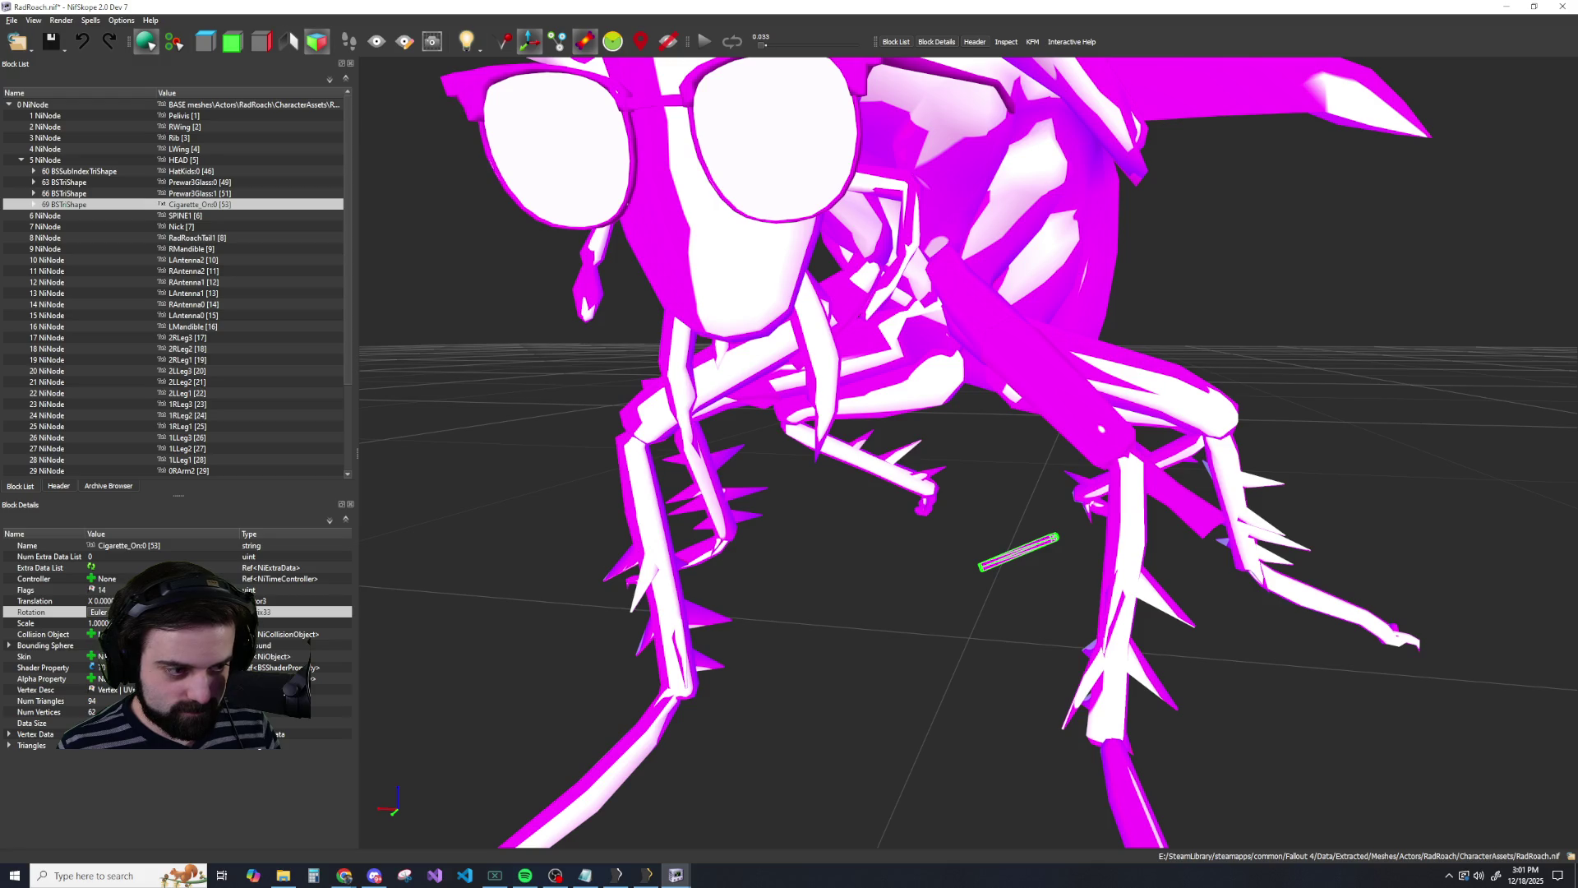
key("Return")
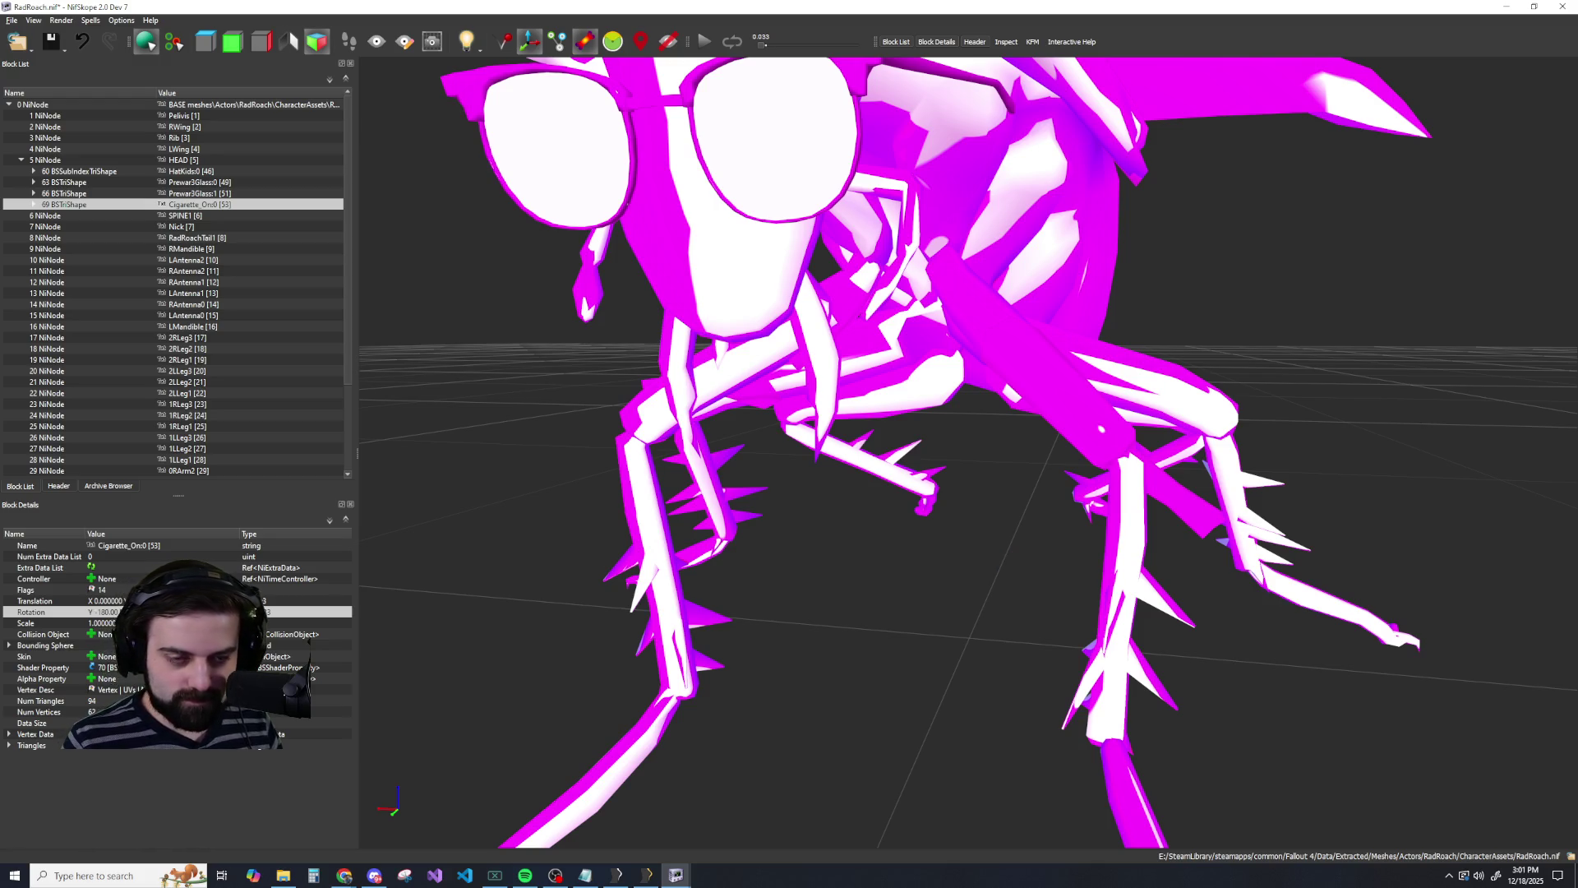
scroll(557, 518, "down", 10)
scroll(707, 506, "up", 2)
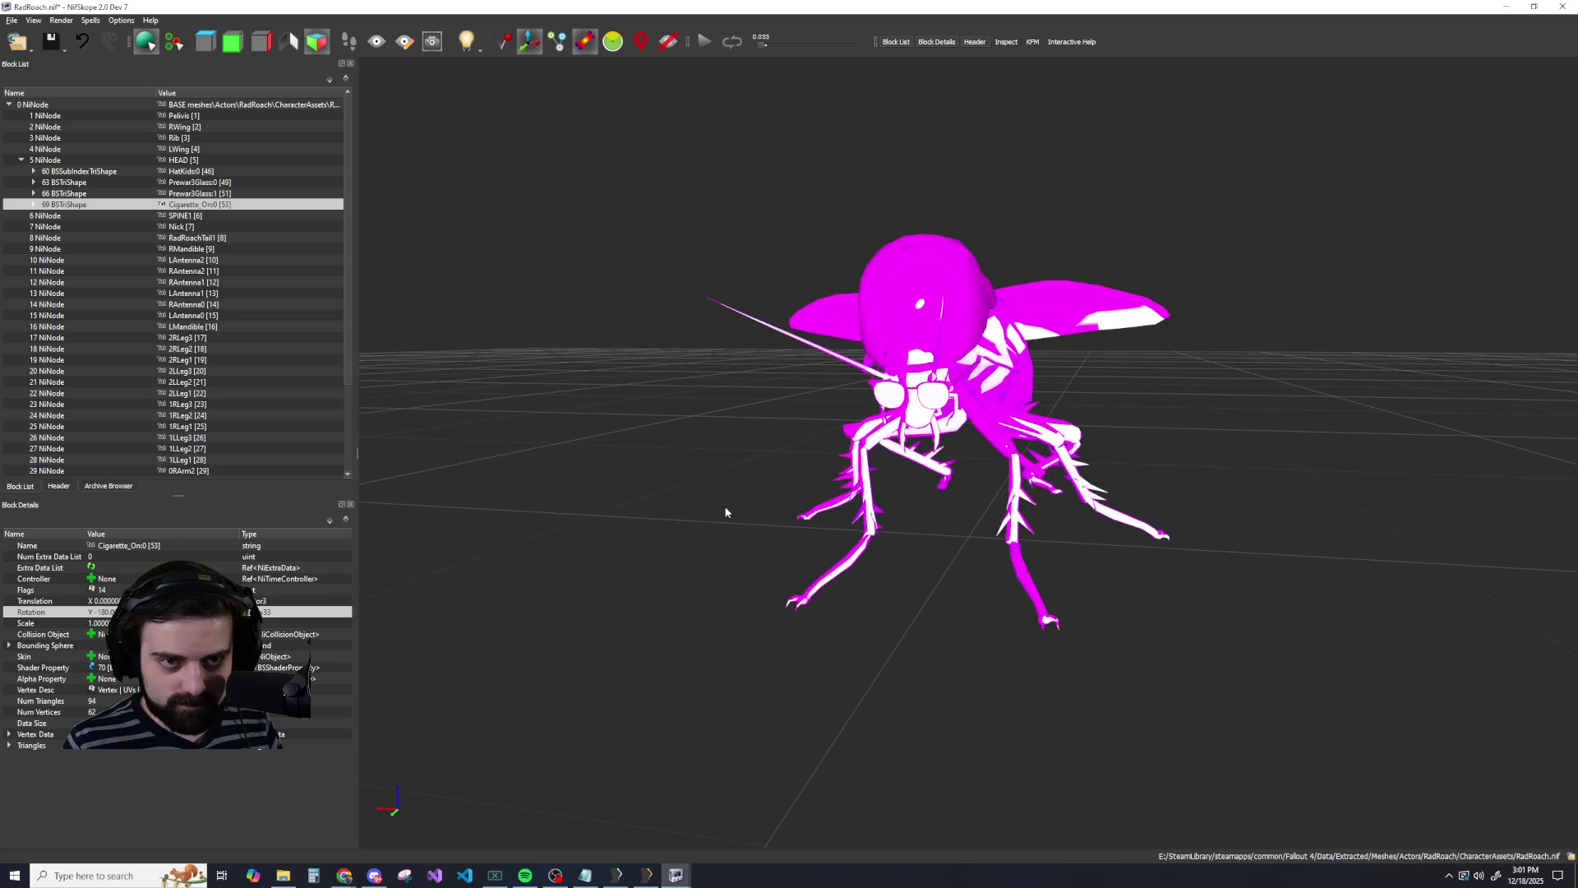
mouse_move(725, 512)
left_mouse_down()
mouse_move(790, 426)
mouse_move(803, 439)
left_mouse_up()
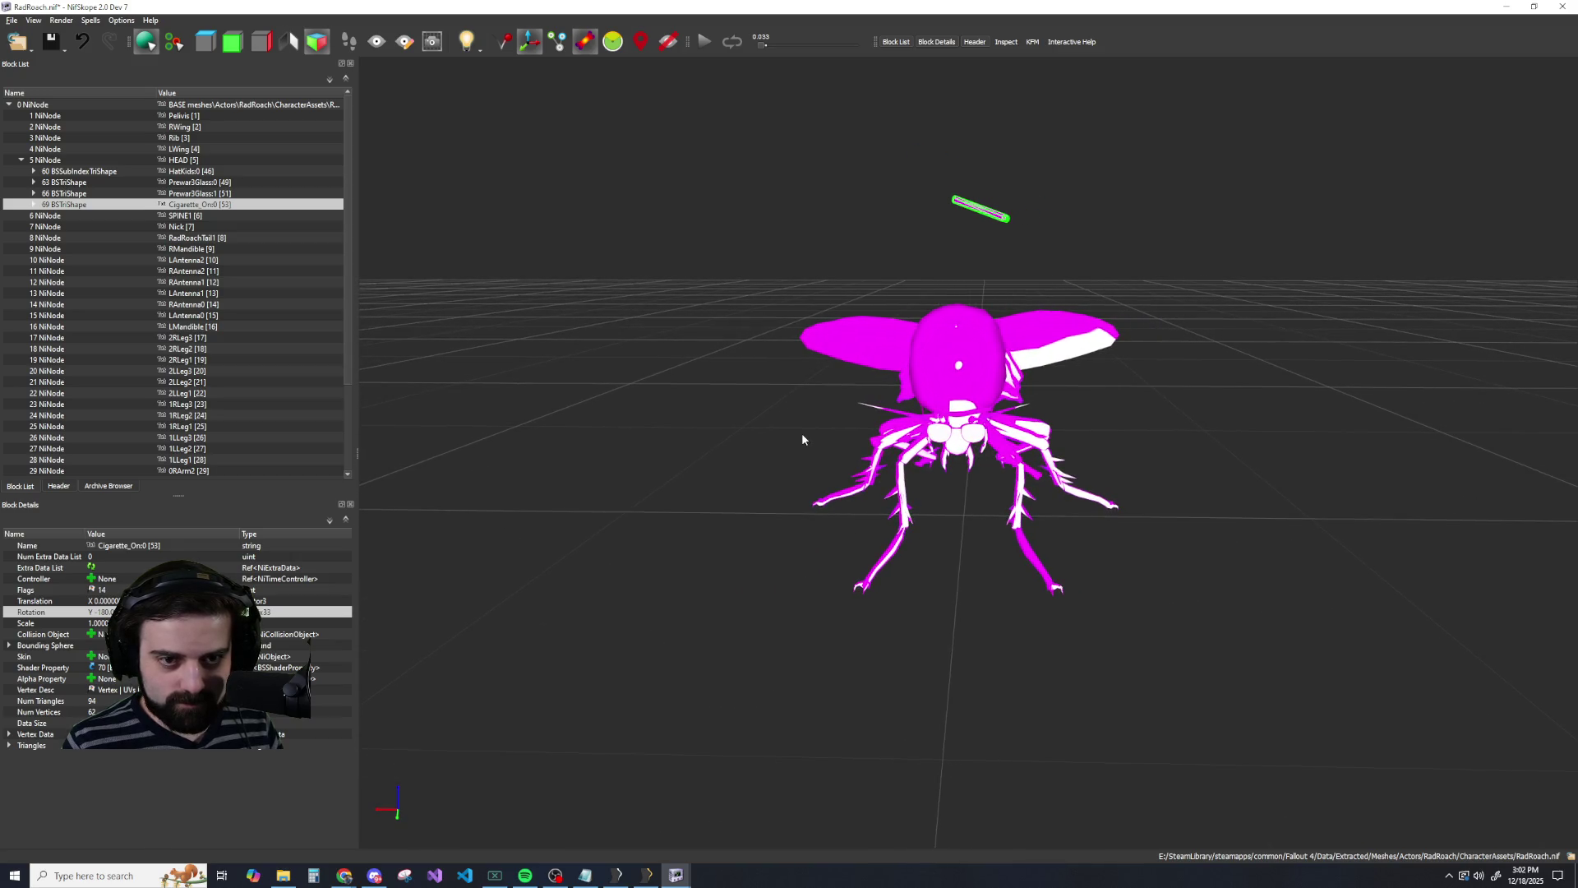
Lower the cigarette's Translation toward the roach's mouth, undoing and redoing one change.
left_click(35, 600)
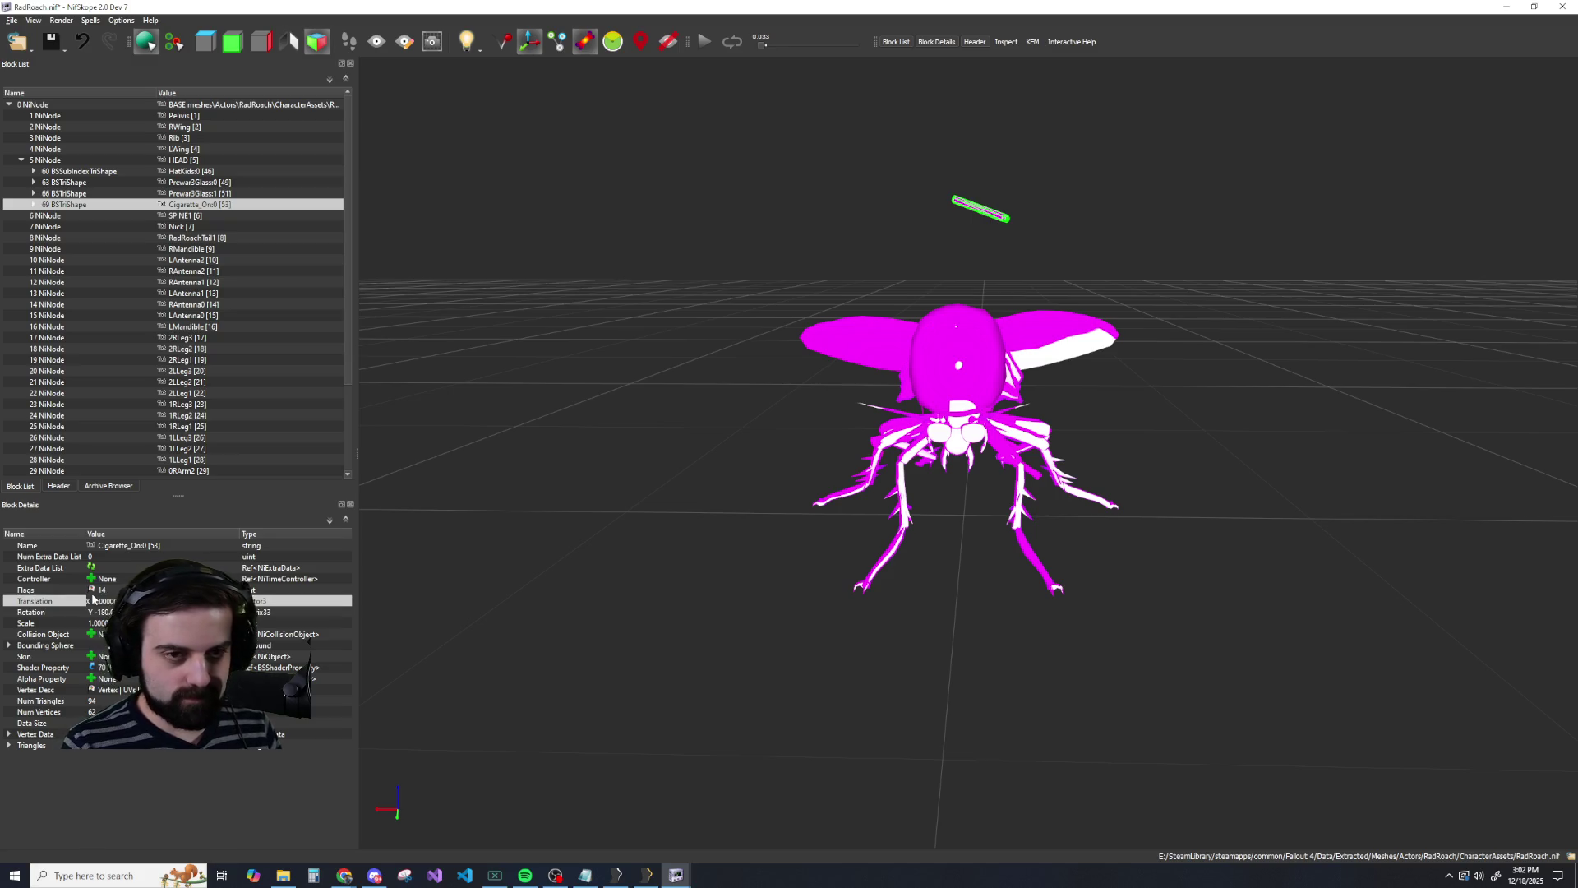
key("Return")
mouse_move(743, 590)
left_mouse_down()
mouse_move(775, 274)
mouse_move(659, 329)
mouse_move(678, 352)
left_mouse_up()
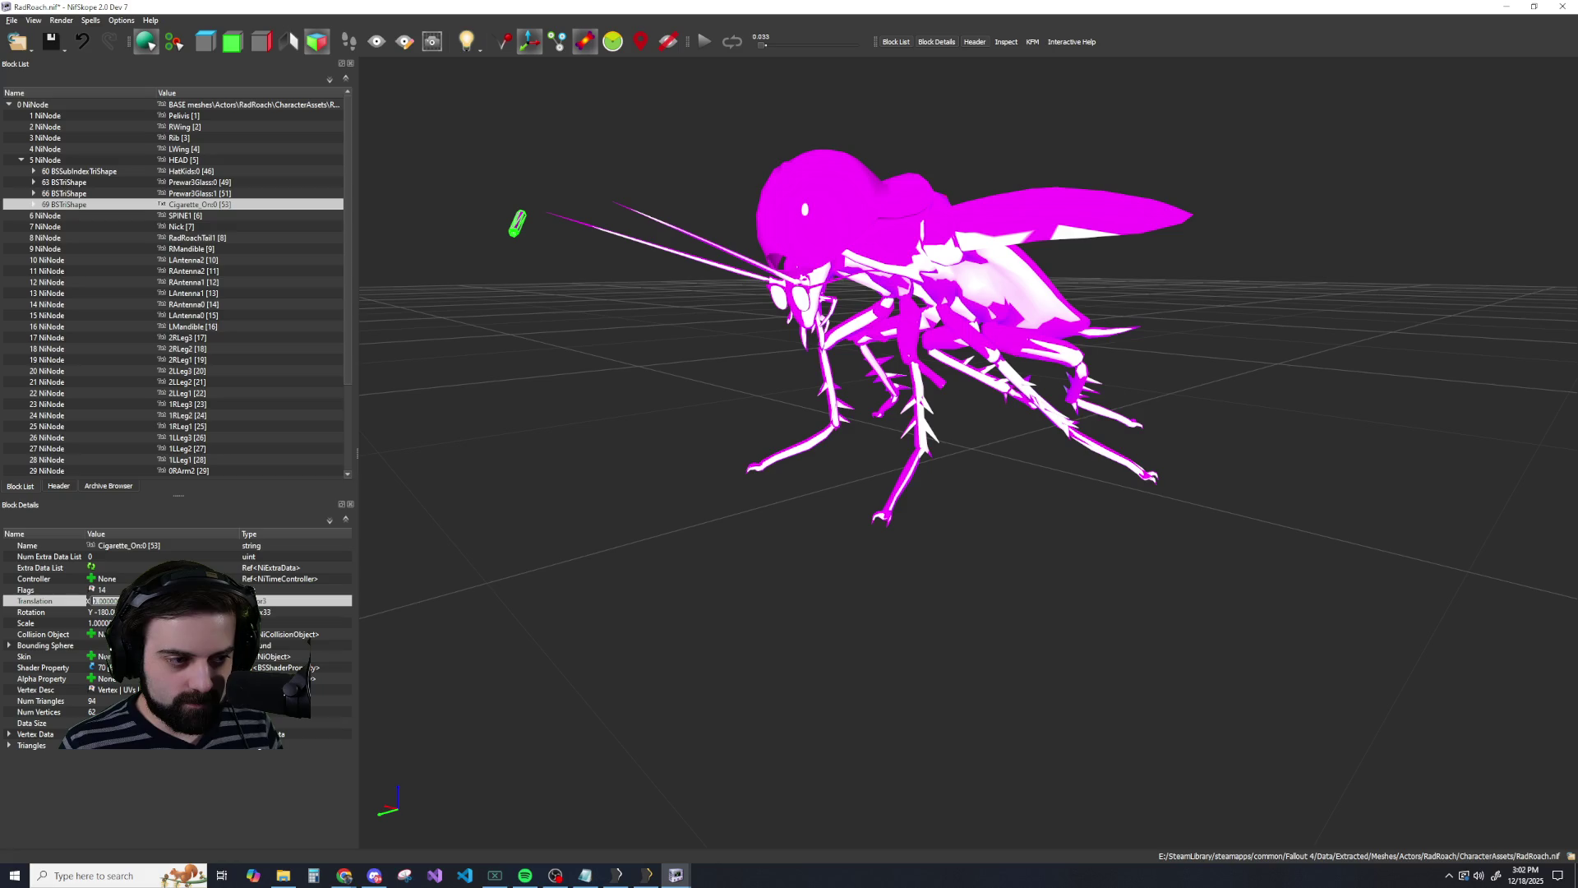
key("Return")
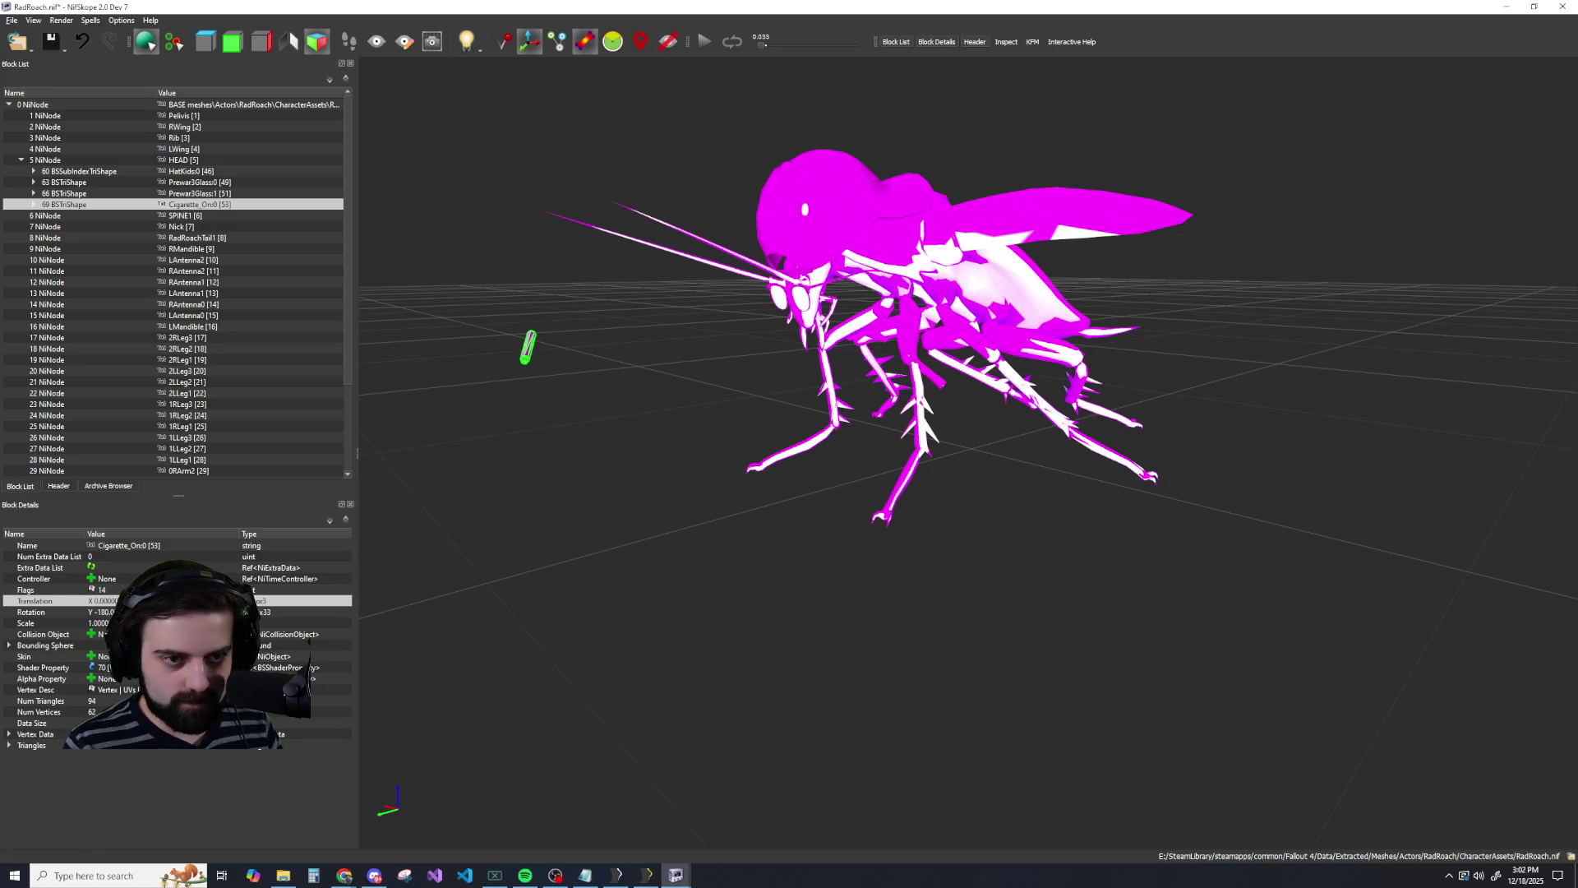
key("F2")
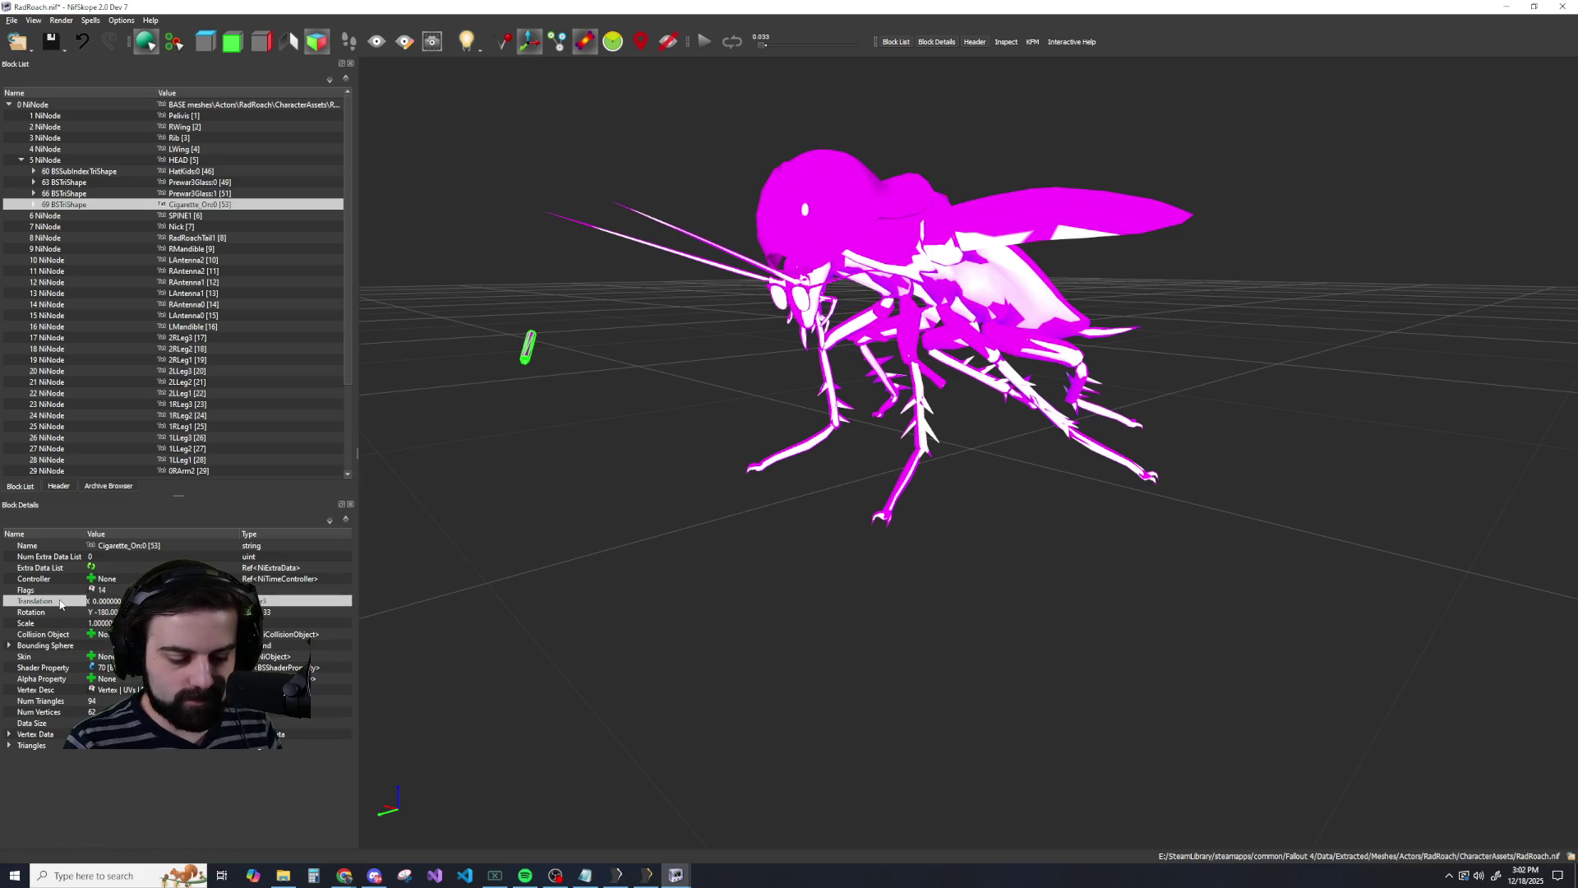
key("Return")
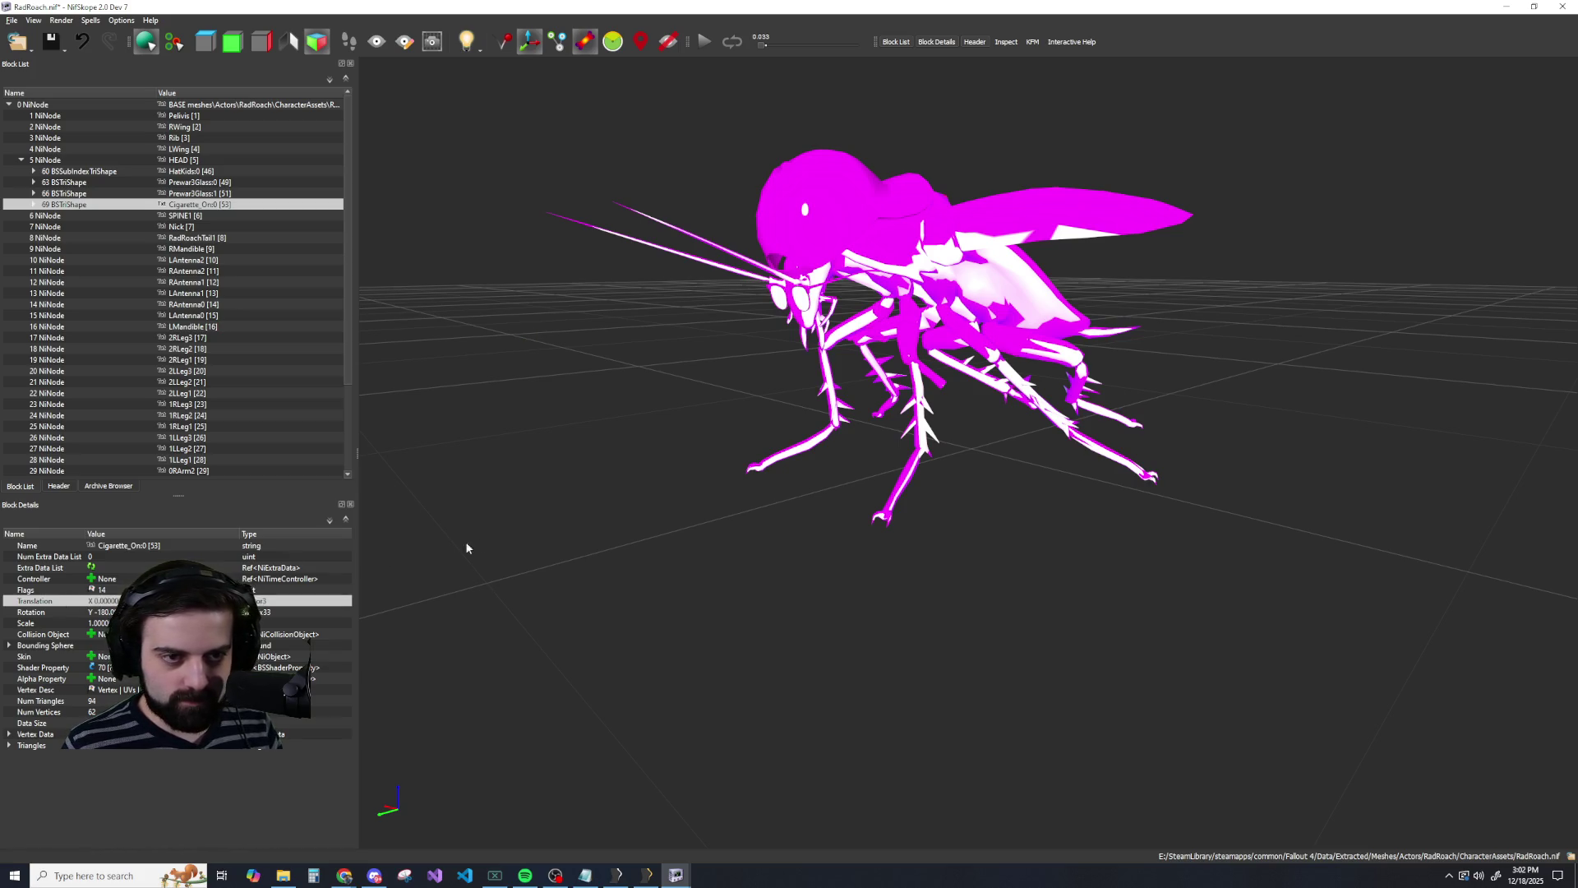
scroll(493, 539, "down", 5)
scroll(526, 535, "up", 5)
key("ctrl+z")
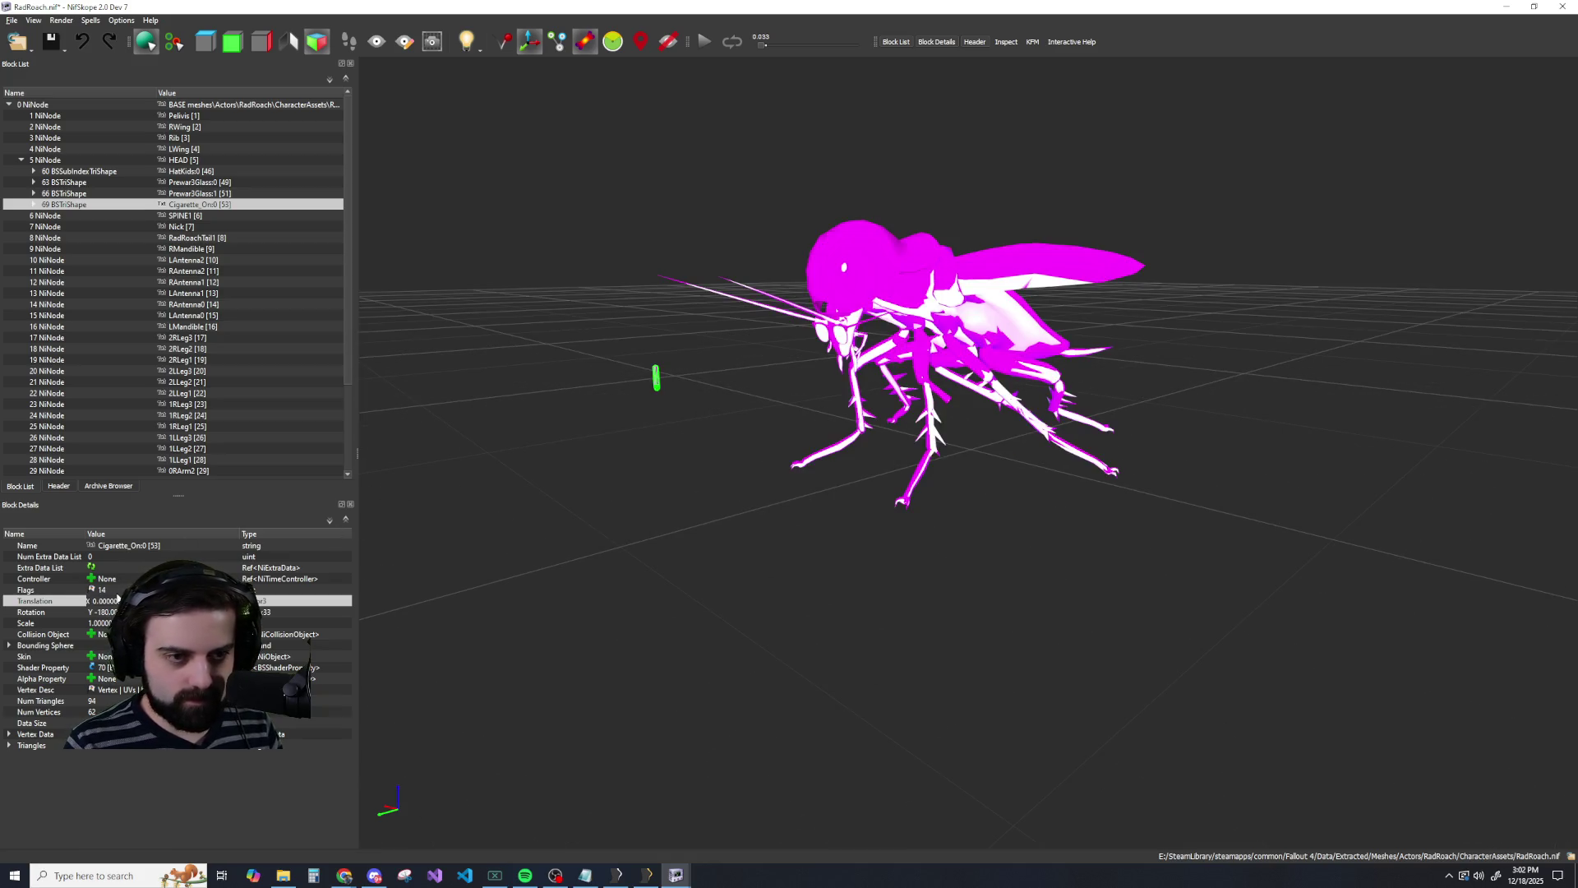
key("ctrl+y")
Zoom in on the roach's head and lower the cigarette's Translation again.
scroll(511, 458, "up", 5)
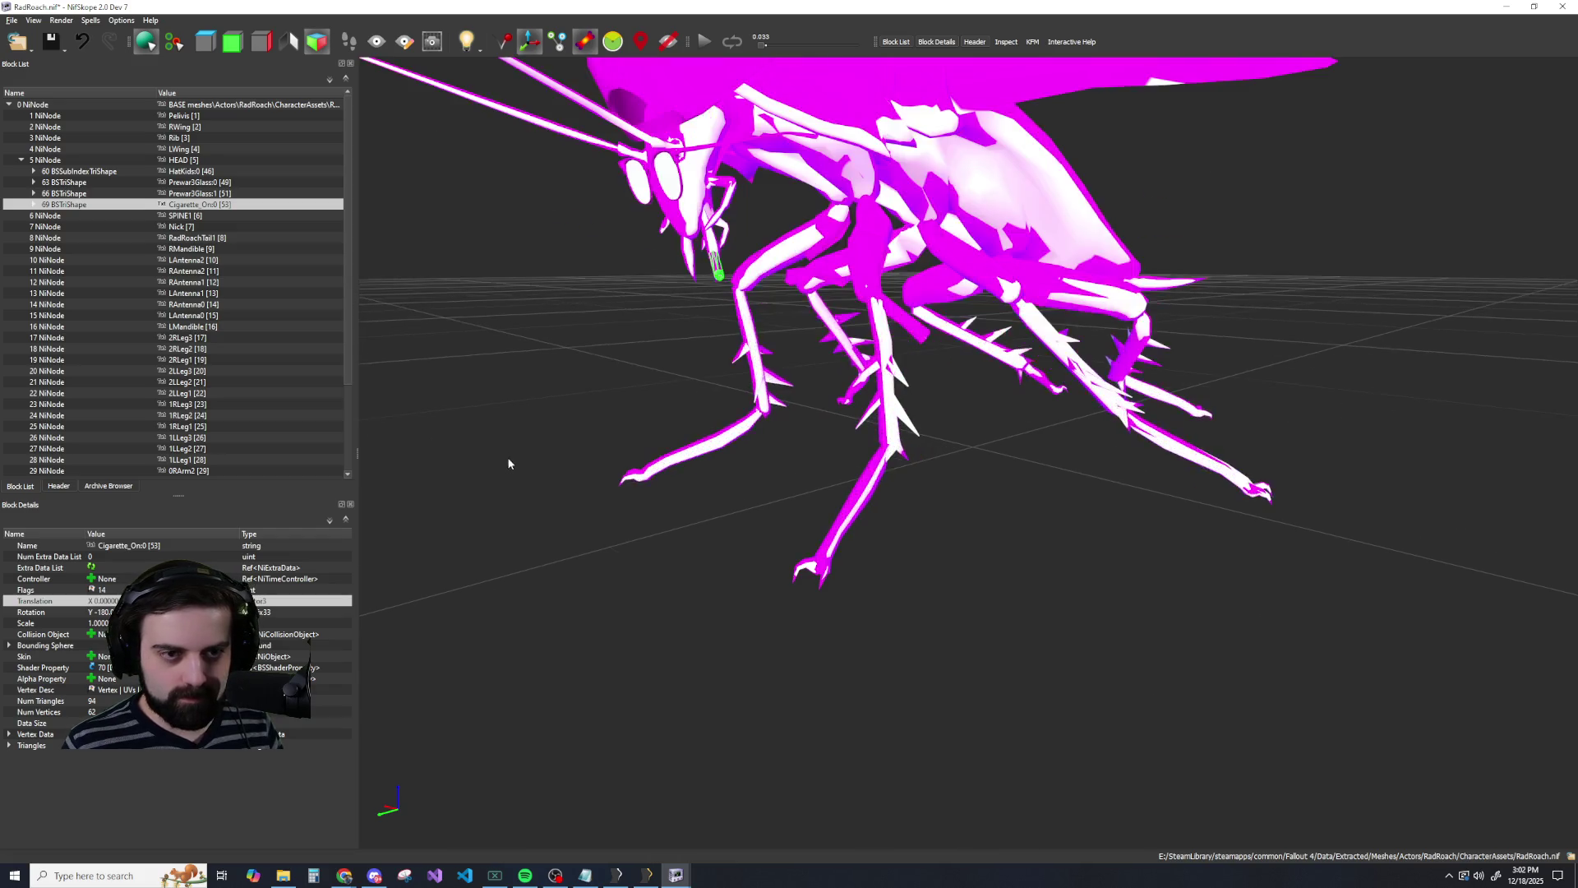
right_click_drag(575, 439, 680, 356)
right_click(687, 342)
key("Escape")
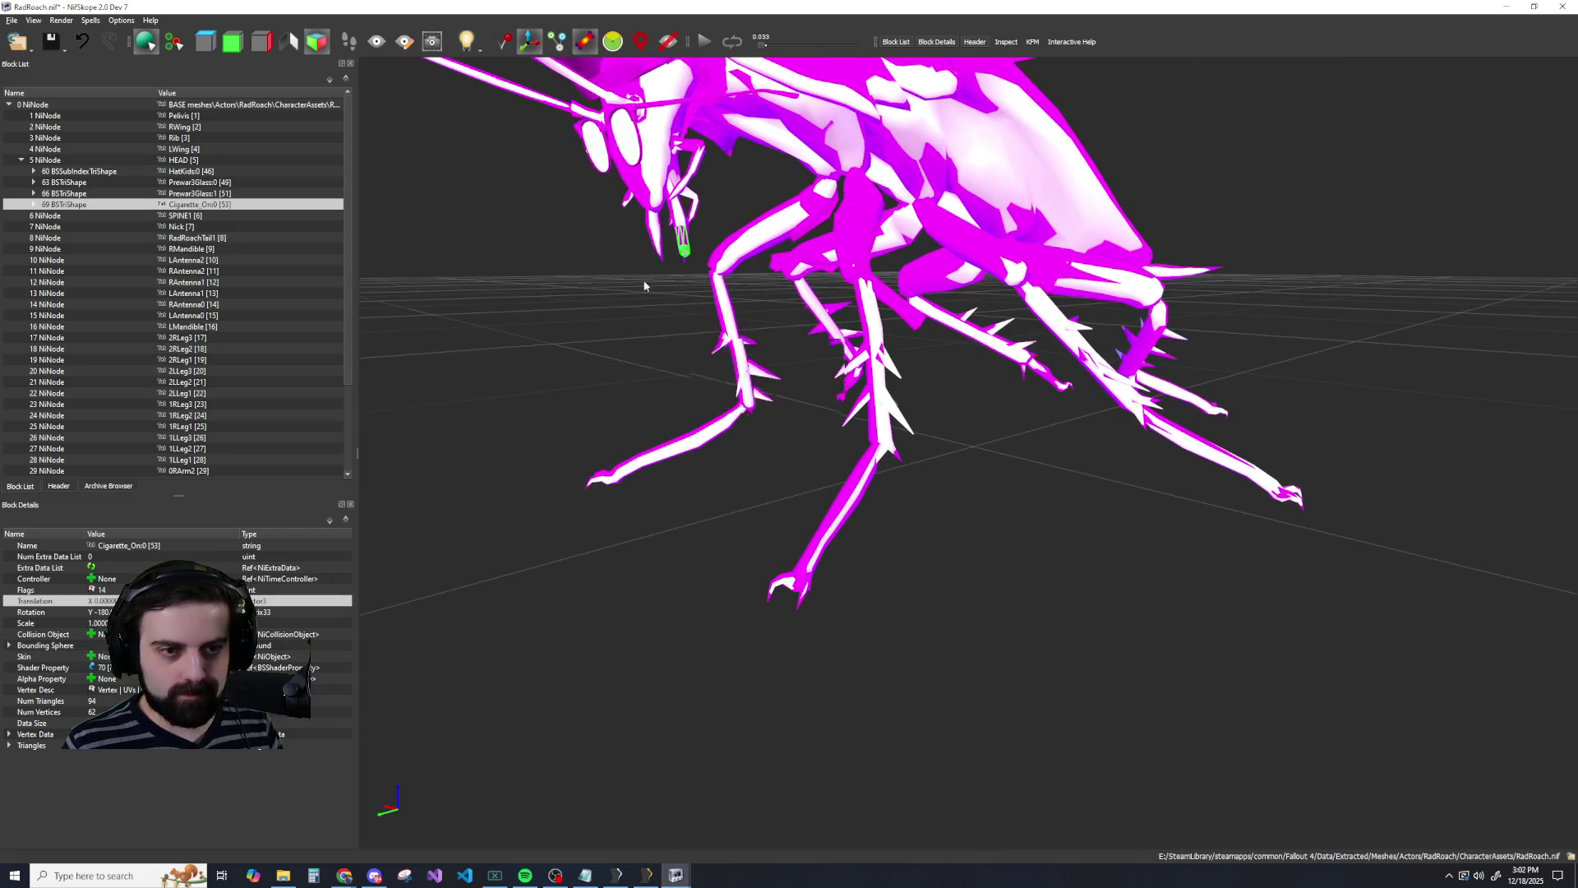
right_click_drag(645, 279, 664, 315)
mouse_move(663, 315)
left_mouse_down()
mouse_move(742, 312)
mouse_move(425, 507)
left_mouse_up()
double_click(99, 601)
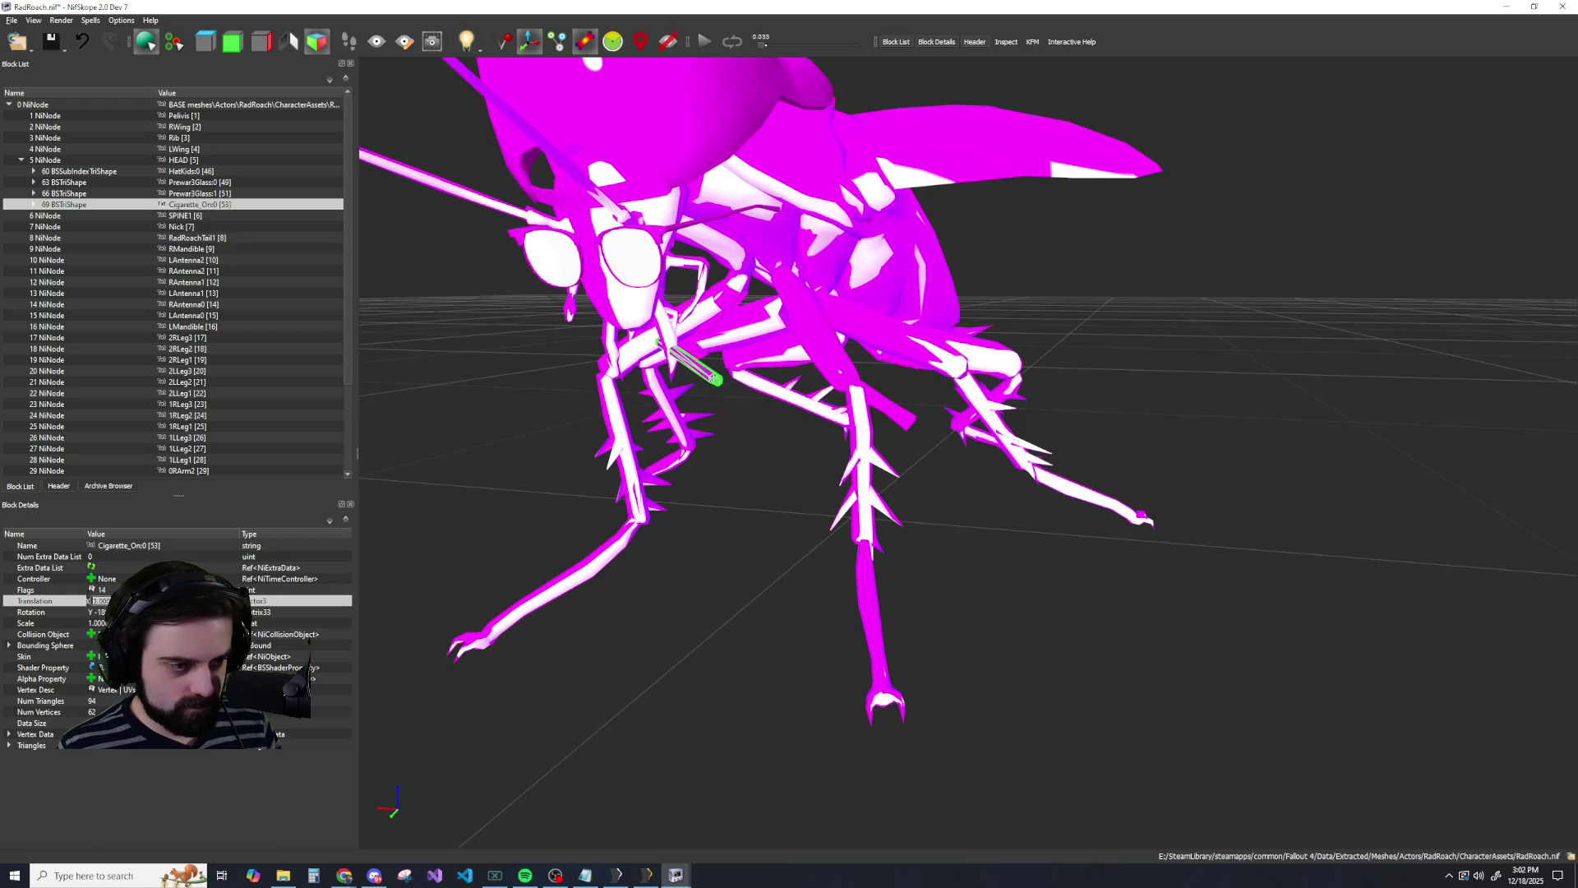
key("Return")
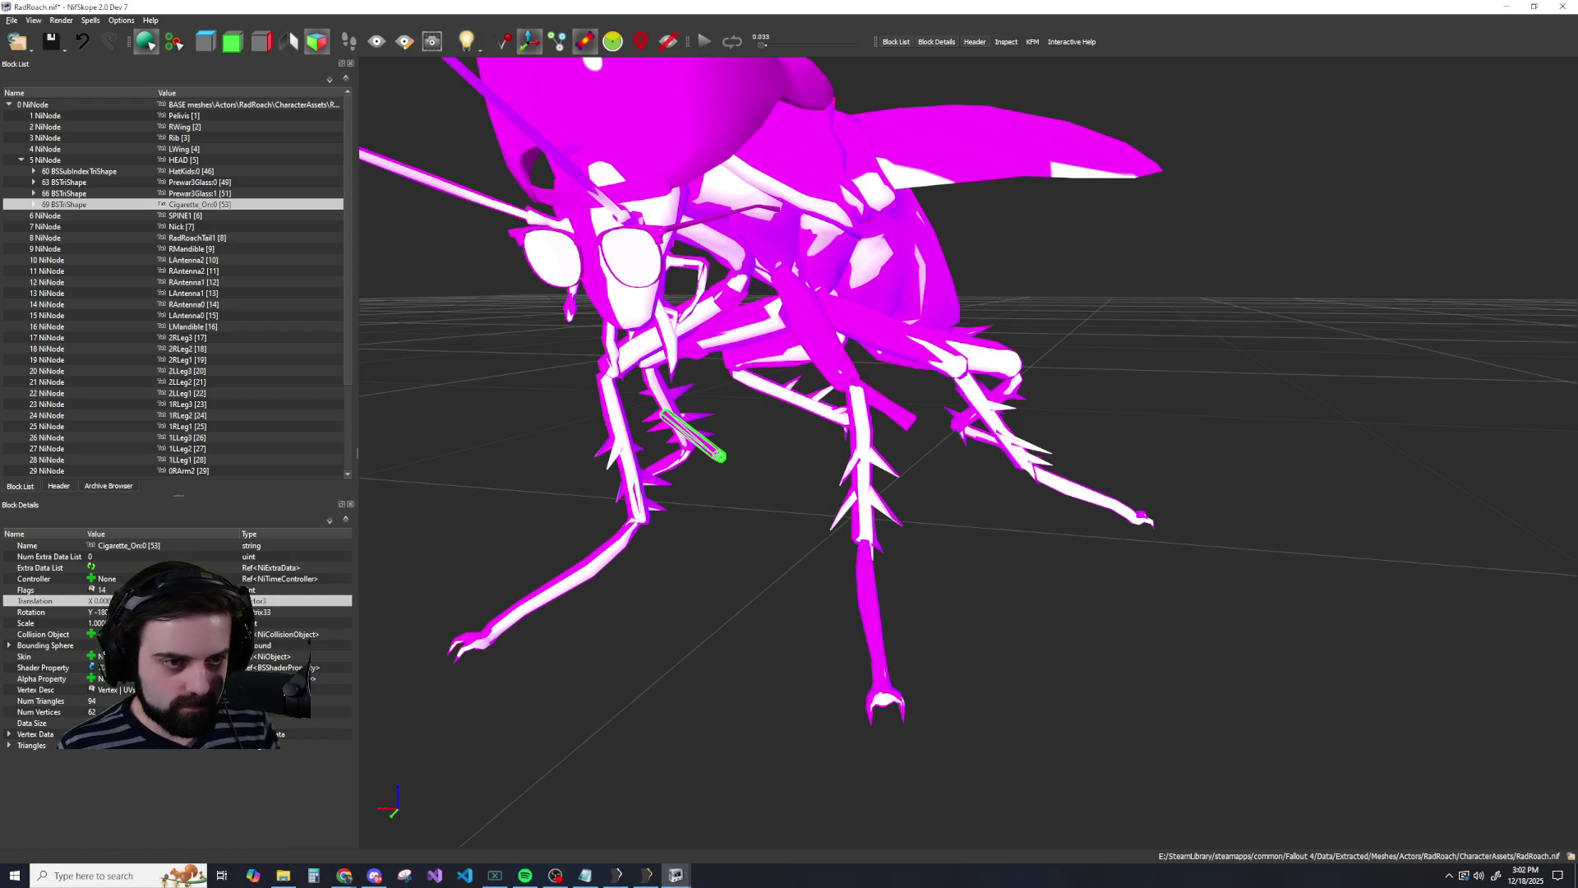
key("ctrl+z")
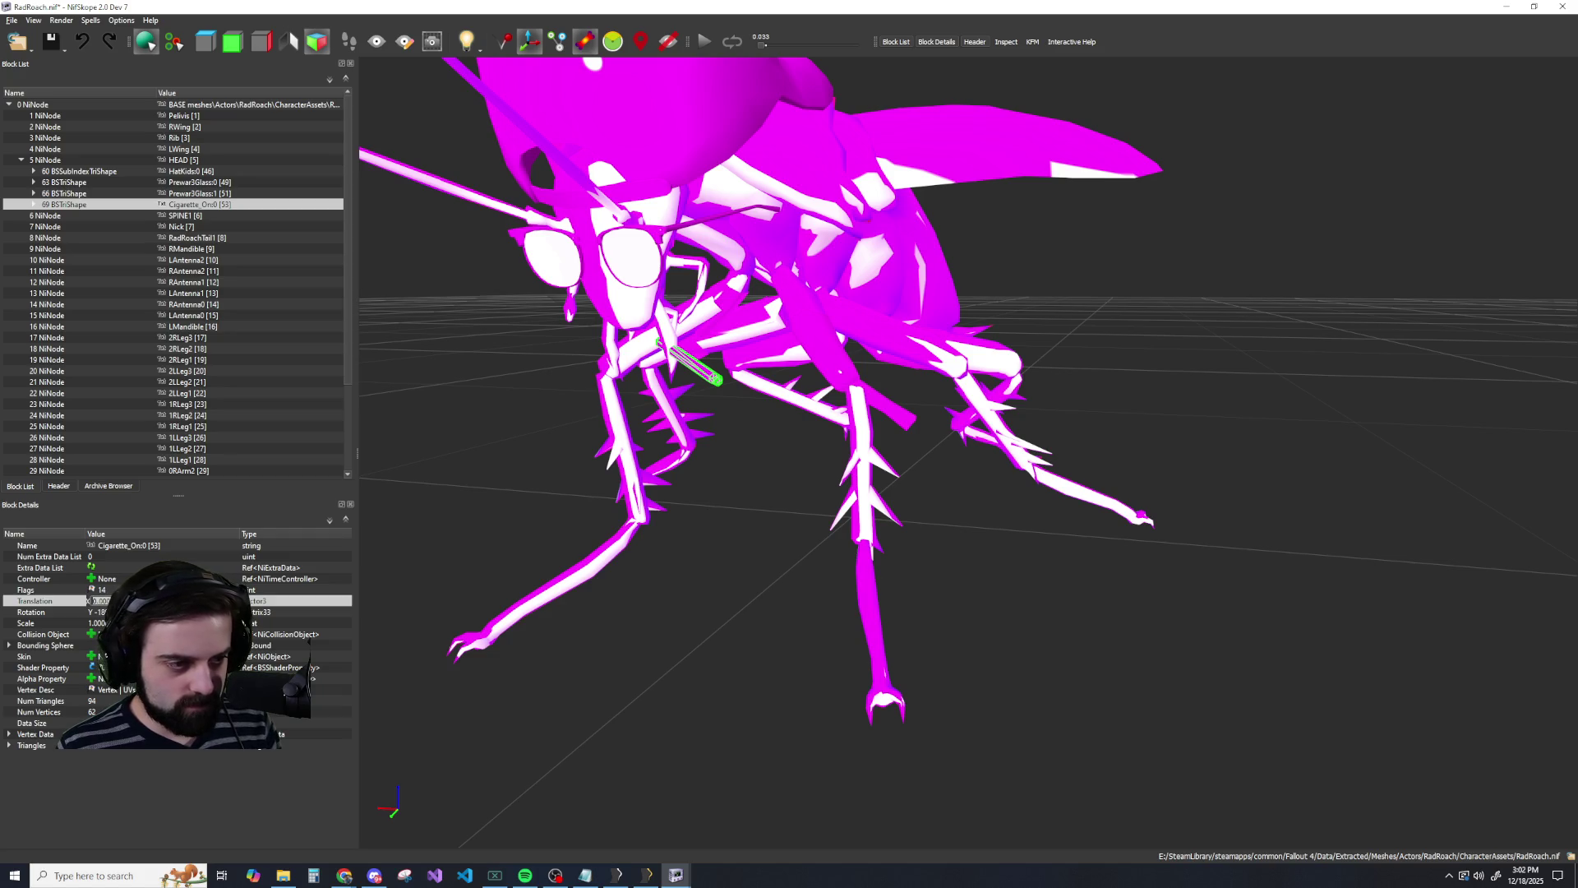
key("ctrl+y")
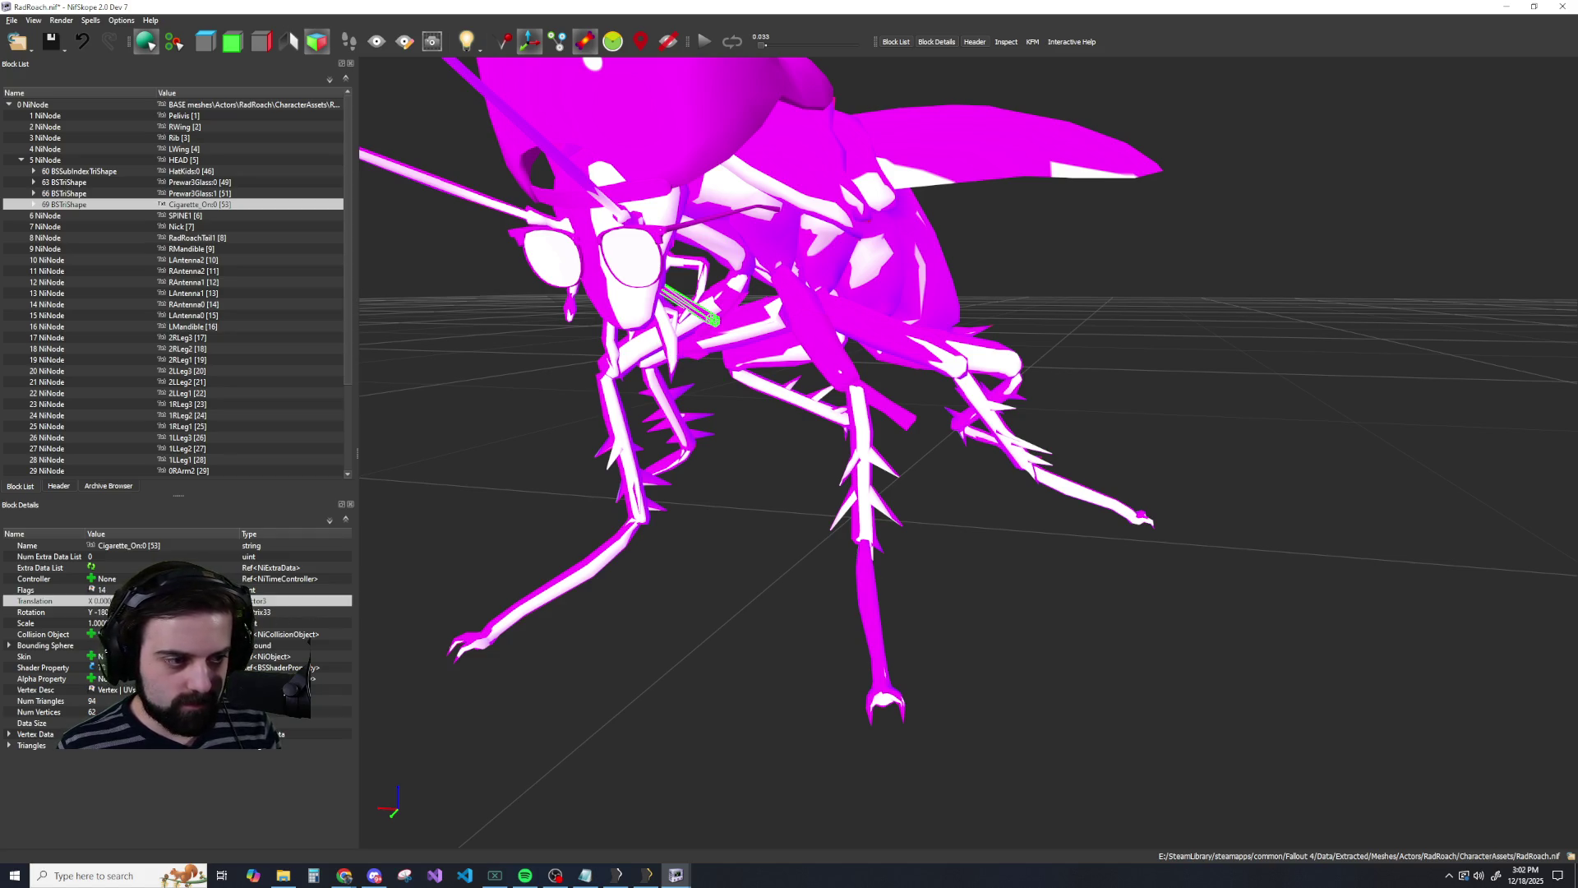
Nudge the cigarette lower, right, then left until it lands on the roach's mouth.
double_click(99, 601)
key("Return")
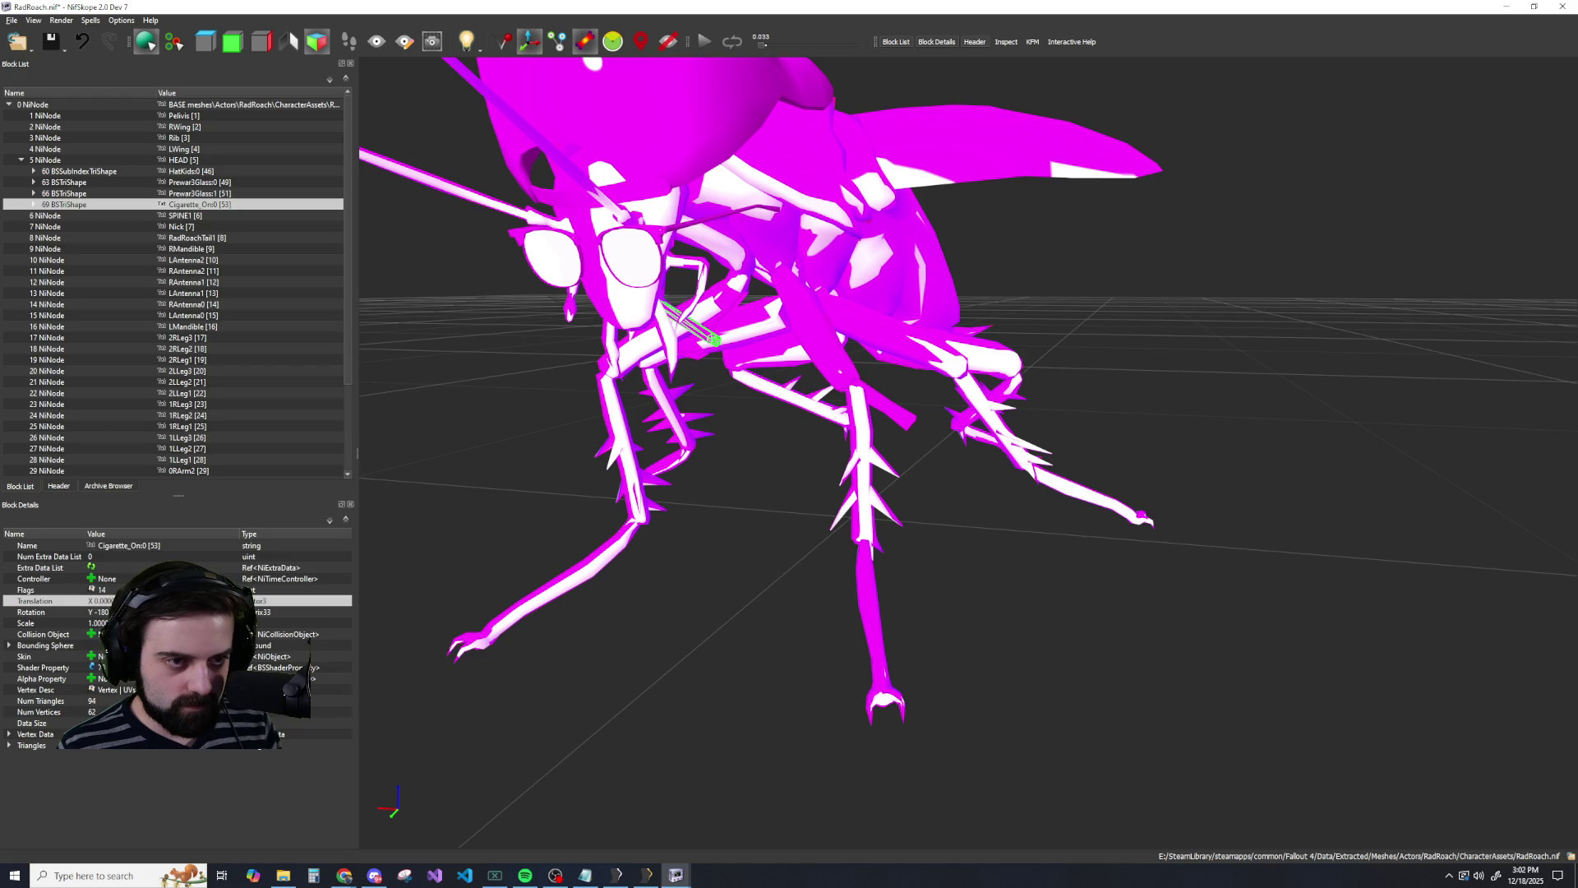
double_click(103, 601)
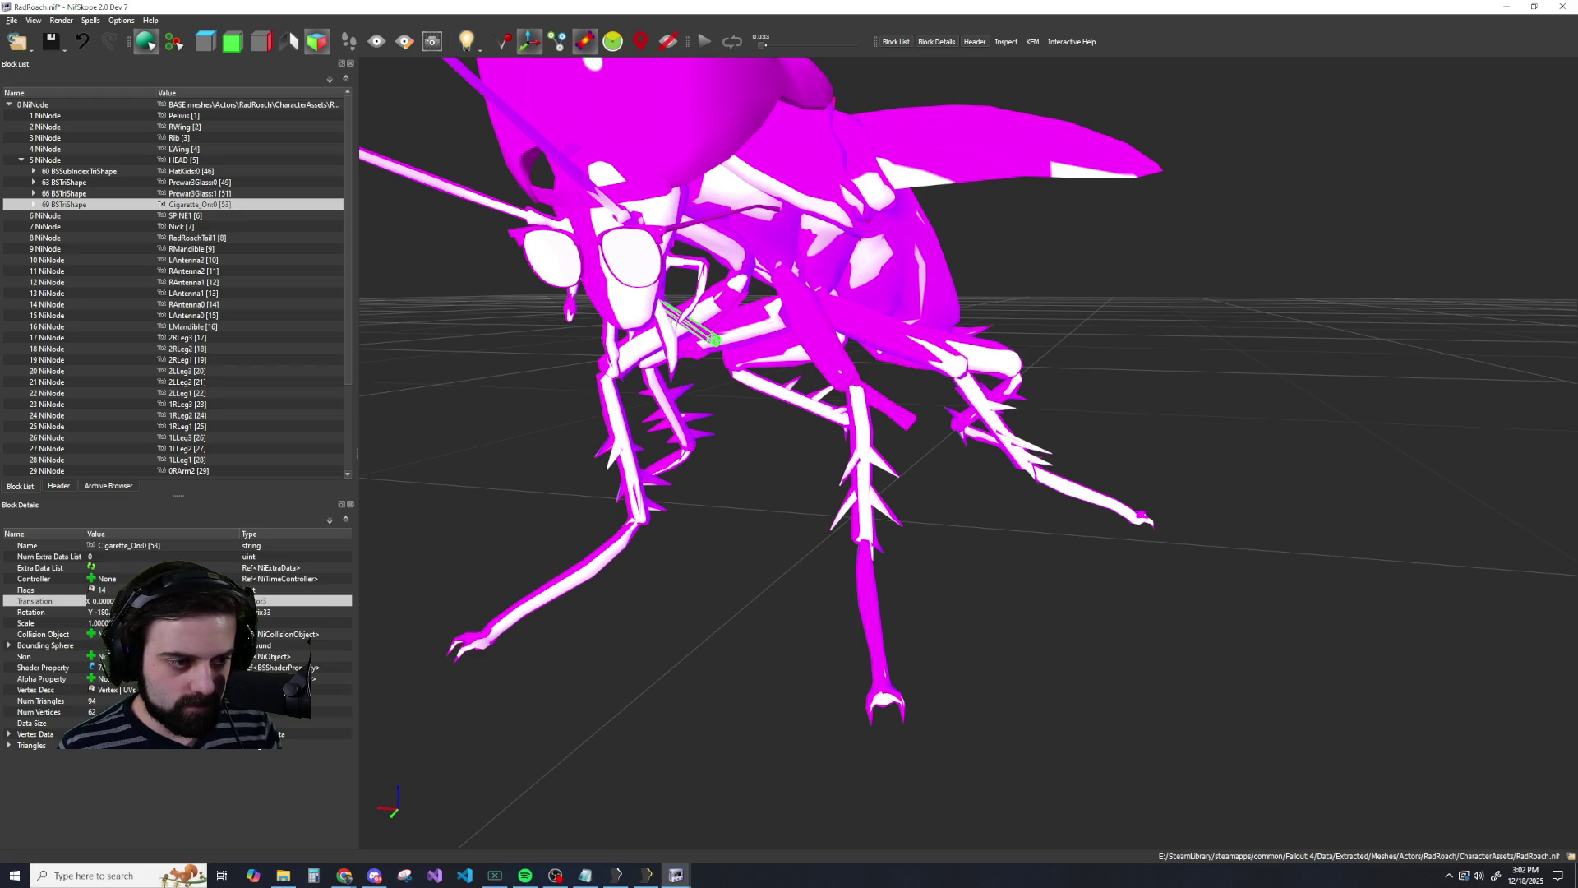
key("Return")
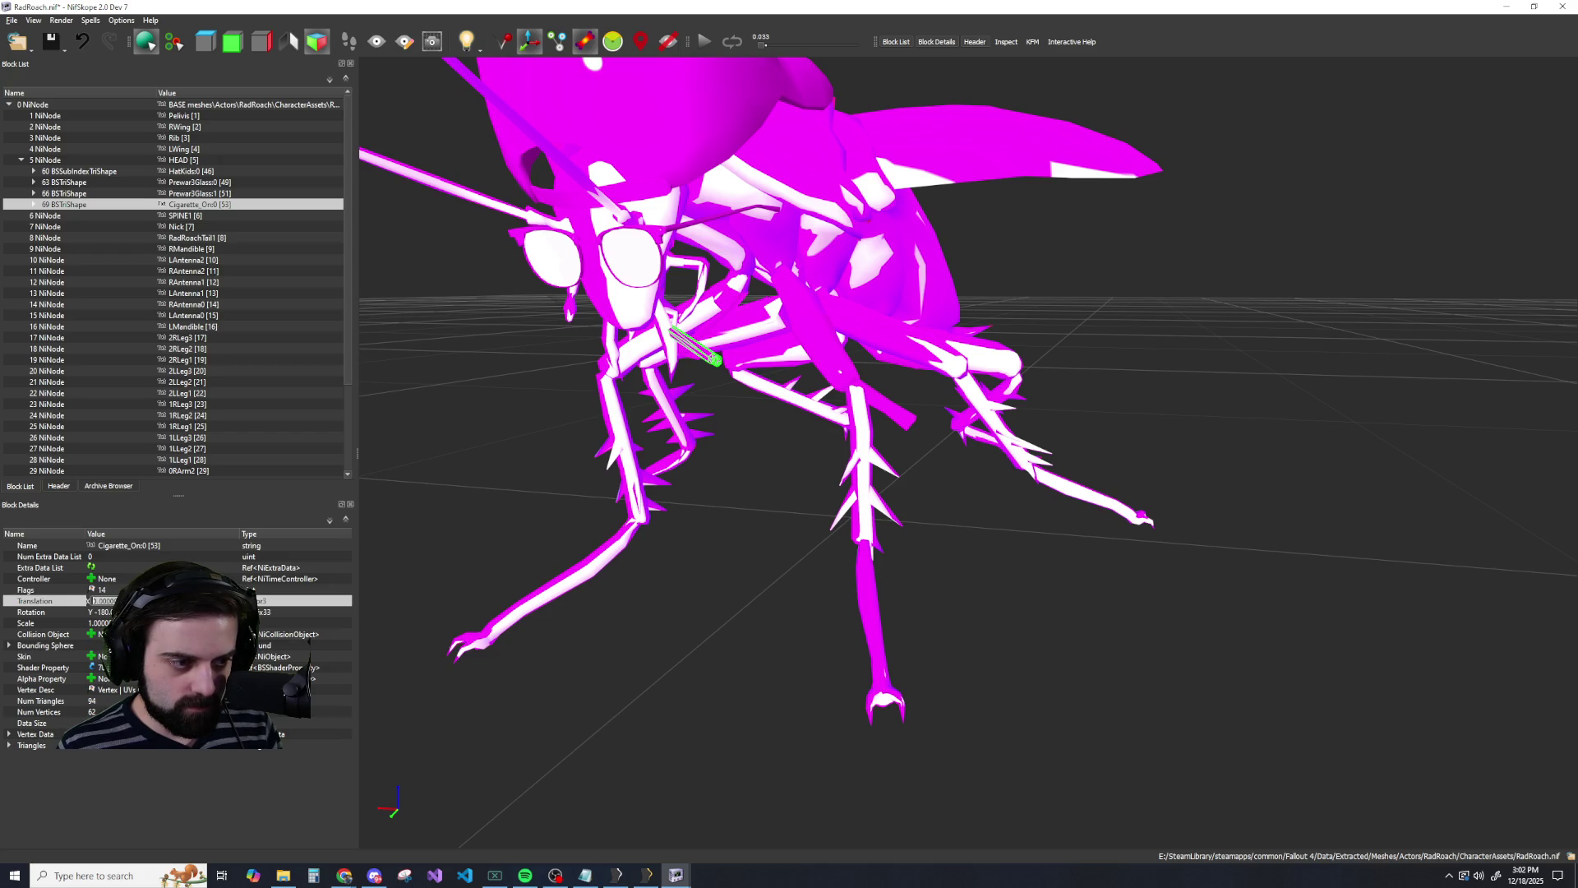
key("Return")
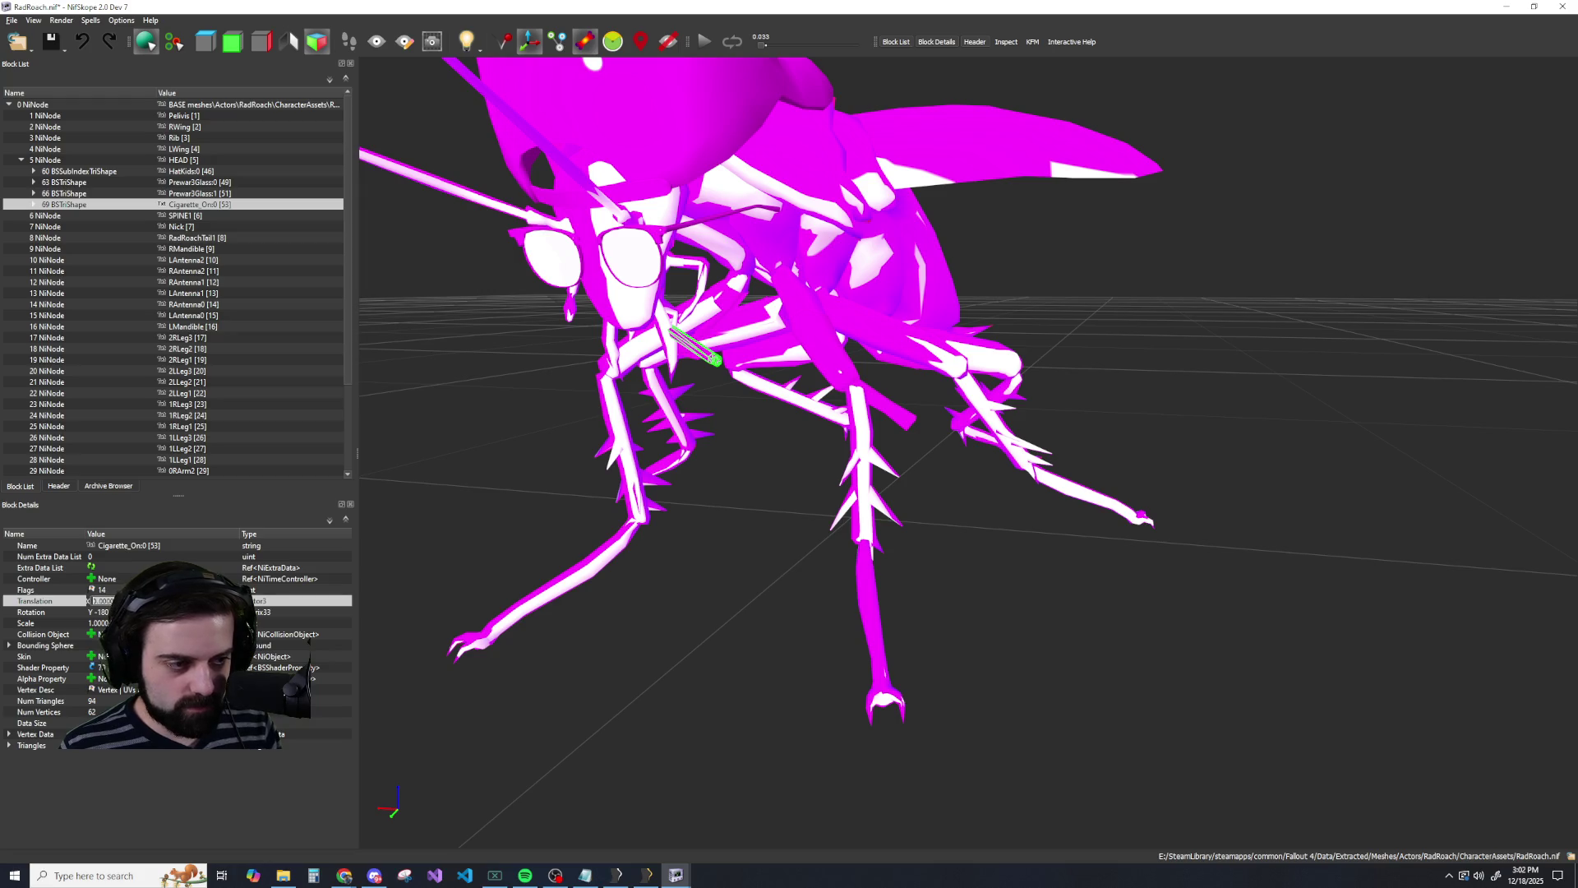
key("Return")
Face the roach head-on and re-commit the cigarette's Translation values.
left_click_drag(420, 580, 463, 581)
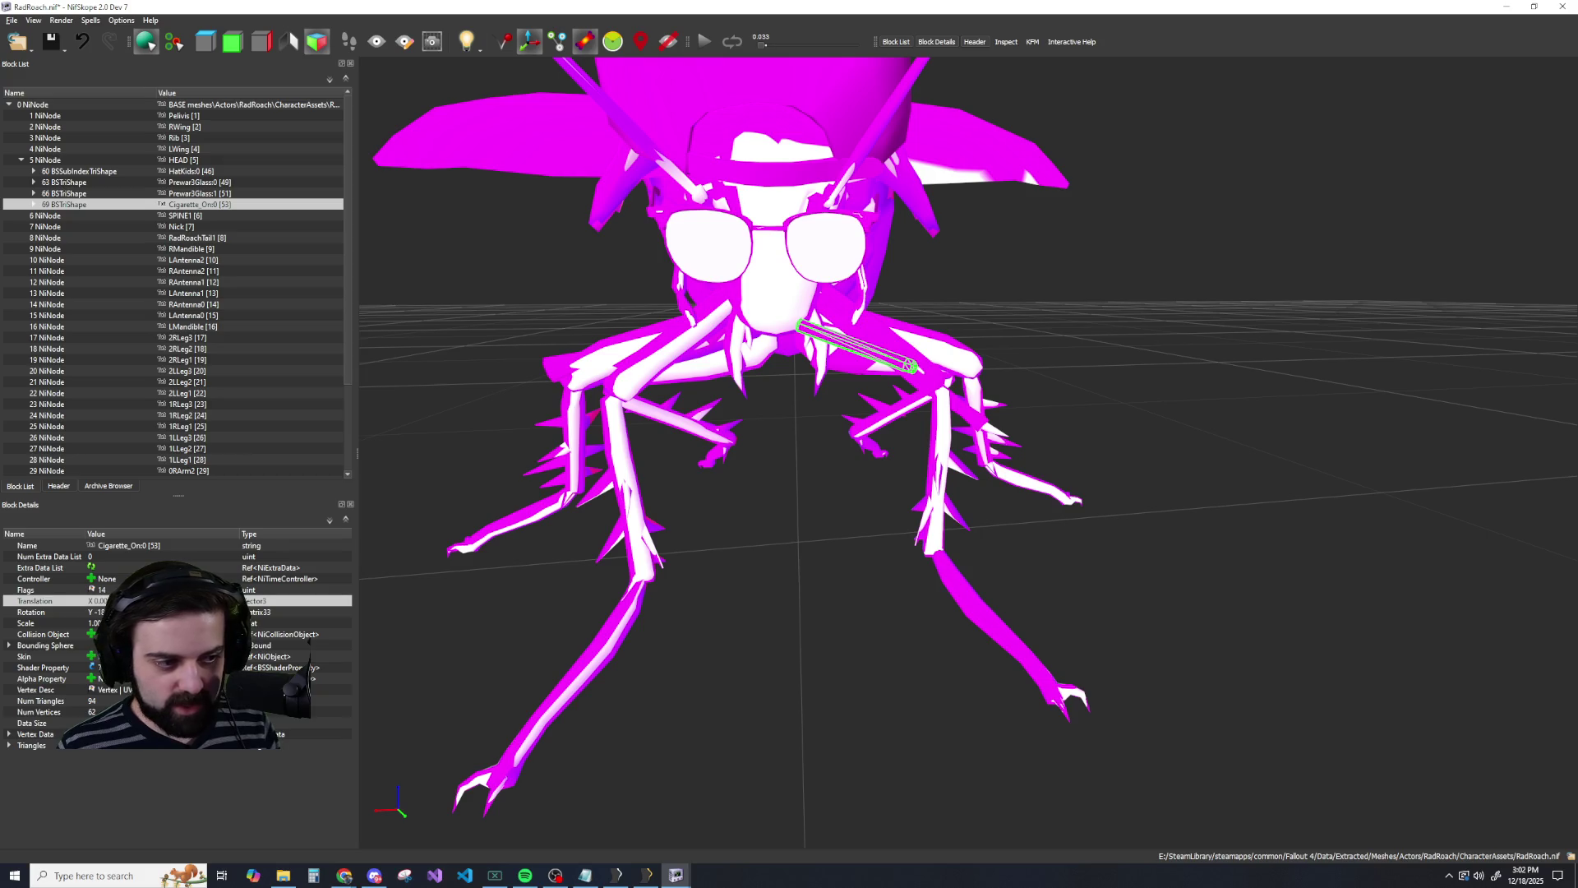
double_click(98, 601)
key("Return")
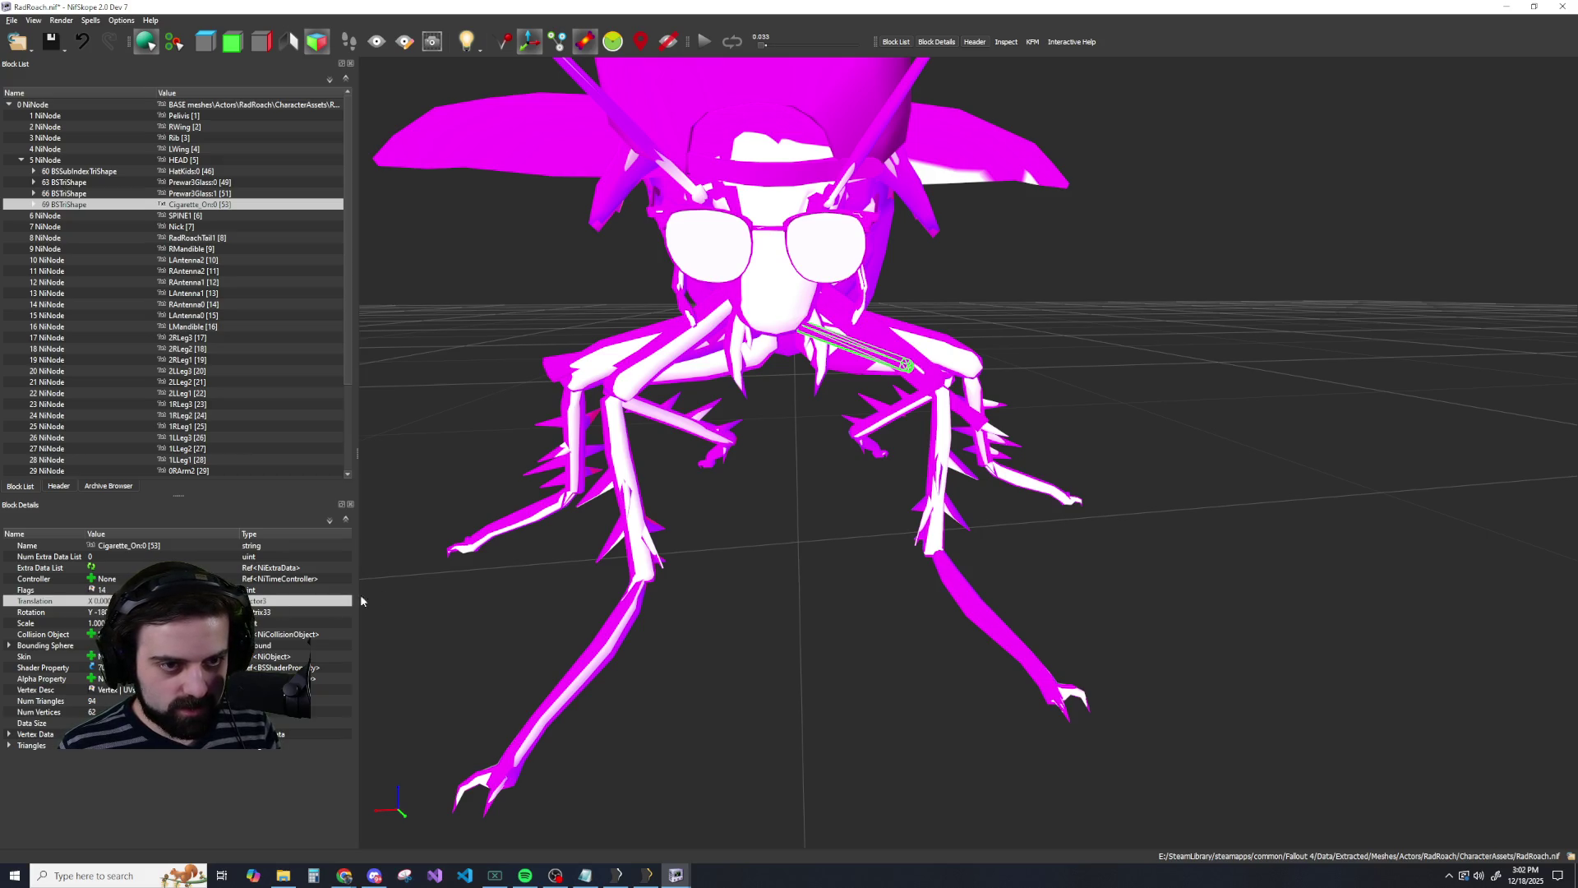
mouse_move(361, 601)
left_mouse_down()
mouse_move(458, 564)
mouse_move(441, 566)
left_mouse_up()
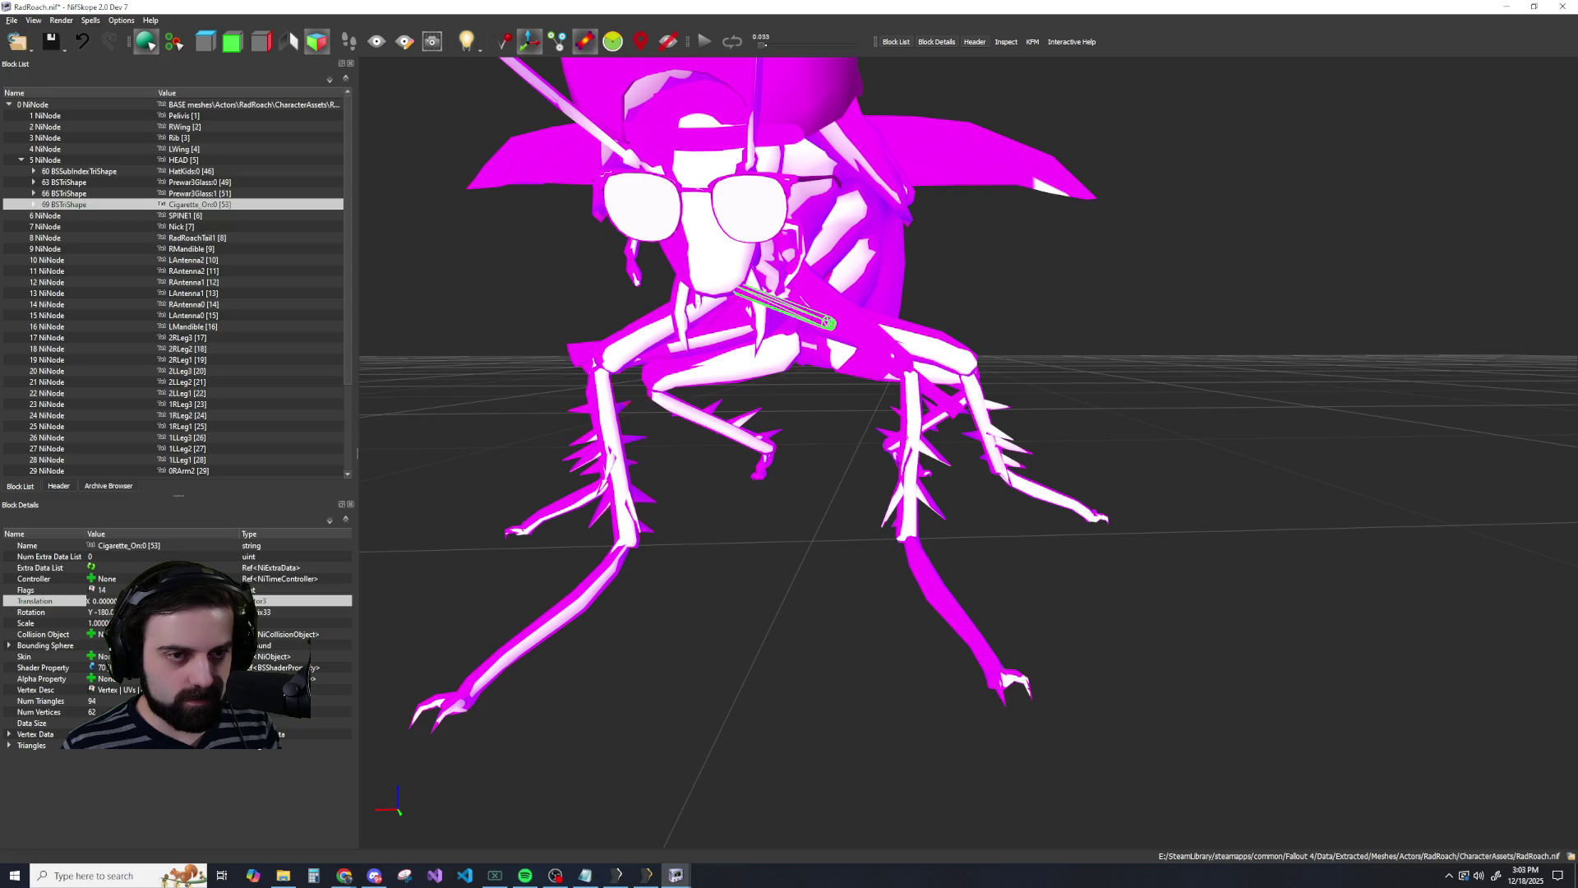
Shift the cigarette slightly lower at the mouth, undoing a bad move, then check from the front.
key("Return")
key("ctrl+z")
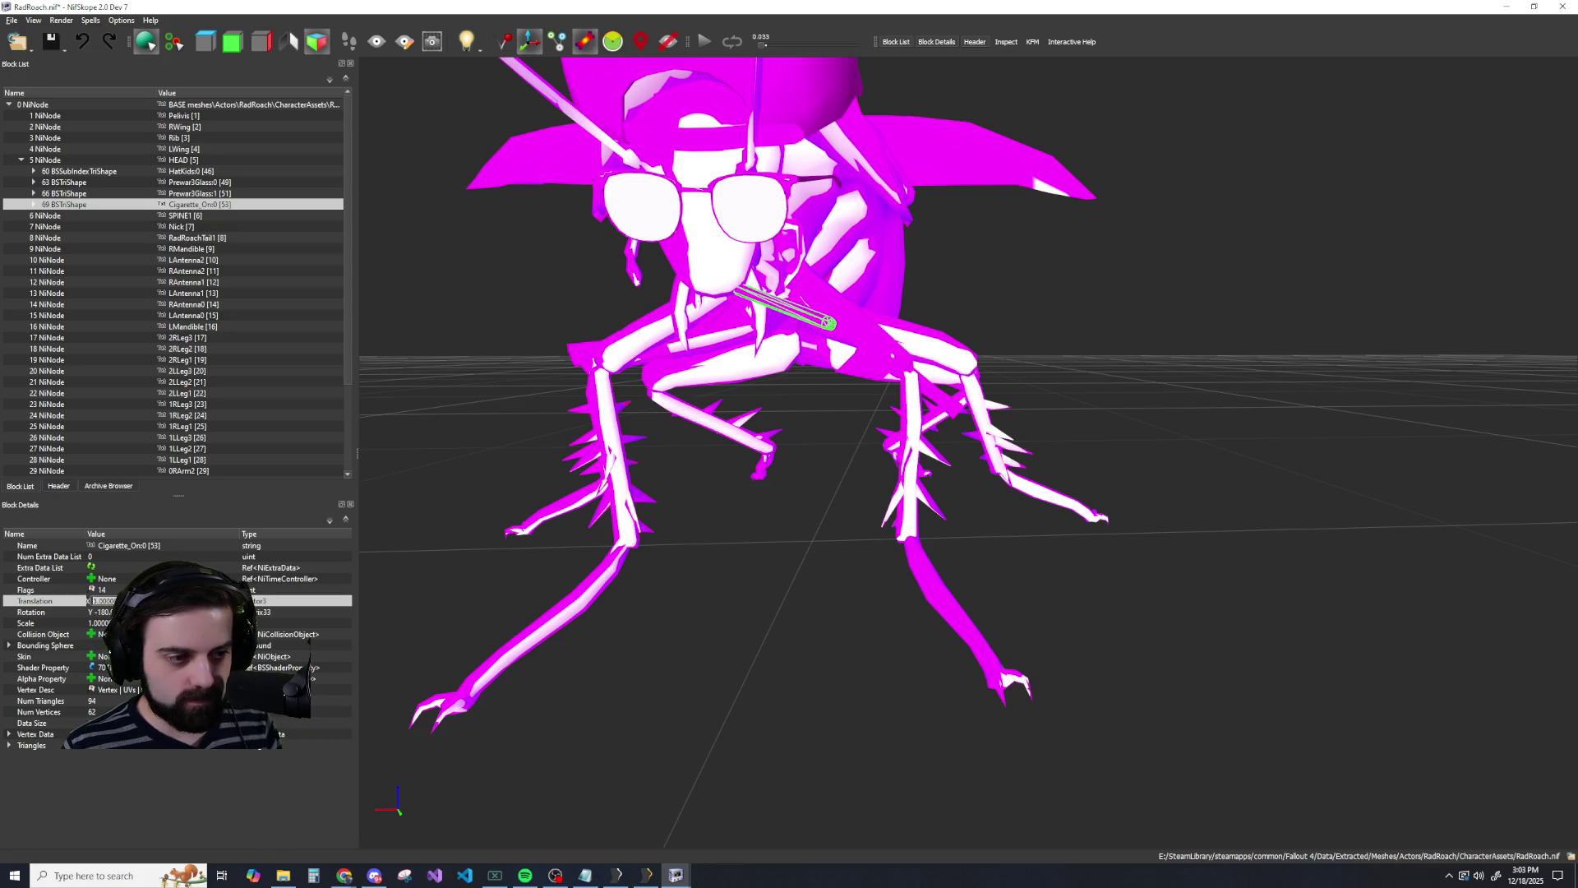
key("Return")
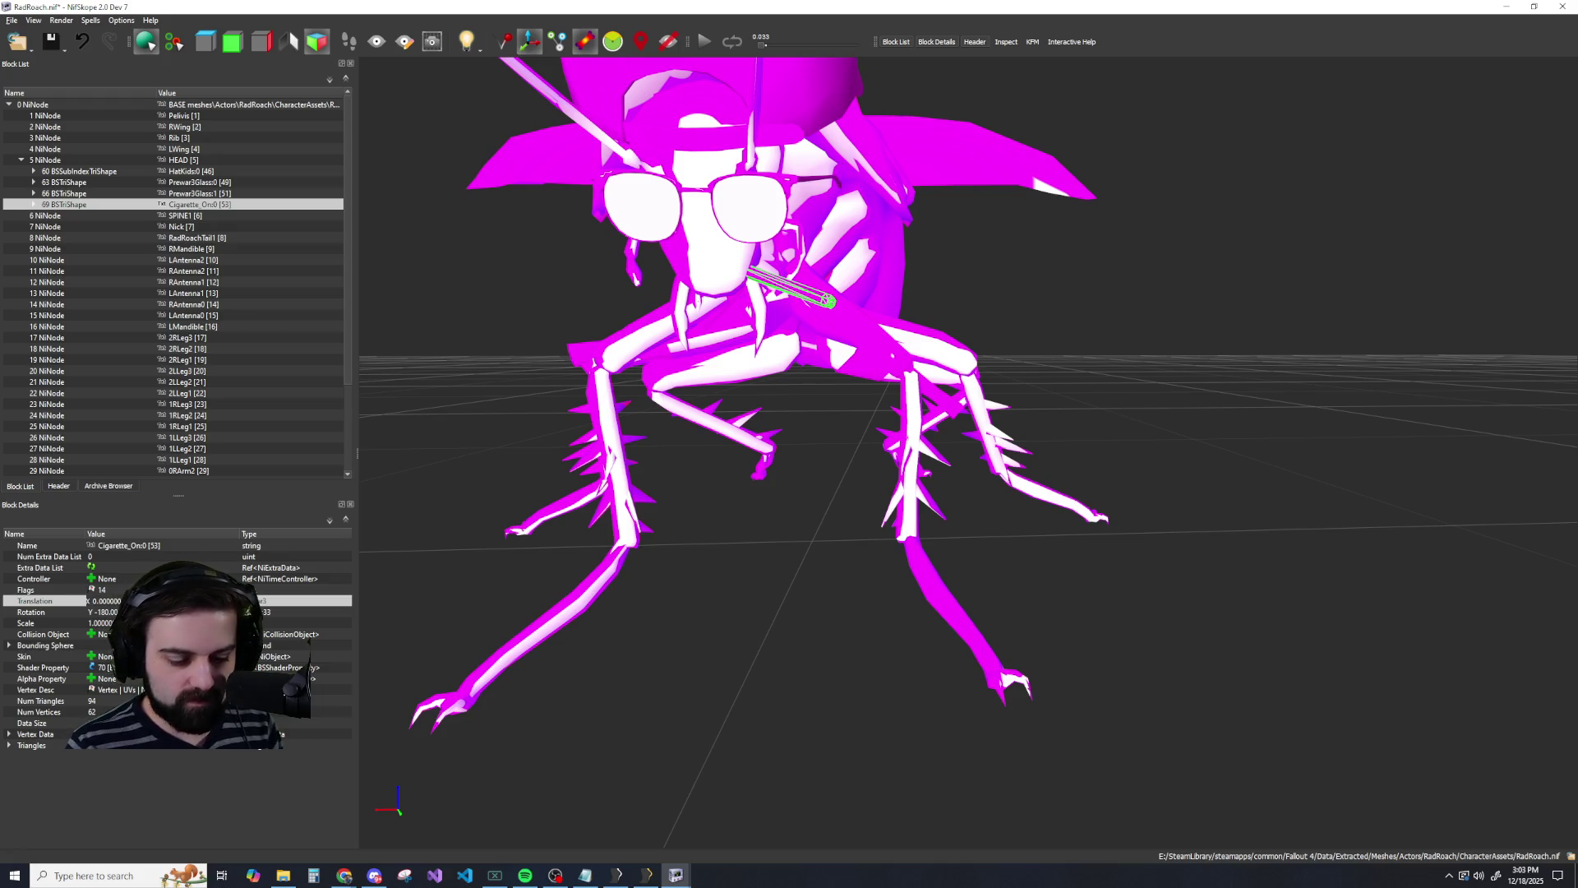
key("ctrl+z")
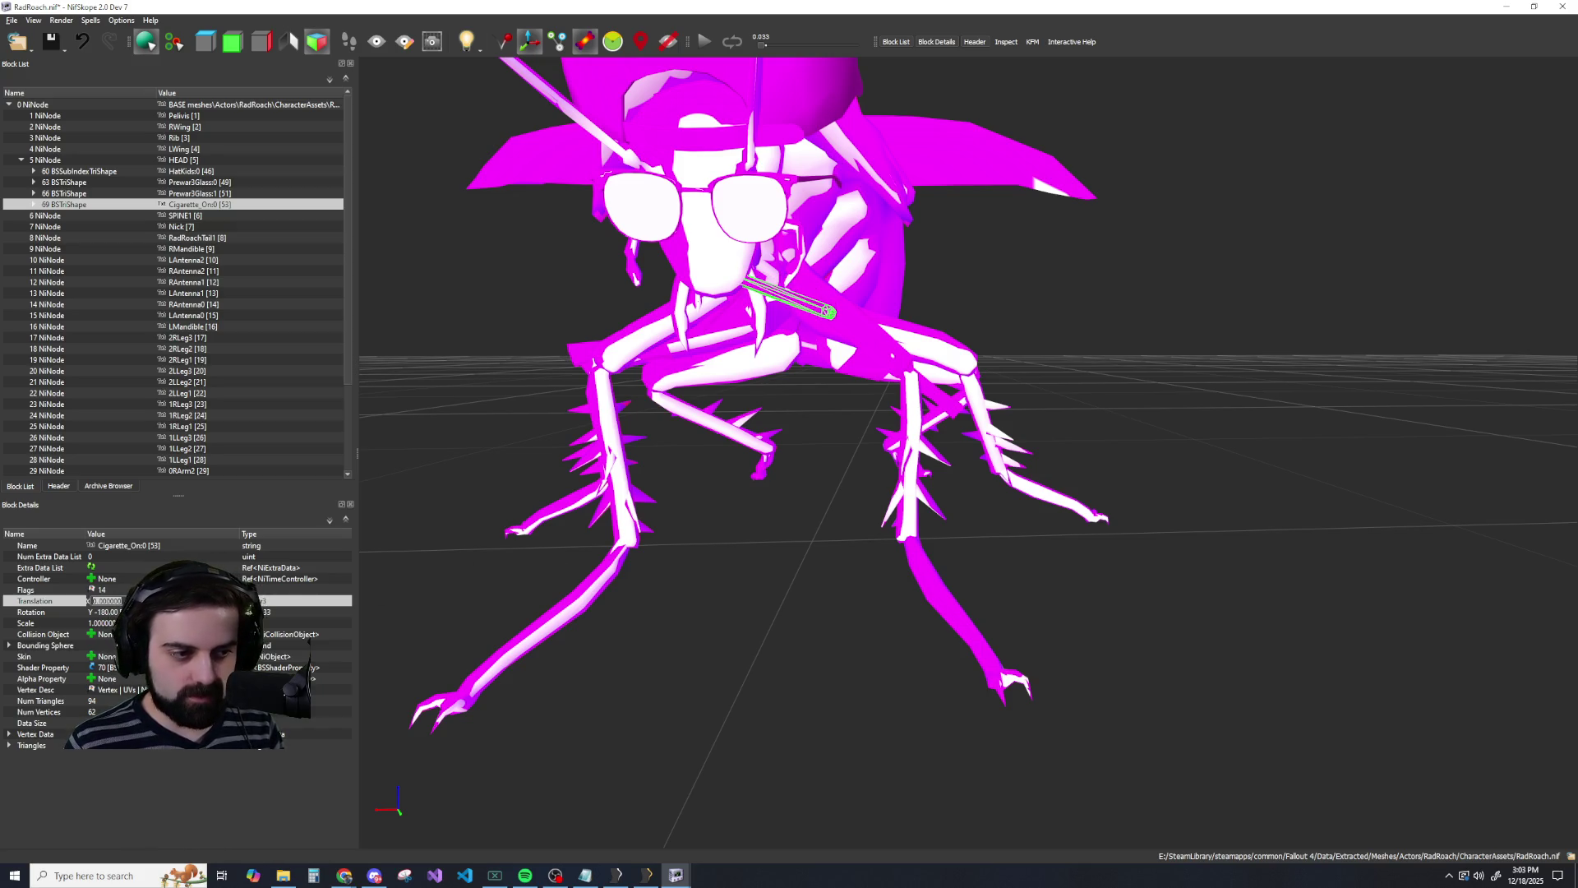
key("Down")
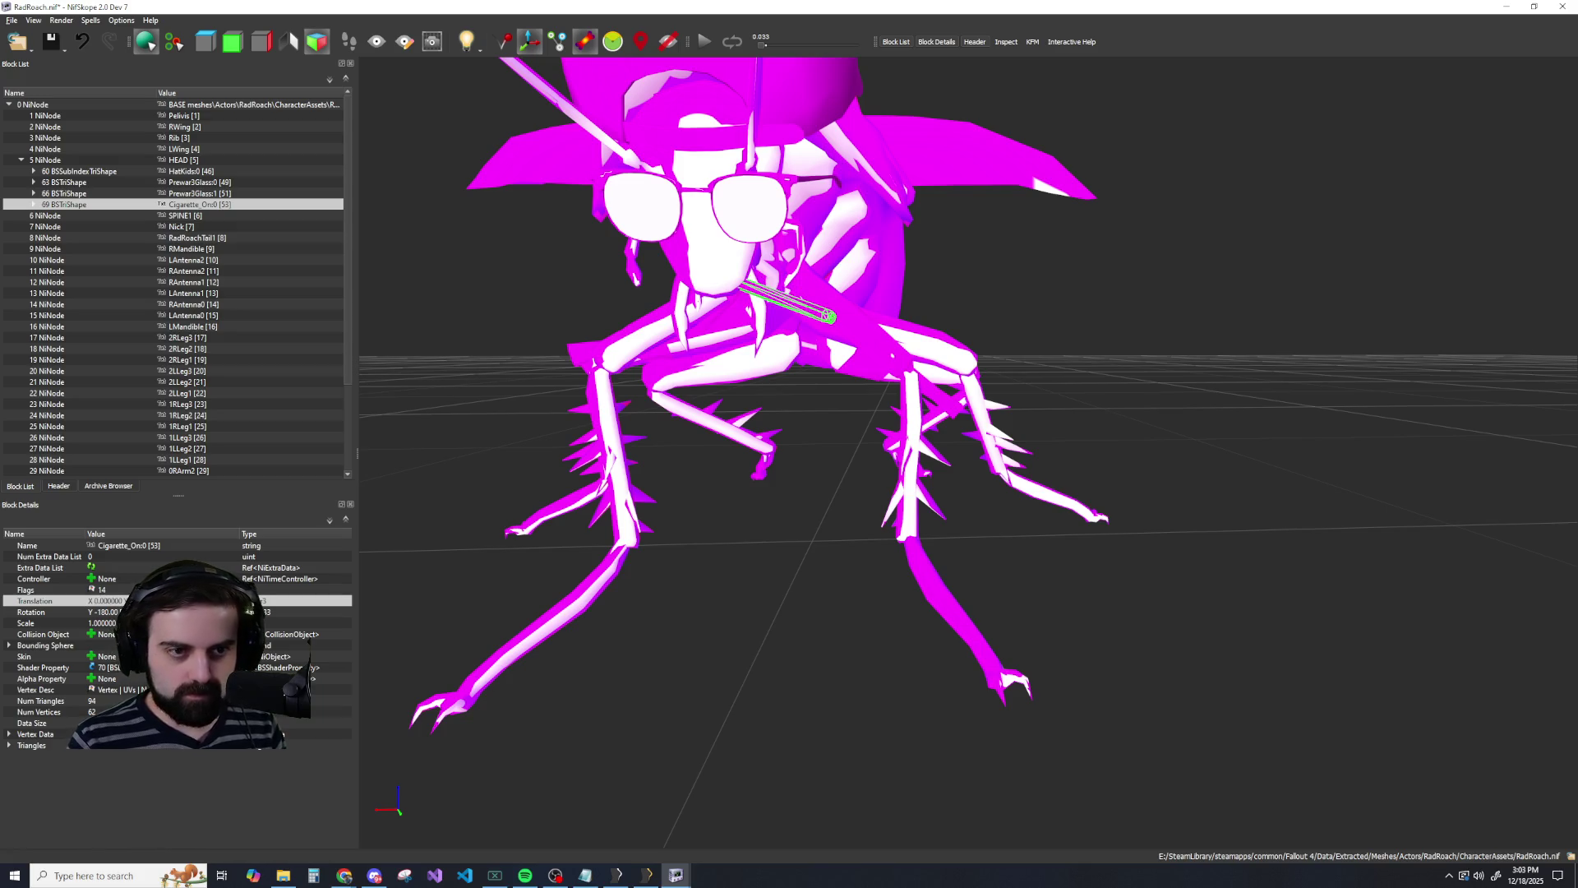
scroll(739, 509, "down", 5)
mouse_move(806, 519)
left_mouse_down()
mouse_move(855, 504)
mouse_move(861, 521)
left_mouse_up()
left_click_drag(1106, 575, 1052, 587)
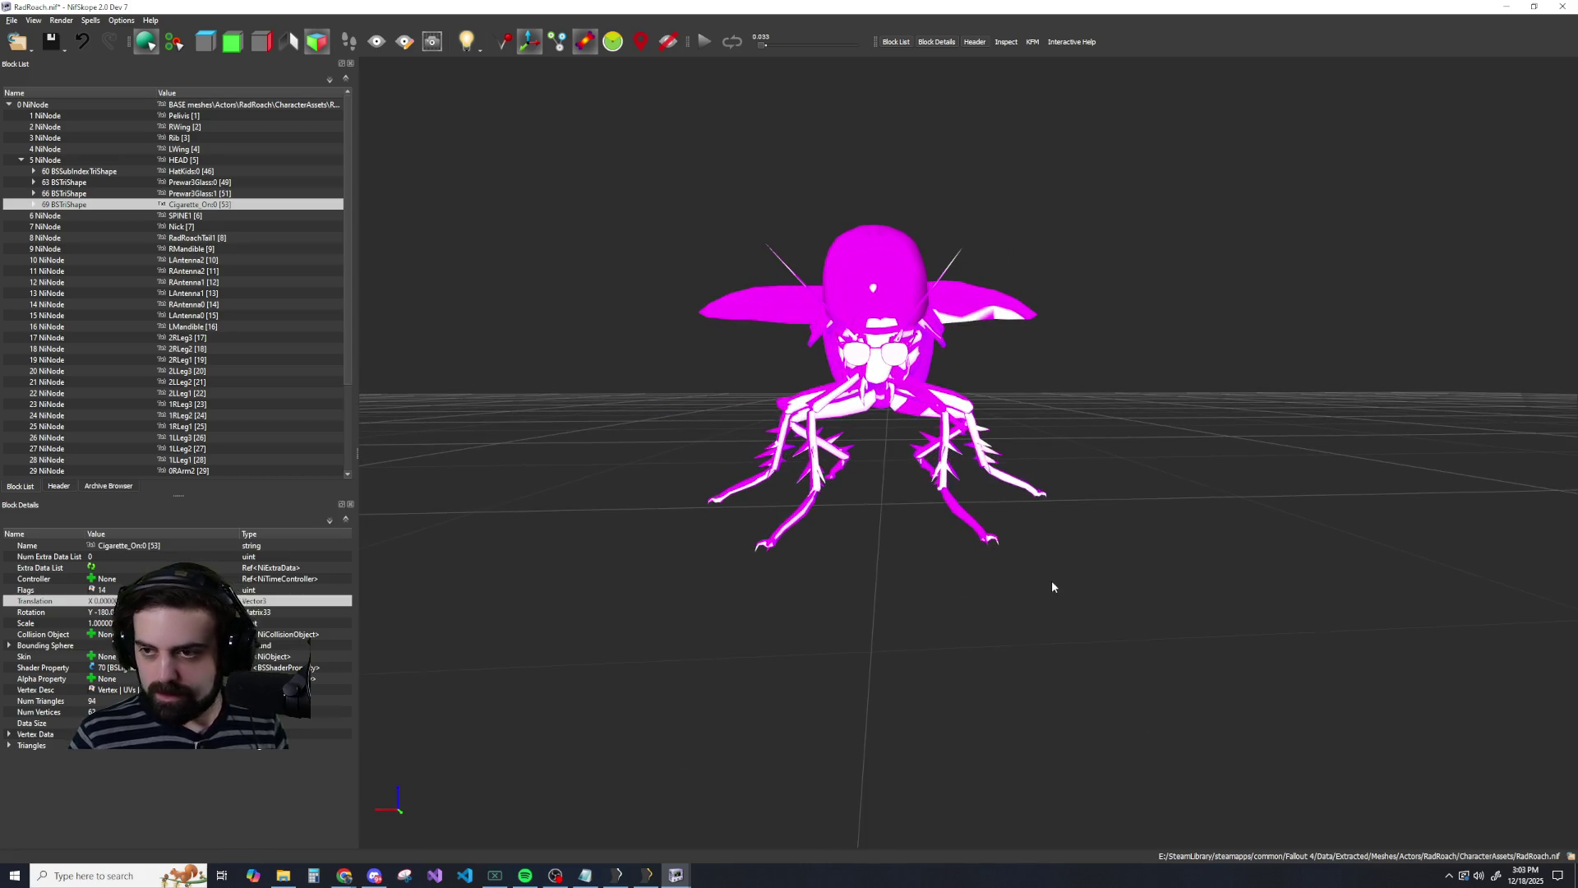
Update the mesh bounds of the cigarette shape.
key("alt+Tab")
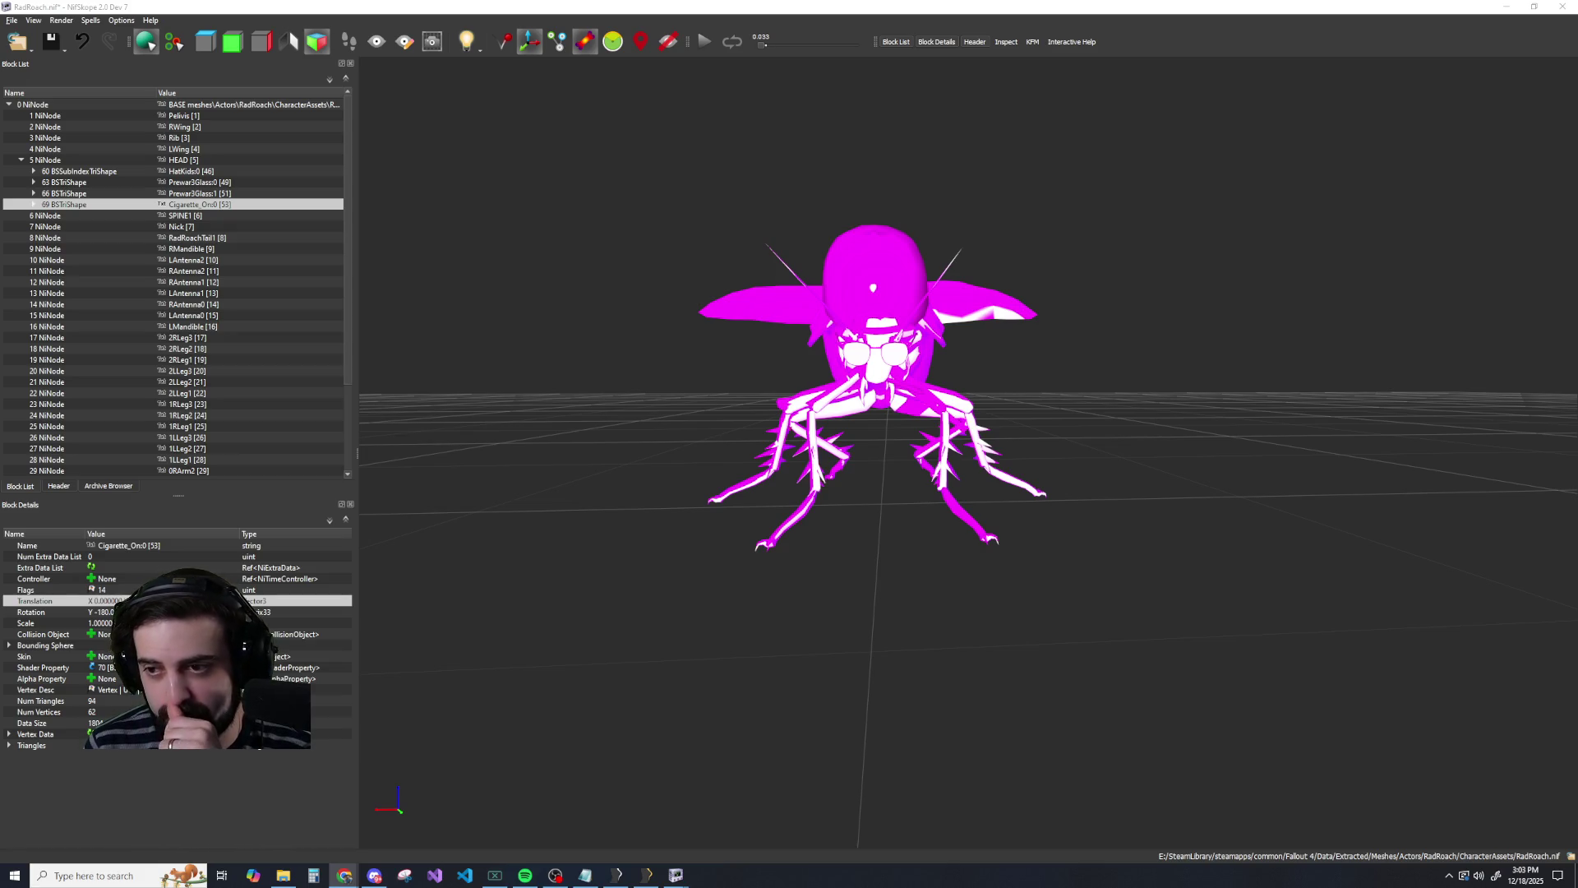
right_click(187, 204)
mouse_move(263, 199)
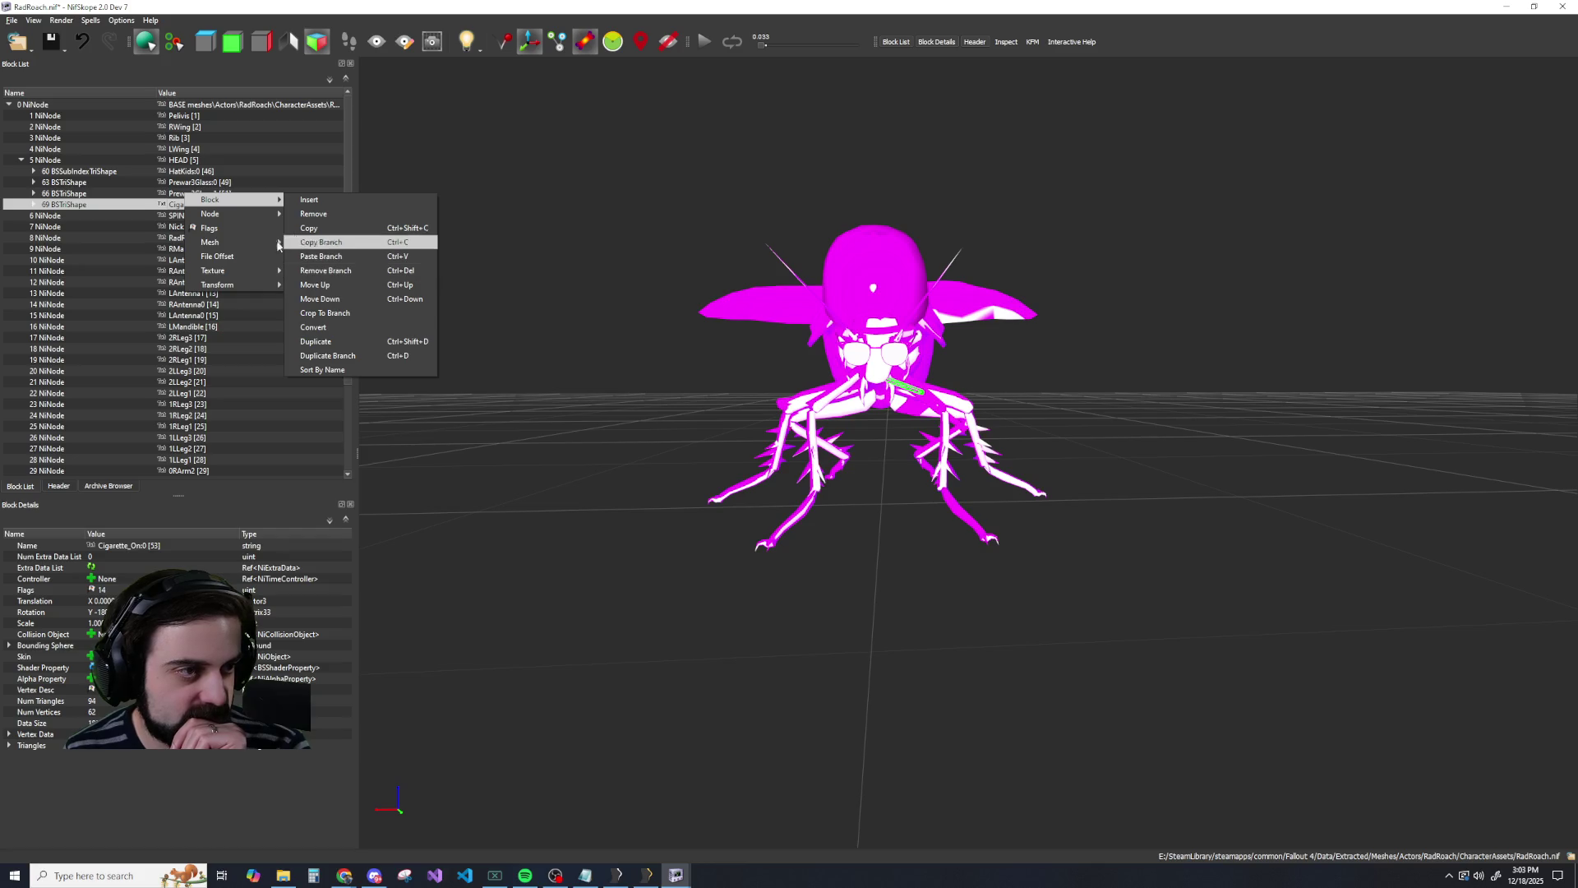
mouse_move(234, 243)
left_click(306, 243)
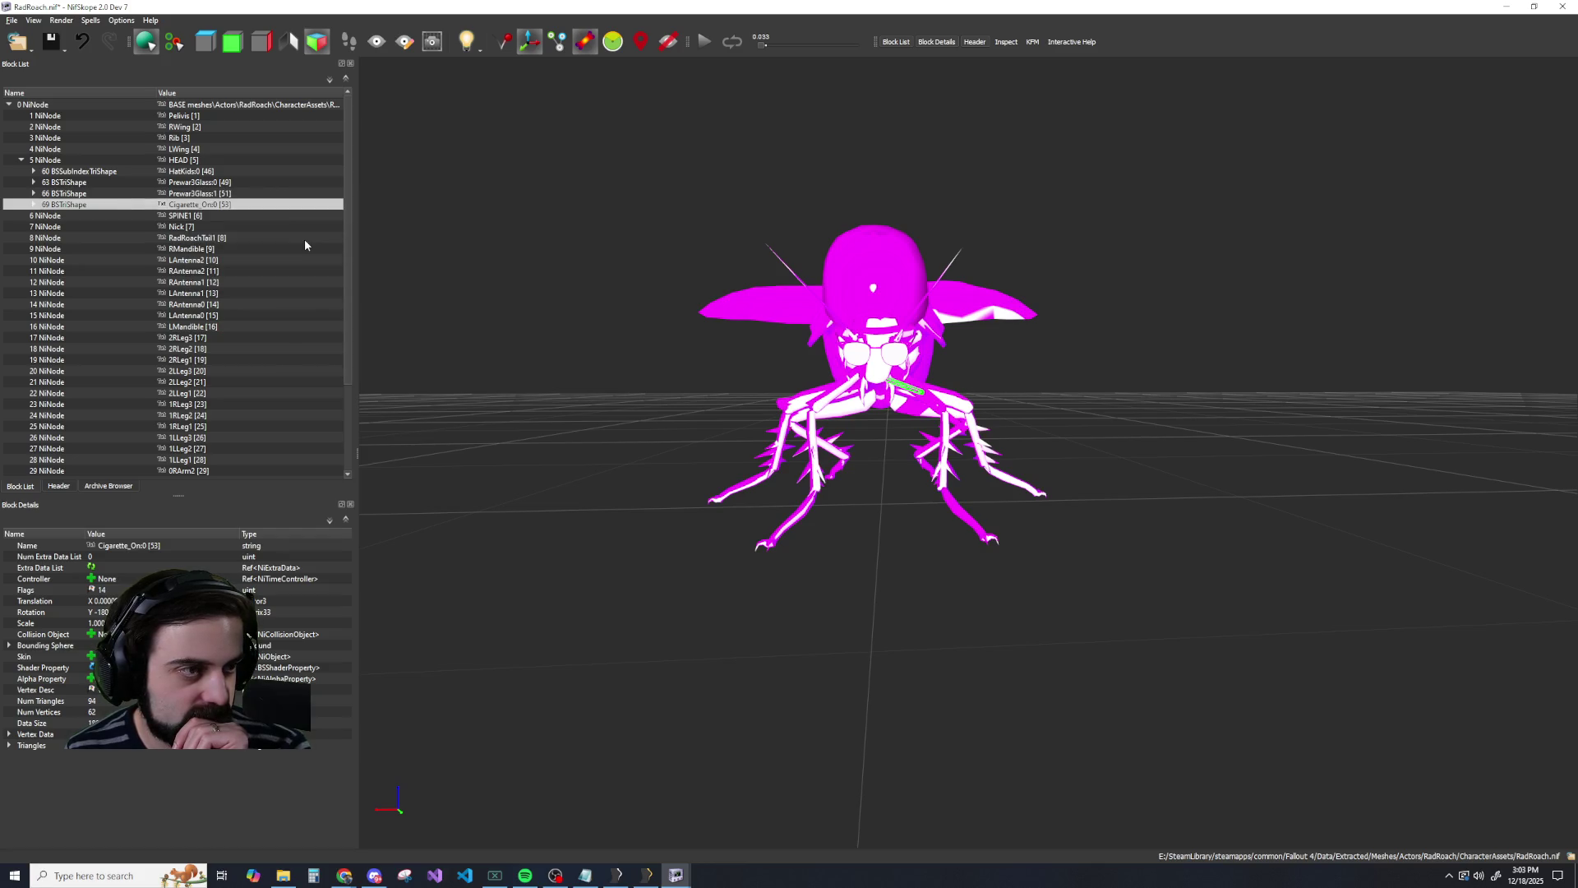
Recompute face normals for Prewar3Glass:1 and update the bounds of Prewar3Glass:0.
right_click(203, 195)
mouse_move(247, 233)
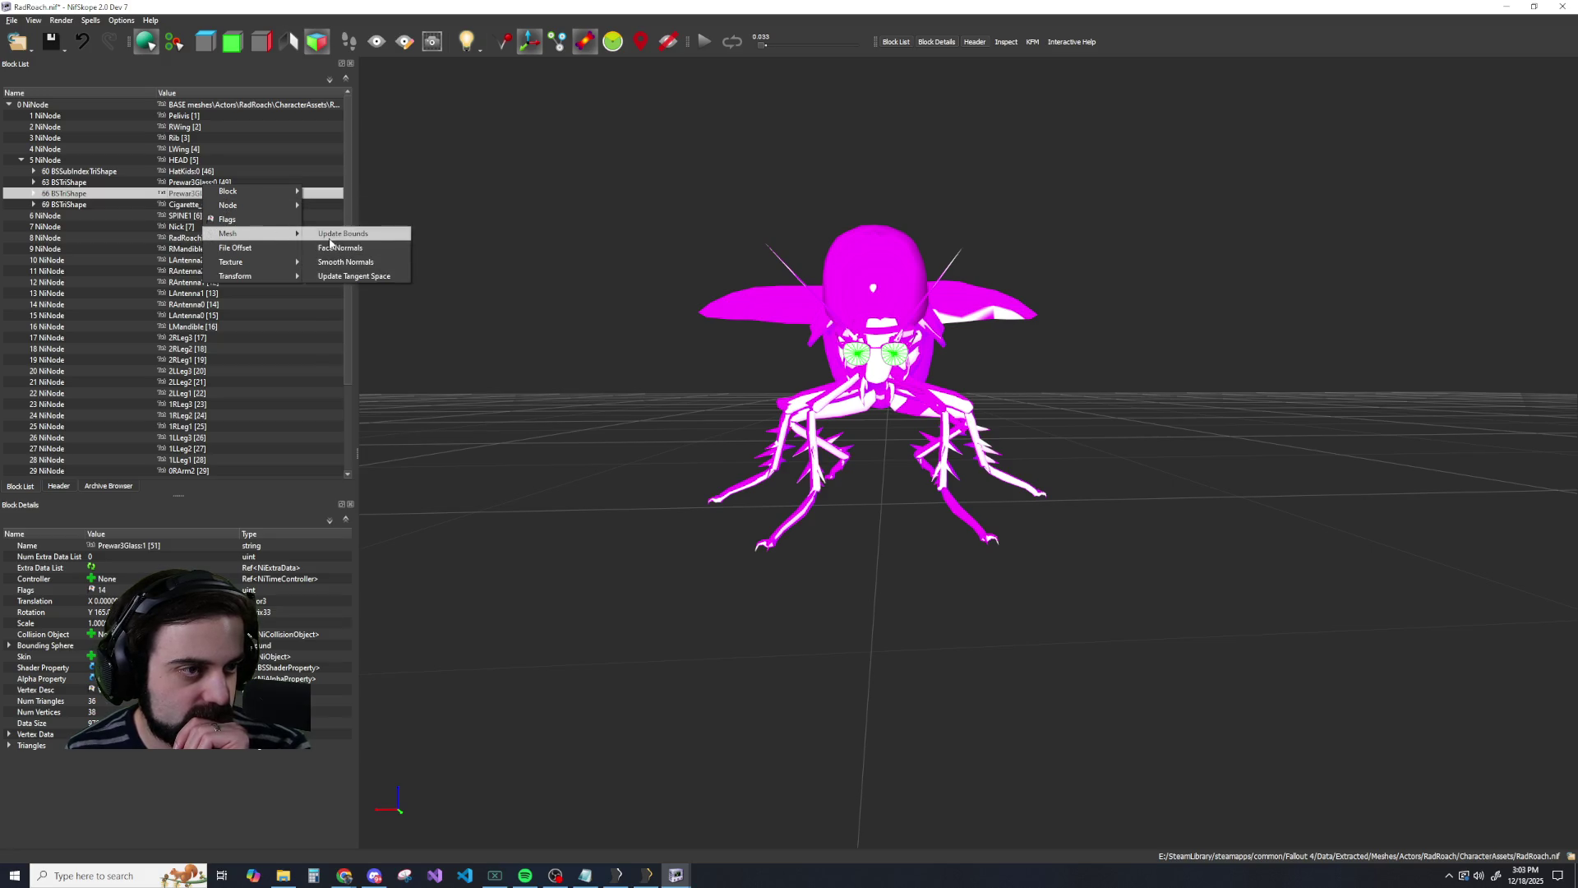
left_click(330, 244)
right_click(206, 182)
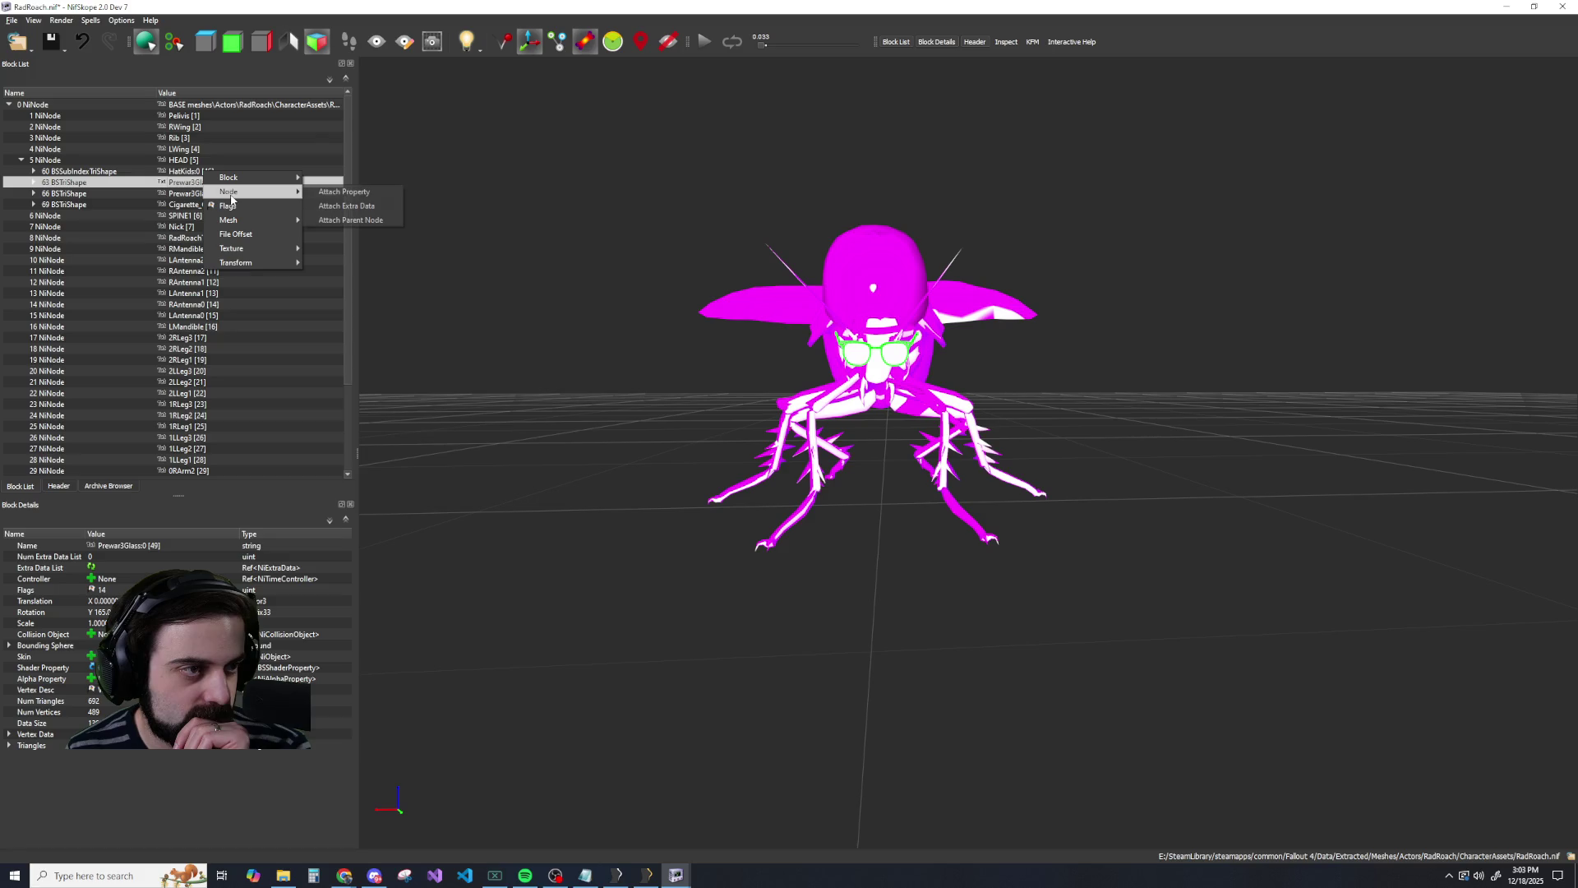
mouse_move(246, 222)
left_click(315, 221)
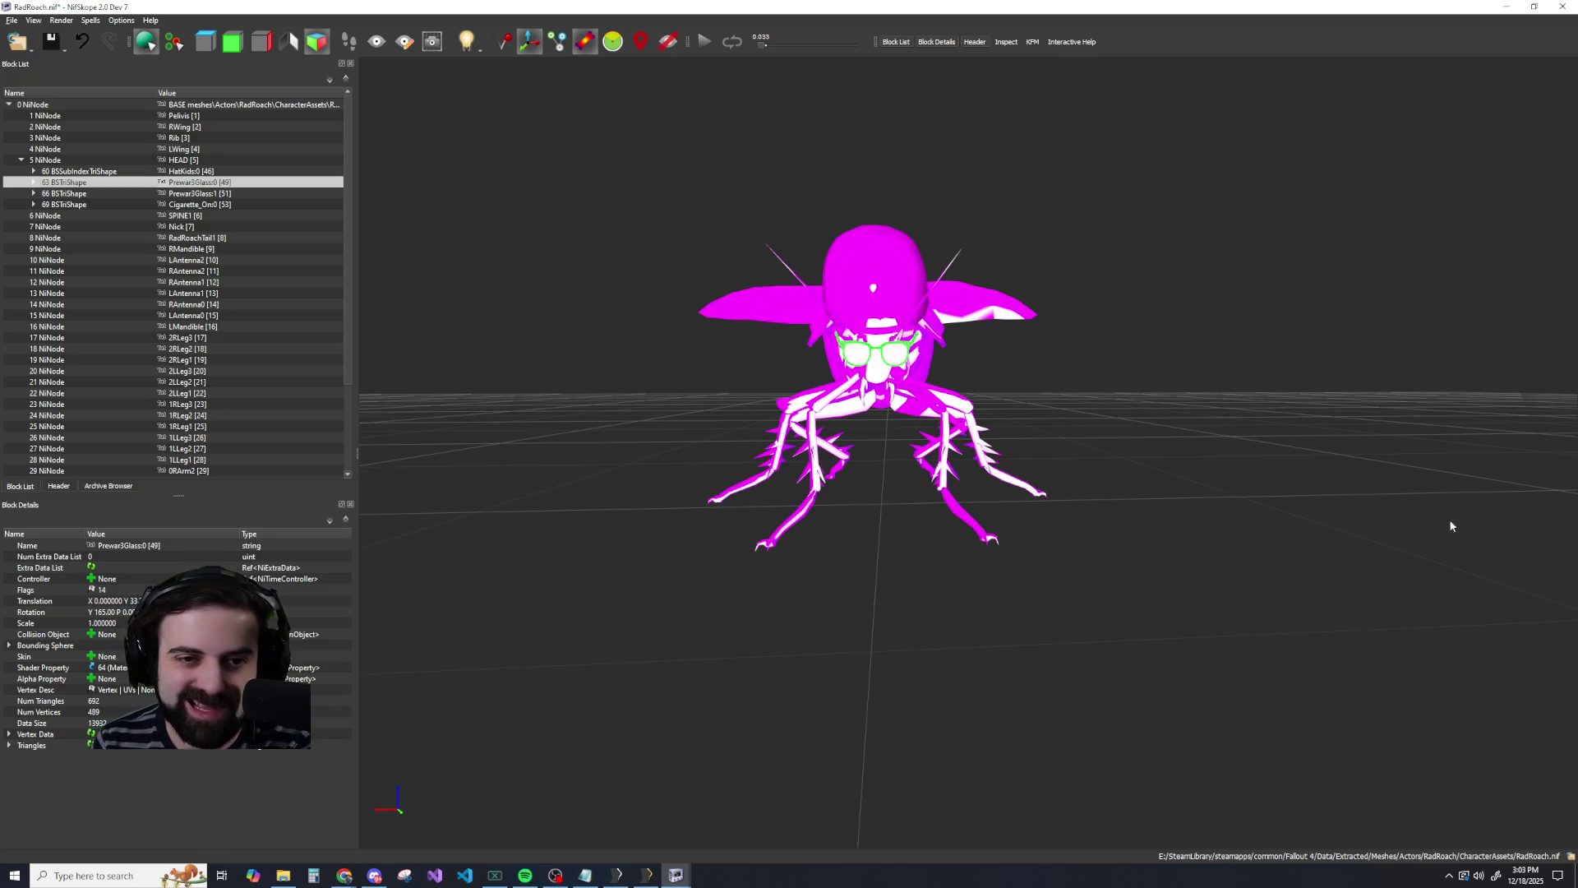
scroll(1049, 389, "up", 5)
scroll(1047, 401, "down", 1)
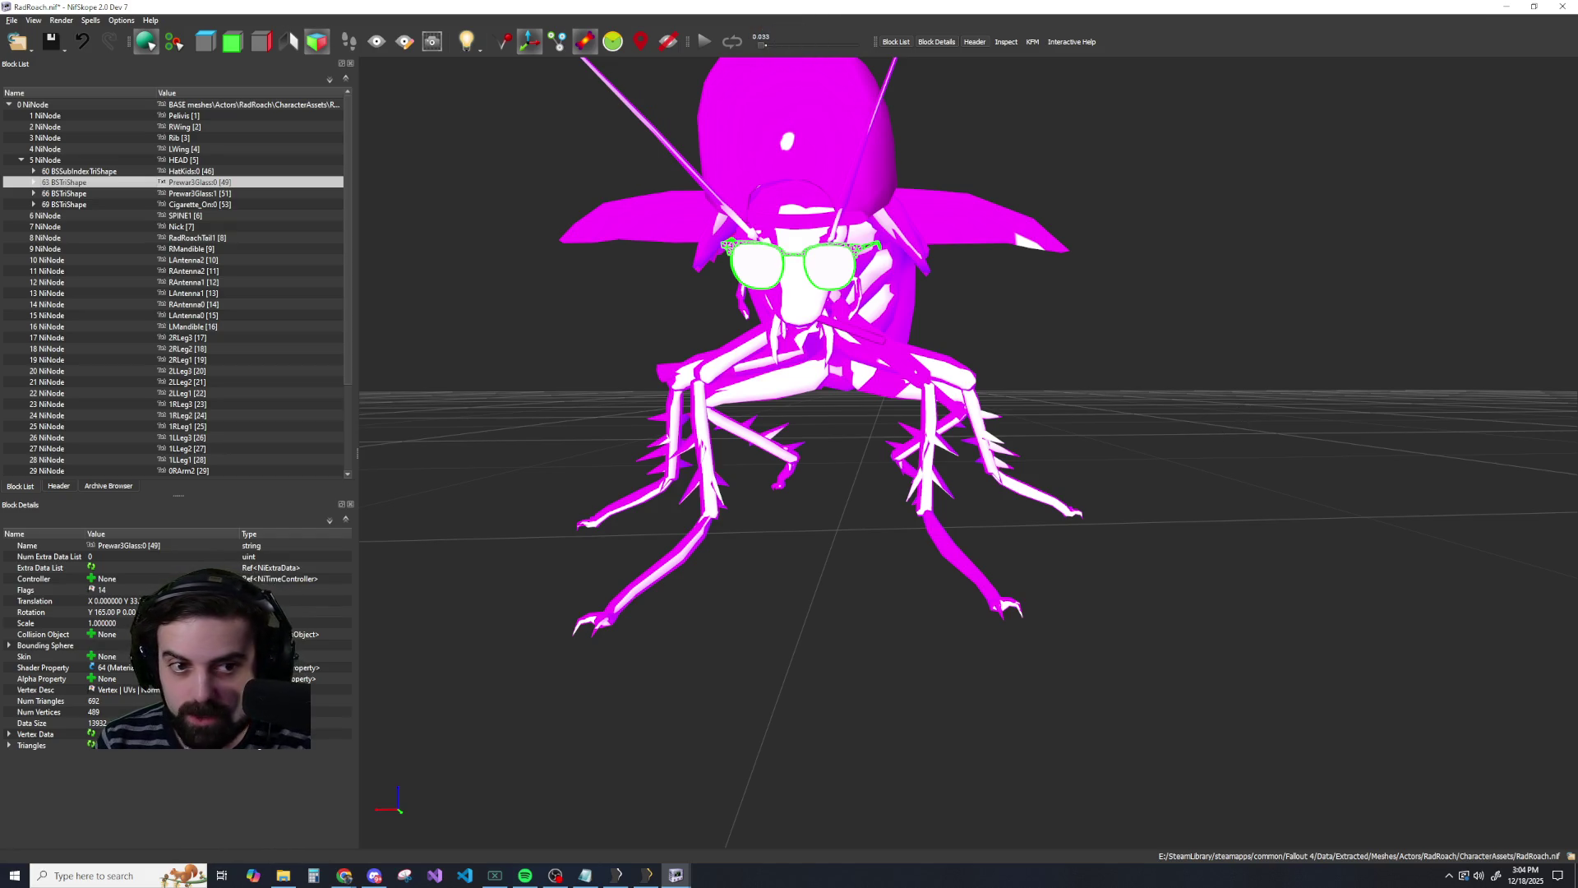
mouse_move(1406, 411)
left_mouse_down()
mouse_move(1349, 432)
mouse_move(1482, 414)
mouse_move(1339, 423)
mouse_move(1485, 582)
left_mouse_up()
key("alt+Tab")
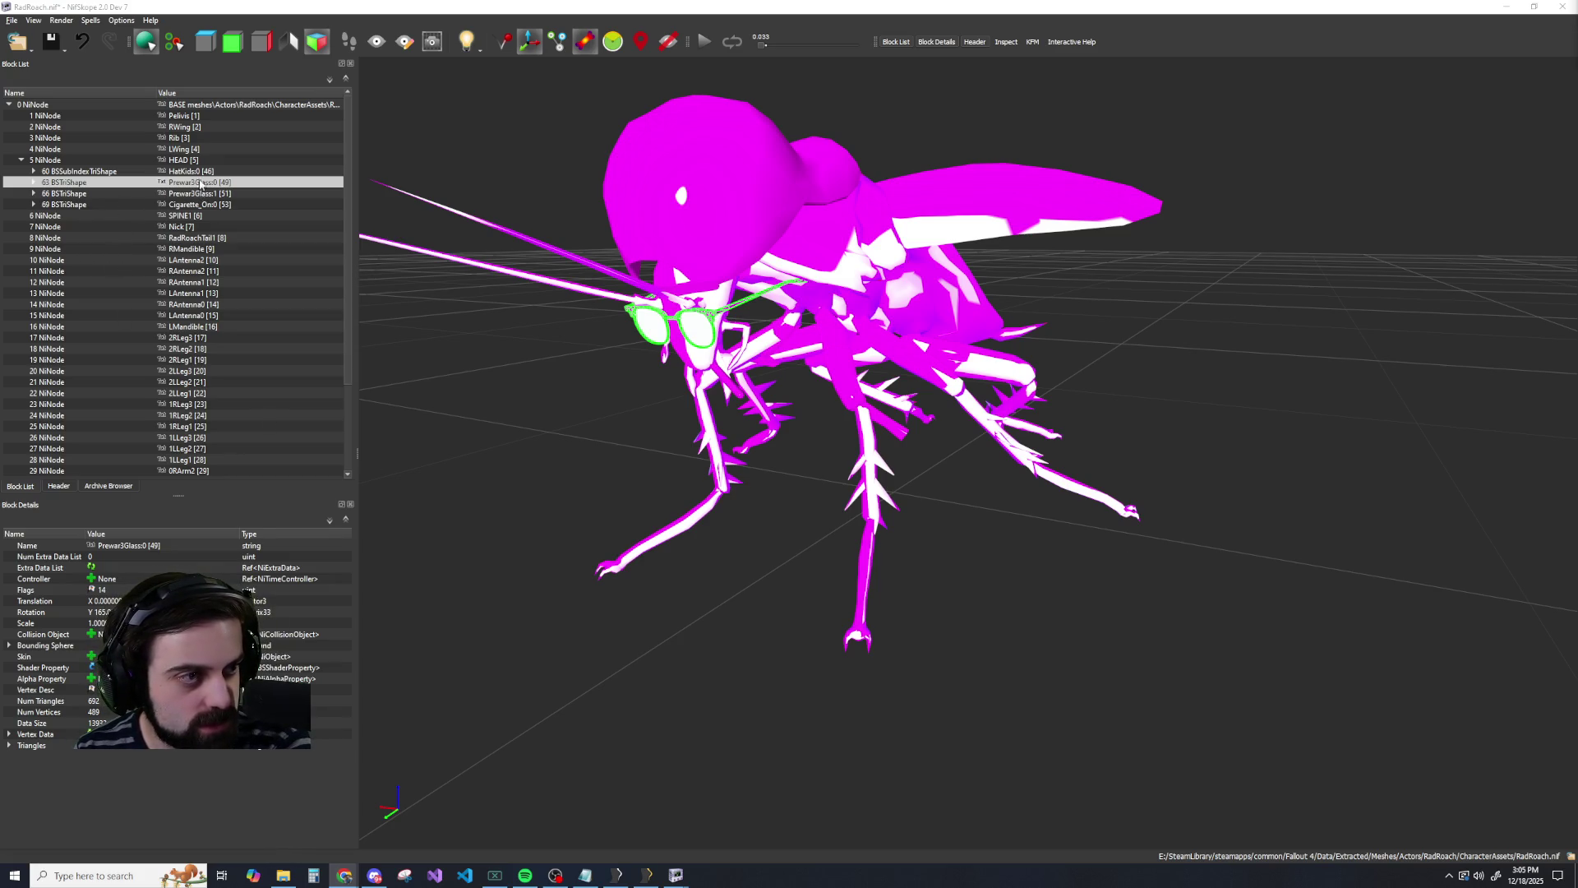
left_click(195, 173)
left_click(195, 182)
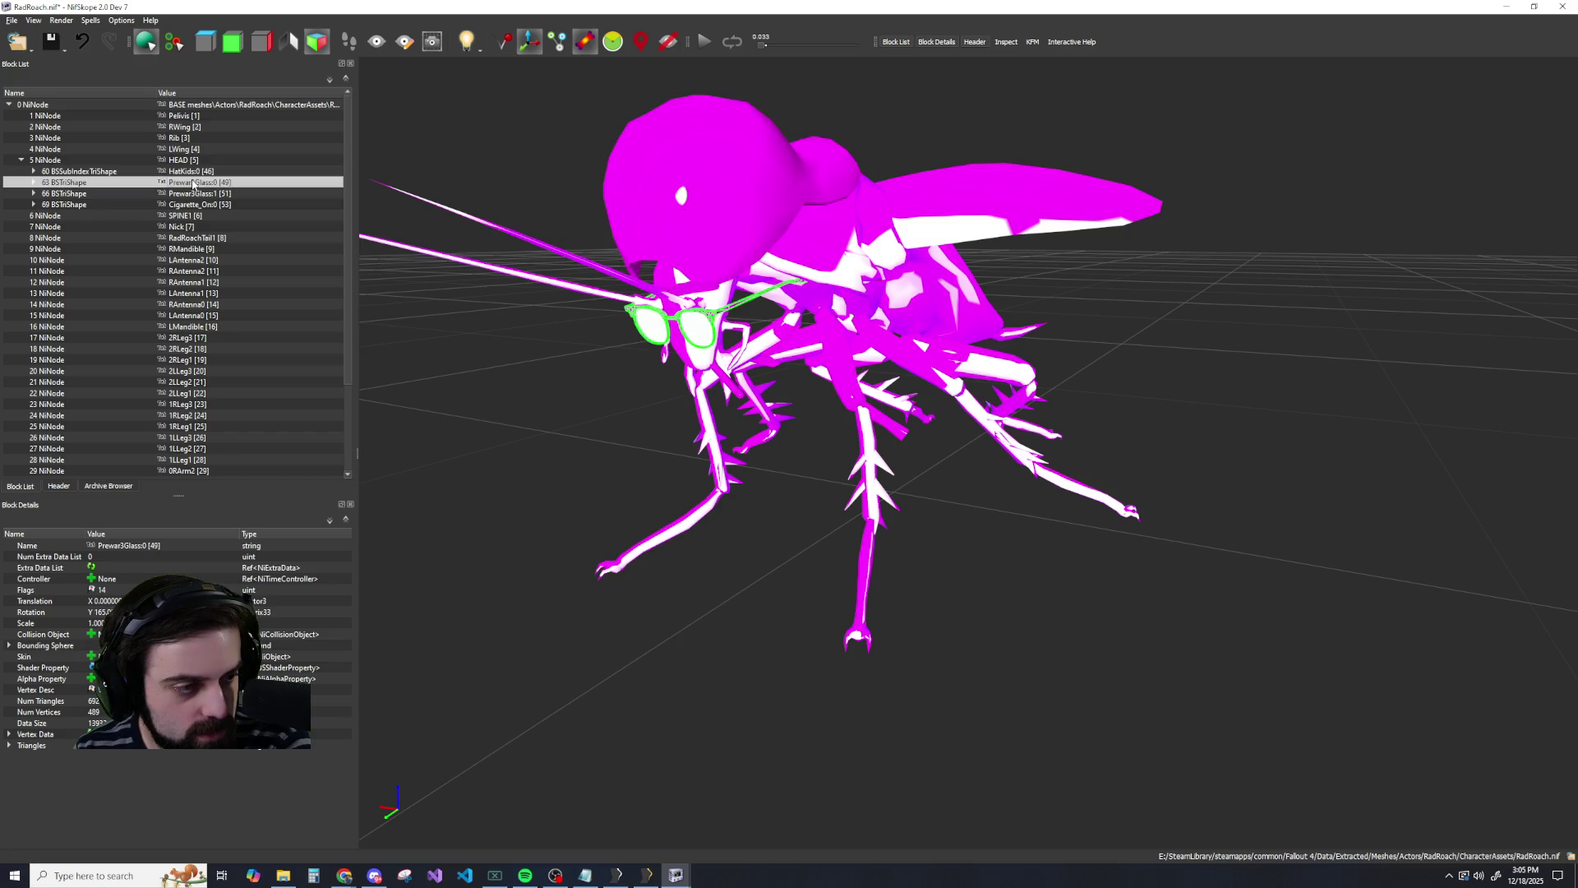
left_click(196, 193)
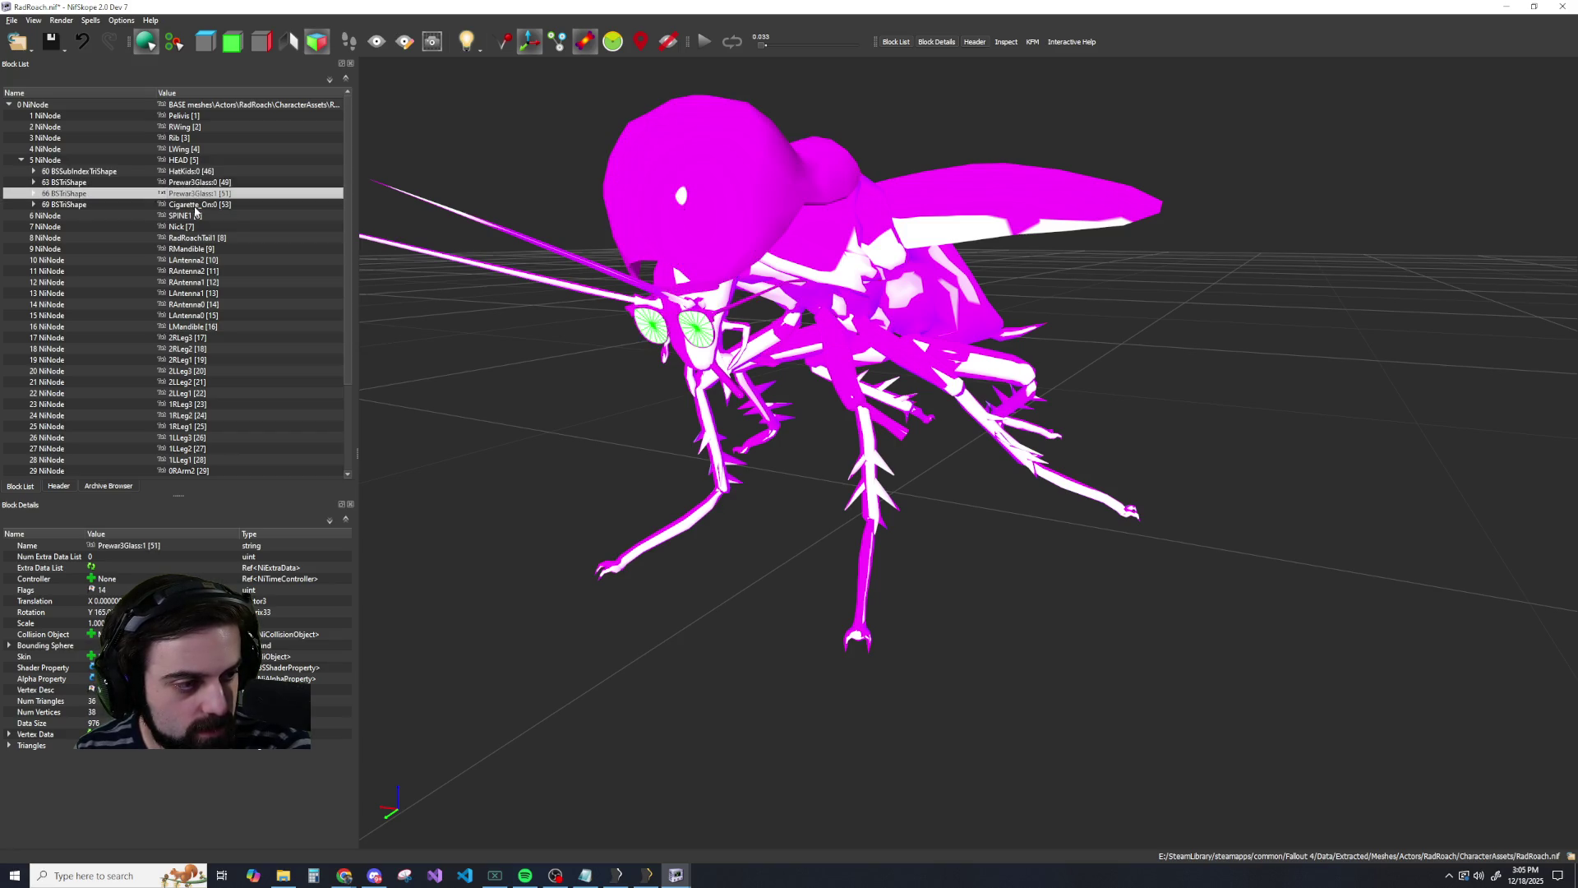
left_click(196, 207)
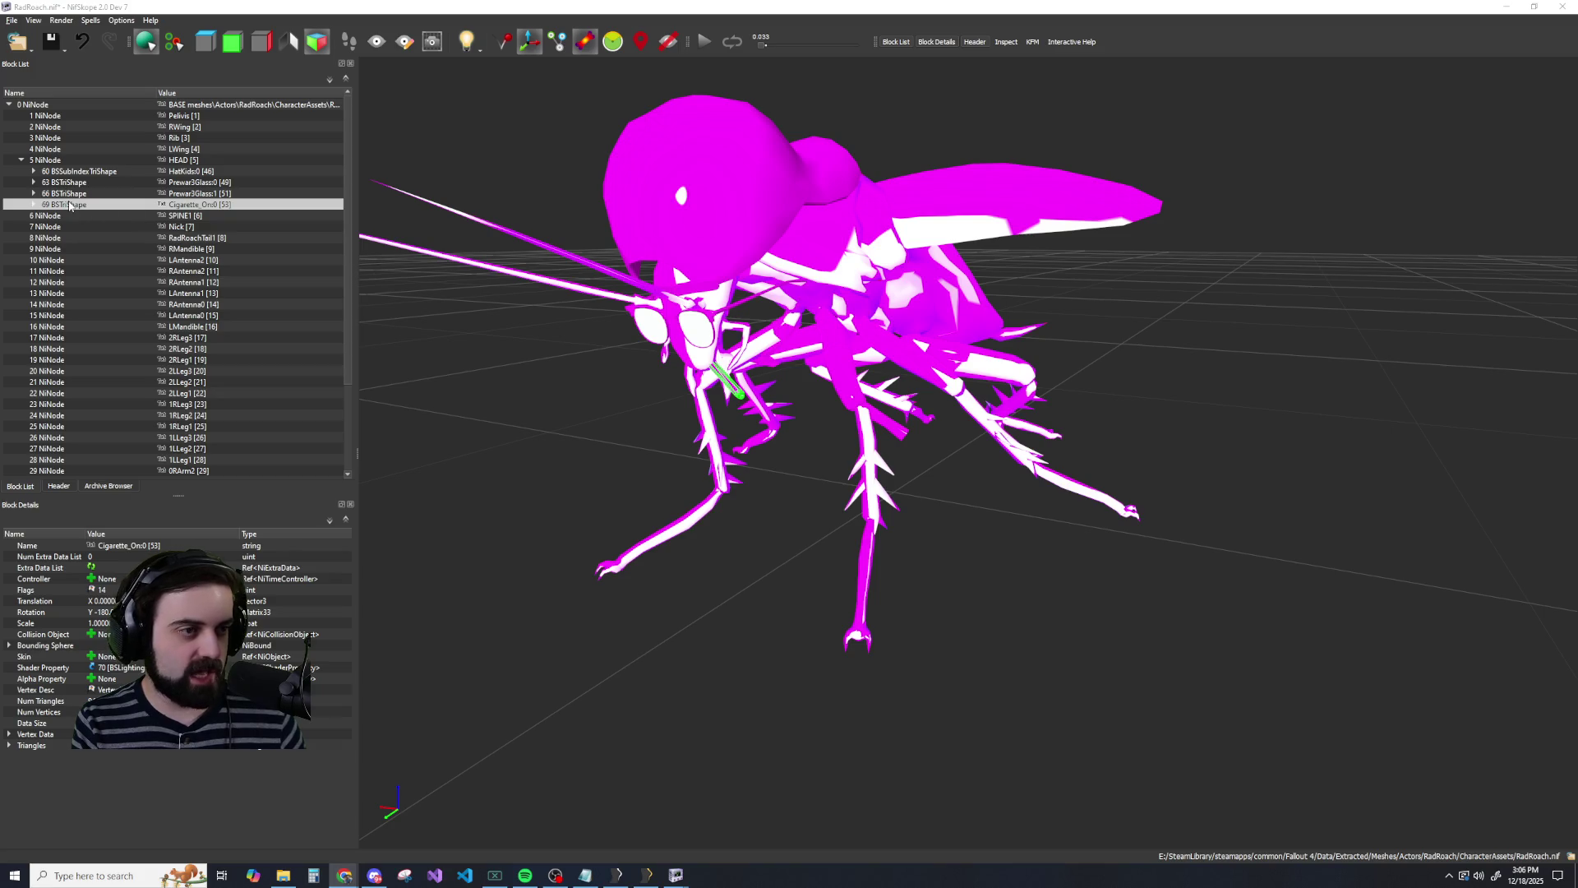
Browse the cigarette's Mesh, Block and Transform options, then switch from NifSkope to Outfit Studio.
right_click(69, 200)
mouse_move(95, 239)
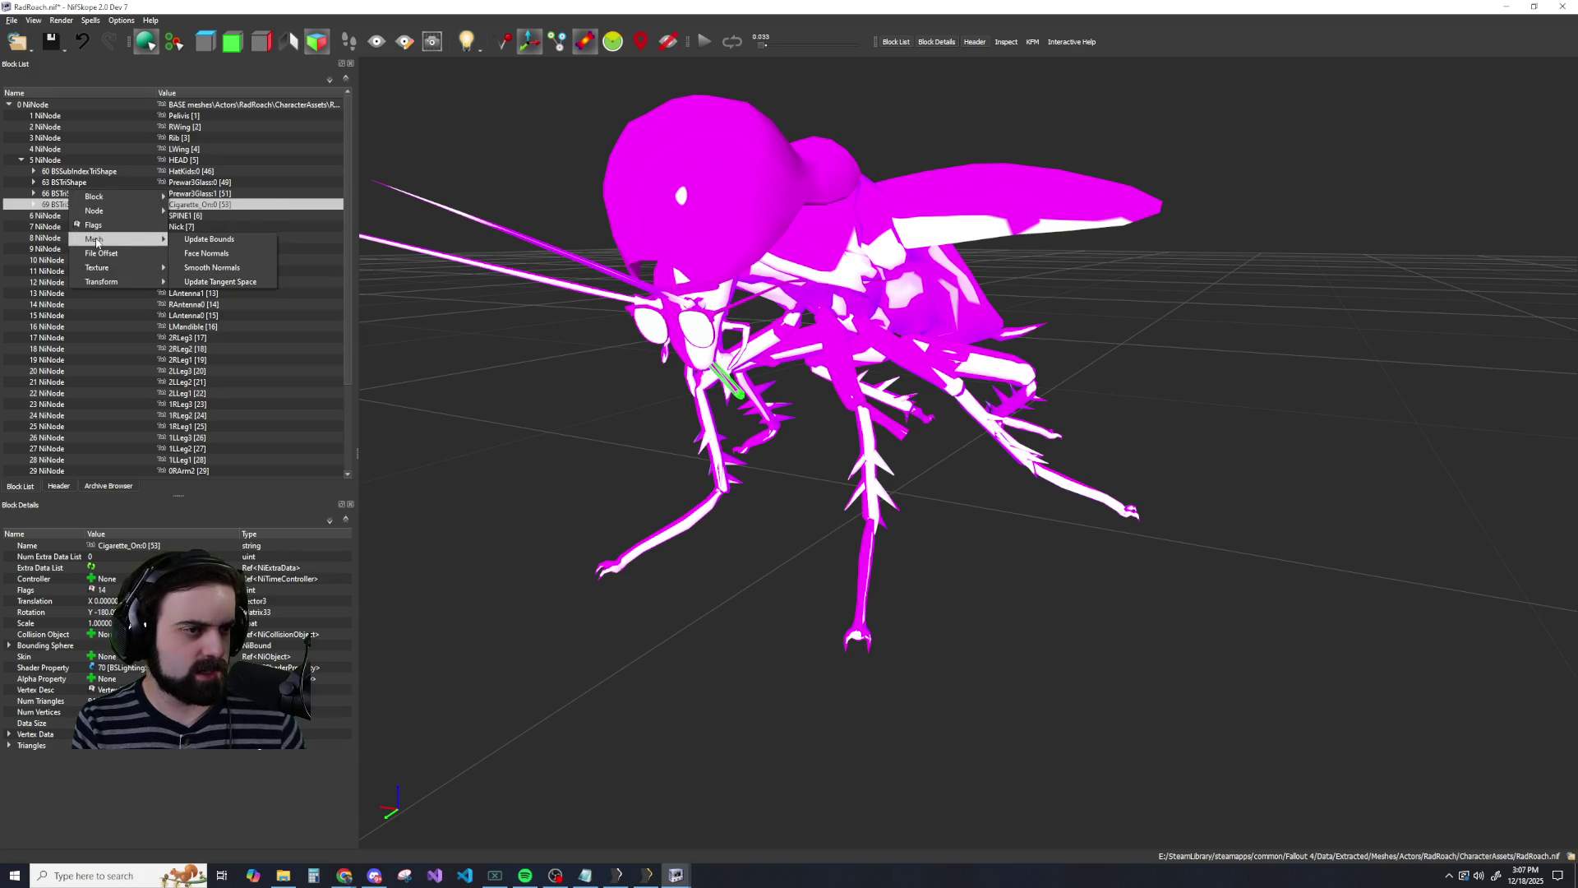
mouse_move(108, 202)
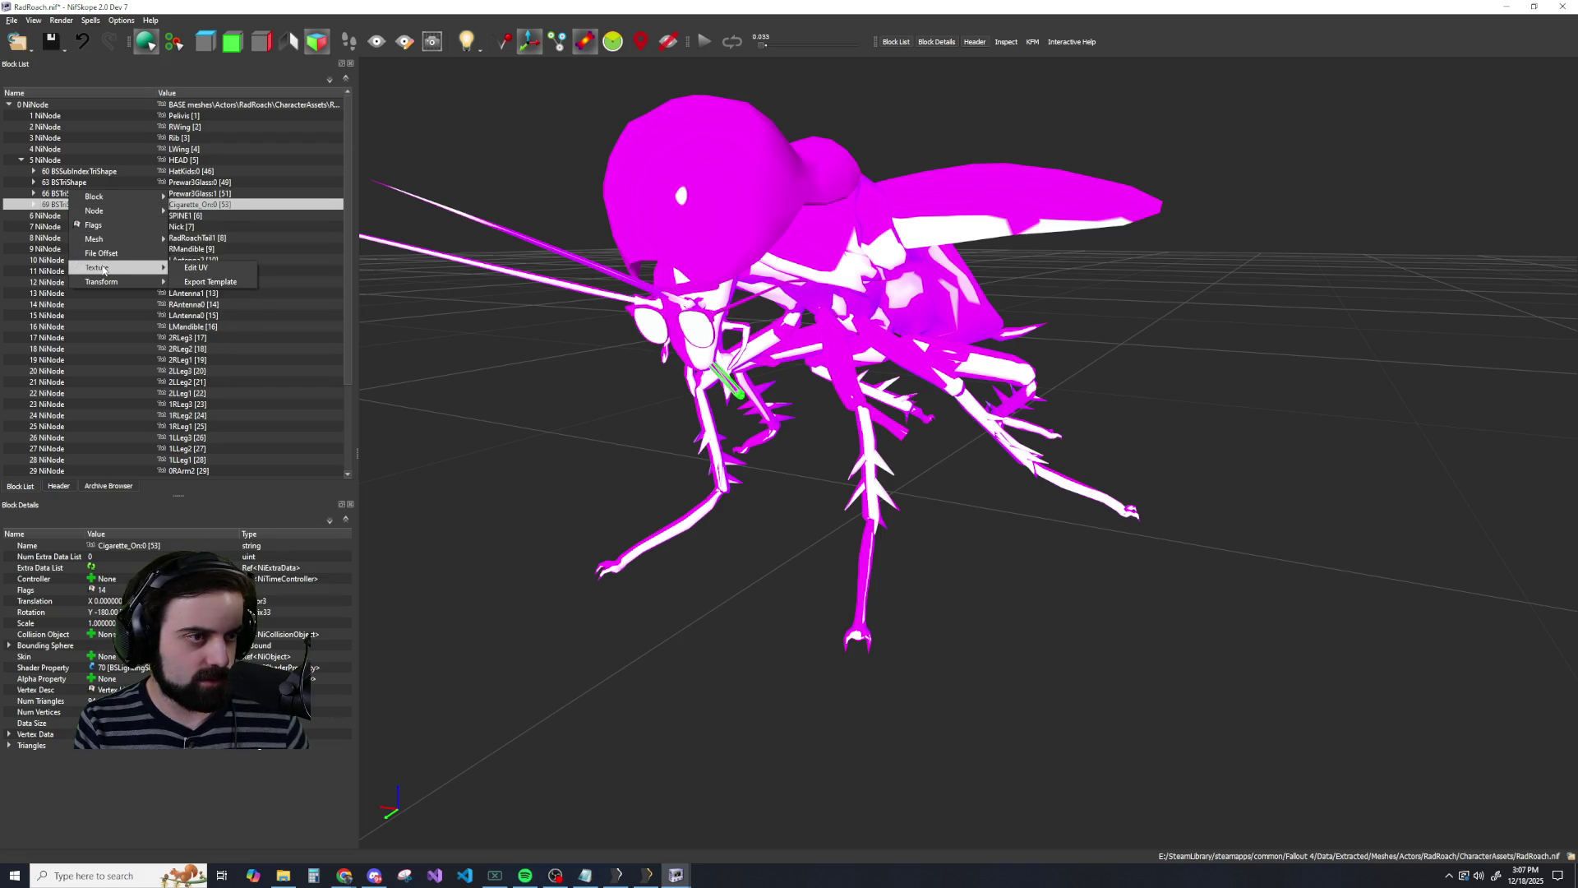
mouse_move(110, 284)
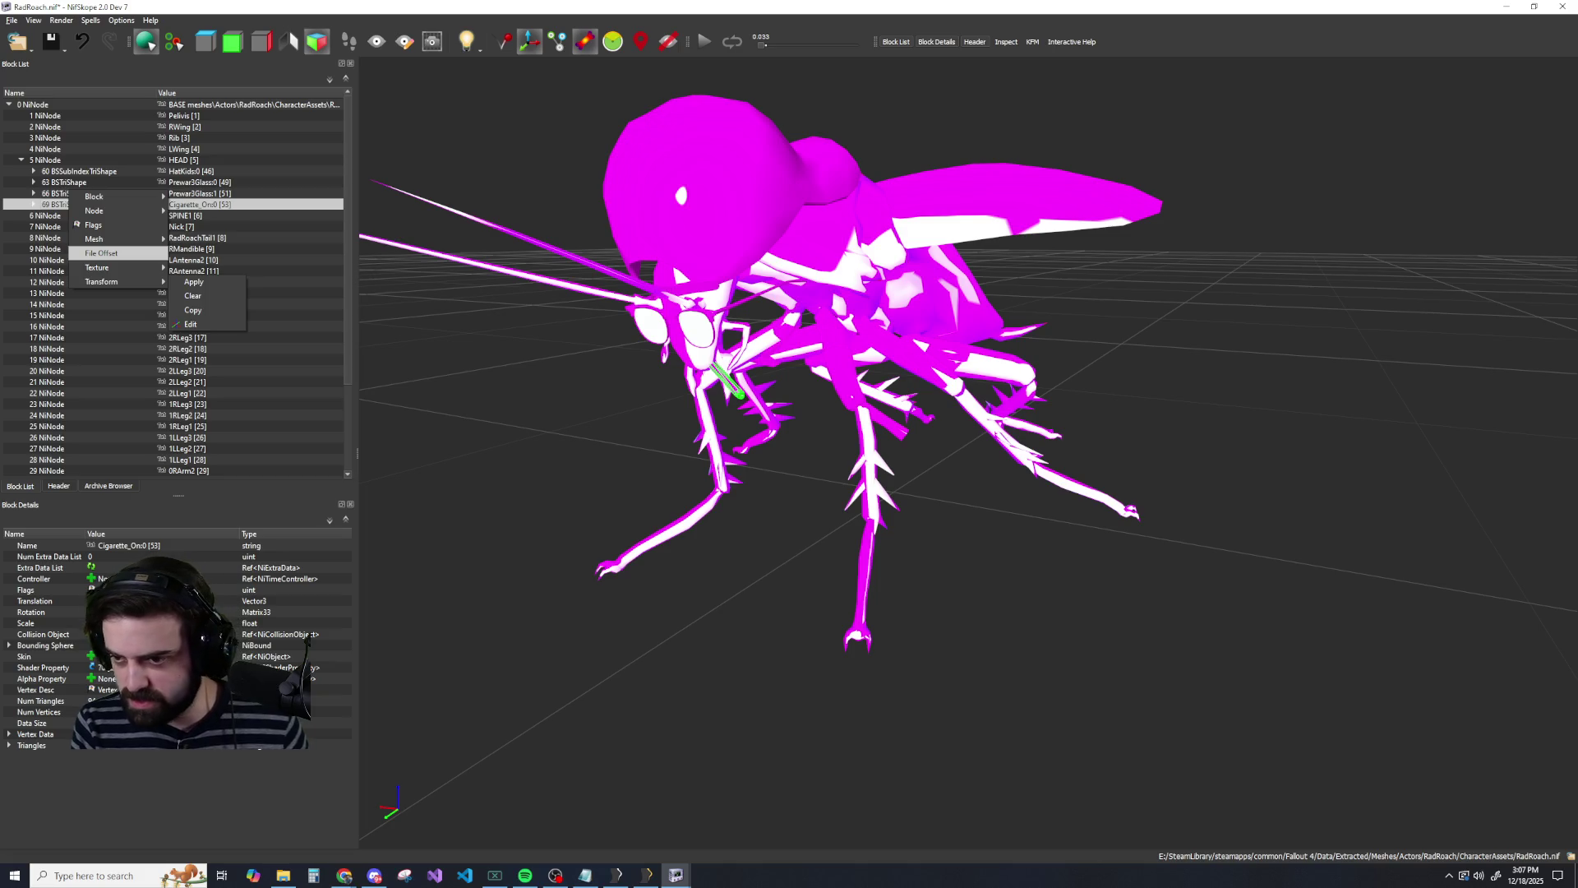
key("alt+Tab")
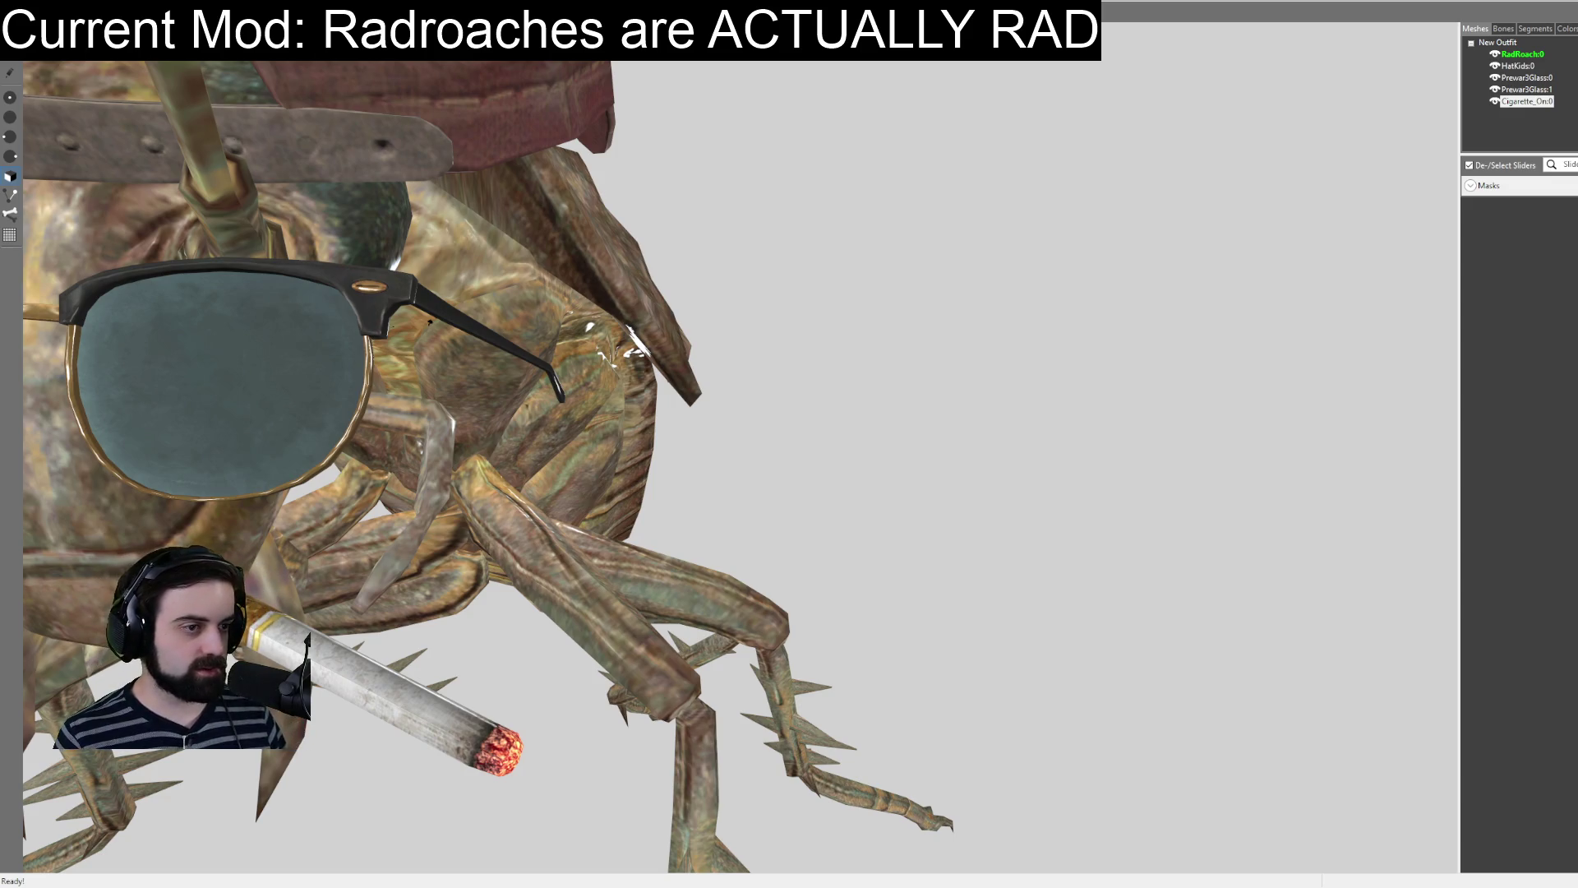
key("1")
scroll(307, 639, "up", 3)
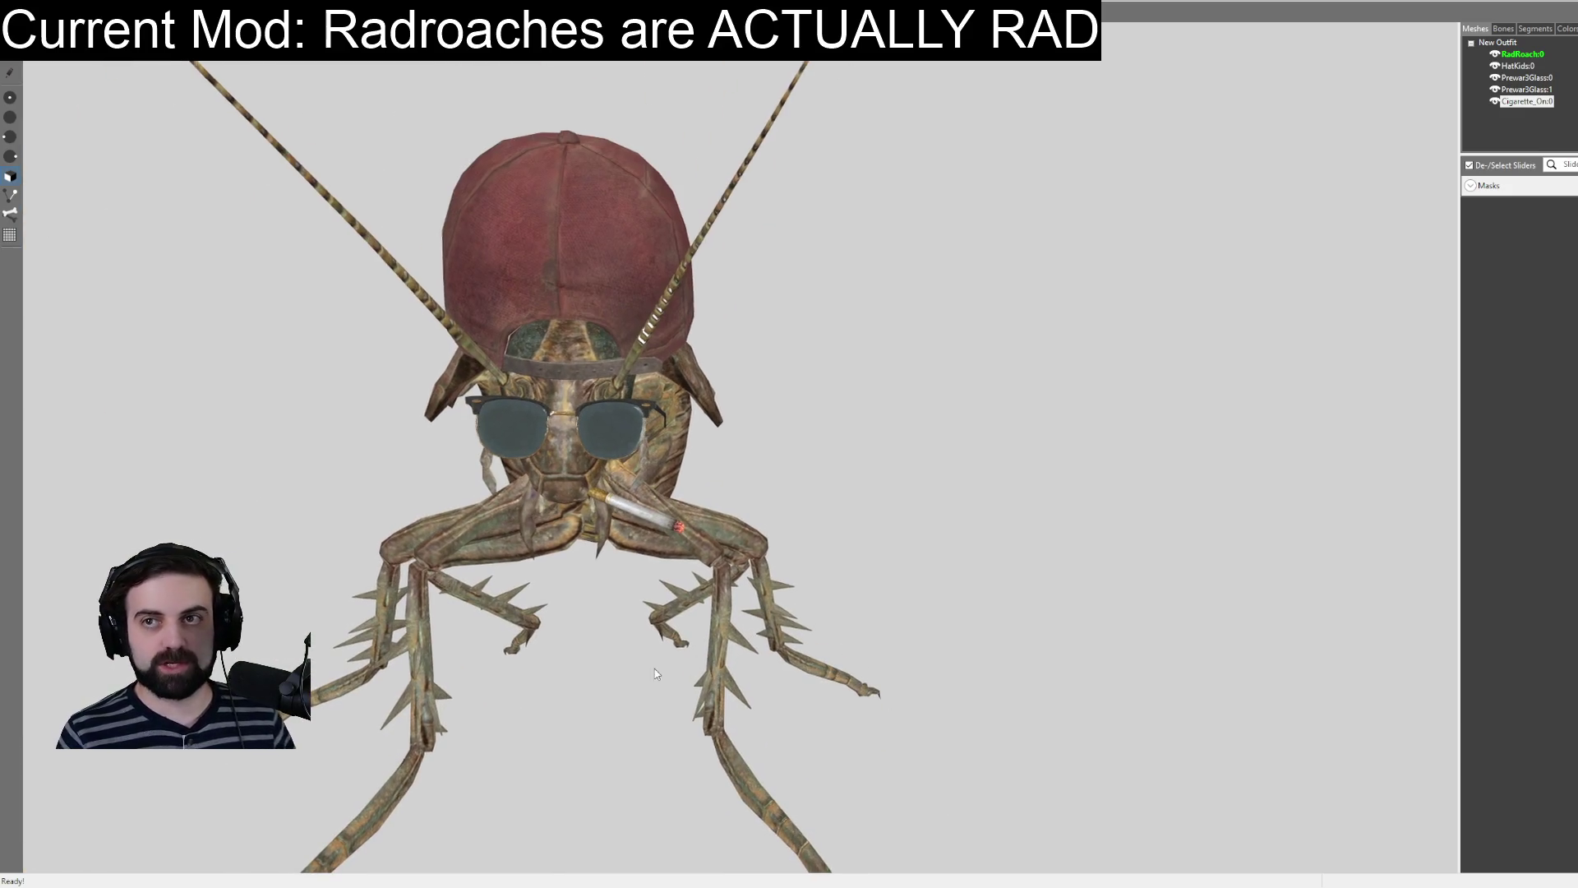
right_click_drag(629, 750, 805, 639)
mouse_move(875, 551)
right_mouse_down()
mouse_move(1018, 513)
mouse_move(1116, 553)
mouse_move(804, 540)
mouse_move(725, 517)
mouse_move(821, 576)
mouse_move(867, 534)
mouse_move(1011, 542)
mouse_move(909, 556)
right_mouse_up()
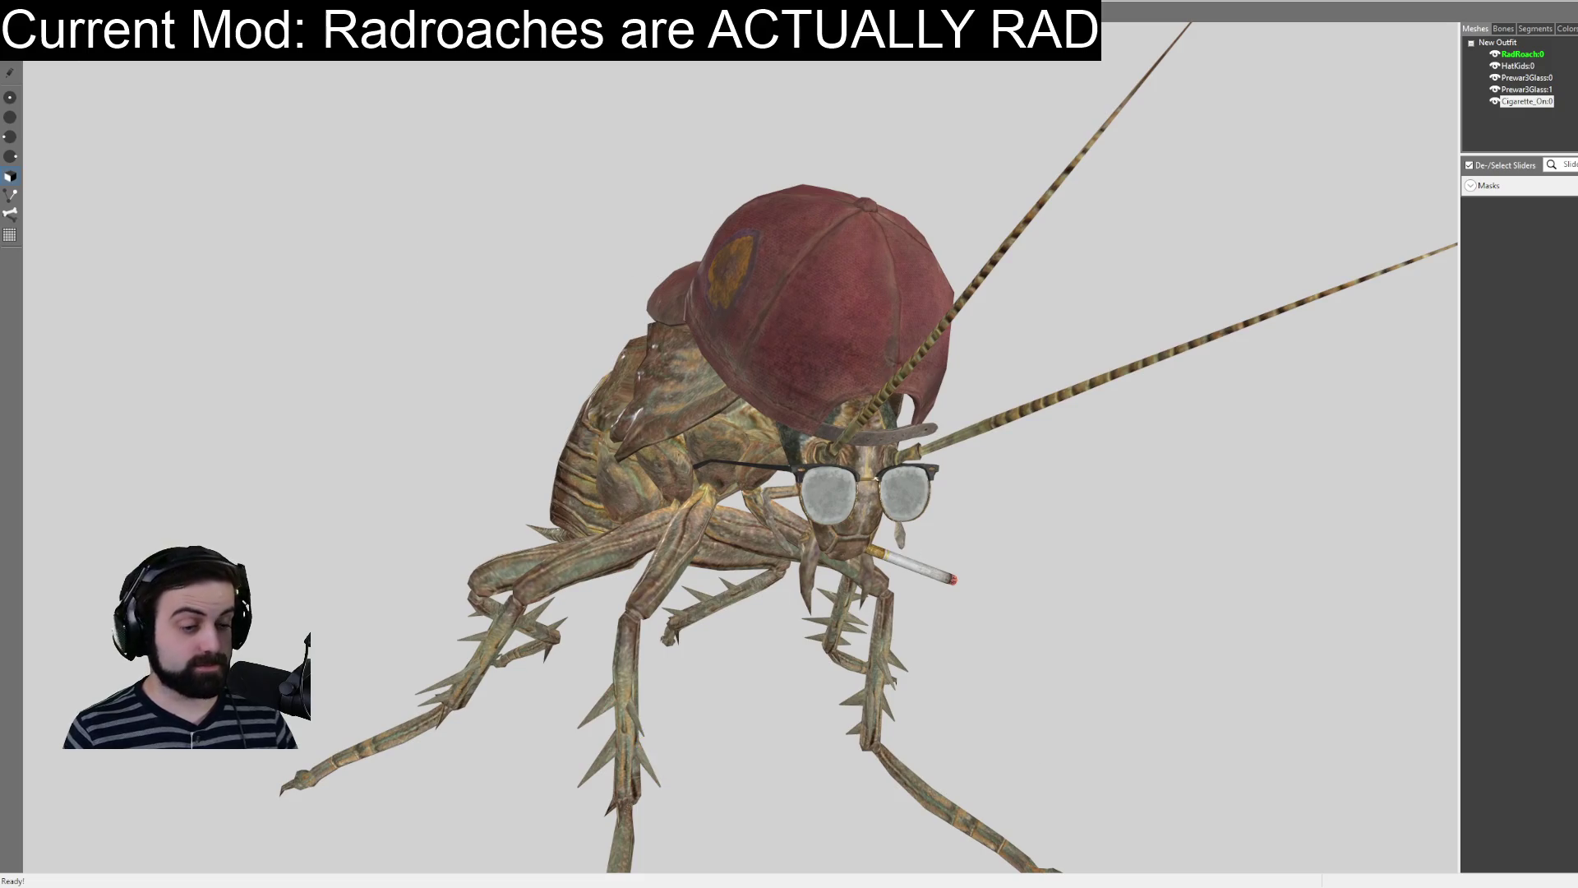
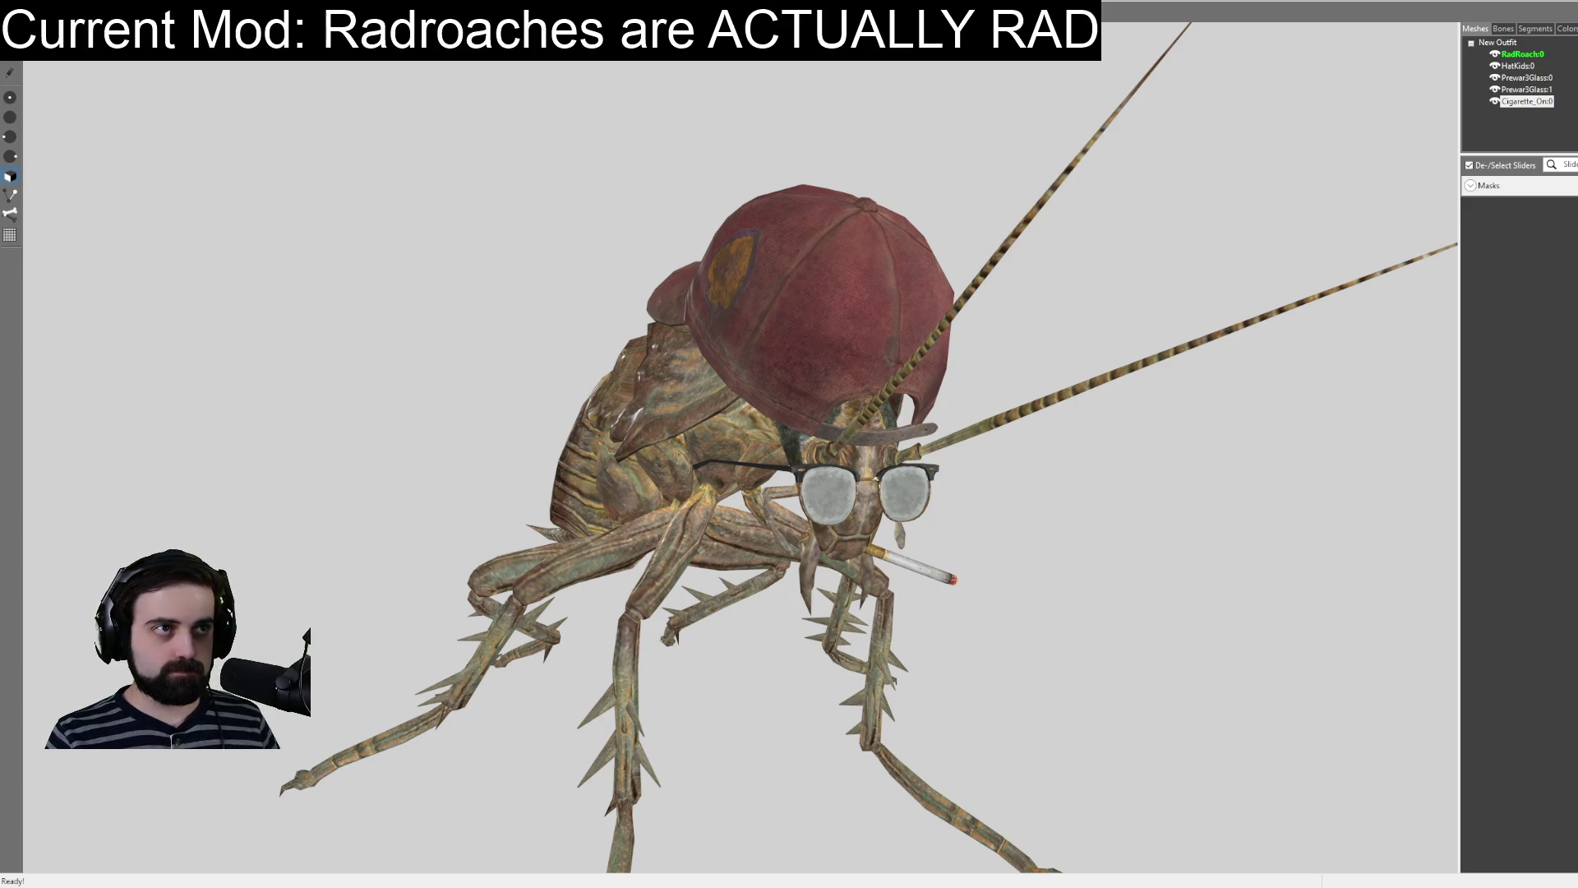
Switch from Outfit Studio to the Creation Kit Object Window.
key("alt+Tab")
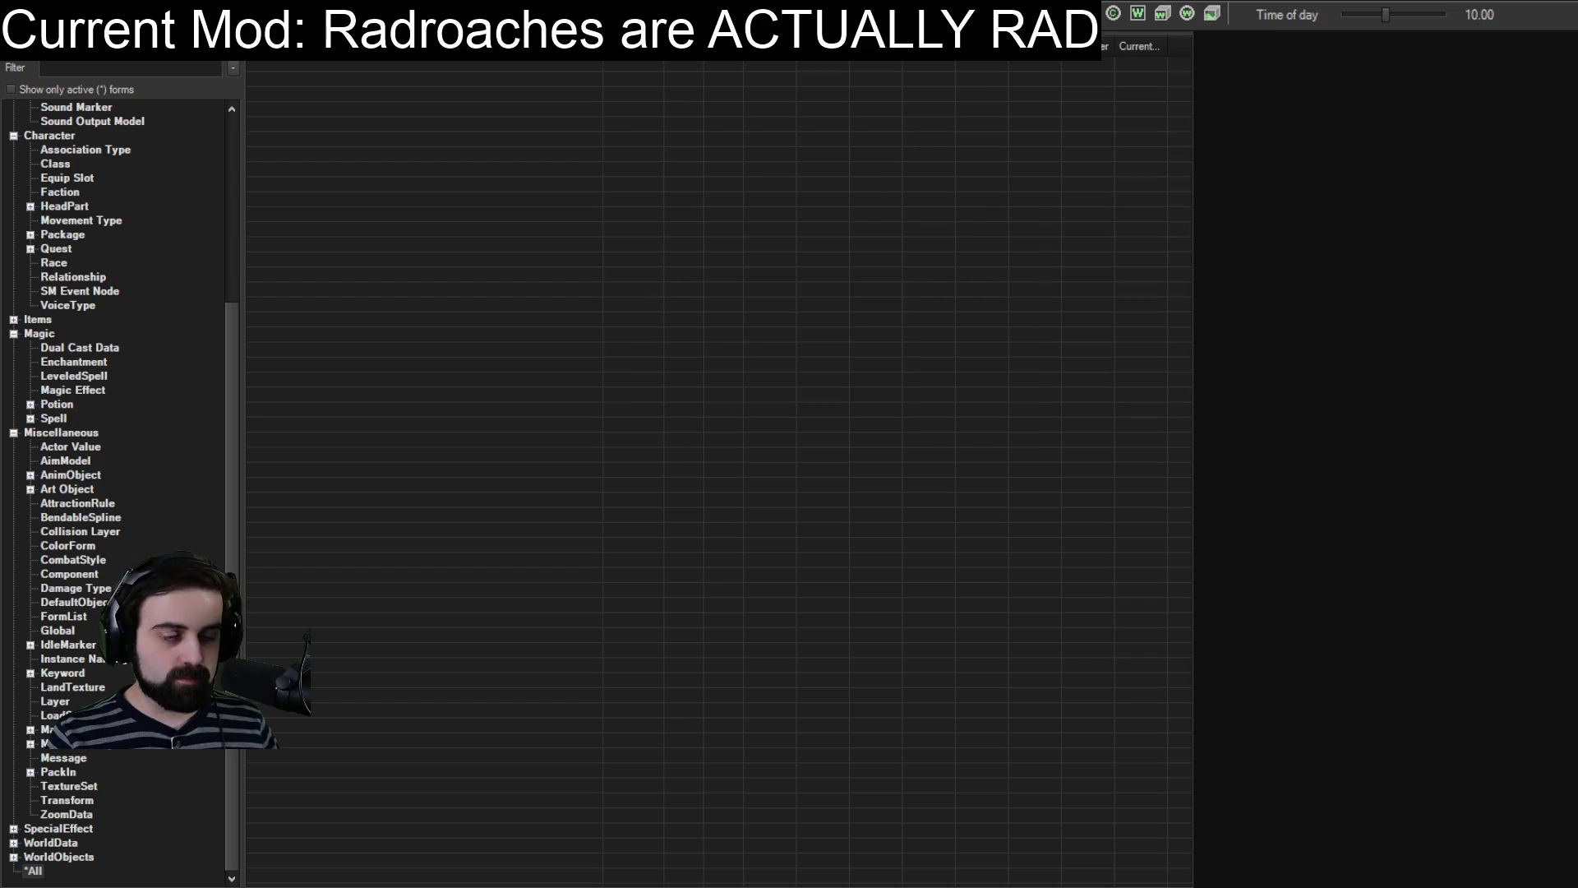
Filter the Object Window to 'roach' and show the matching Actor records.
left_click(71, 69)
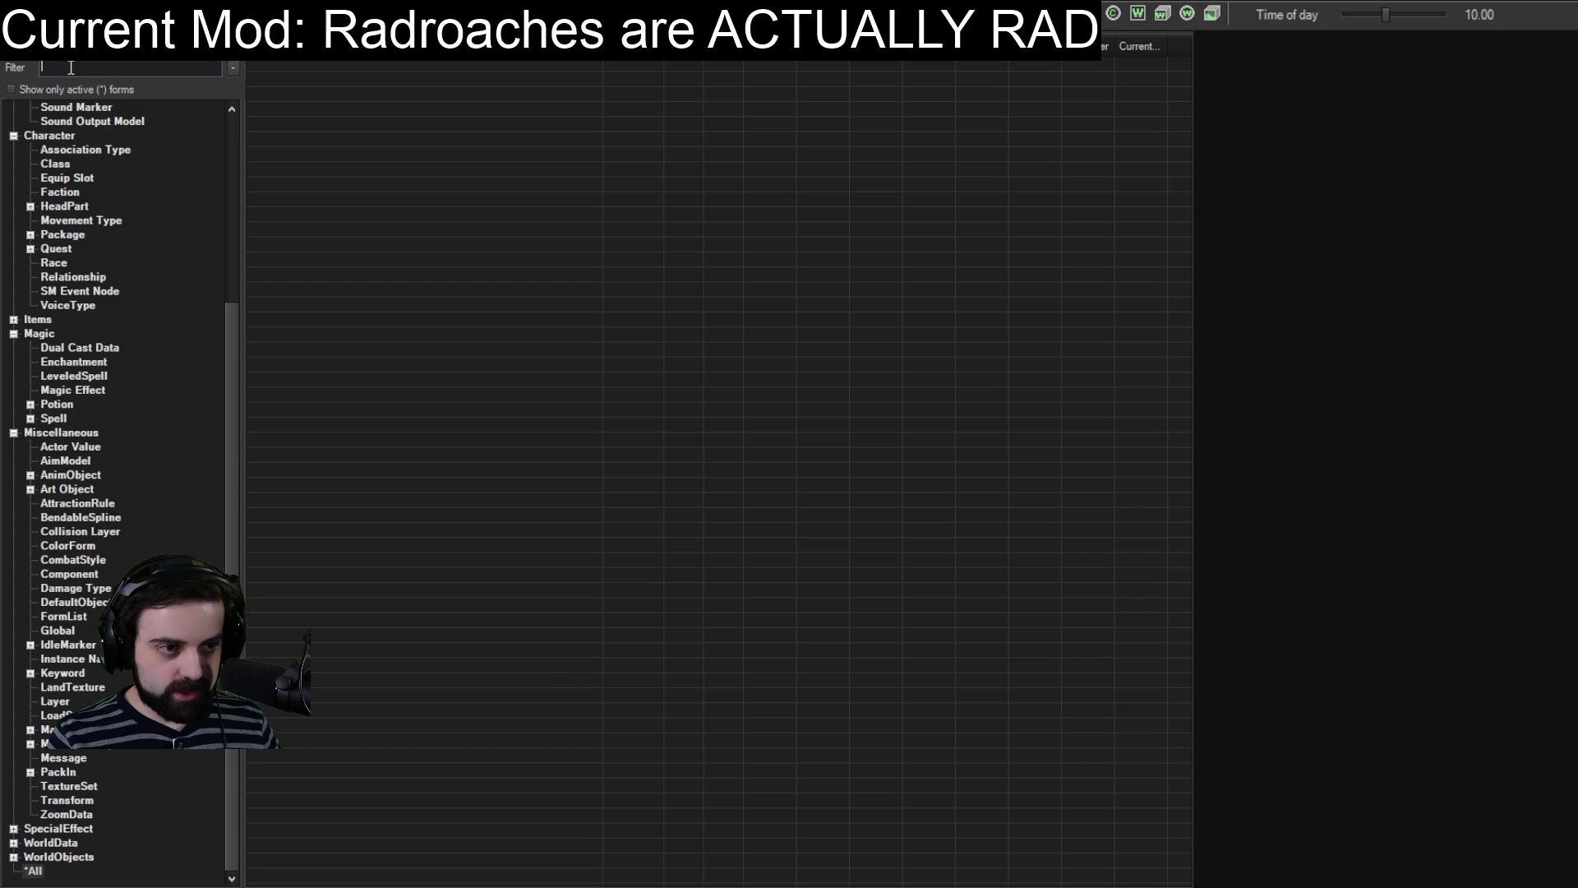
type("roach")
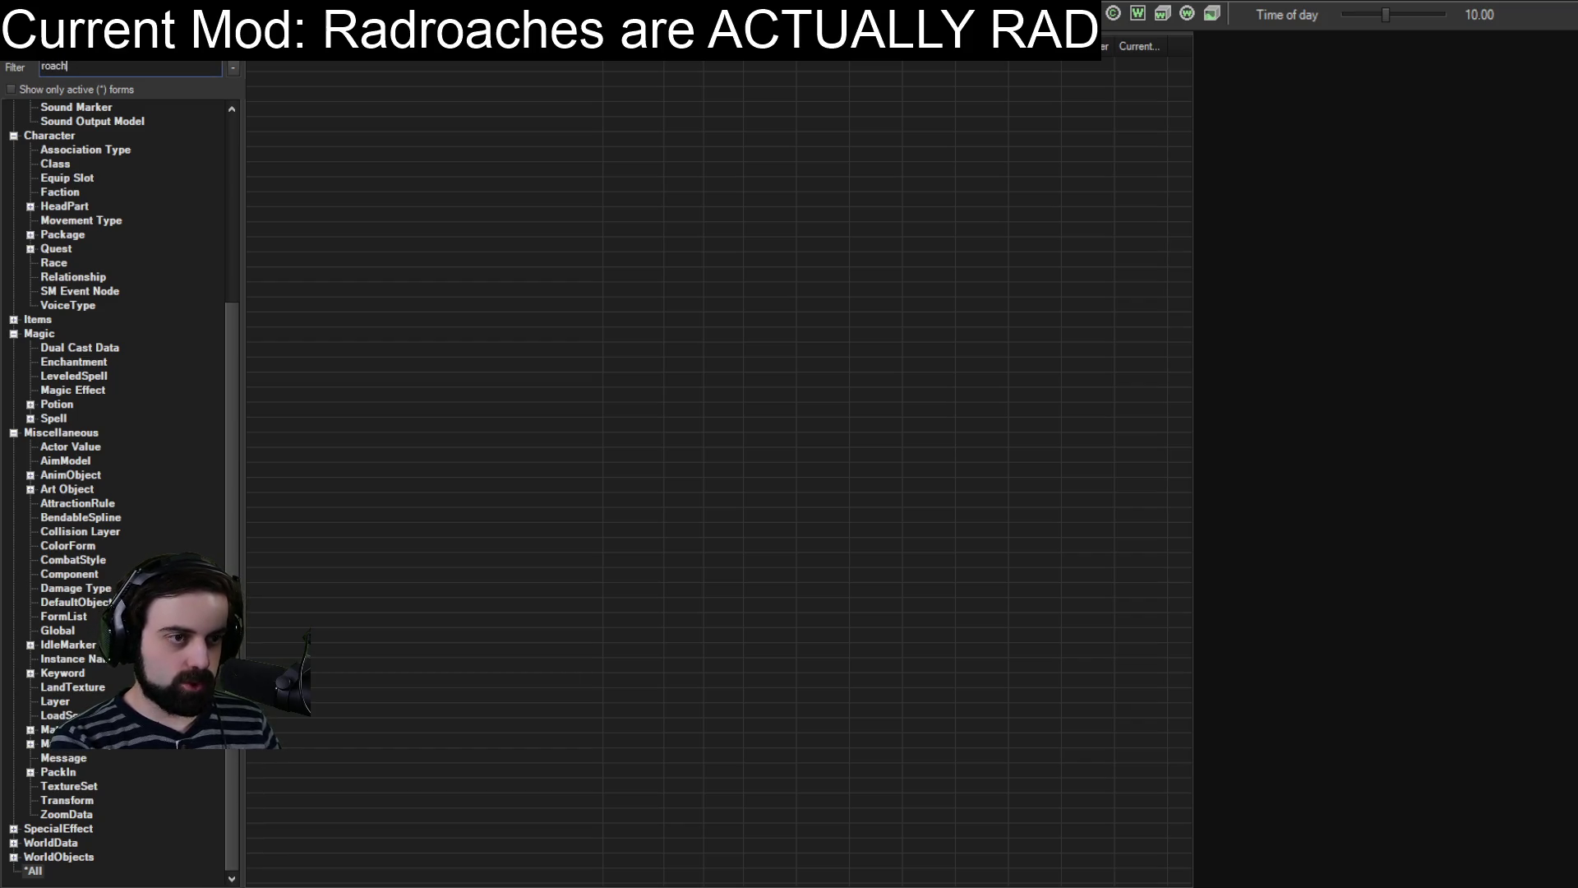
scroll(76, 298, "up", 6)
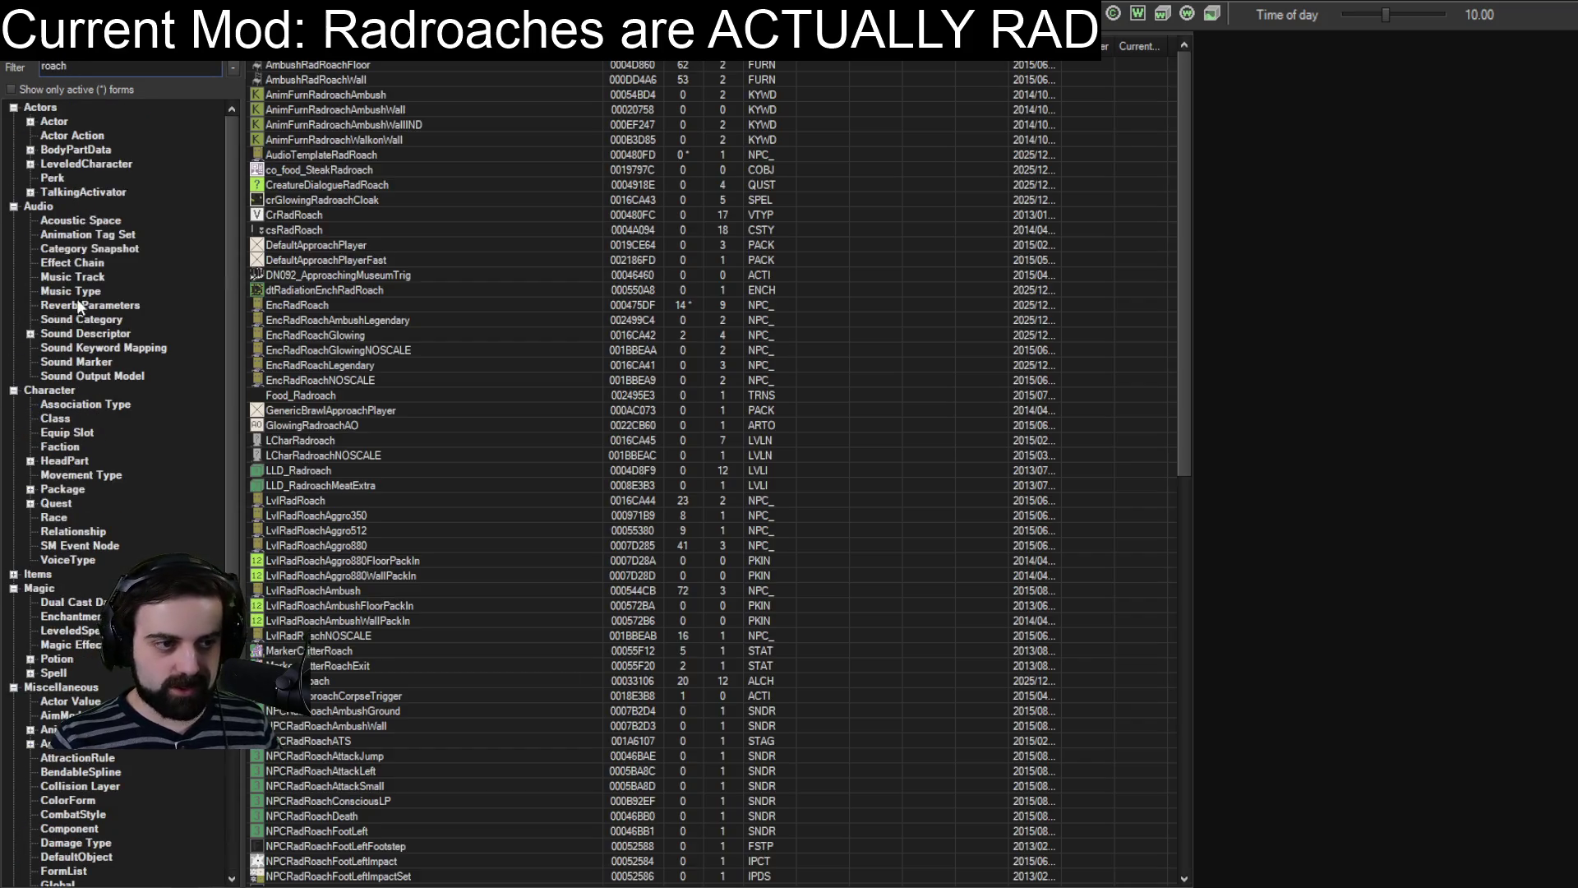
left_click(52, 122)
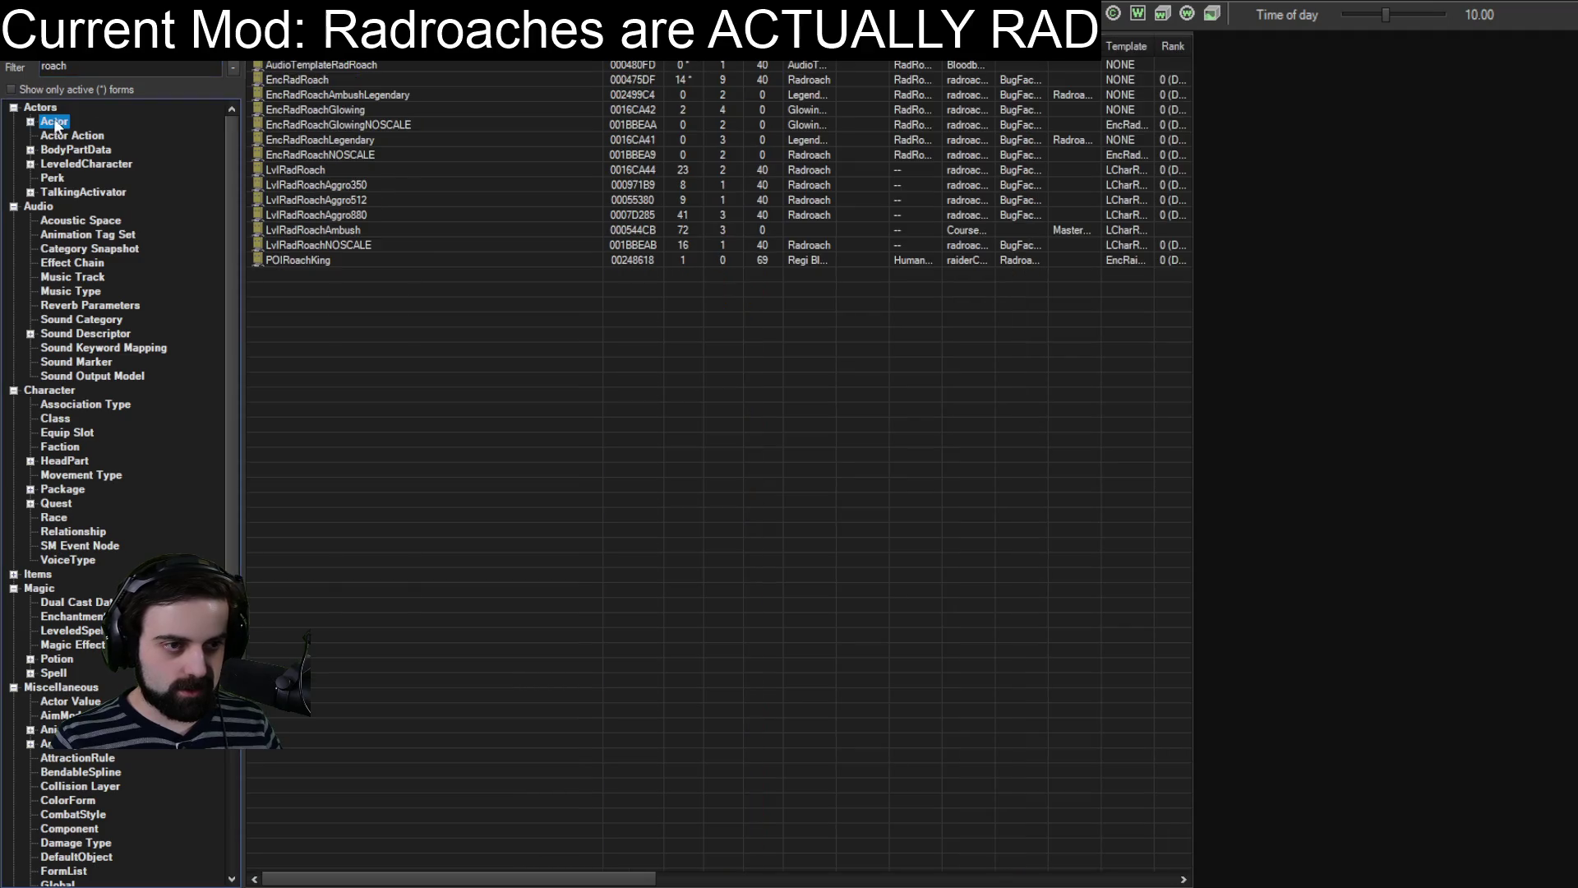
Review the EncRadRoach actor's tabs, cancel without changes, and list the Race records.
double_click(308, 78)
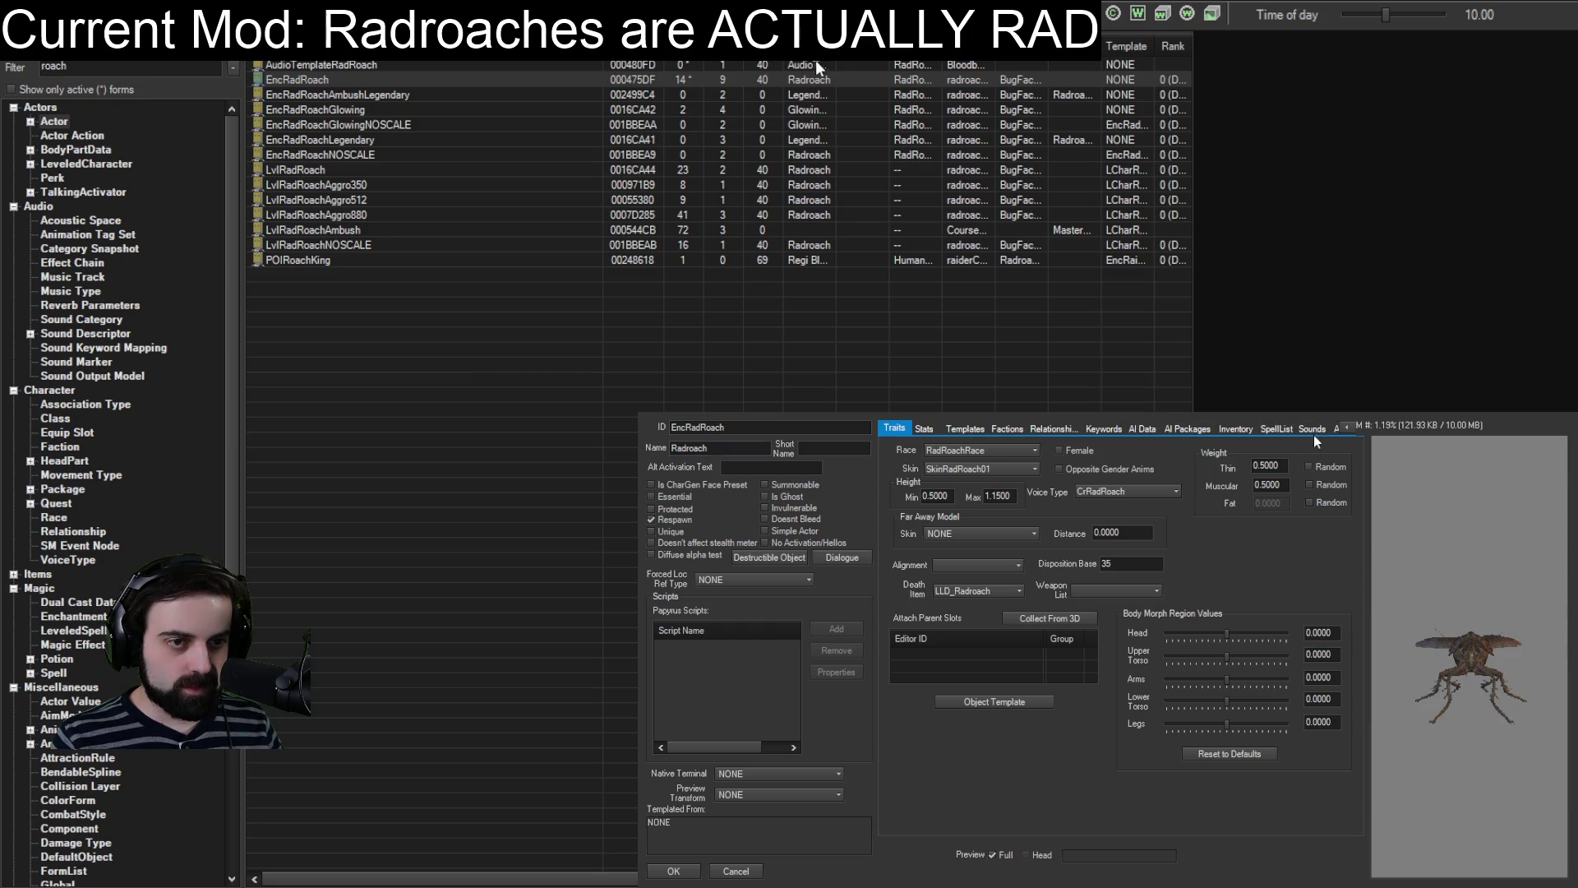
double_click(1353, 427)
left_click(1353, 426)
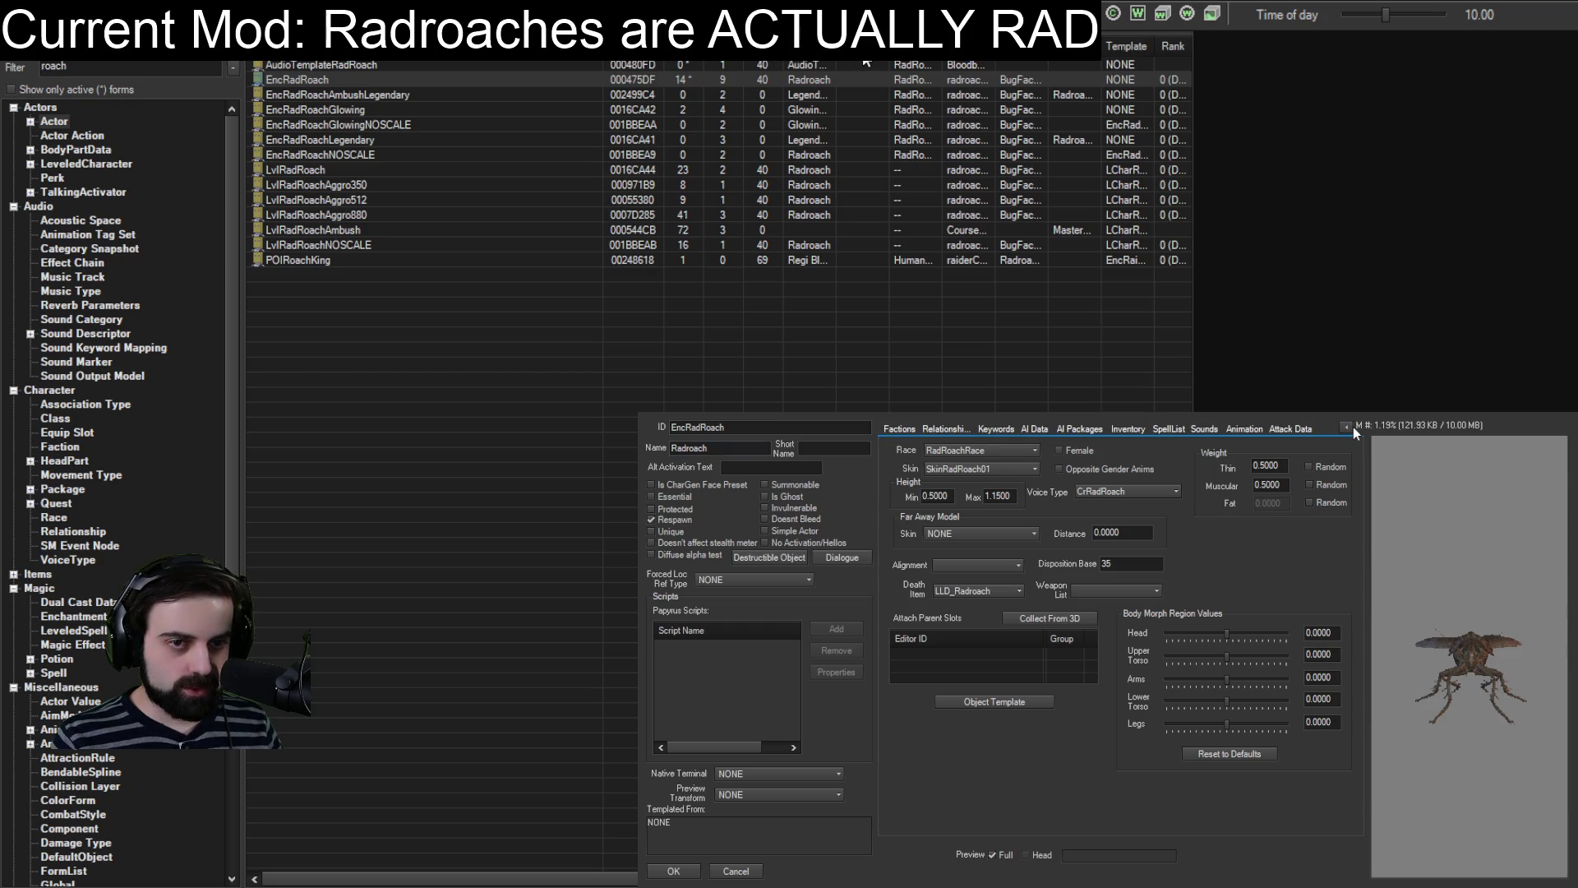
double_click(1343, 427)
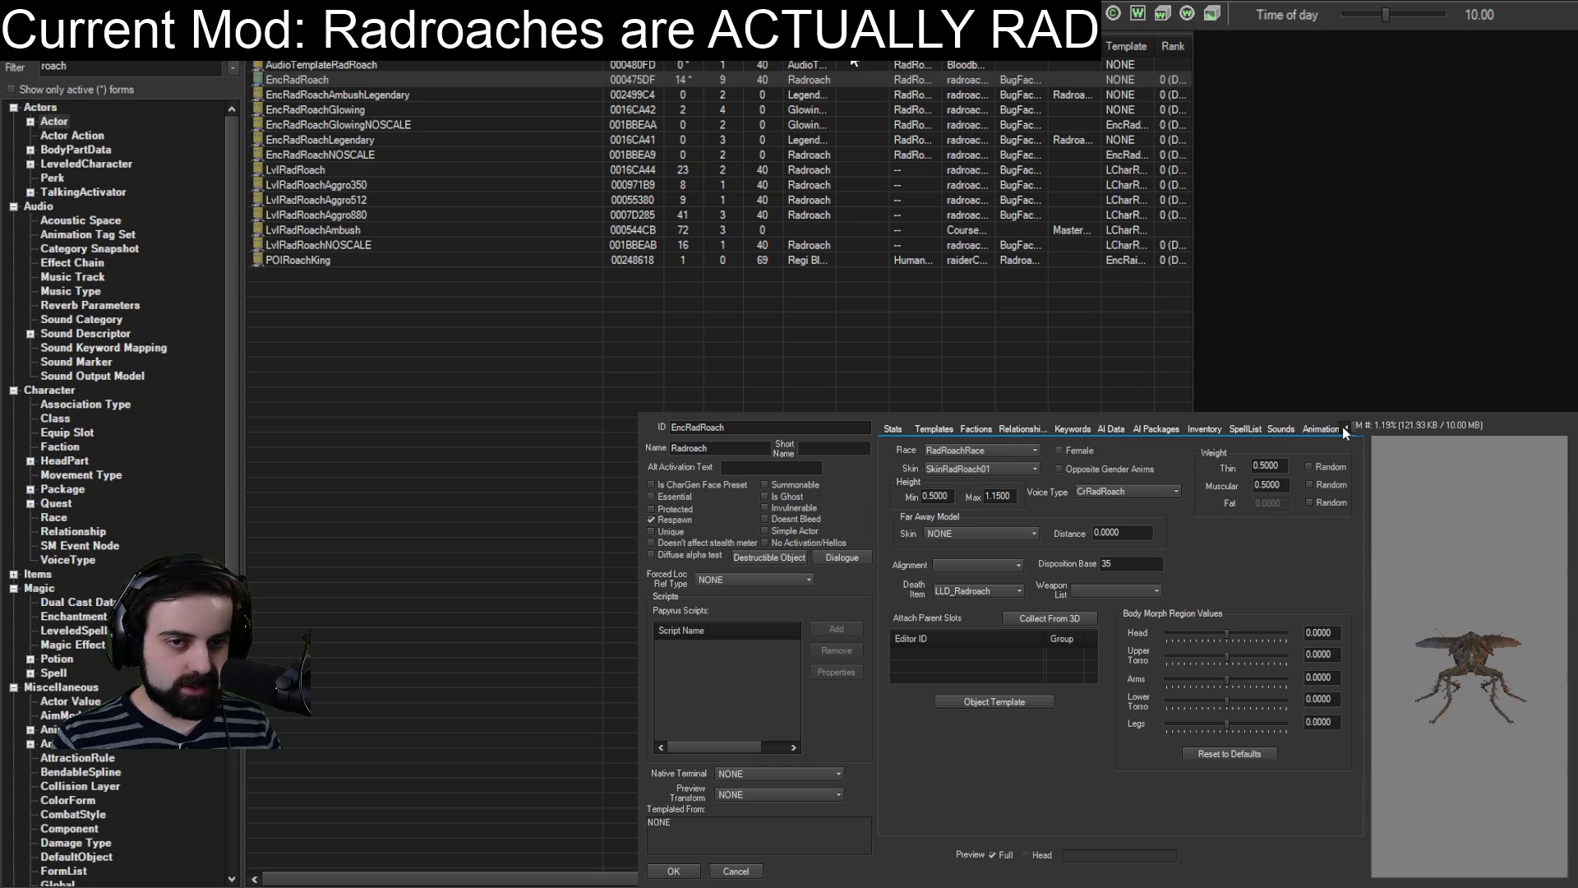
left_click(1343, 427)
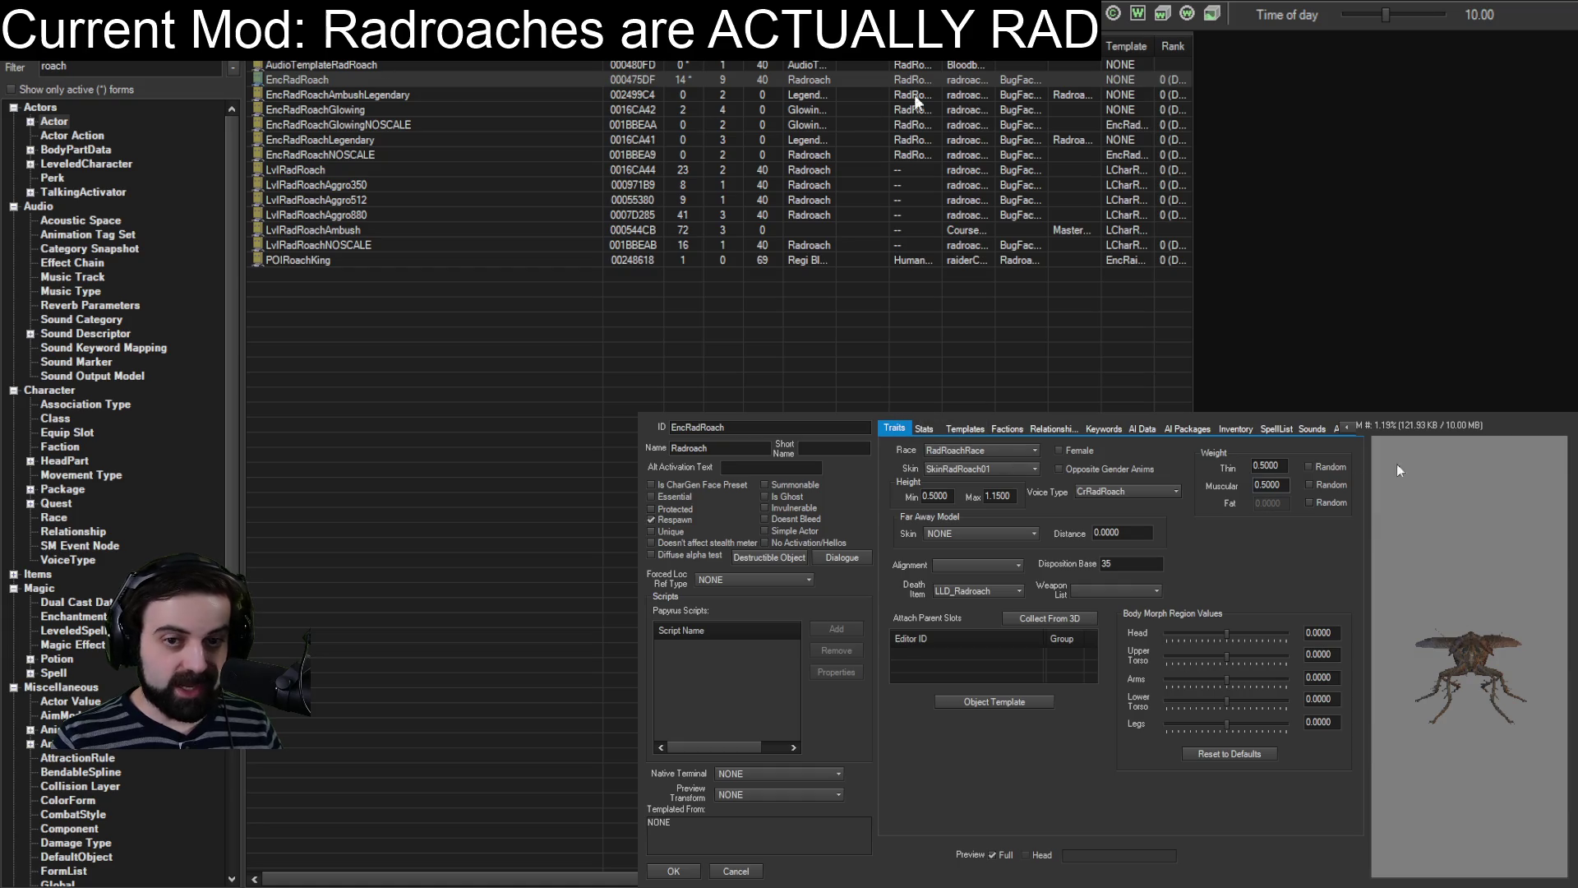
left_click(736, 871)
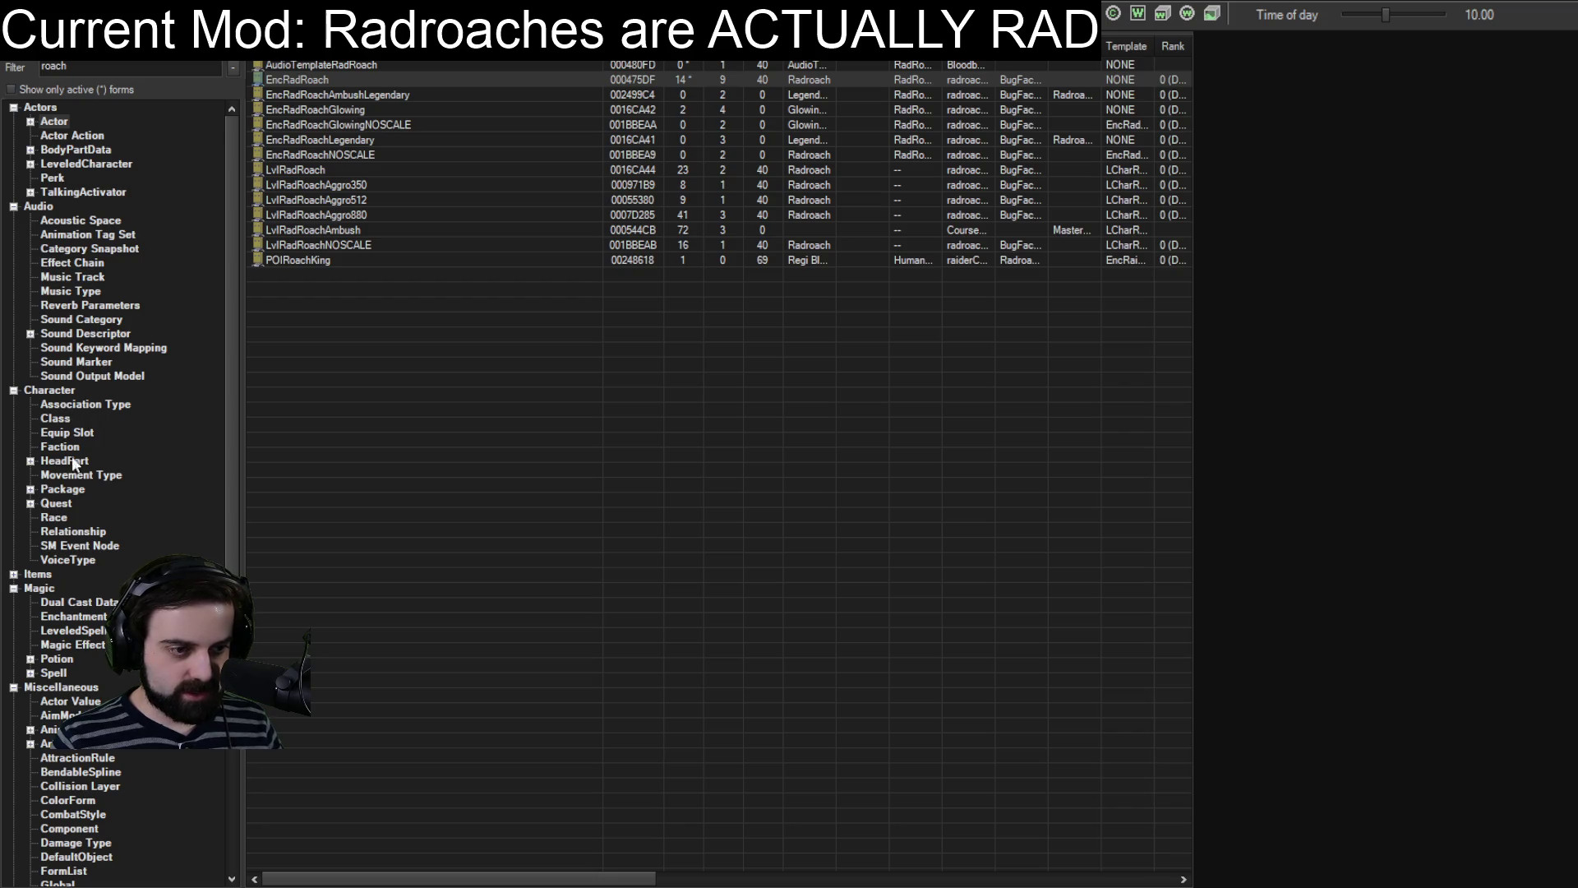
left_click(53, 518)
Replace the RadRoachRace Body Data skeleton path with Actors\Radroach\RadRoach.nif, then close the record.
left_click(299, 65)
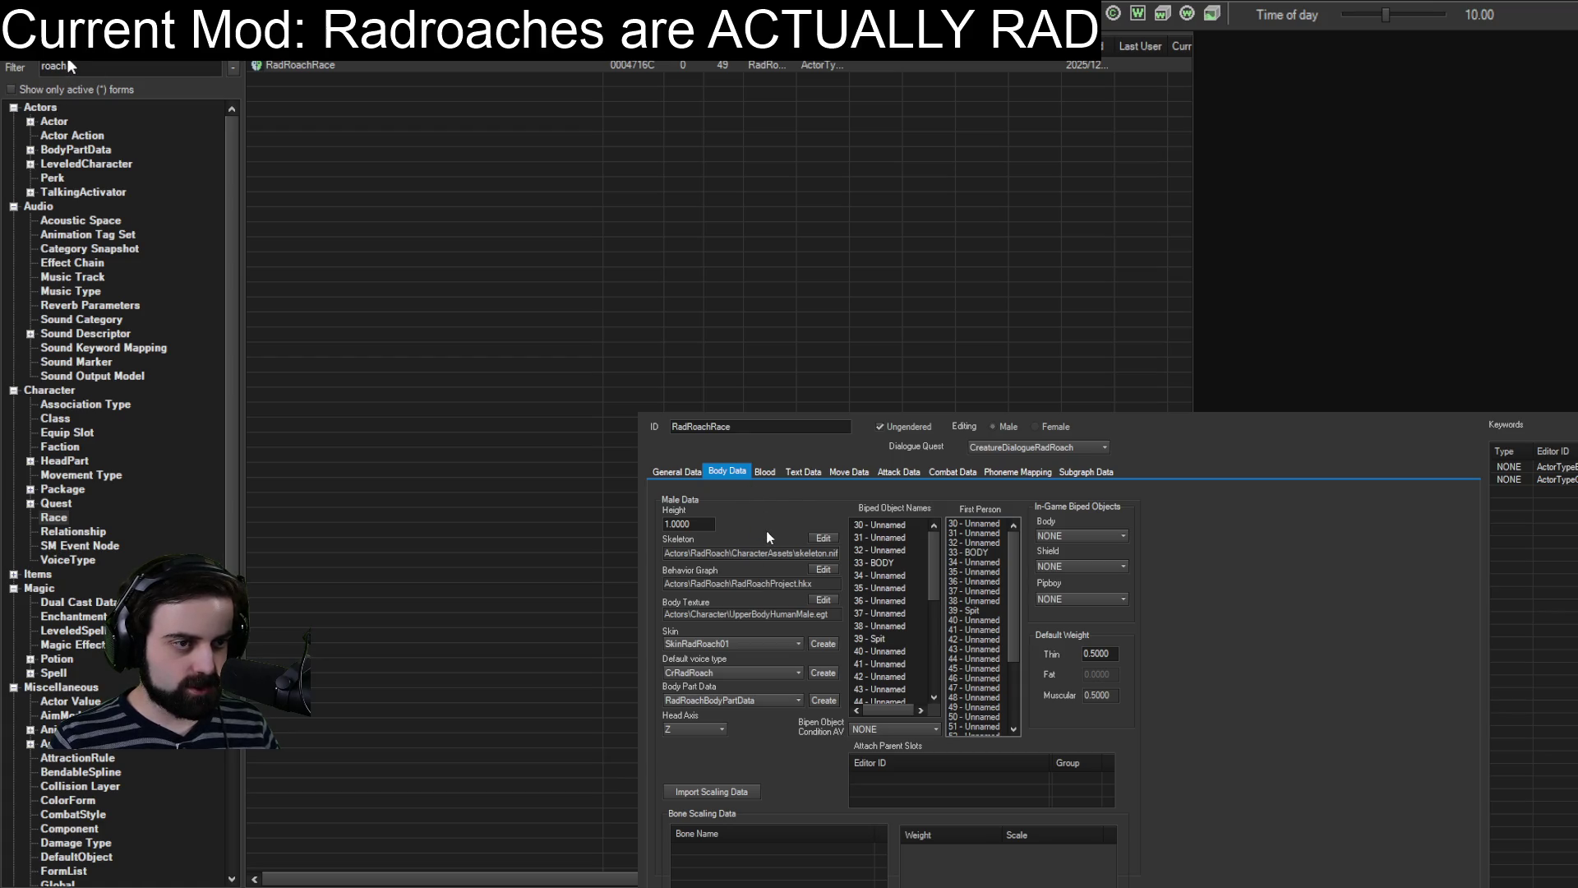
key("Delete")
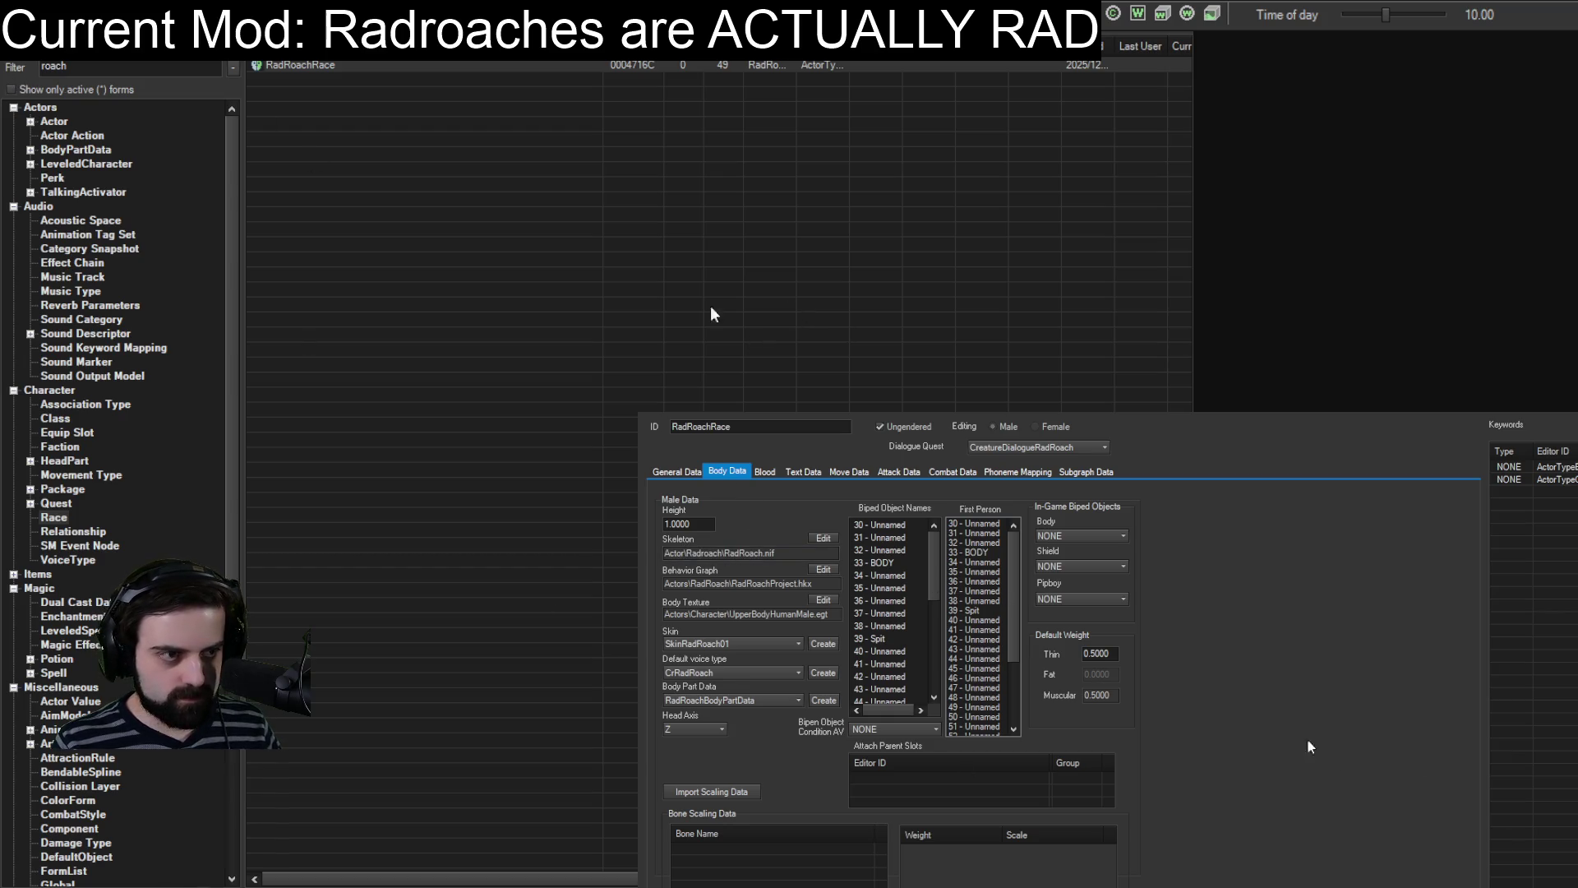
key("Escape")
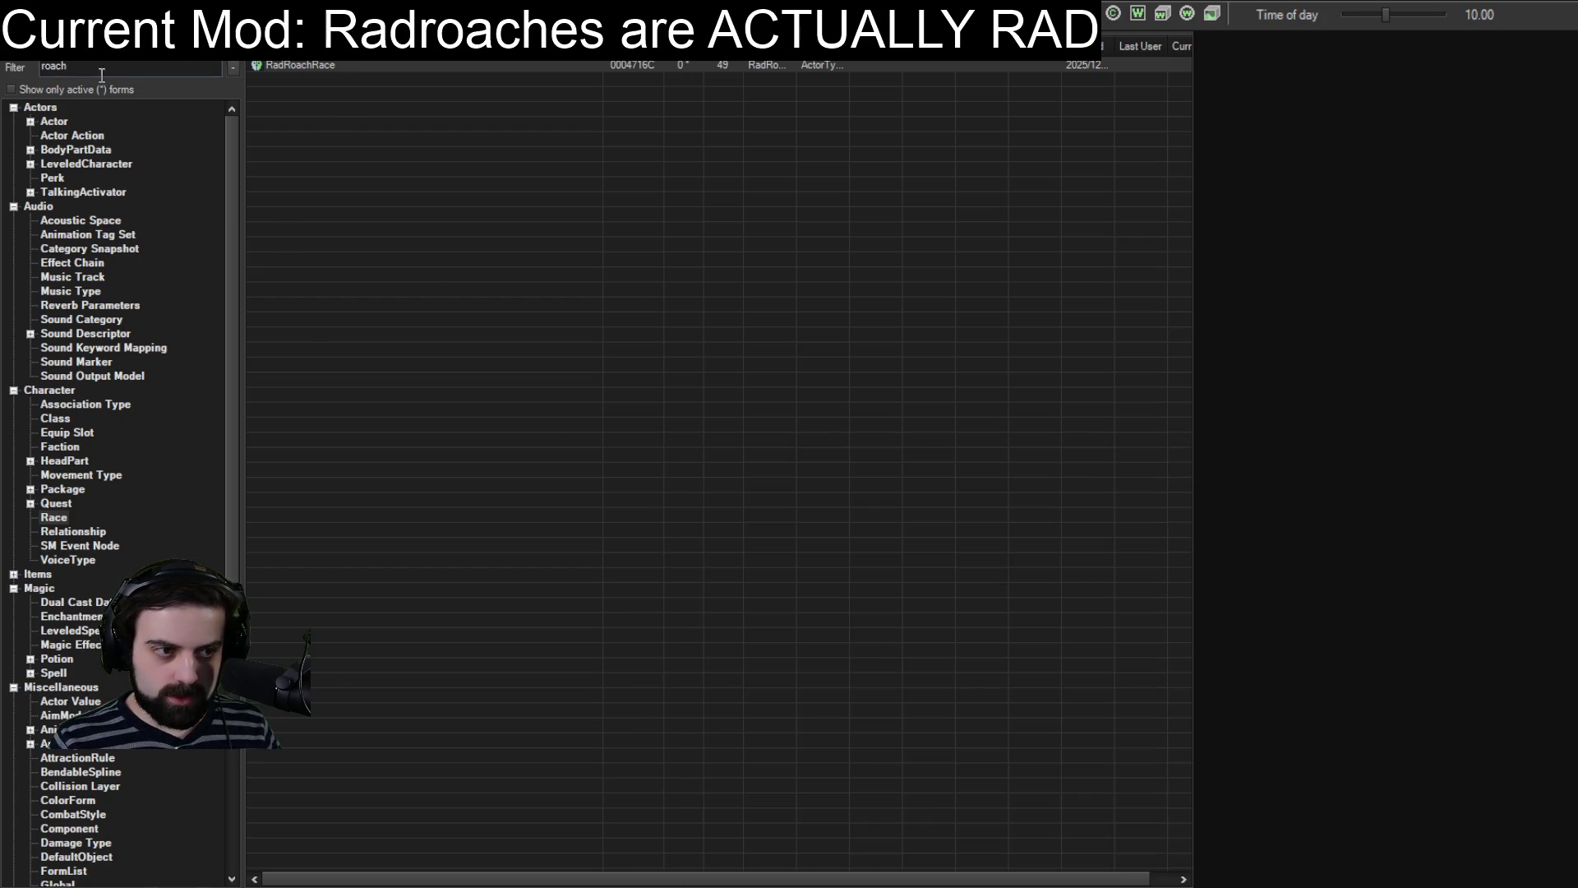
Preview EncRadRoach wearing the cap and sunglasses, then close it with OK.
left_click(55, 125)
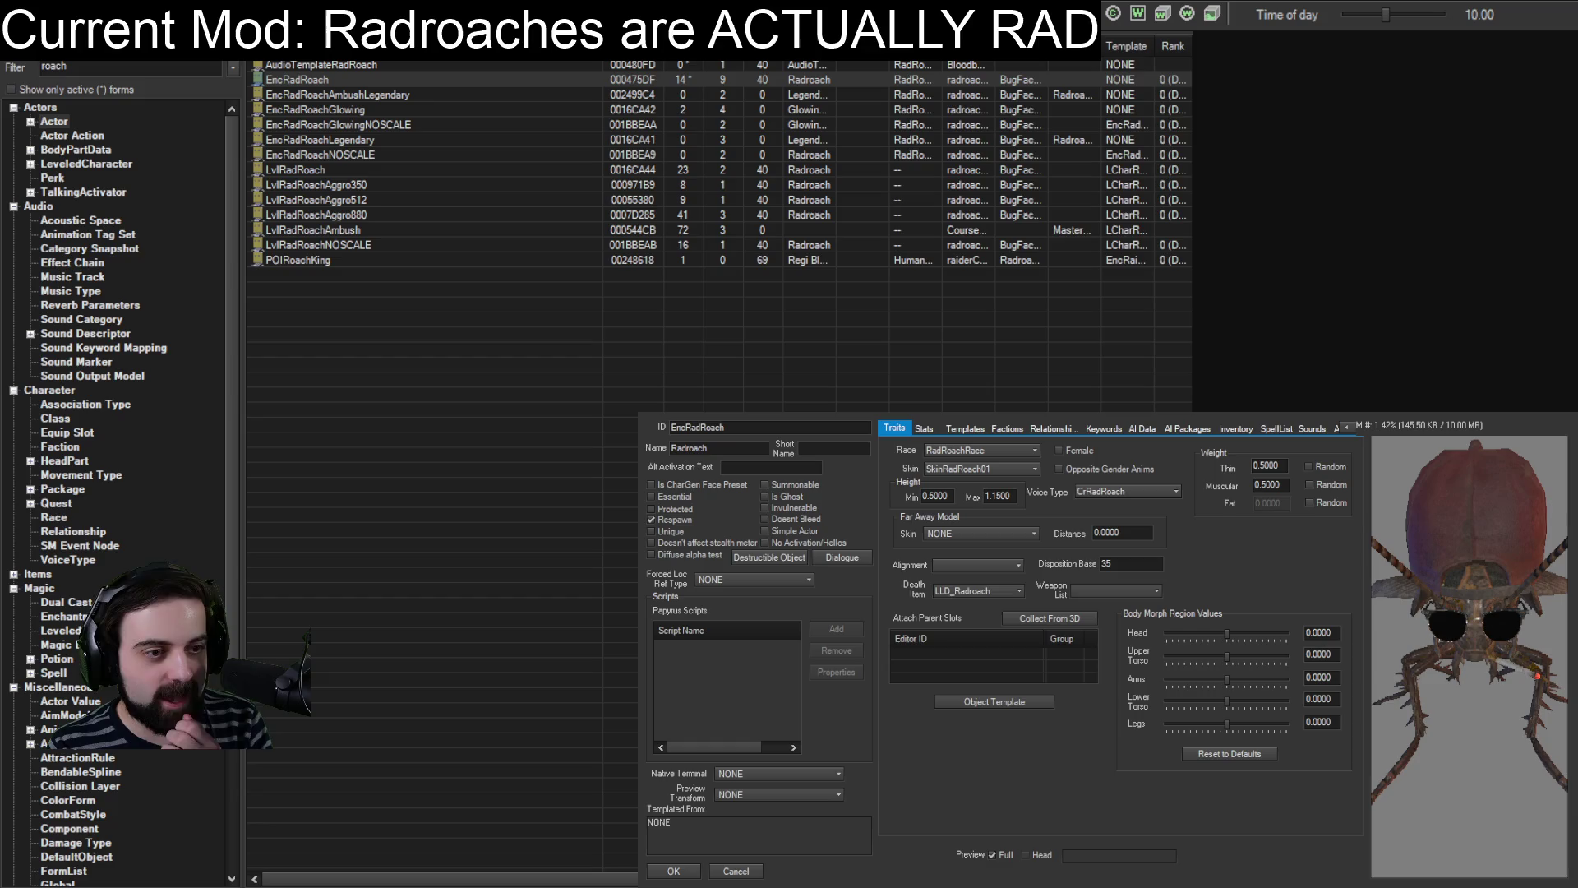
left_click(684, 870)
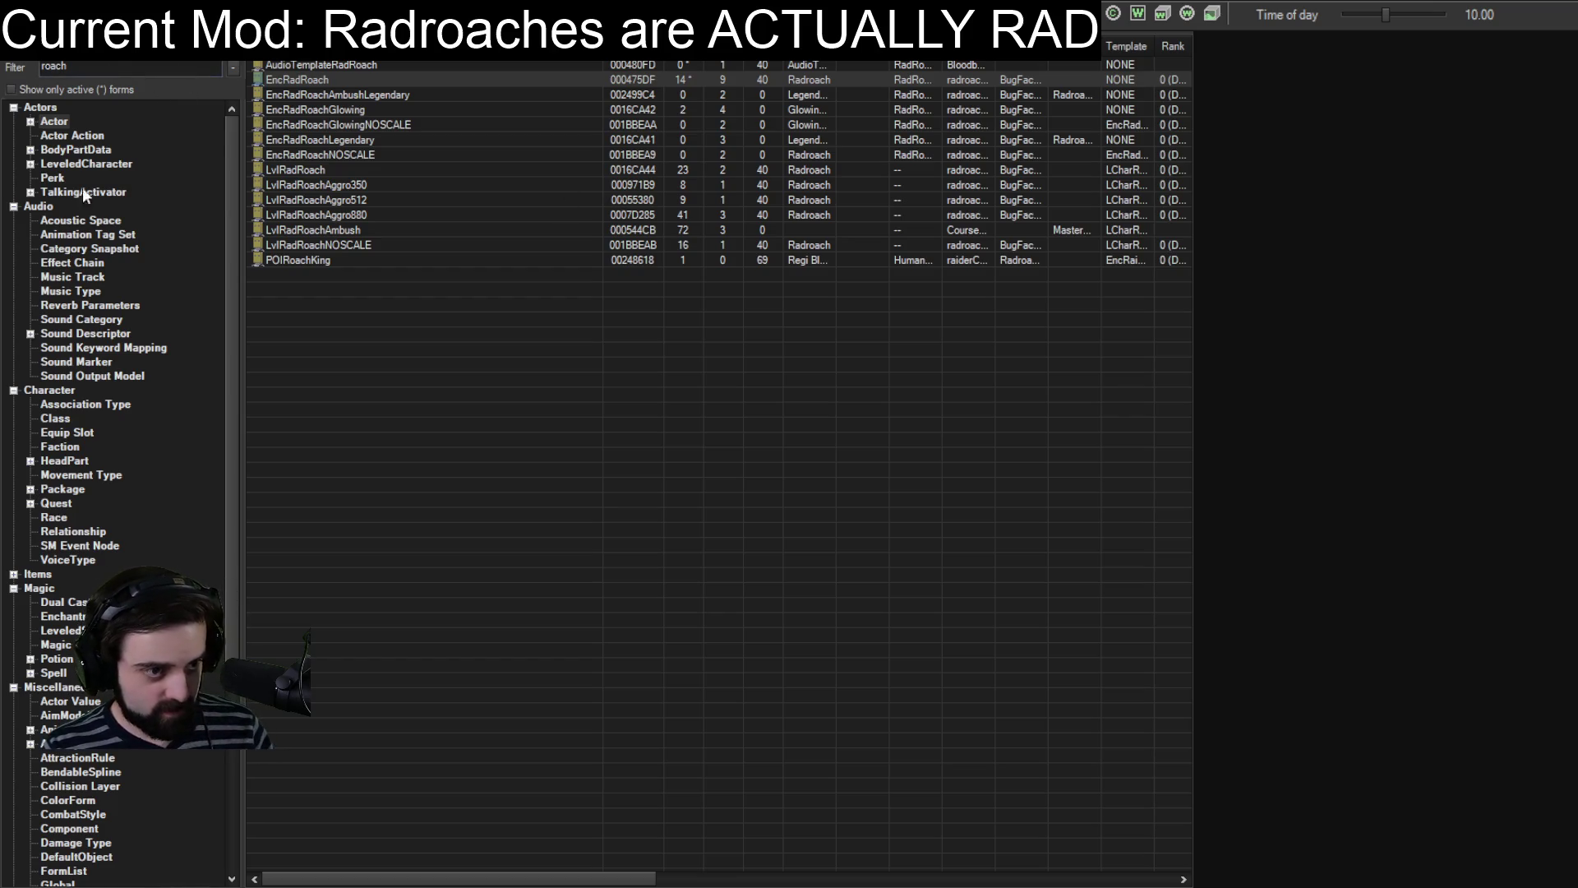
Filter the Quest list to 'viewer' and open the ViewerMods1 quest.
left_click(58, 503)
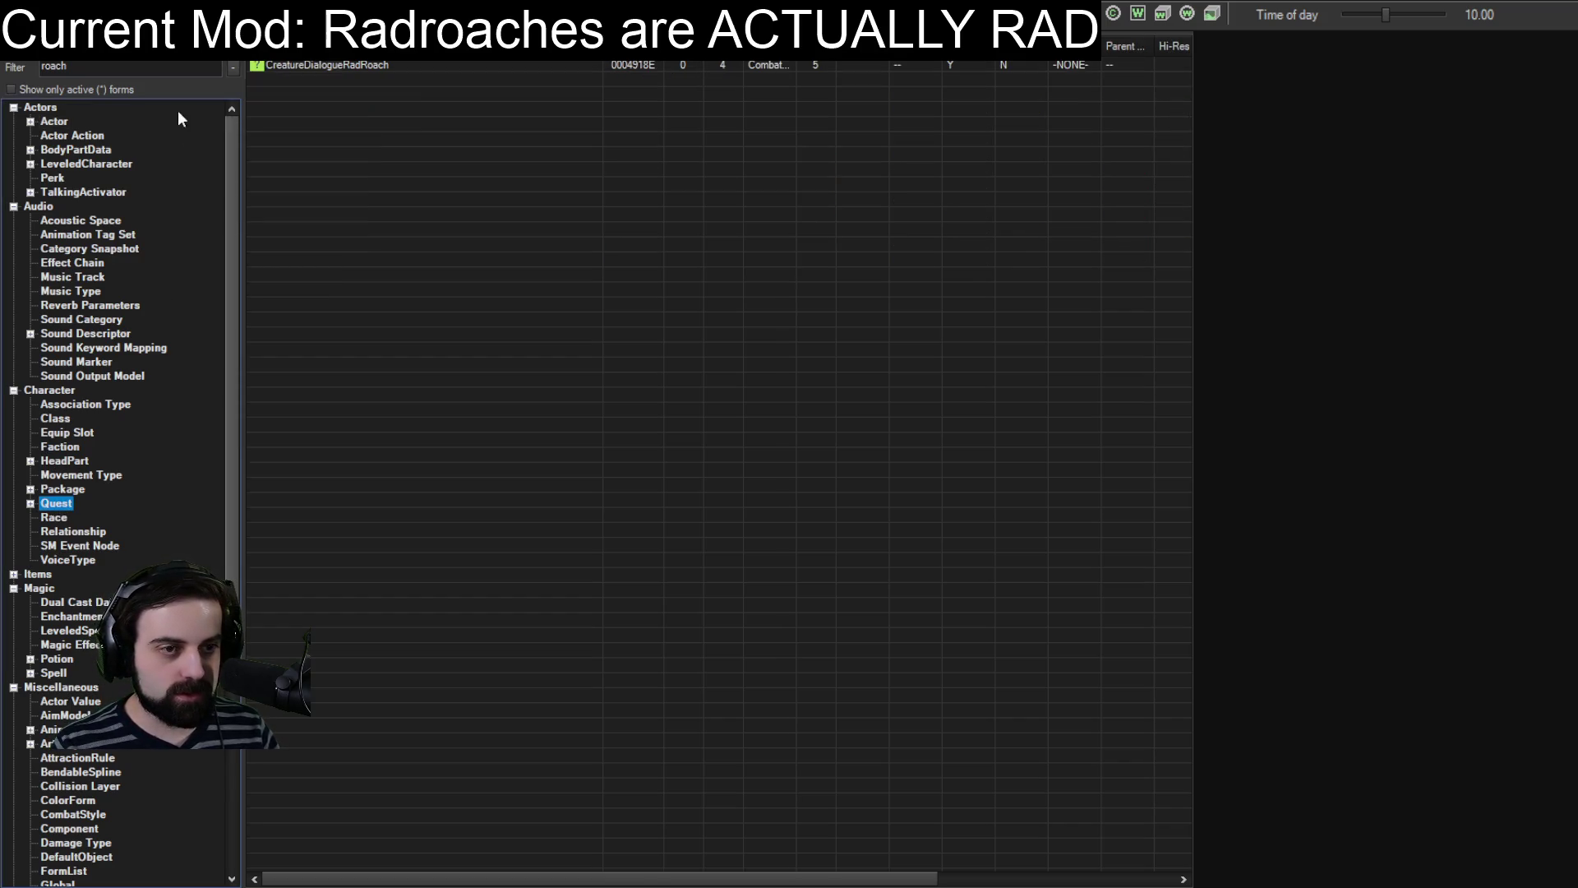
double_click(124, 66)
type("v")
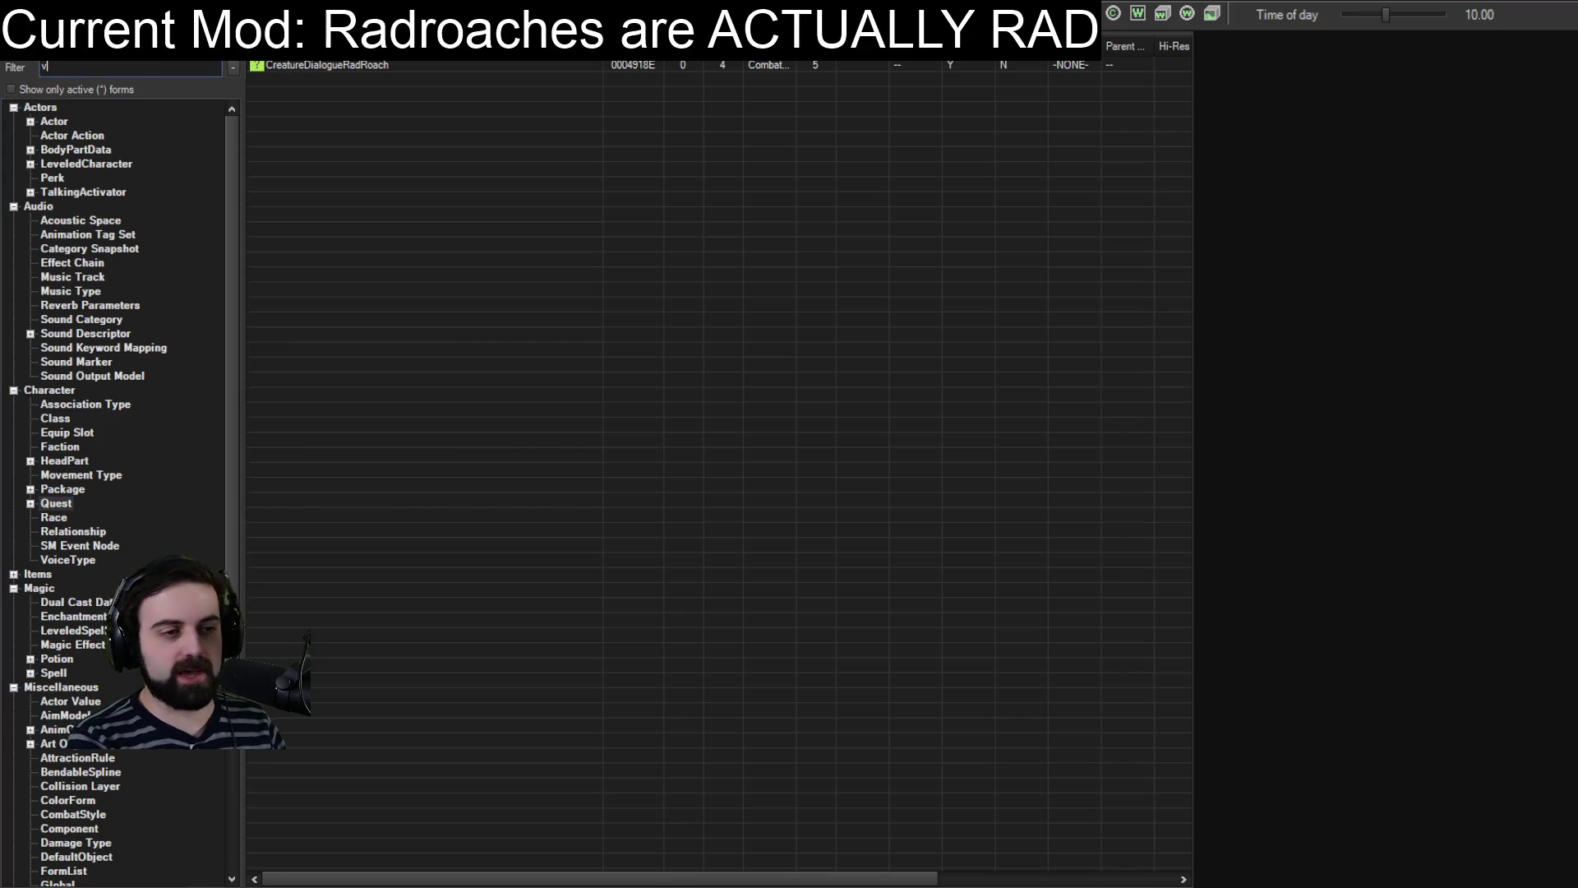
type("iewer")
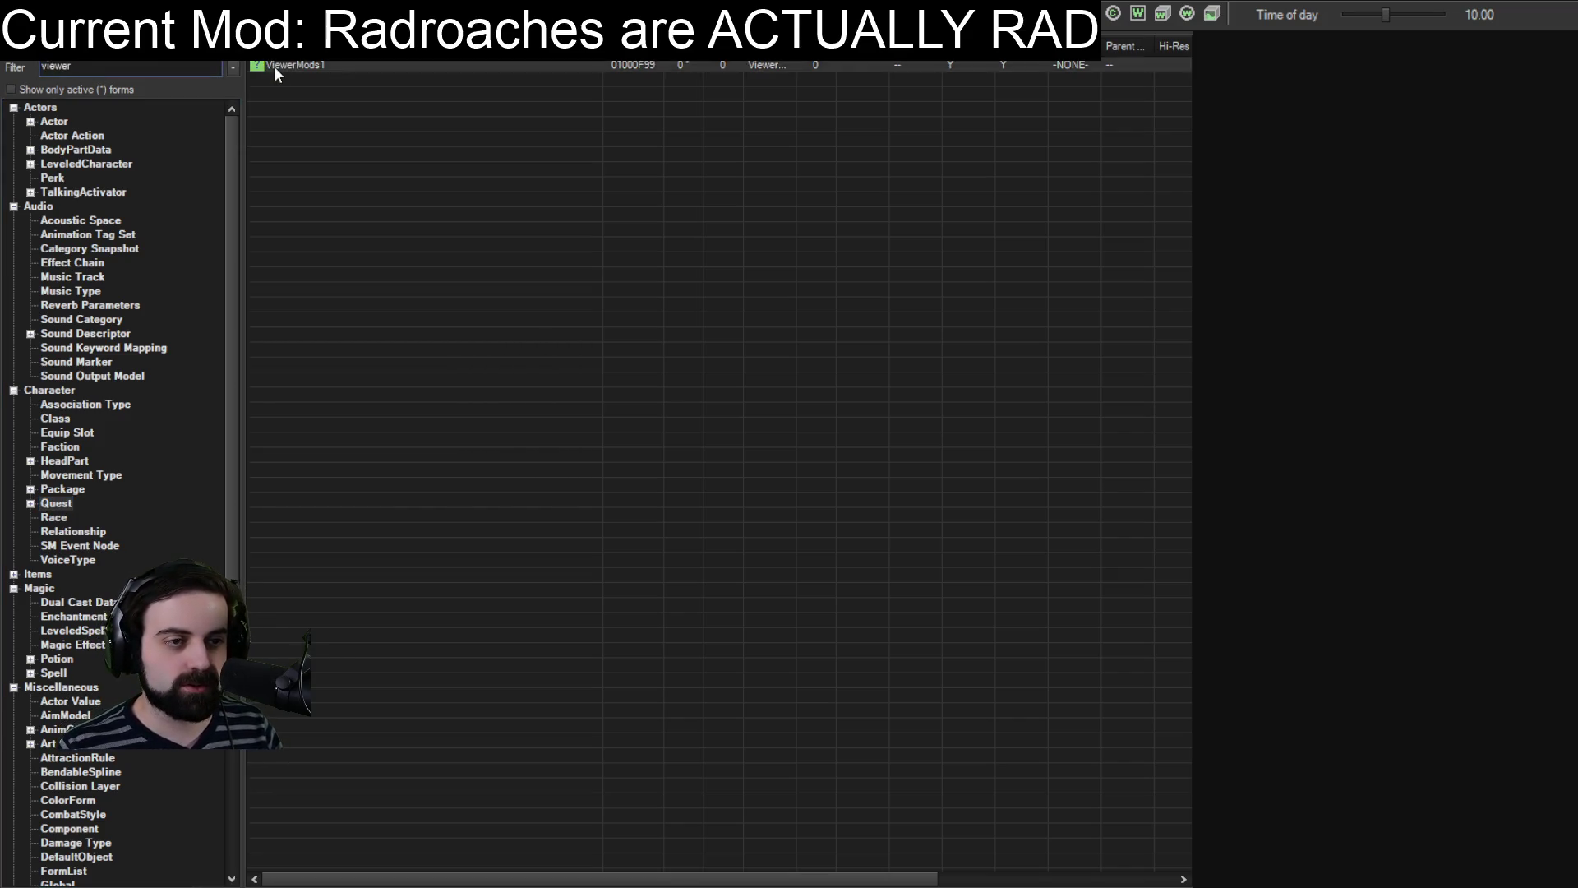
double_click(274, 66)
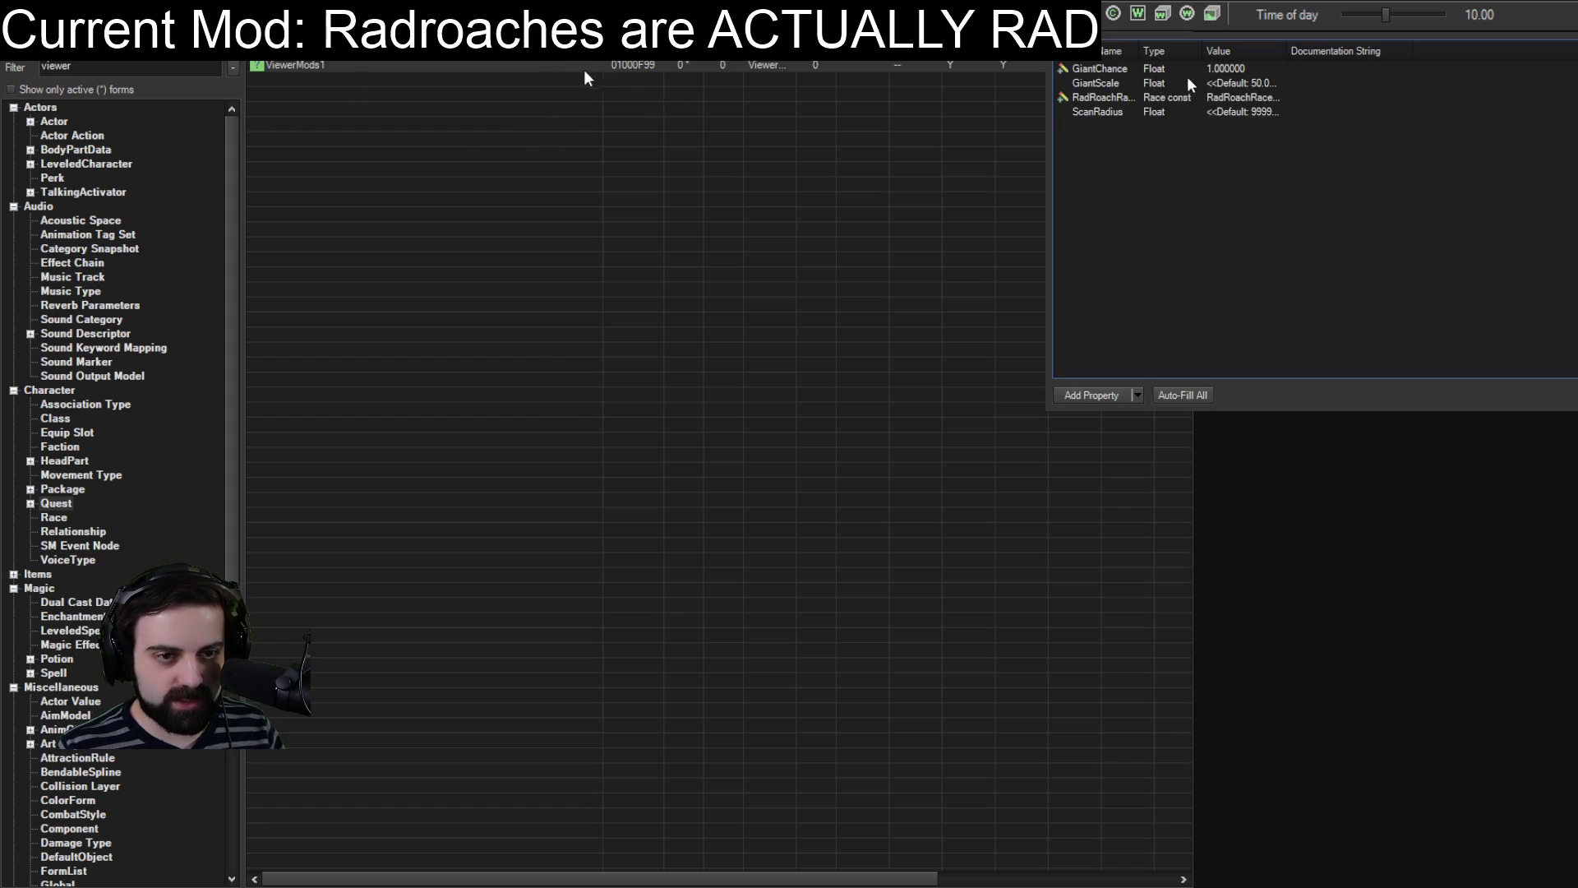
Inspect the GiantChance script property, close the properties window, and reselect ViewerMods1.
left_click(1229, 72)
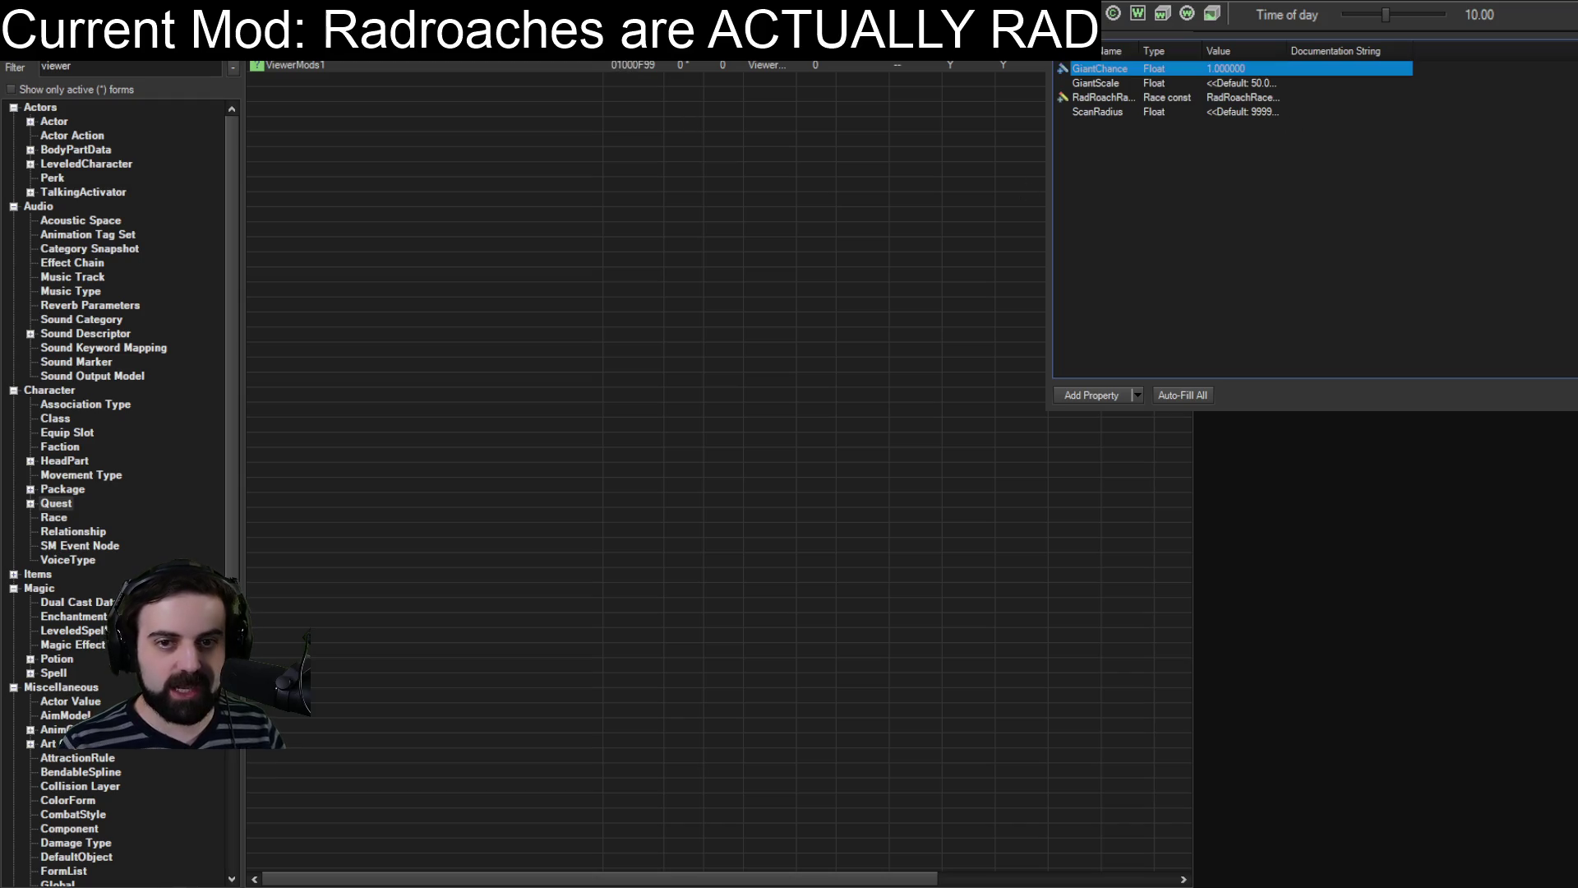
left_click(620, 61)
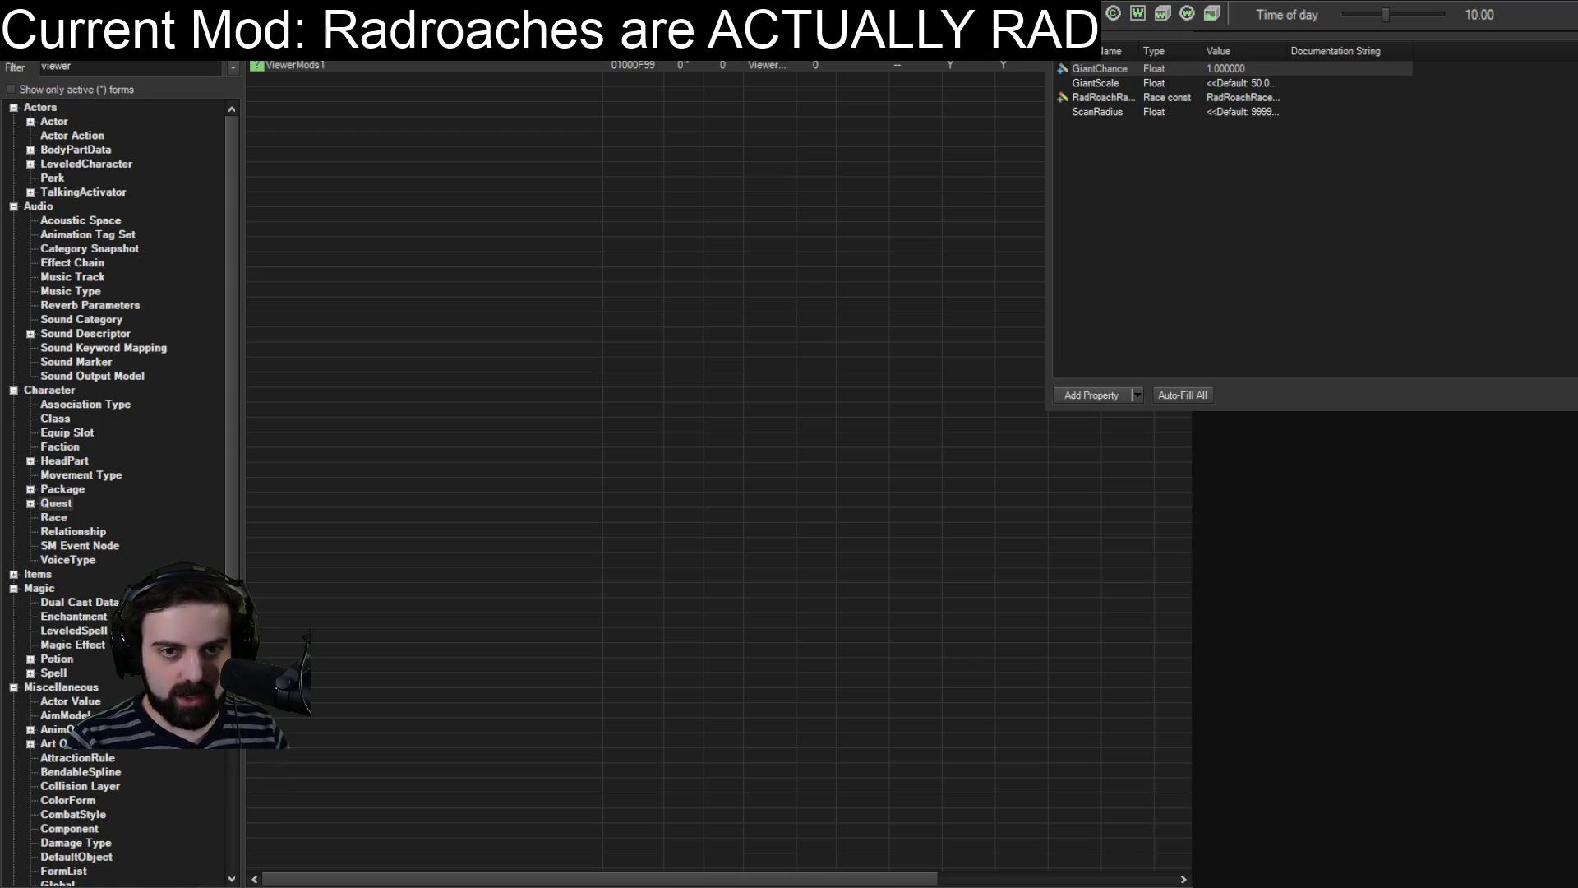
left_click(1457, 513)
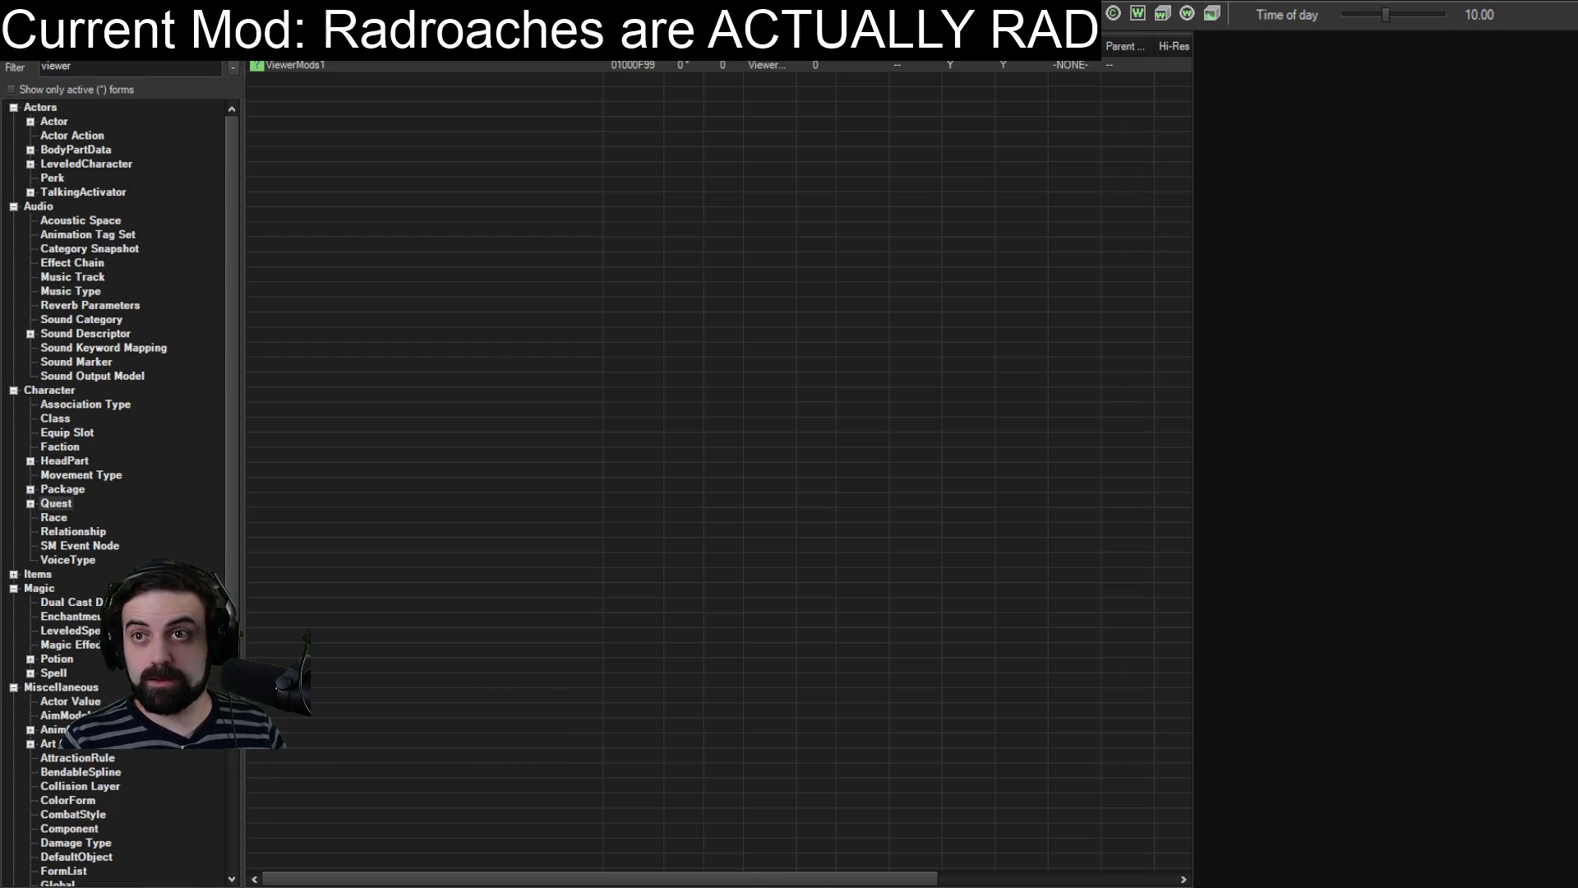
left_click(296, 65)
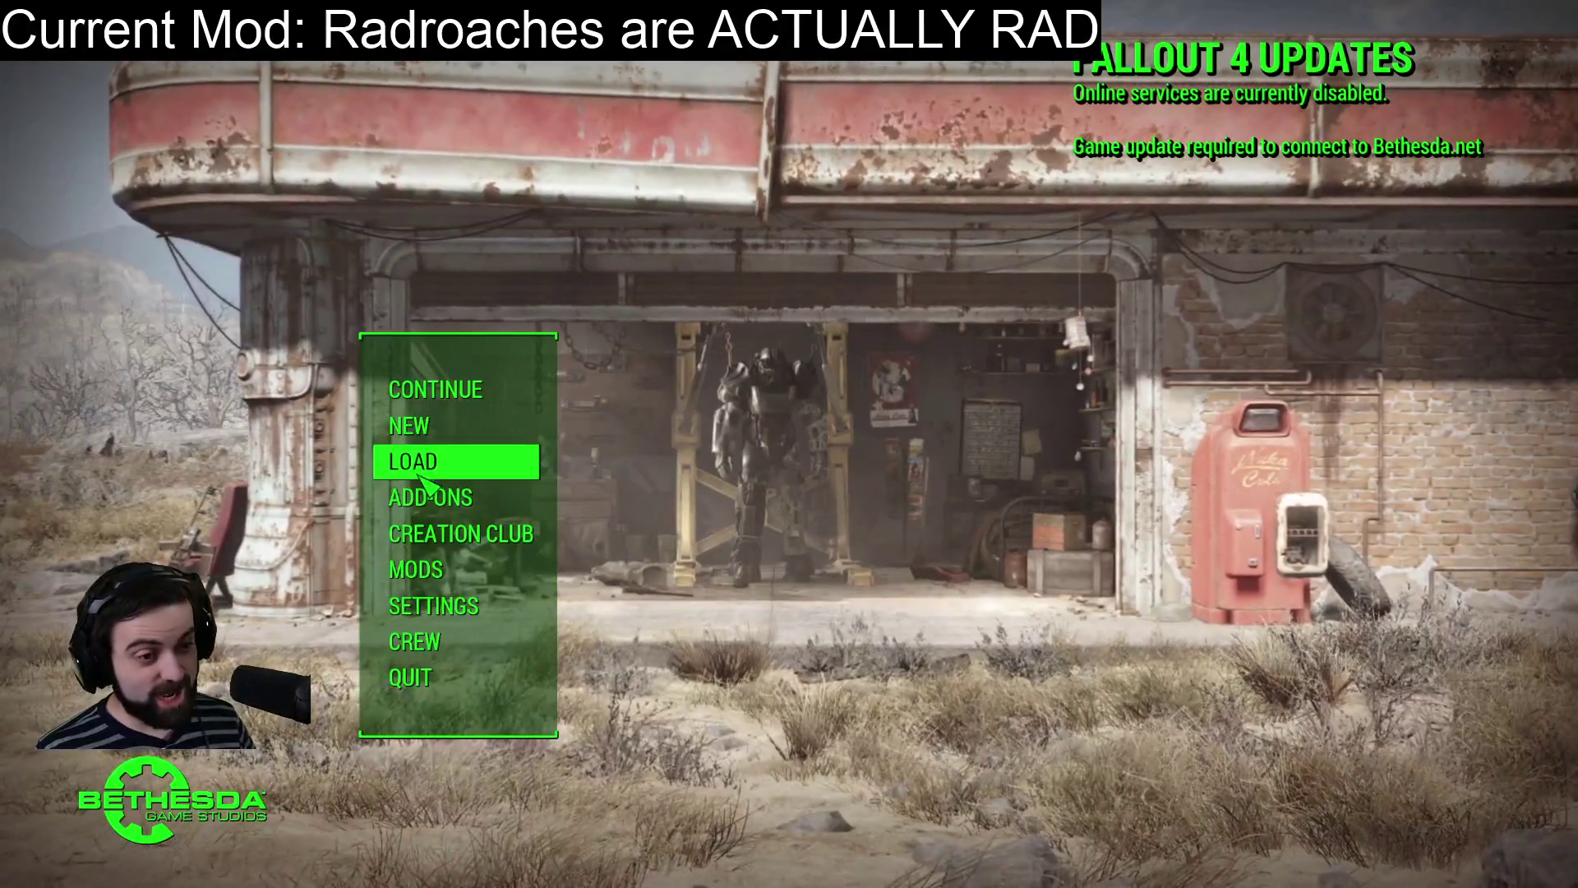
Load the Commonwealth save from the Fallout 4 main menu.
left_click(421, 463)
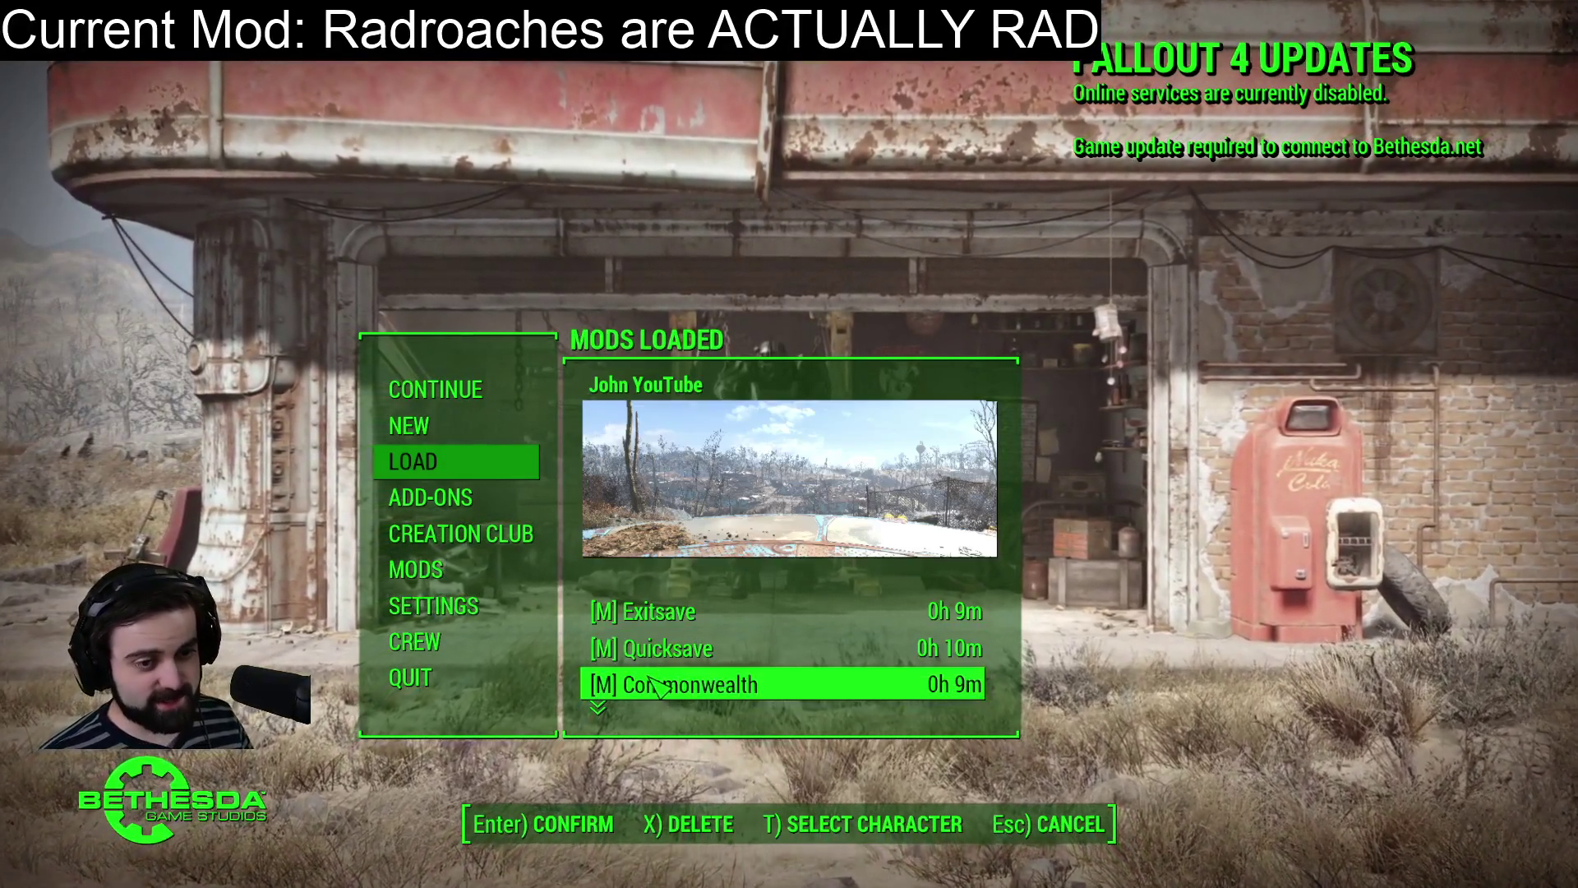
left_click(658, 685)
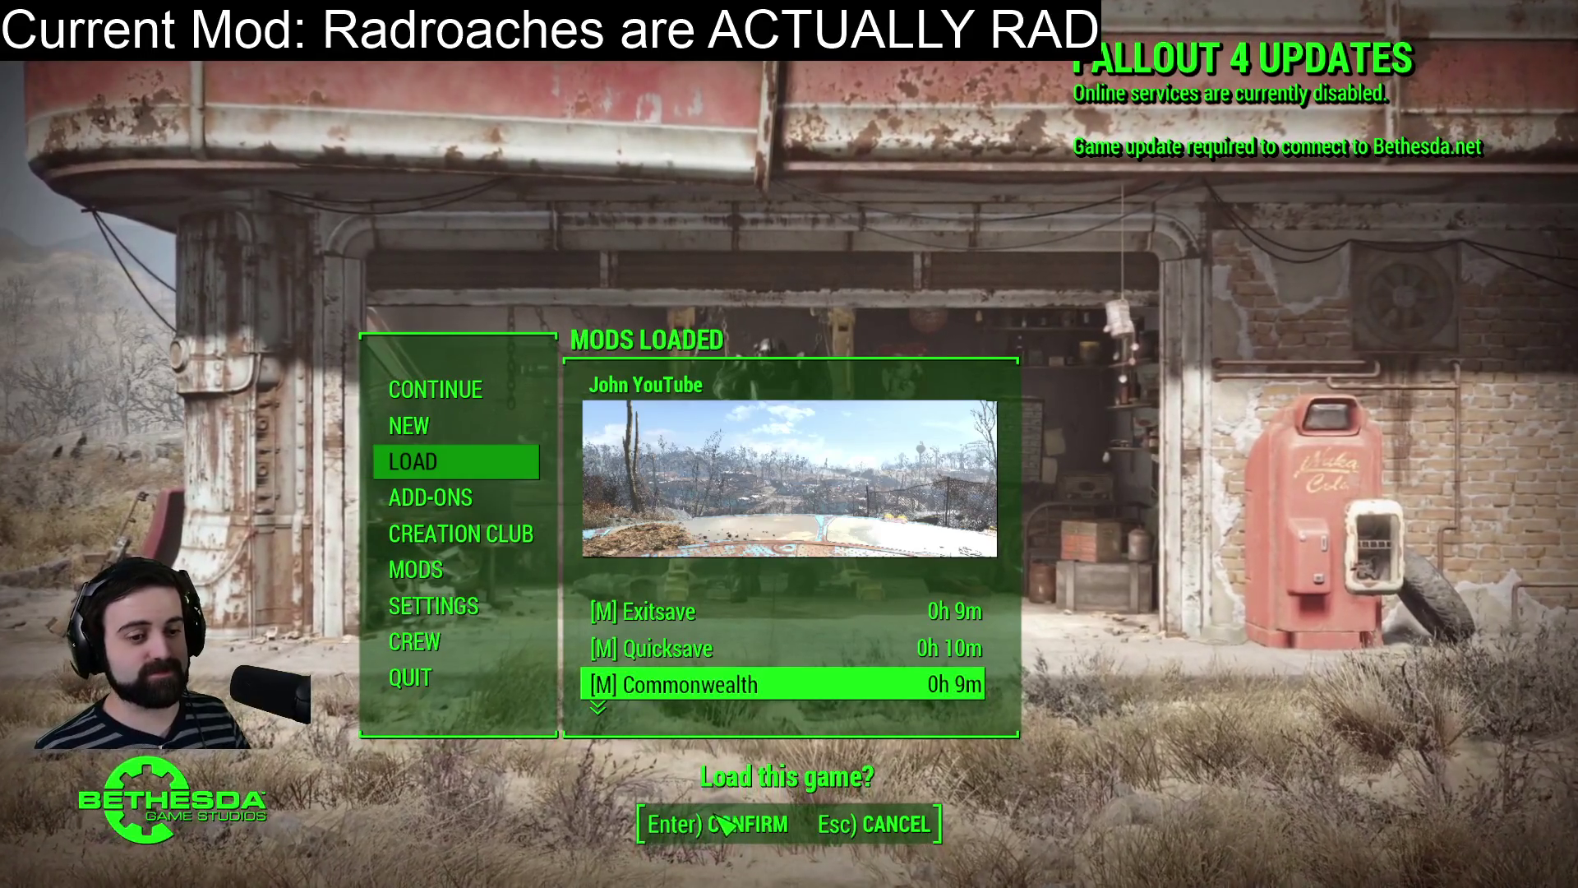
key("Return")
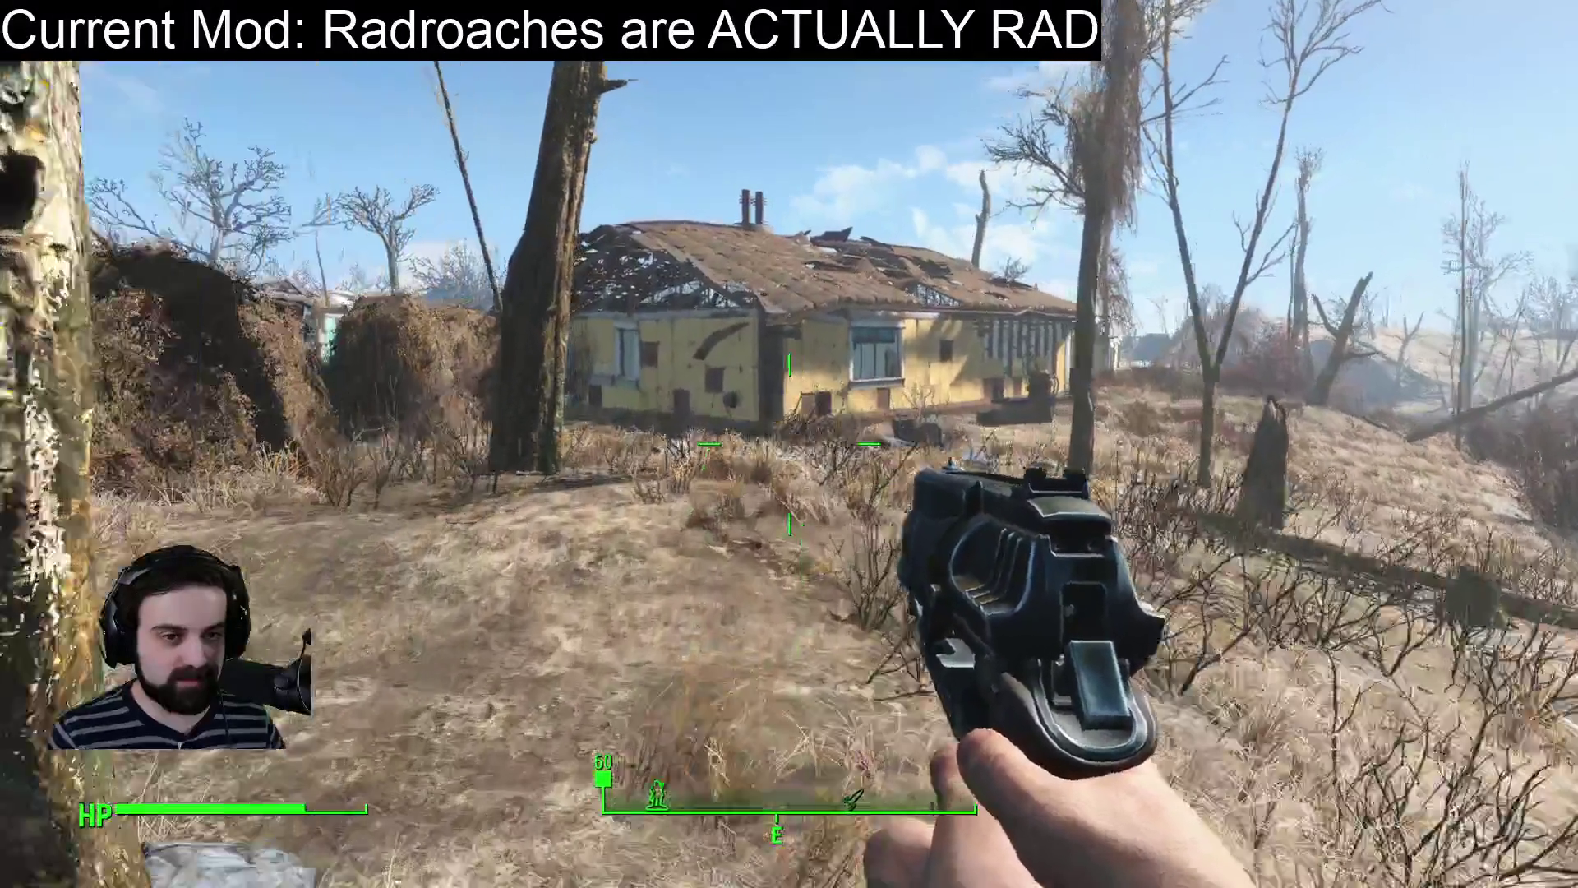
Walk through the gate into Sanctuary and look up at the giant radroach by the blue house.
key("w")
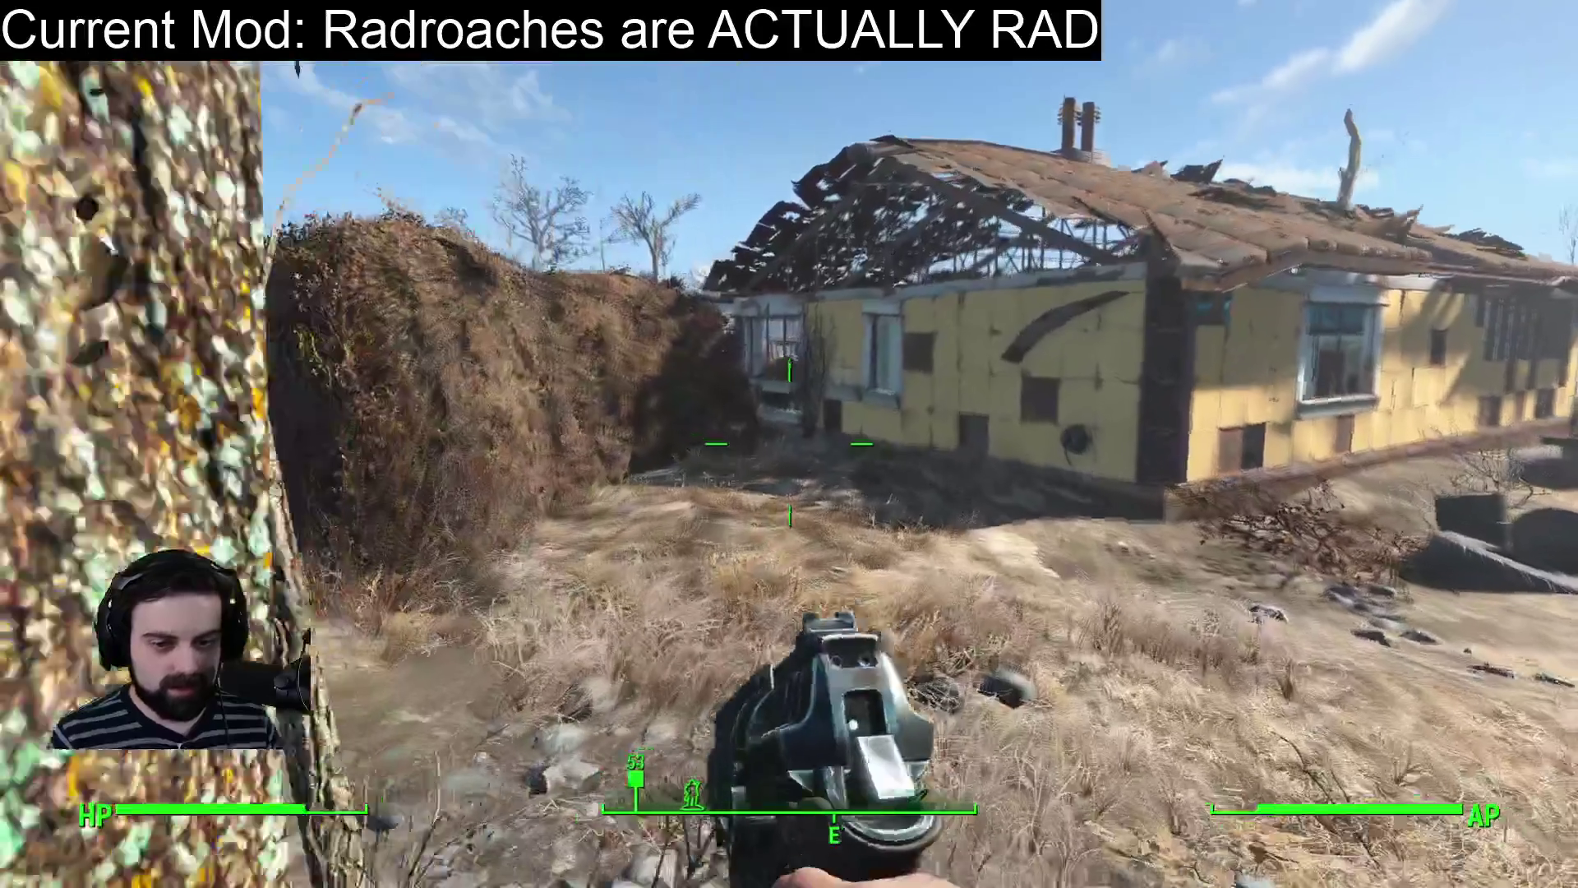
key("w")
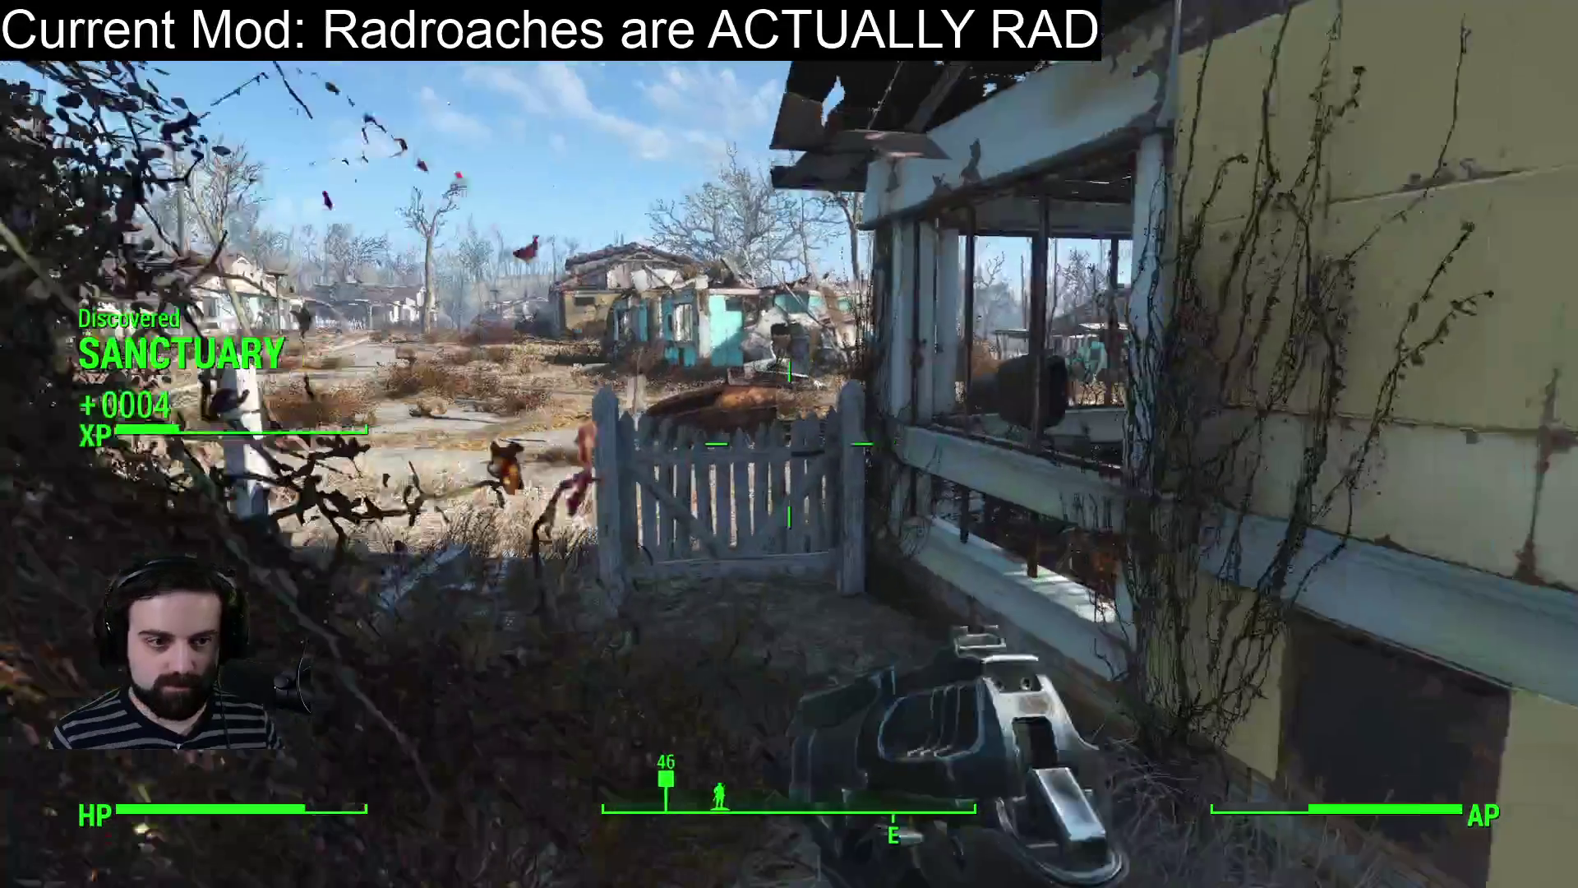
key("w")
key("w")
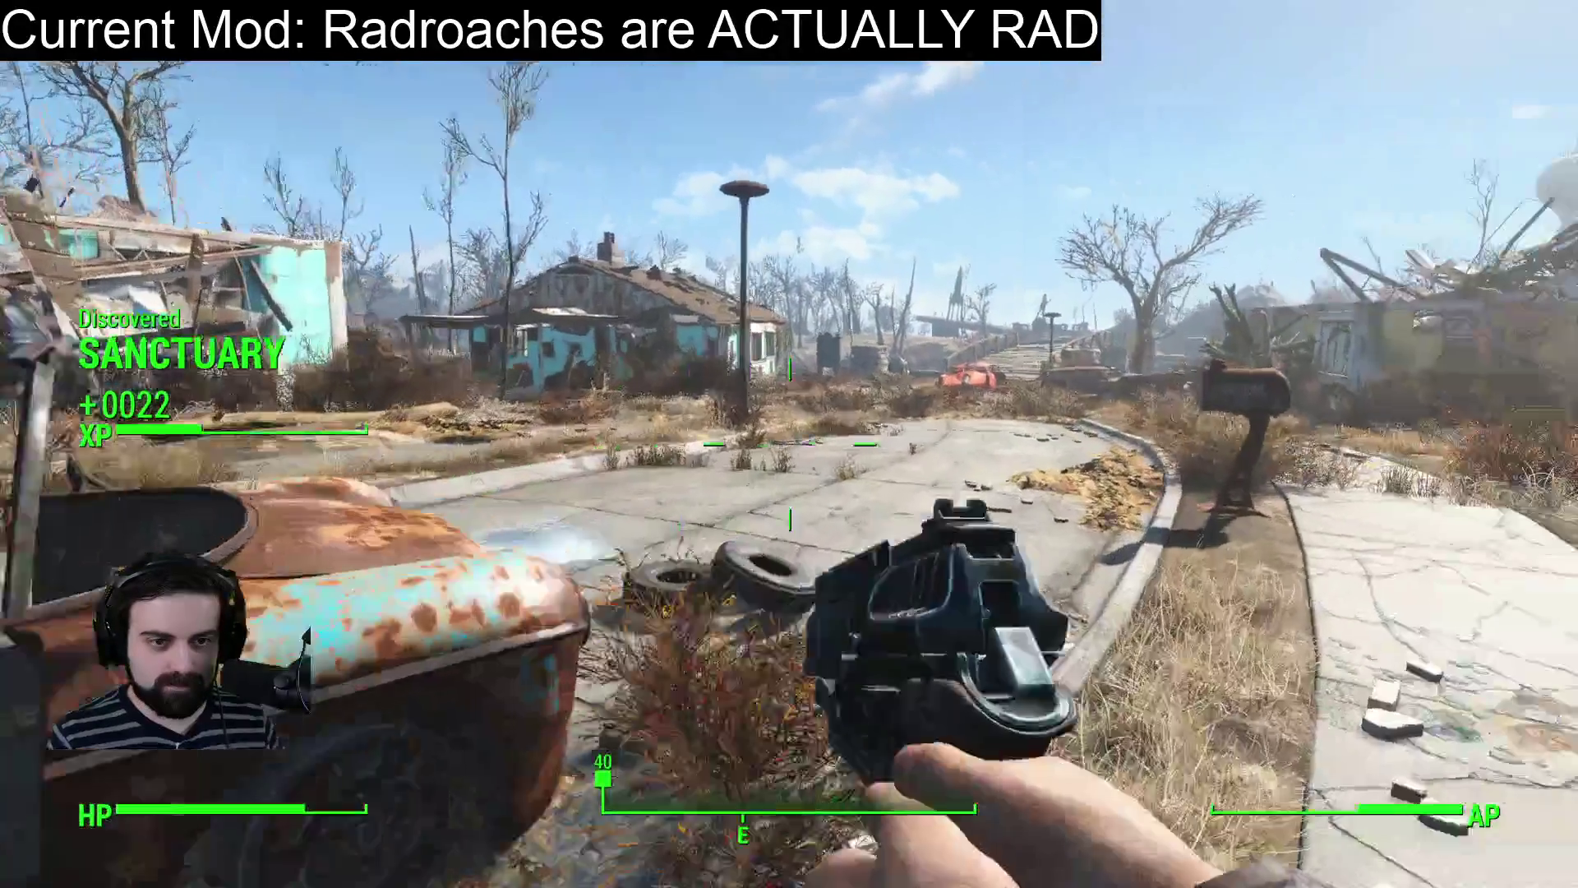
key("w")
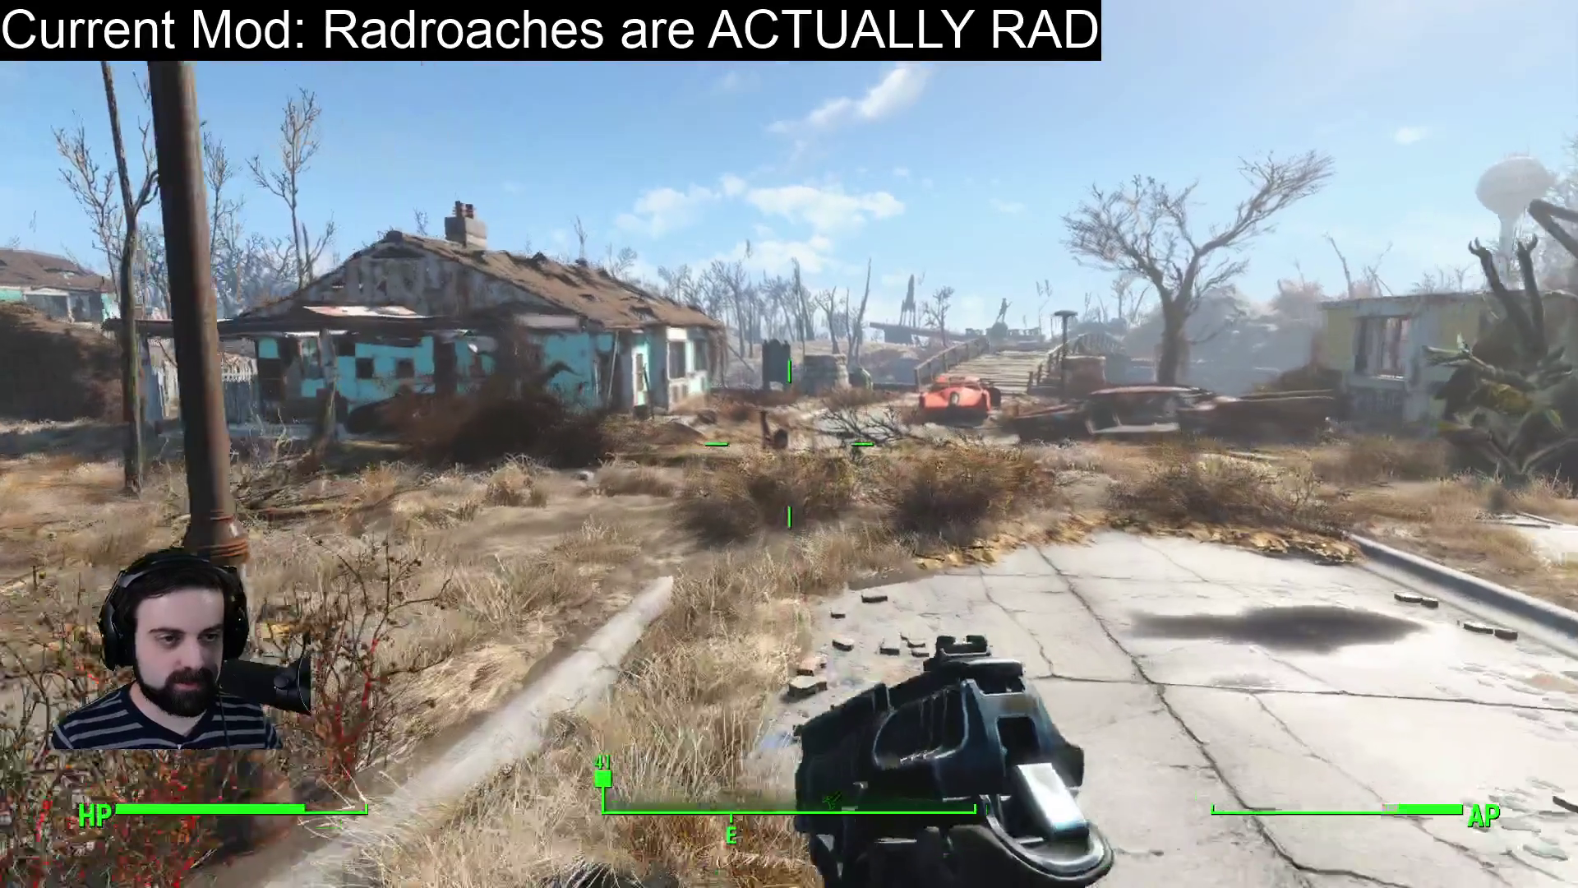
key("w")
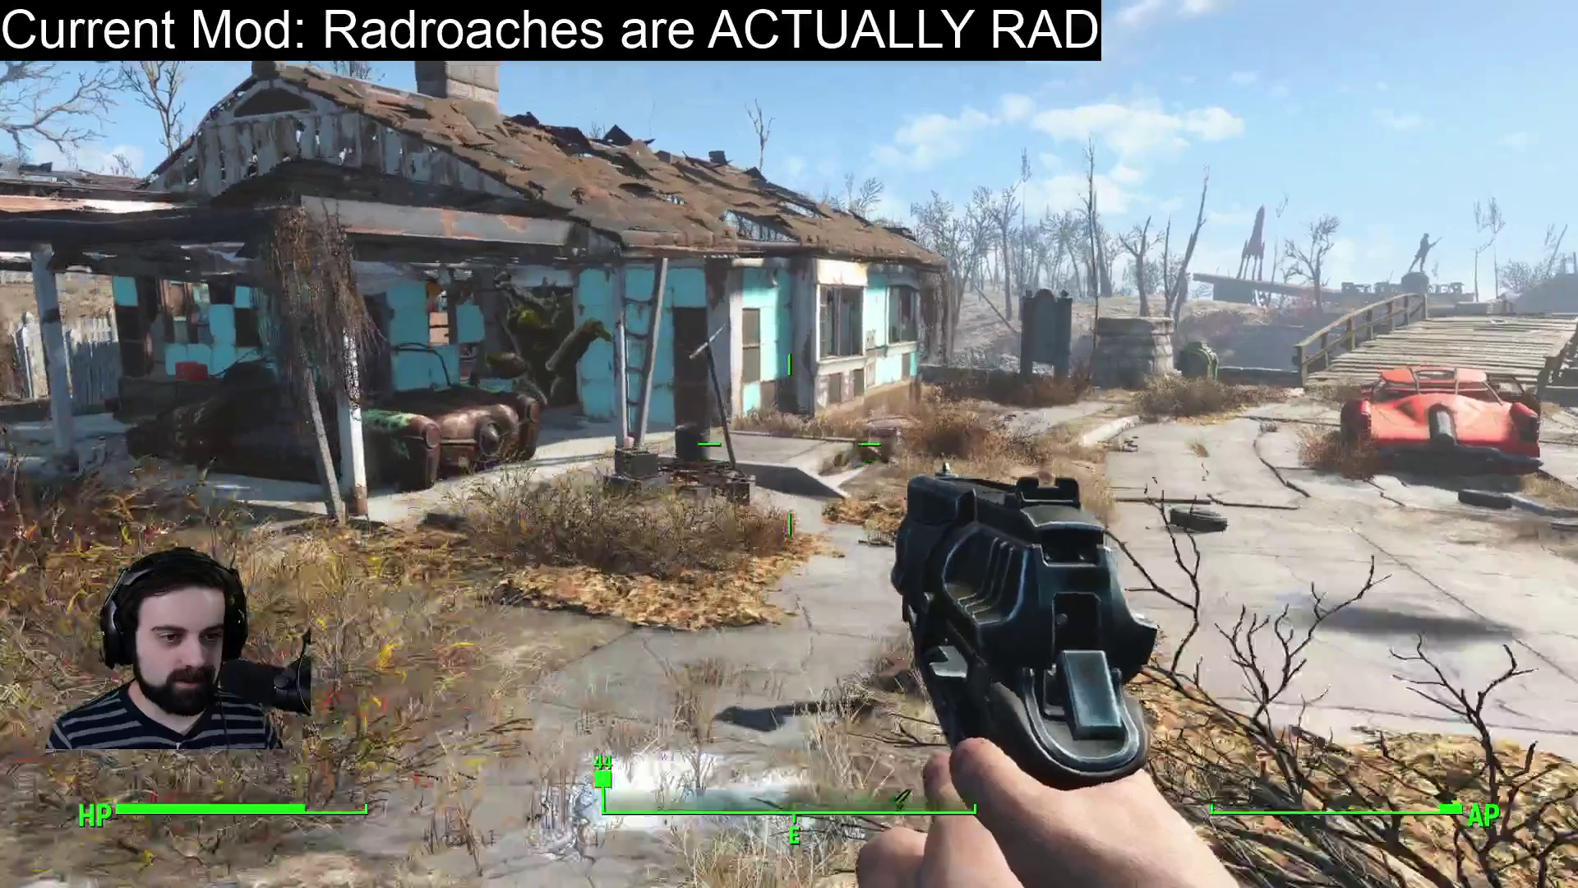
key("s")
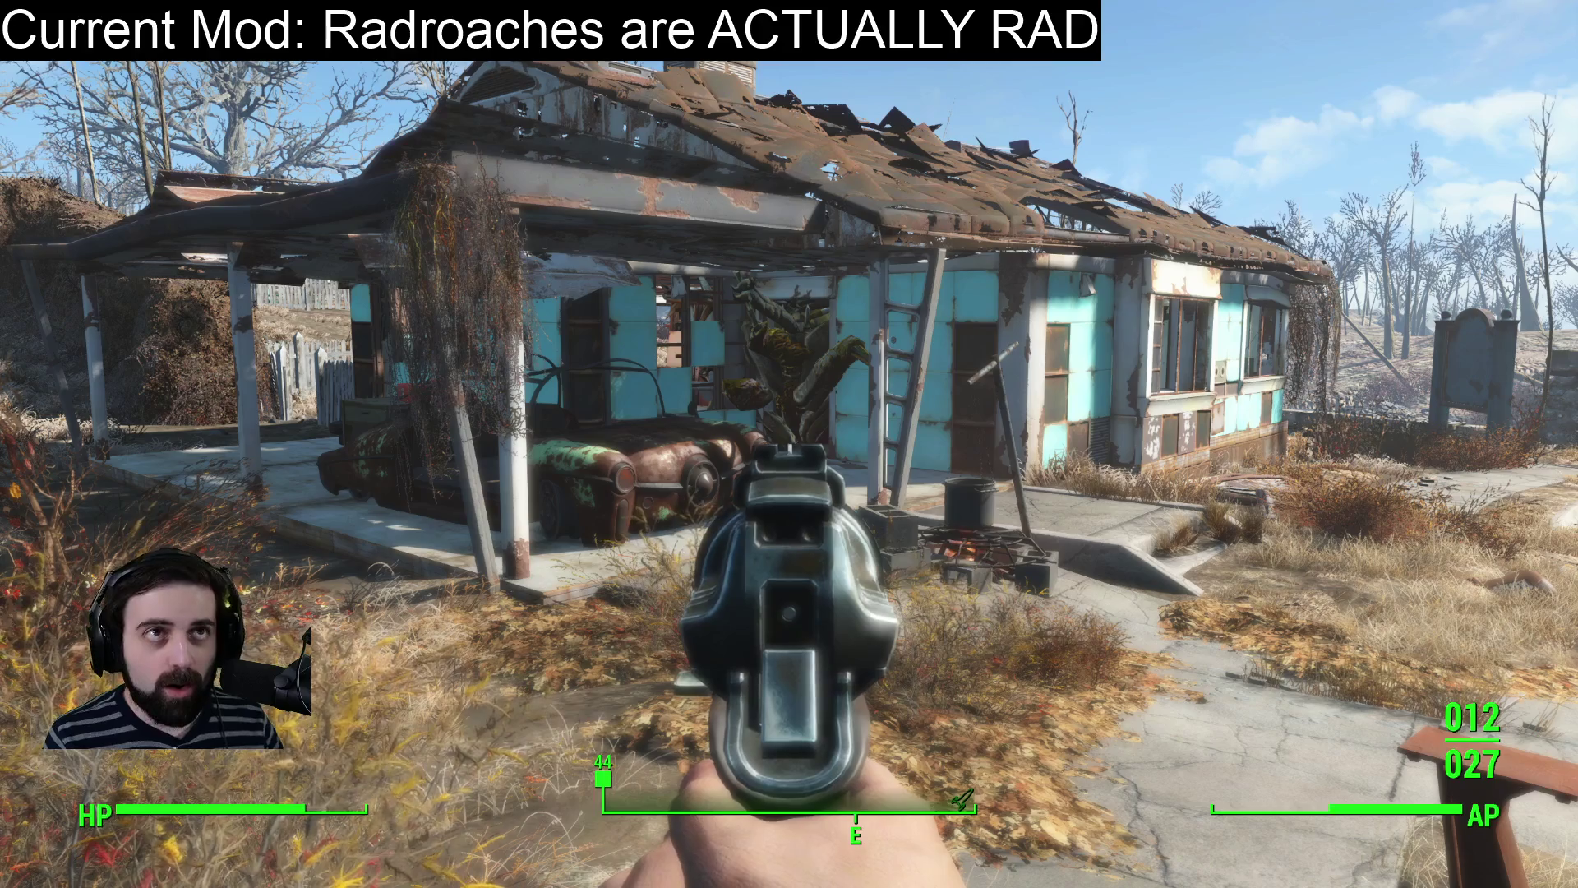
key("w")
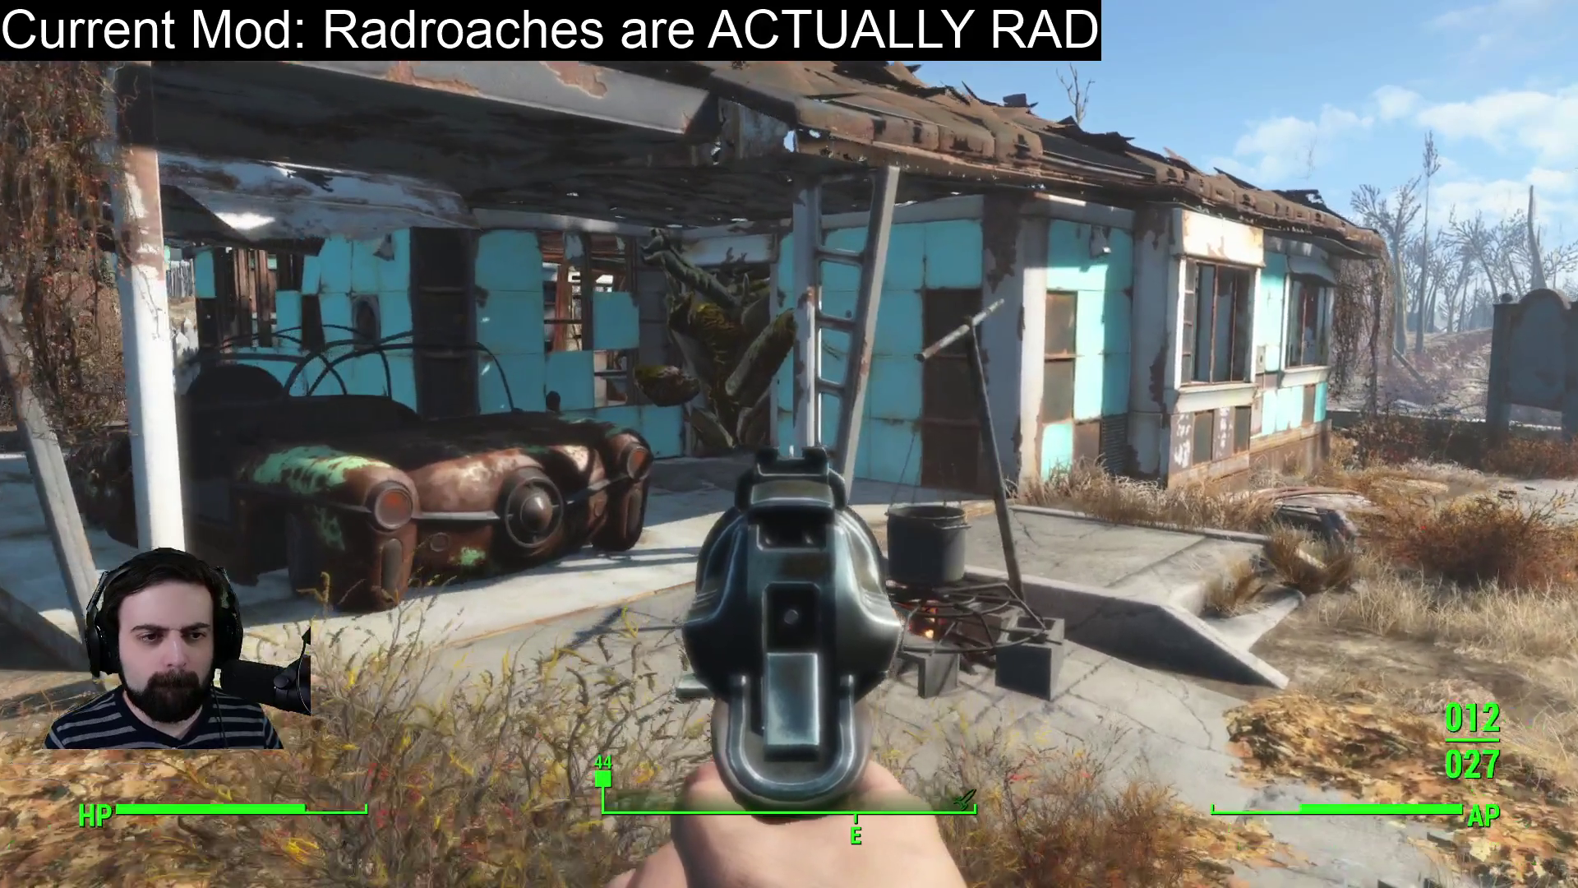
key("w")
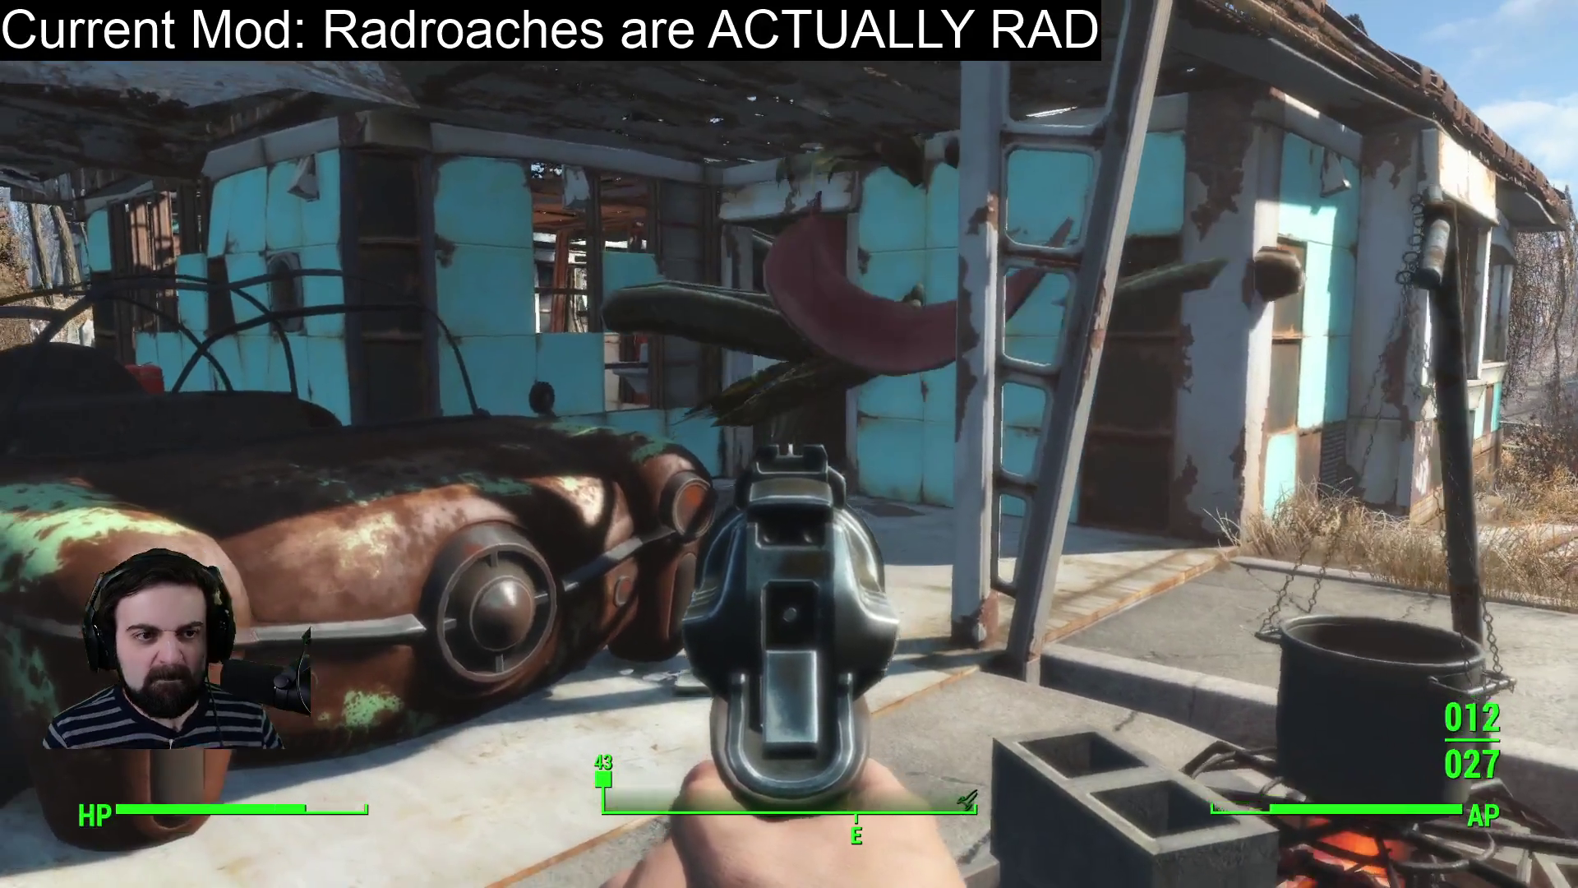
key("s")
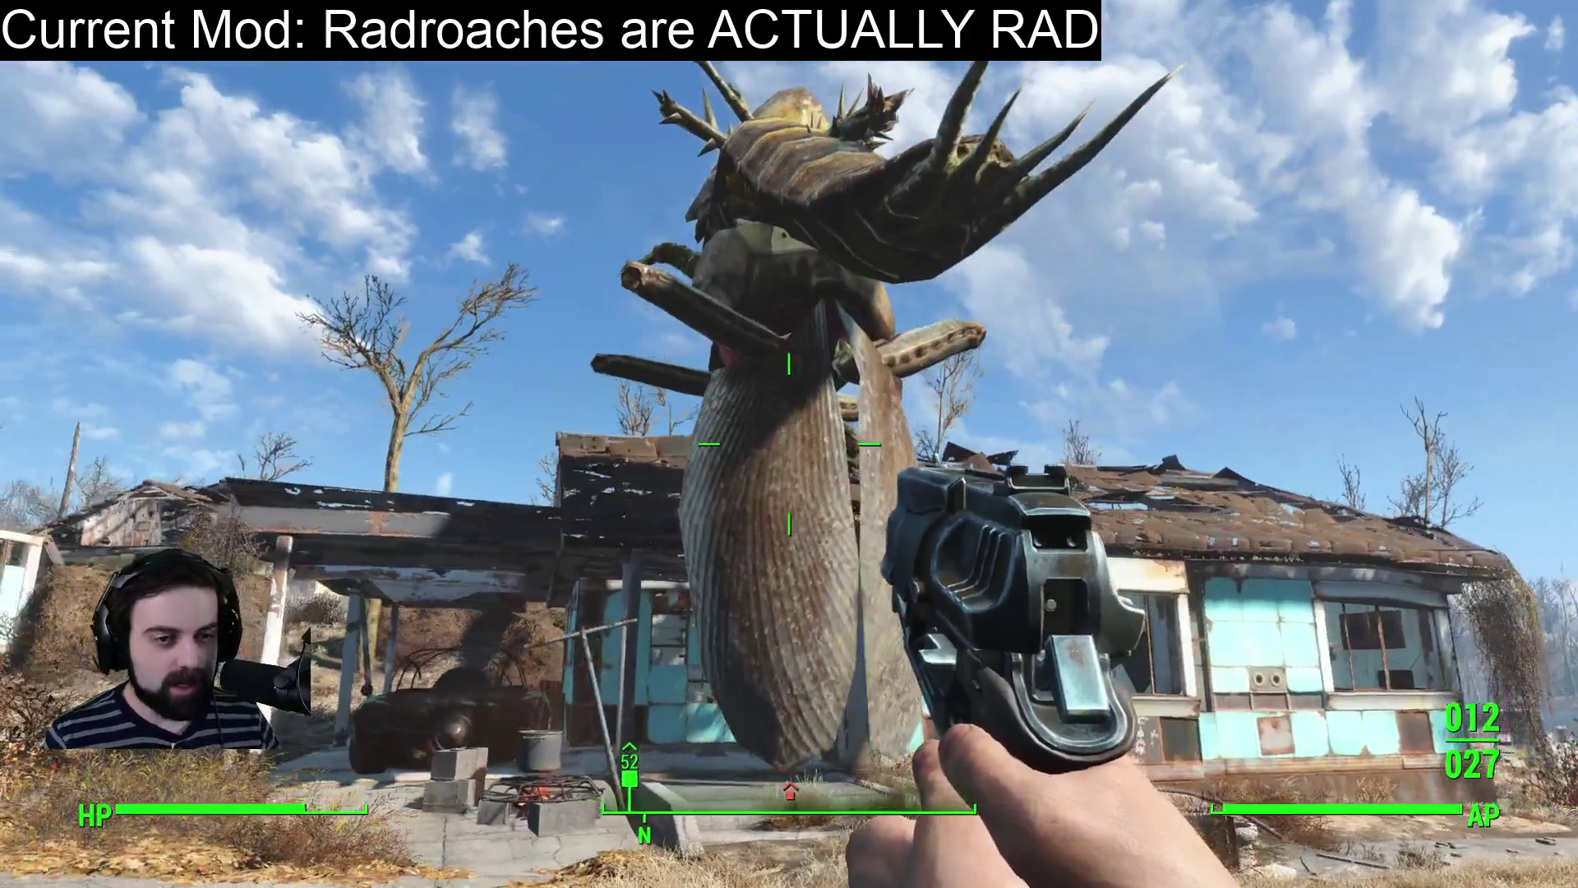
key("s")
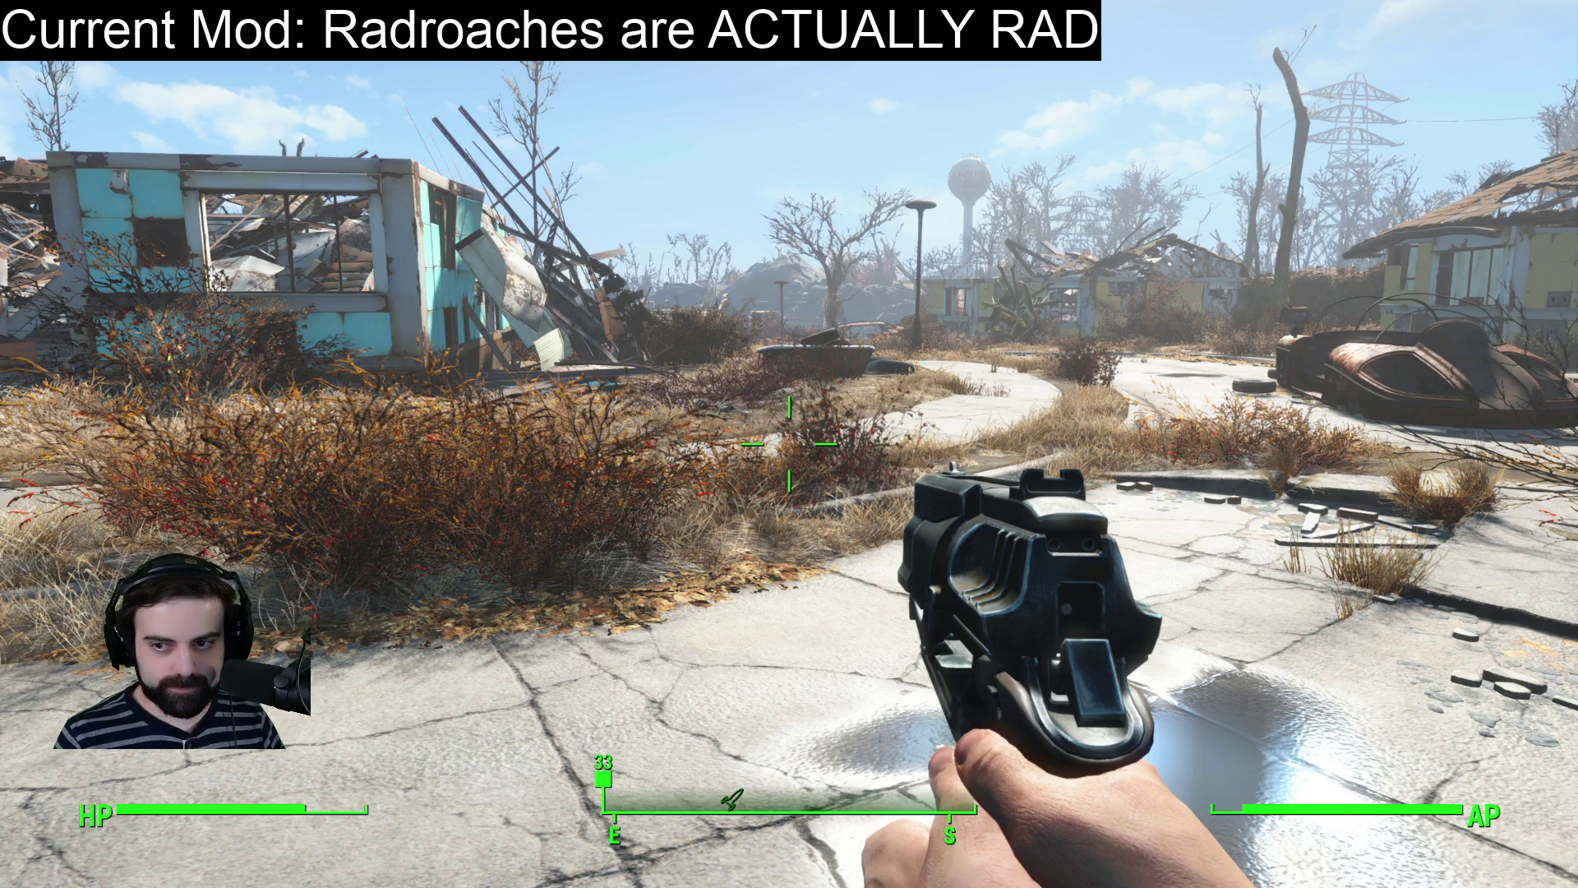
Spawn a Chadroach on the road with the console command player.placeatme 0007D2.
key("Escape")
key("Escape")
type("player.placeatme 0")
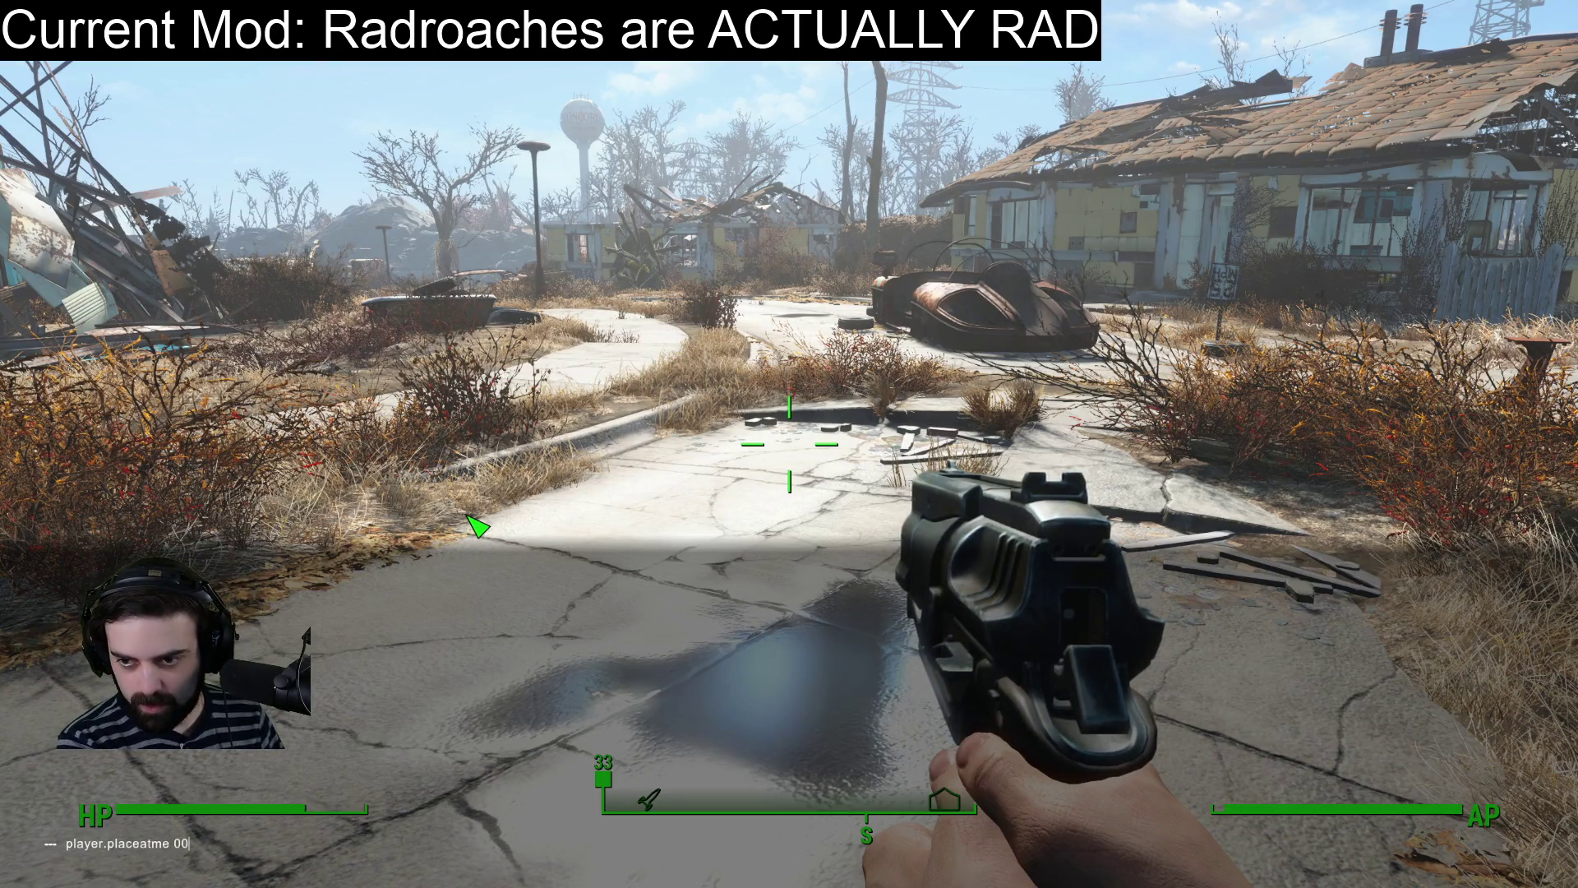
type("07D")
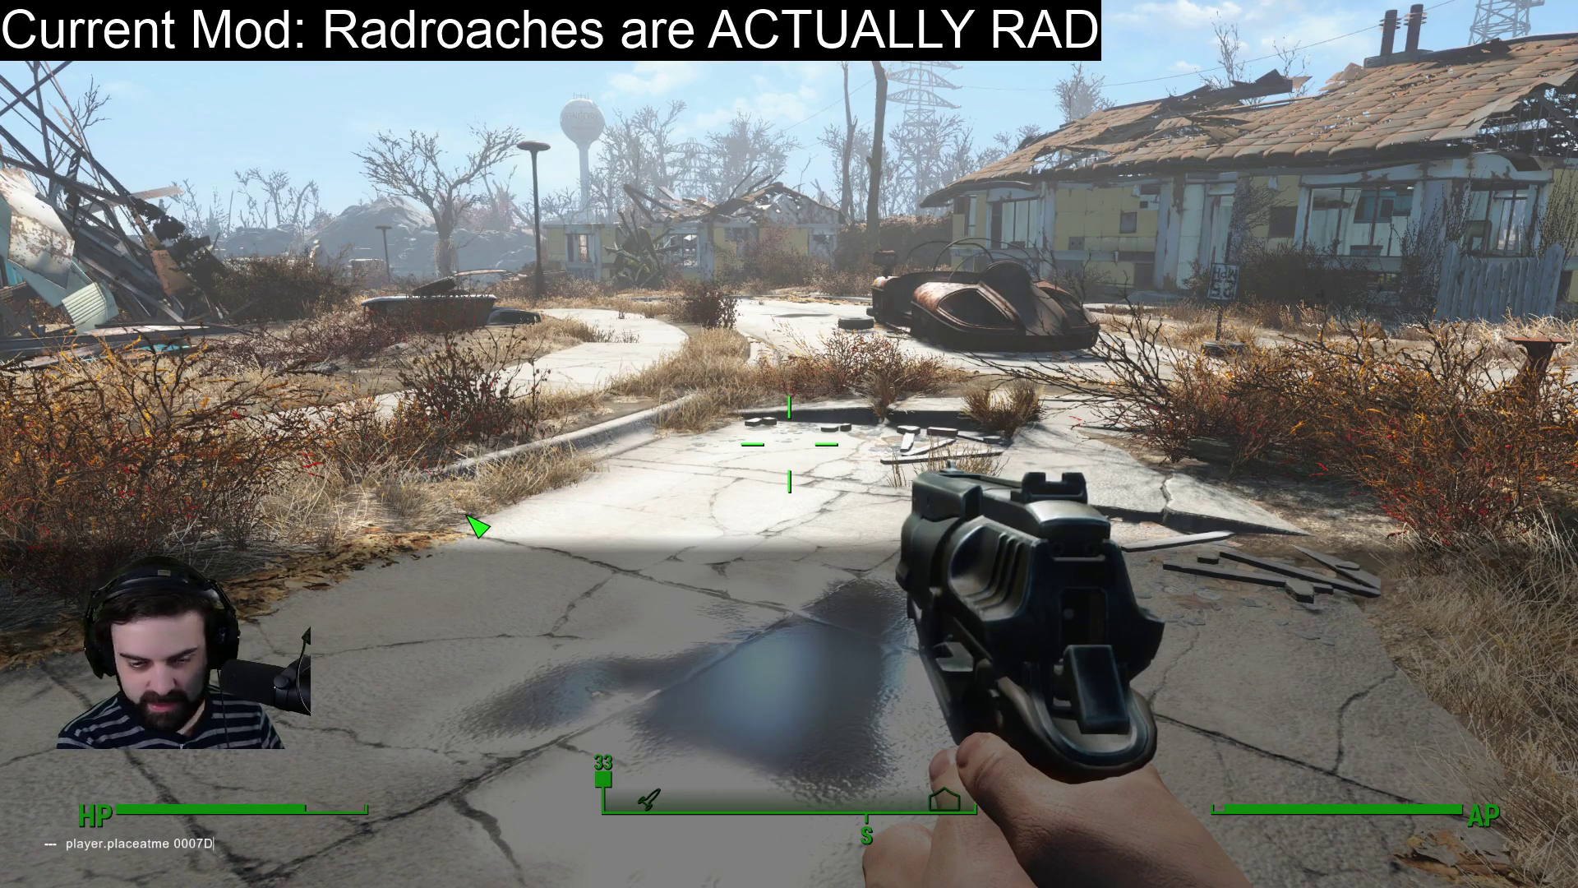
type("285")
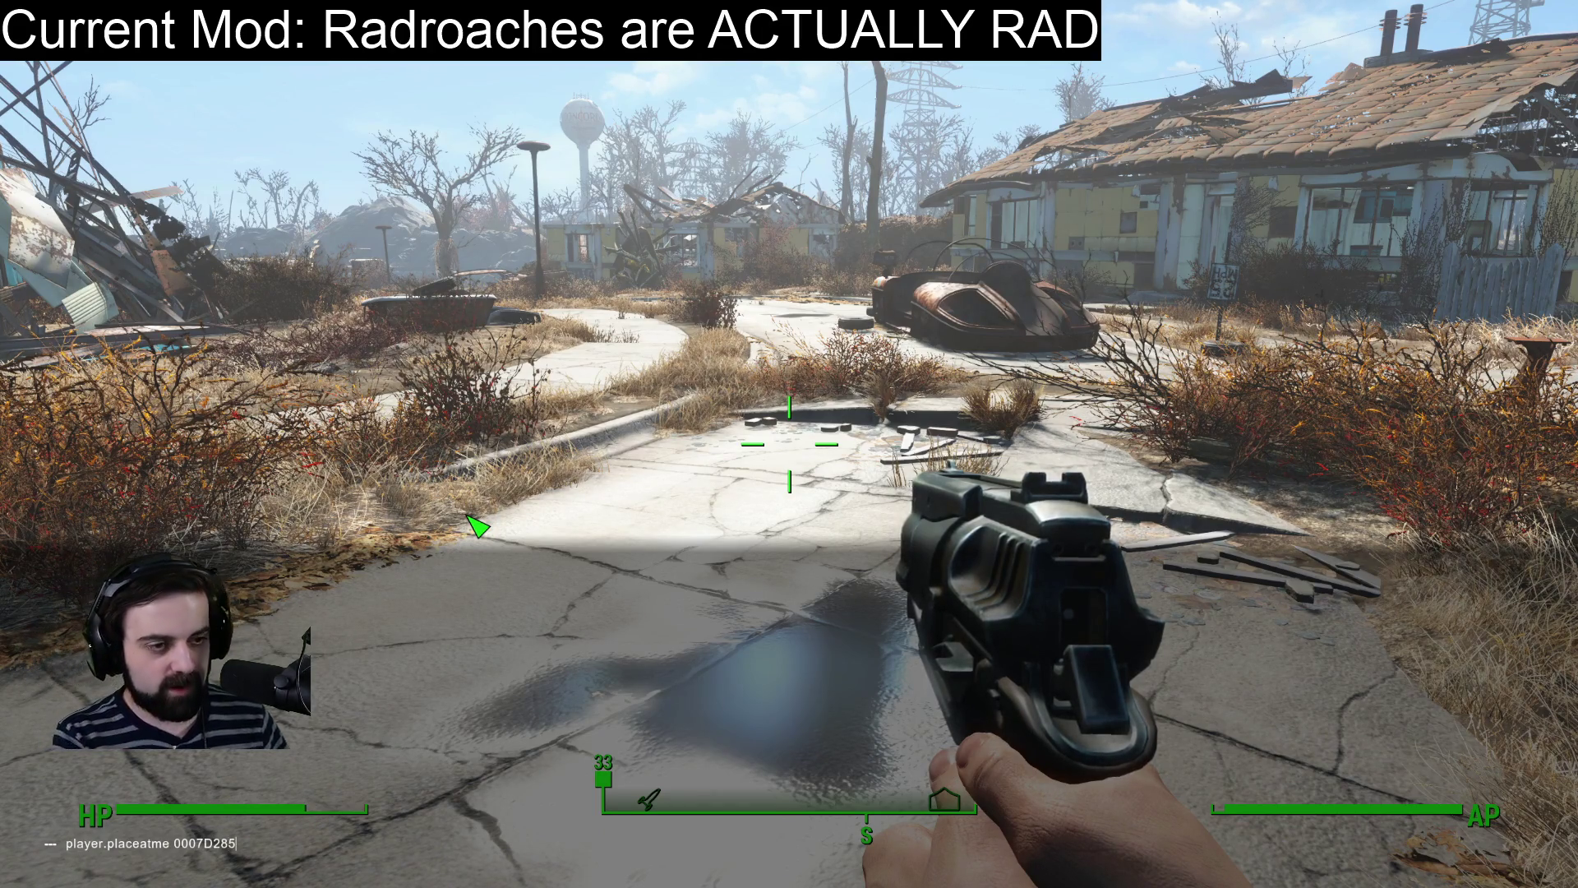
key("Return")
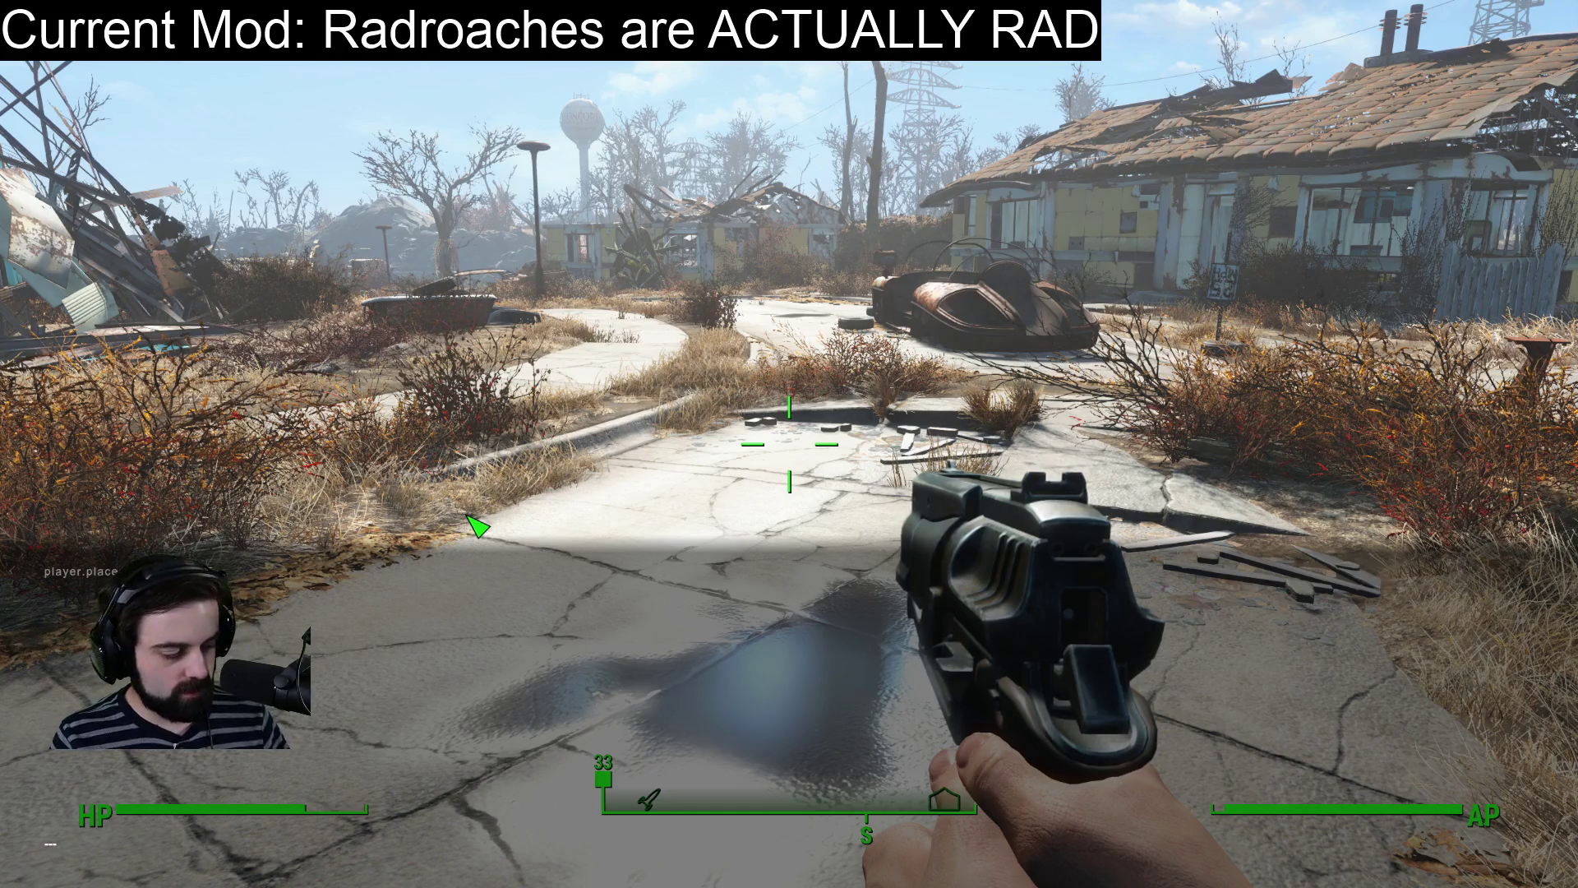
key("grave")
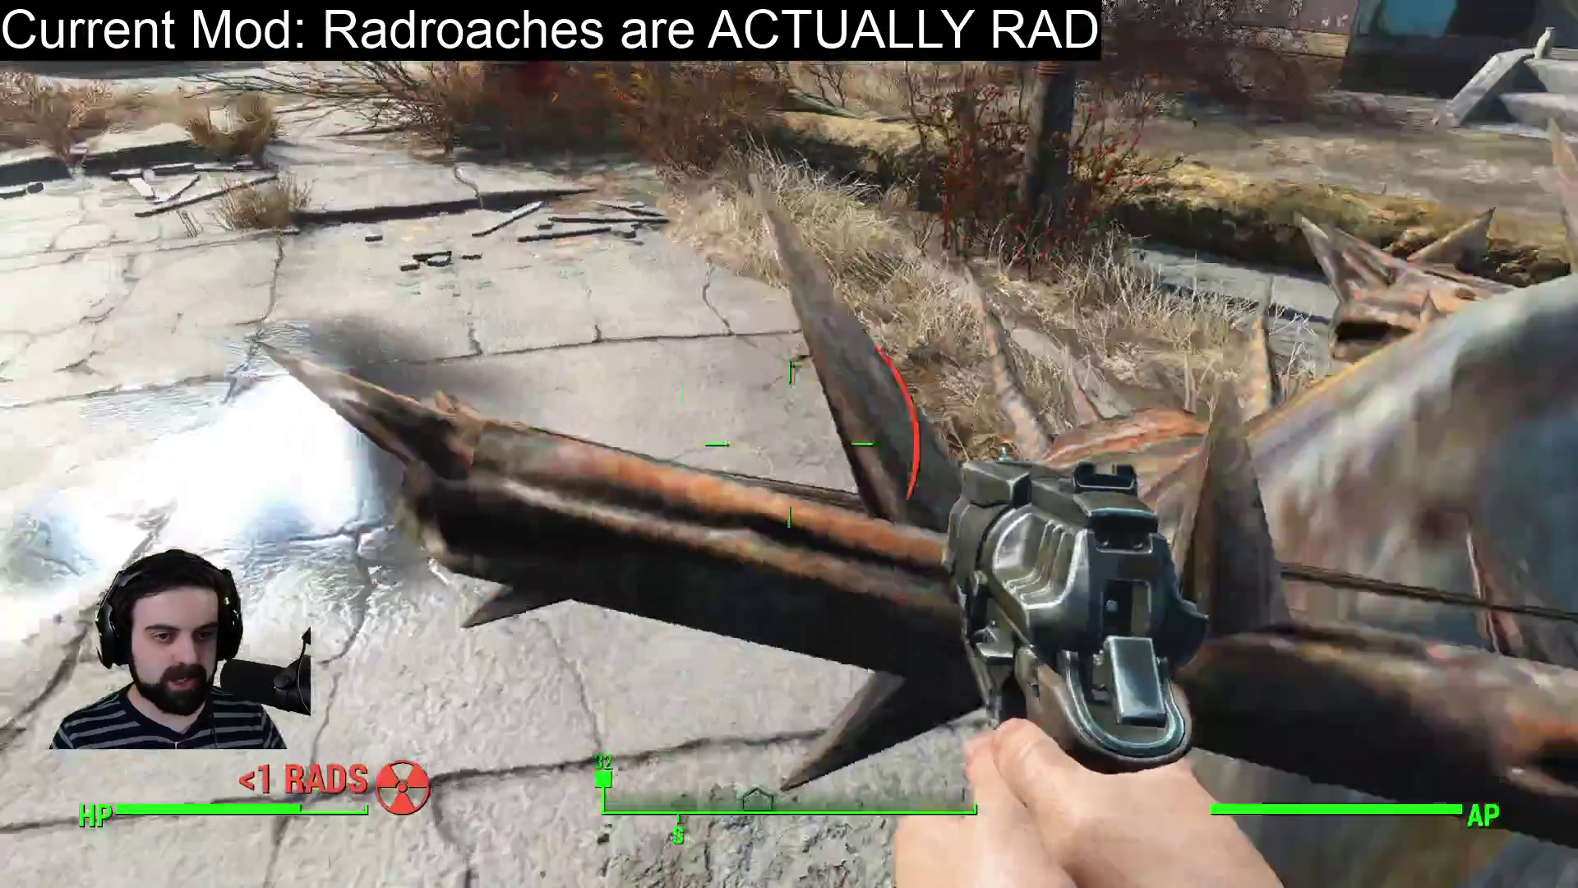
Shoot the Chadroach with the pistol until it is burning and down.
left_click(789, 444)
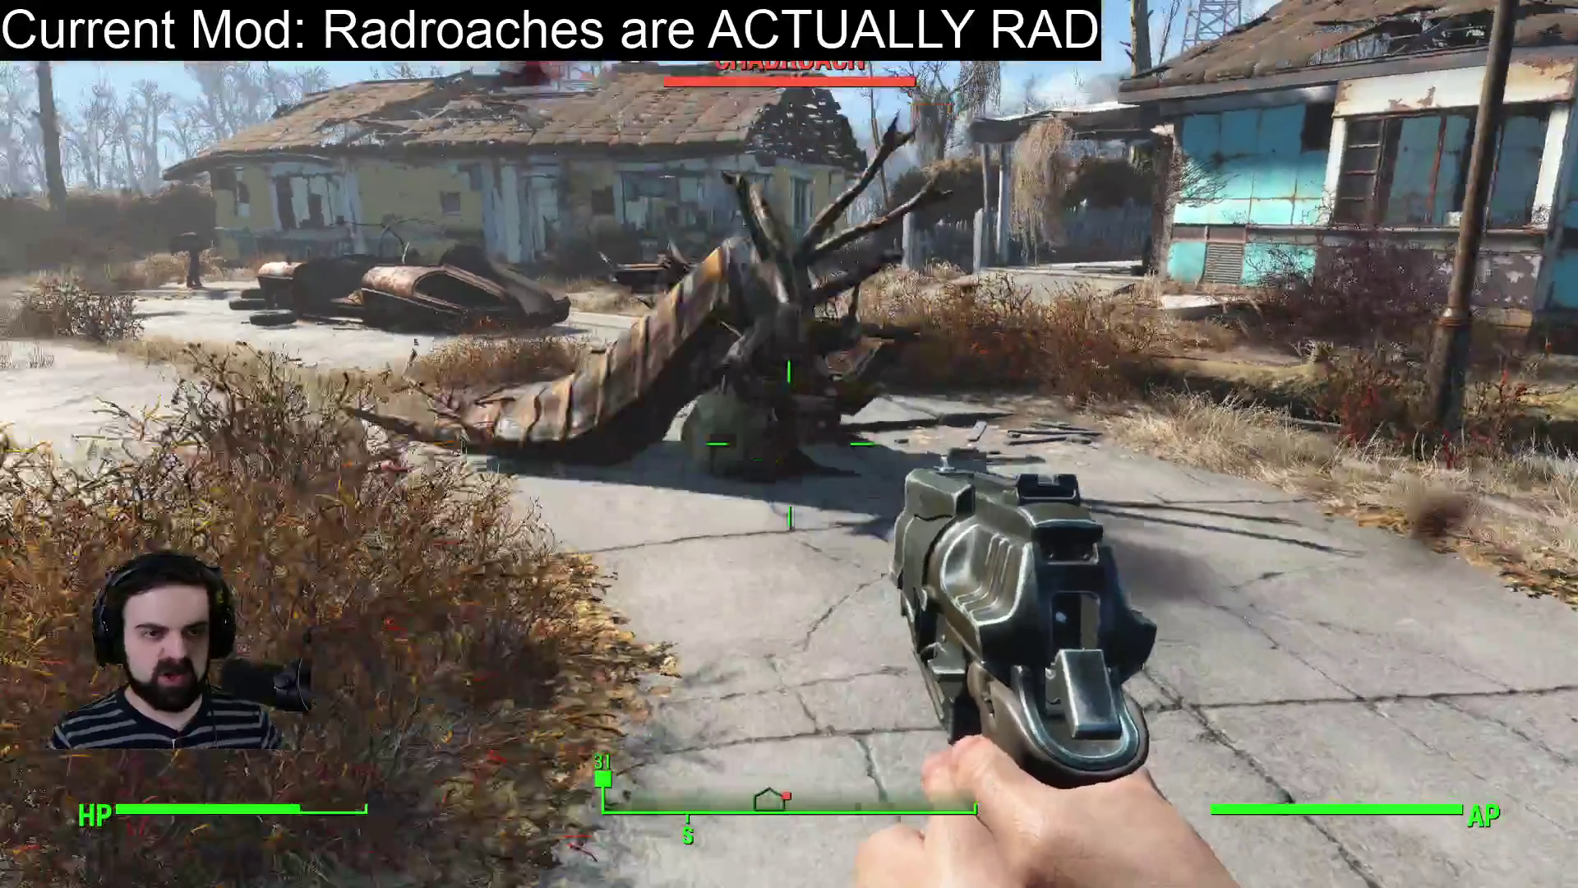
left_click(789, 444)
left_click(789, 444)
left_click(789, 444)
left_click(789, 444)
left_click(789, 444)
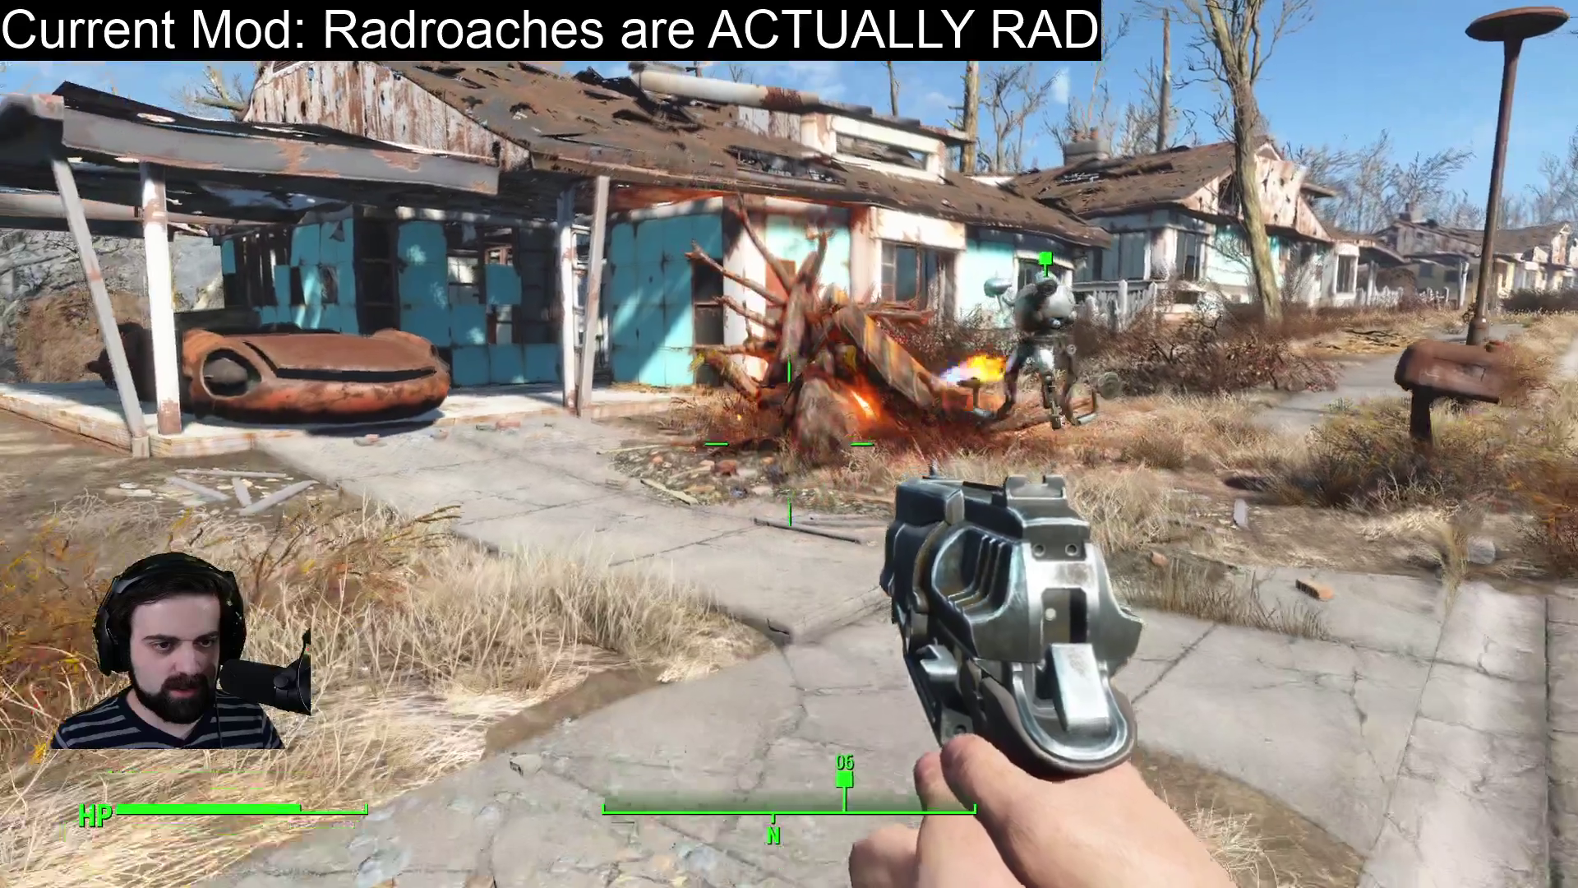
Finish off the burning radroach while circling and reloading, then bring up the pause menu.
key("w")
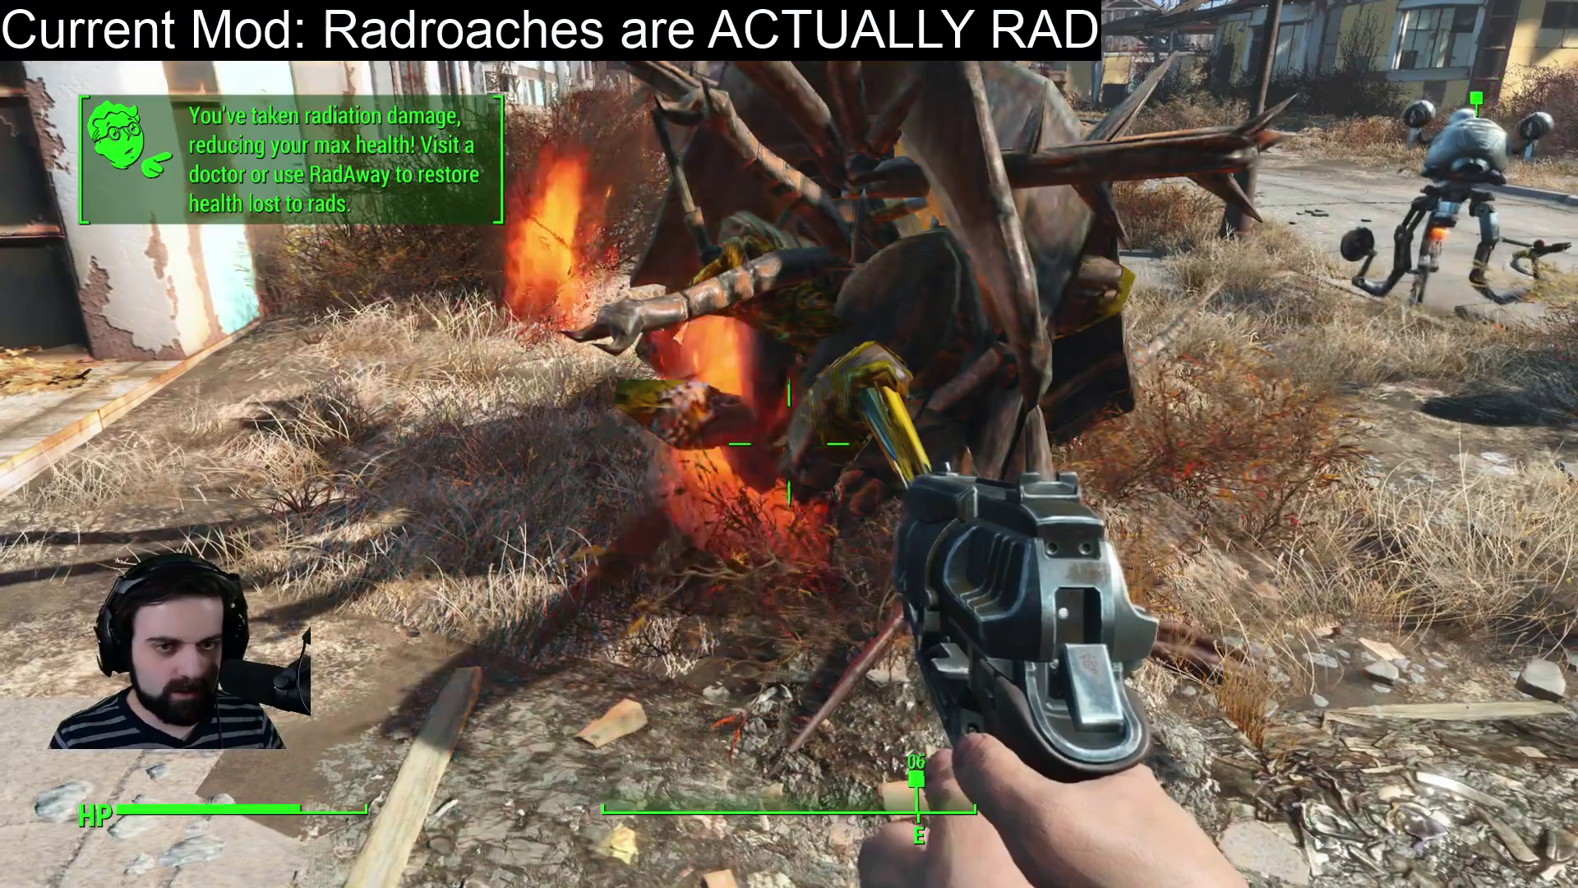
left_click(789, 444)
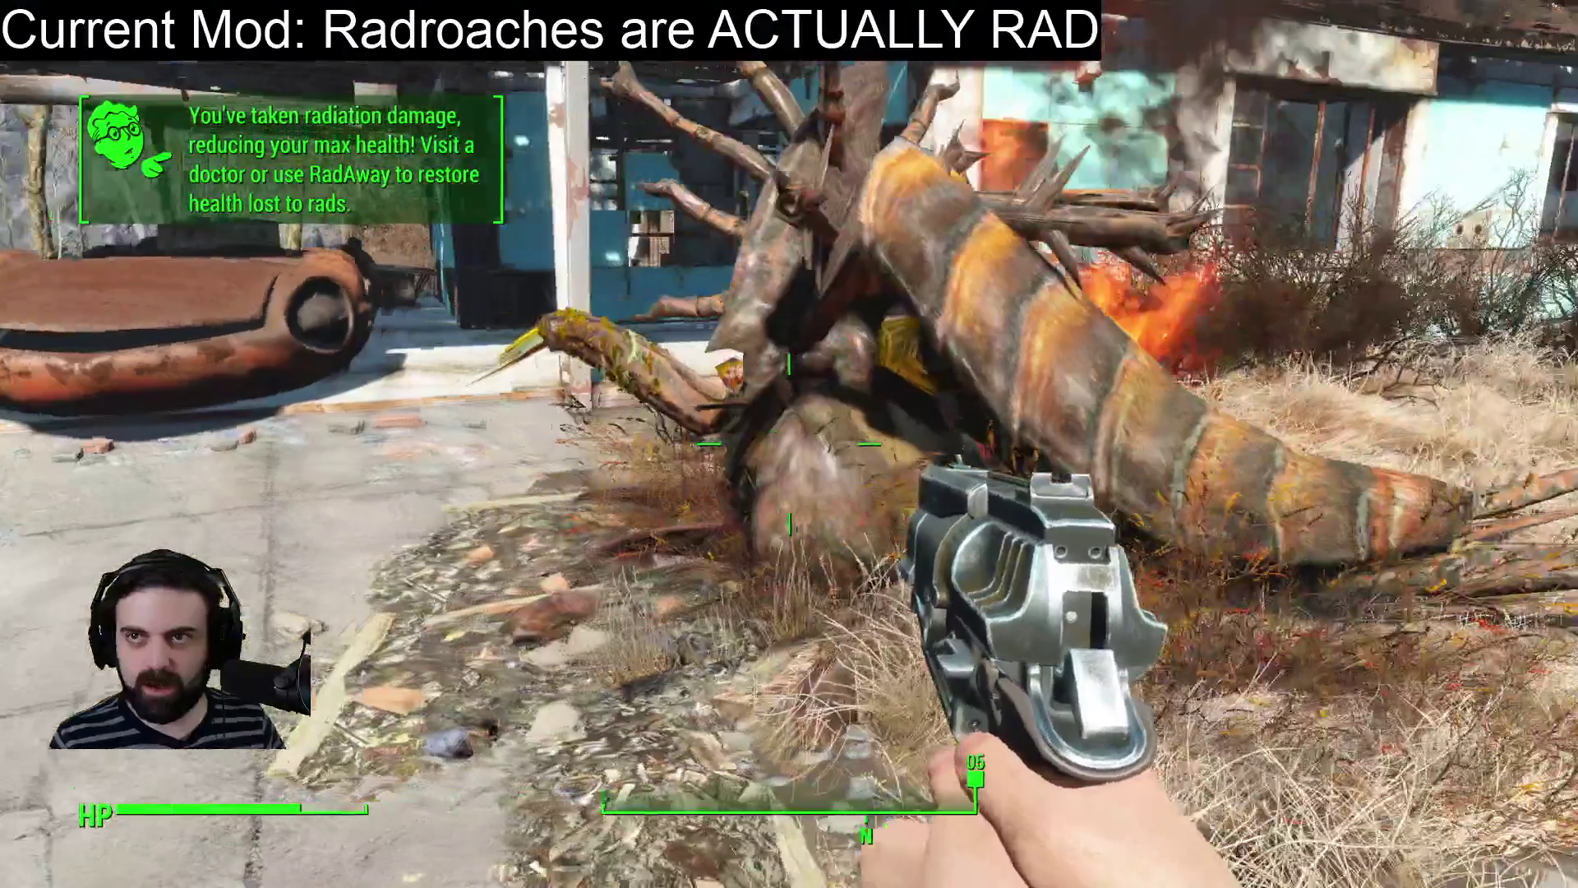
key("w")
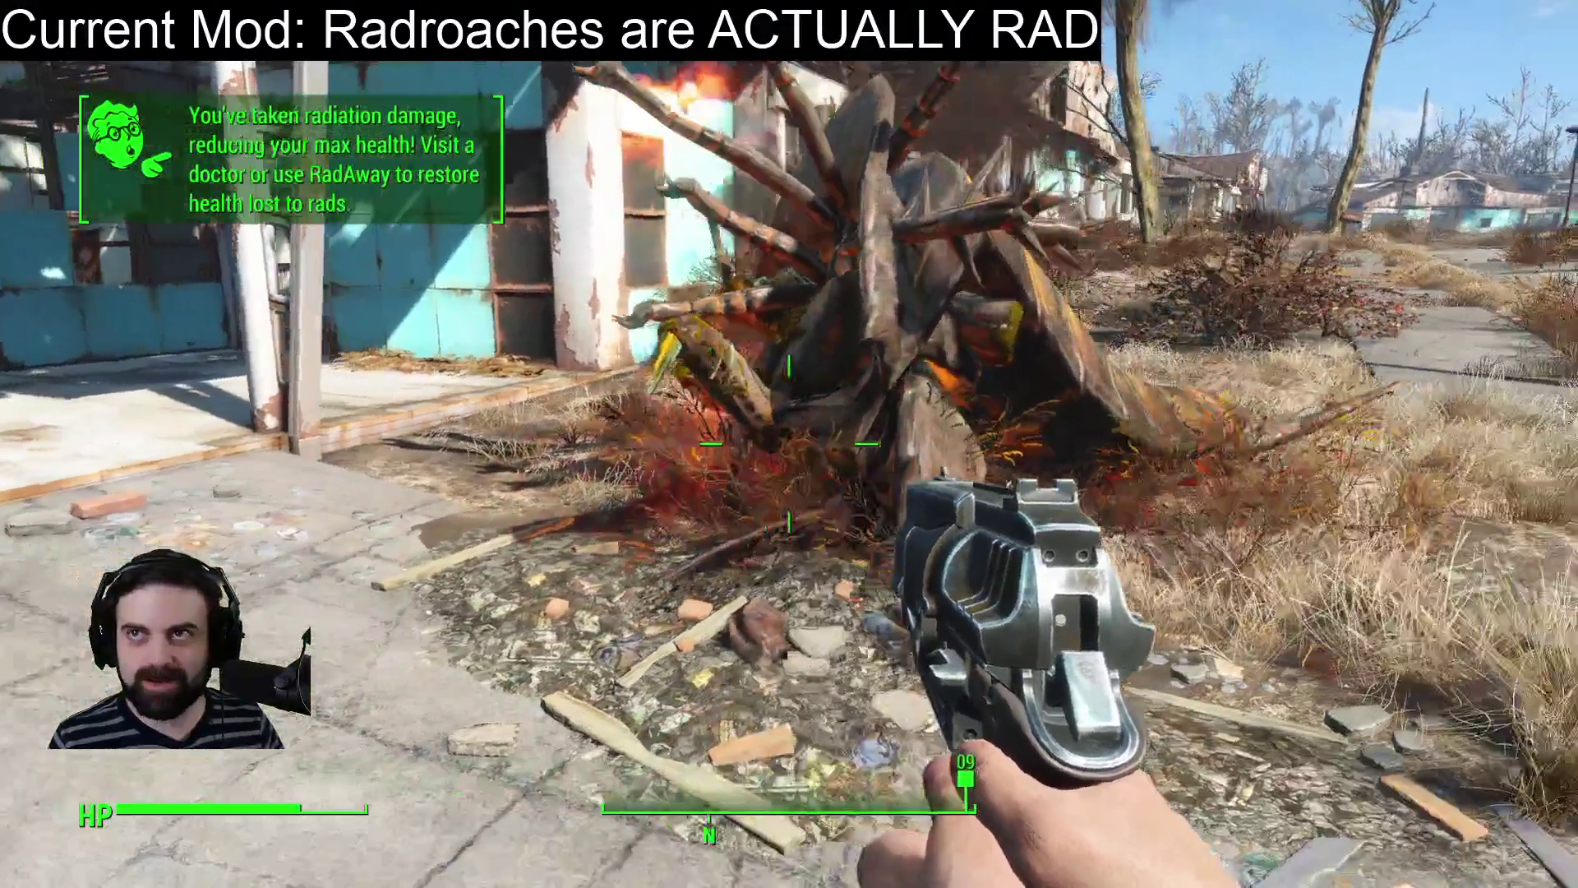
left_click(789, 444)
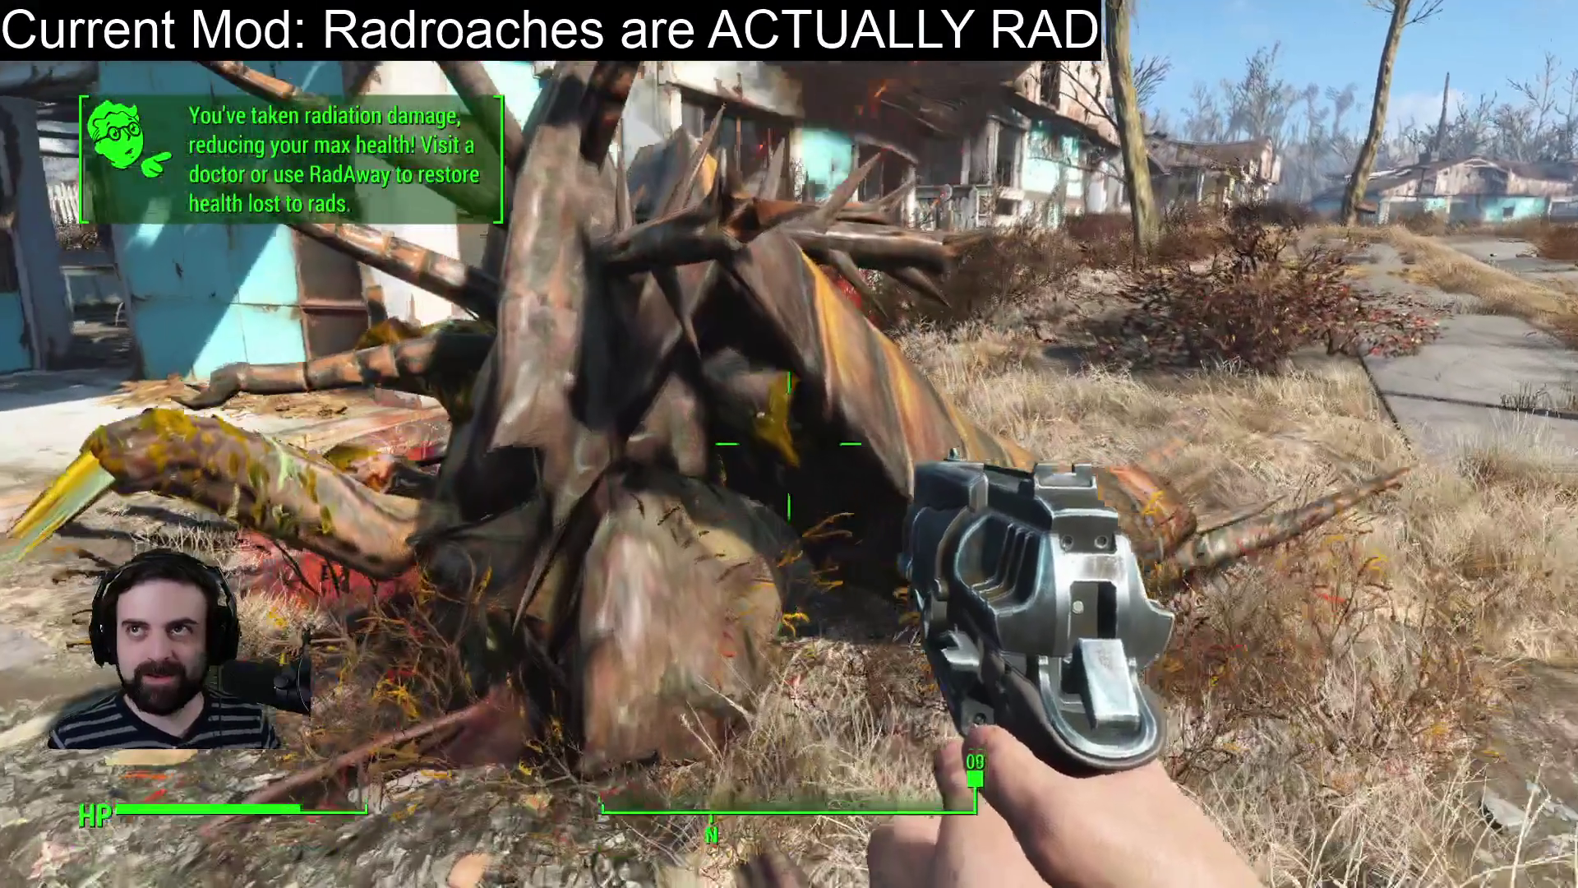
key("w")
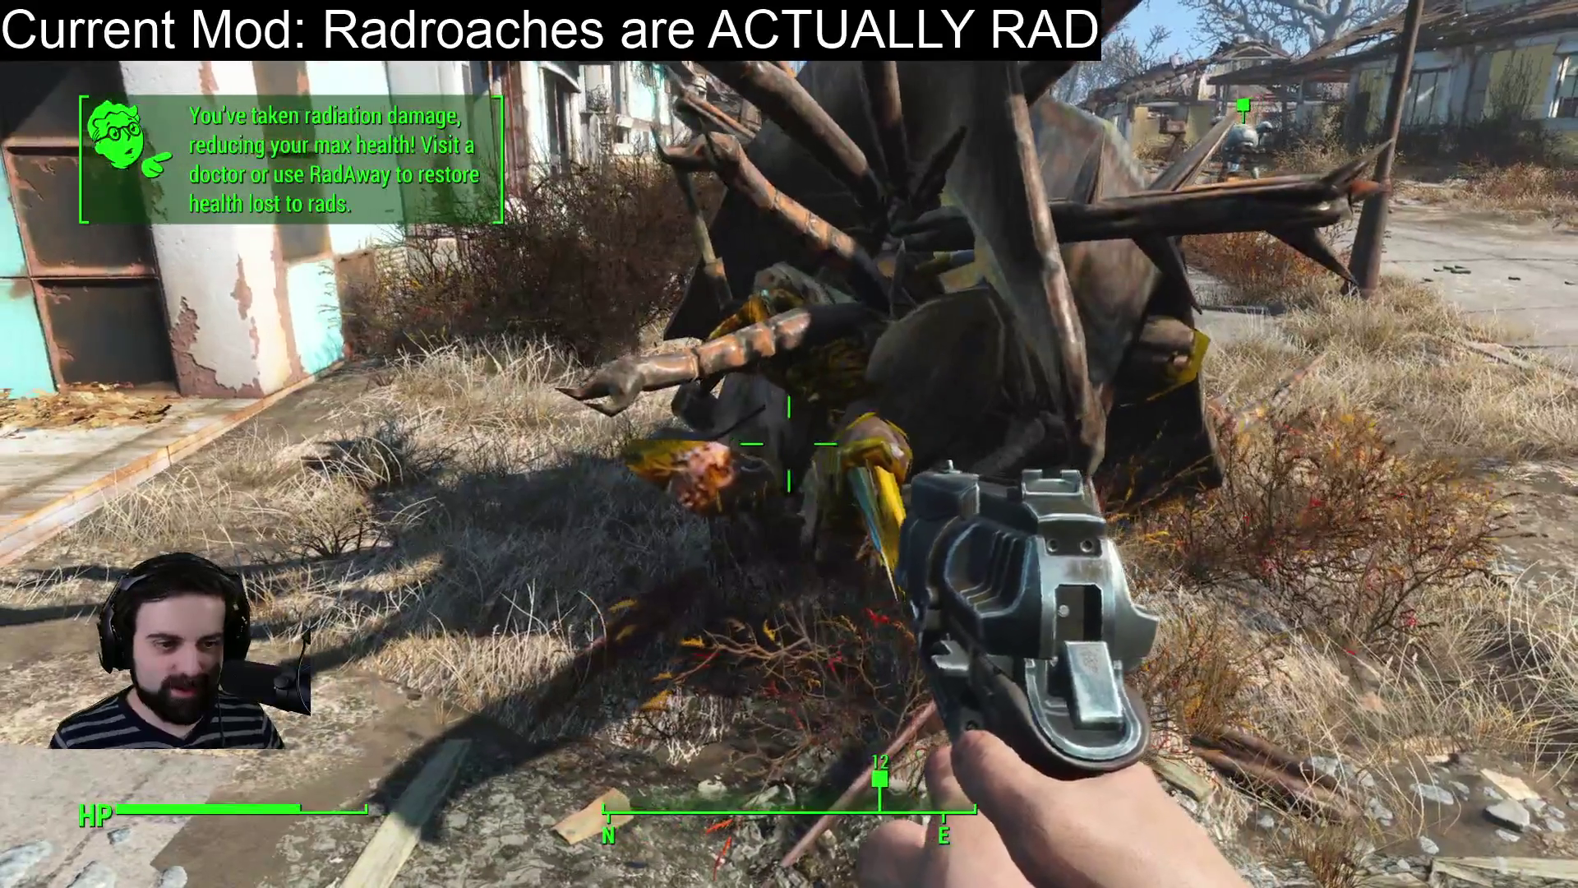
key("w")
key("w")
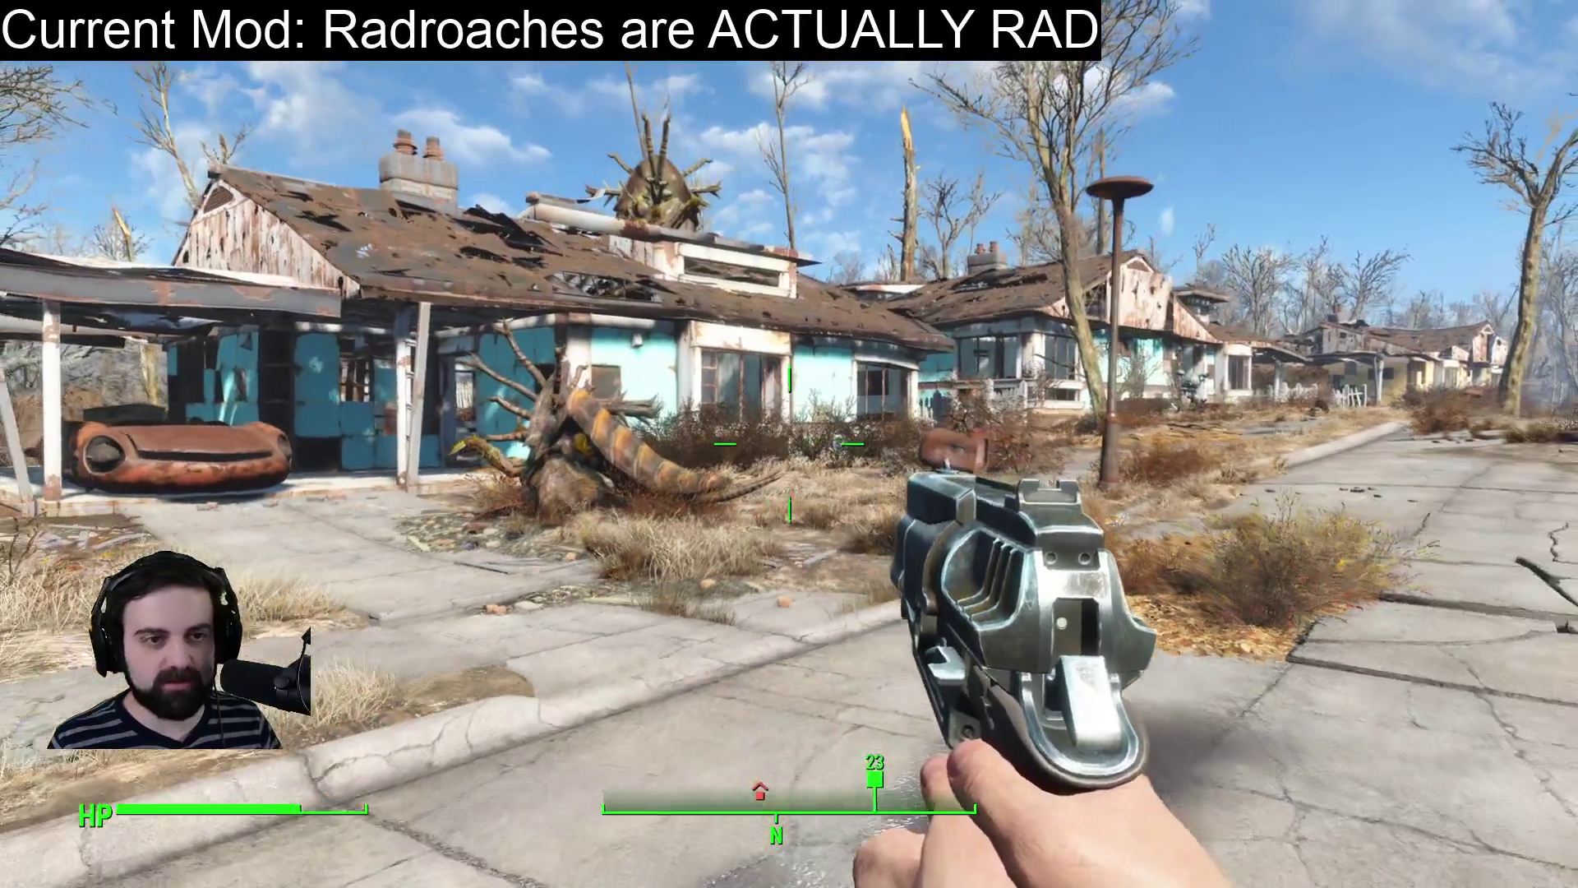
key("Escape")
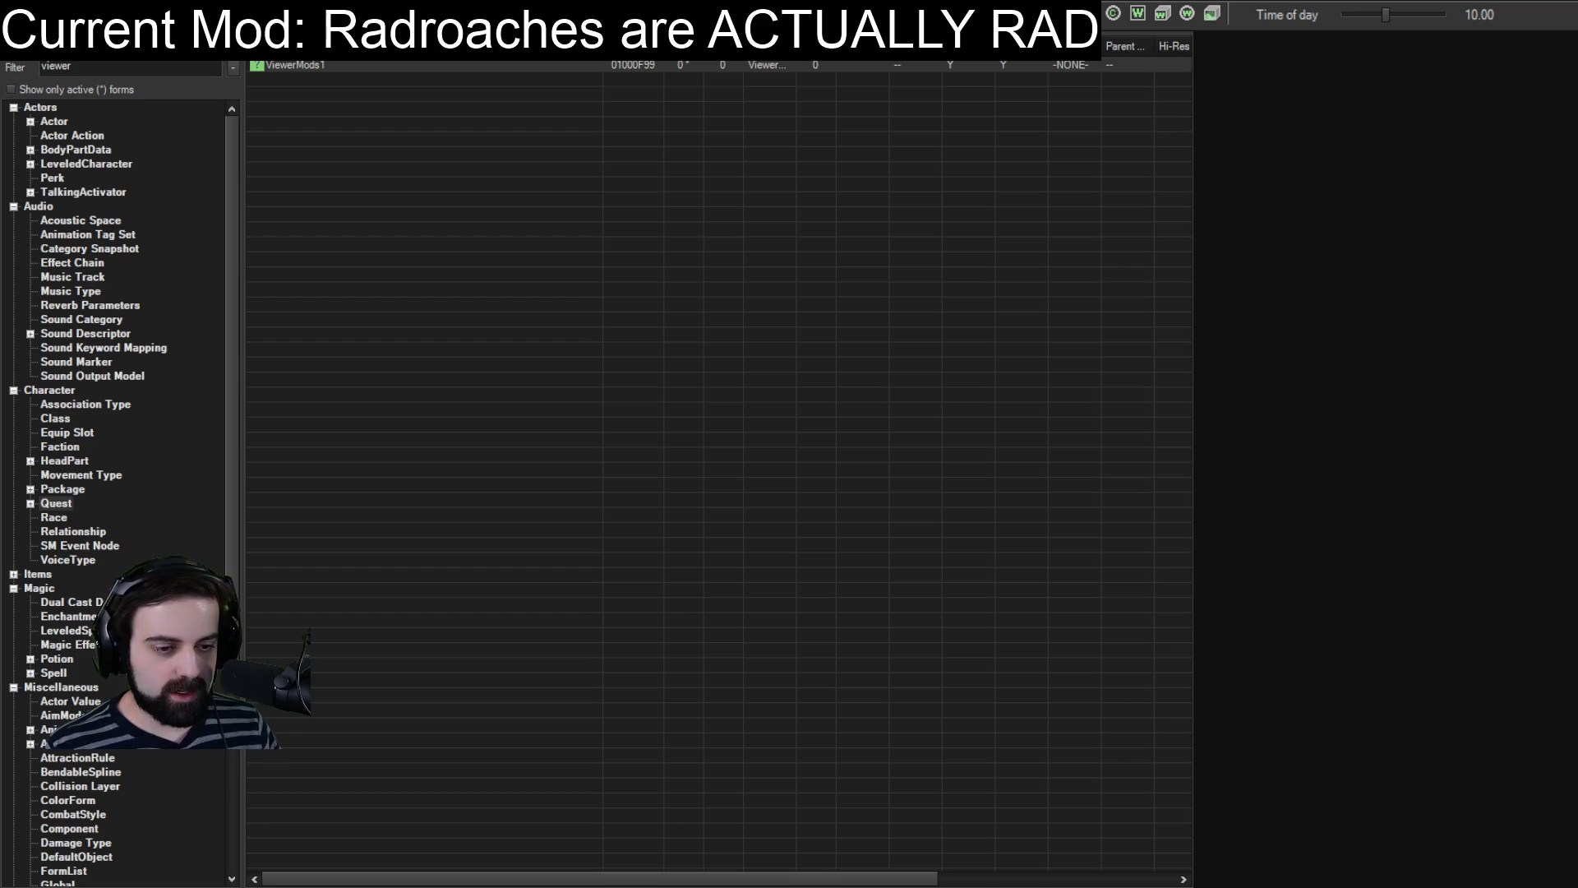
Open ViewerMods1, check its GiantChance script property, and close the properties window.
left_click(296, 65)
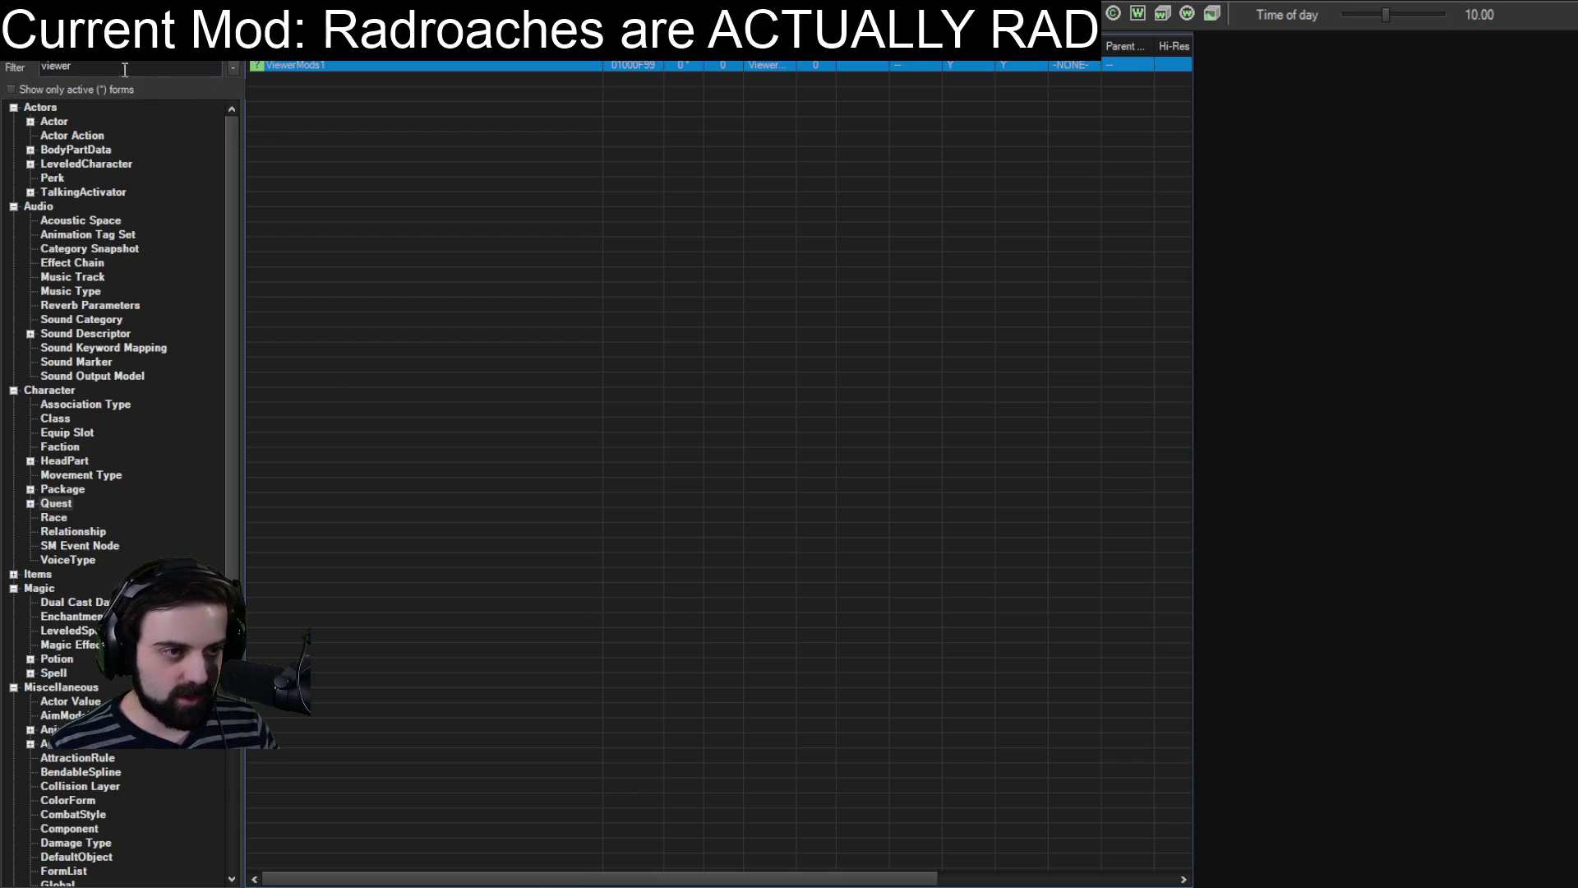
double_click(279, 65)
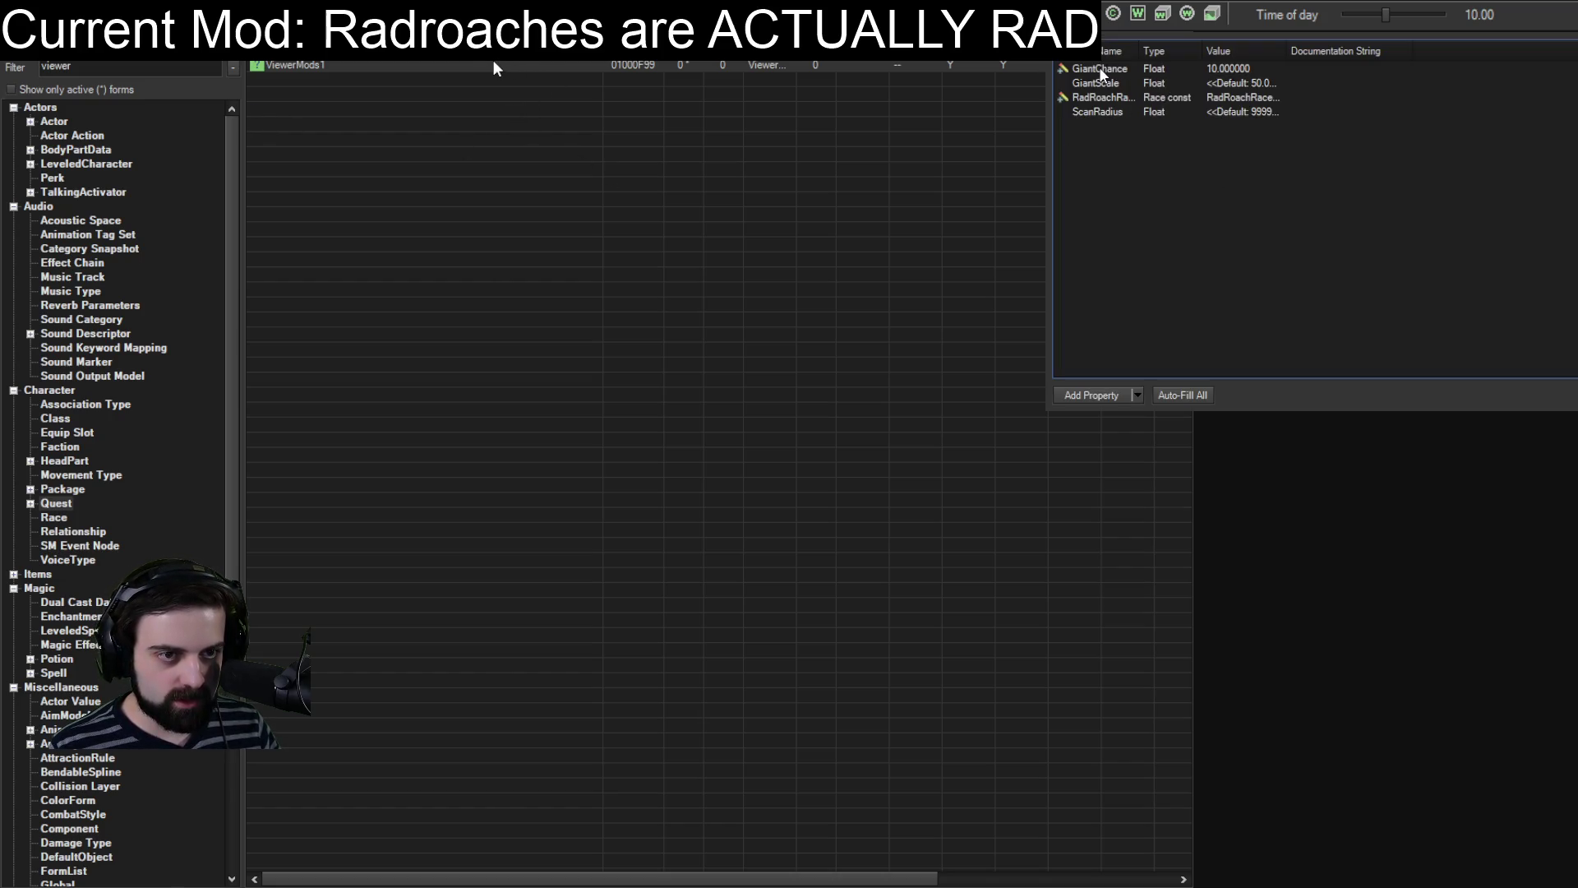
left_click(1102, 73)
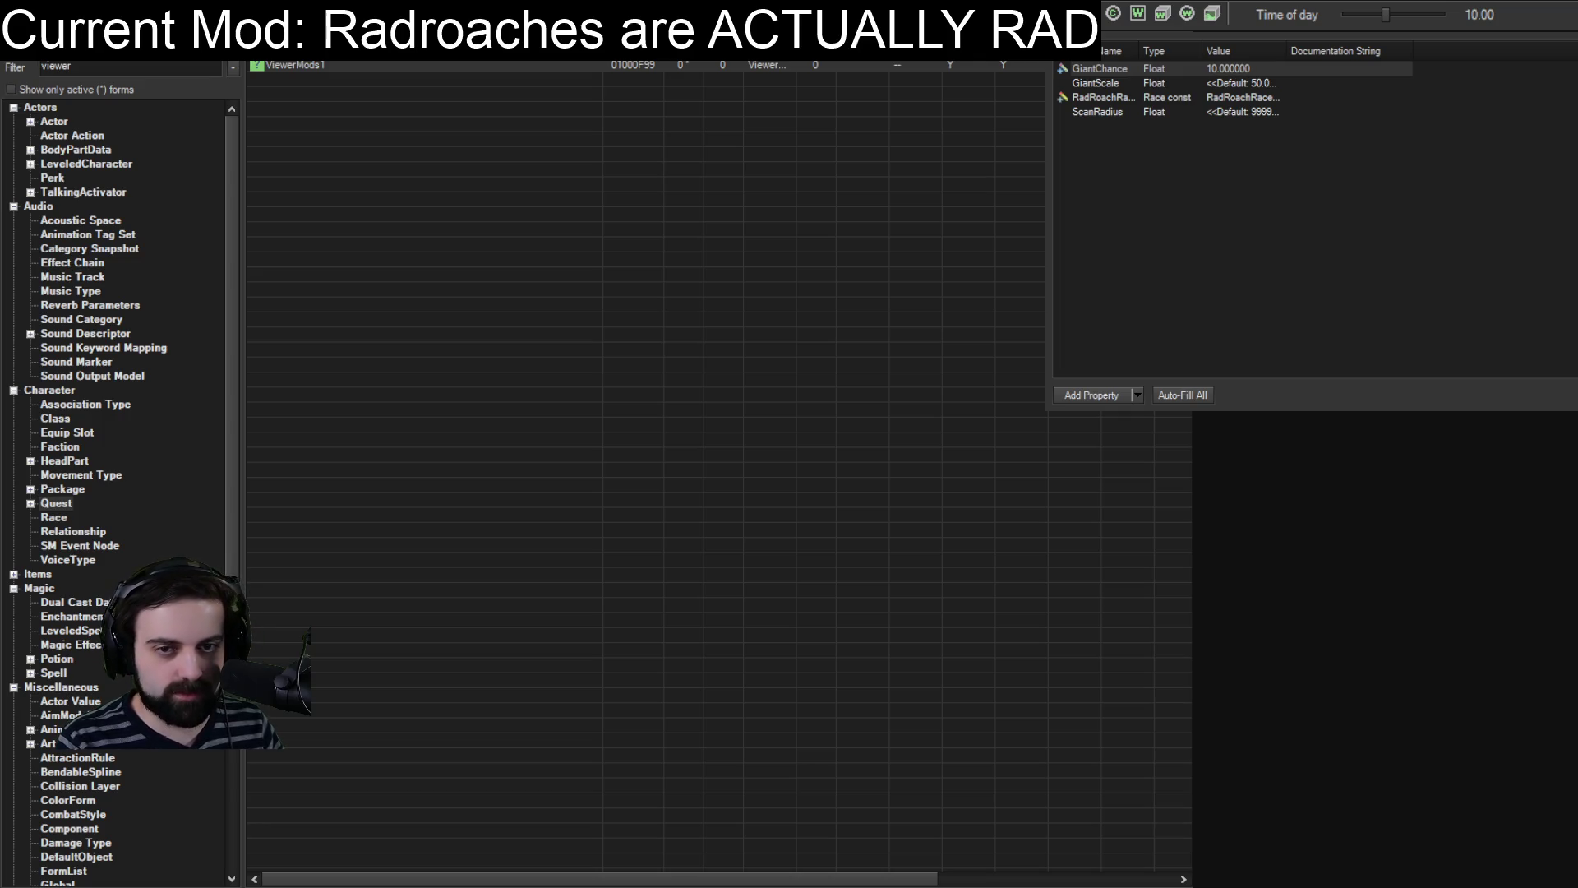
left_click(1489, 507)
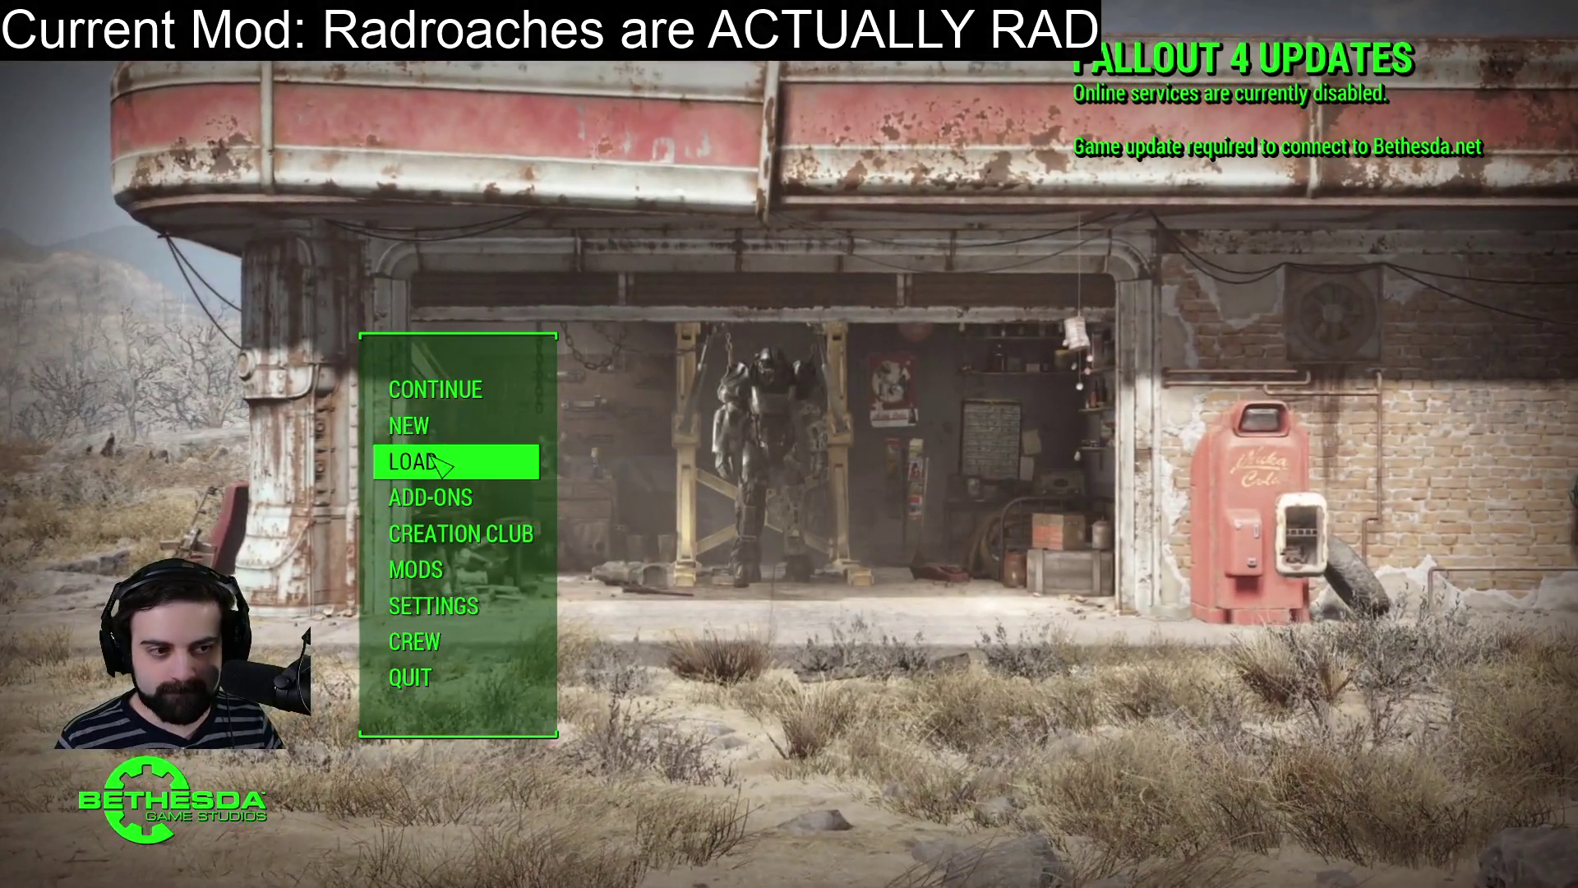
Pick the Commonwealth save from the LOAD list and confirm loading it.
left_click(526, 461)
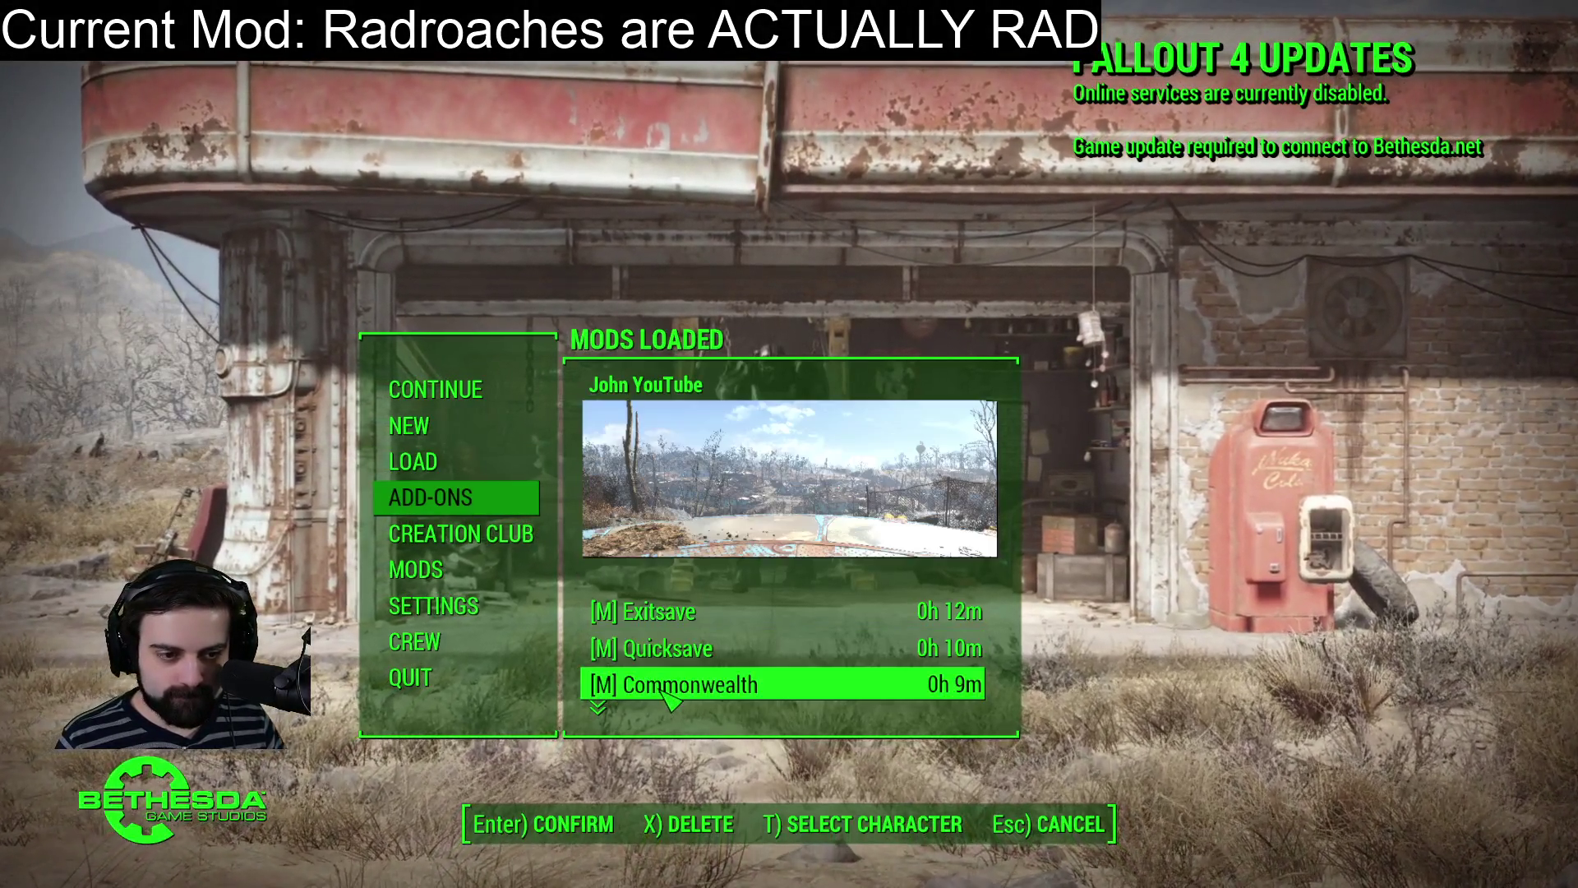
left_click(663, 692)
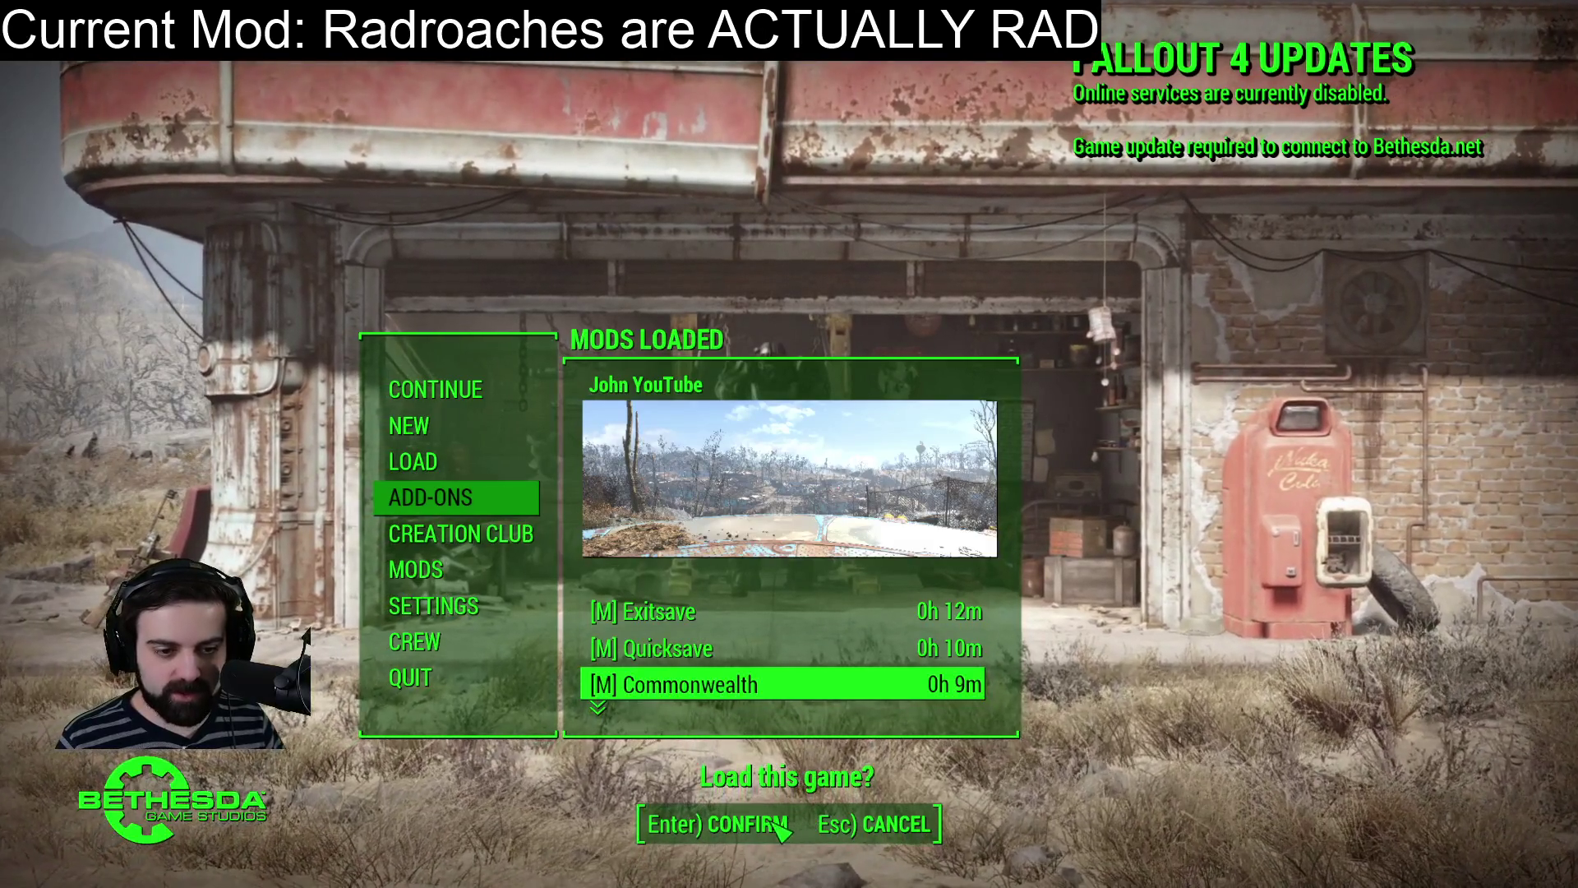
key("Return")
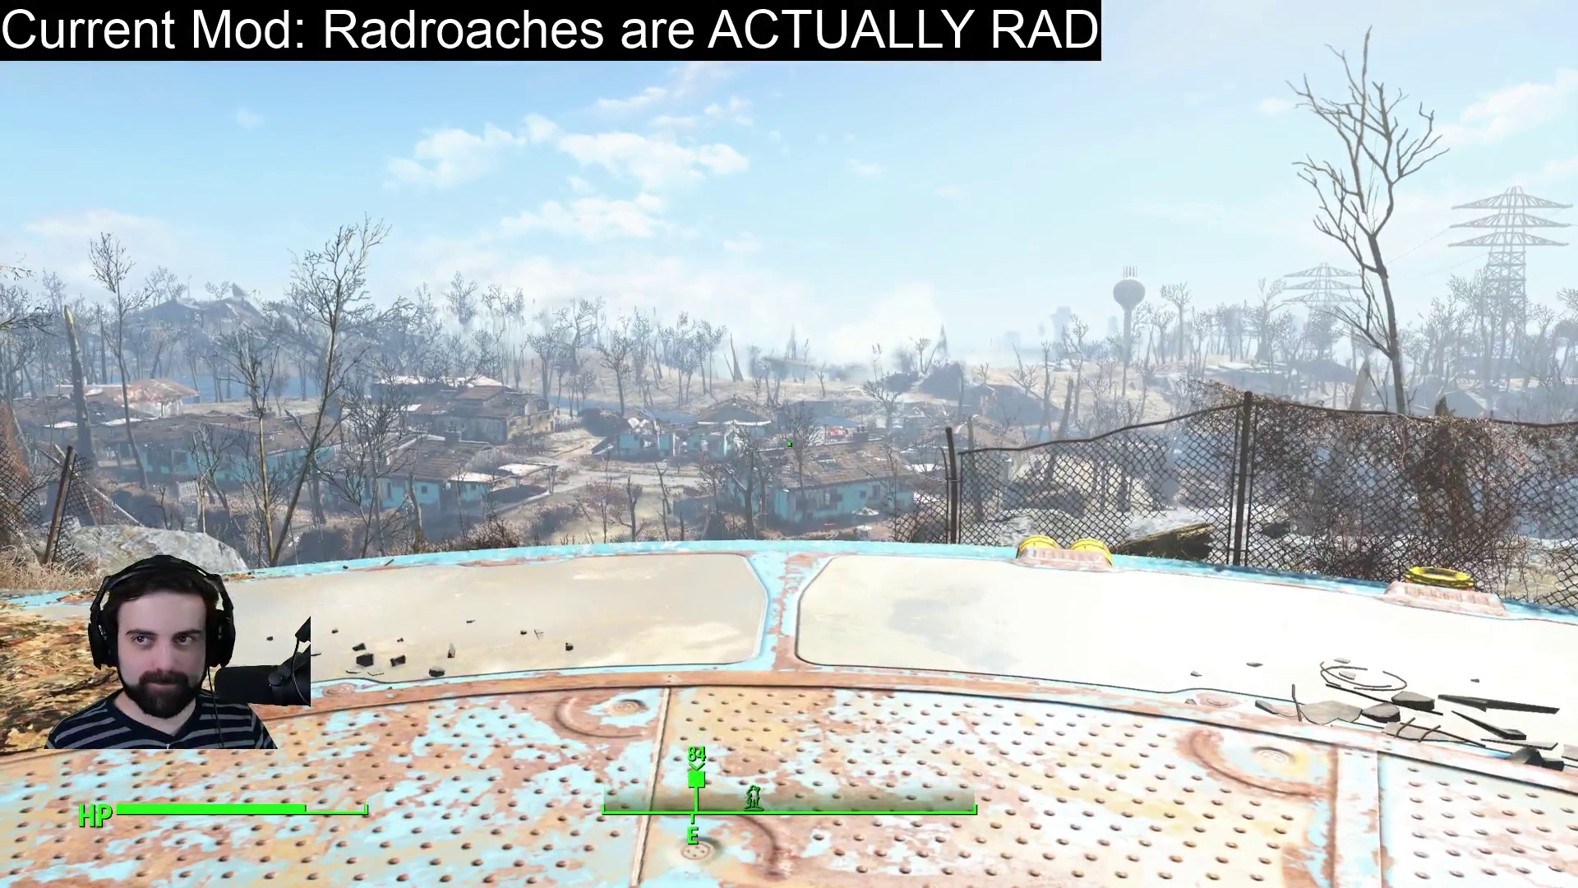
Spawn a radroach beside the player with the console command player.placeatme 0007D.
key("grave")
type("player.plac")
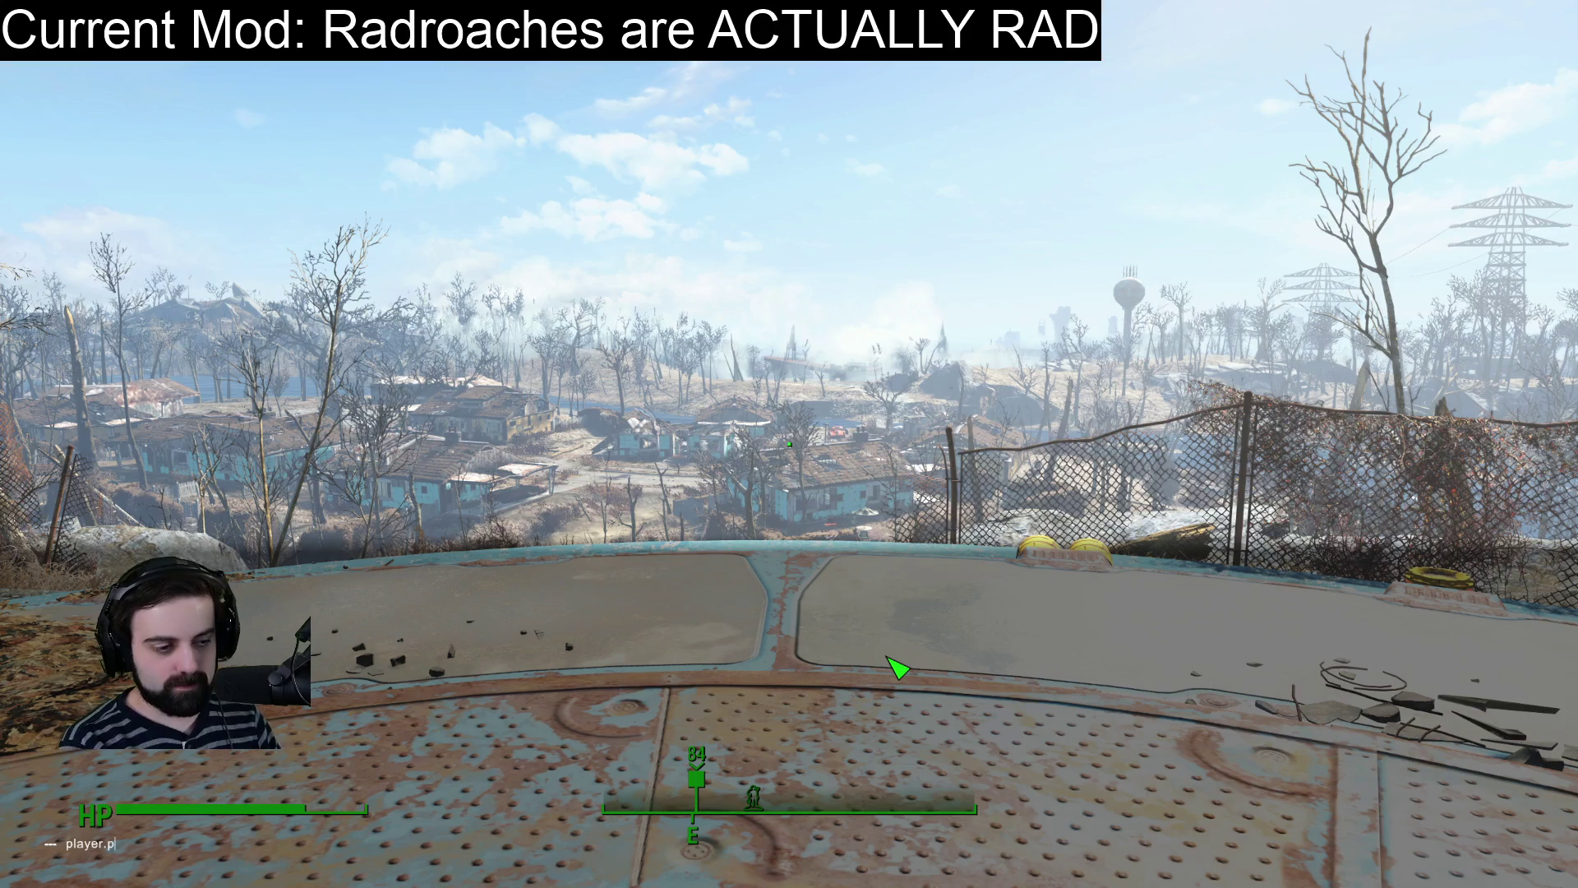
key("BackSpace")
key("BackSpace")
key("BackSpace")
type("la")
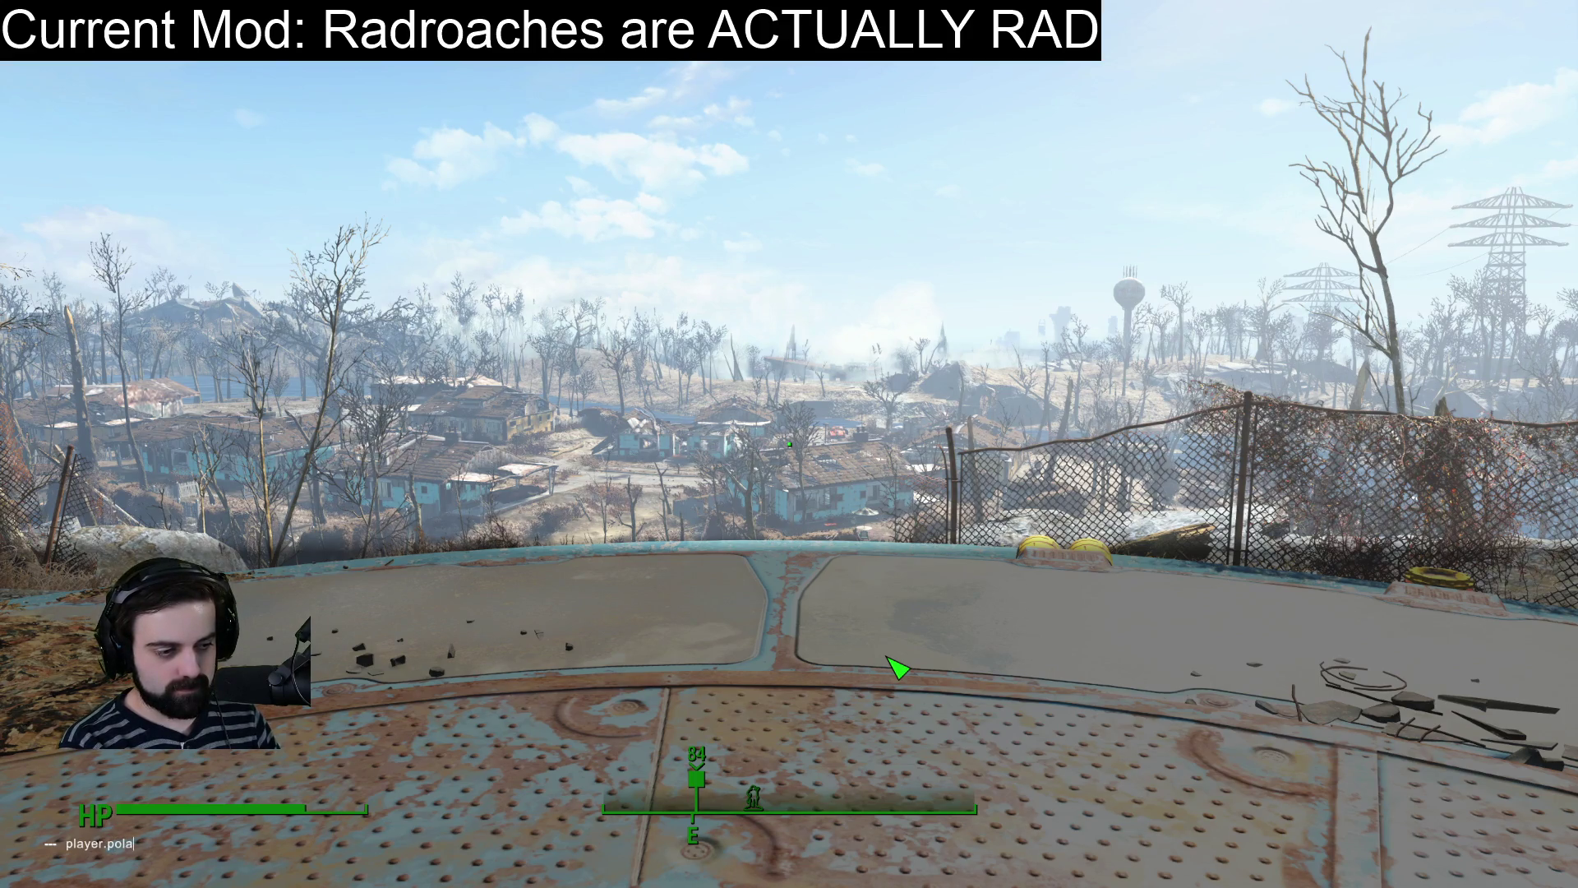
type("ceatme ")
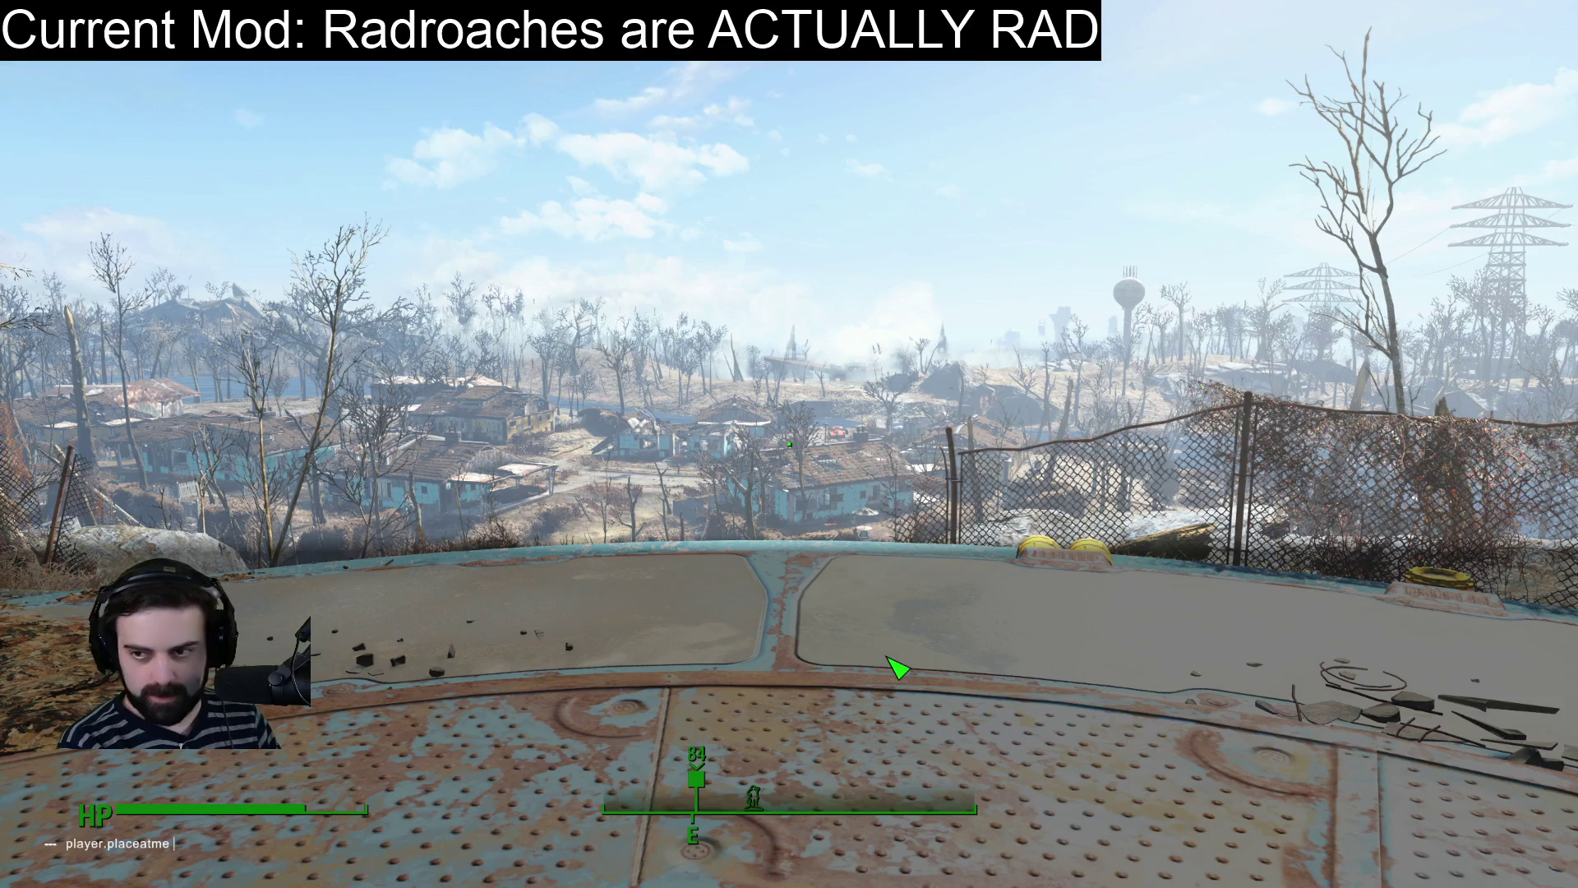
type("0007D")
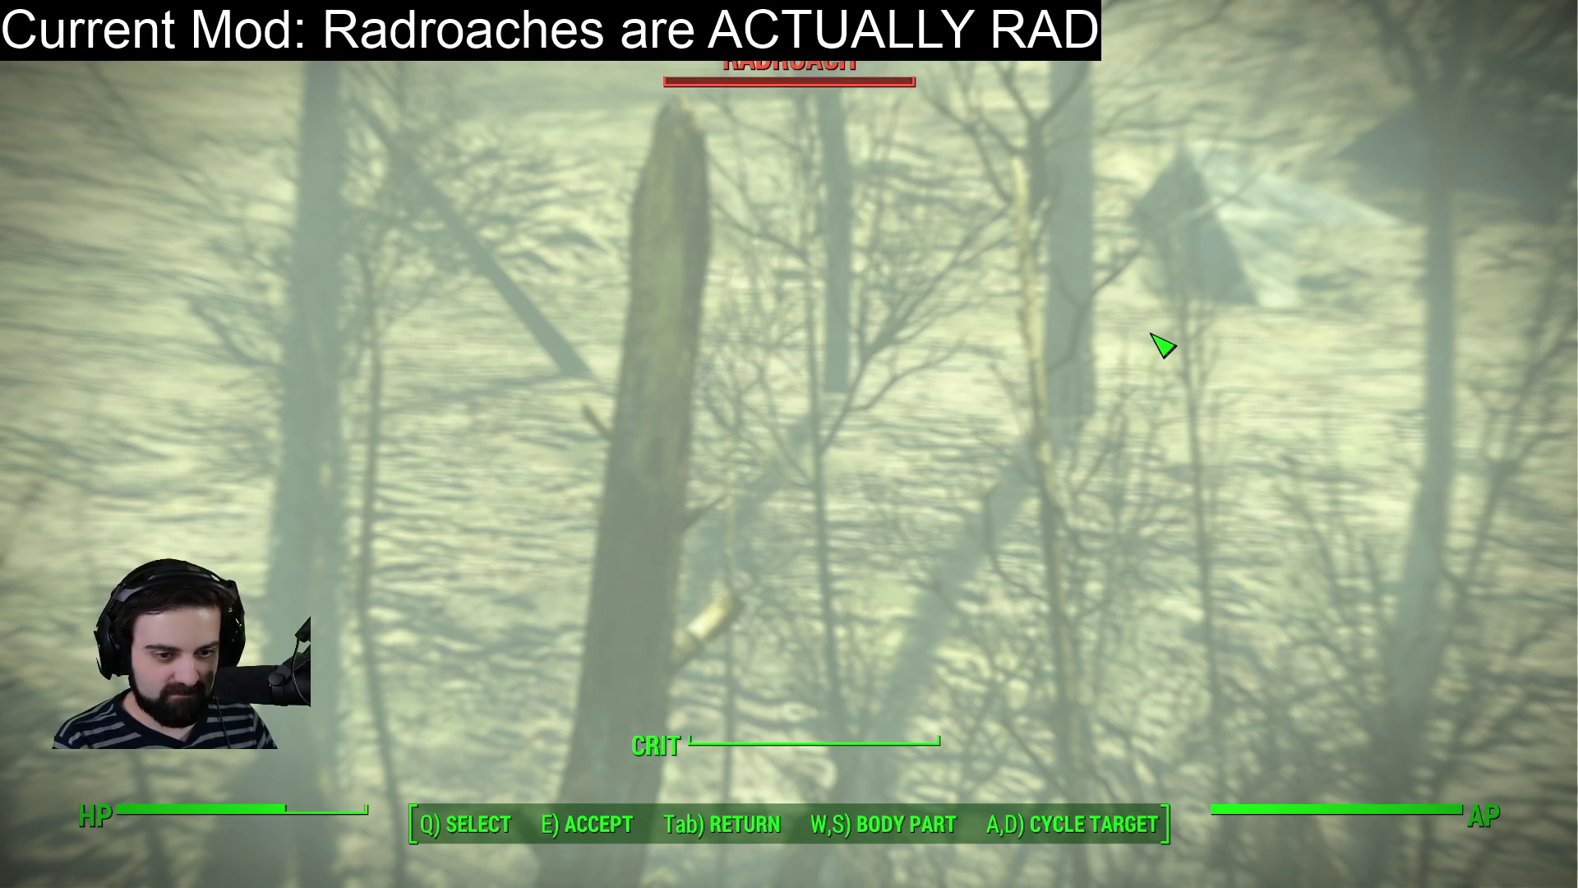
Shoot the spawned radroach apart, then quit the game from the pause menu.
key("q")
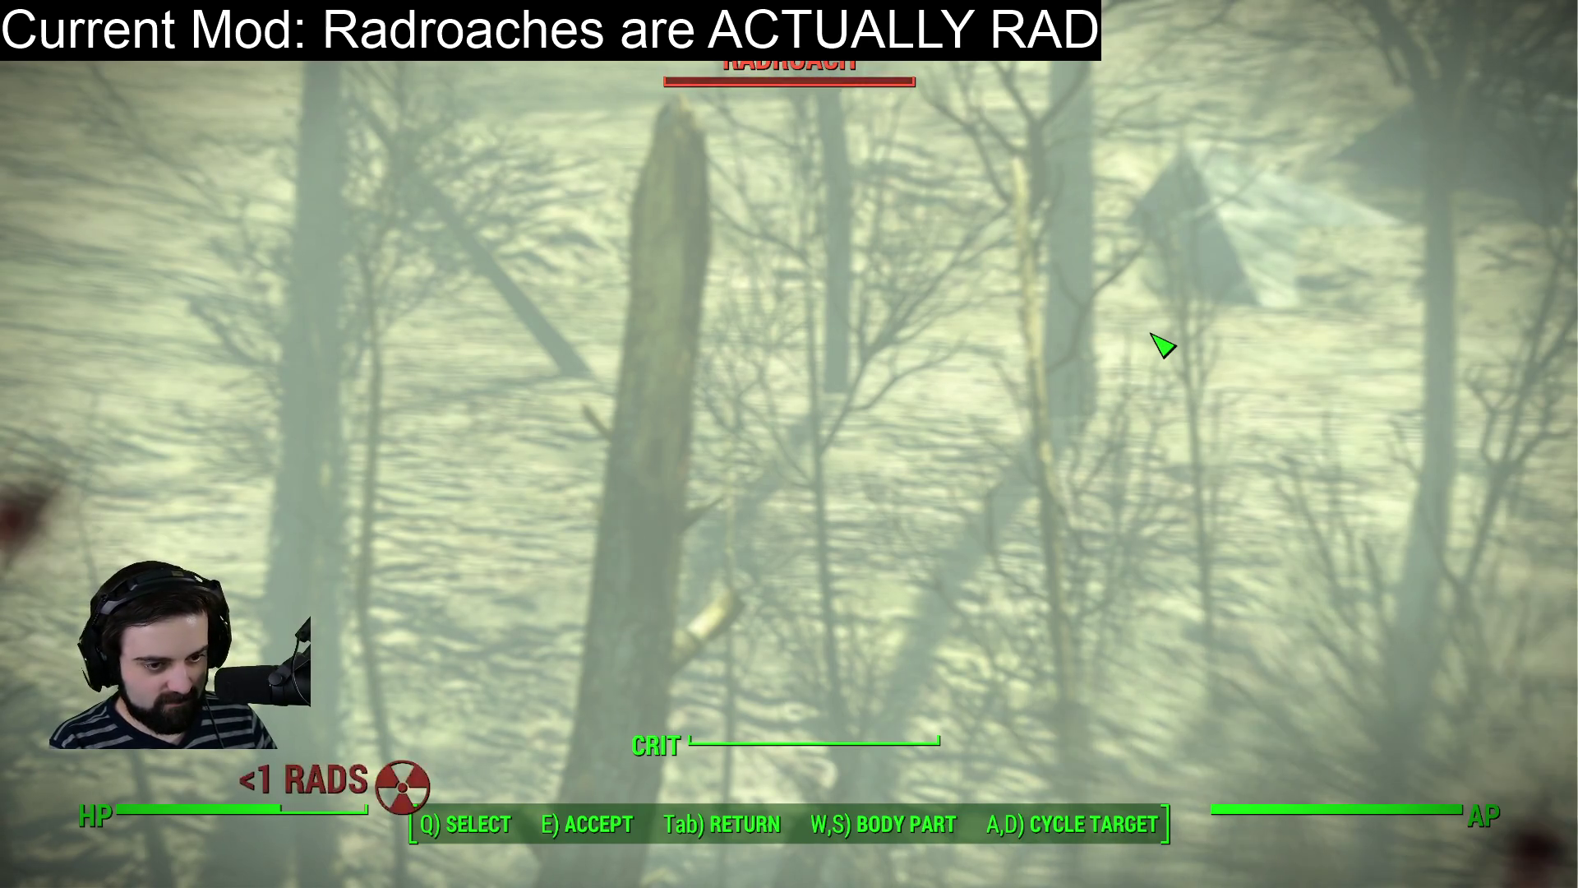
key("q")
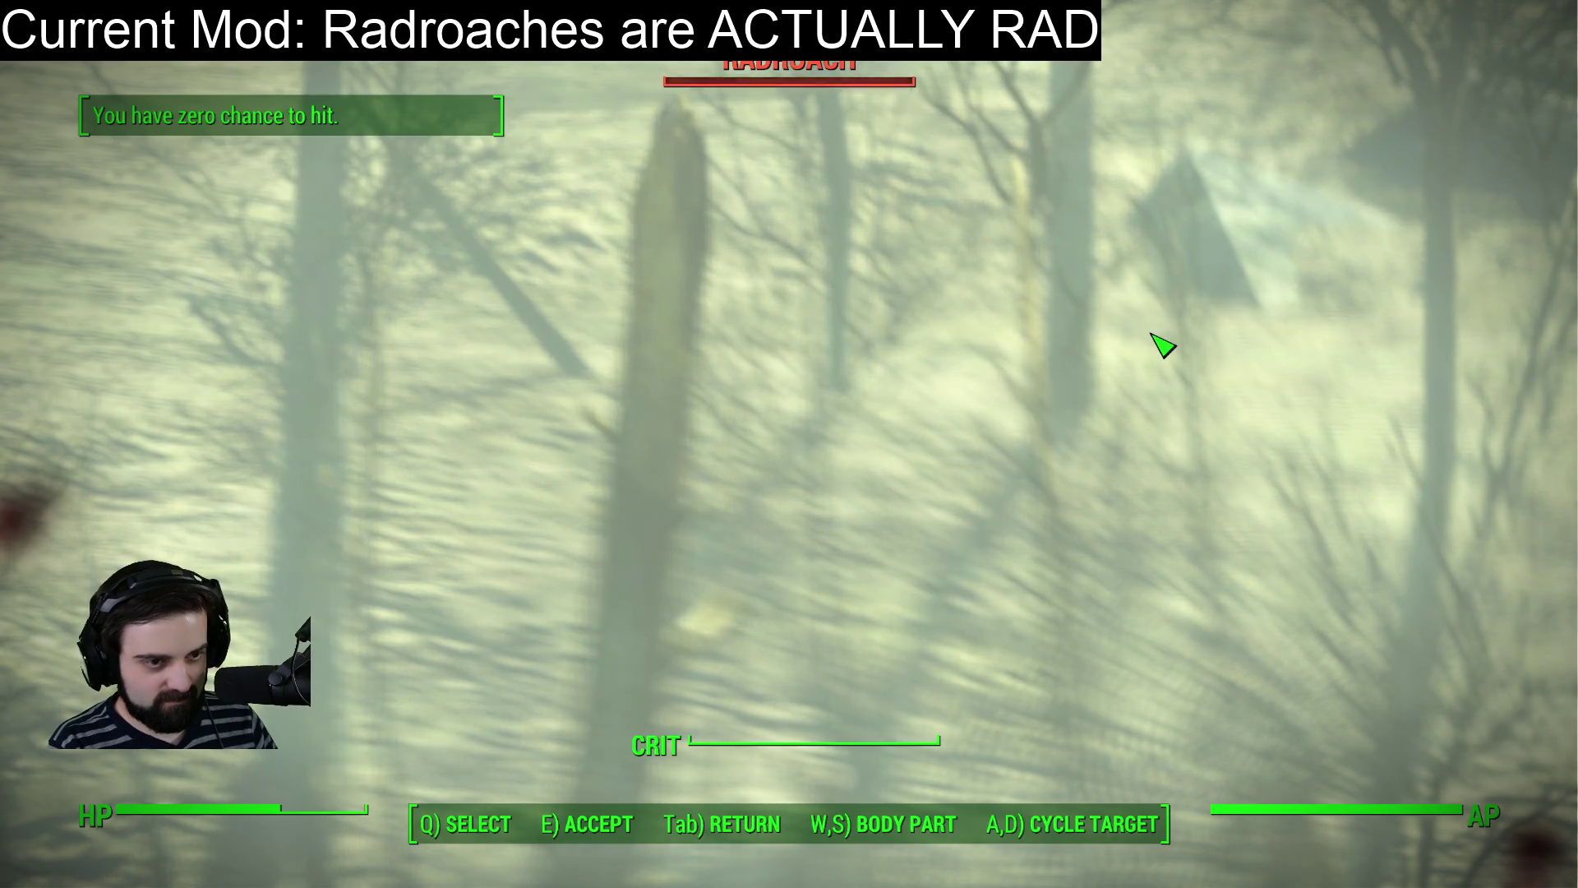
key("Tab")
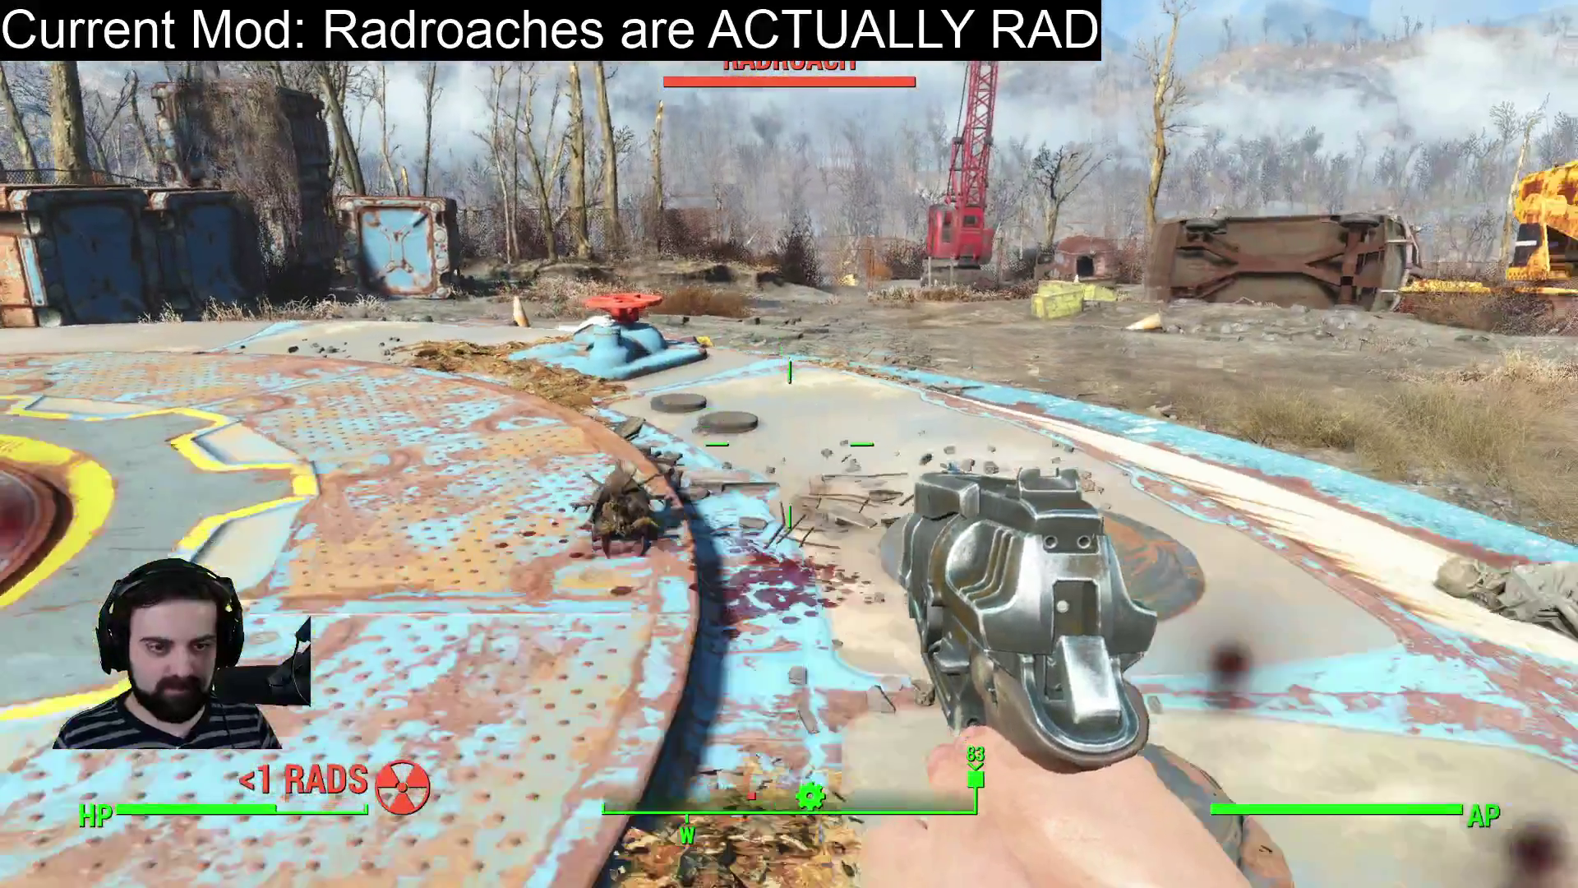
key("q")
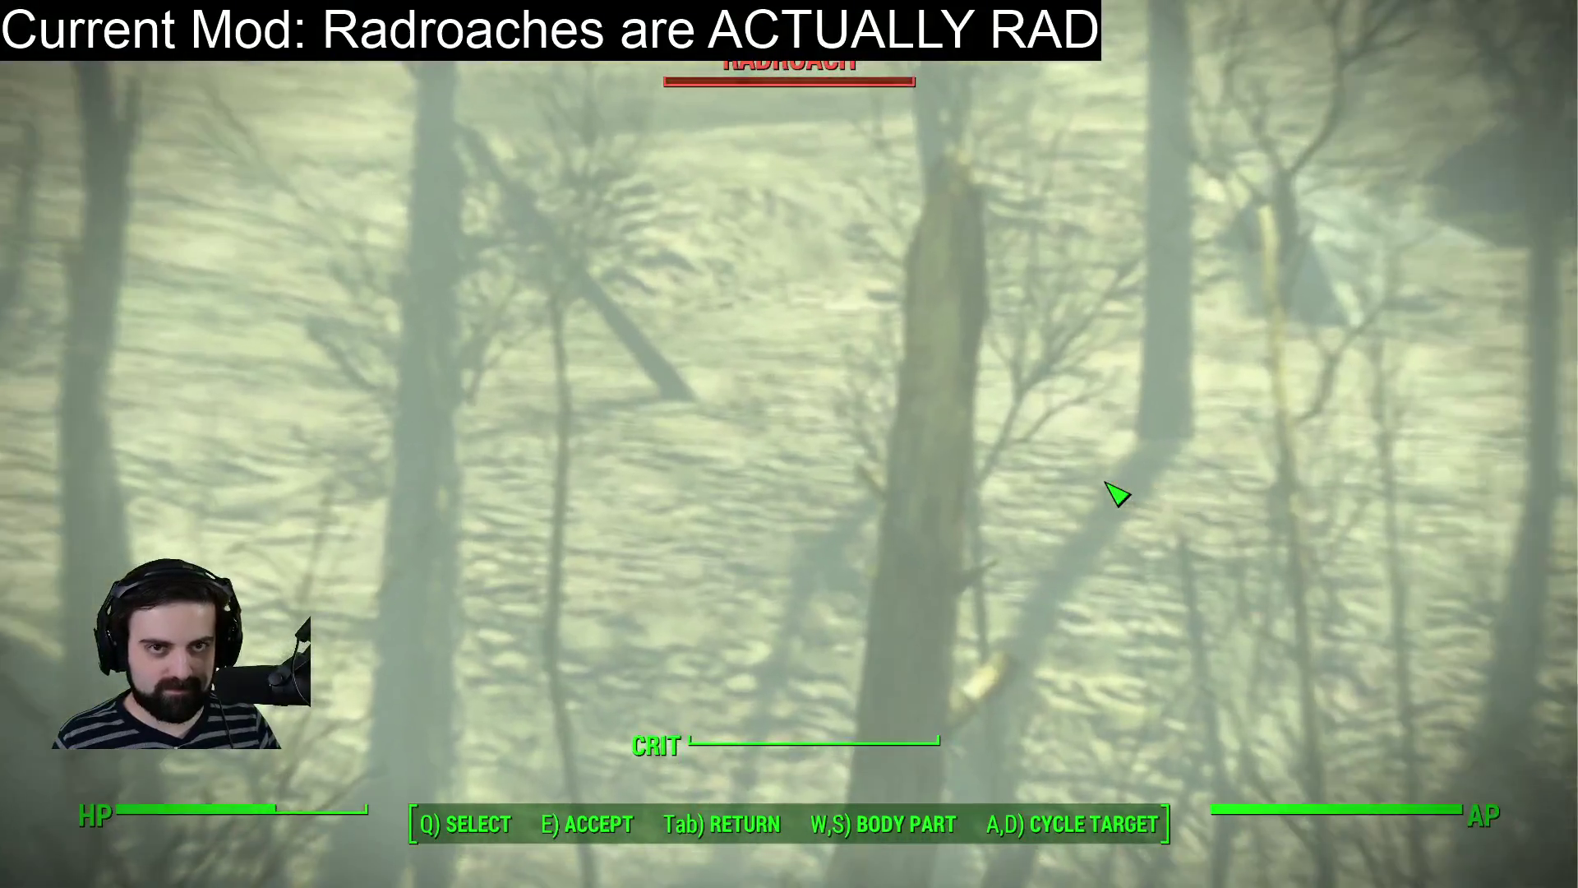
key("q")
key("Escape")
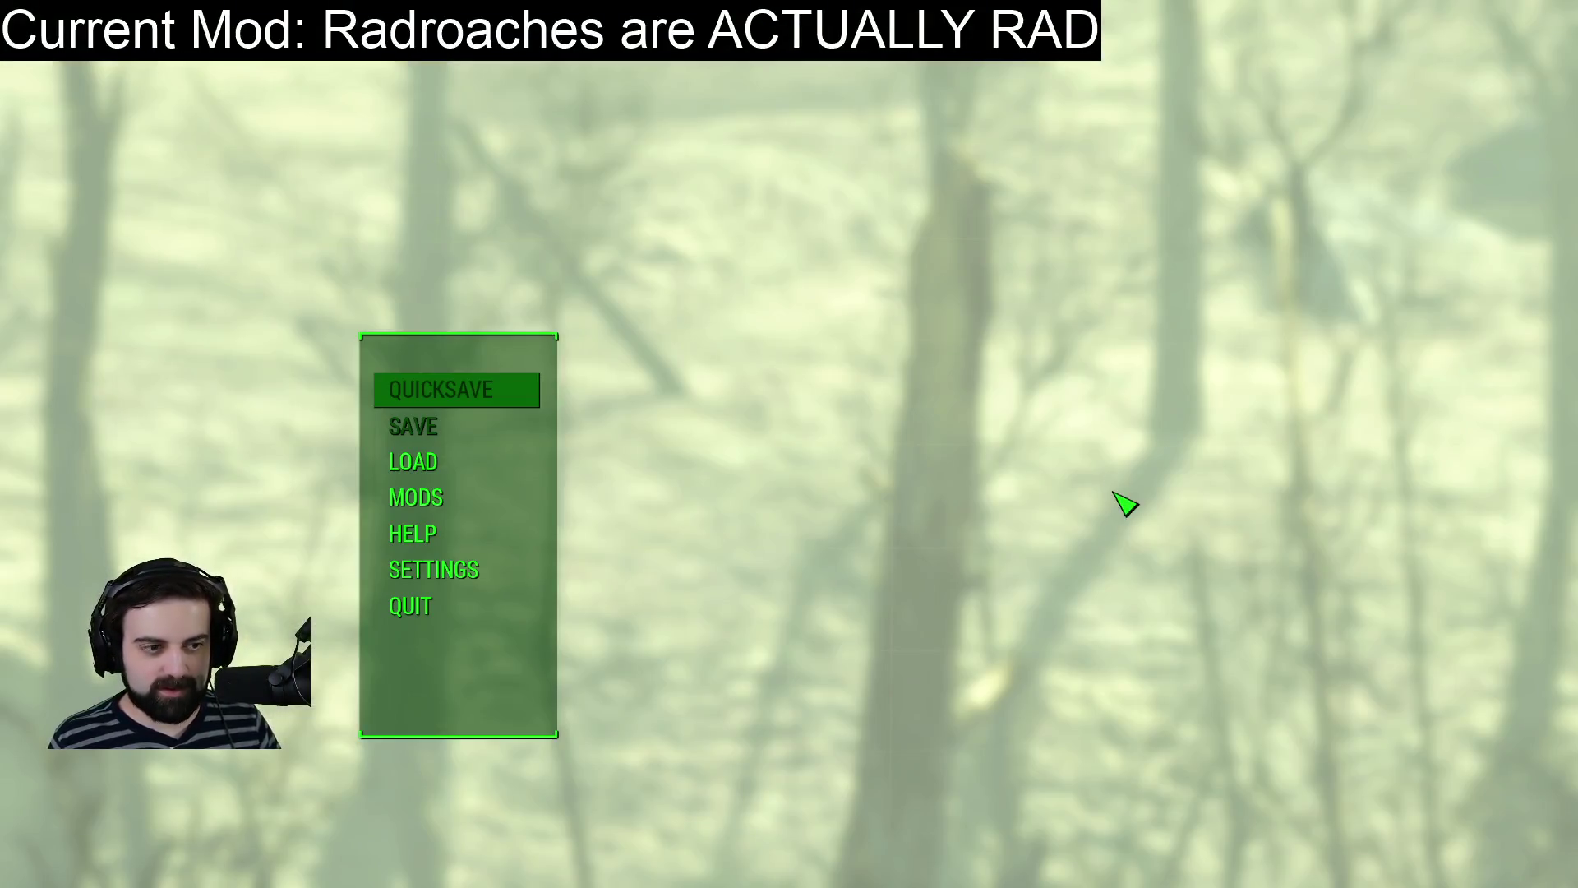
key("Escape")
key("grave")
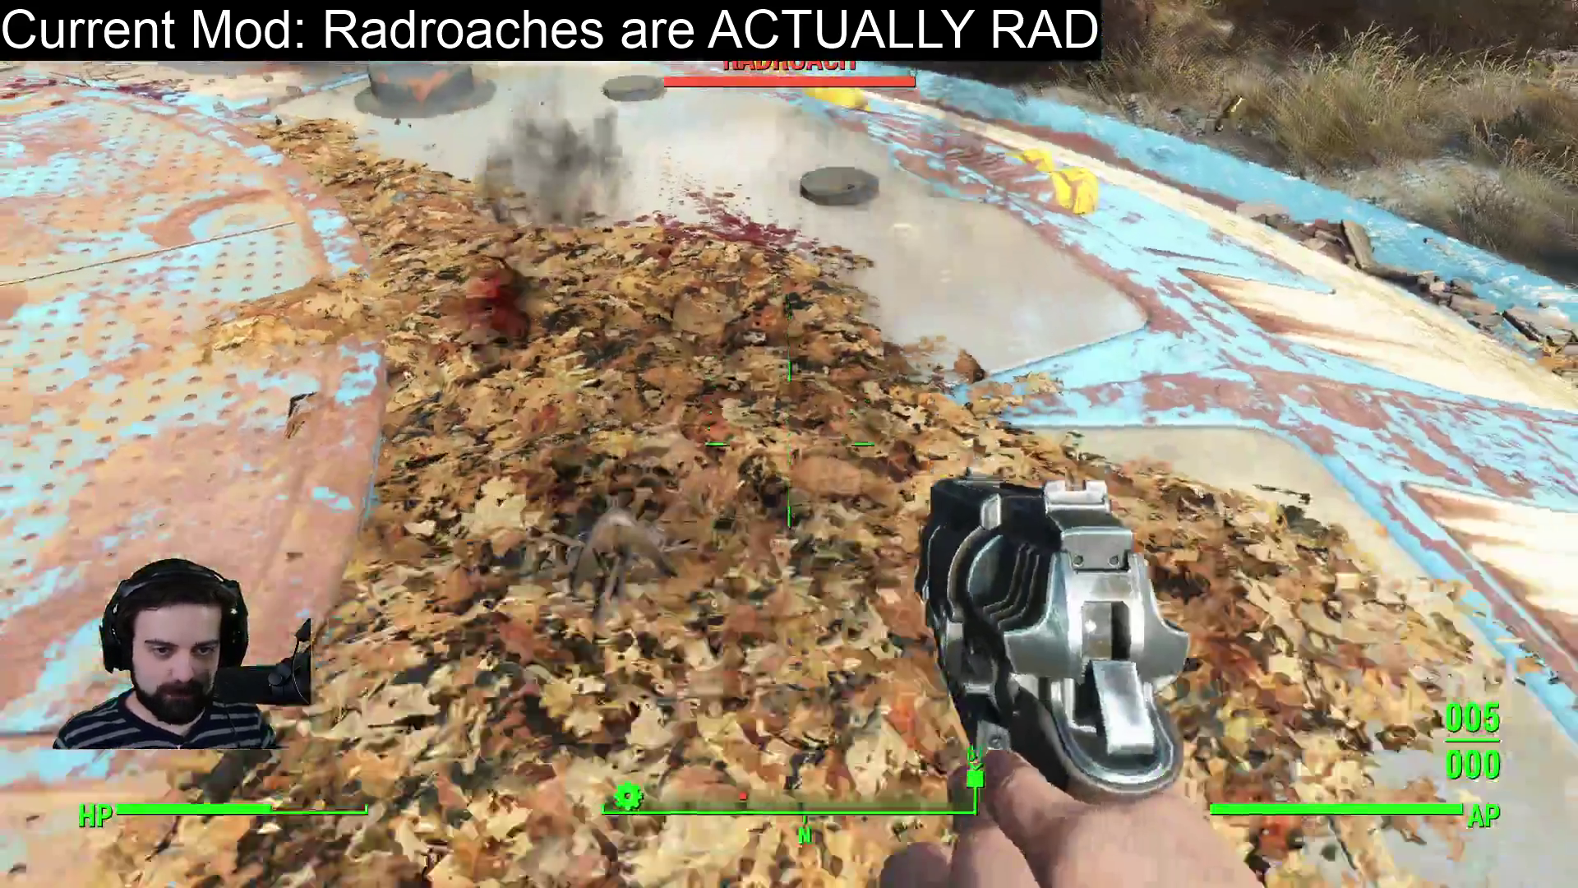
left_click(789, 444)
left_click(789, 444)
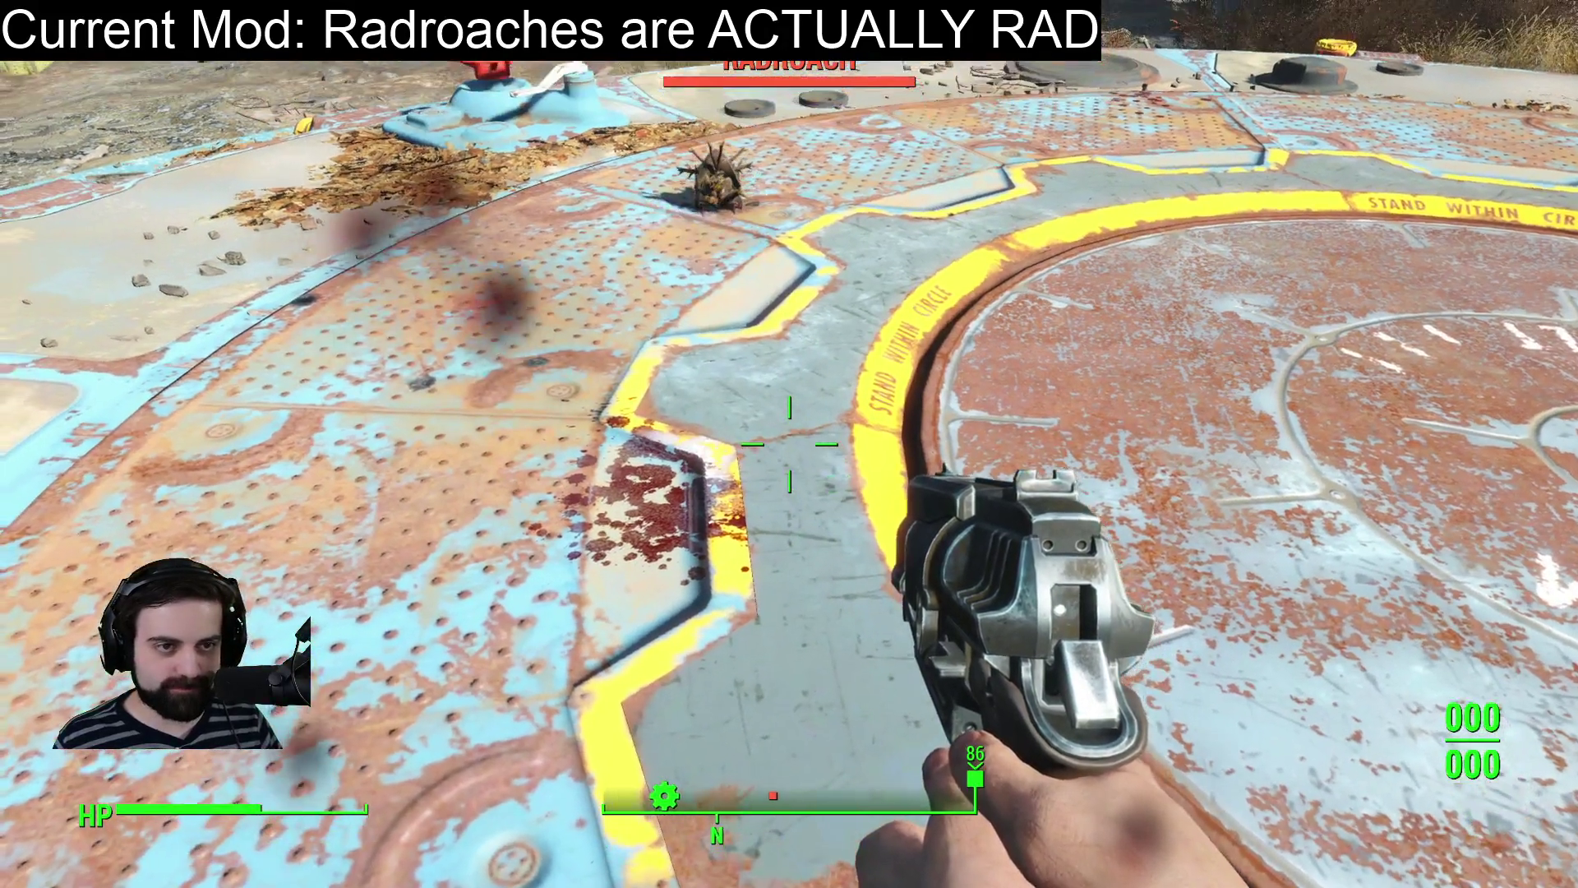
key("Escape")
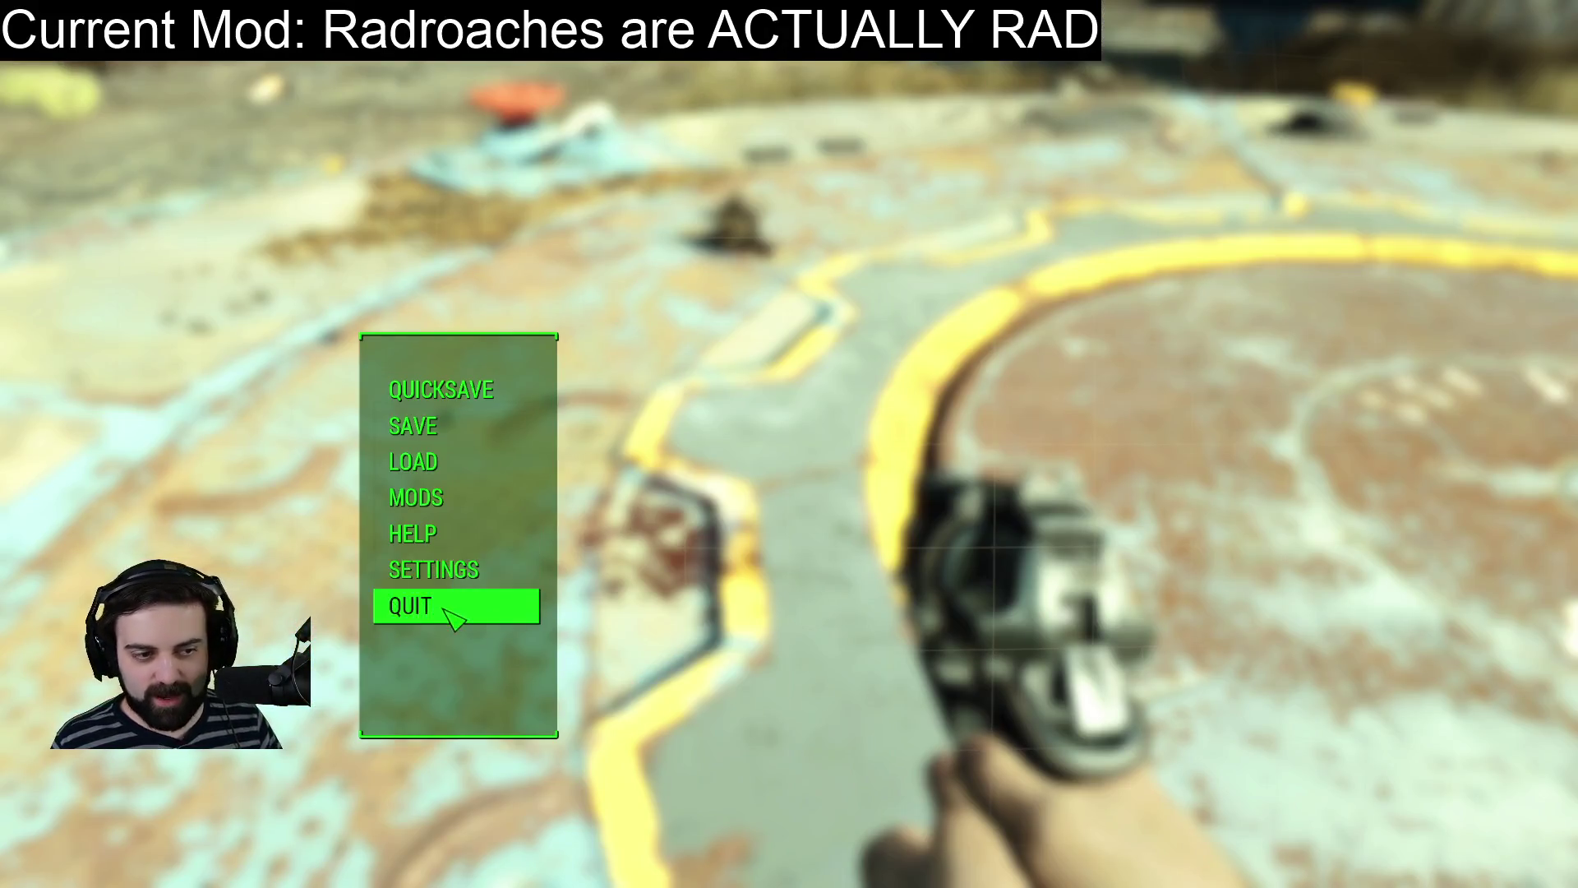
left_click(451, 607)
Quit to the desktop, filter the Object Window by 'roach' and open the RadRoachRace Race record.
left_click(777, 825)
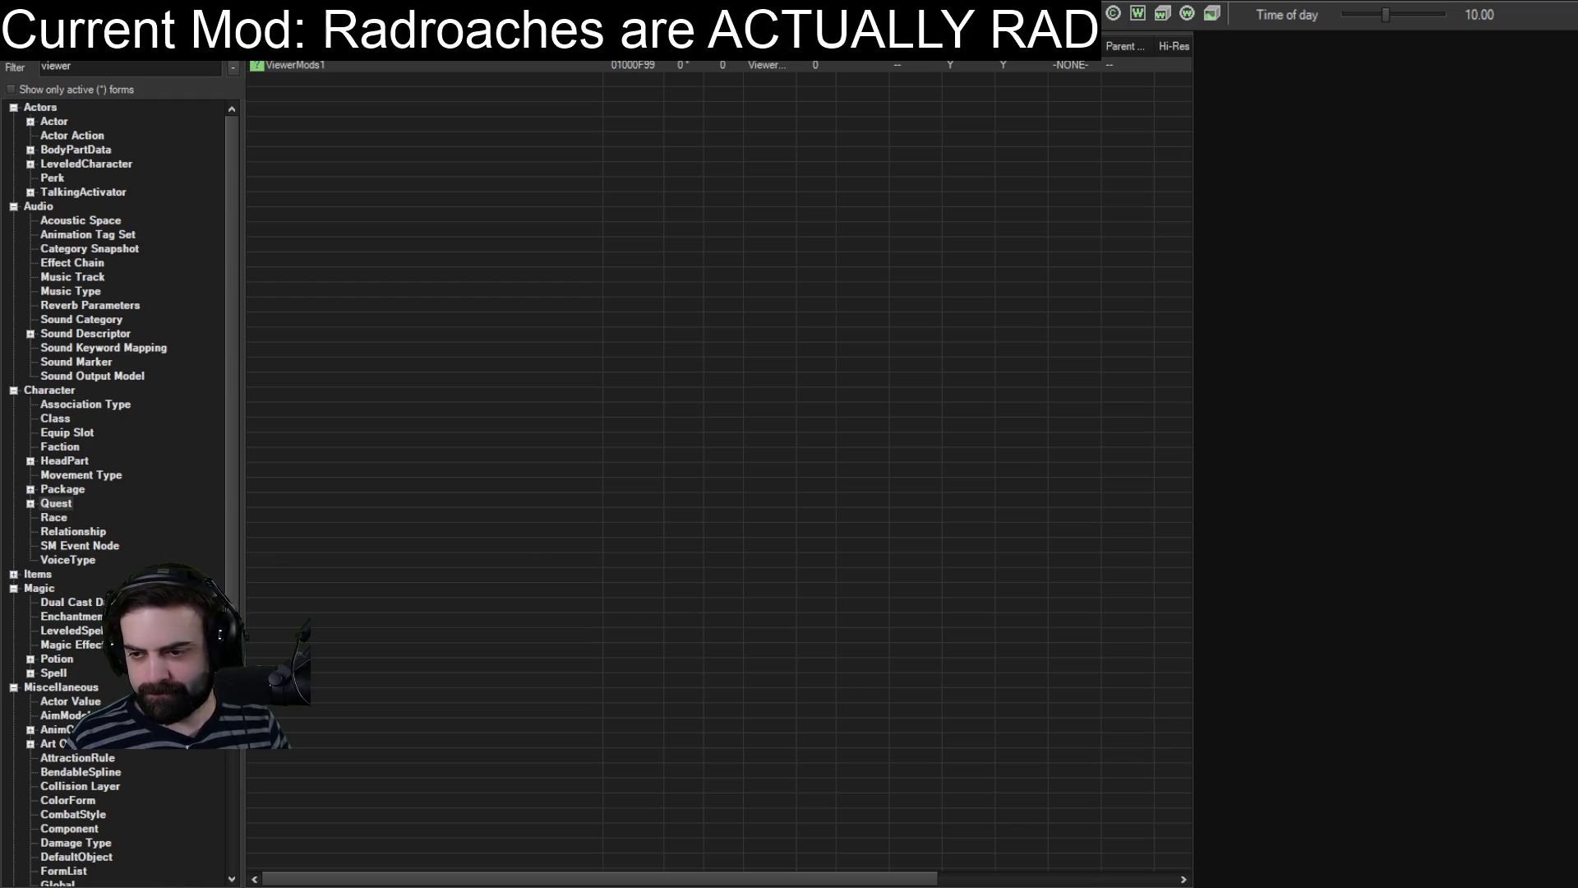
type("roach")
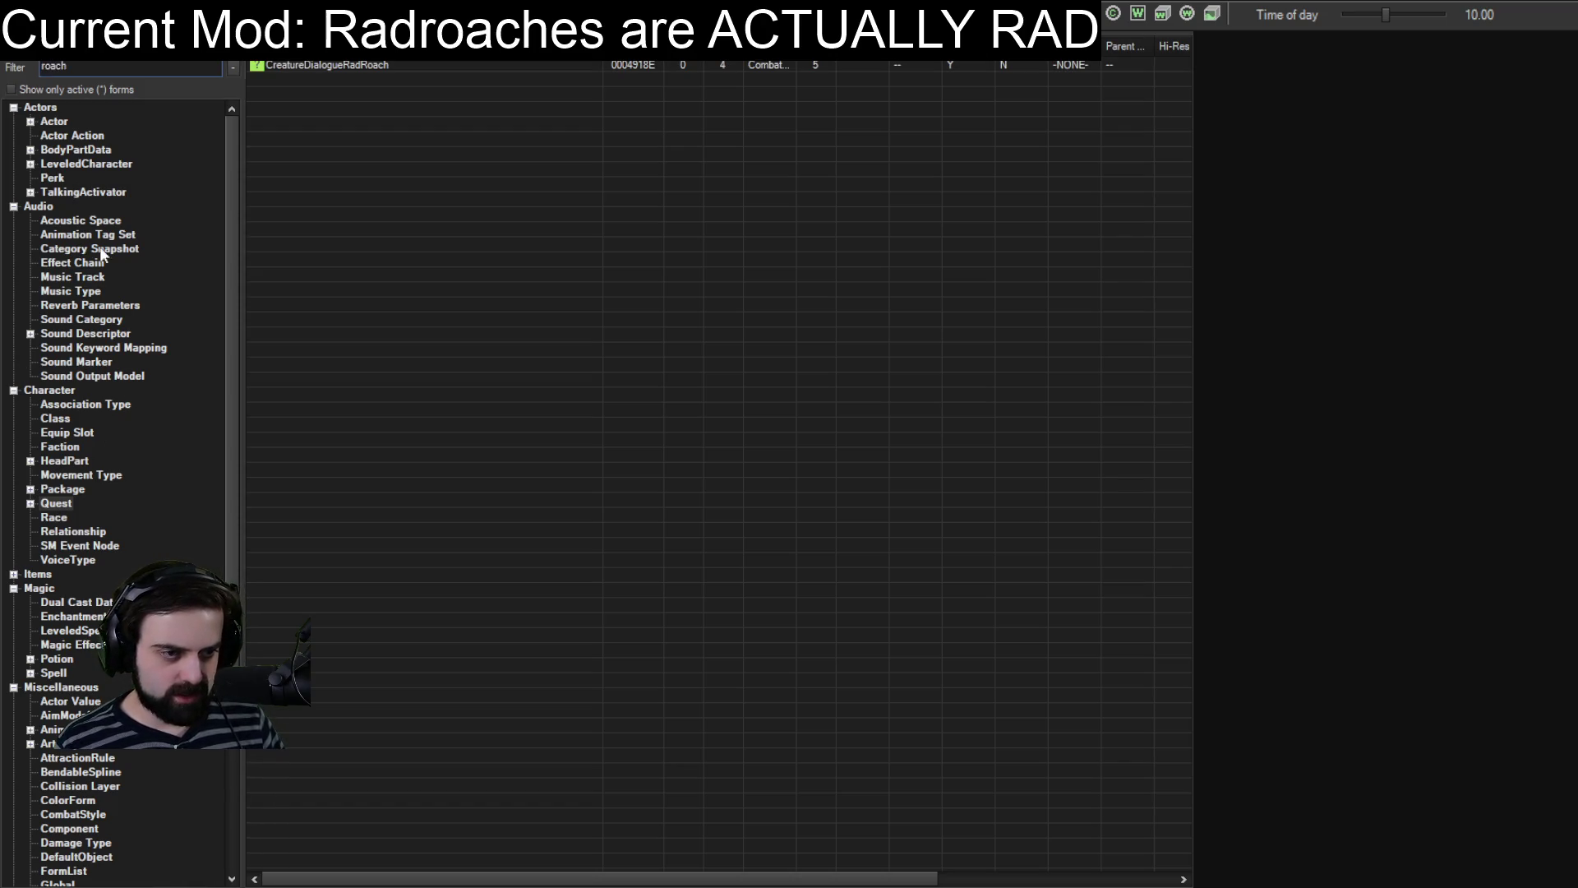
scroll(82, 535, "down", 6)
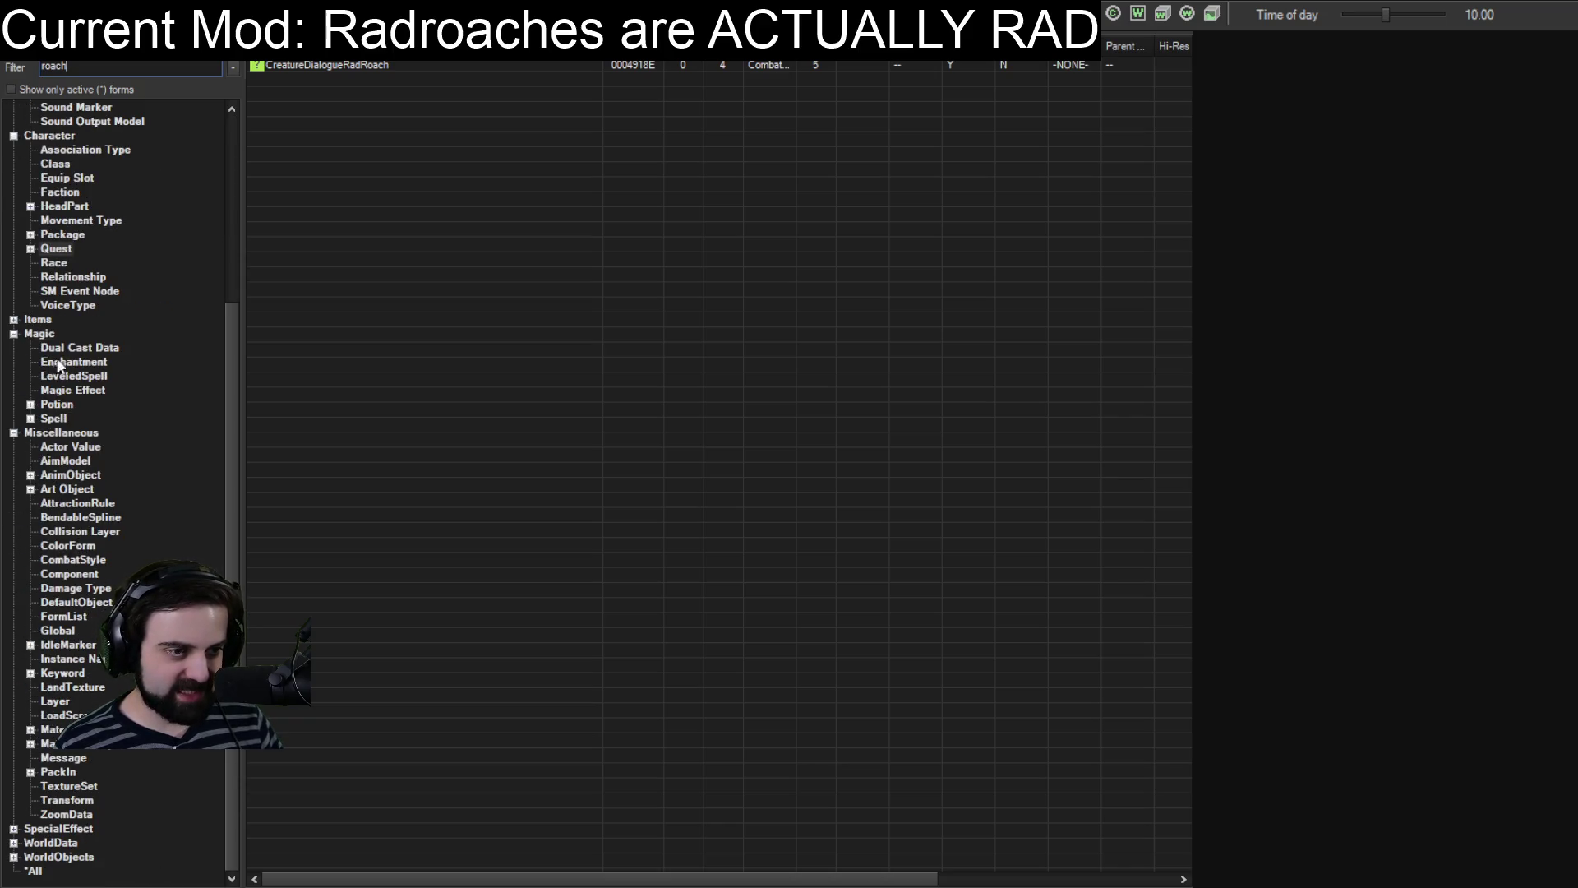
left_click(54, 262)
left_click(297, 65)
double_click(298, 65)
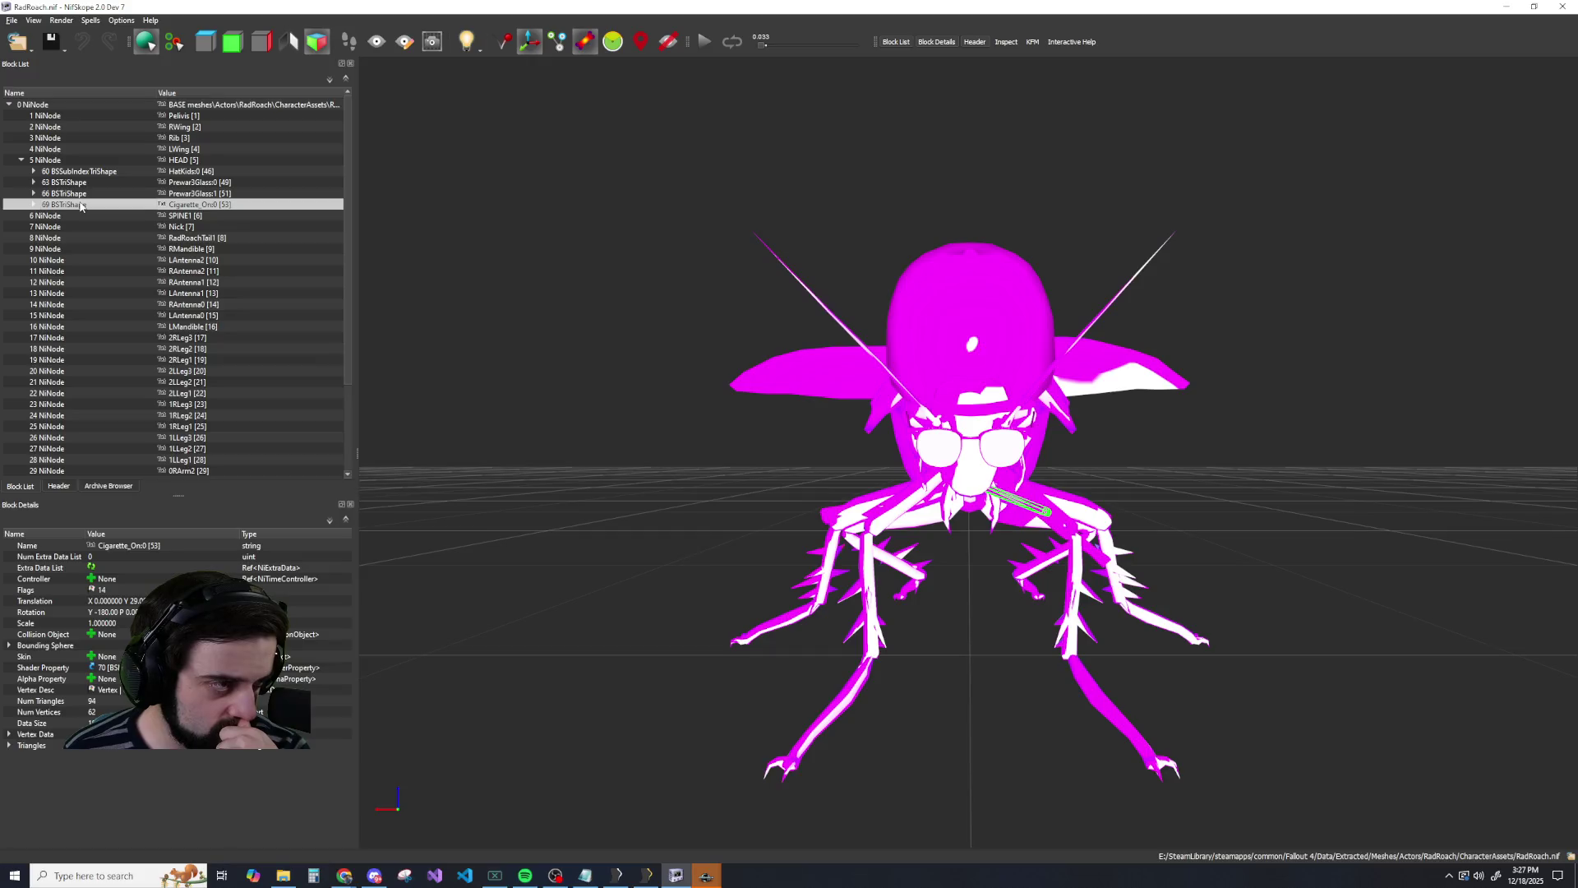
Run Mesh > Update Bounds on the HatKids:0 cap shape under HEAD, then reselect the HEAD node.
right_click(59, 162)
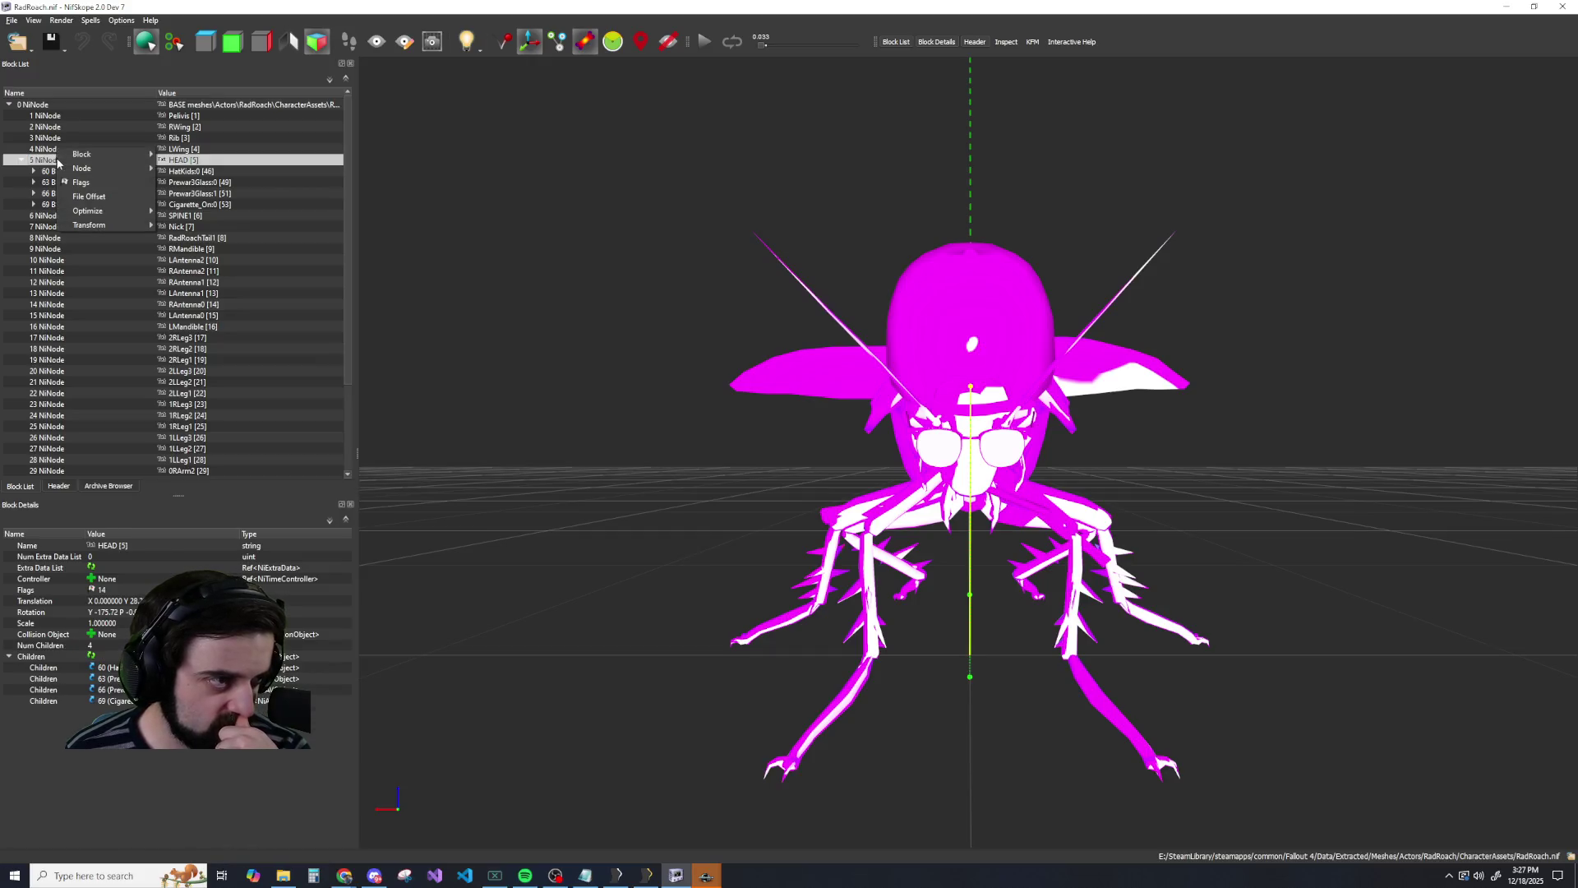
mouse_move(82, 169)
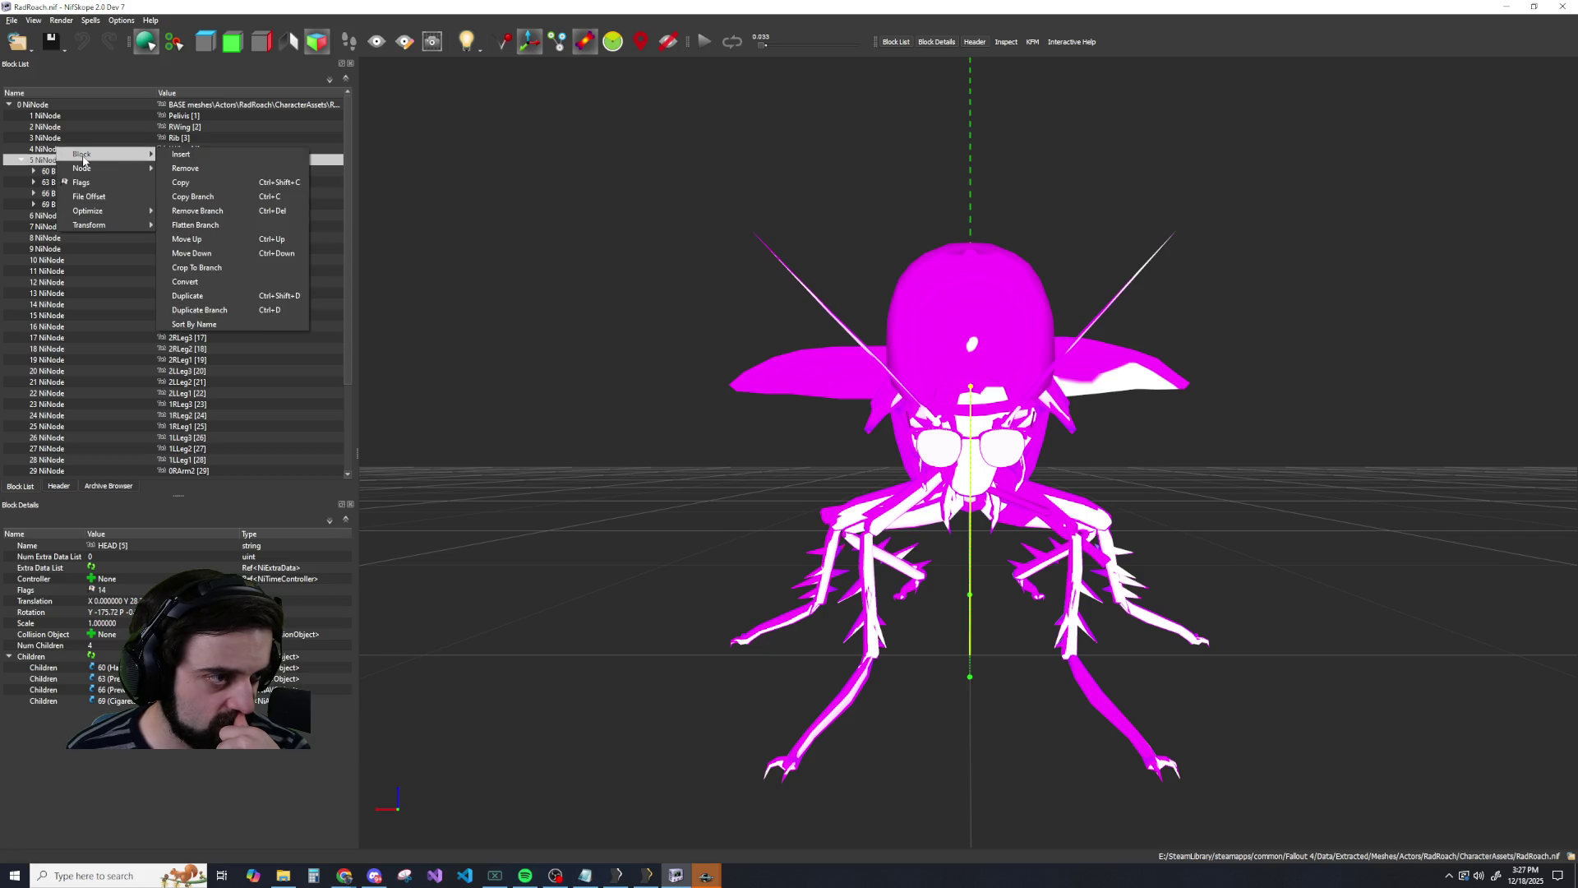
mouse_move(86, 226)
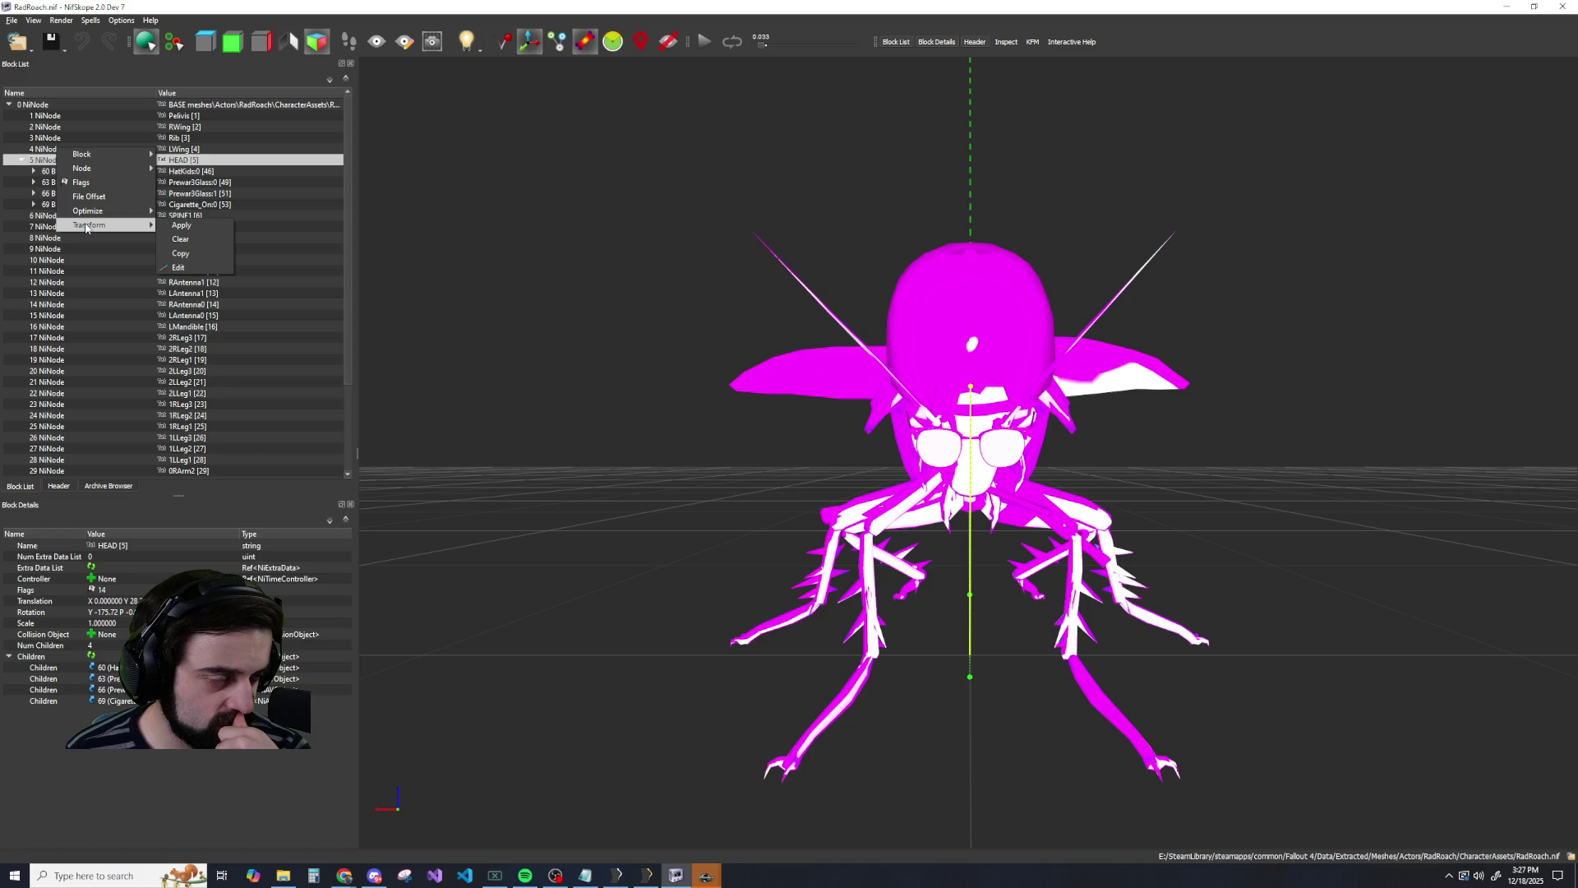
right_click(55, 174)
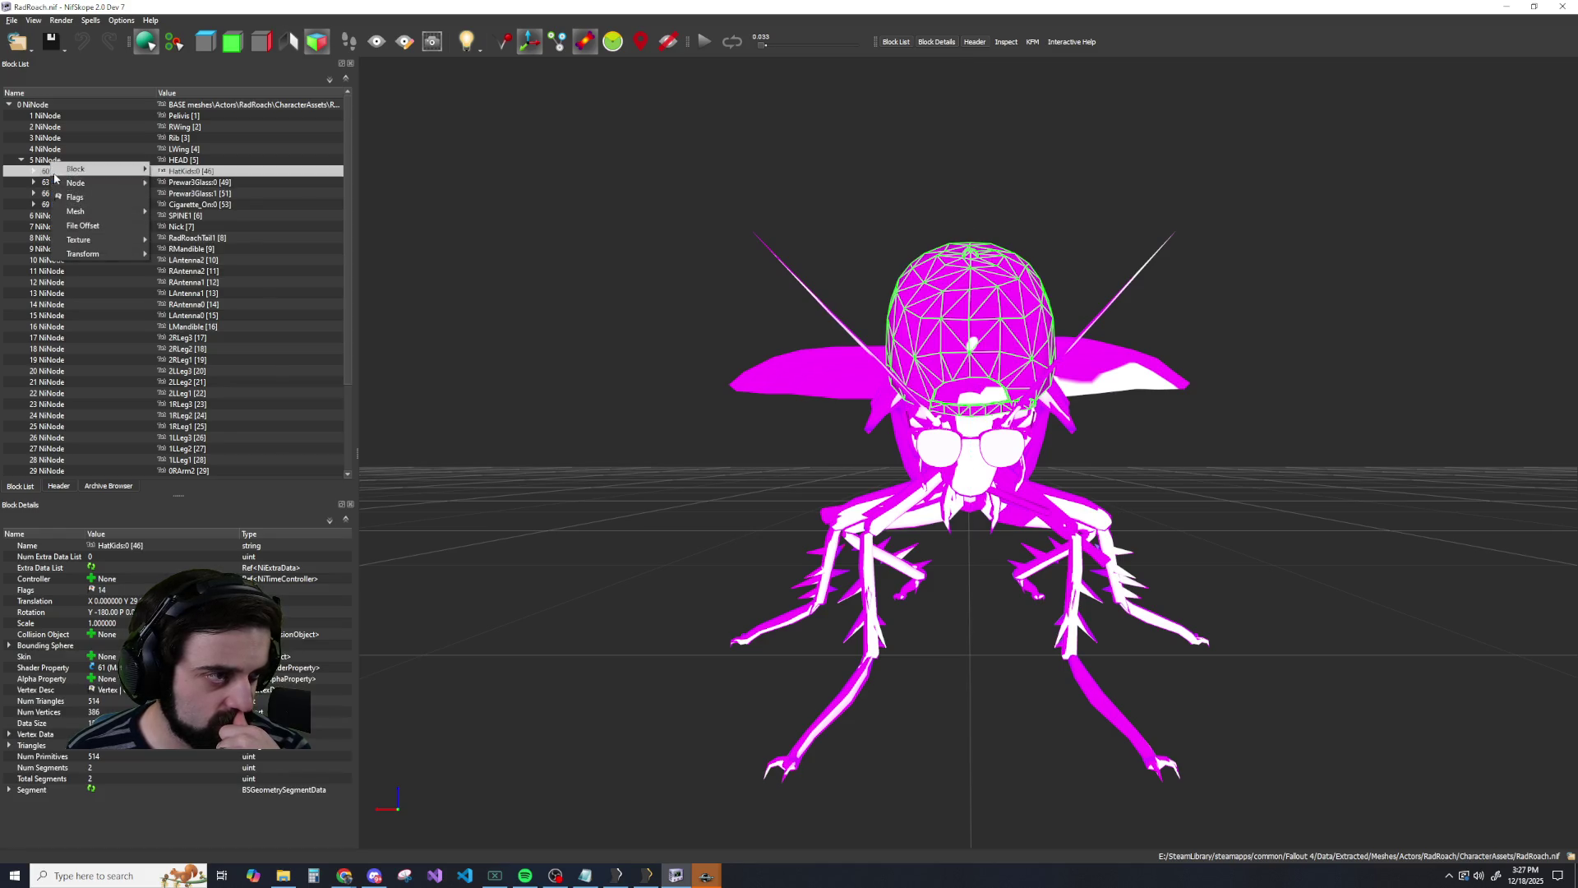
mouse_move(76, 212)
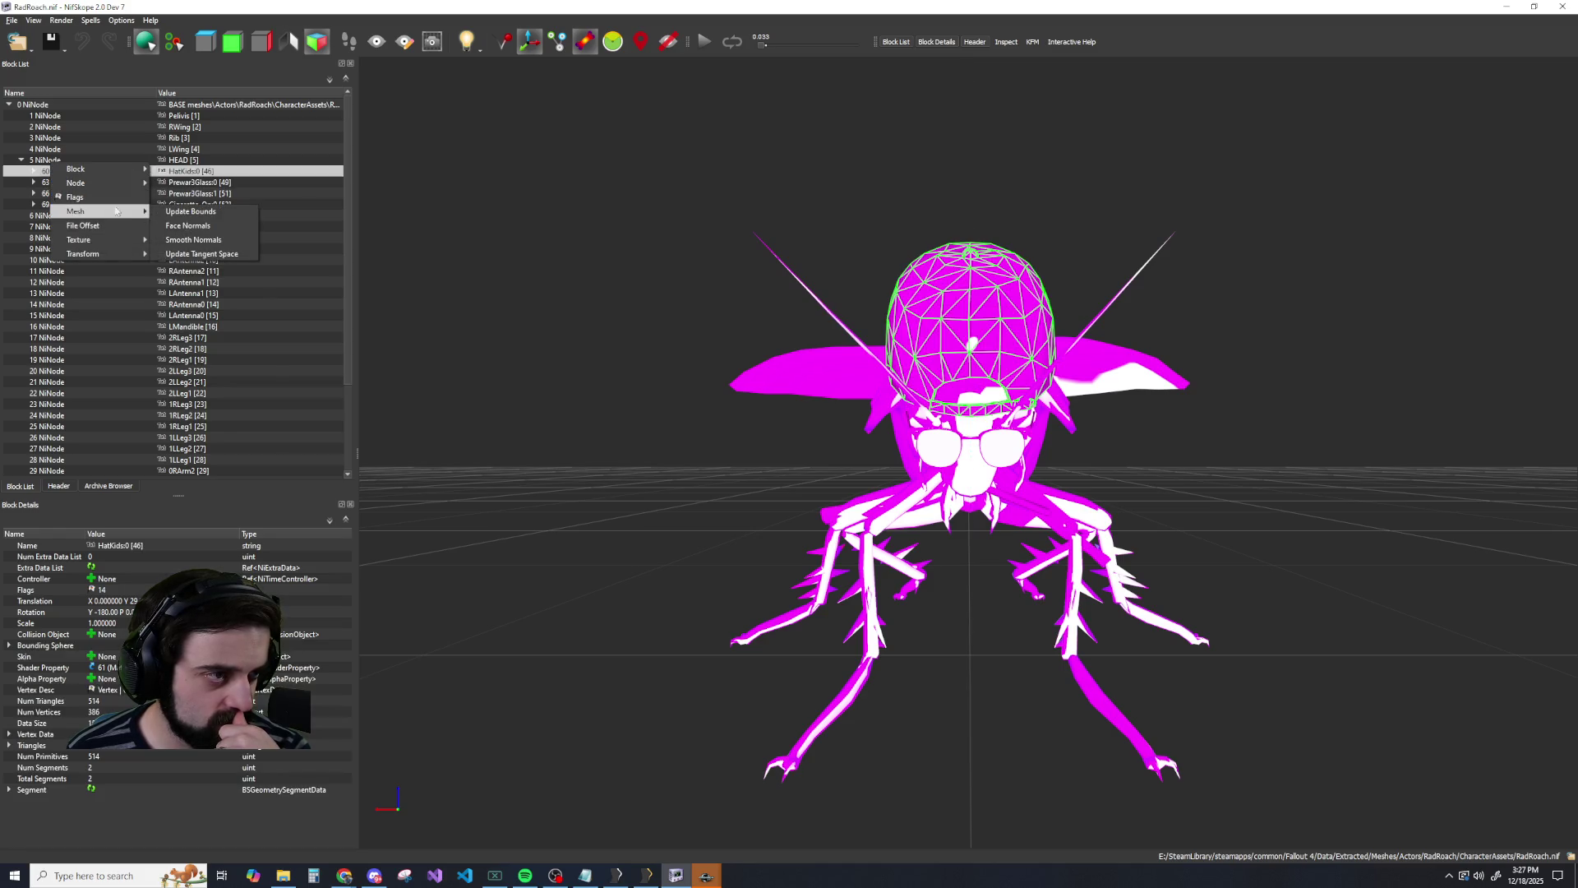
left_click(165, 216)
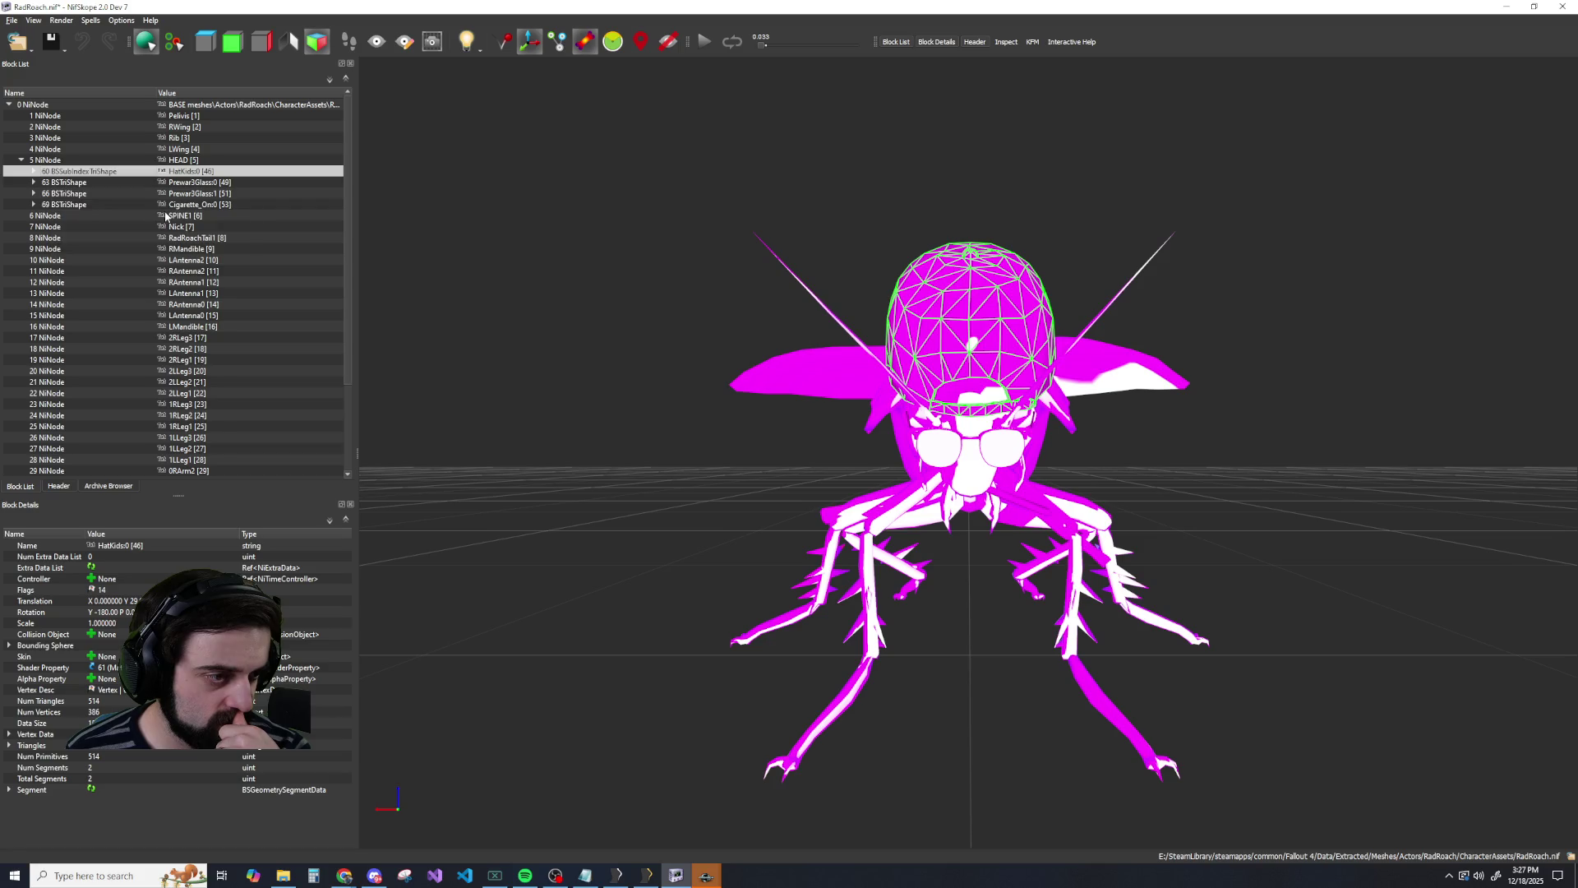
left_click(75, 160)
key("alt+Tab")
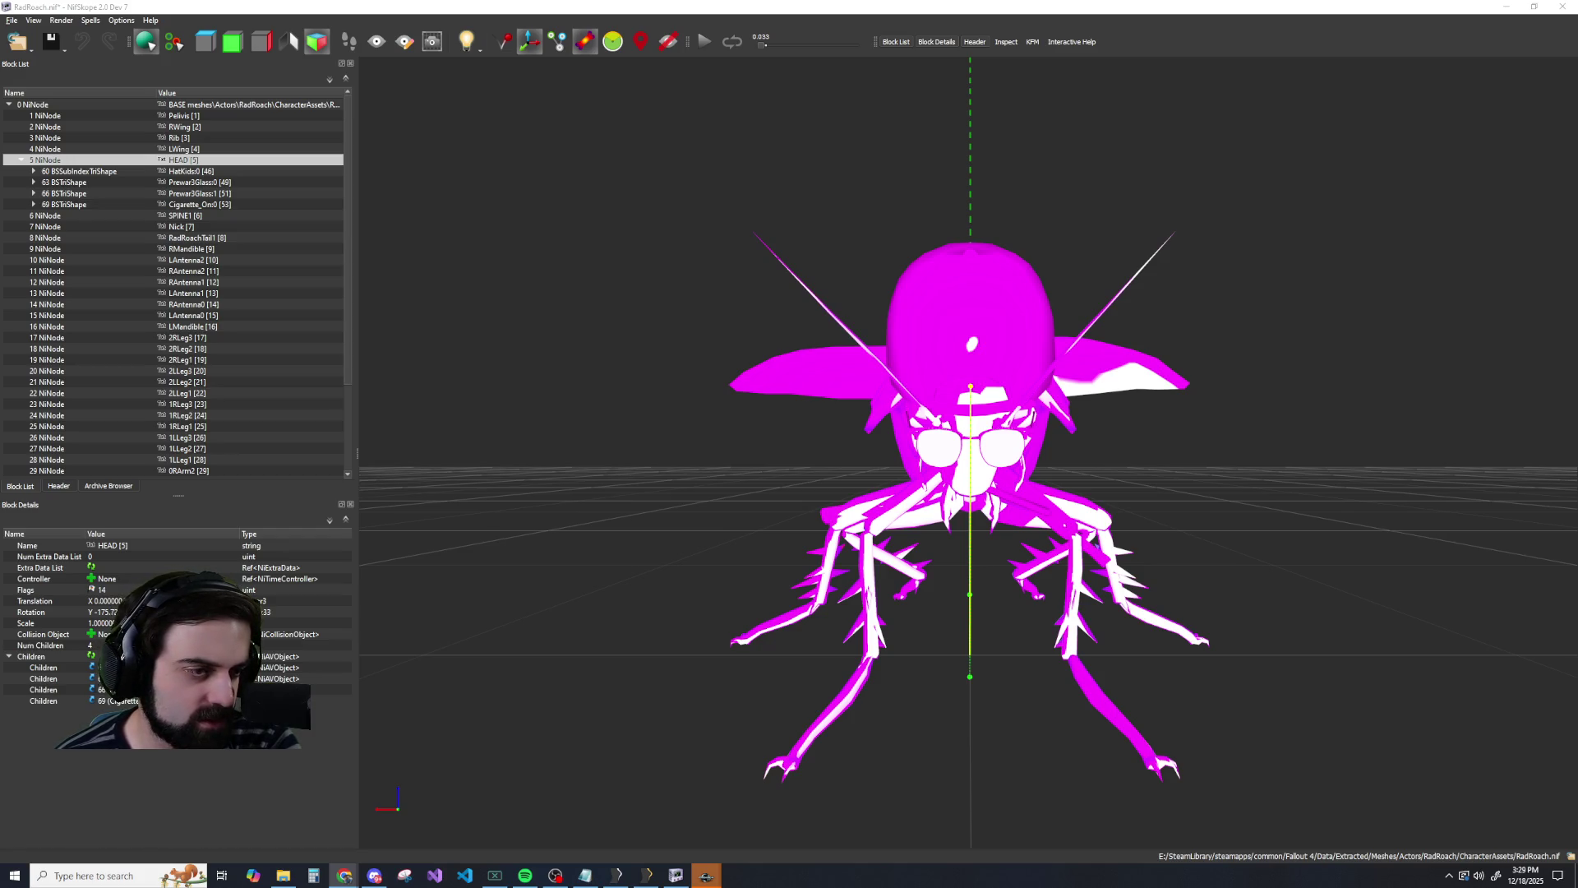
Edit the HEAD node's X translation to lower the cap and glasses, checking from a low front view.
double_click(105, 601)
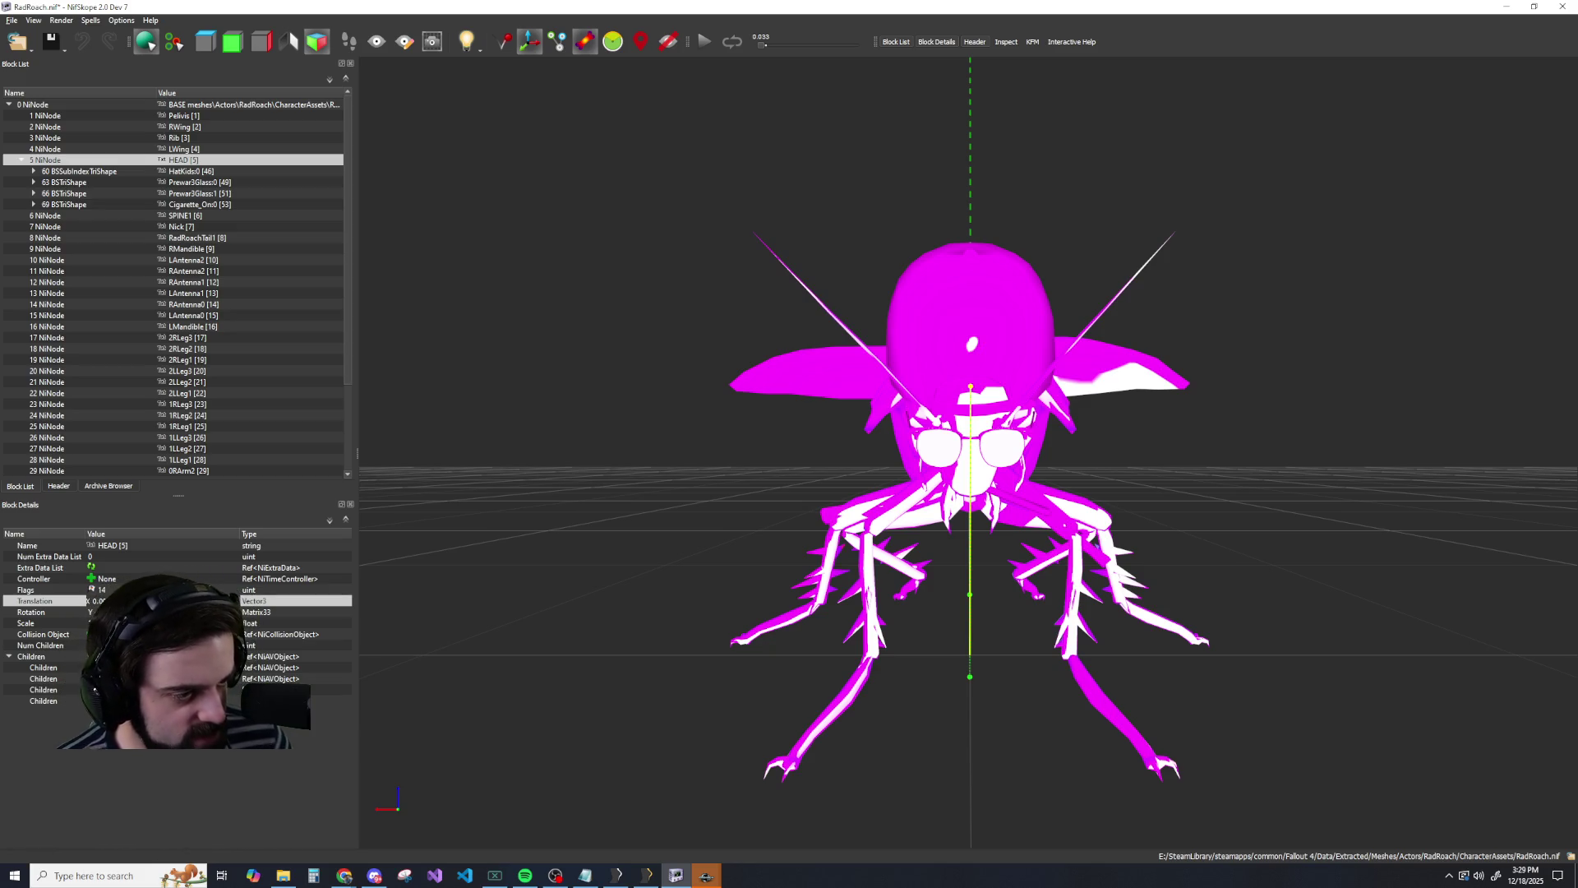
key("Return")
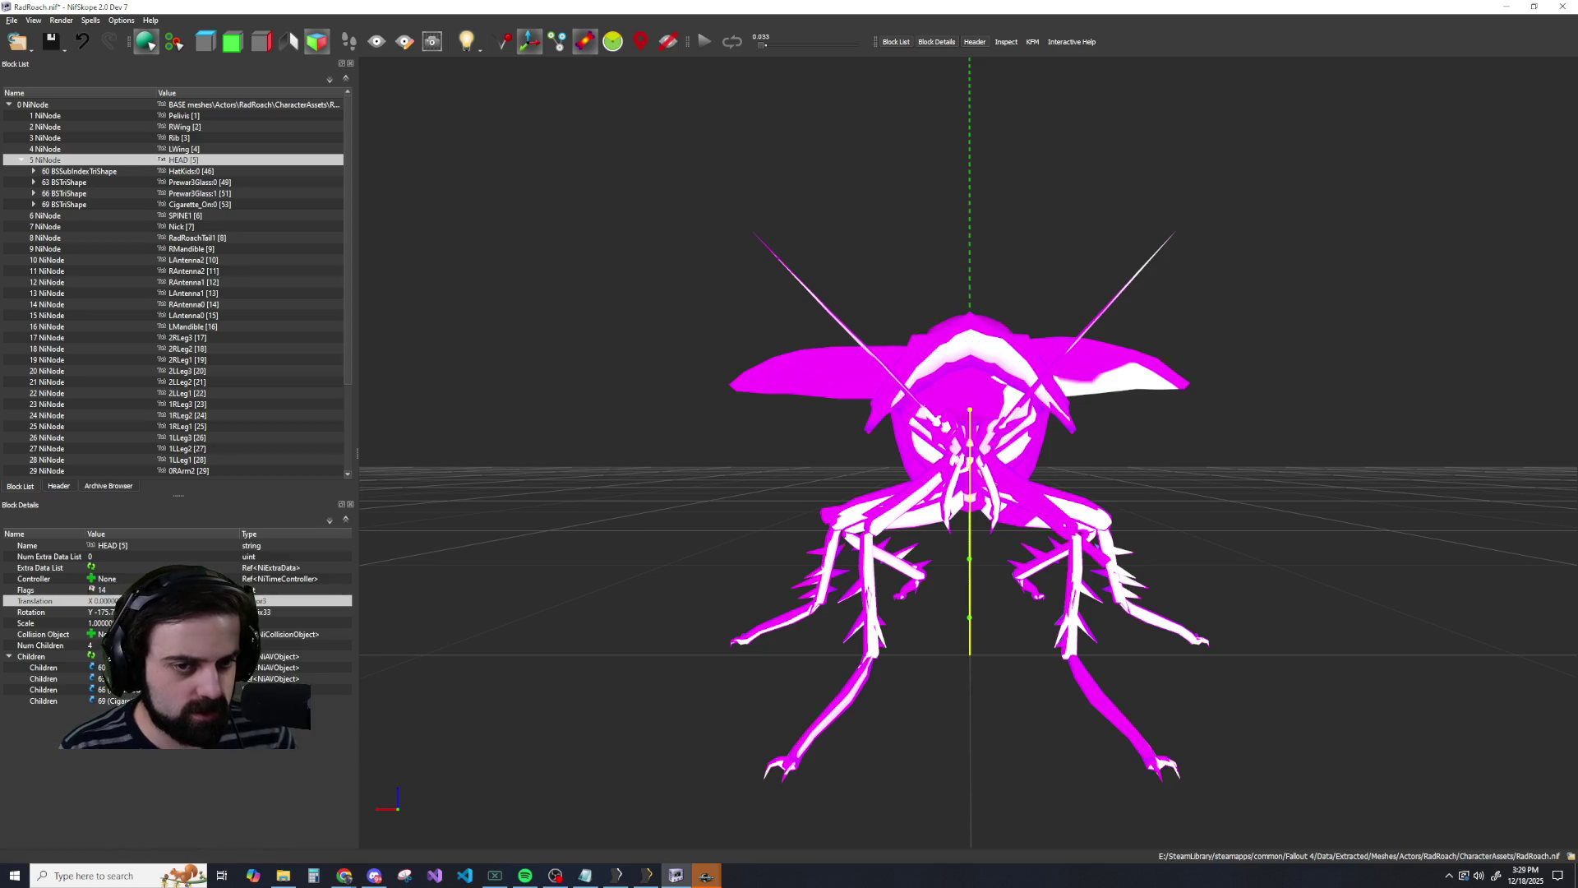
scroll(626, 483, "down", 5)
mouse_move(626, 483)
left_mouse_down()
mouse_move(872, 484)
mouse_move(641, 485)
left_mouse_up()
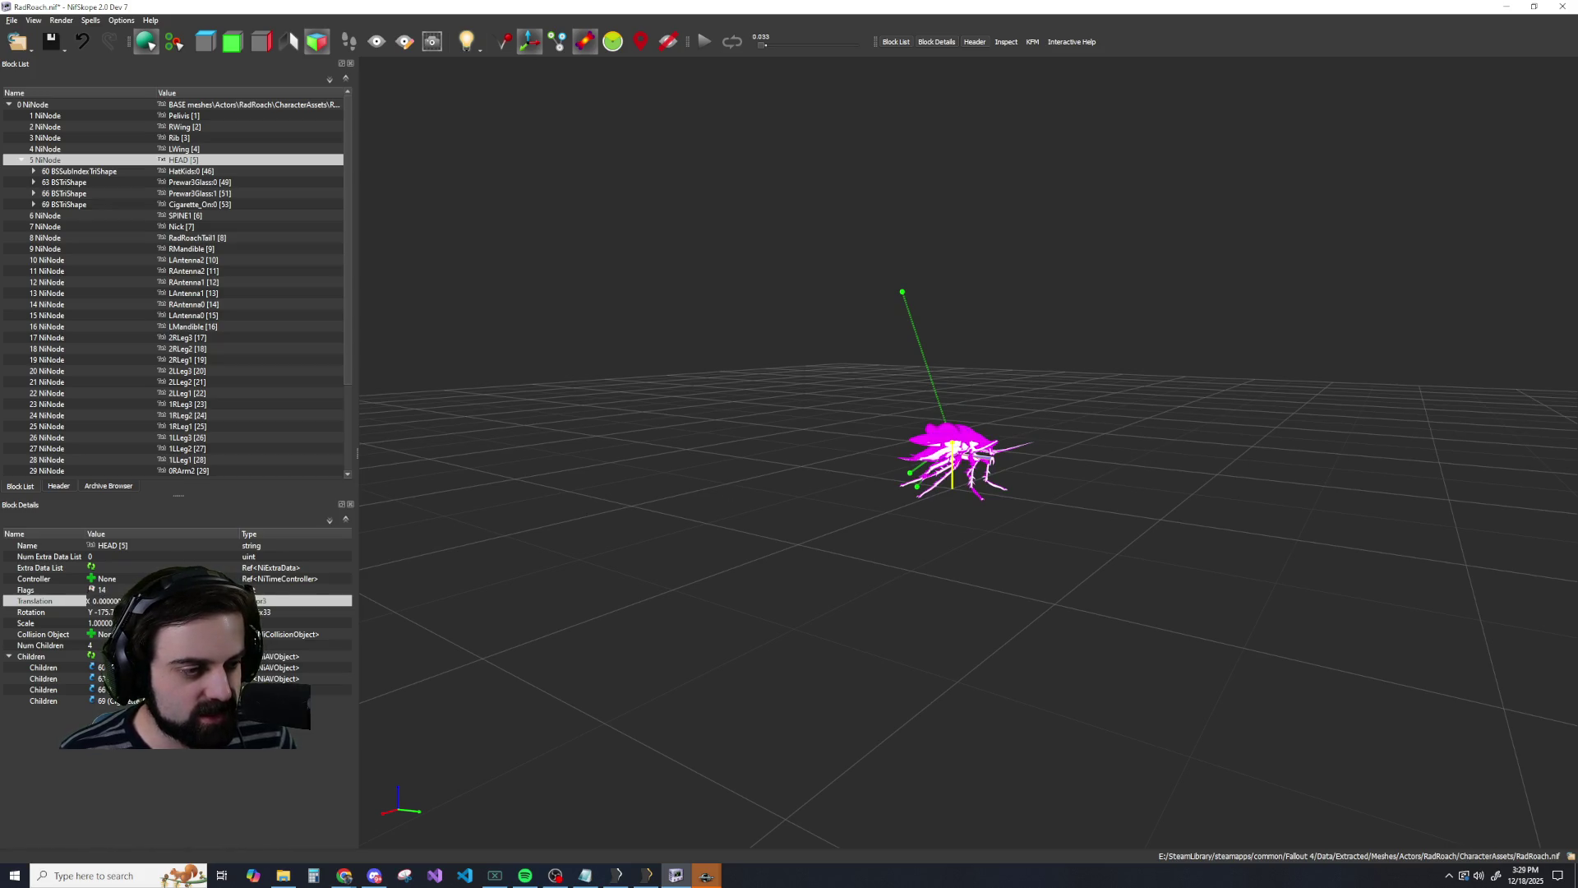
key("Return")
left_click_drag(441, 519, 707, 480)
scroll(707, 480, "up", 5)
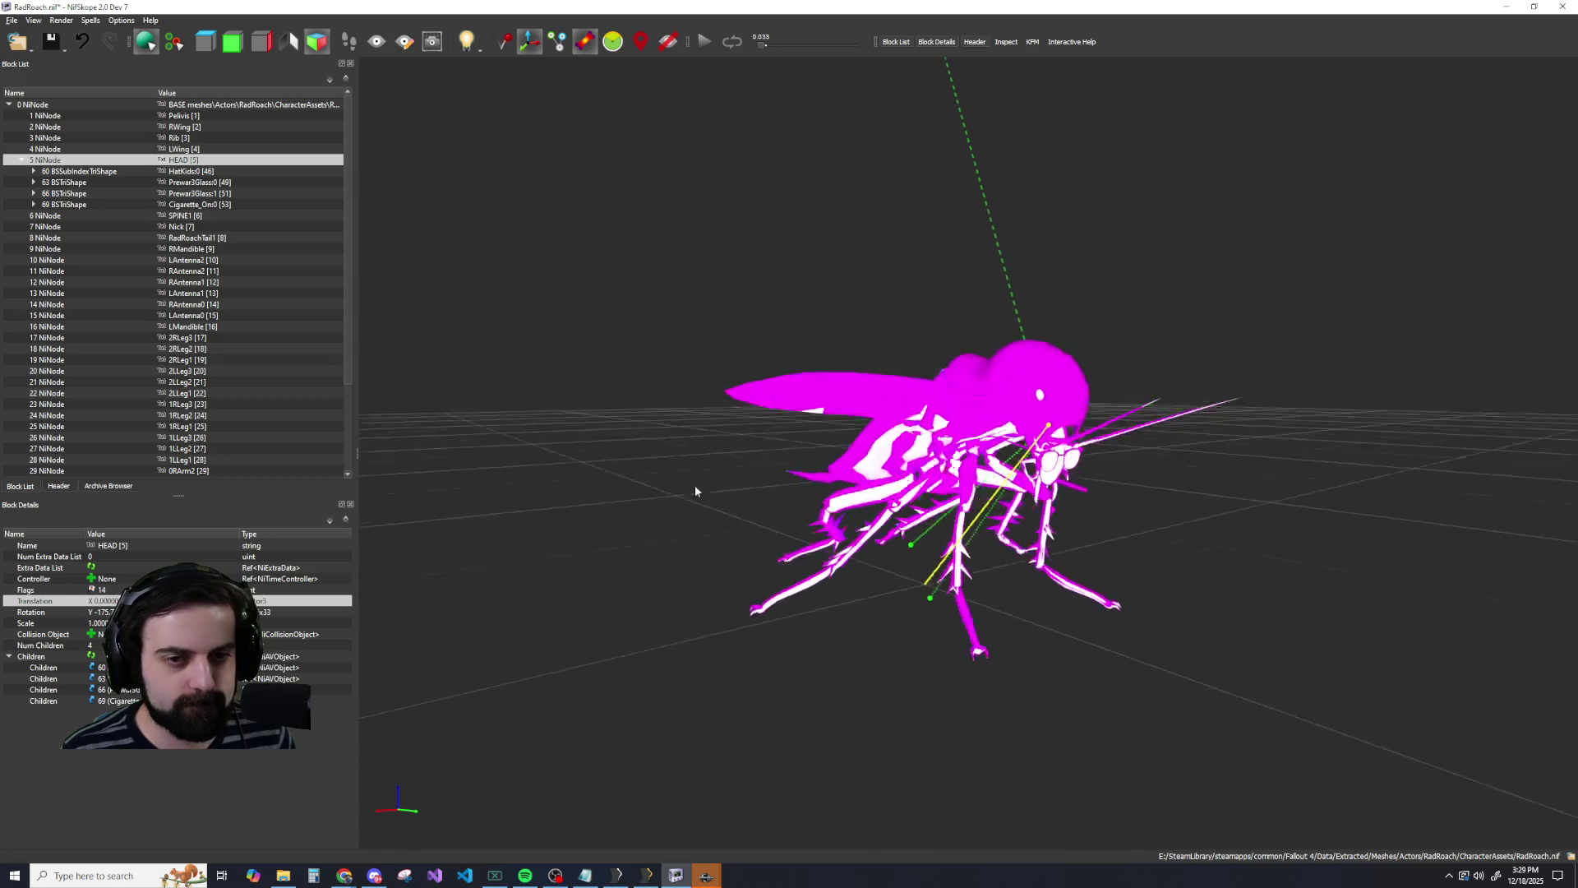
key("alt+Tab")
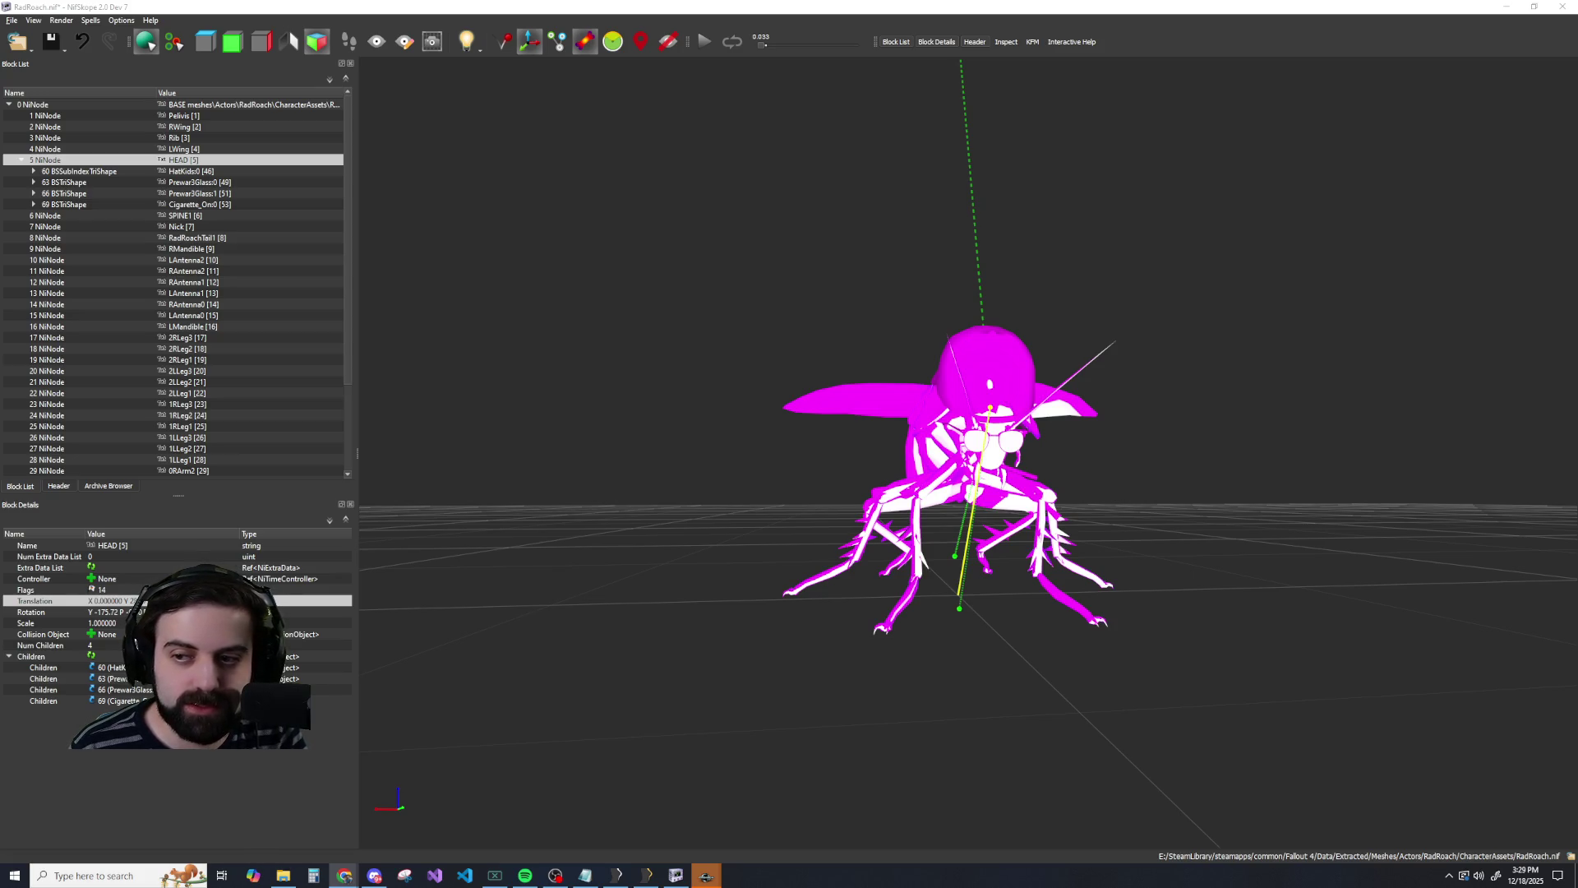
Apply Transform on the cap, both glasses shapes and the cigarette to zero their rotations.
right_click(91, 171)
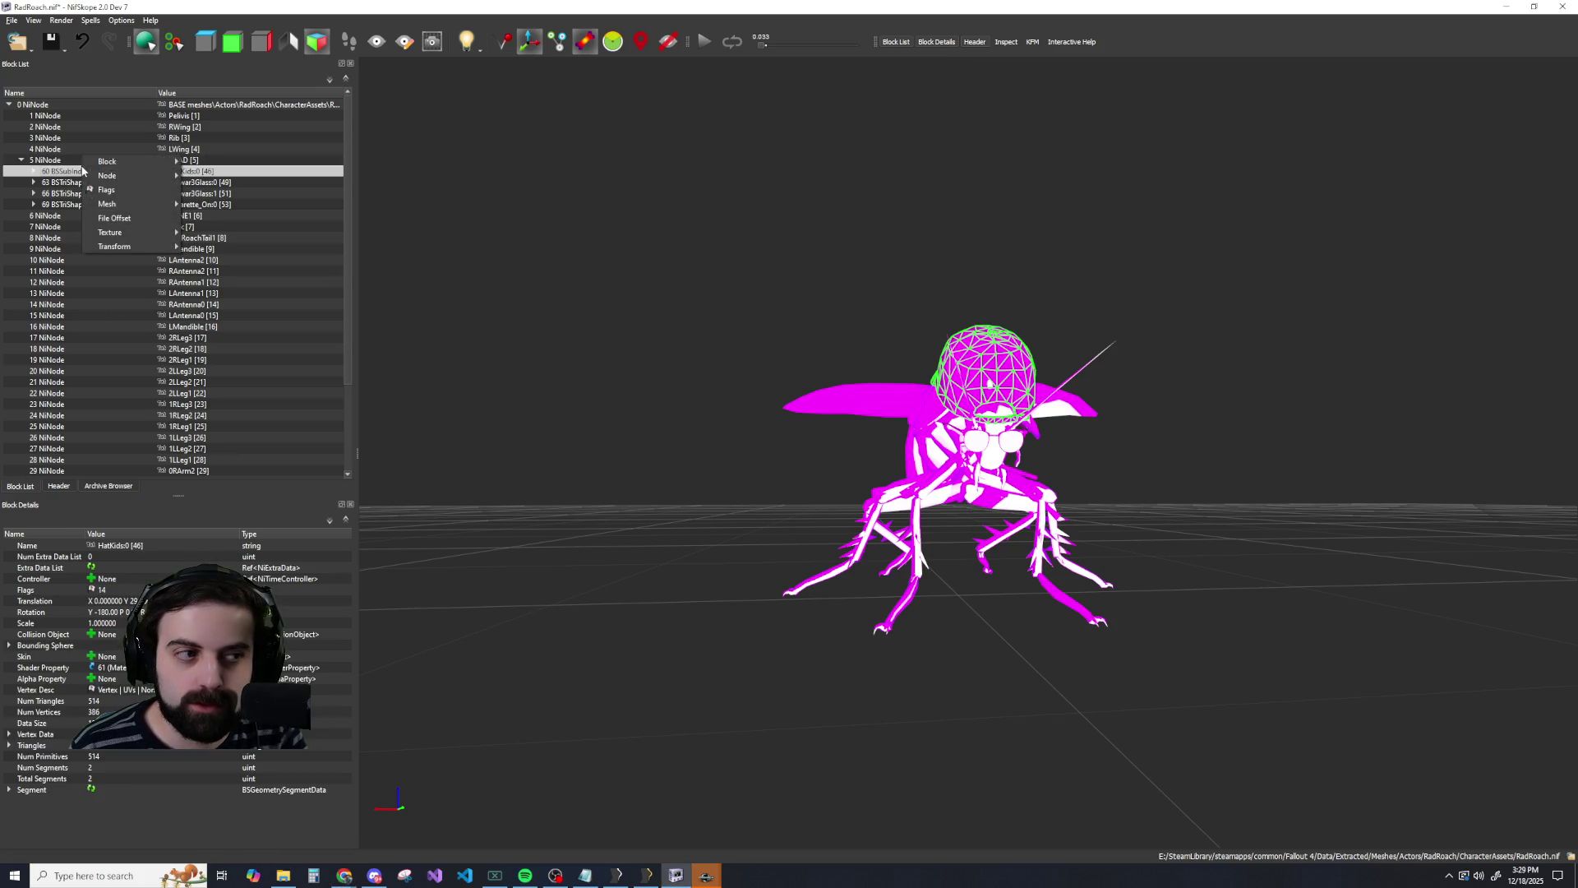
mouse_move(115, 247)
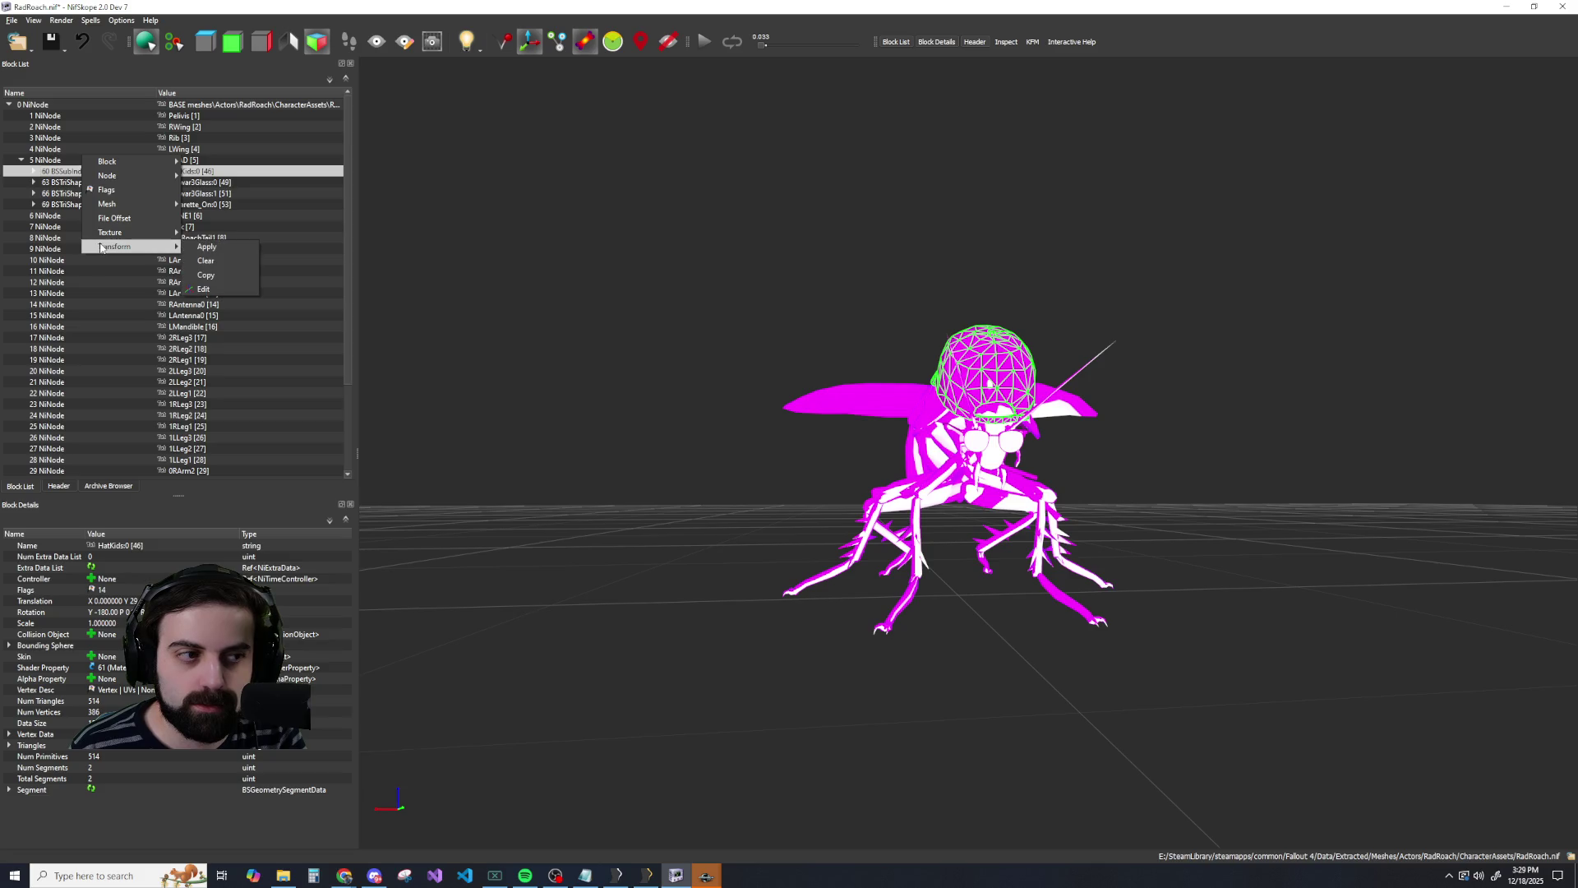
left_click(200, 252)
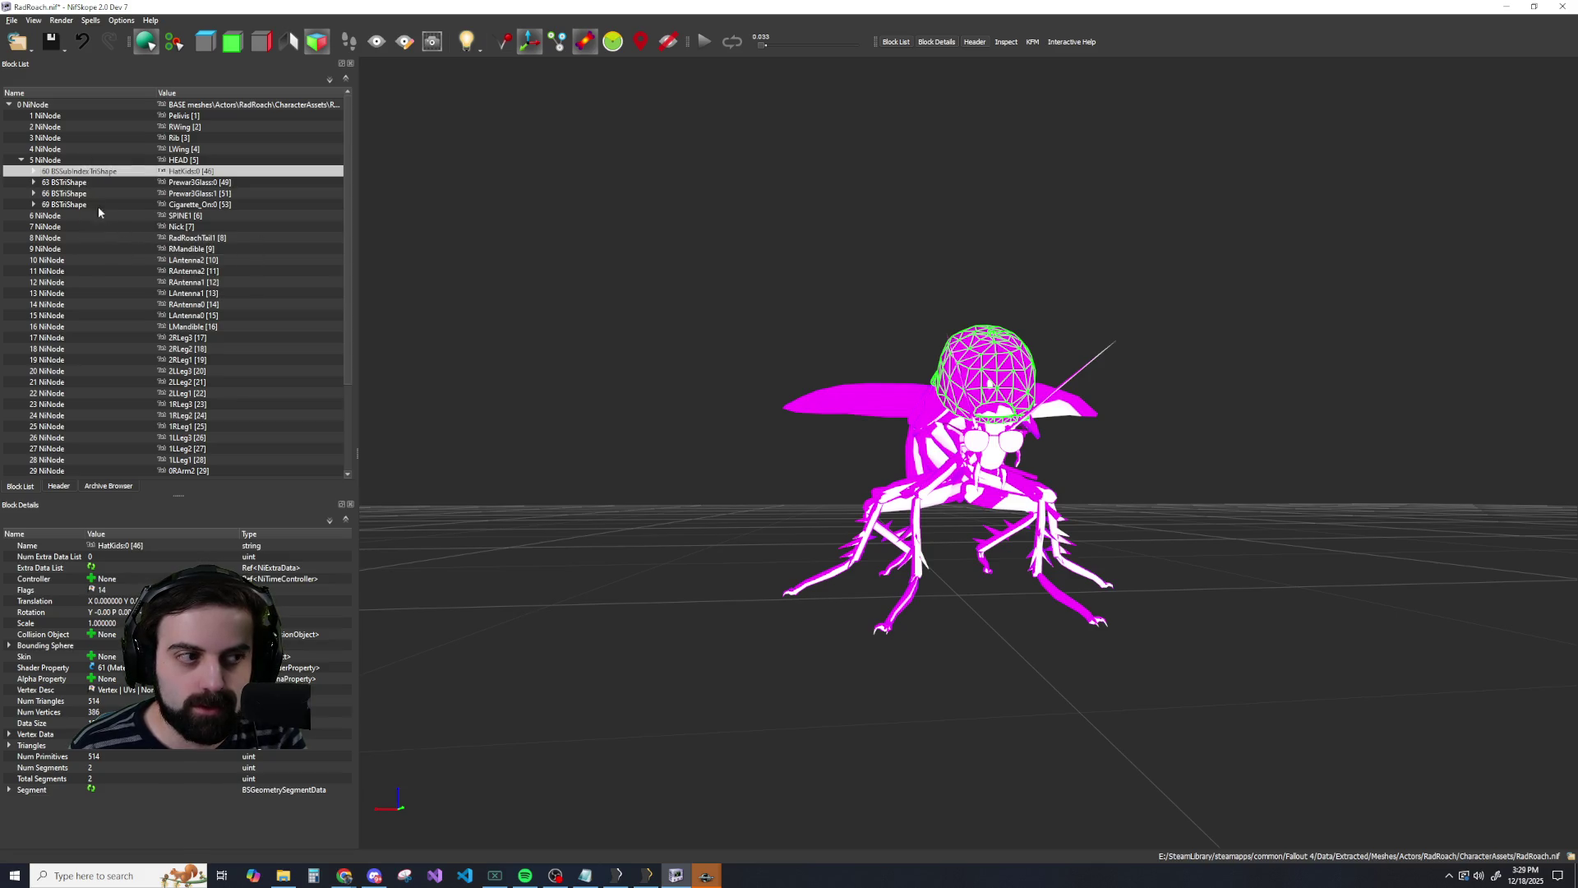
right_click(70, 181)
mouse_move(105, 251)
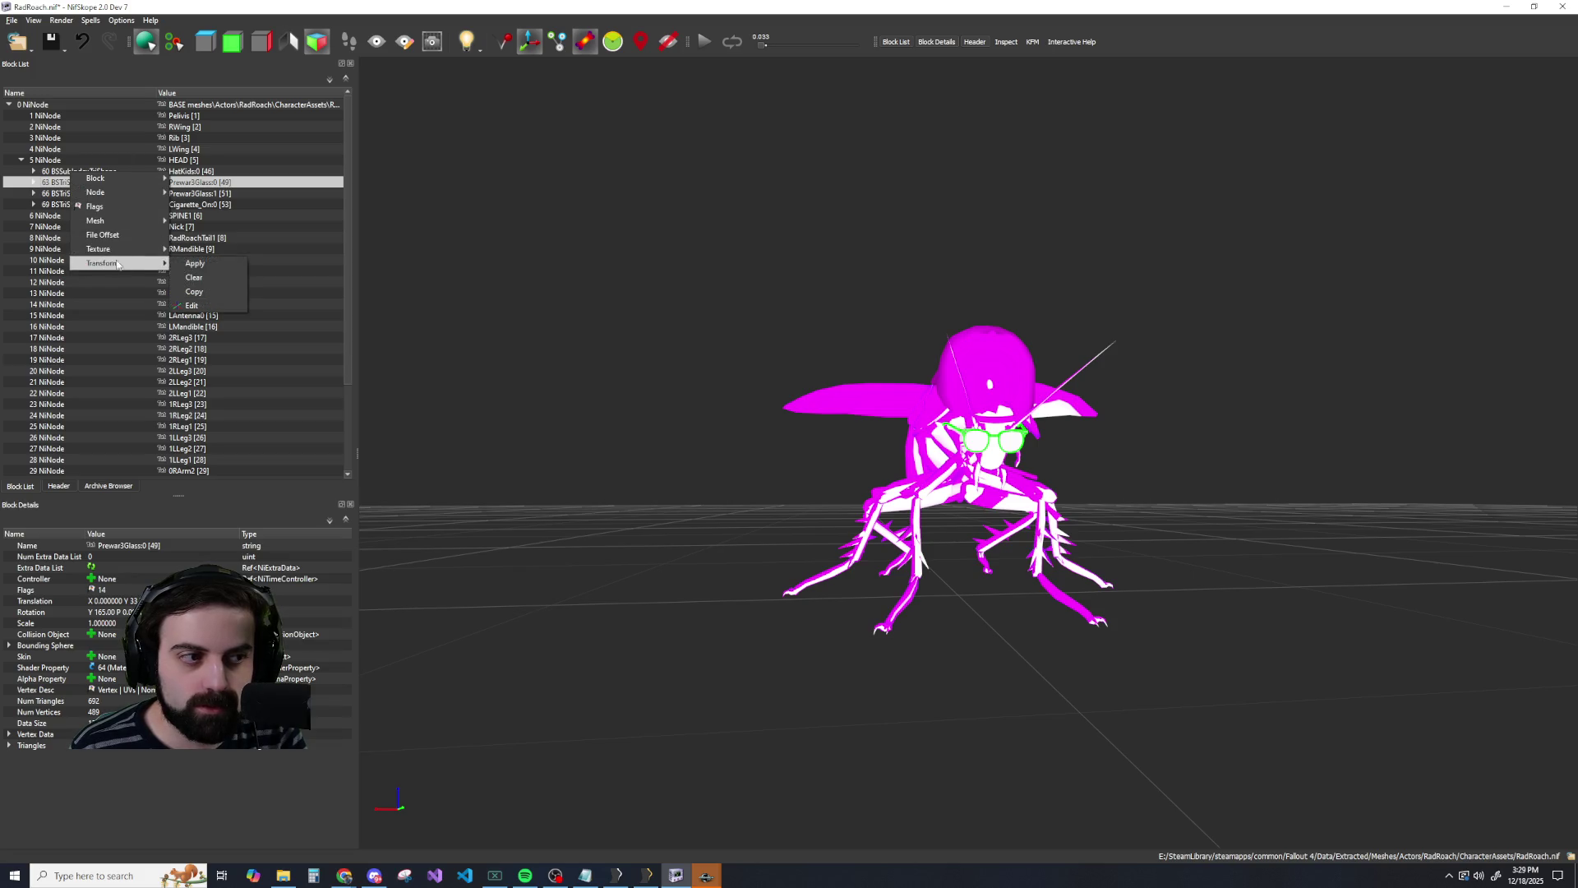
left_click(188, 264)
left_click(61, 194)
right_click(61, 194)
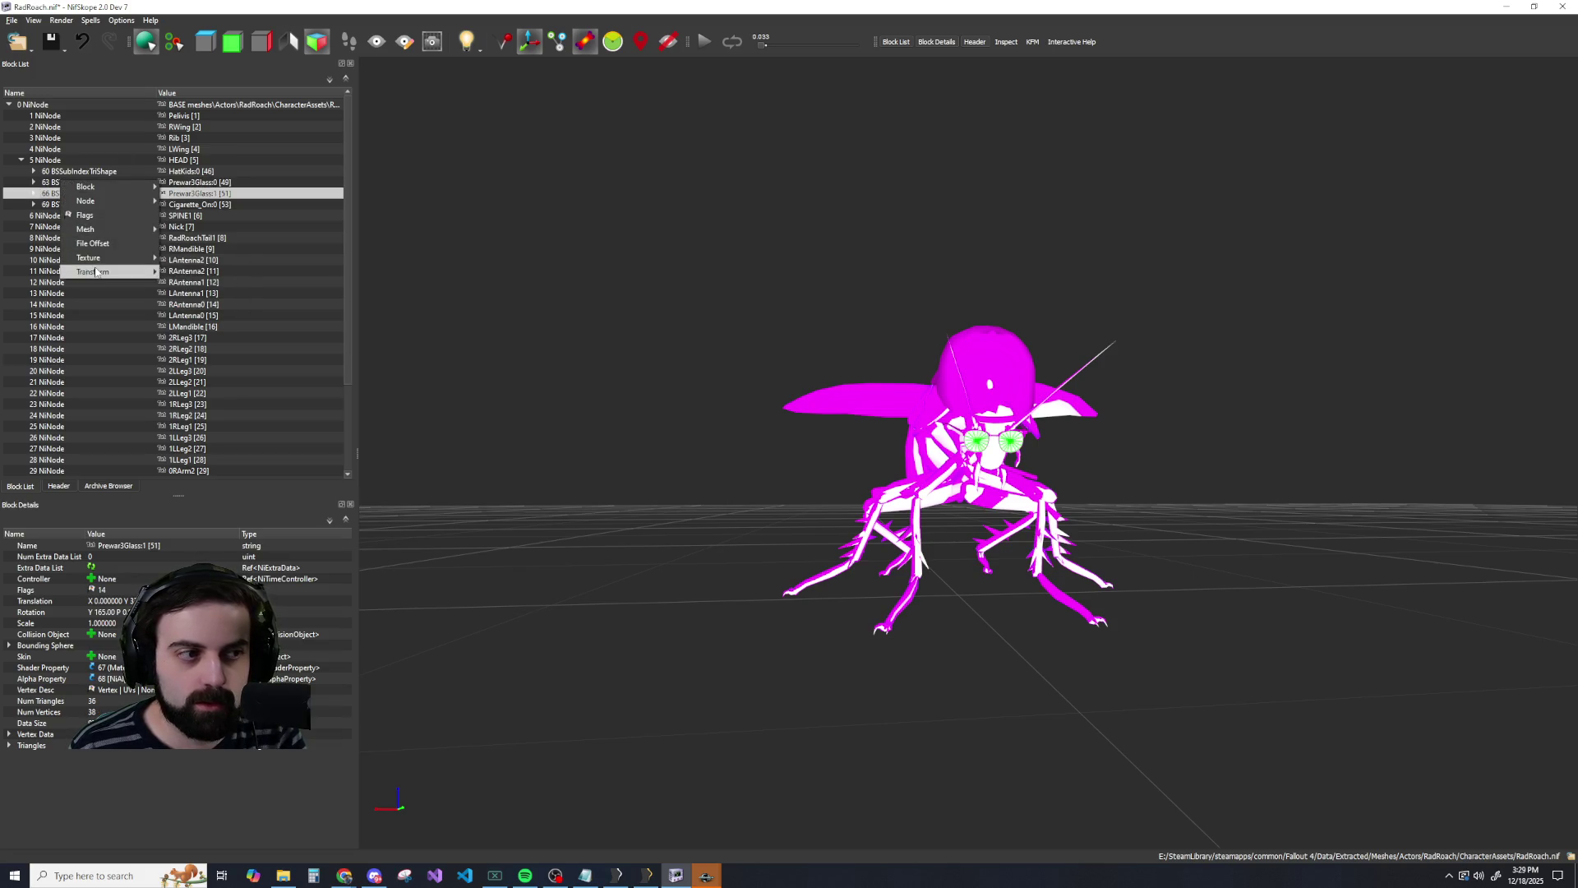
left_click(189, 272)
right_click(69, 205)
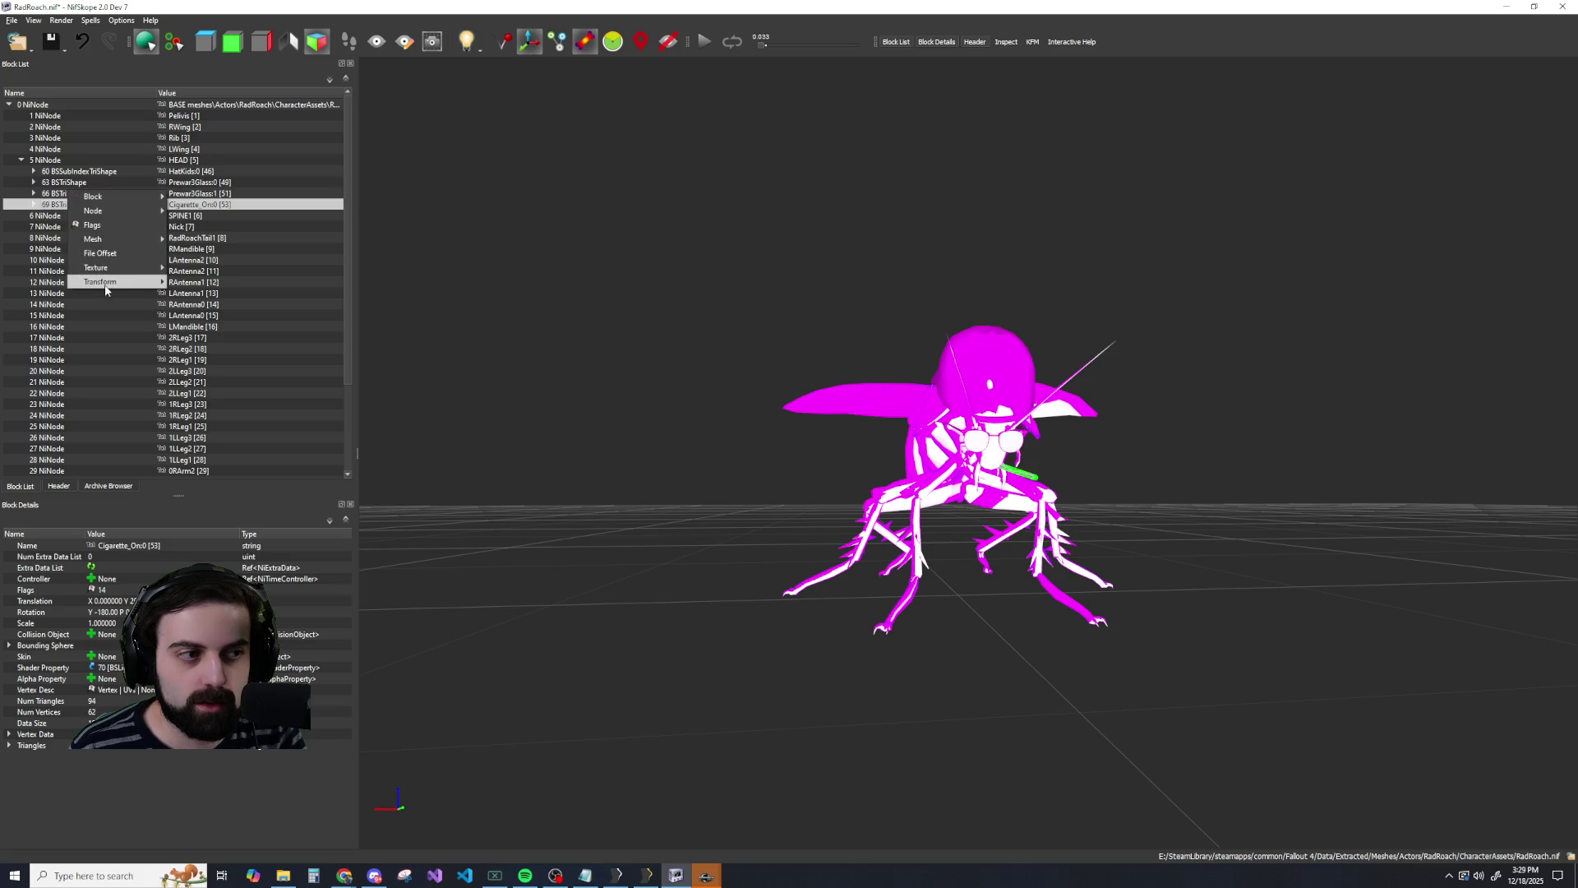
left_click(199, 288)
left_click(61, 160)
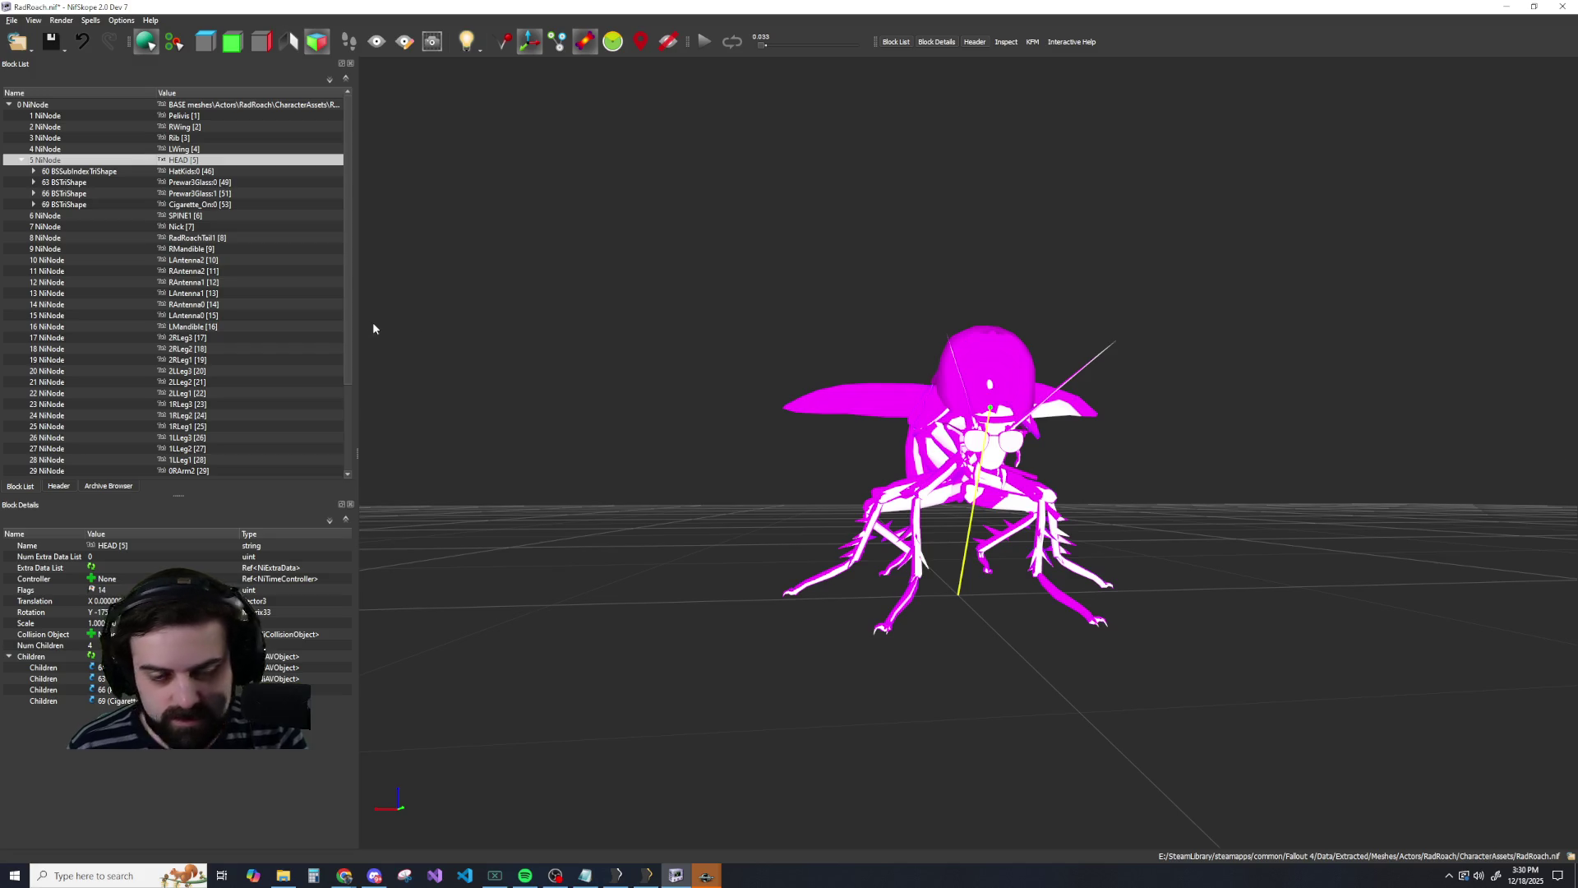
Inspect the context menus of each shape and the HEAD node without making changes.
left_click(64, 172)
right_click(64, 172)
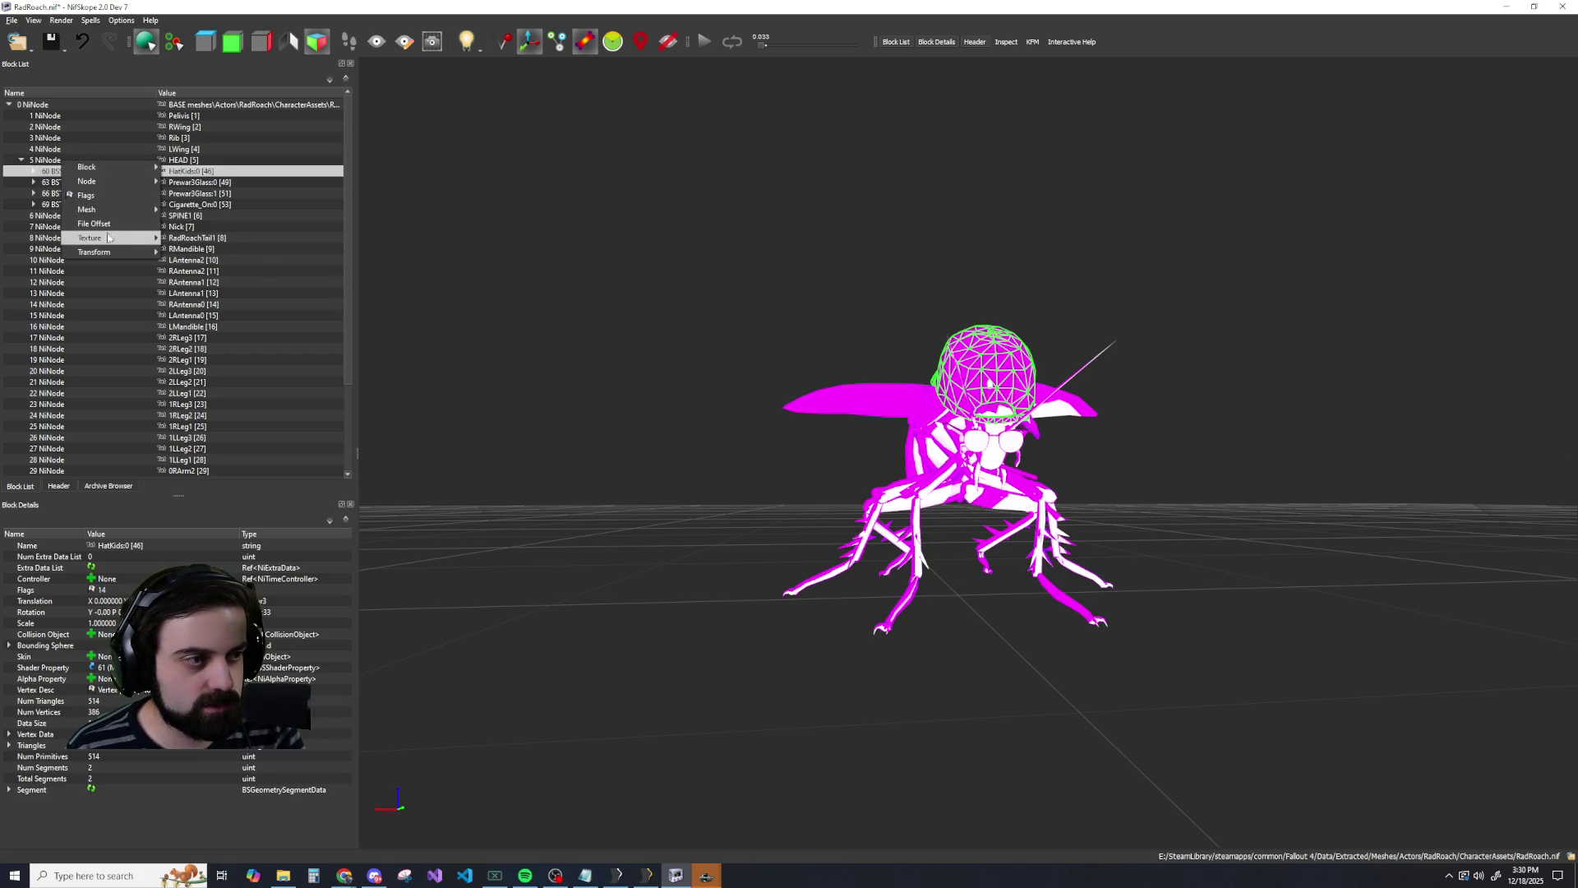
mouse_move(105, 215)
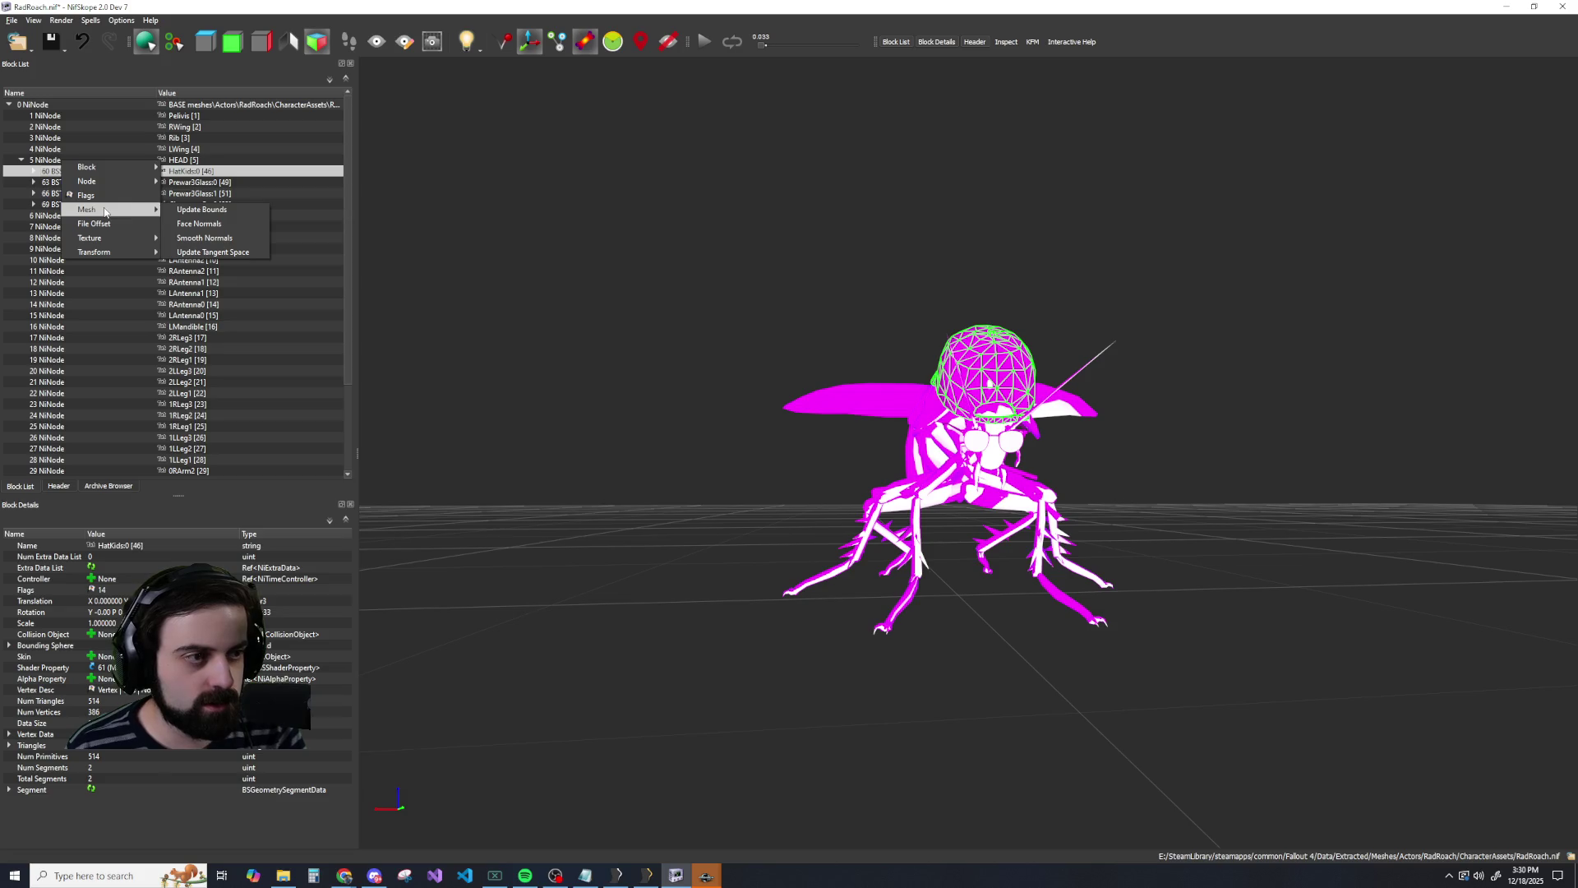
left_click(56, 182)
right_click(56, 182)
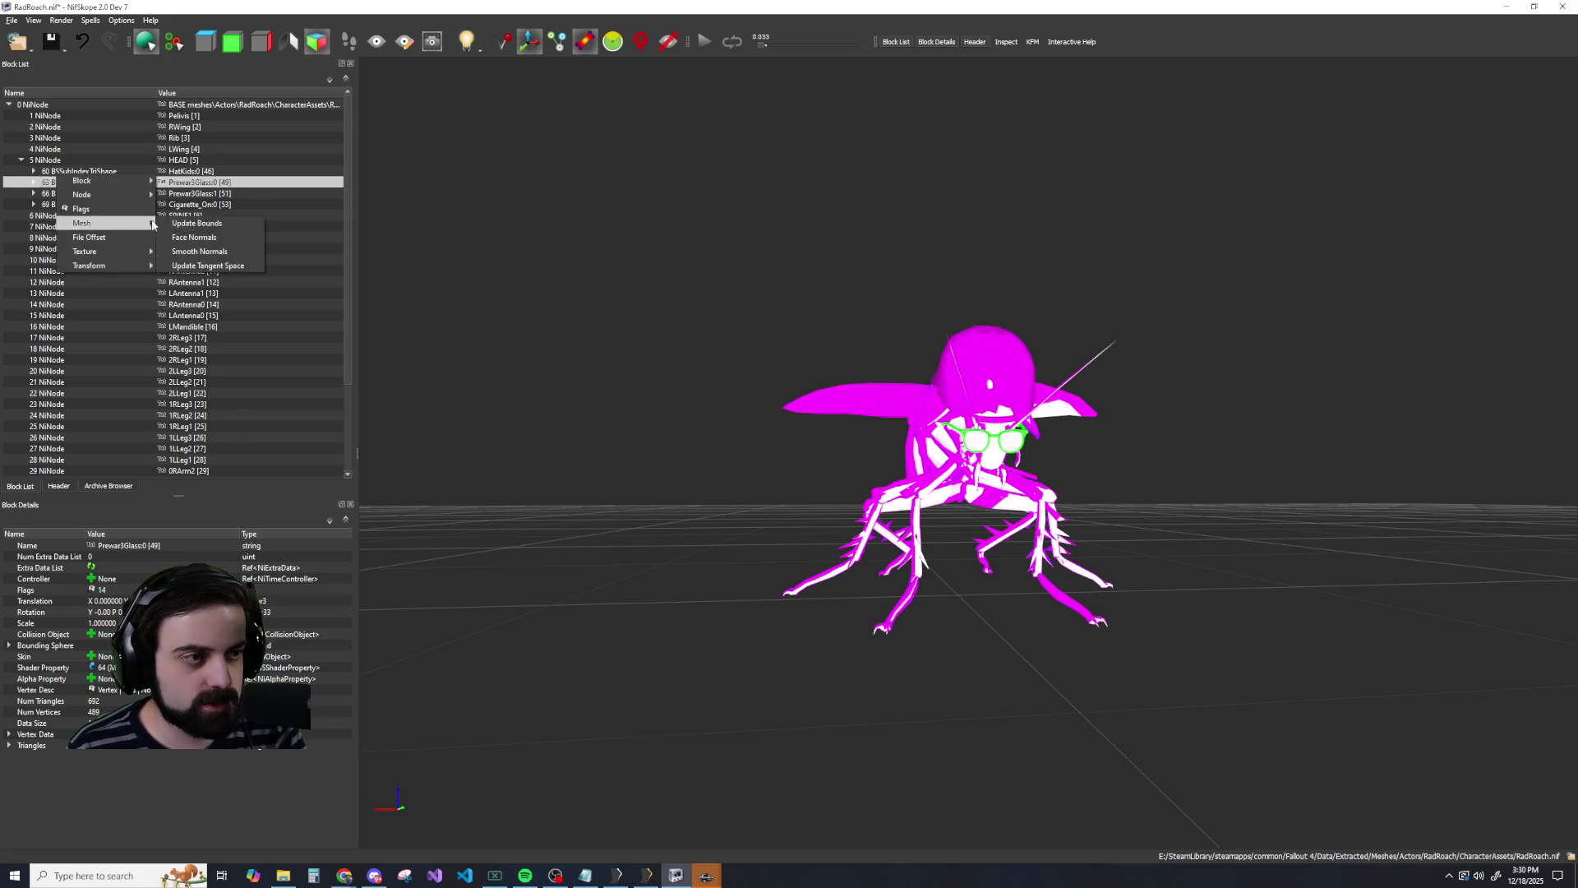
left_click(66, 191)
right_click(66, 191)
left_click(206, 231)
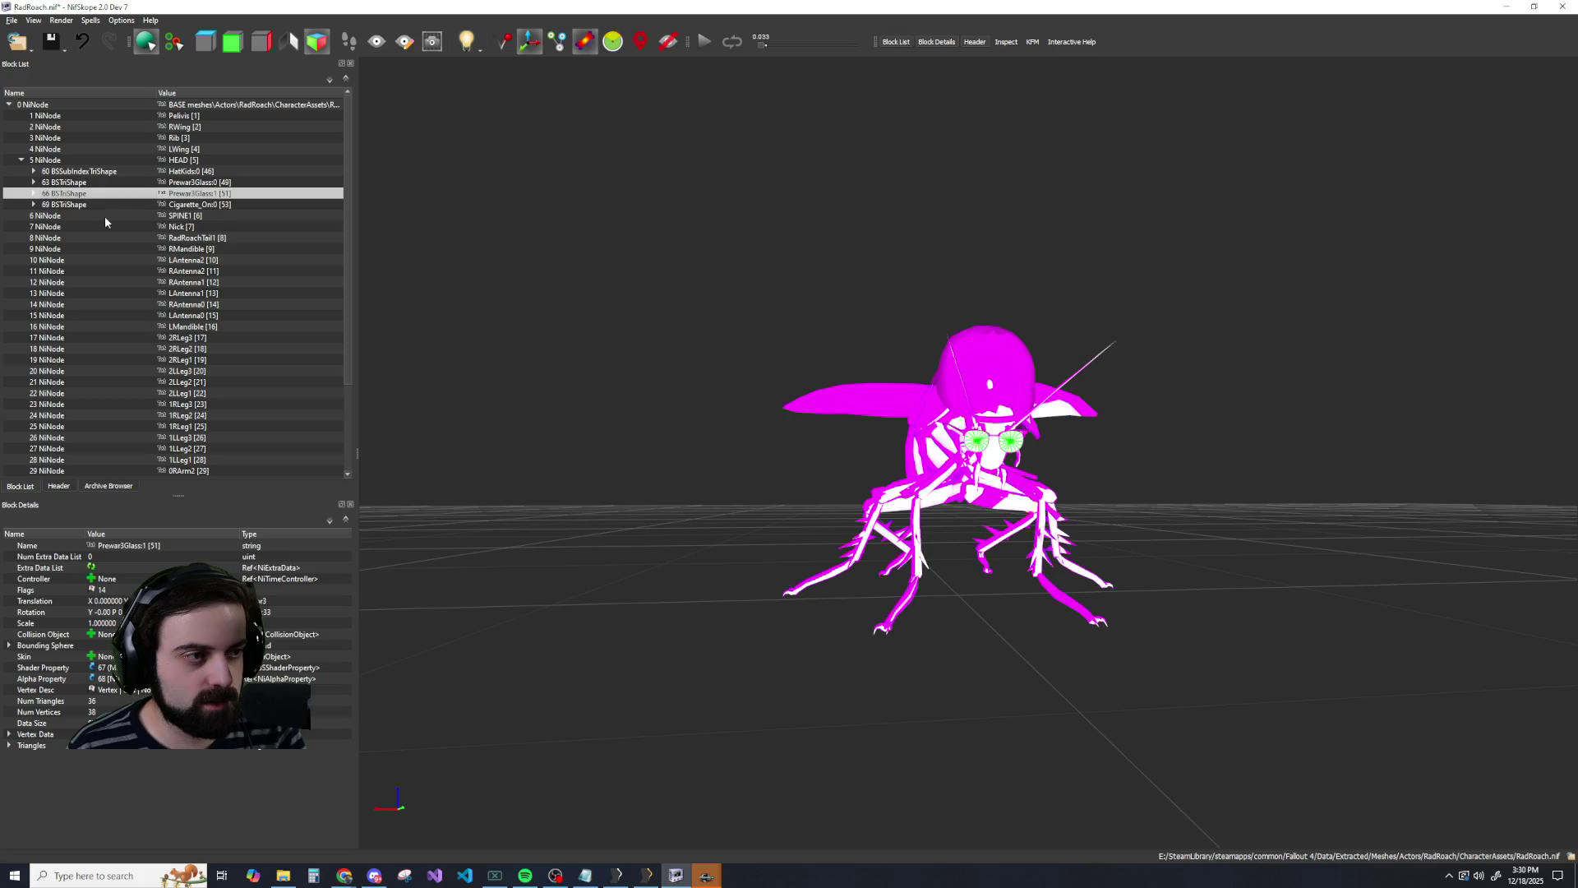
left_click(66, 203)
right_click(66, 203)
left_click(205, 243)
right_click(51, 159)
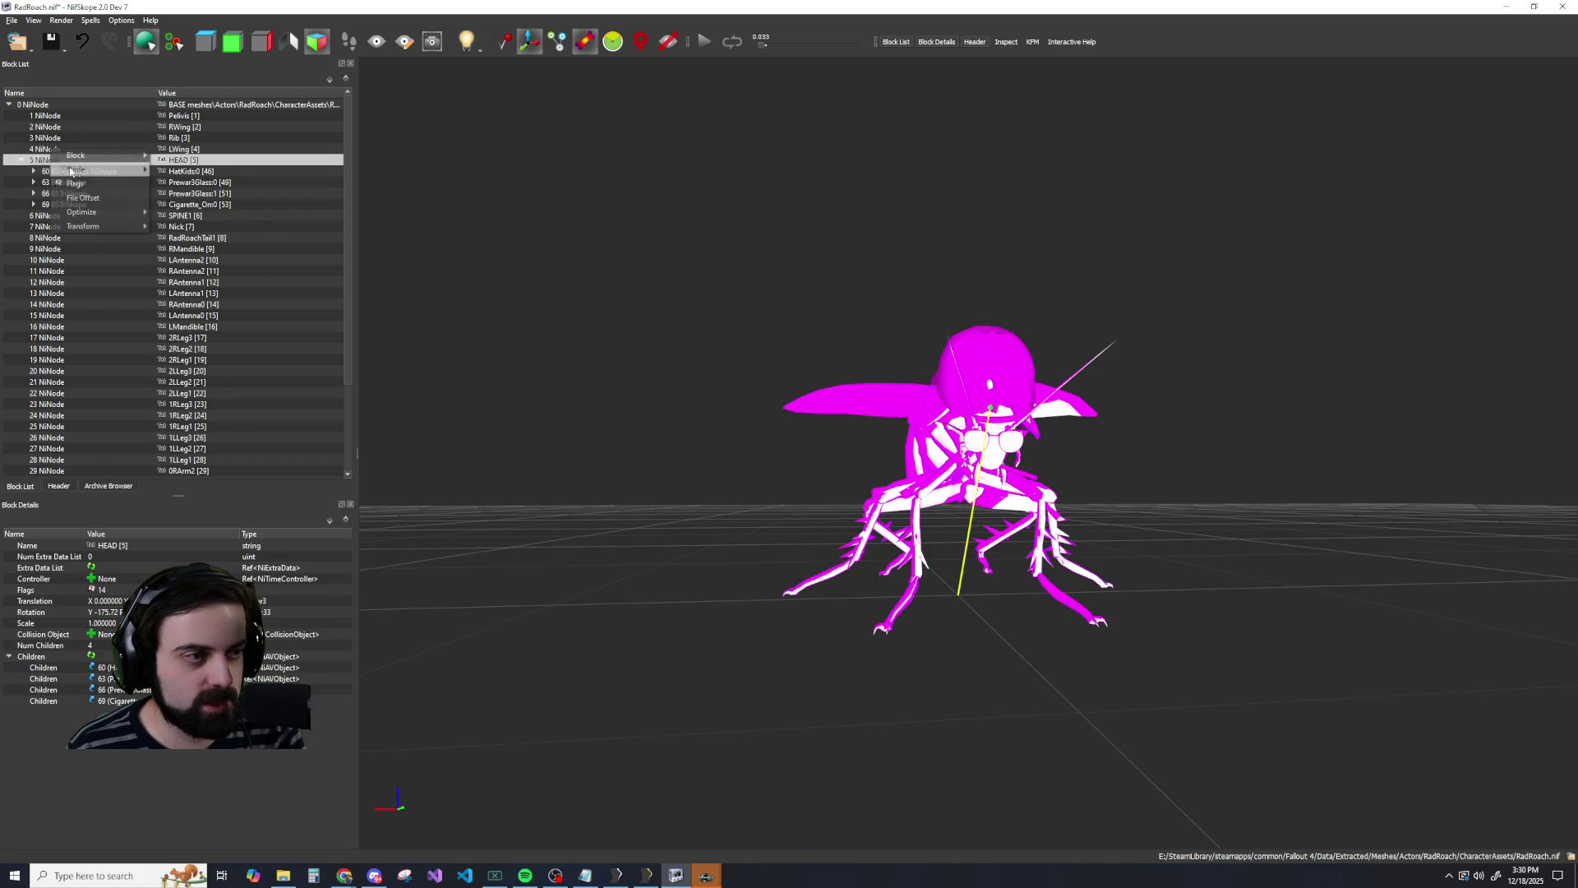
mouse_move(85, 235)
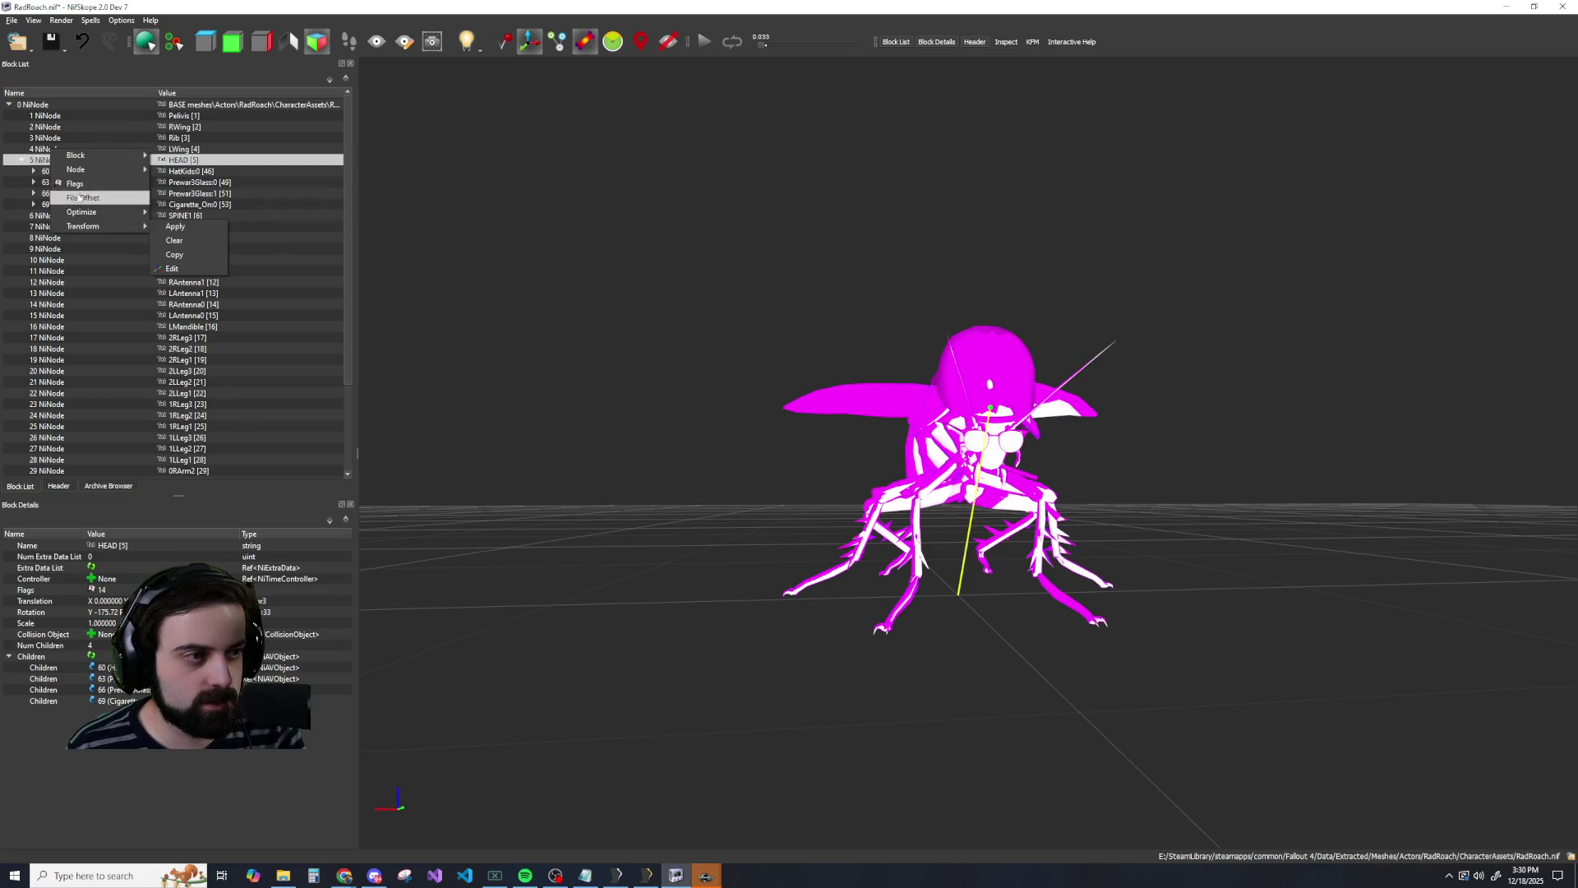
mouse_move(78, 172)
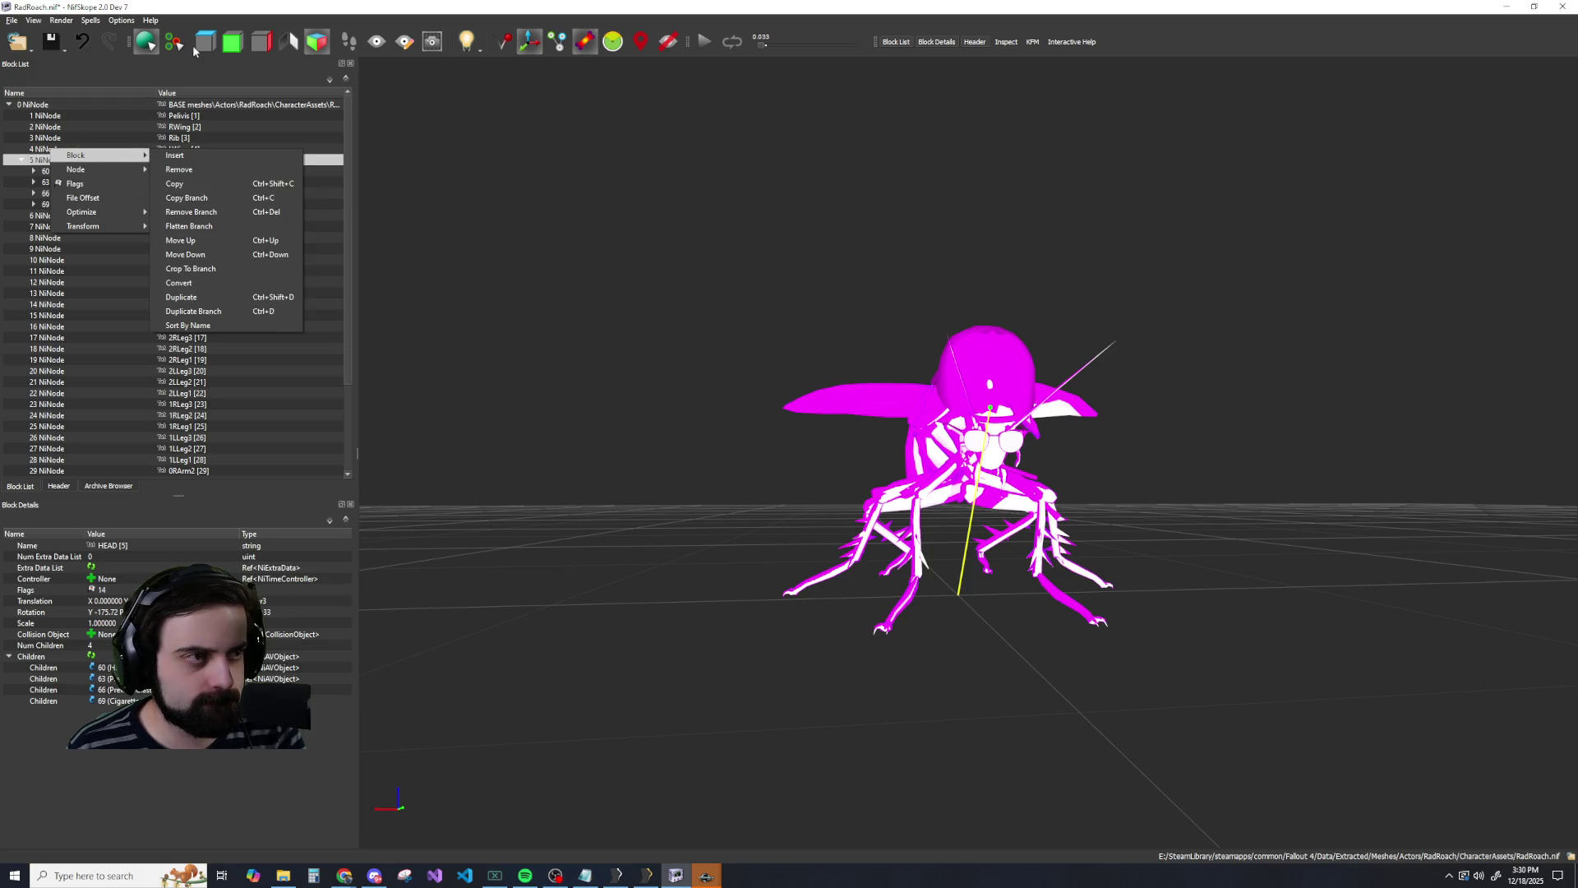
left_click(195, 51)
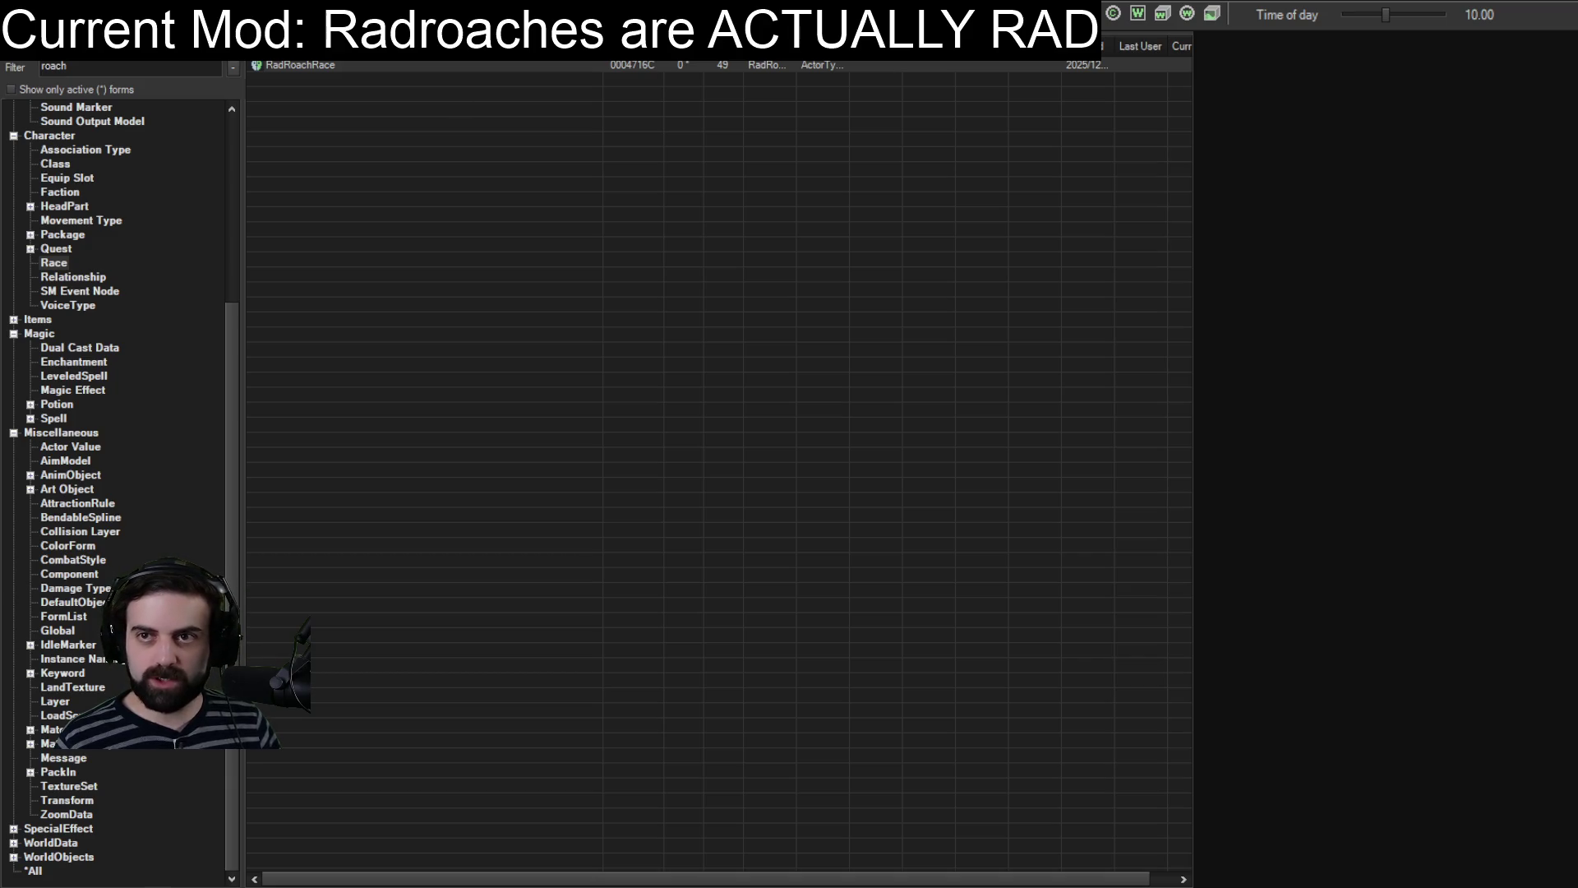
Select the RadRoachRace record, then get past the Fallout 4 title screen to the main menu.
left_click(300, 65)
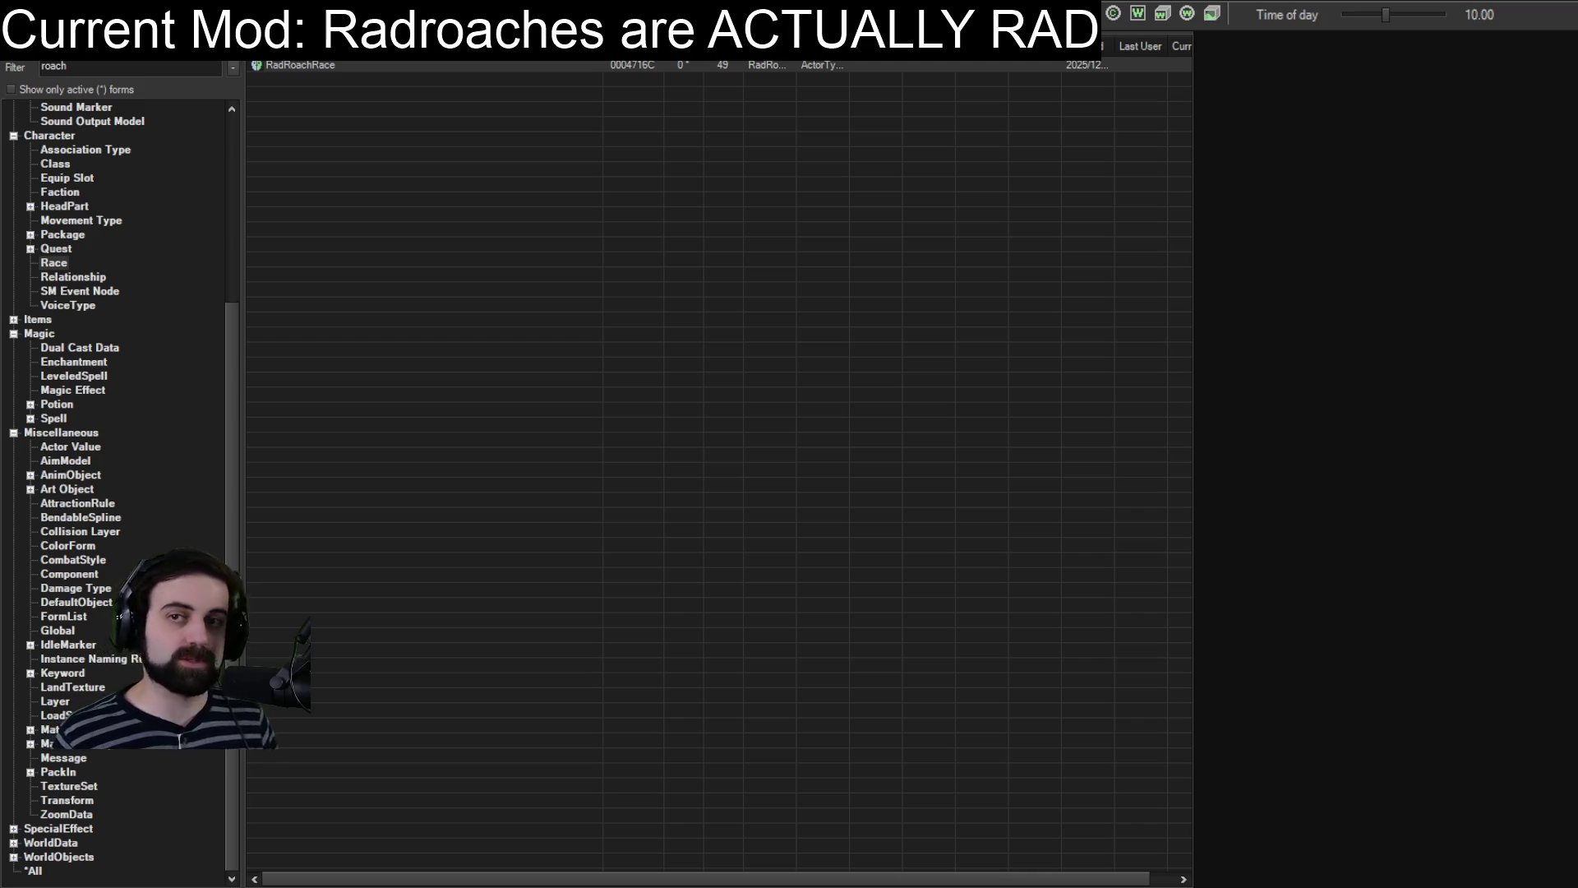
key("Return")
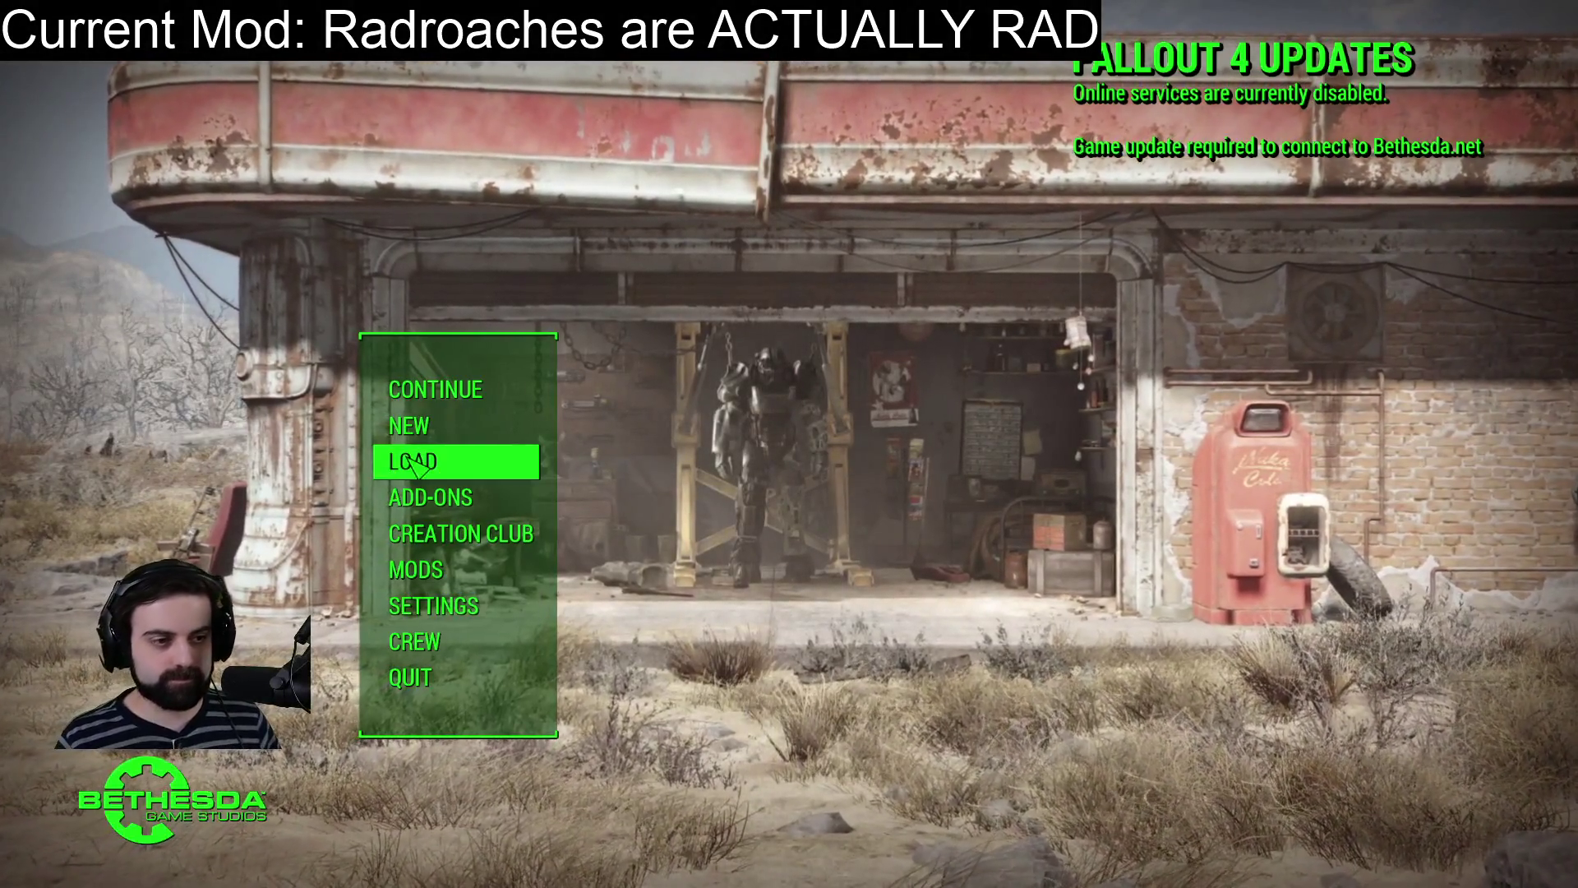
Load the Commonwealth save from the LOAD menu.
left_click(415, 464)
left_click(772, 683)
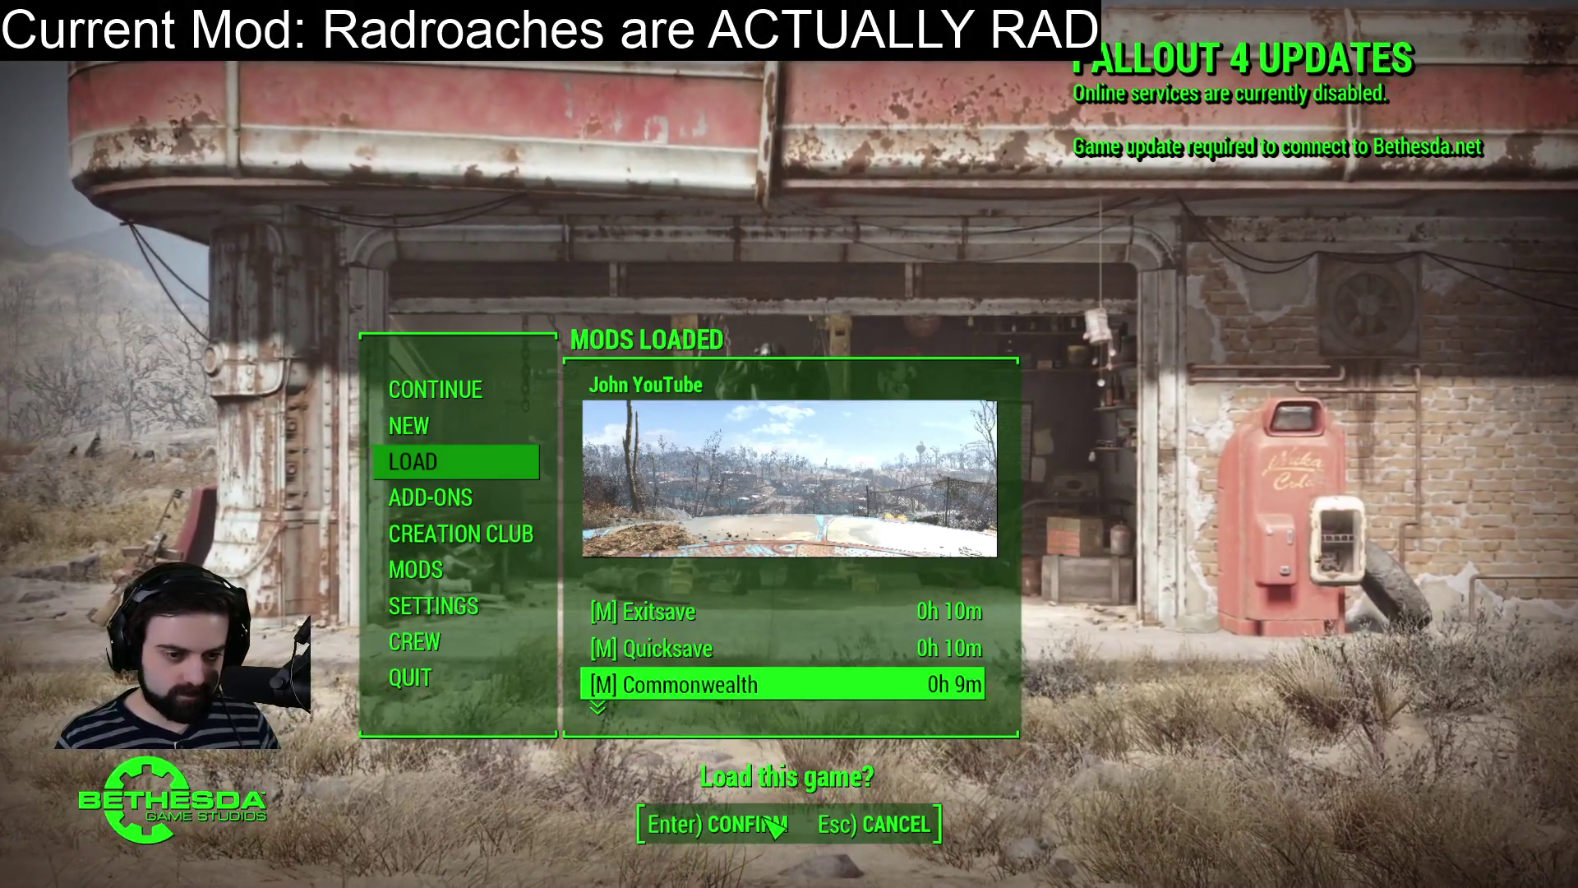
left_click(773, 824)
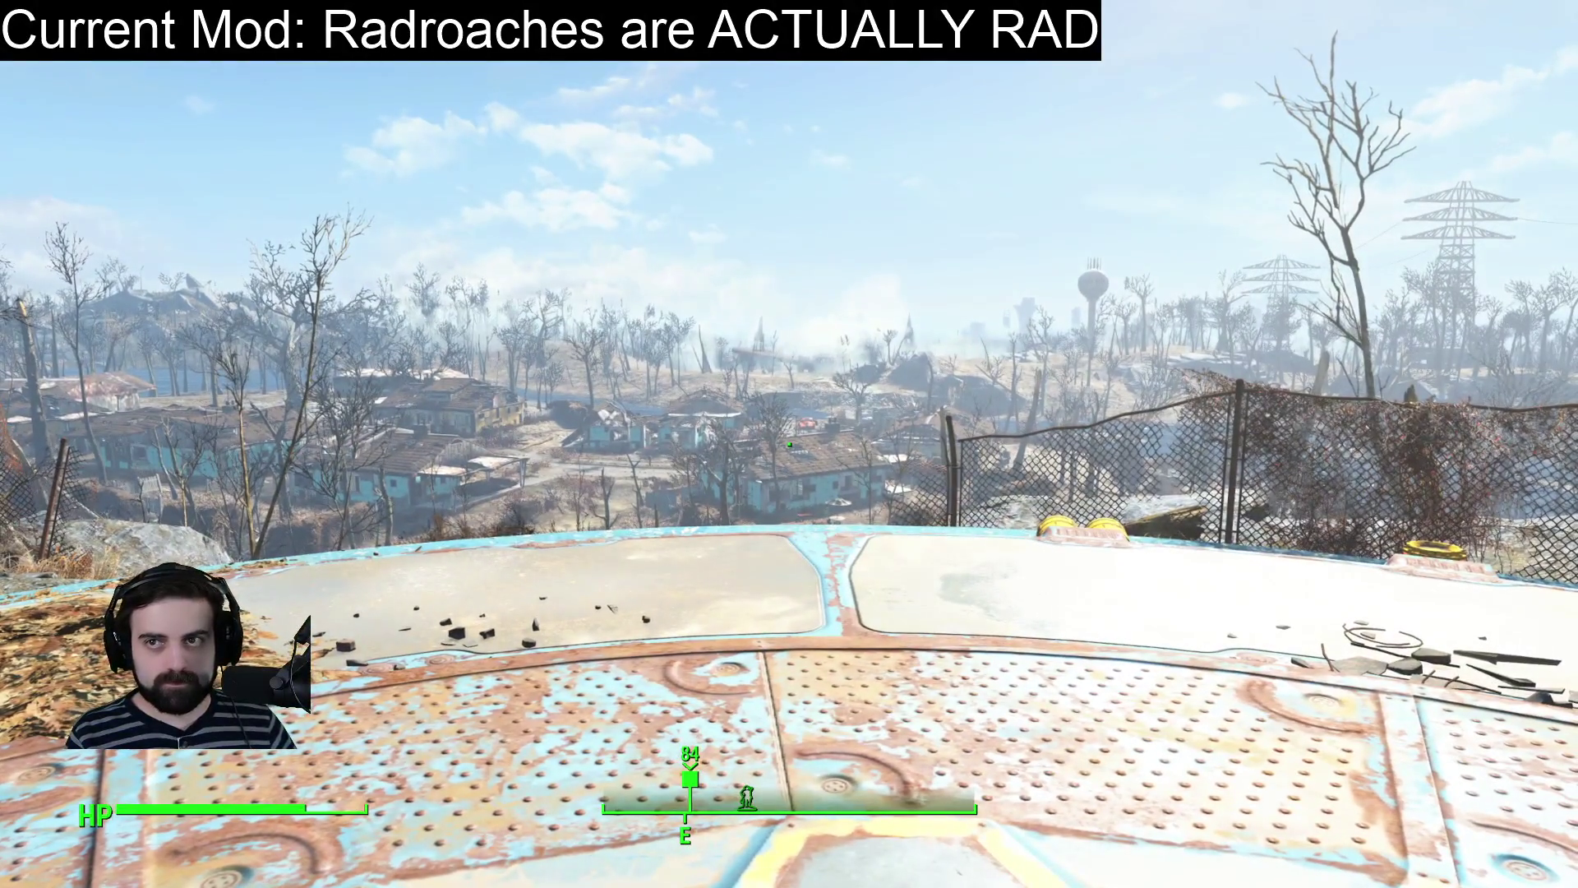
Spawn a radroach with player.placeatme and the radroach ID, then shoot it dead with the pistol.
key("grave")
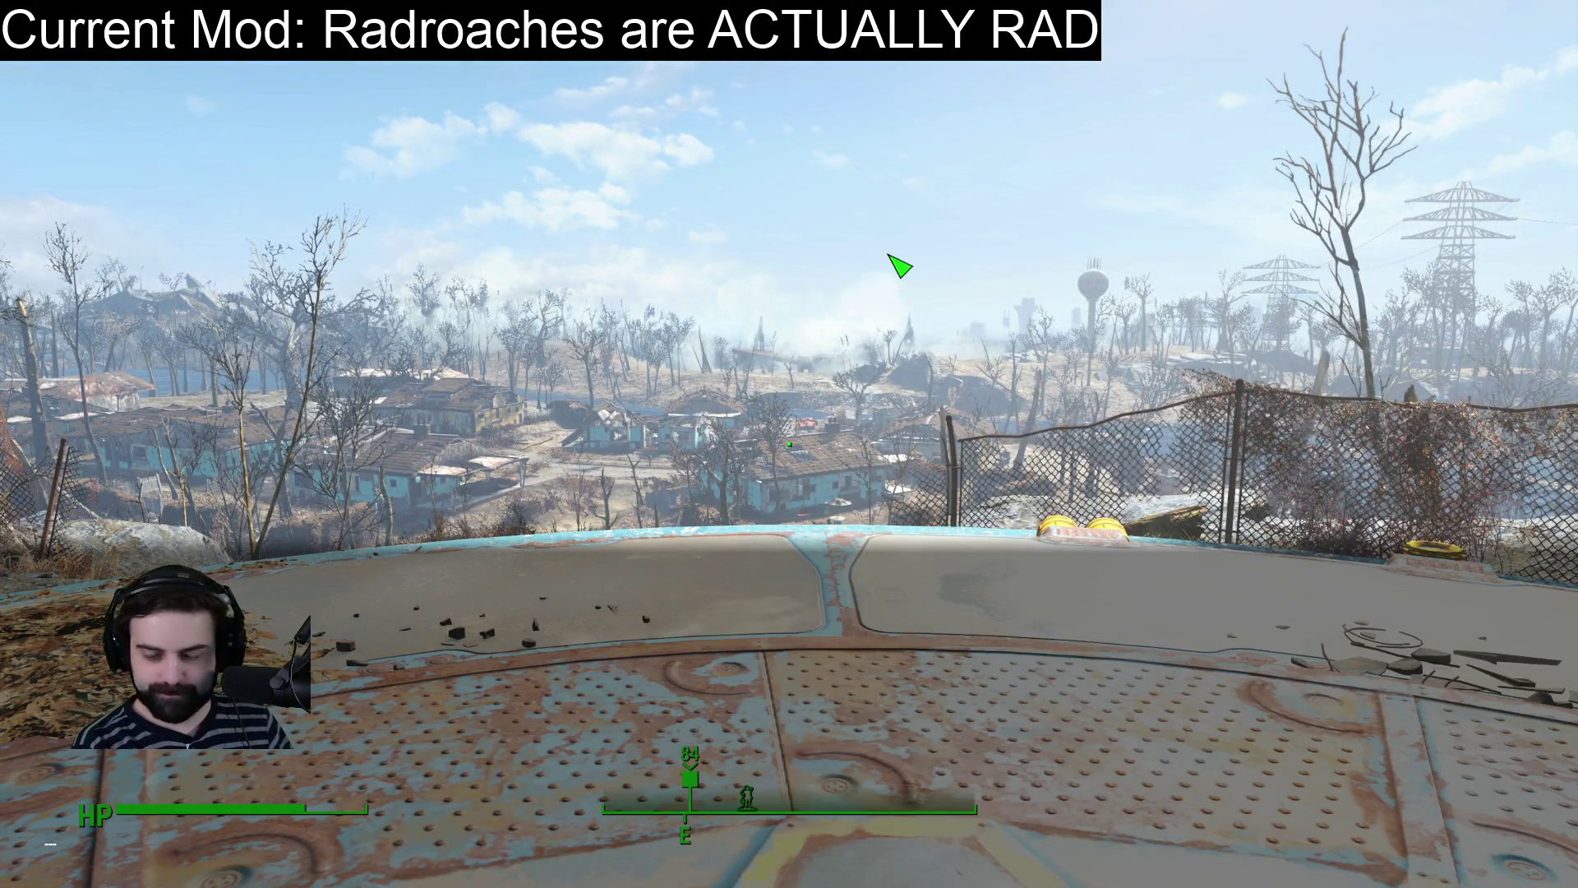
type("player.placeatme ")
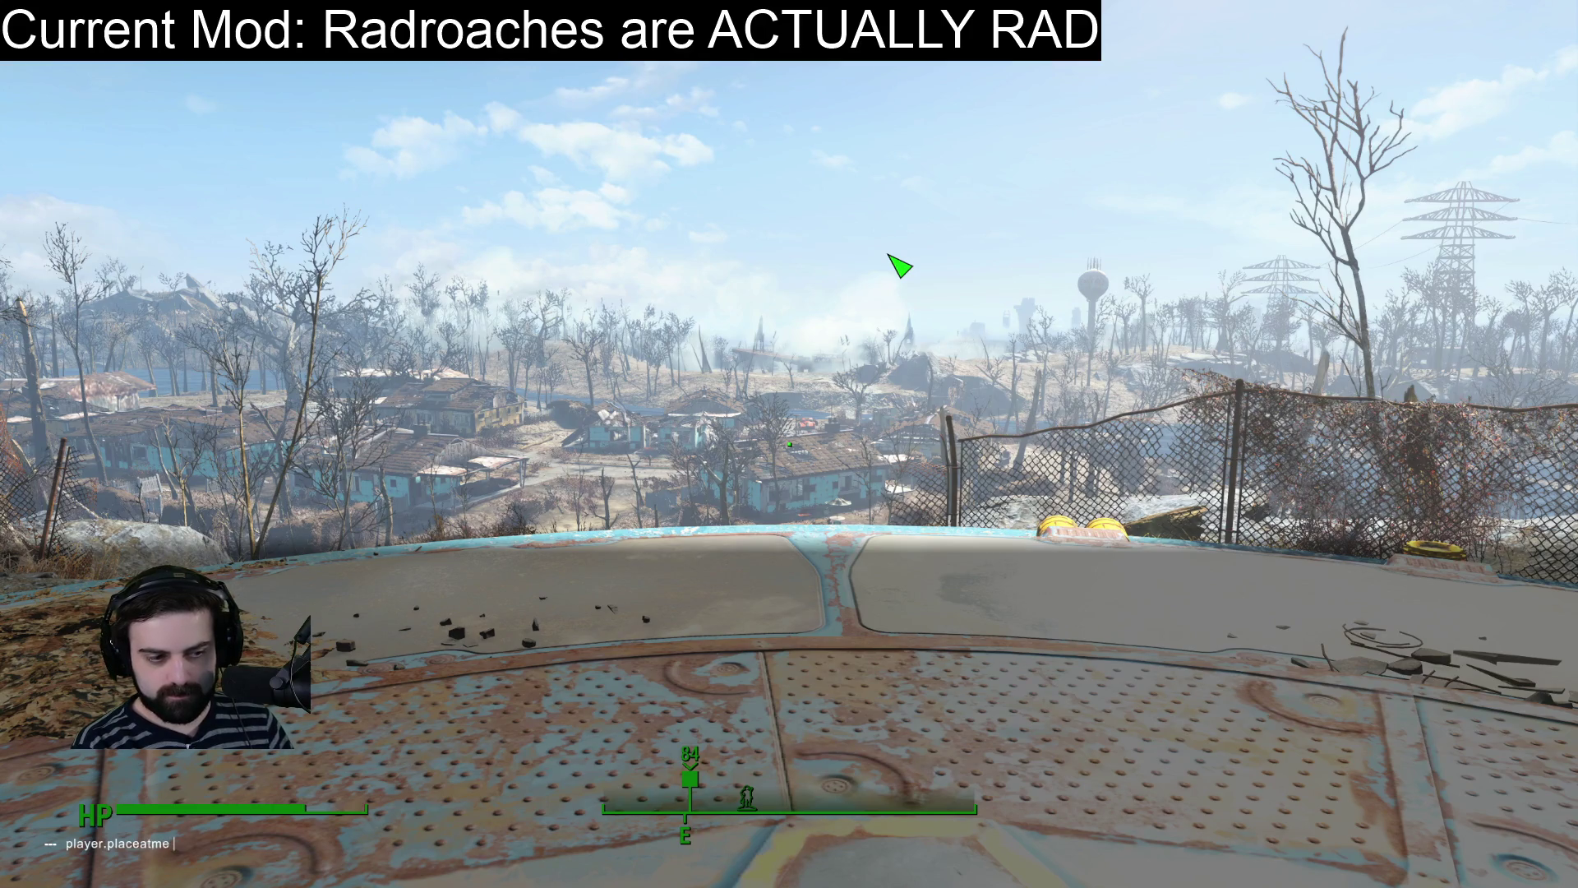
type("000")
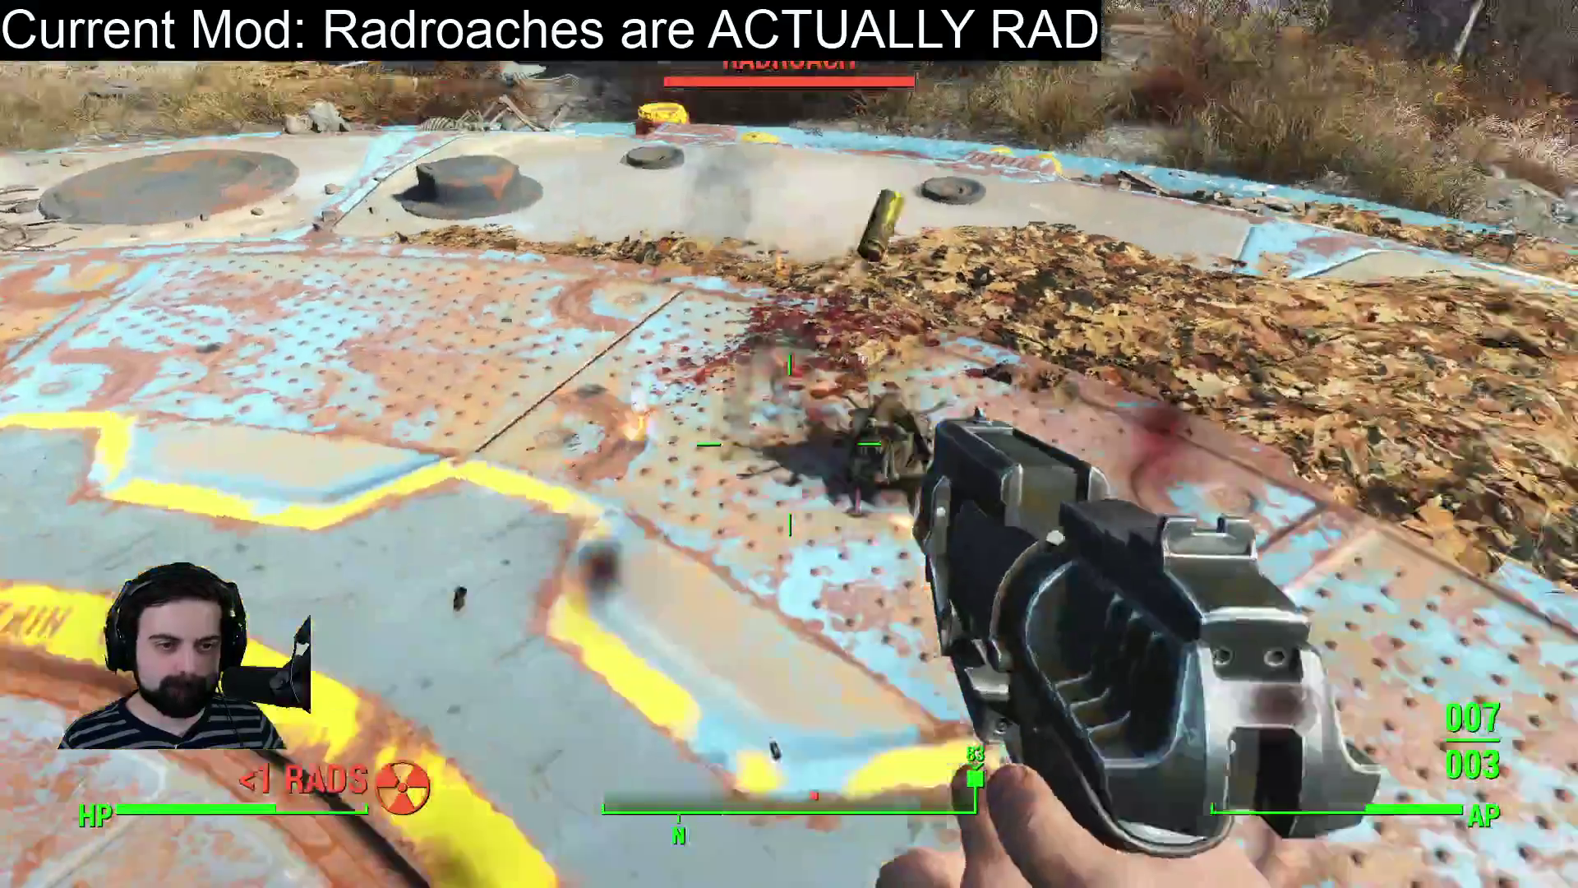
left_click(789, 444)
left_click(789, 444)
left_click(789, 444)
left_click(789, 444)
left_click(789, 444)
left_click(789, 444)
left_click(789, 443)
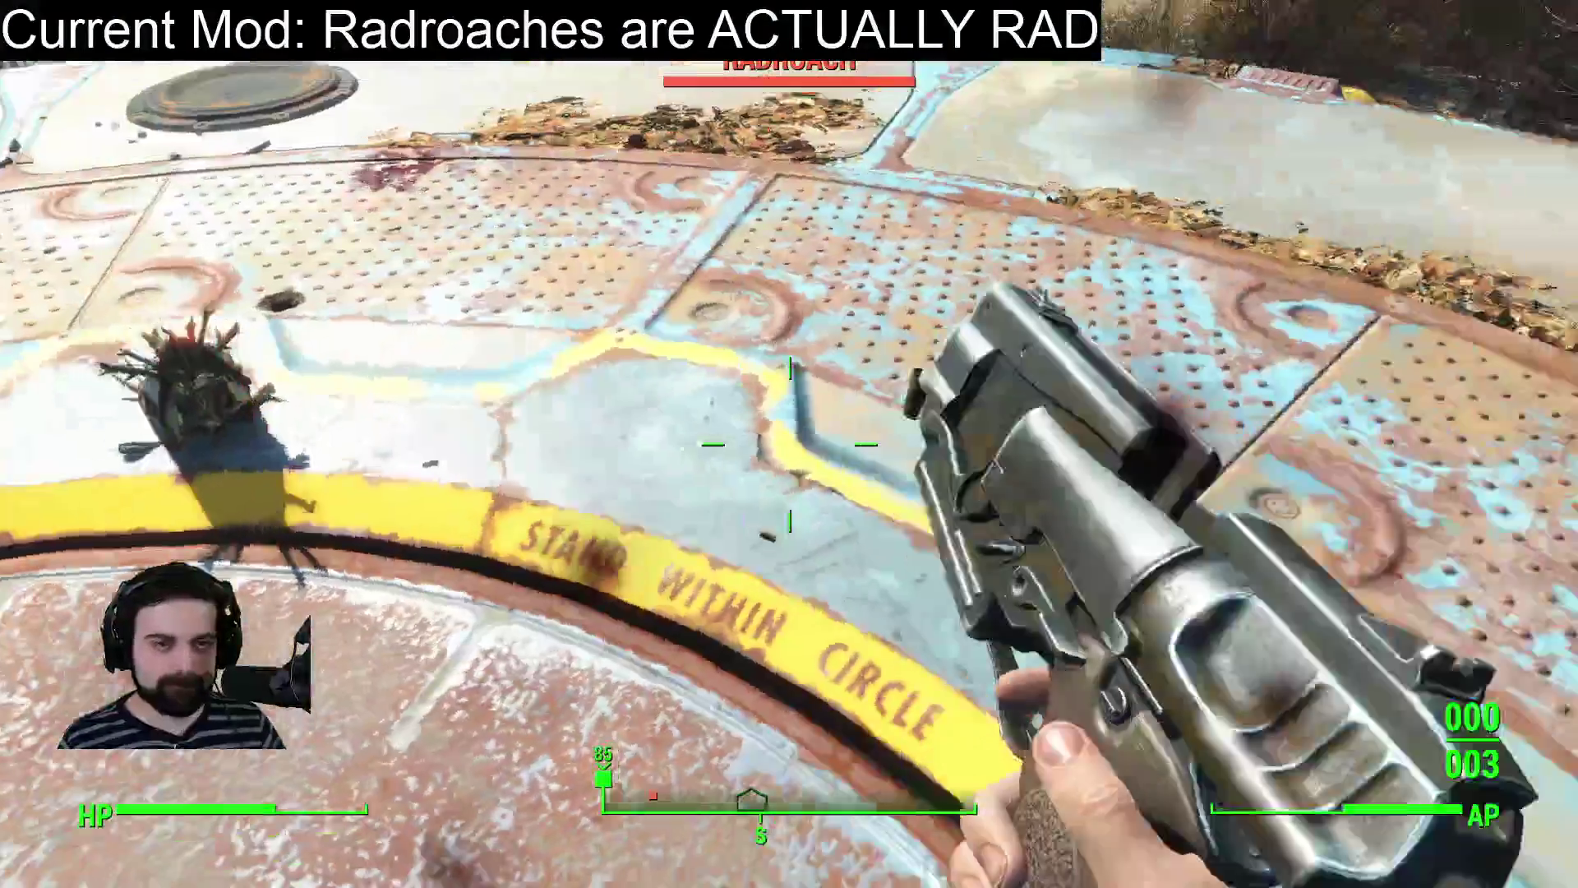
key("Escape")
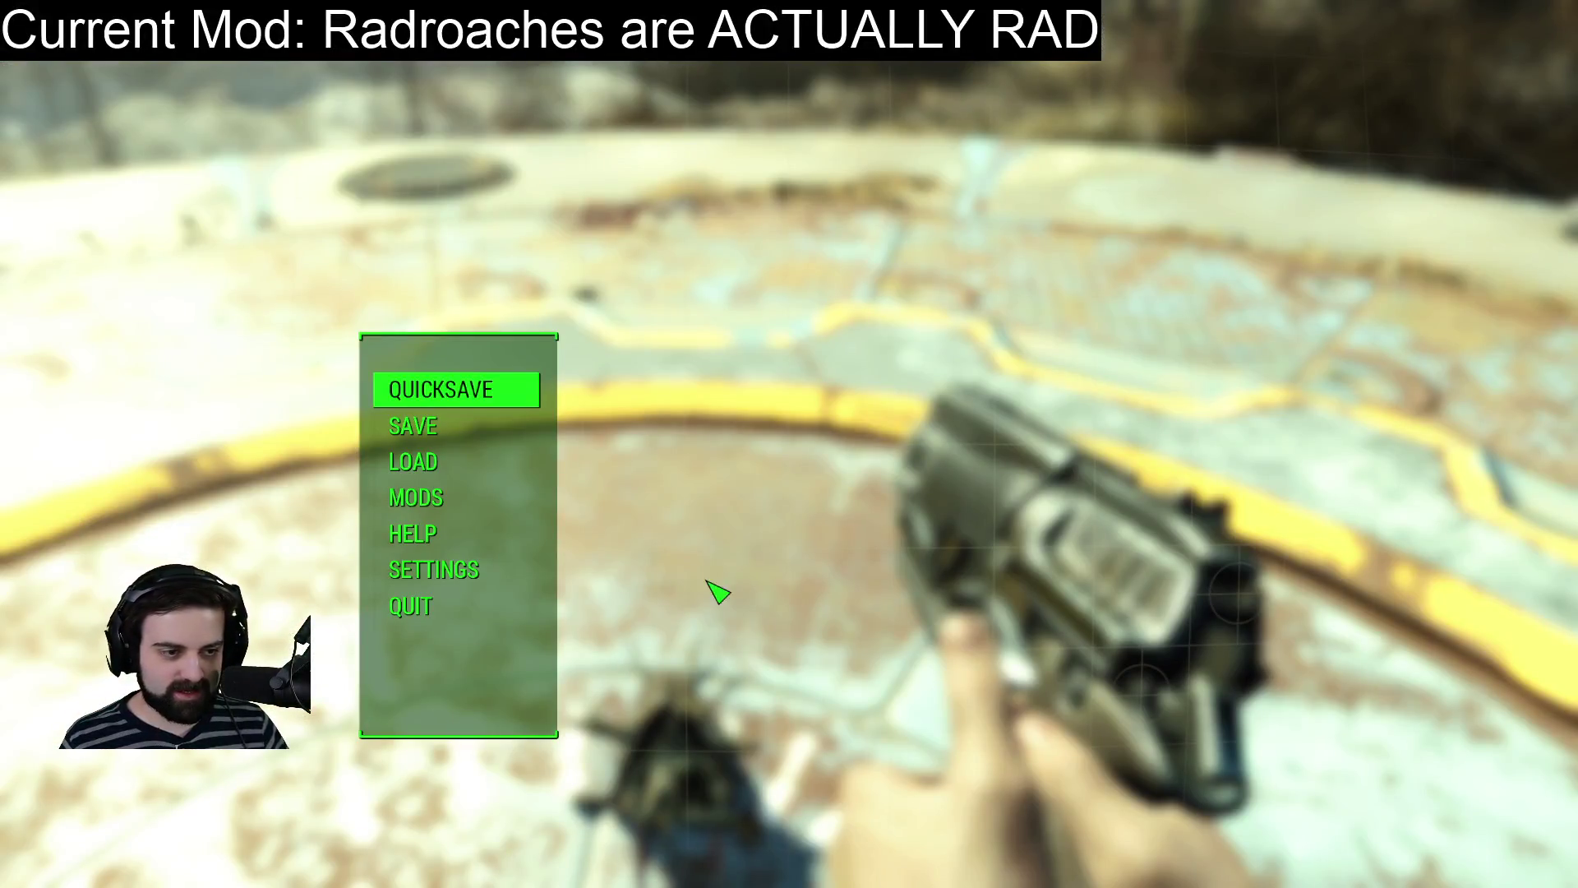
Choose Save and Quit in the pause menu and confirm quitting to the desktop.
key("Up")
key("Return")
left_click(788, 826)
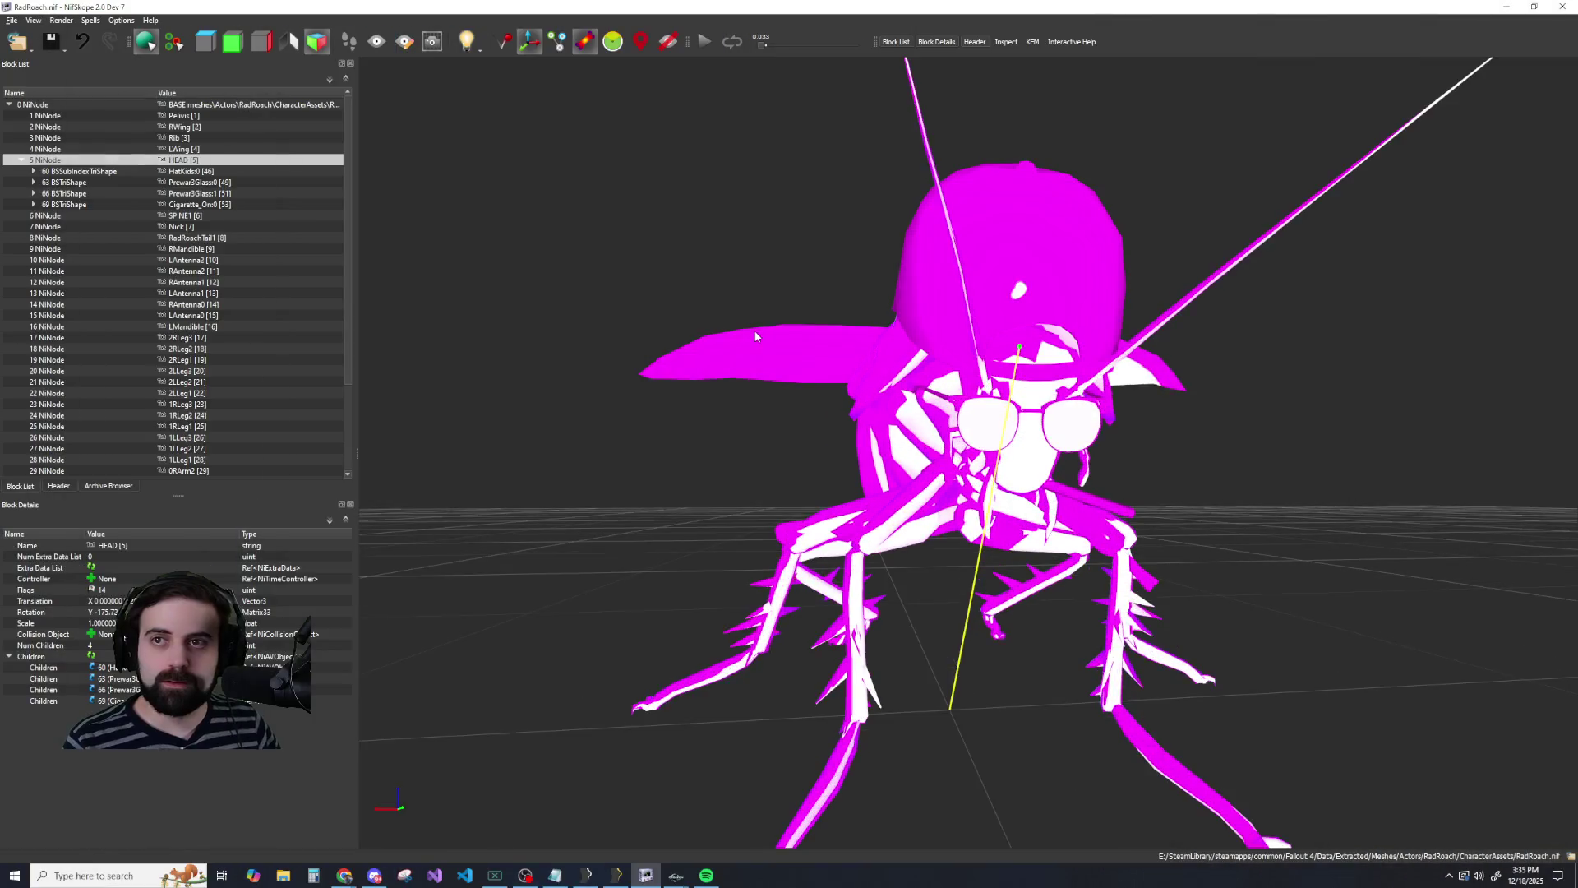
scroll(756, 335, "down", 3)
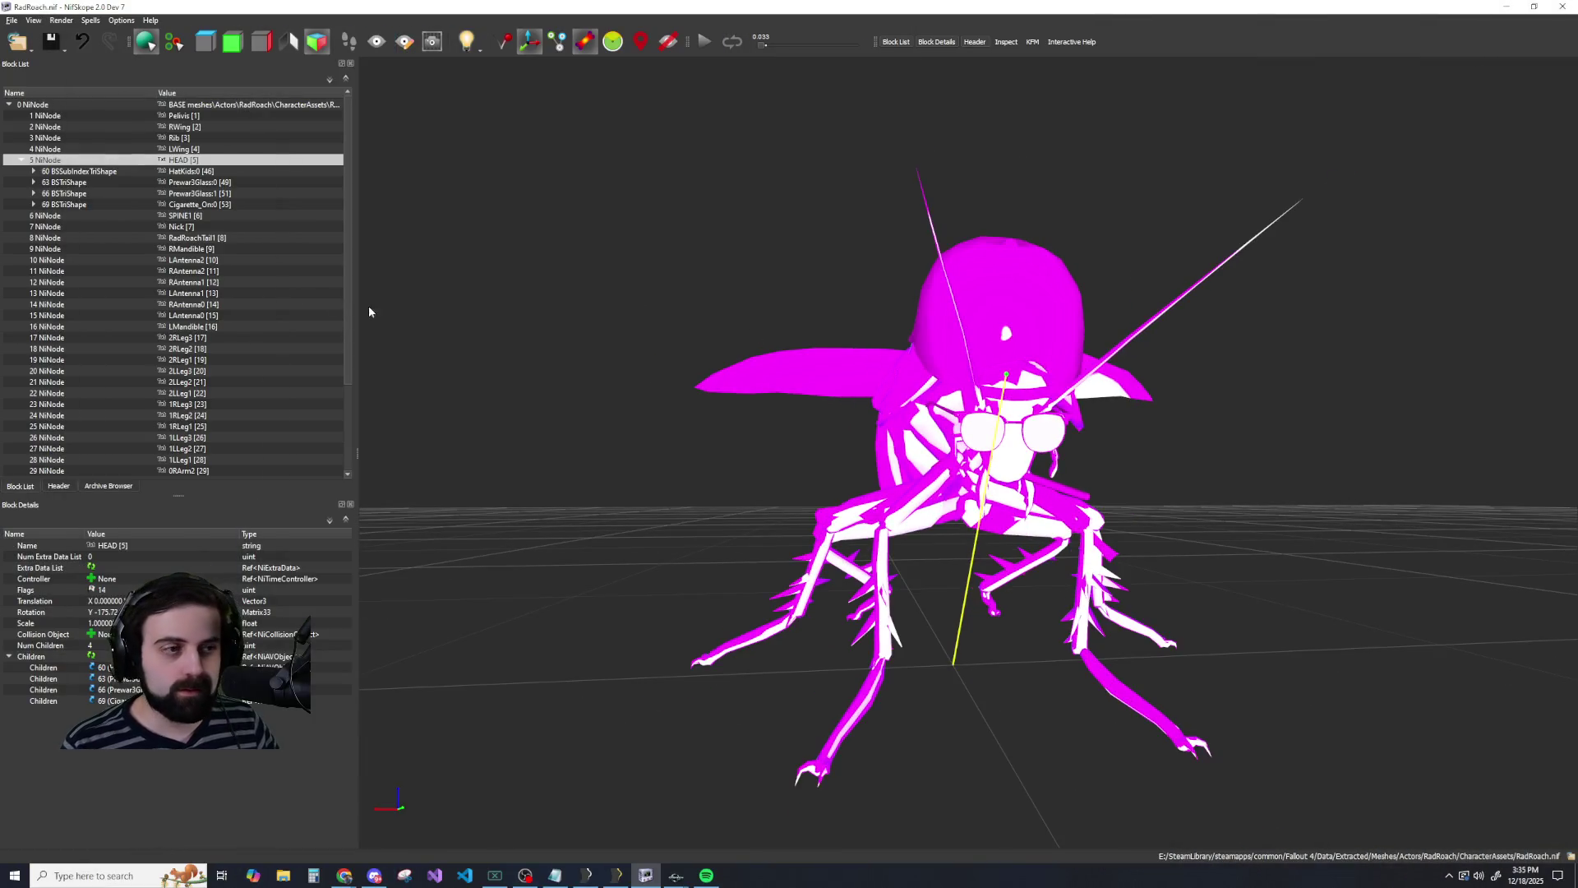
left_click(79, 172)
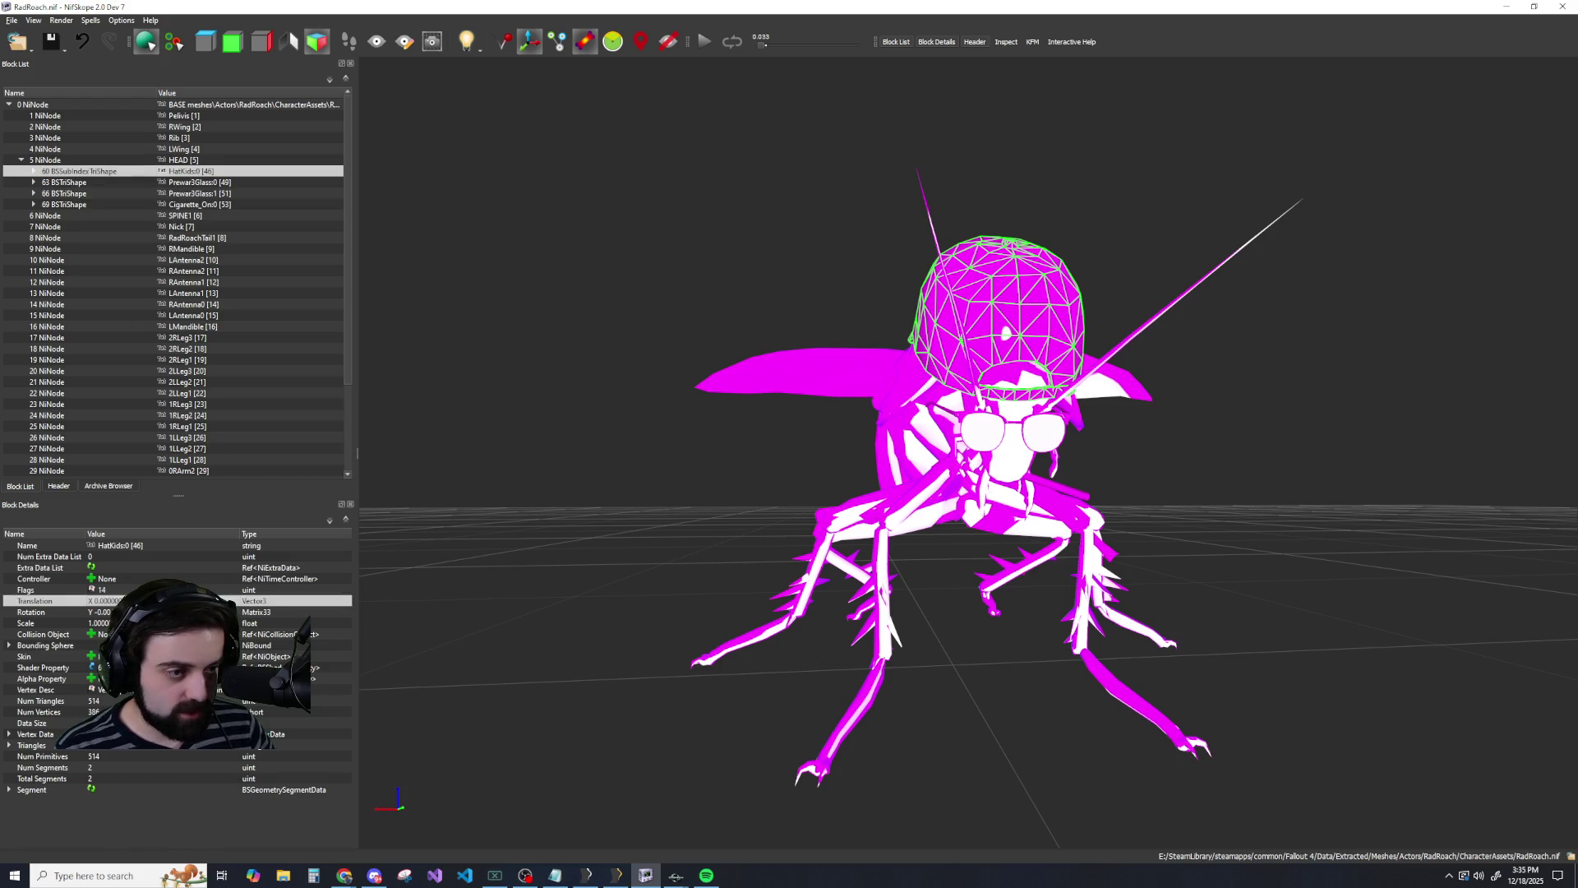
left_click(33, 612)
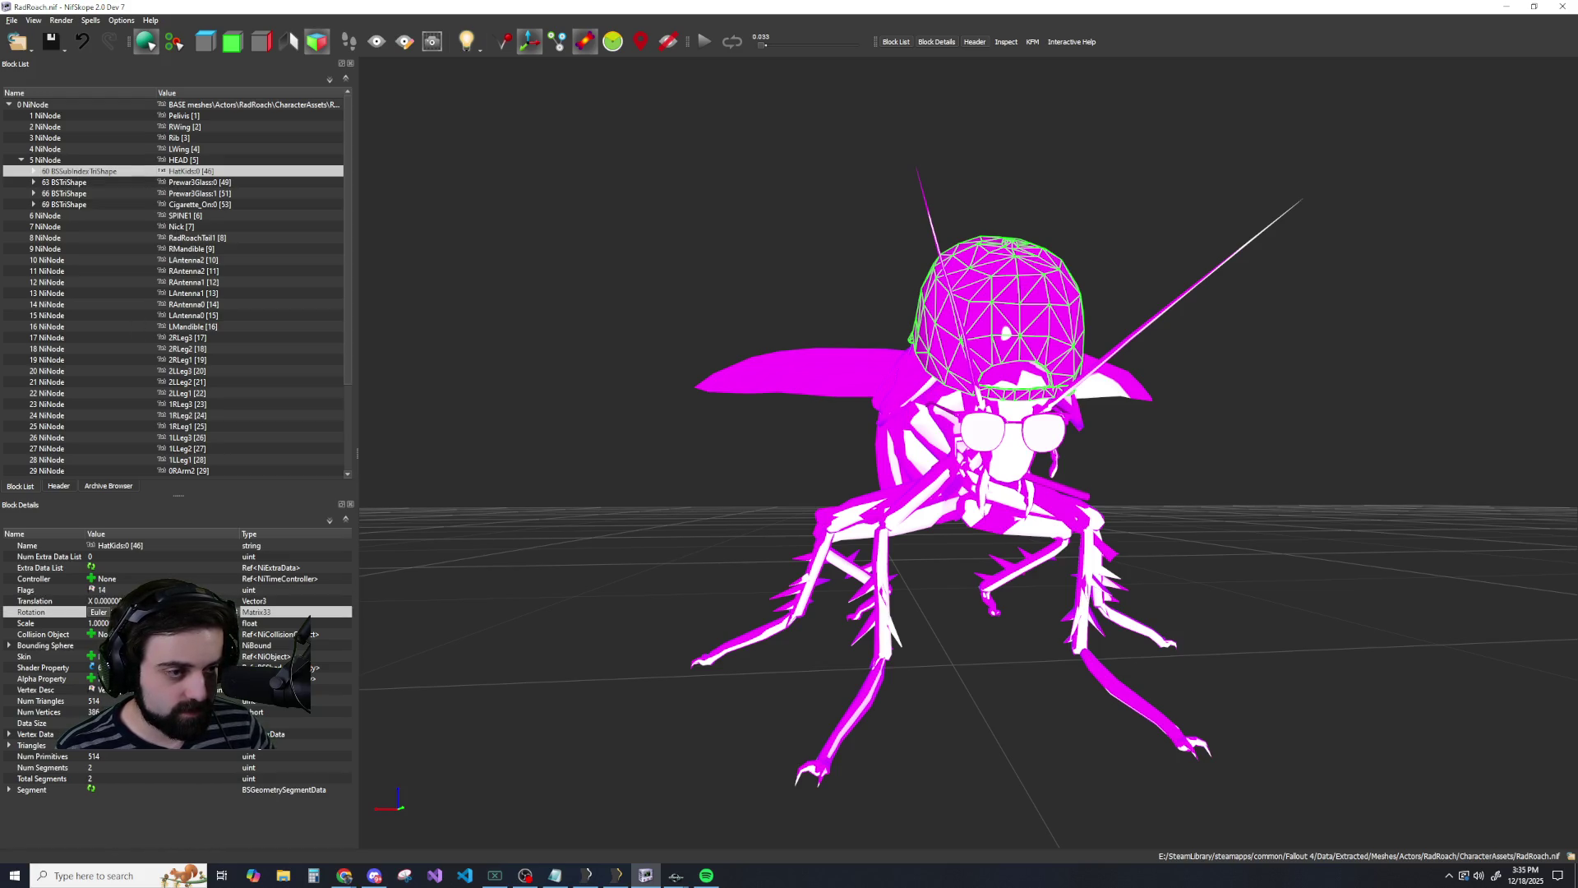
left_click(204, 182)
left_click(203, 204)
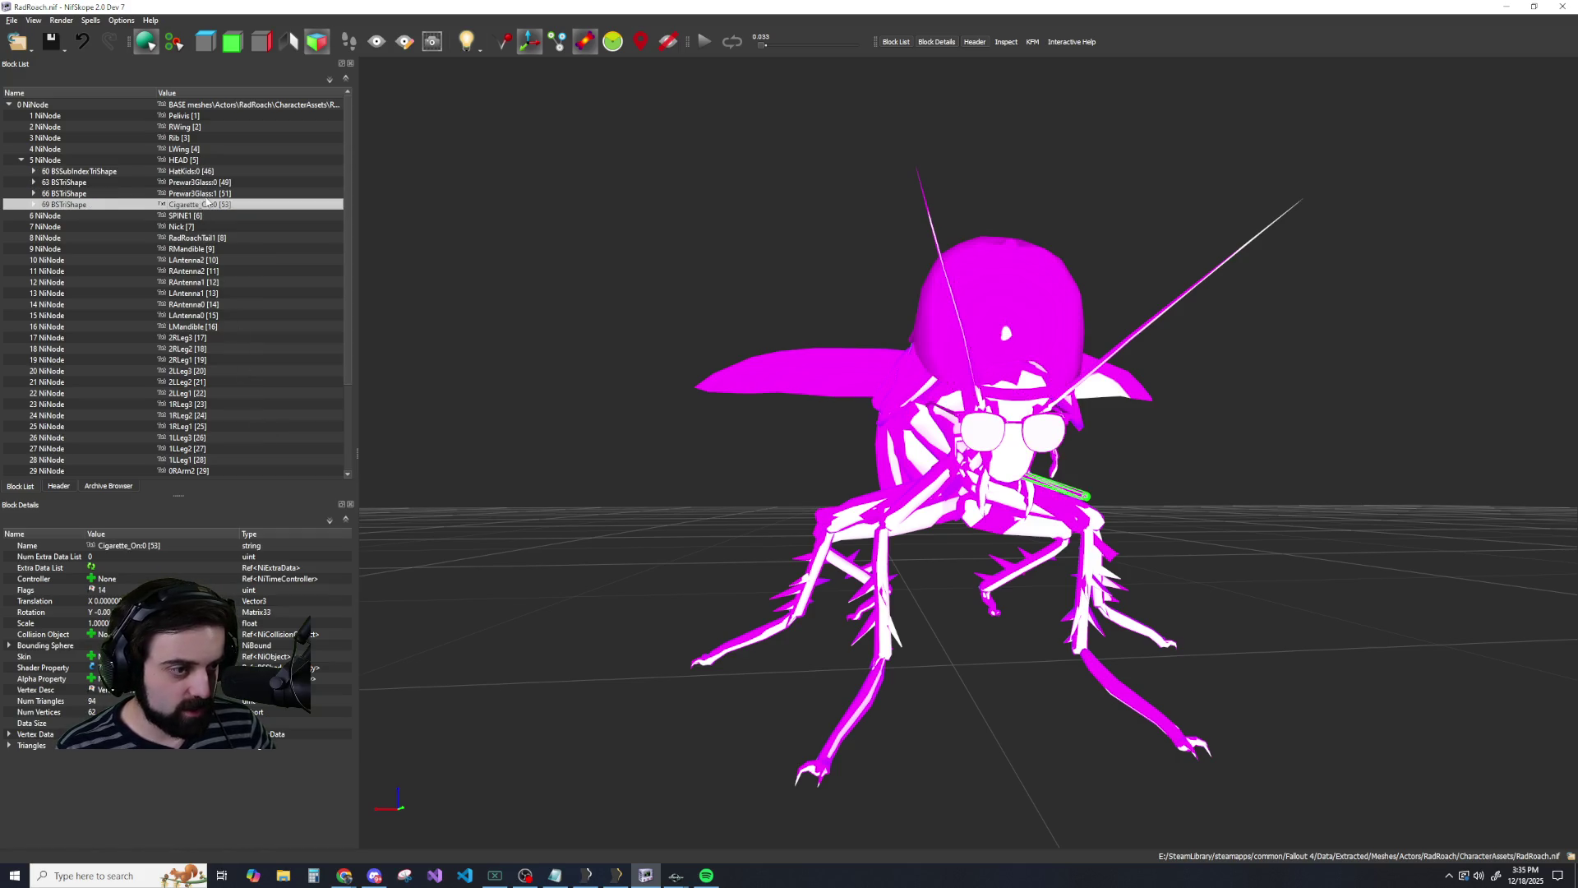
left_click(207, 194)
left_click(212, 183)
left_click(215, 171)
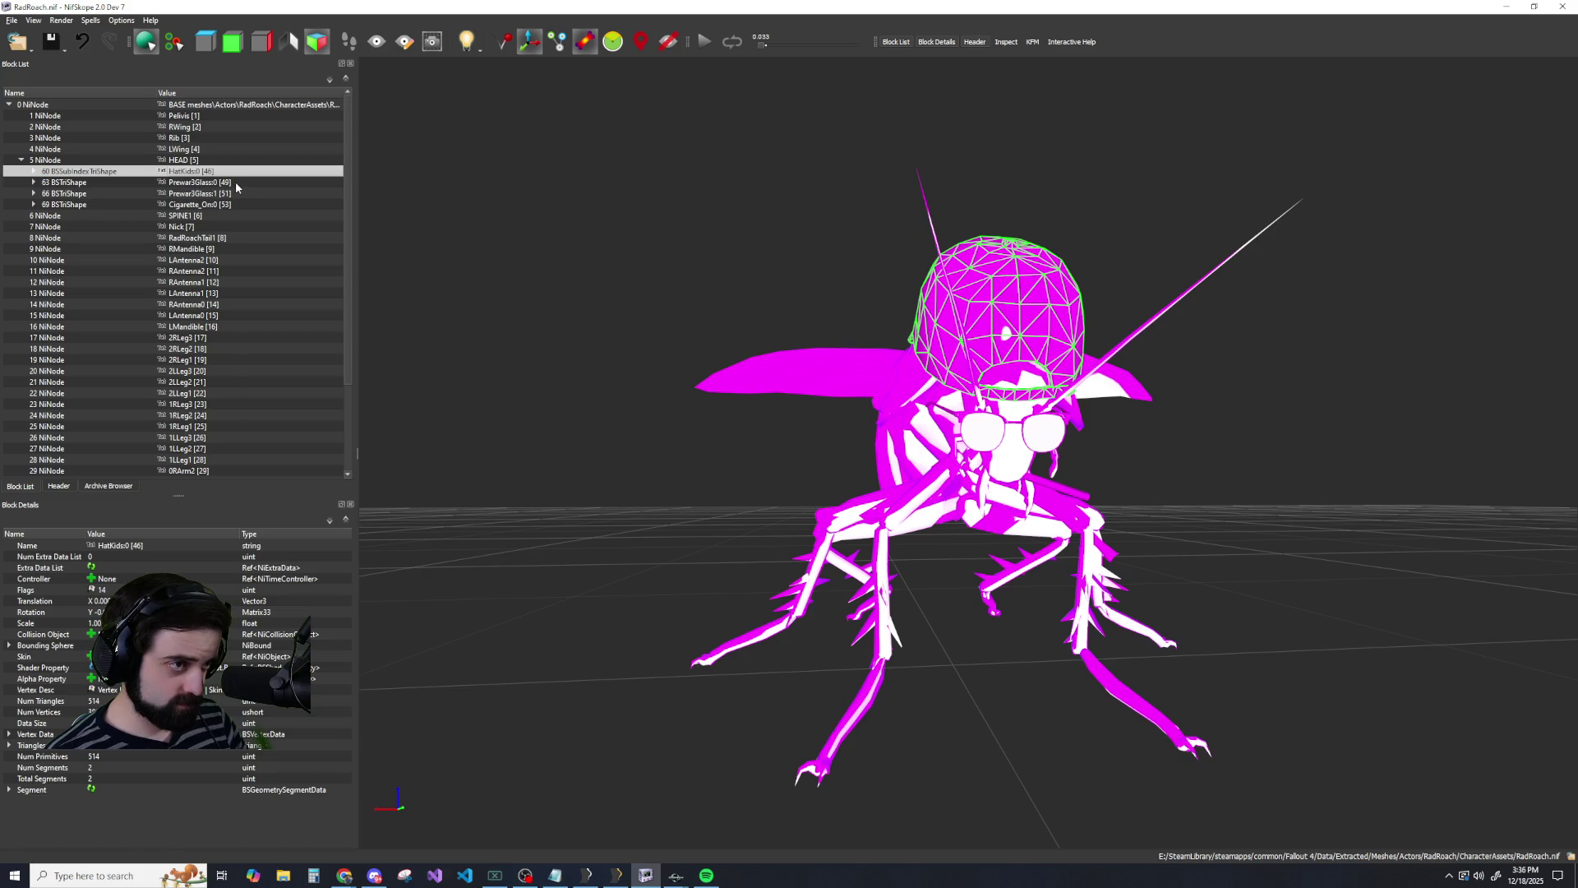
scroll(218, 193, "down", 3)
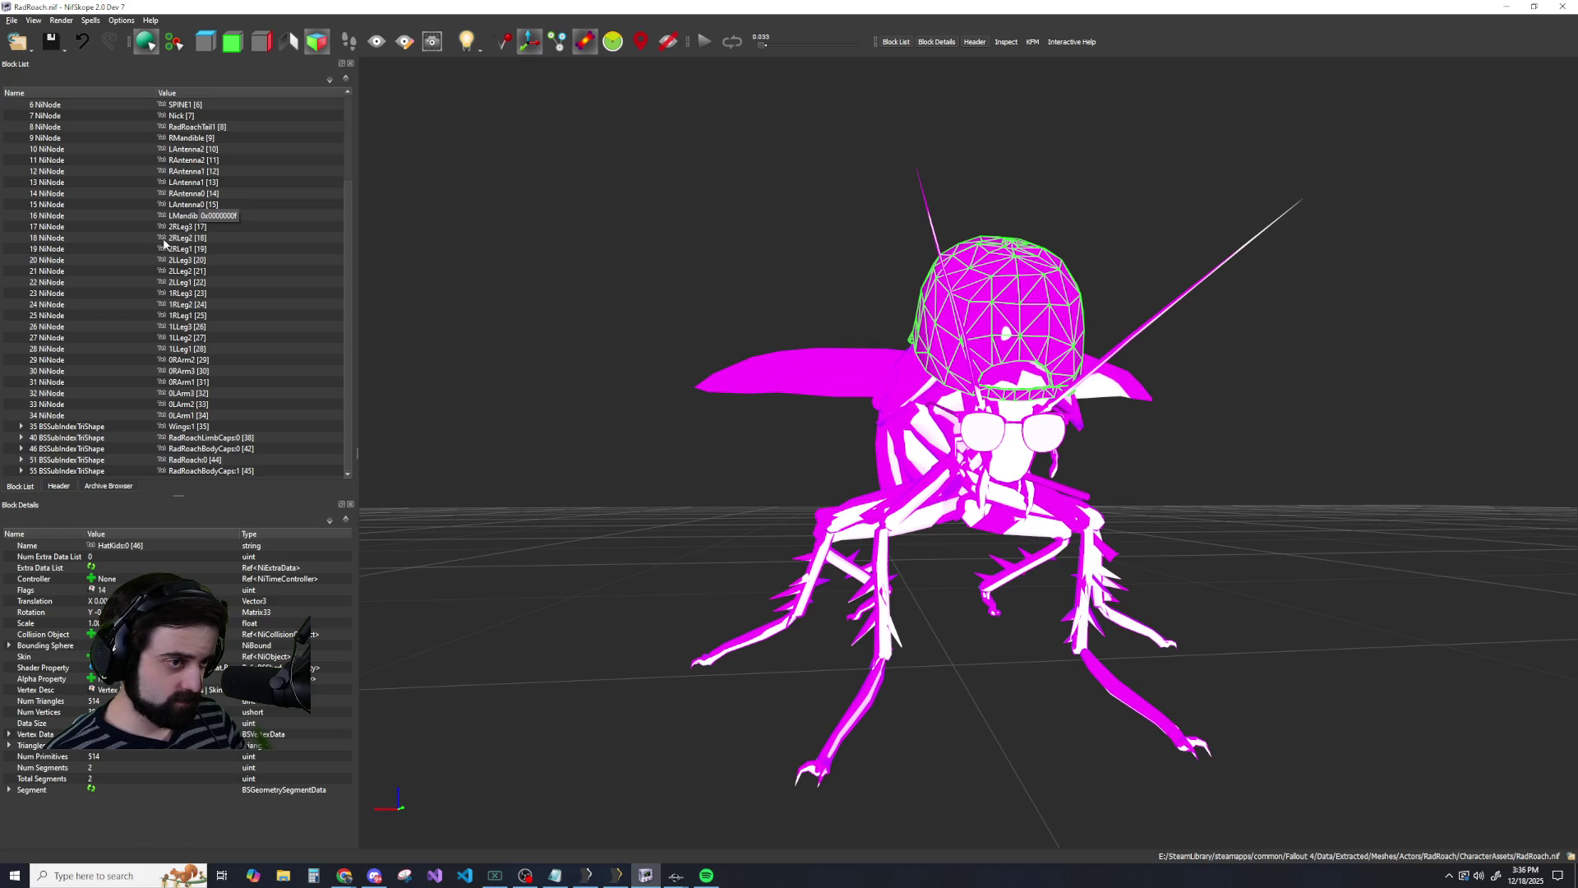
scroll(166, 243, "up", 3)
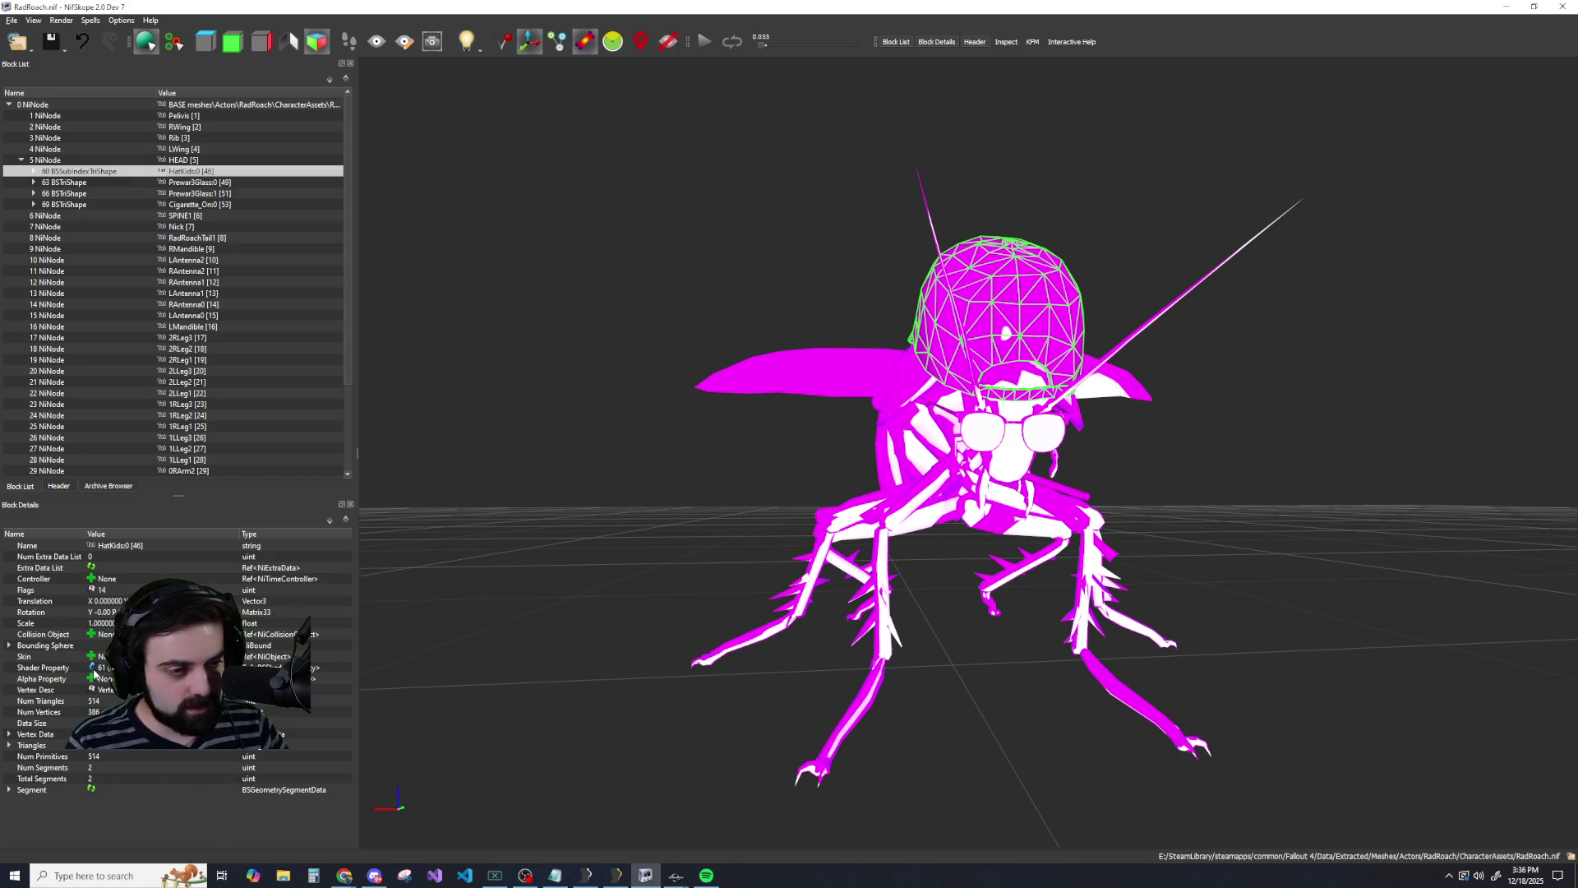
left_click(33, 171)
left_click(45, 183)
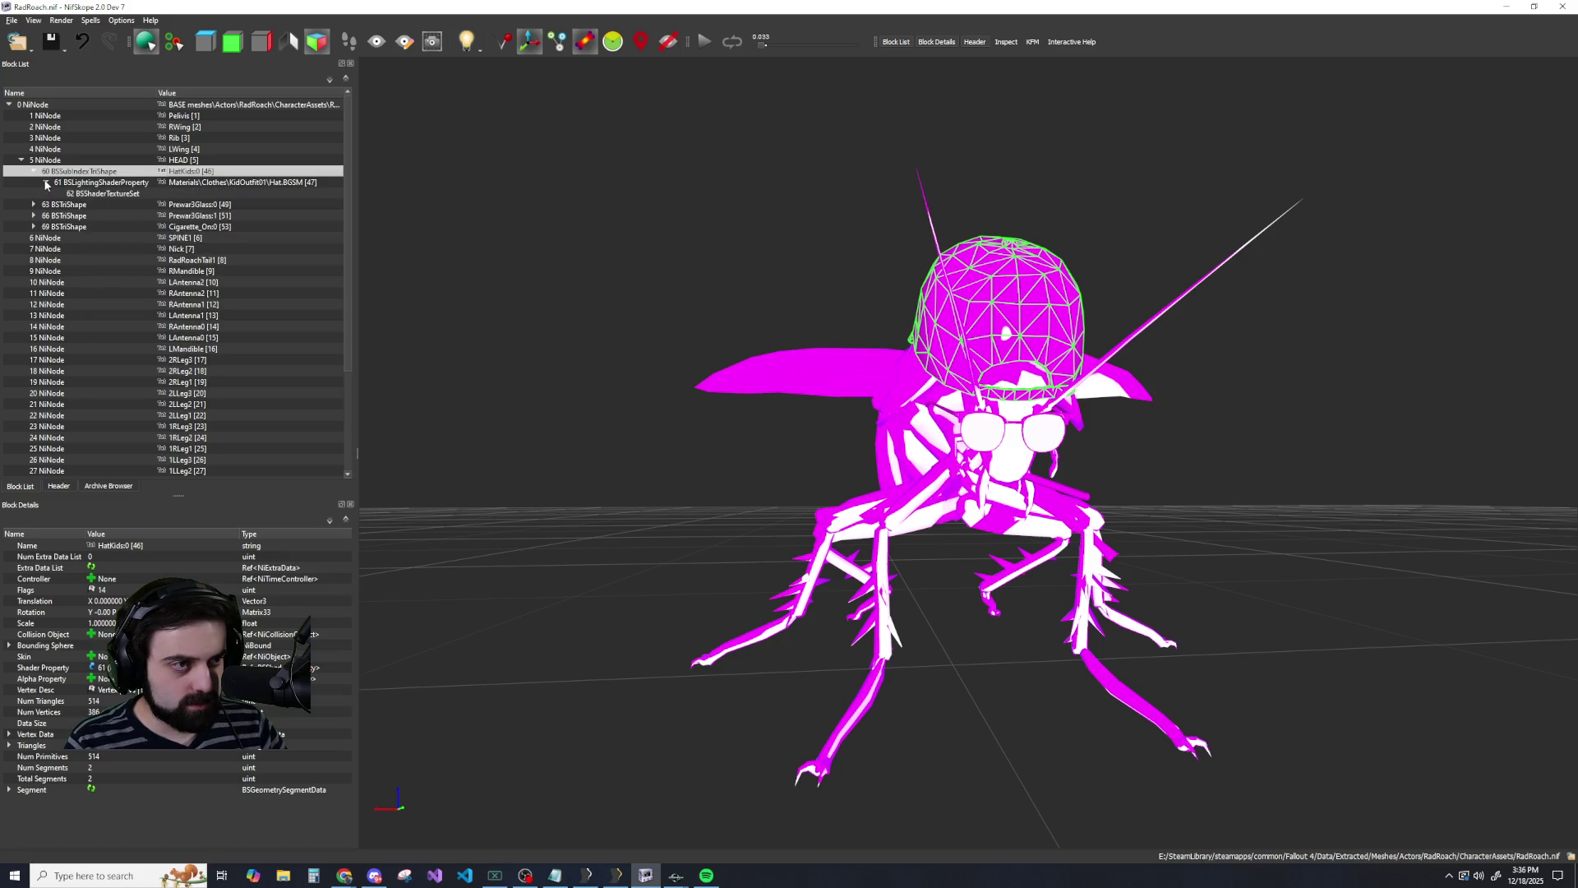
left_click(46, 182)
left_click(33, 170)
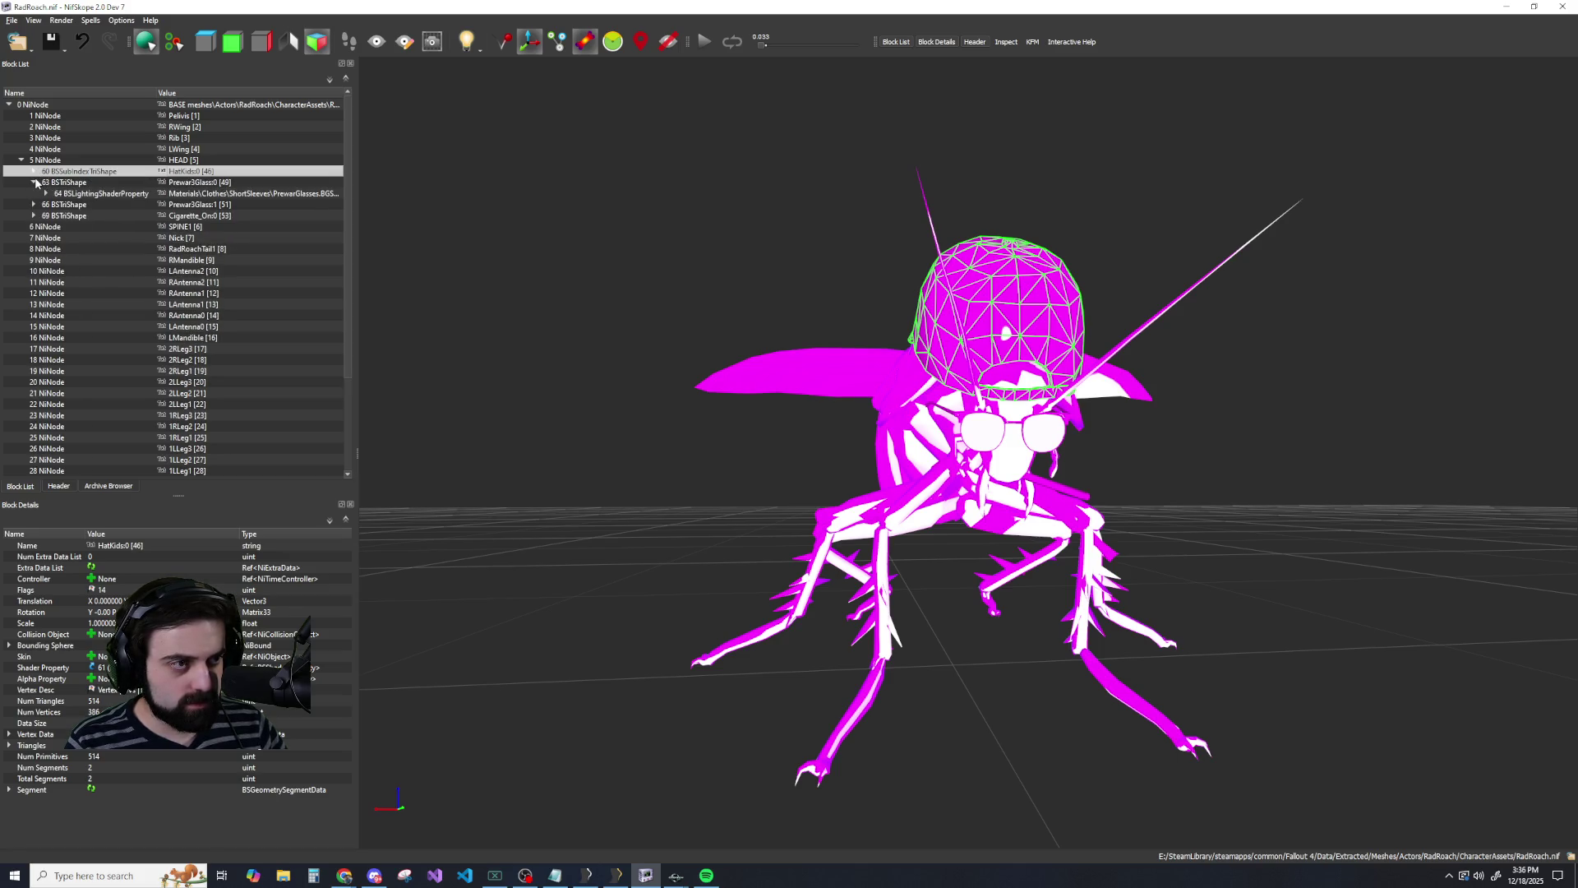
left_click(179, 160)
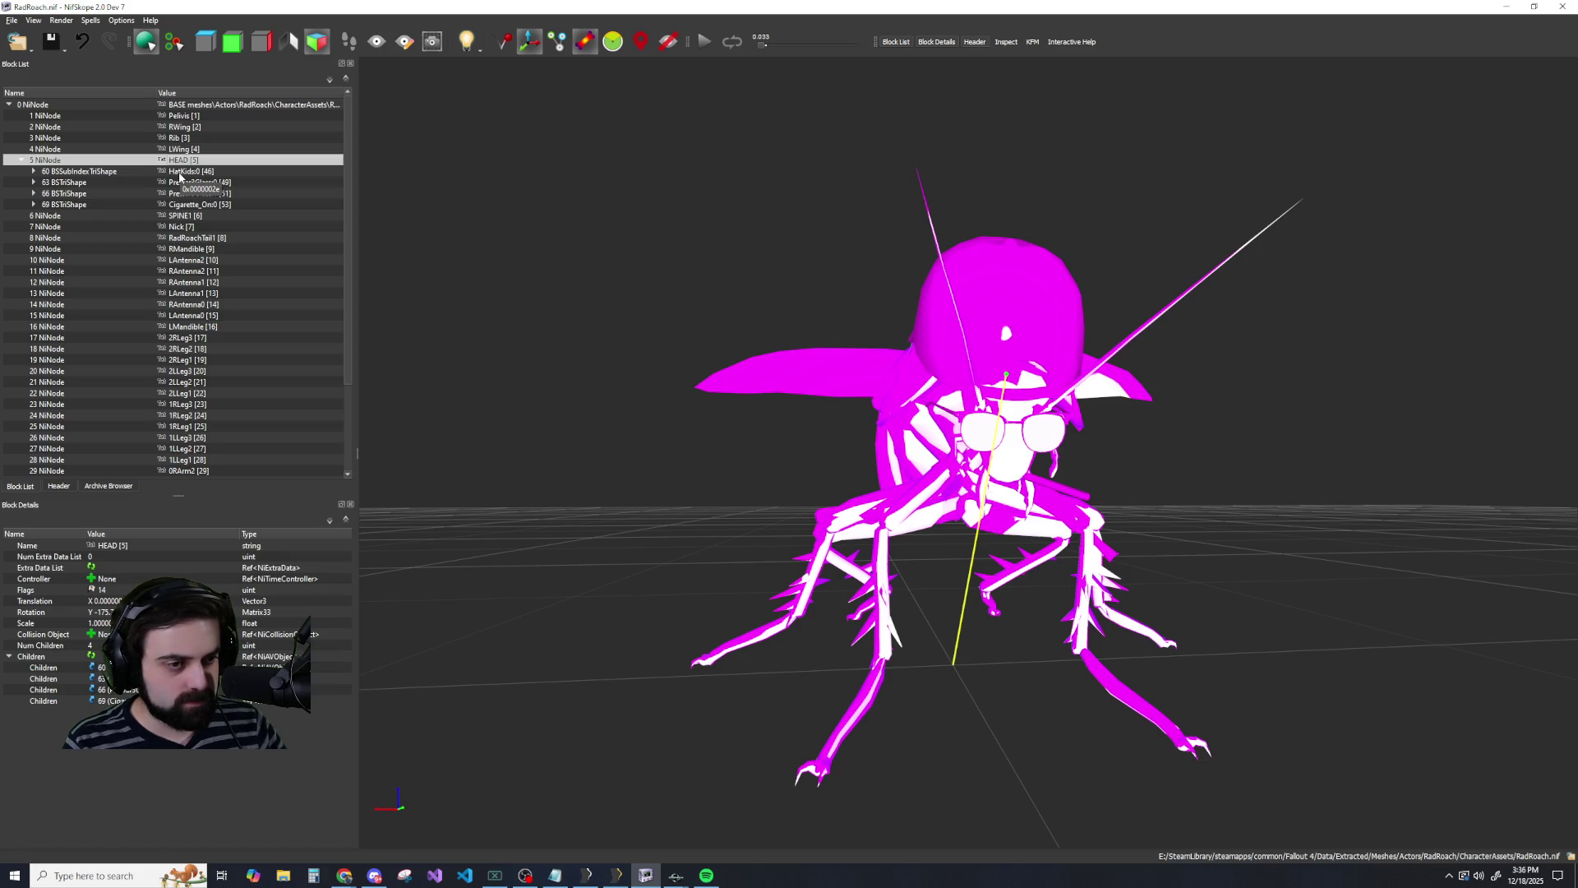
left_click(164, 668)
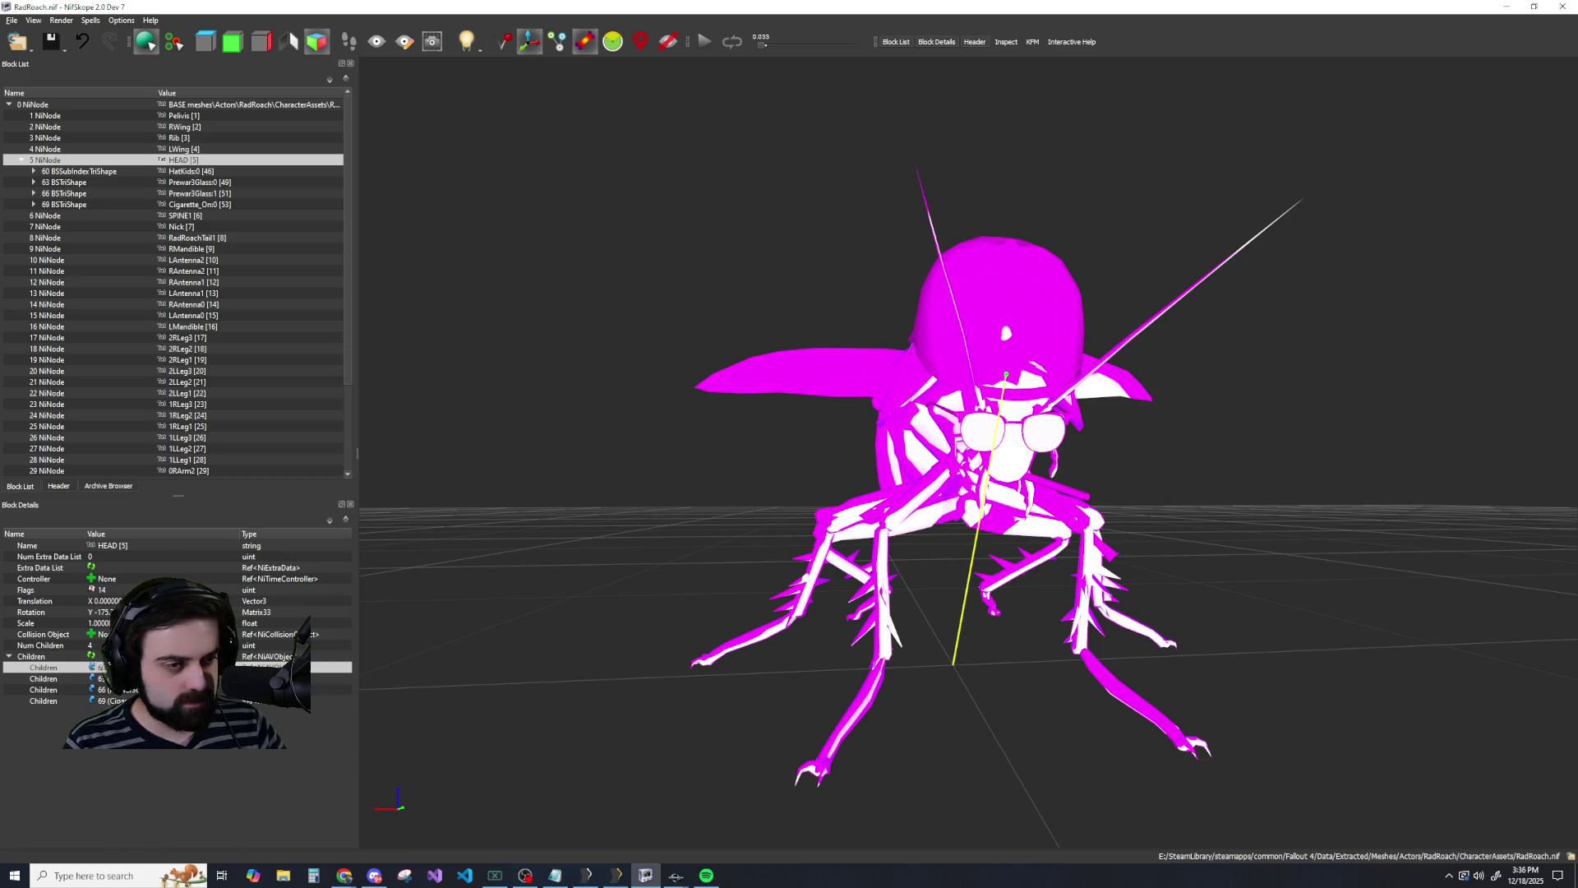
left_click(127, 770)
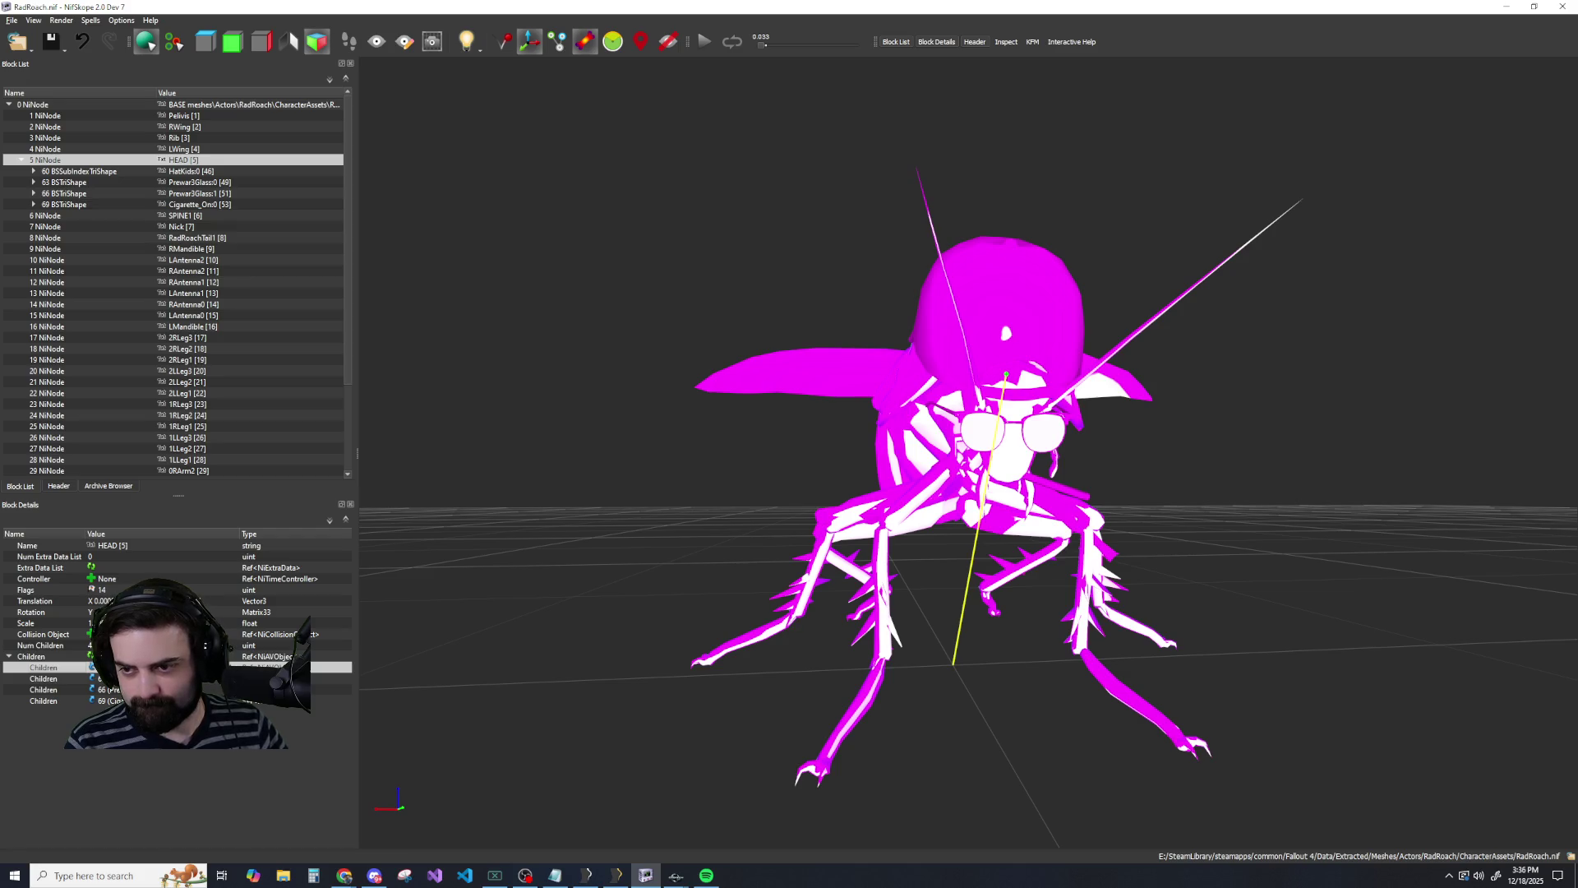
key("alt+Tab")
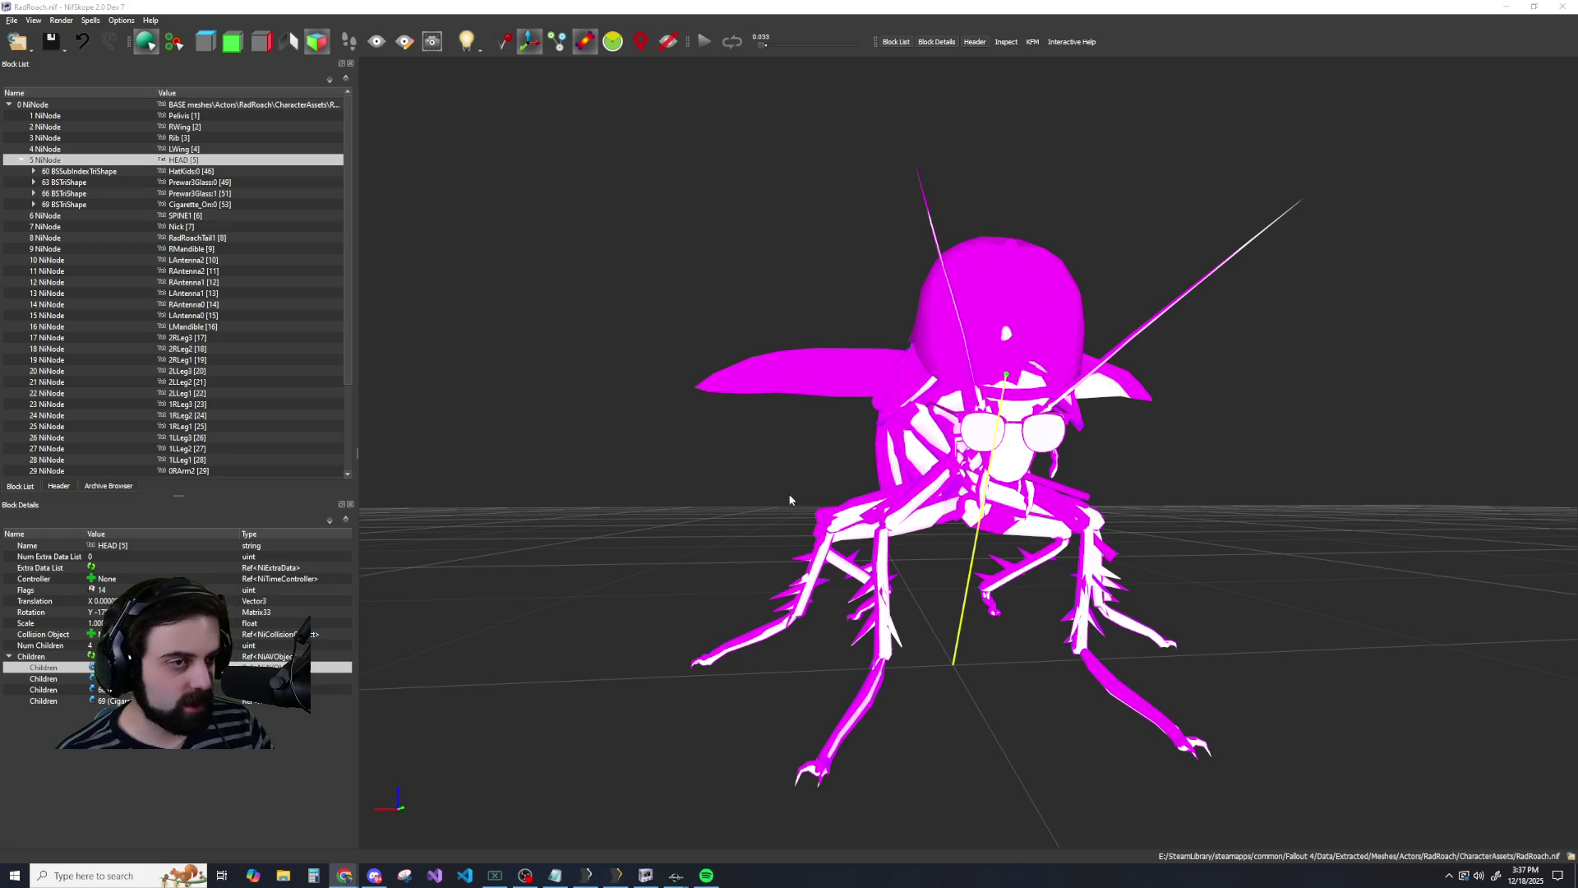
Step through the bone nodes in the Block List, inspecting RAntenna1 and the 2RLeg2 leg bone.
left_click(189, 271)
left_click(189, 283)
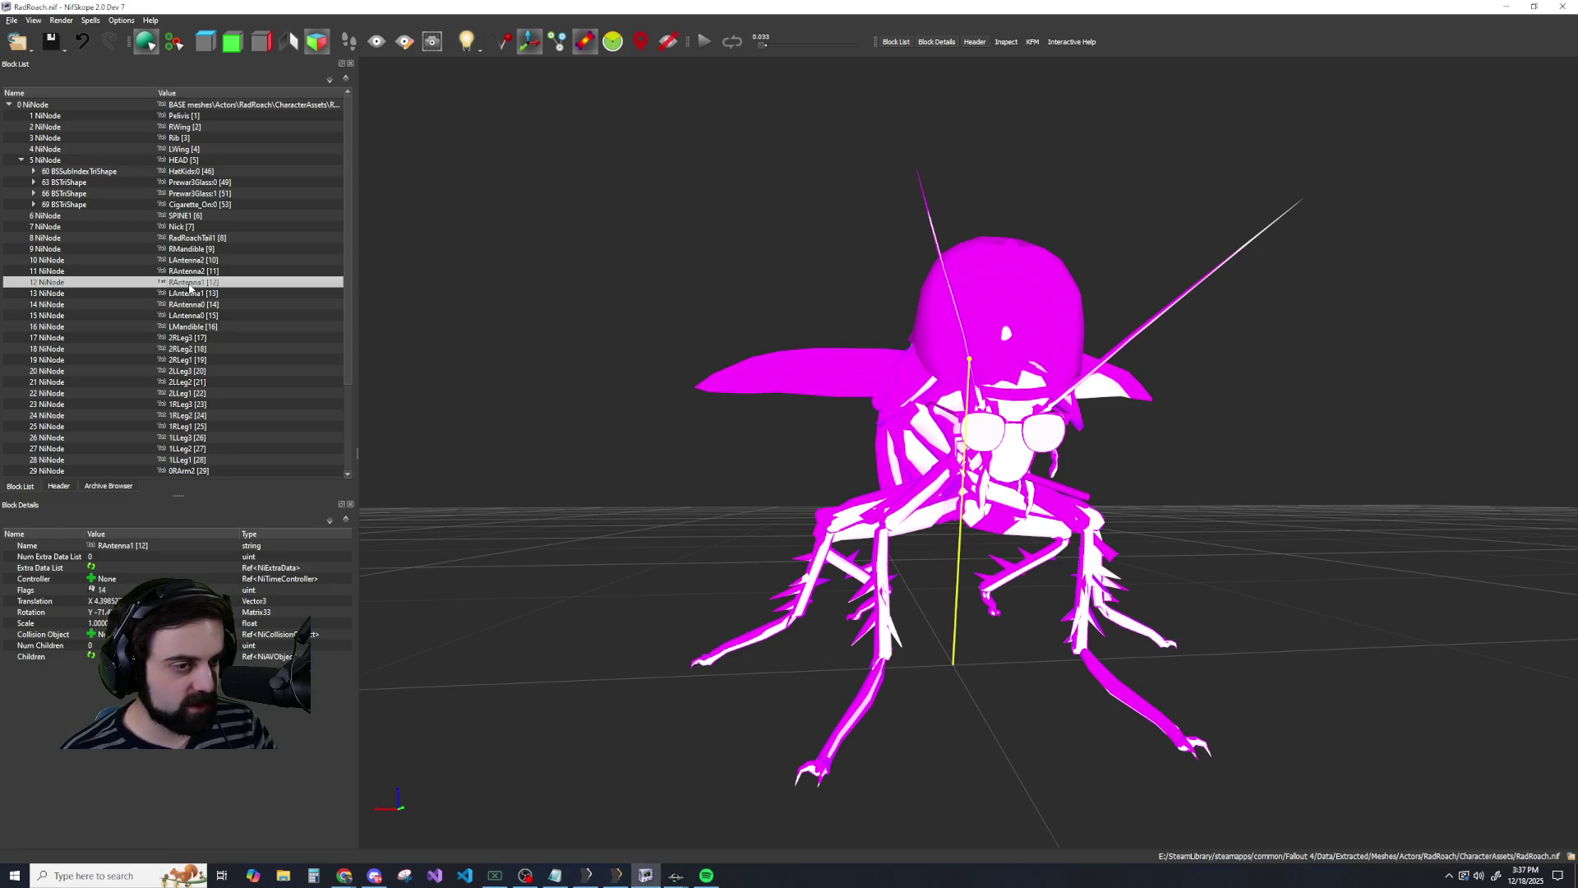
left_click(190, 316)
left_click(189, 338)
left_click(187, 350)
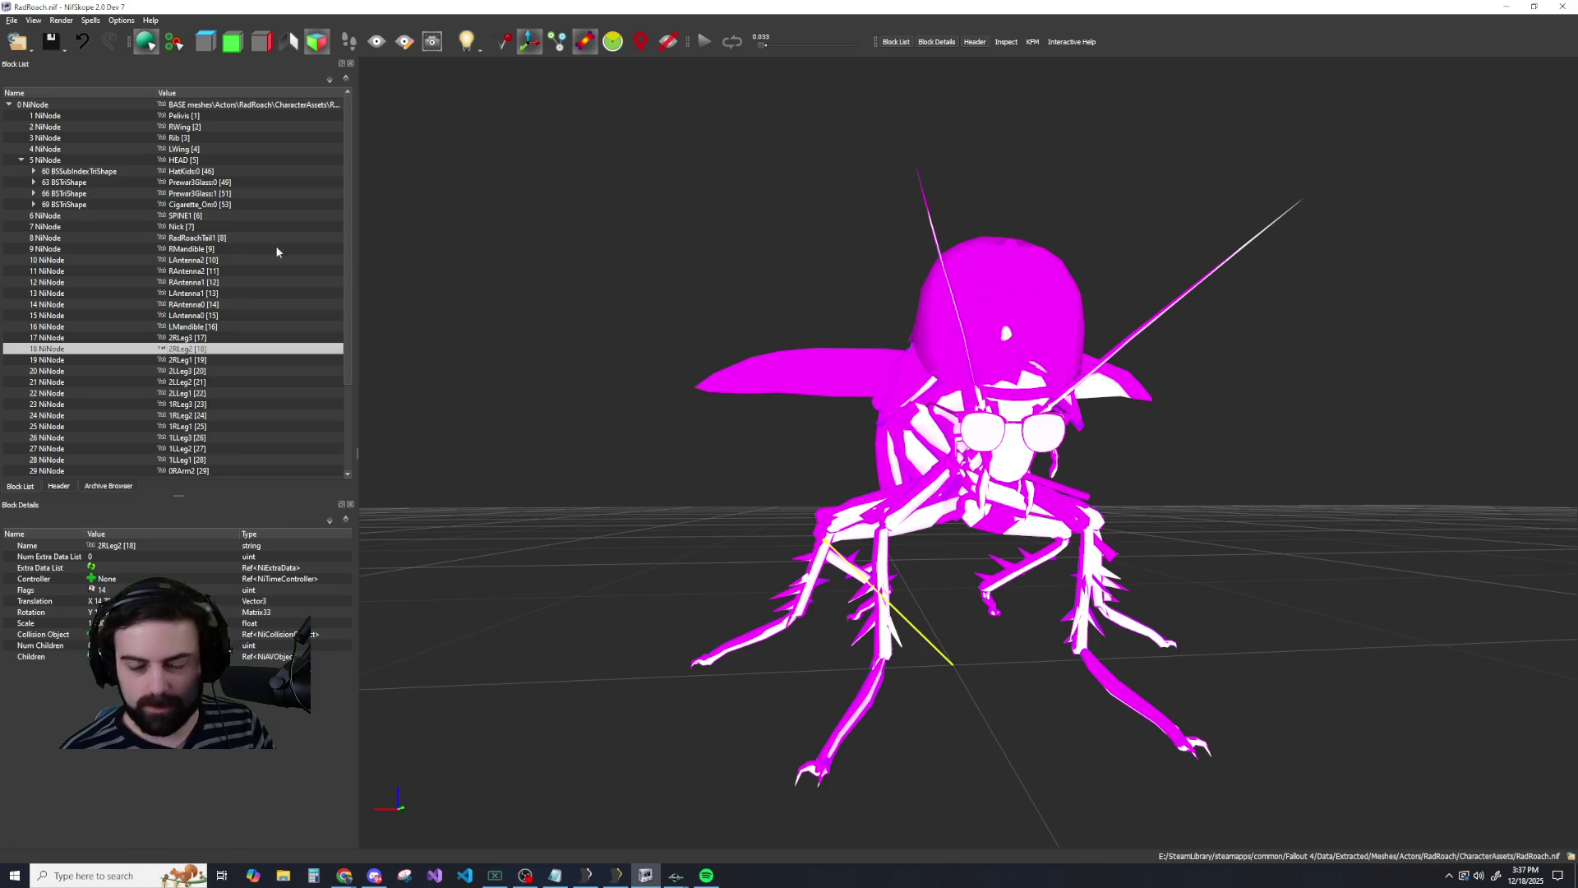
key("alt+Tab")
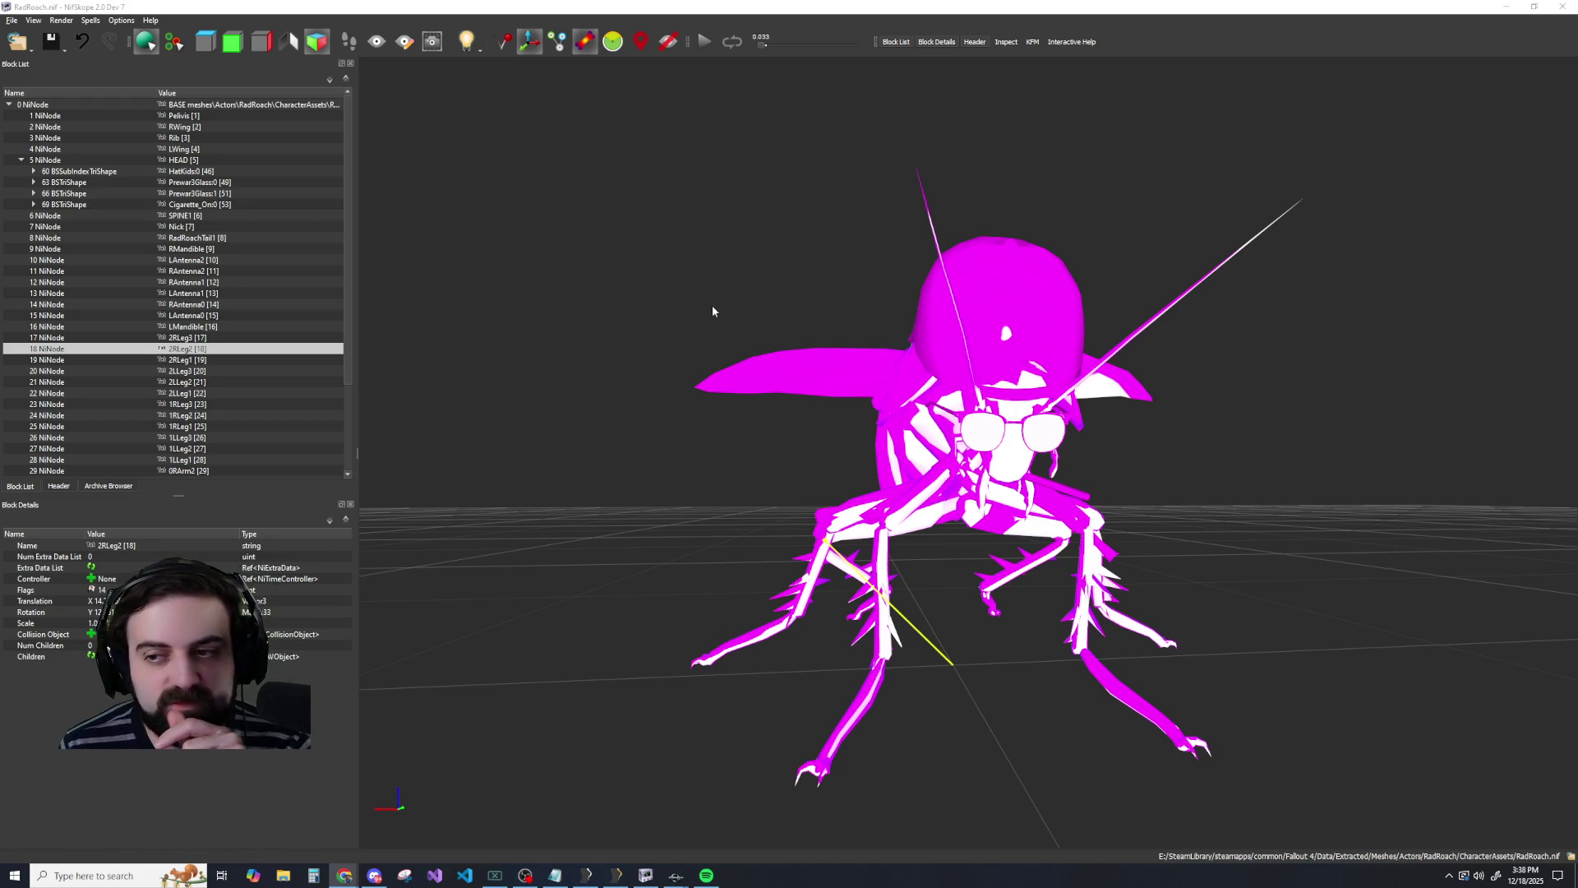
Look through the block action menus for the HEAD node and the root node.
right_click(46, 163)
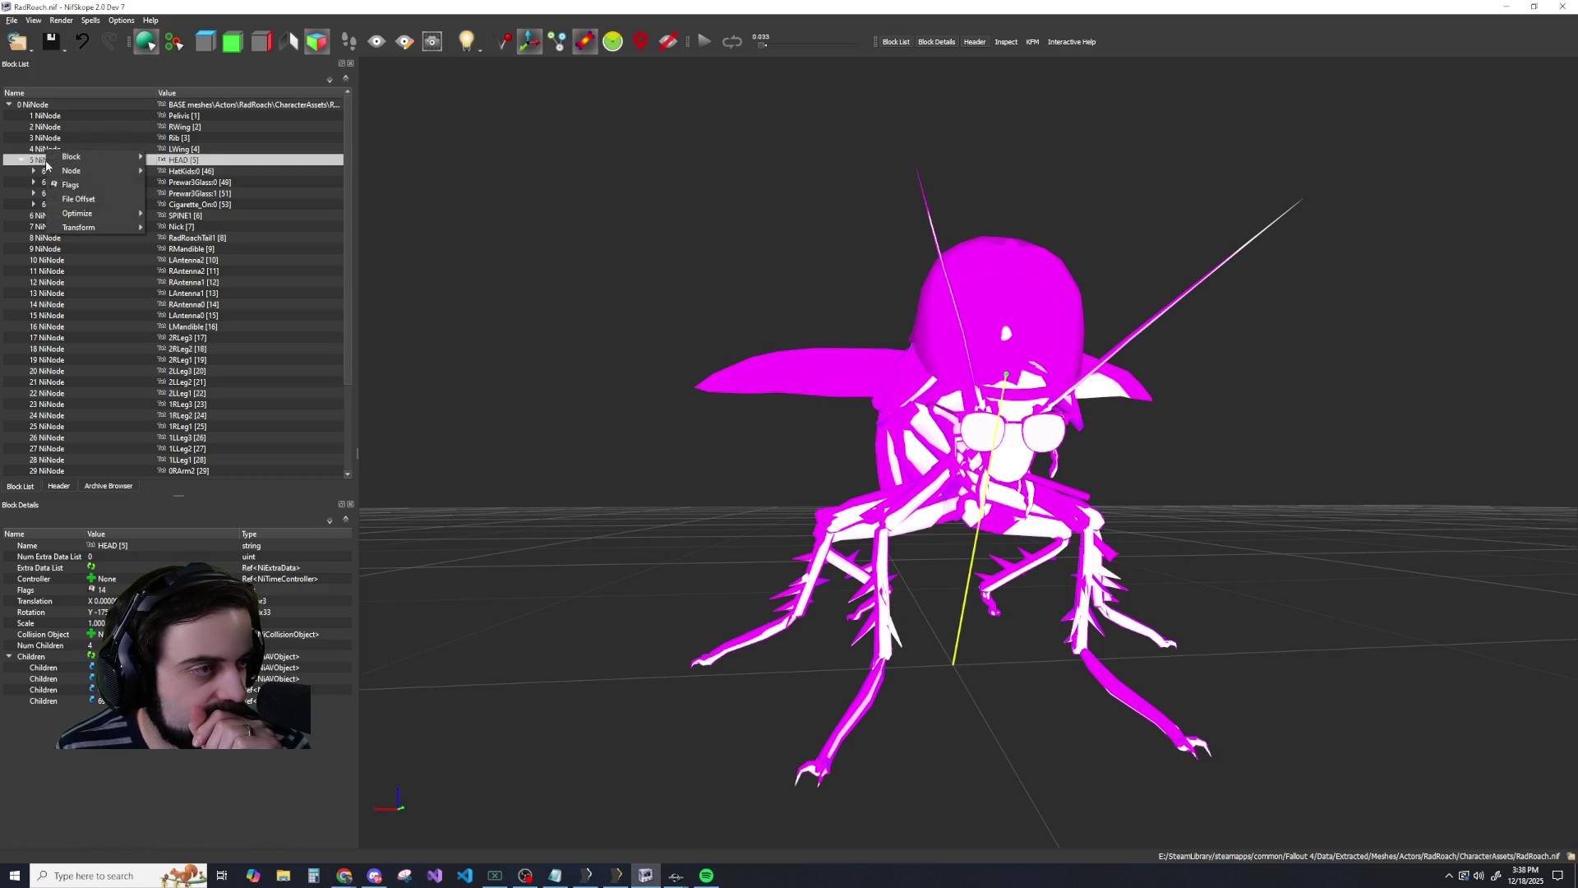
mouse_move(89, 159)
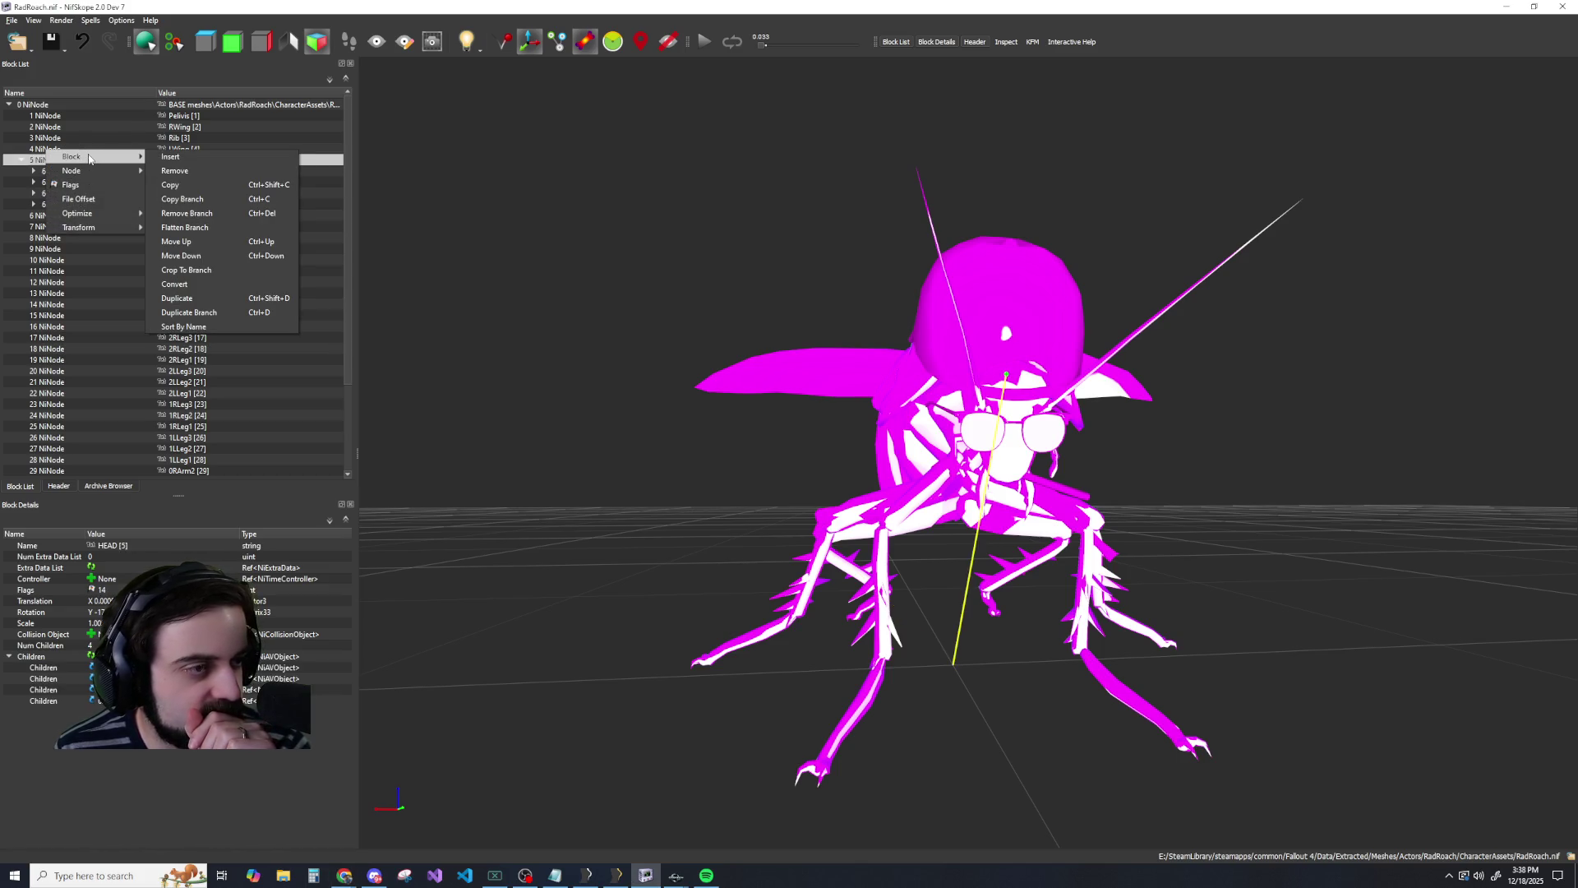
mouse_move(82, 227)
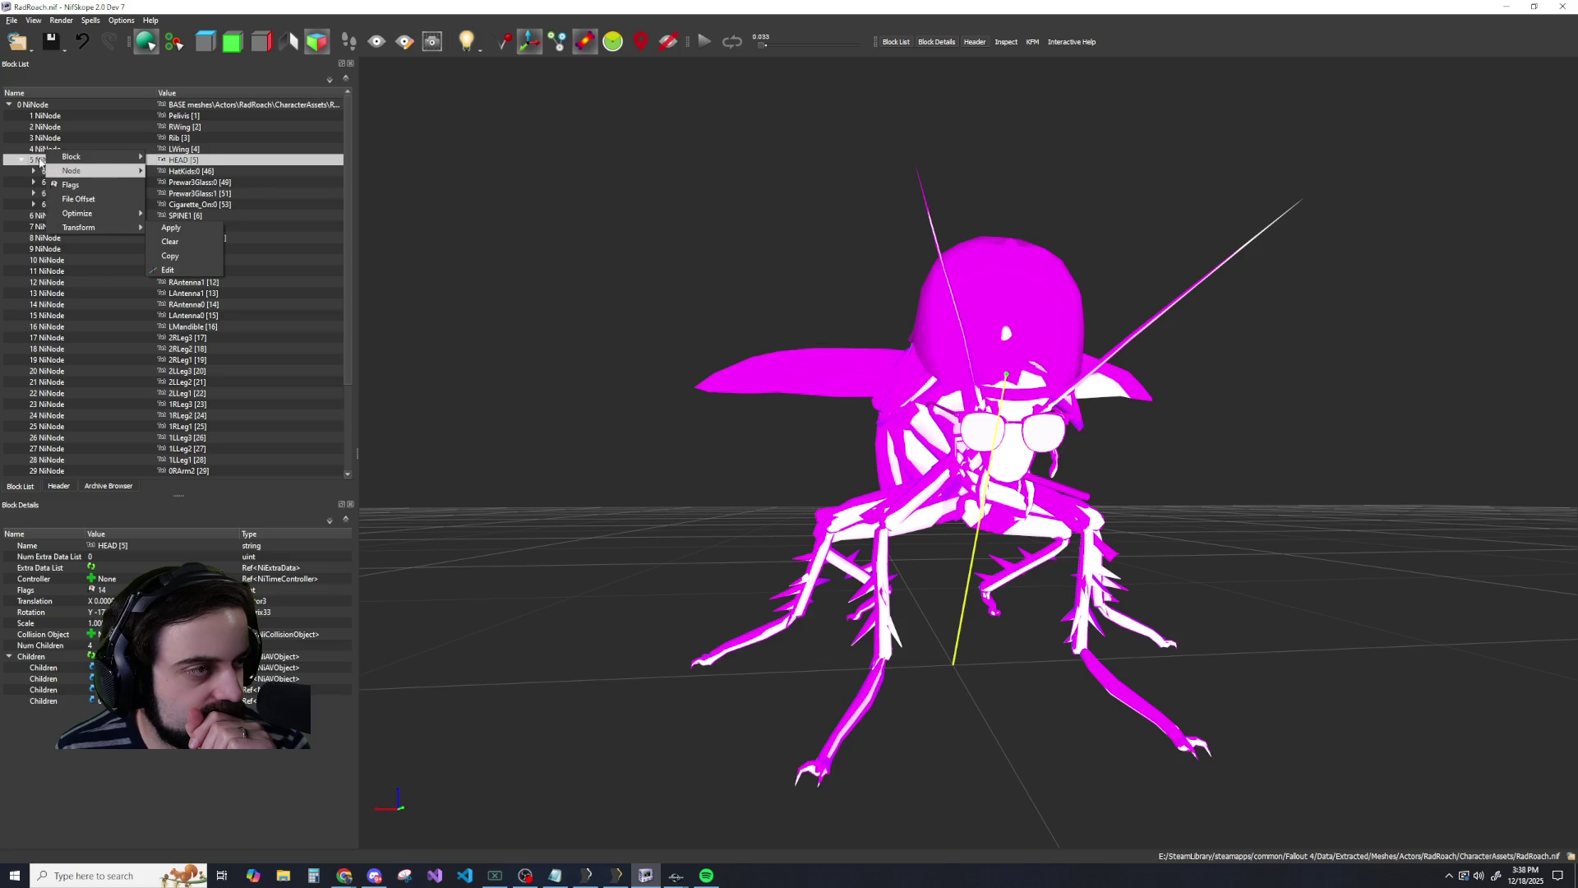
right_click(36, 103)
mouse_move(56, 119)
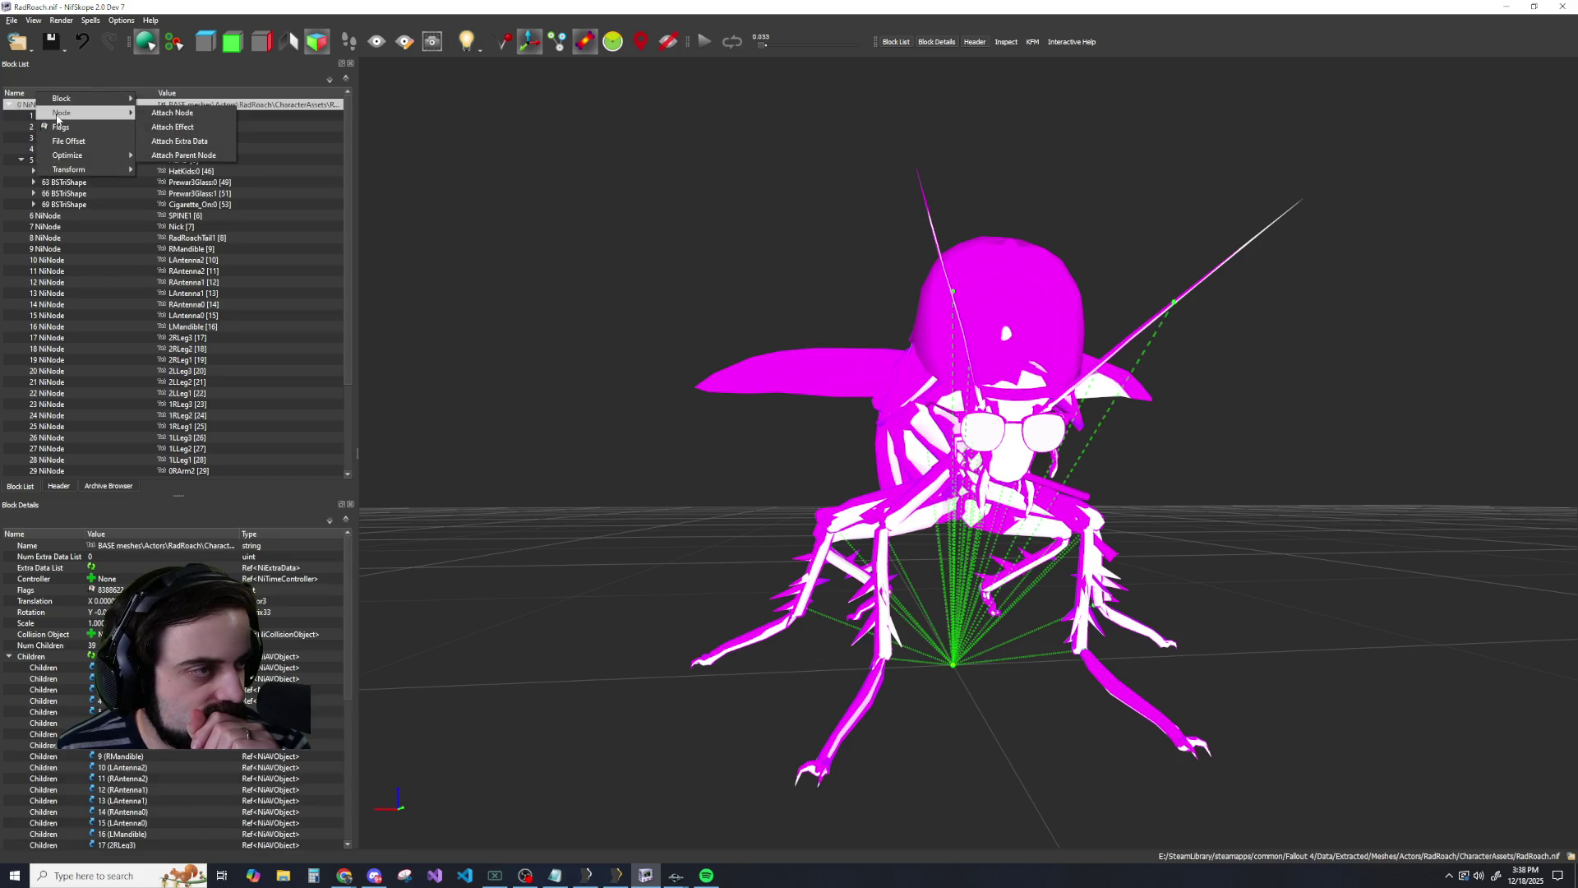
Inspect the cigarette mesh, the SPINE1 node, then select the HatKids:0 hat shape under HEAD.
left_click(54, 204)
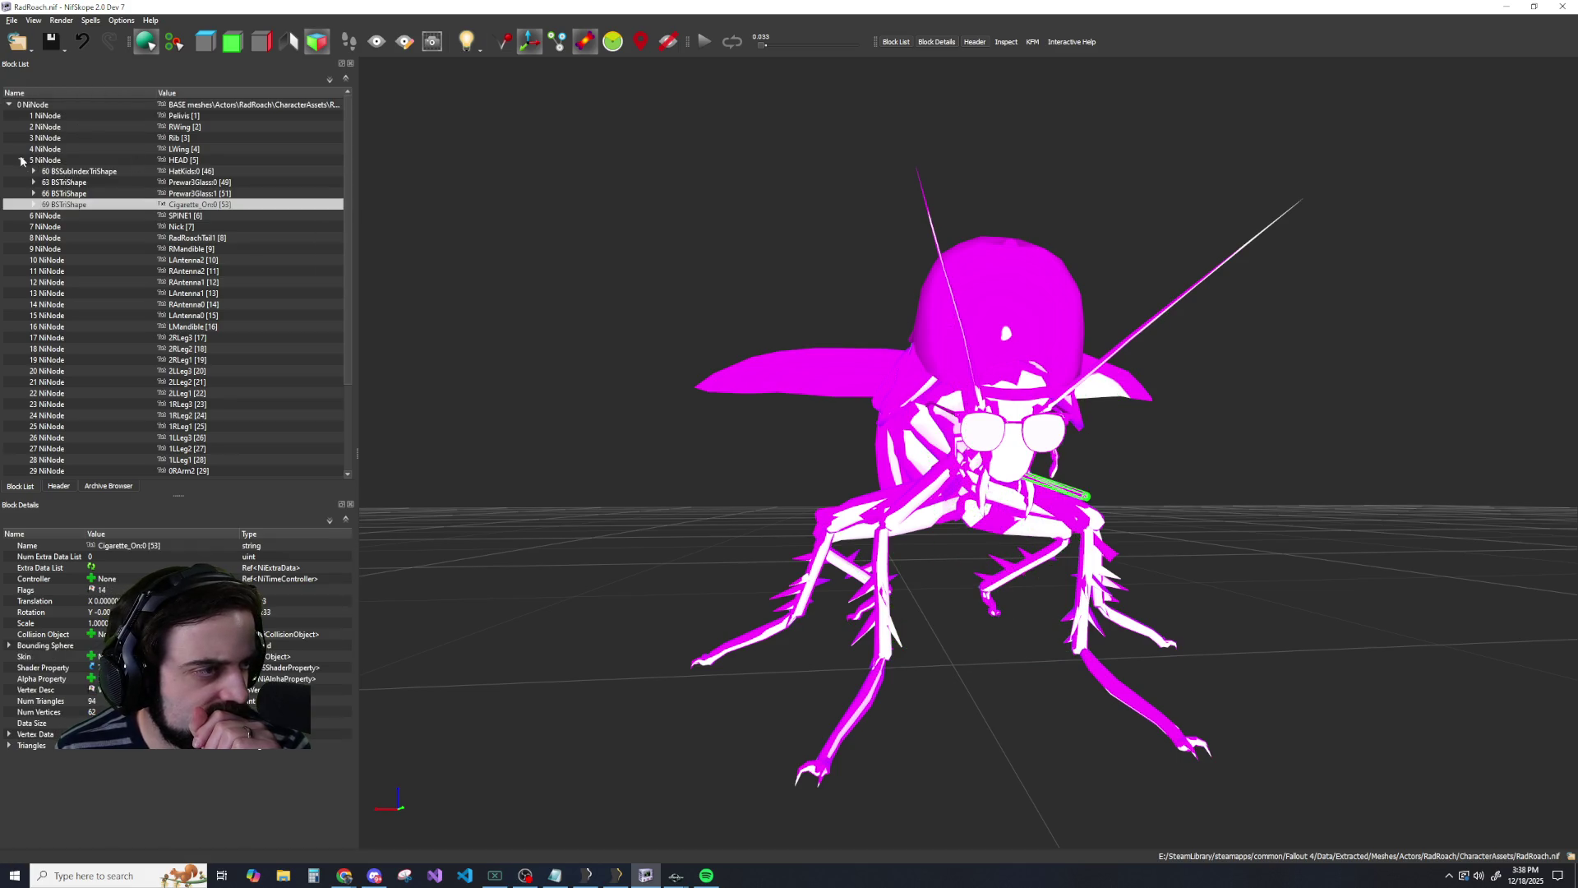
left_click(49, 217)
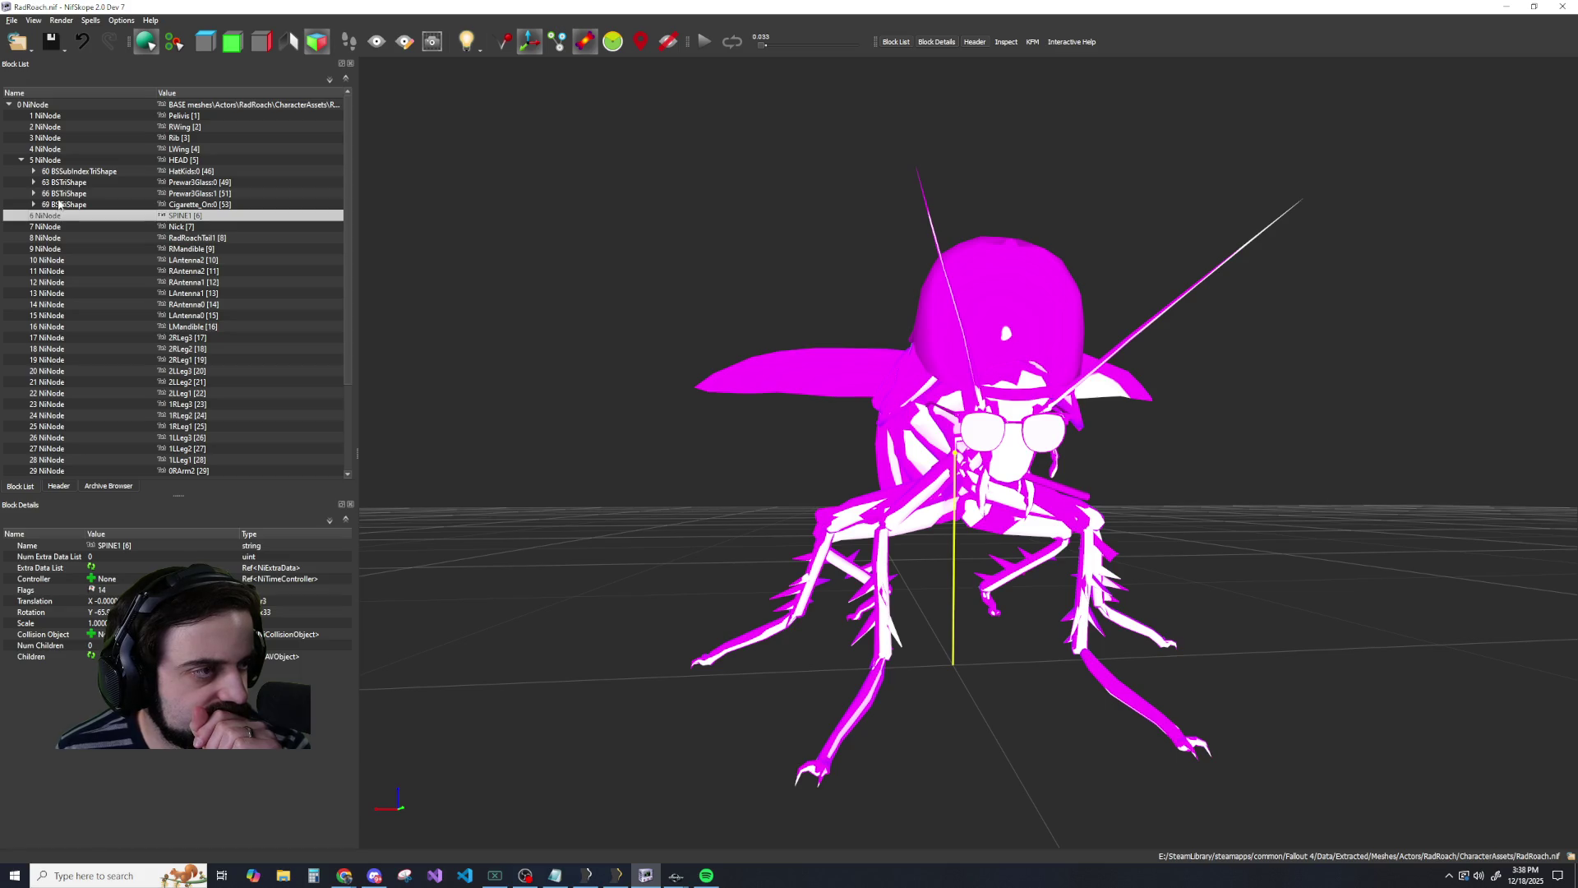
left_click(74, 172)
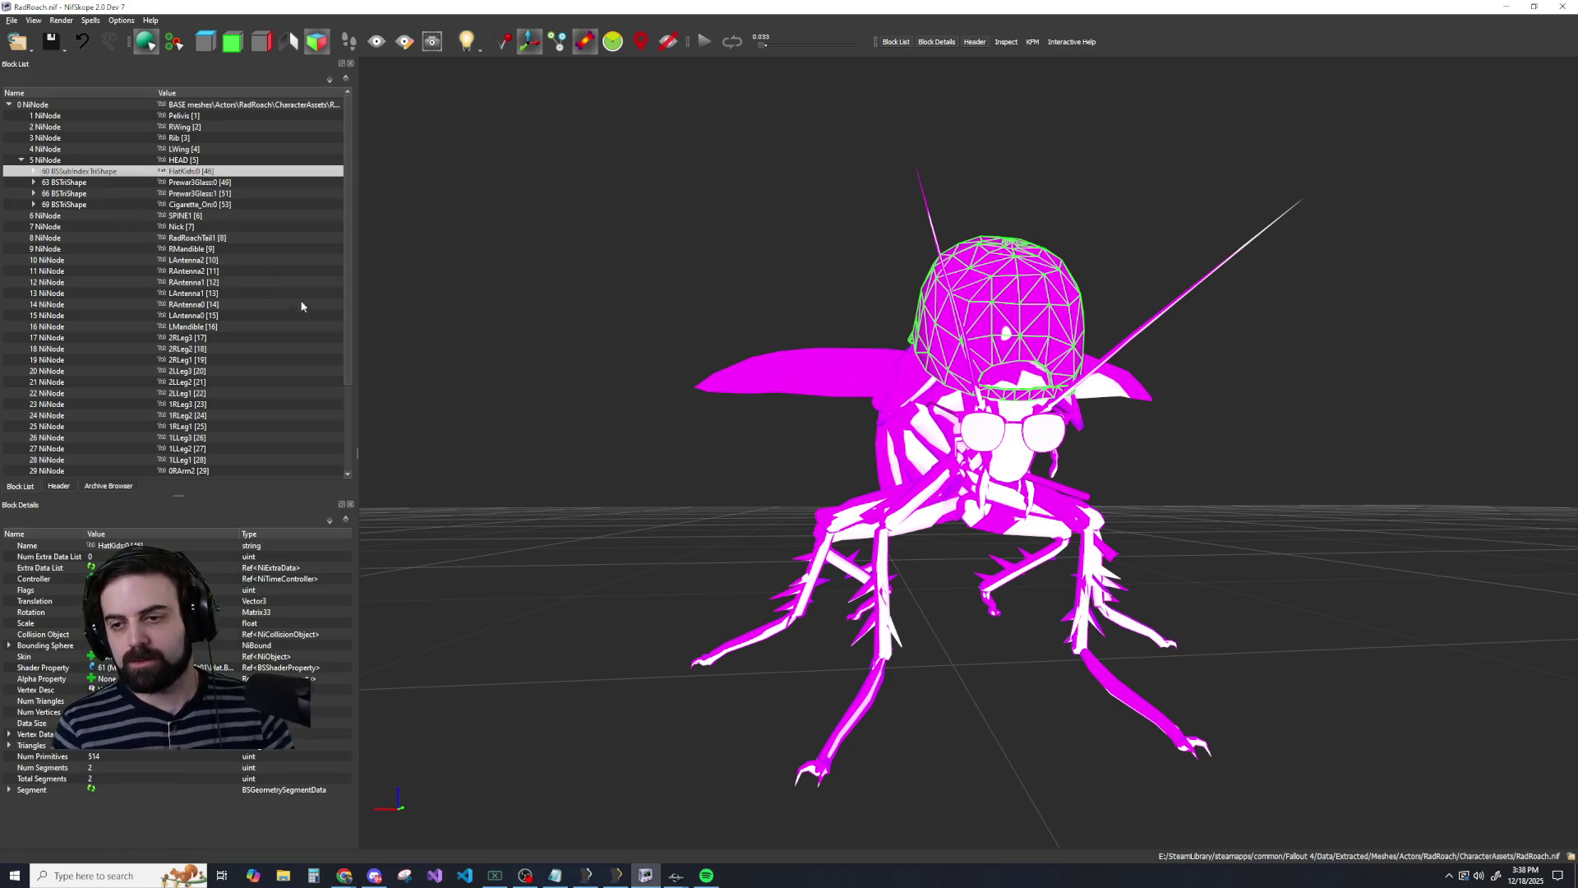
key("alt+Tab")
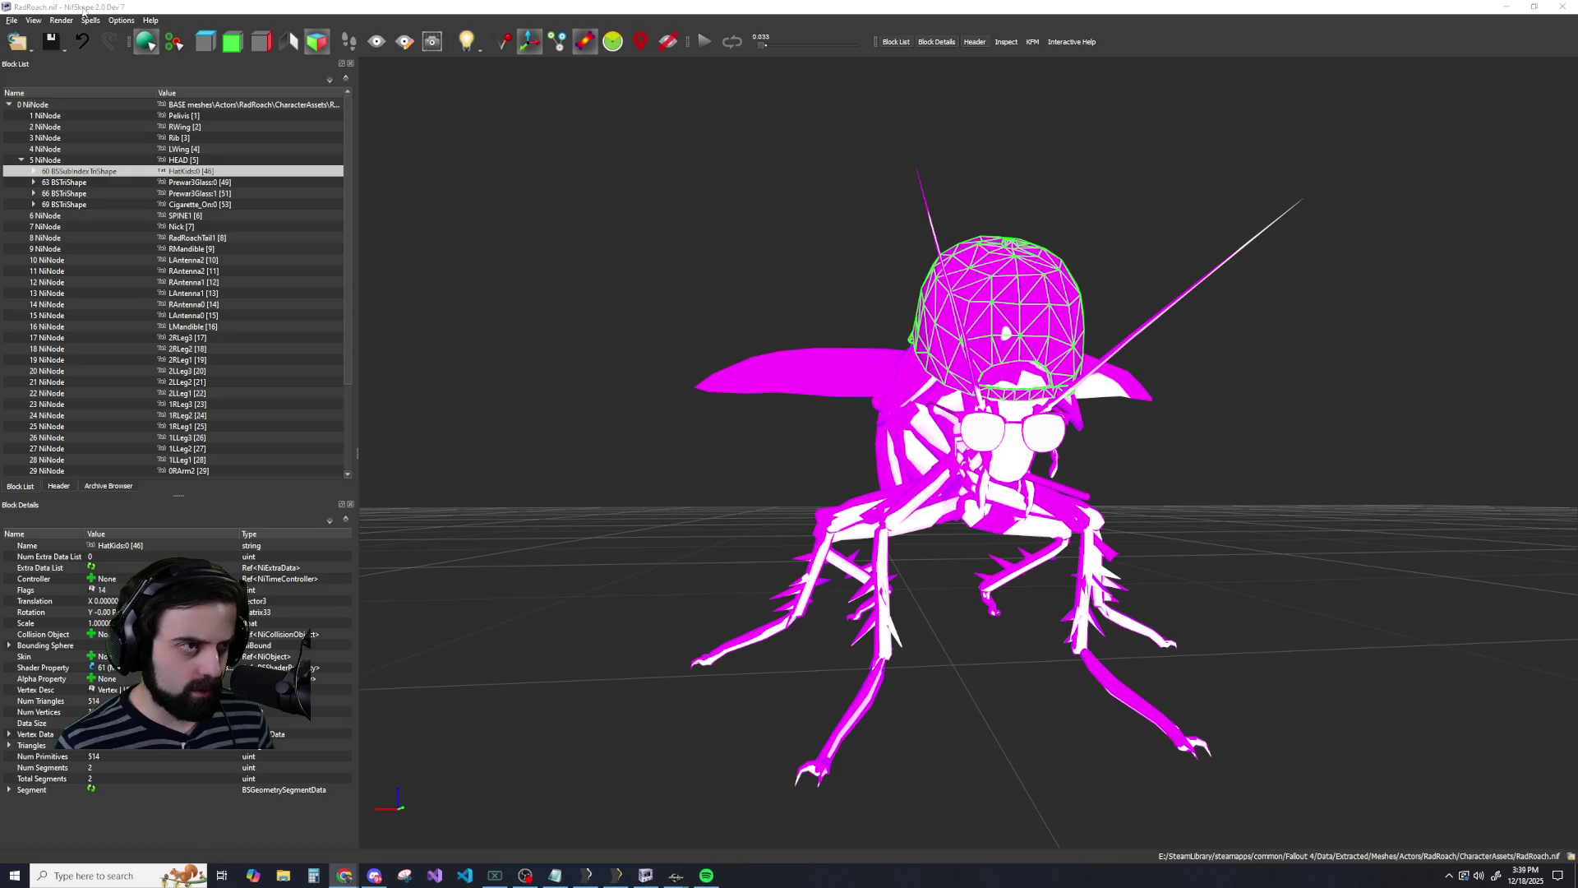
Hide the Header panel through the View > Show options.
left_click(118, 22)
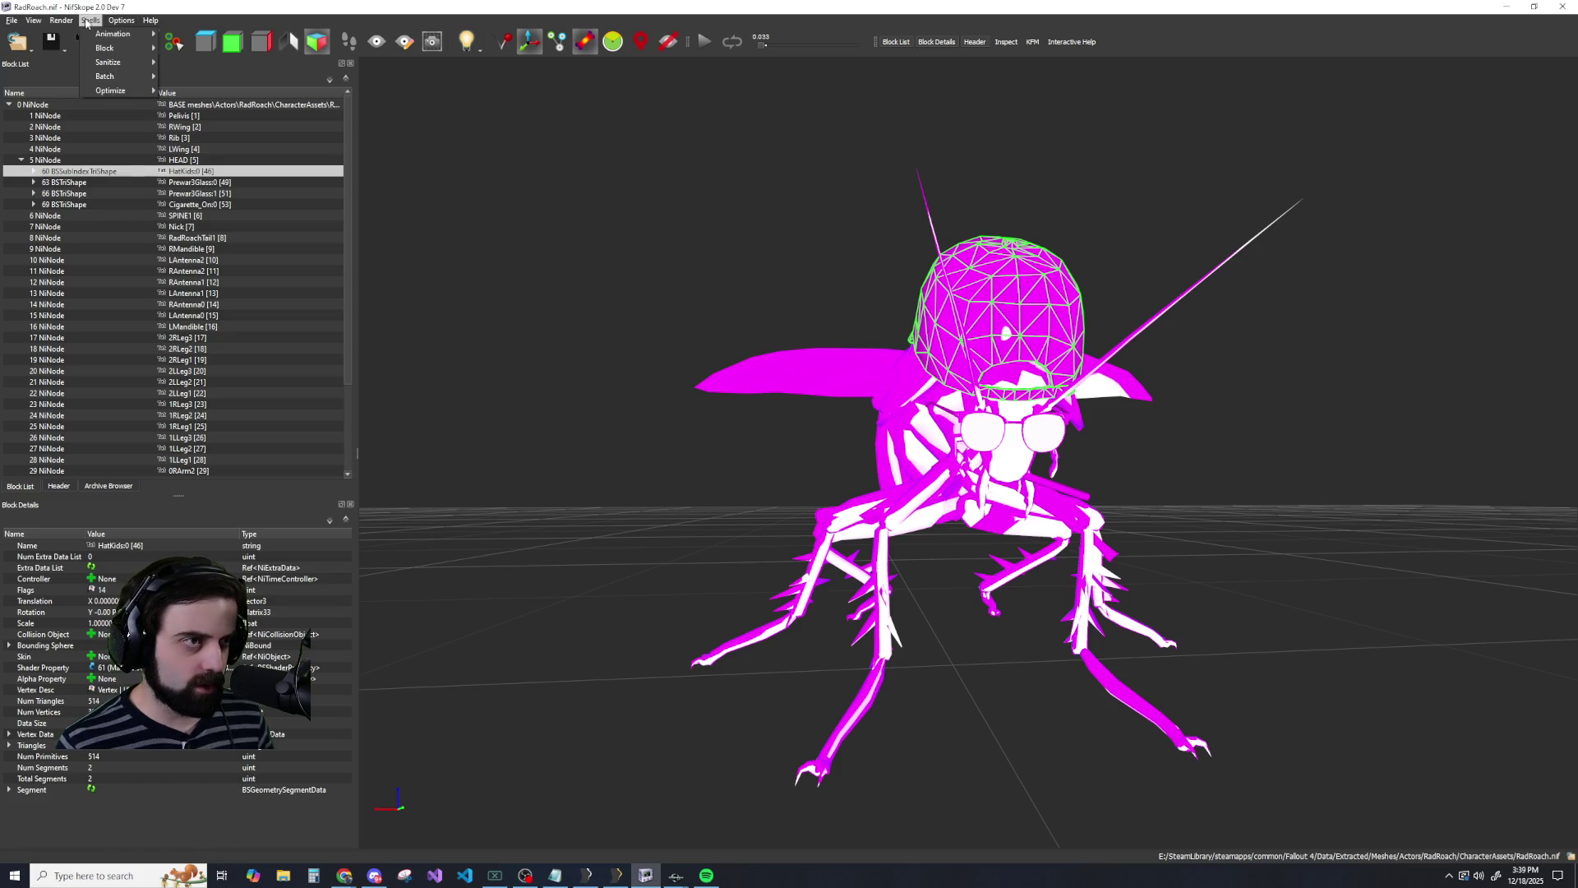
mouse_move(36, 35)
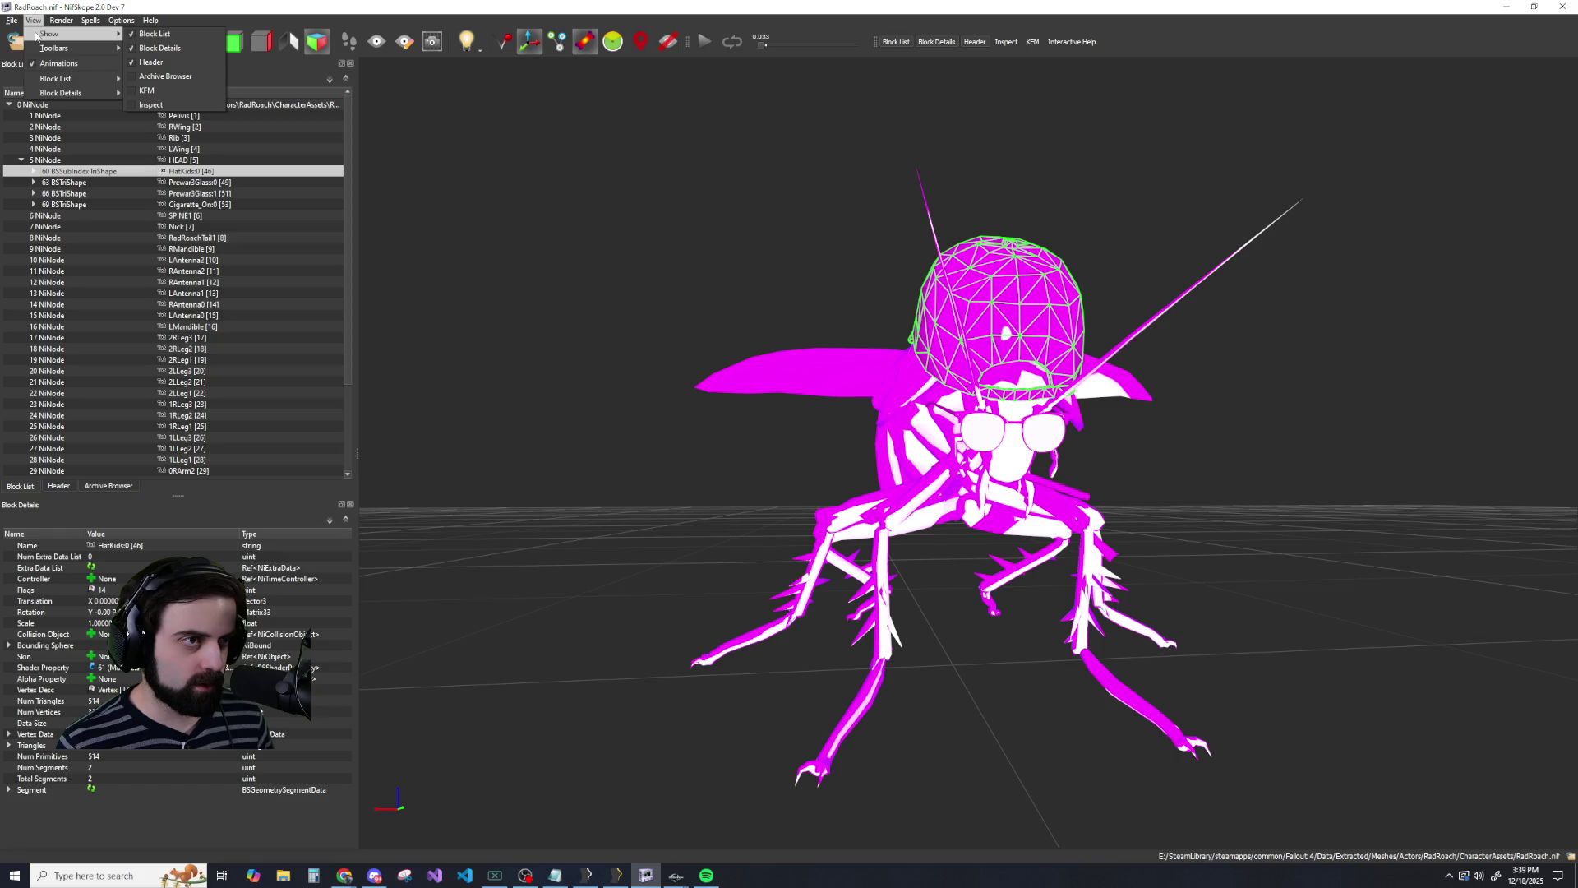
left_click(140, 66)
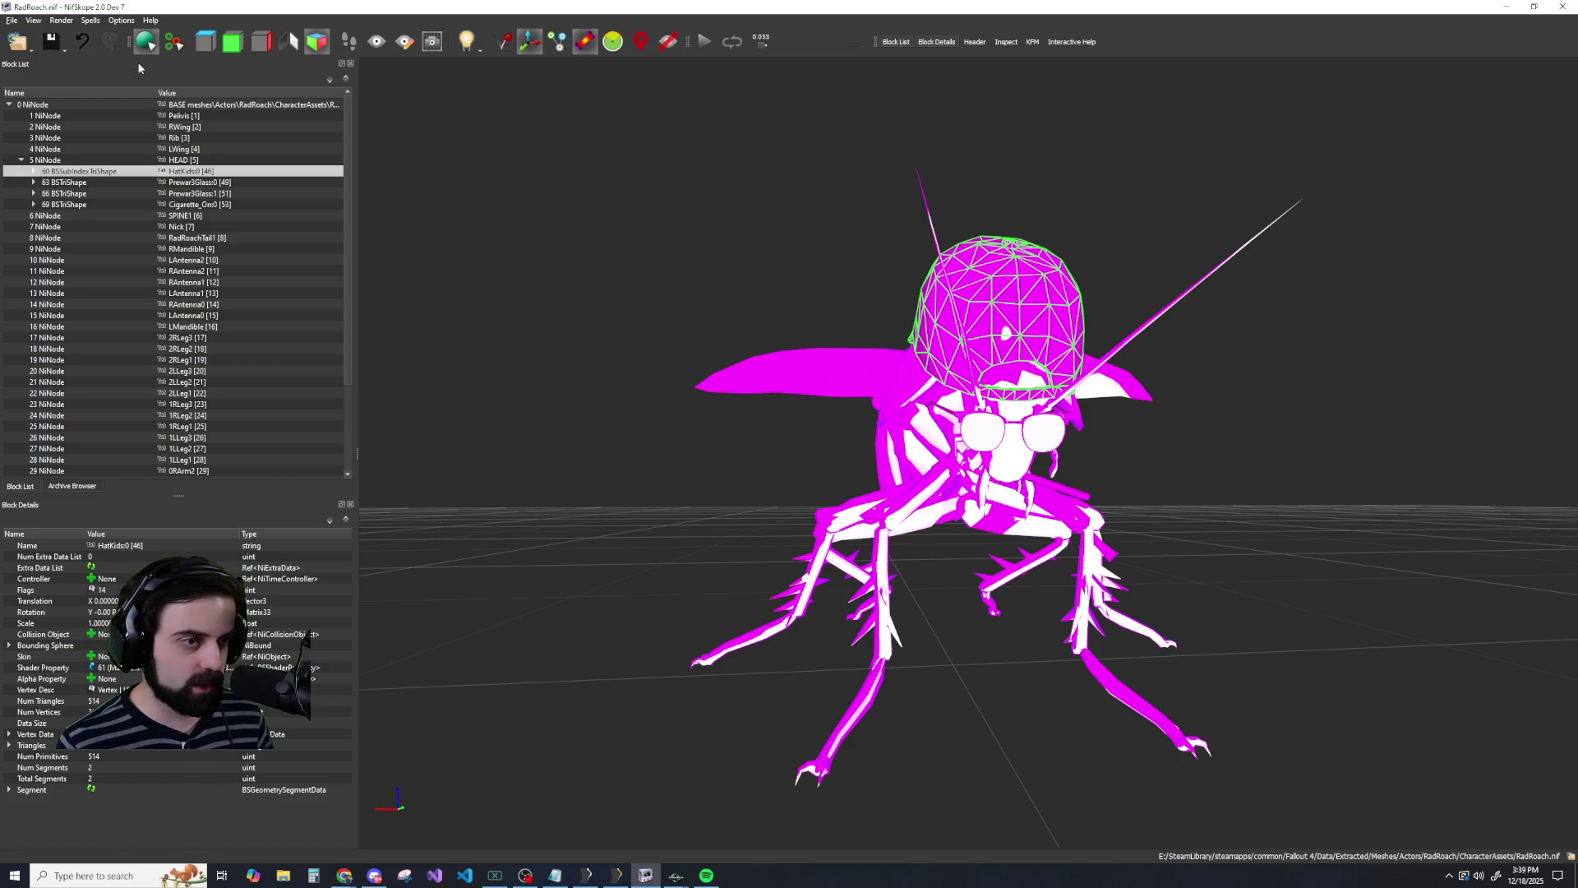
Restore the Header panel and display the file header: version 20.2.0.7, 75 blocks.
left_click(36, 22)
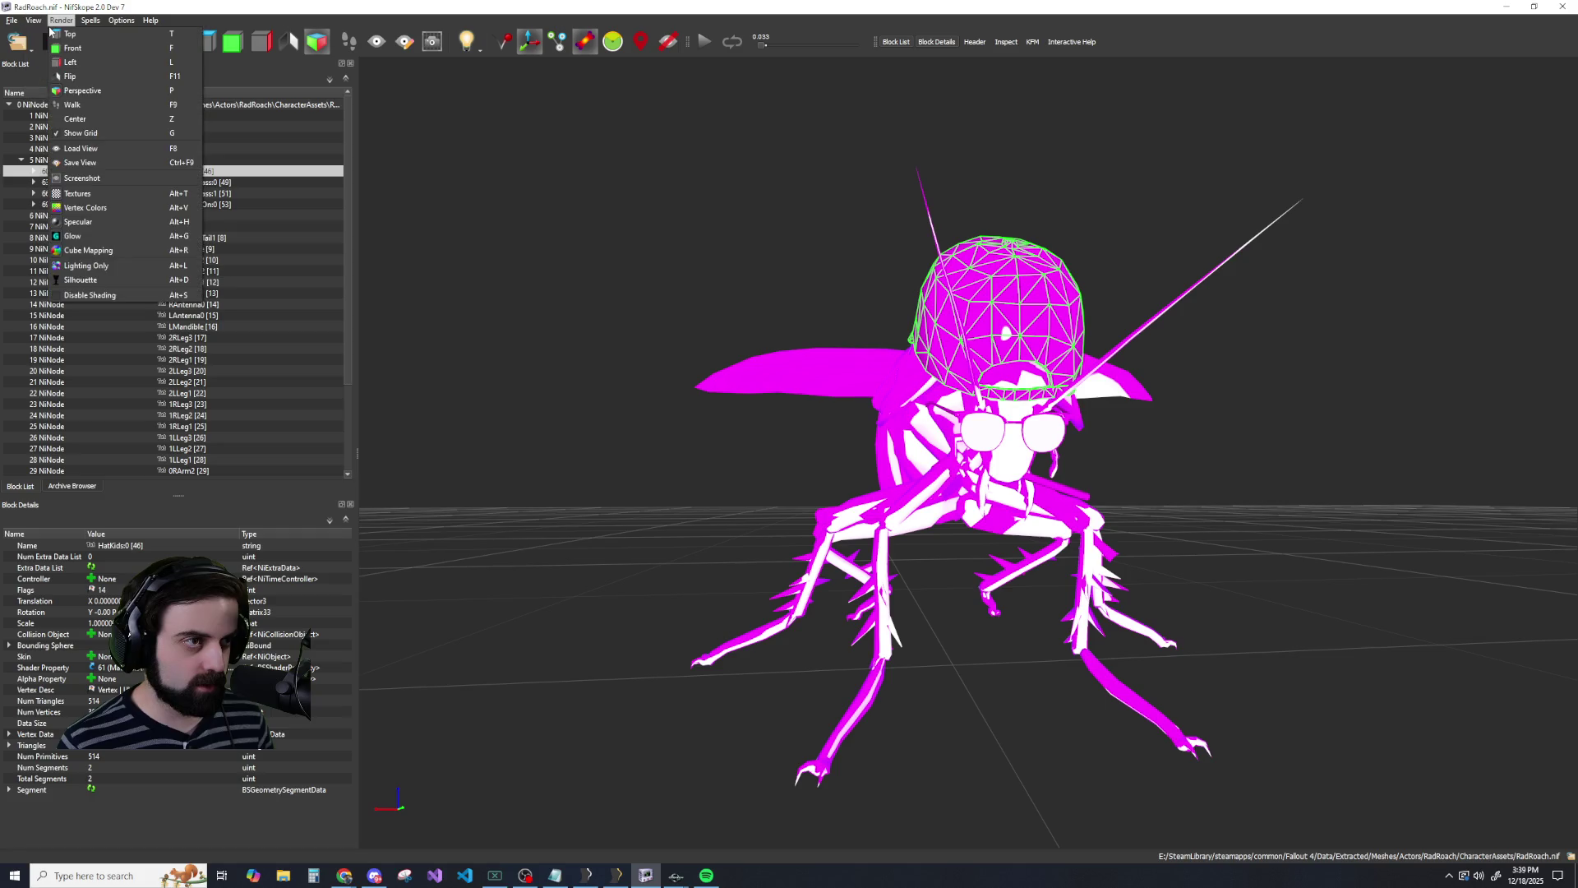
left_click(36, 22)
left_click(36, 23)
mouse_move(41, 37)
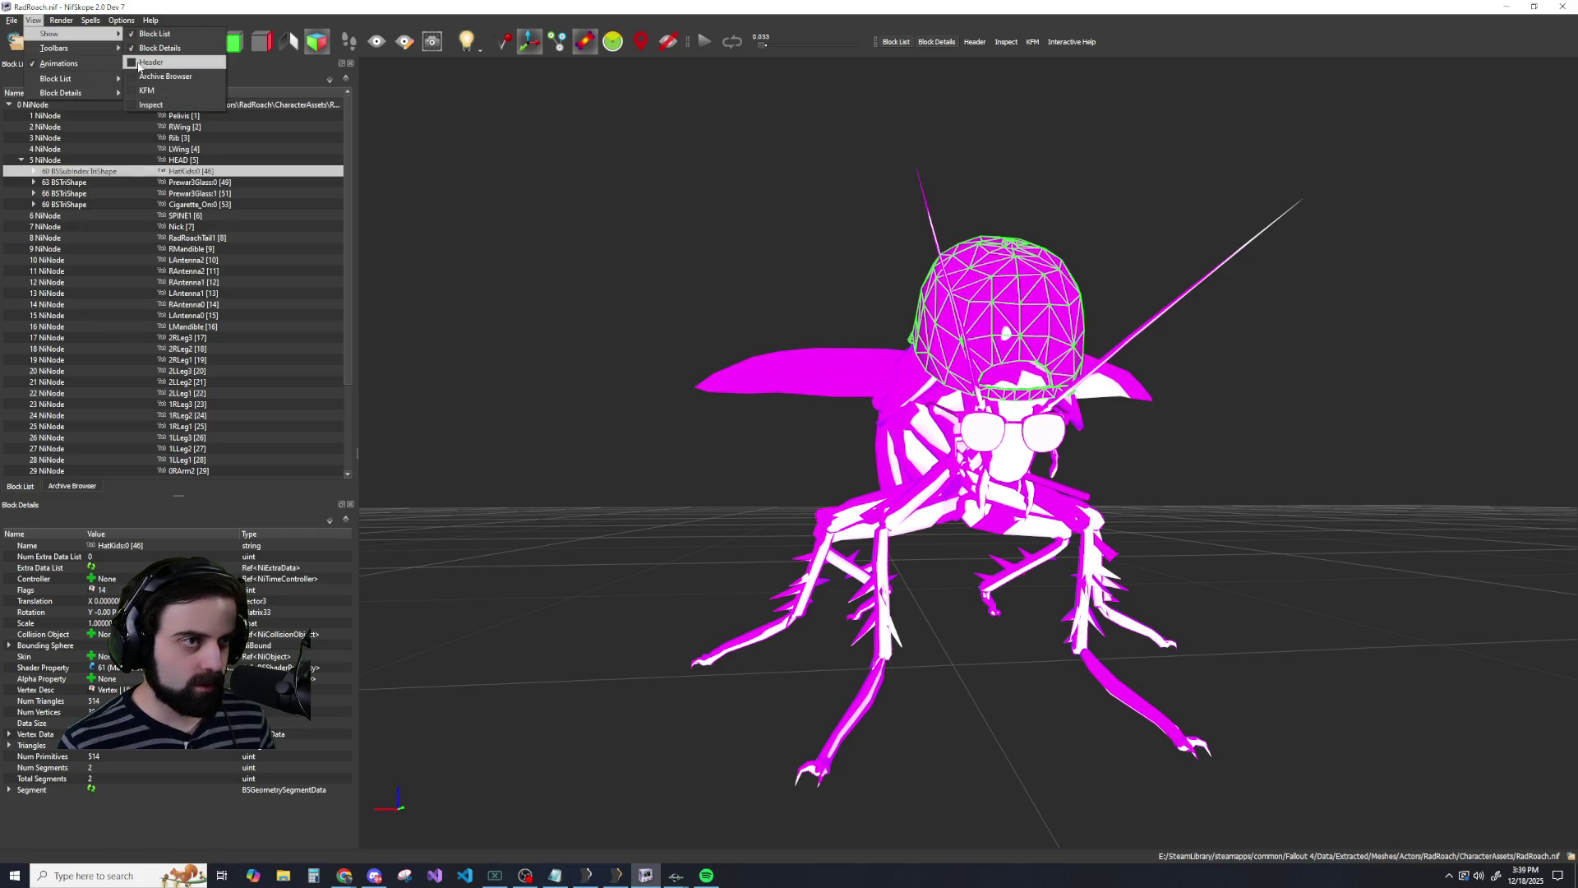
left_click(151, 62)
left_click(58, 486)
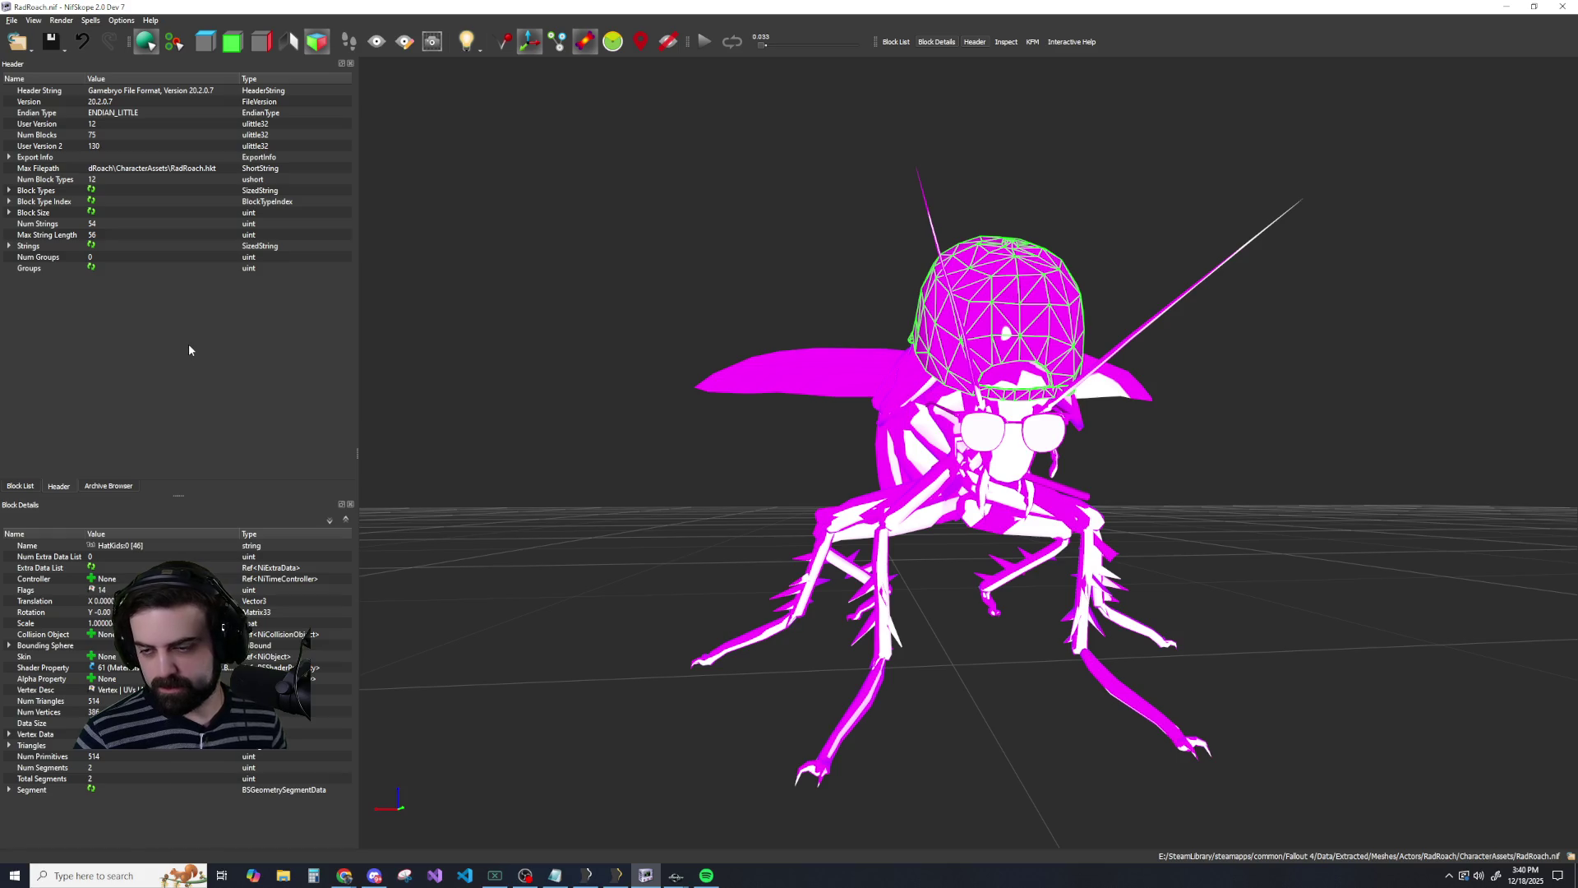
Dismiss the File menu without exporting and bring up the Save options dropdown.
left_click(12, 21)
mouse_move(56, 185)
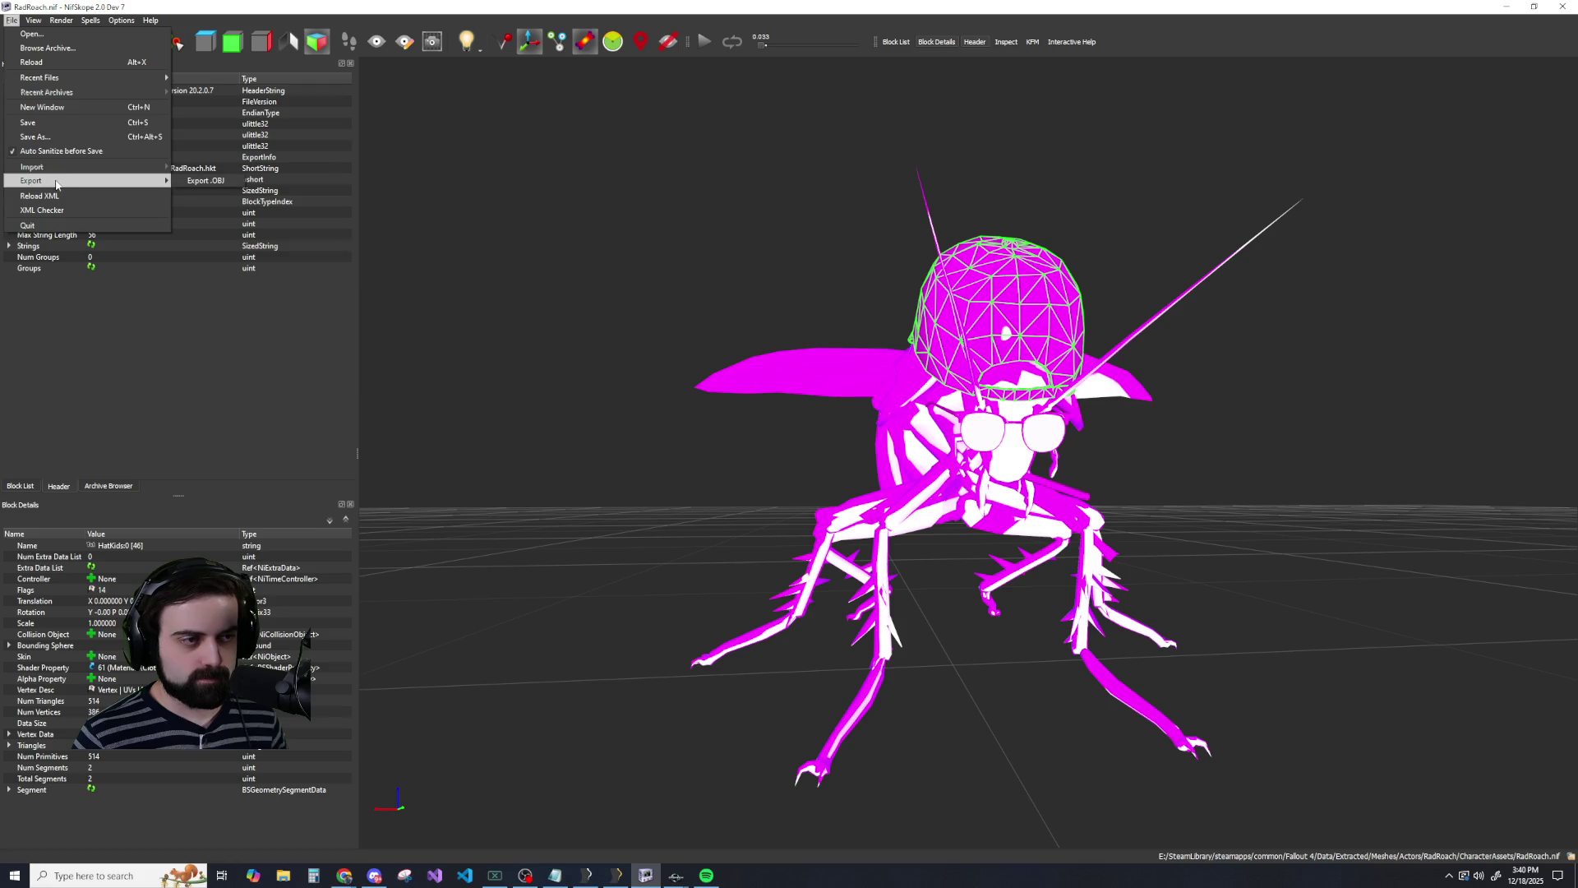
left_click(141, 353)
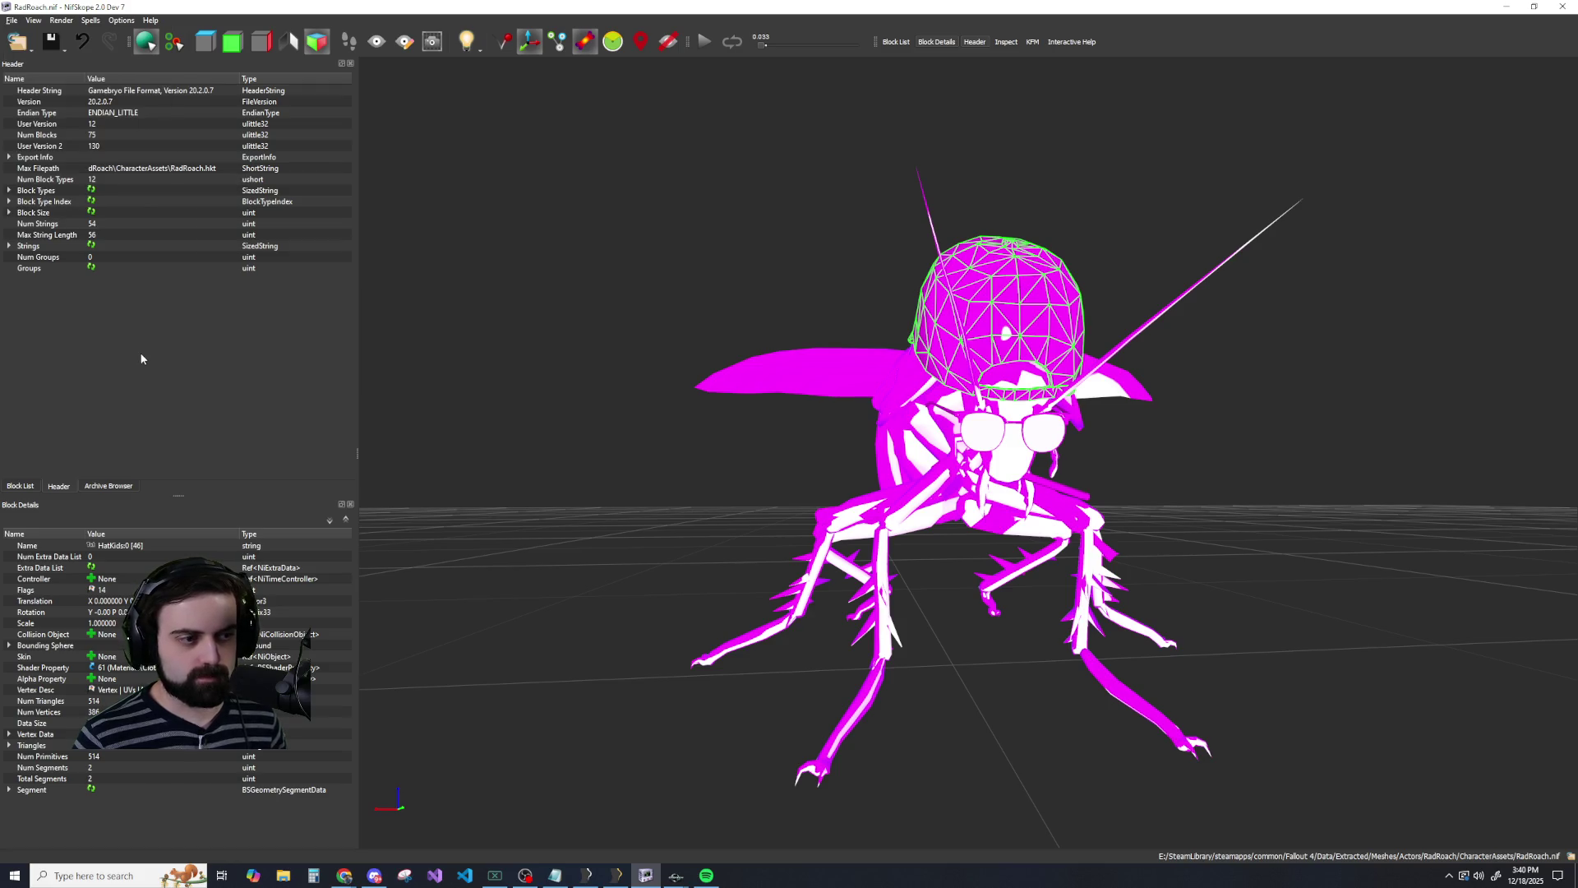
left_click(45, 51)
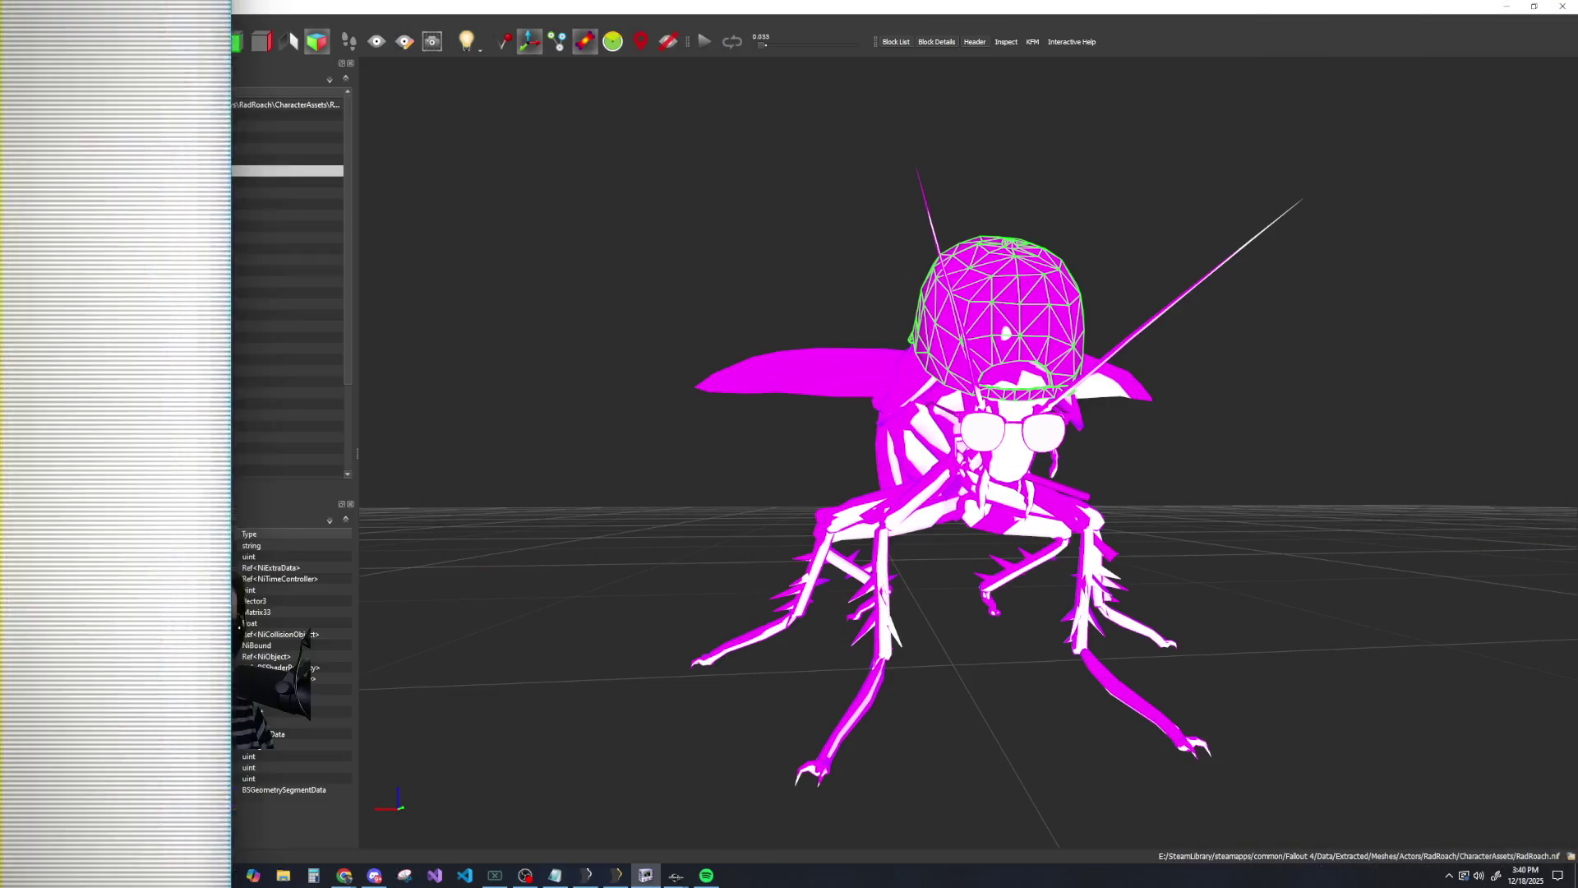
Select the HatKids0 cap shape under HEAD and copy its branch.
left_click(176, 206)
left_click(174, 172)
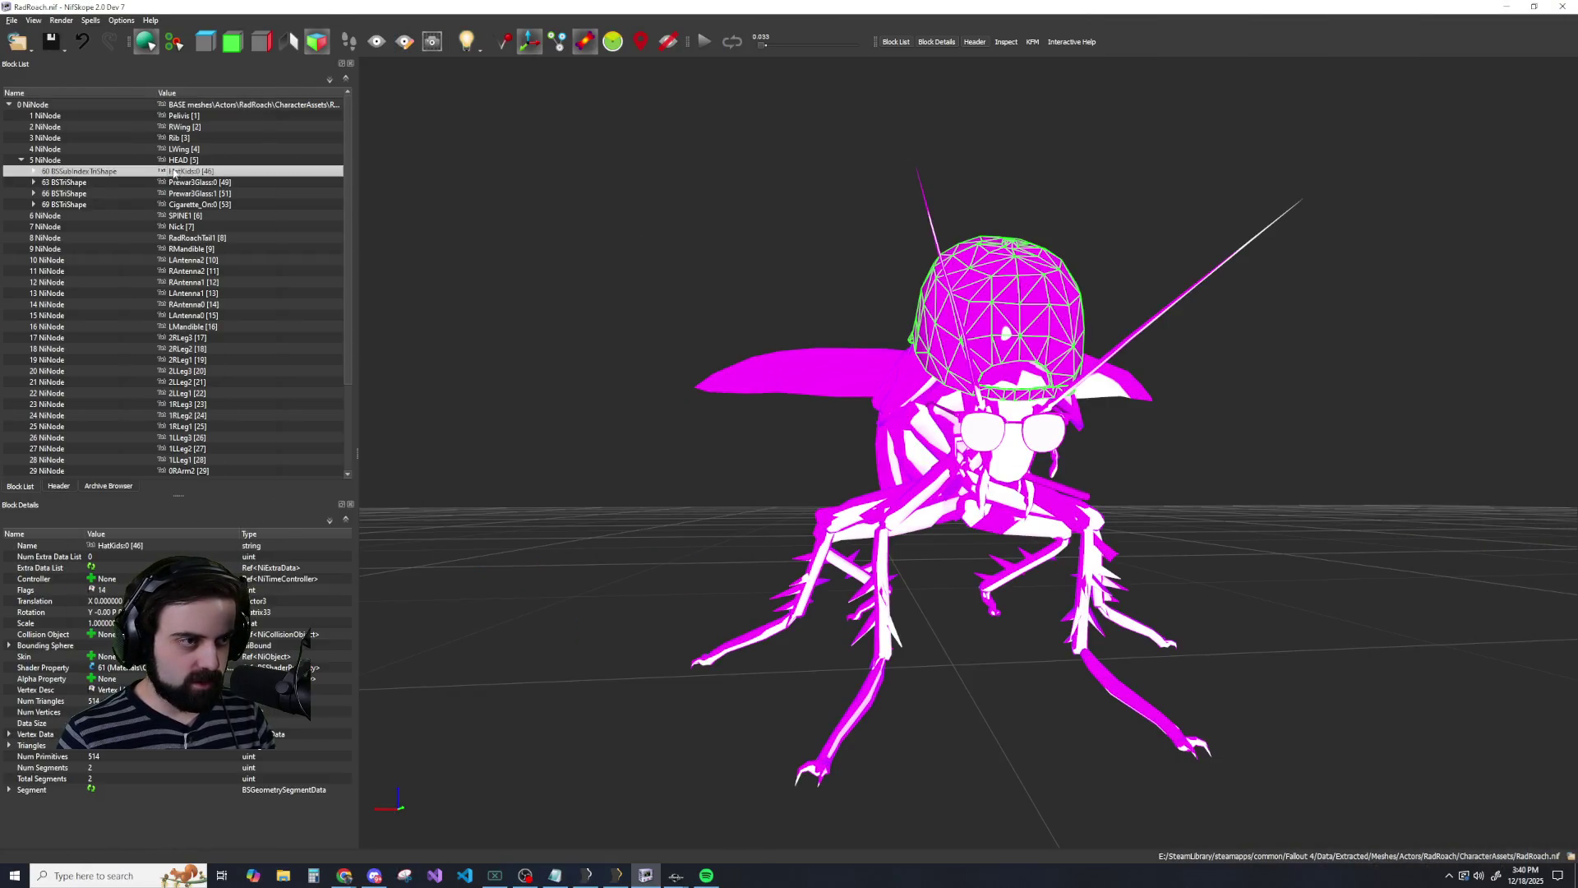
left_click(181, 161)
left_click(180, 171)
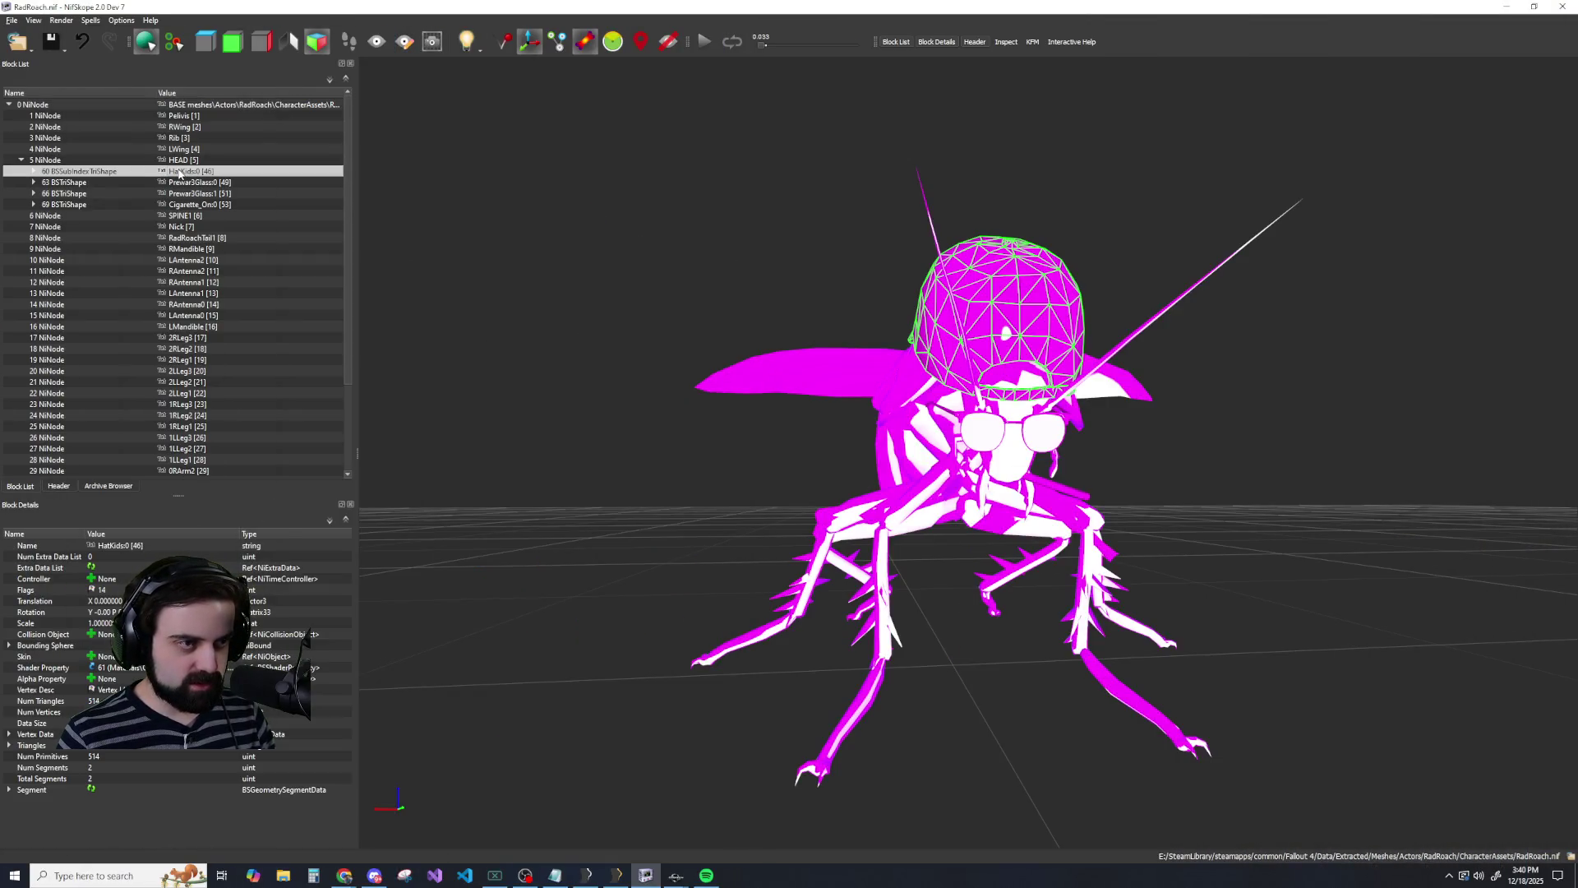
right_click(67, 170)
mouse_move(86, 179)
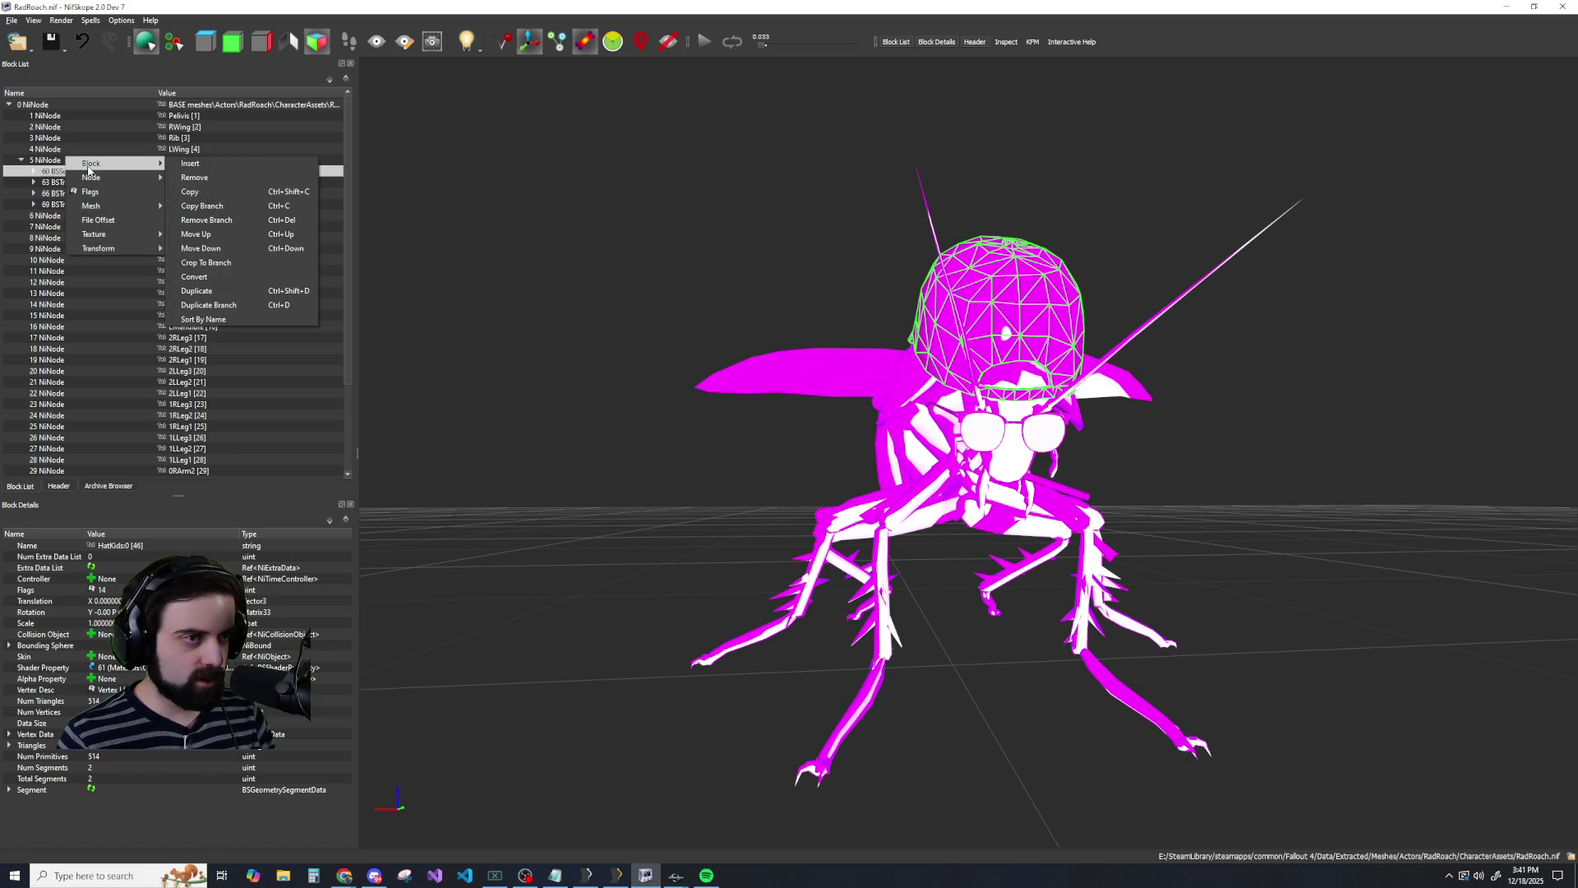
left_click(201, 207)
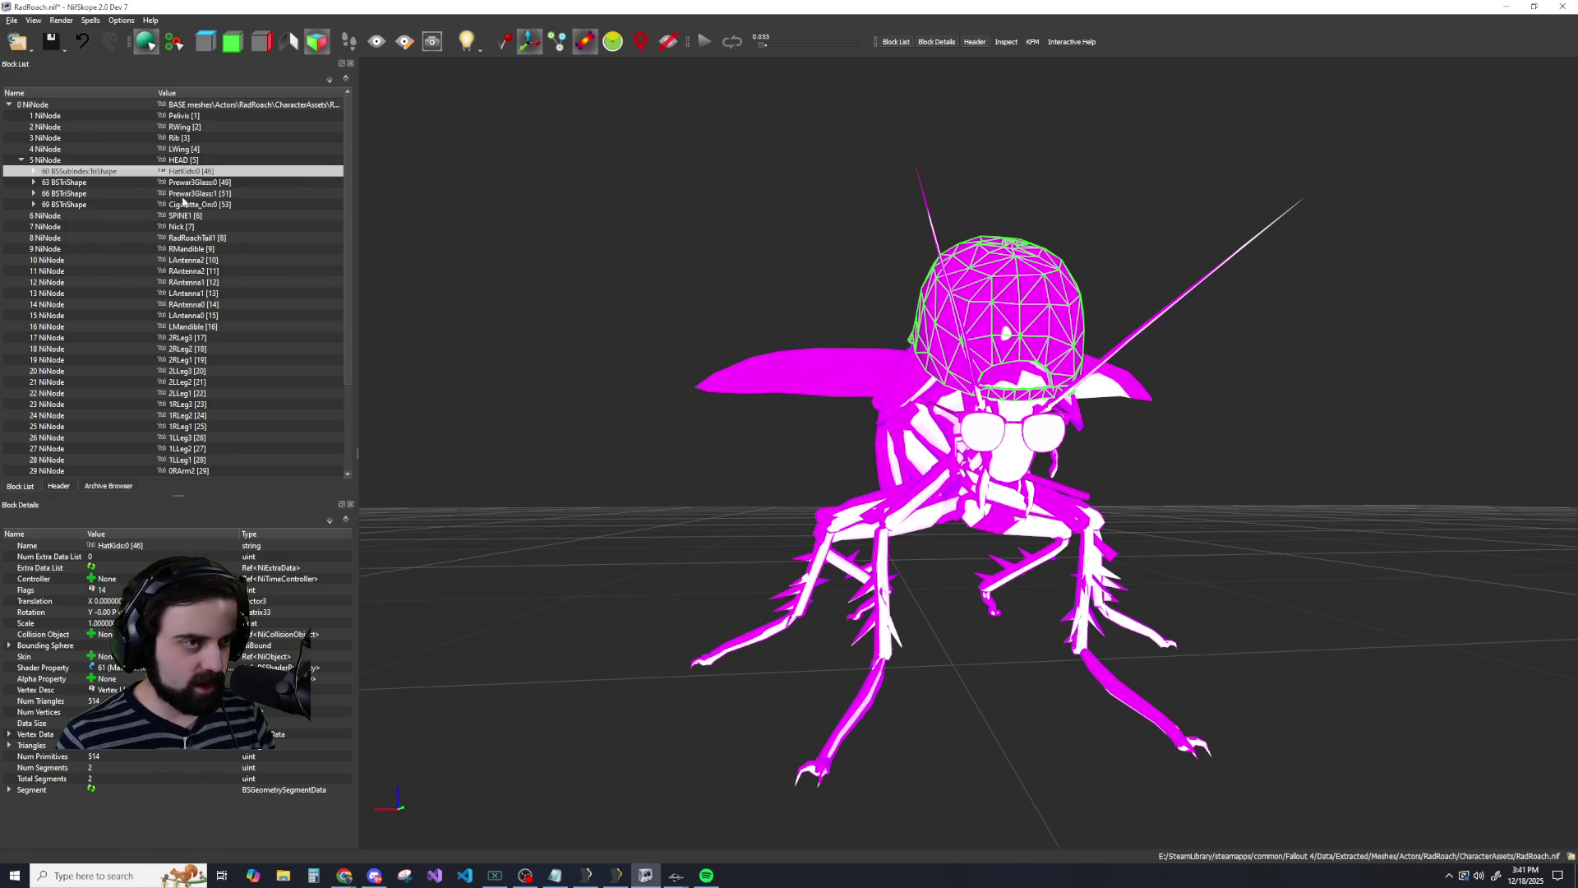
Paste the copied cap branch under the root NiNode as block 75.
right_click(38, 104)
mouse_move(99, 97)
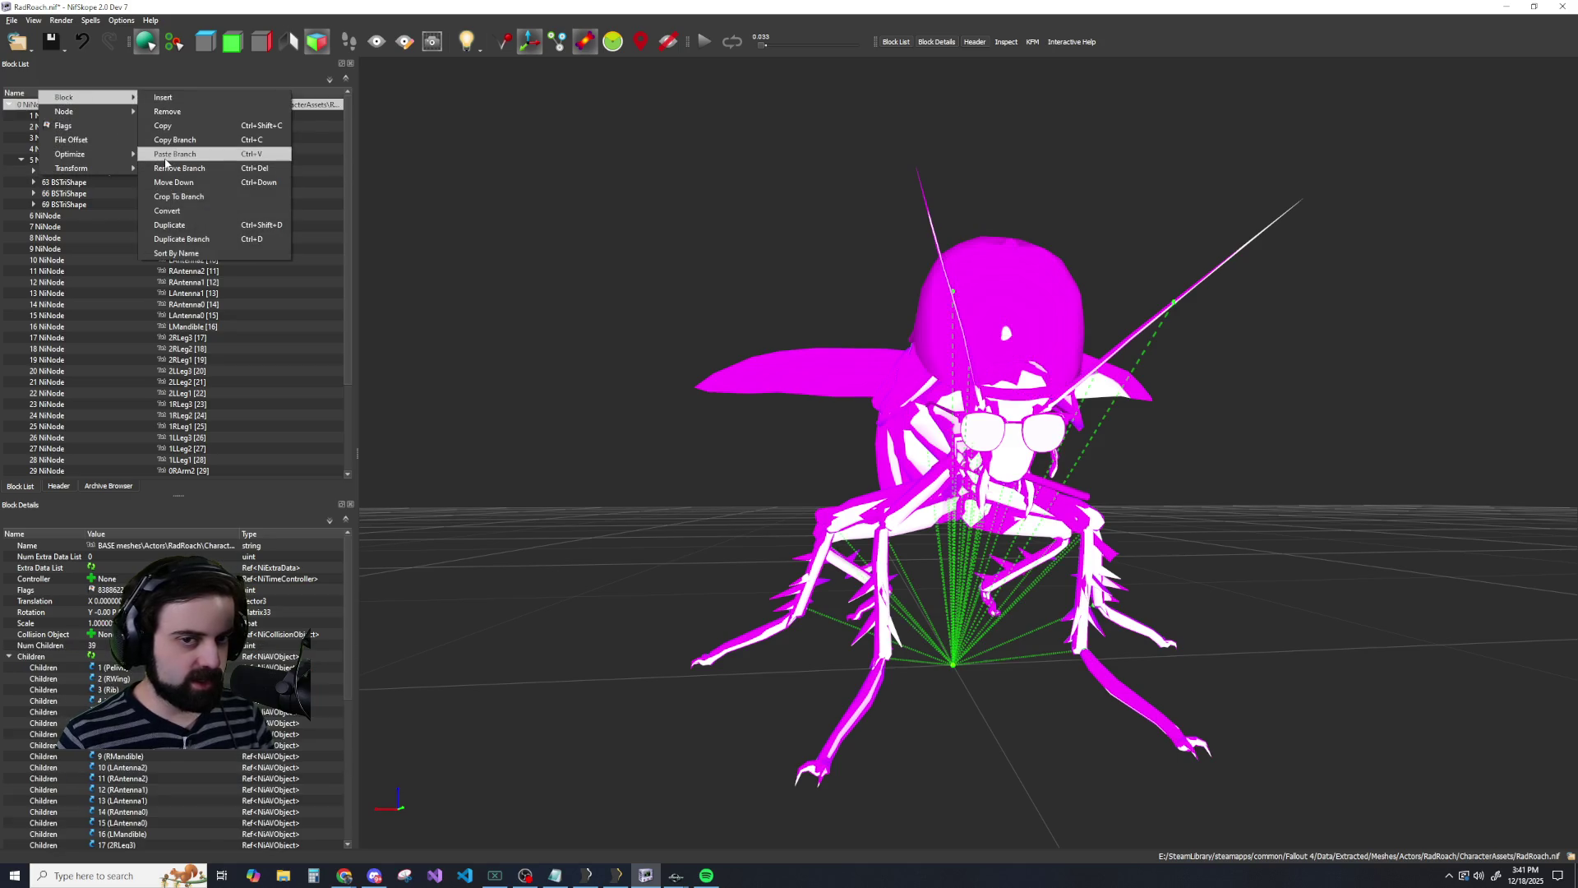
left_click(166, 155)
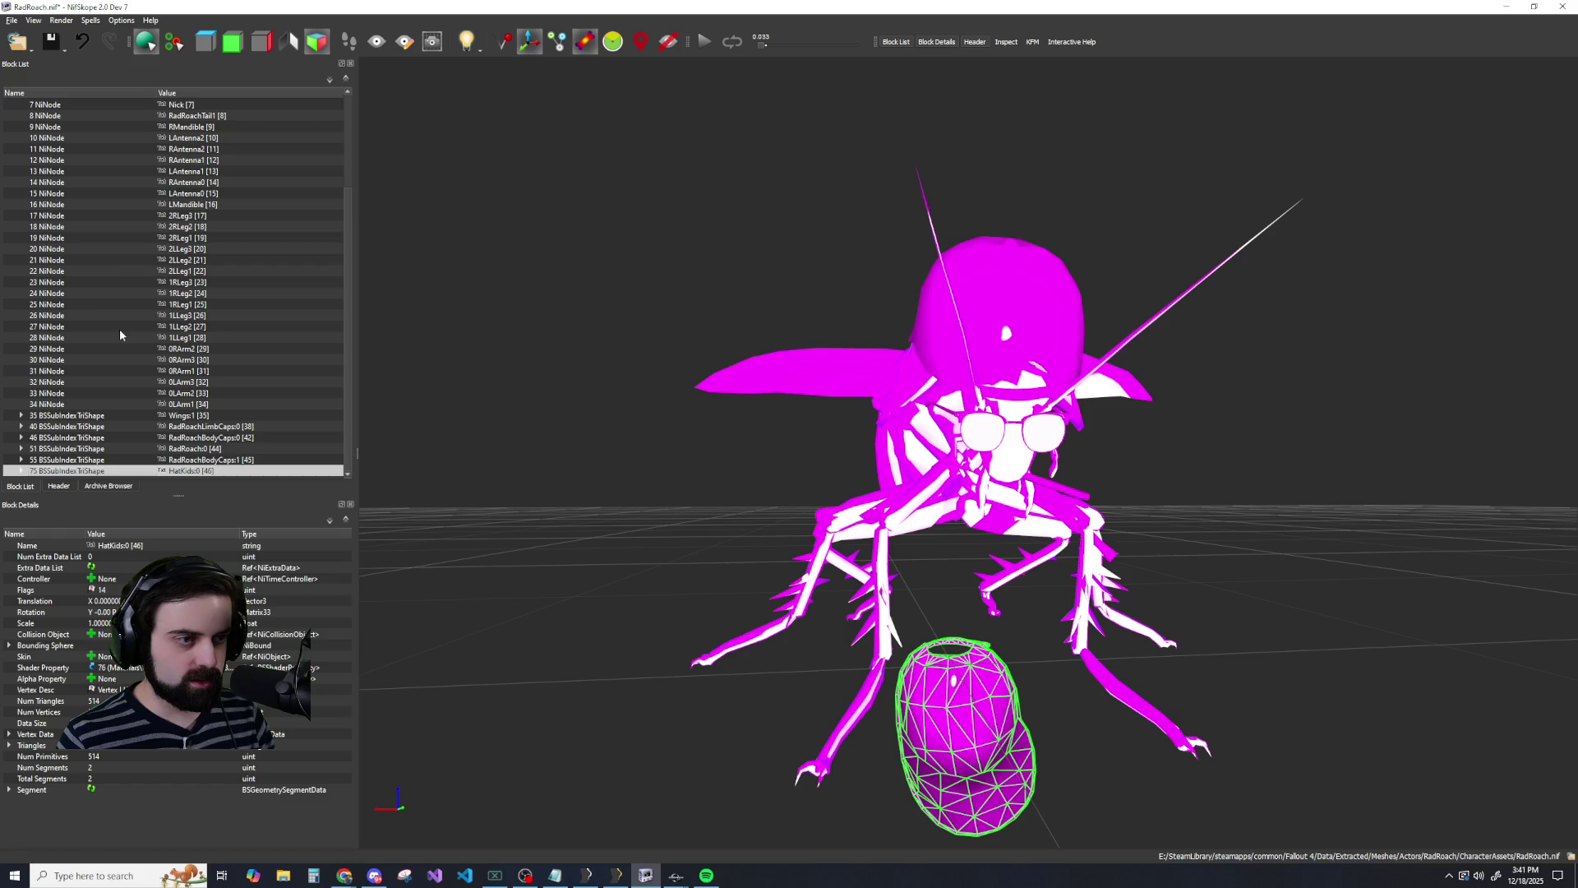
mouse_move(592, 596)
left_mouse_down()
mouse_move(789, 588)
mouse_move(763, 580)
left_mouse_up()
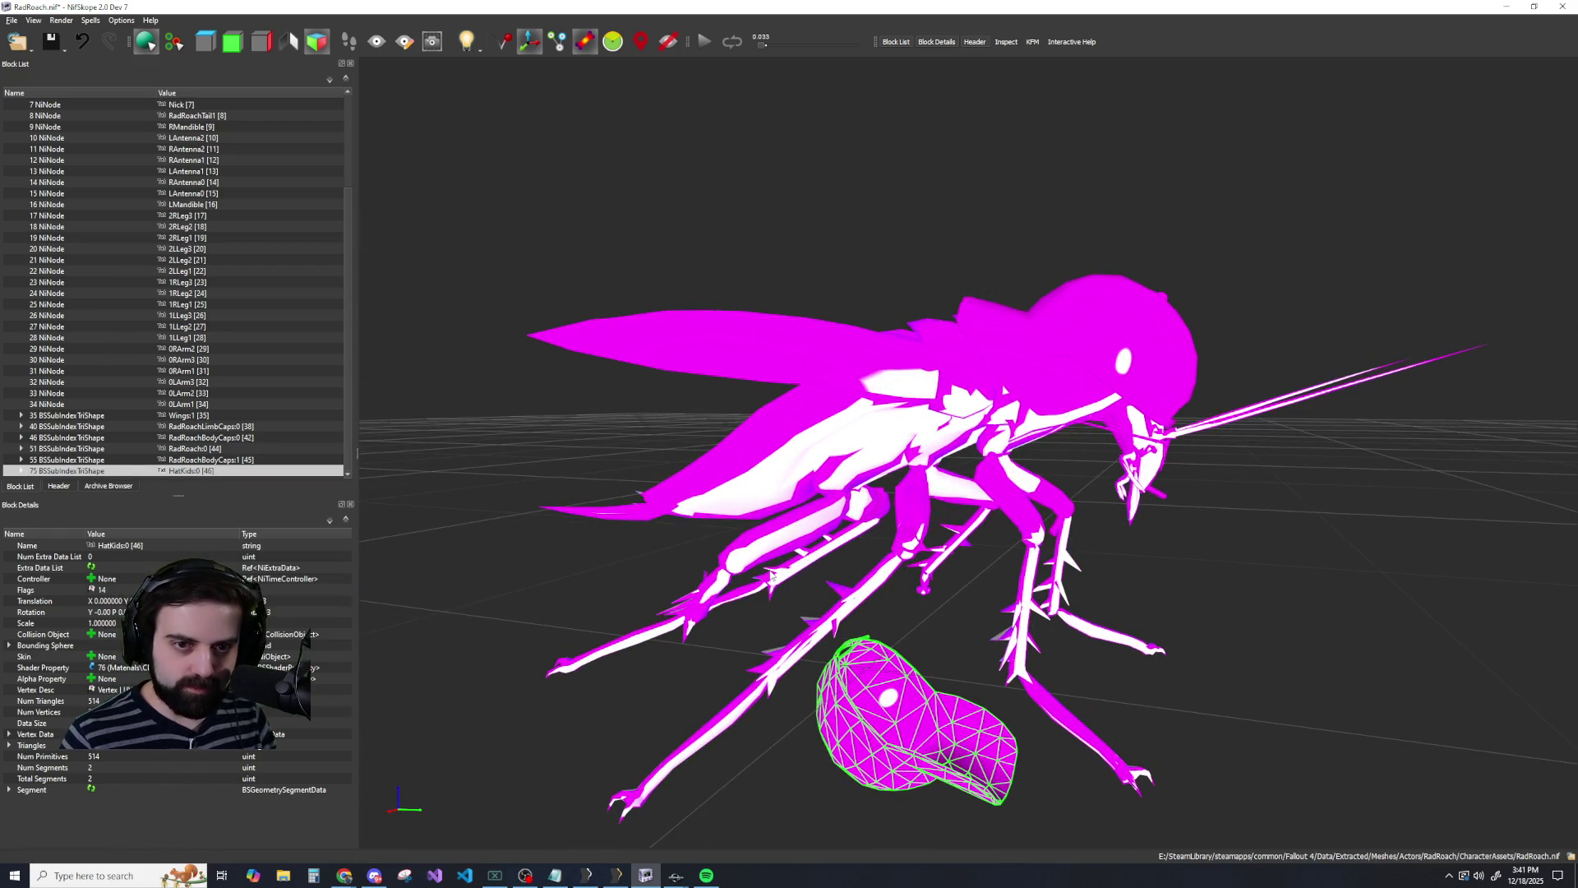
key("alt+Tab")
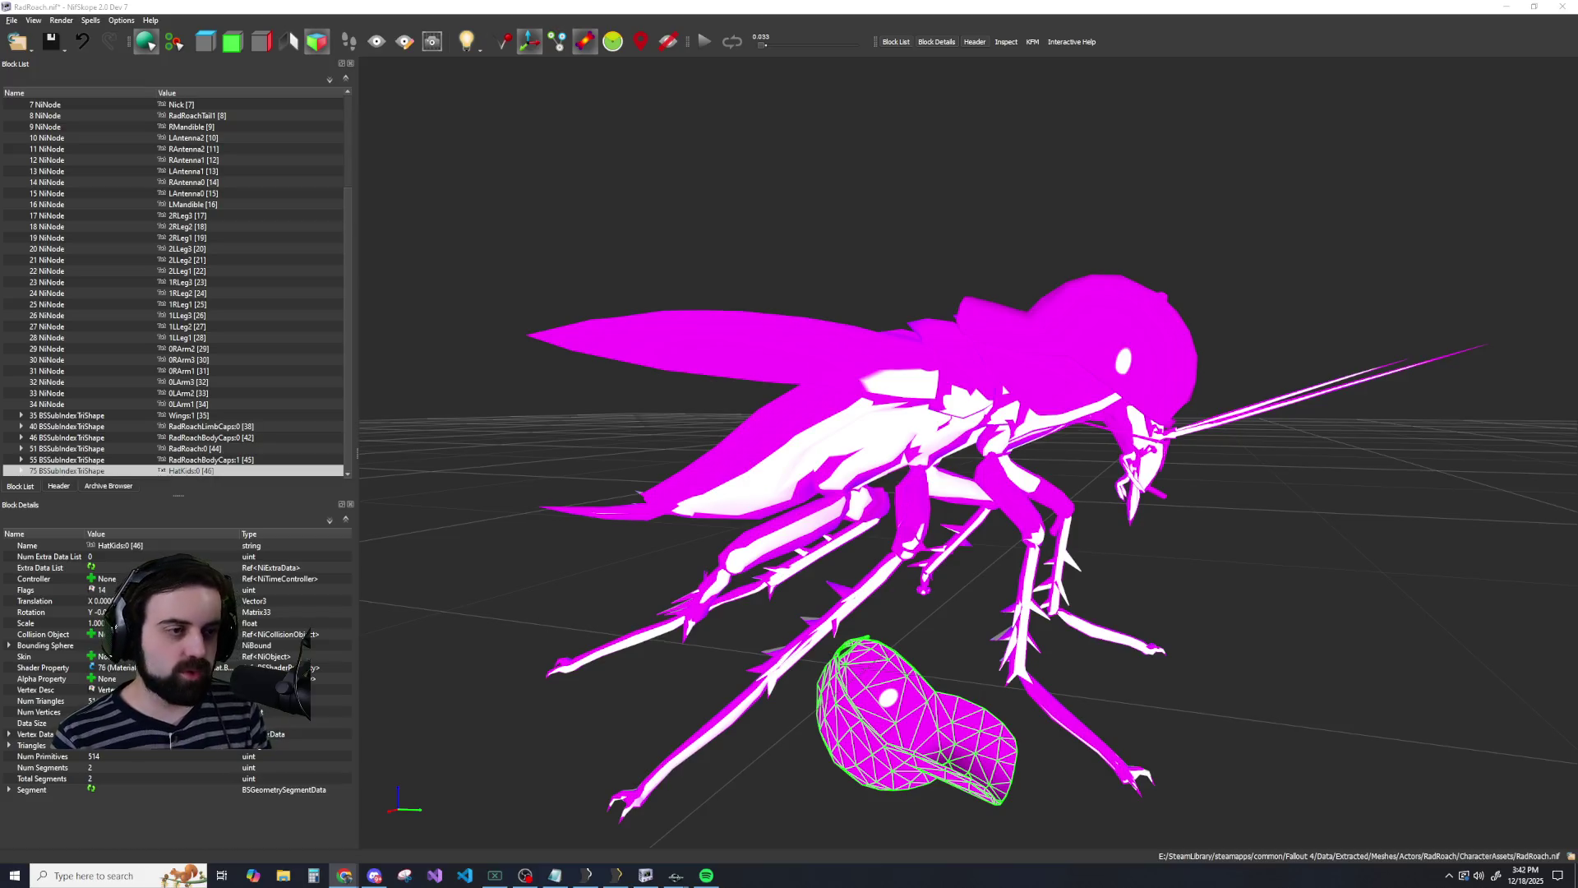
scroll(215, 403, "up", 5)
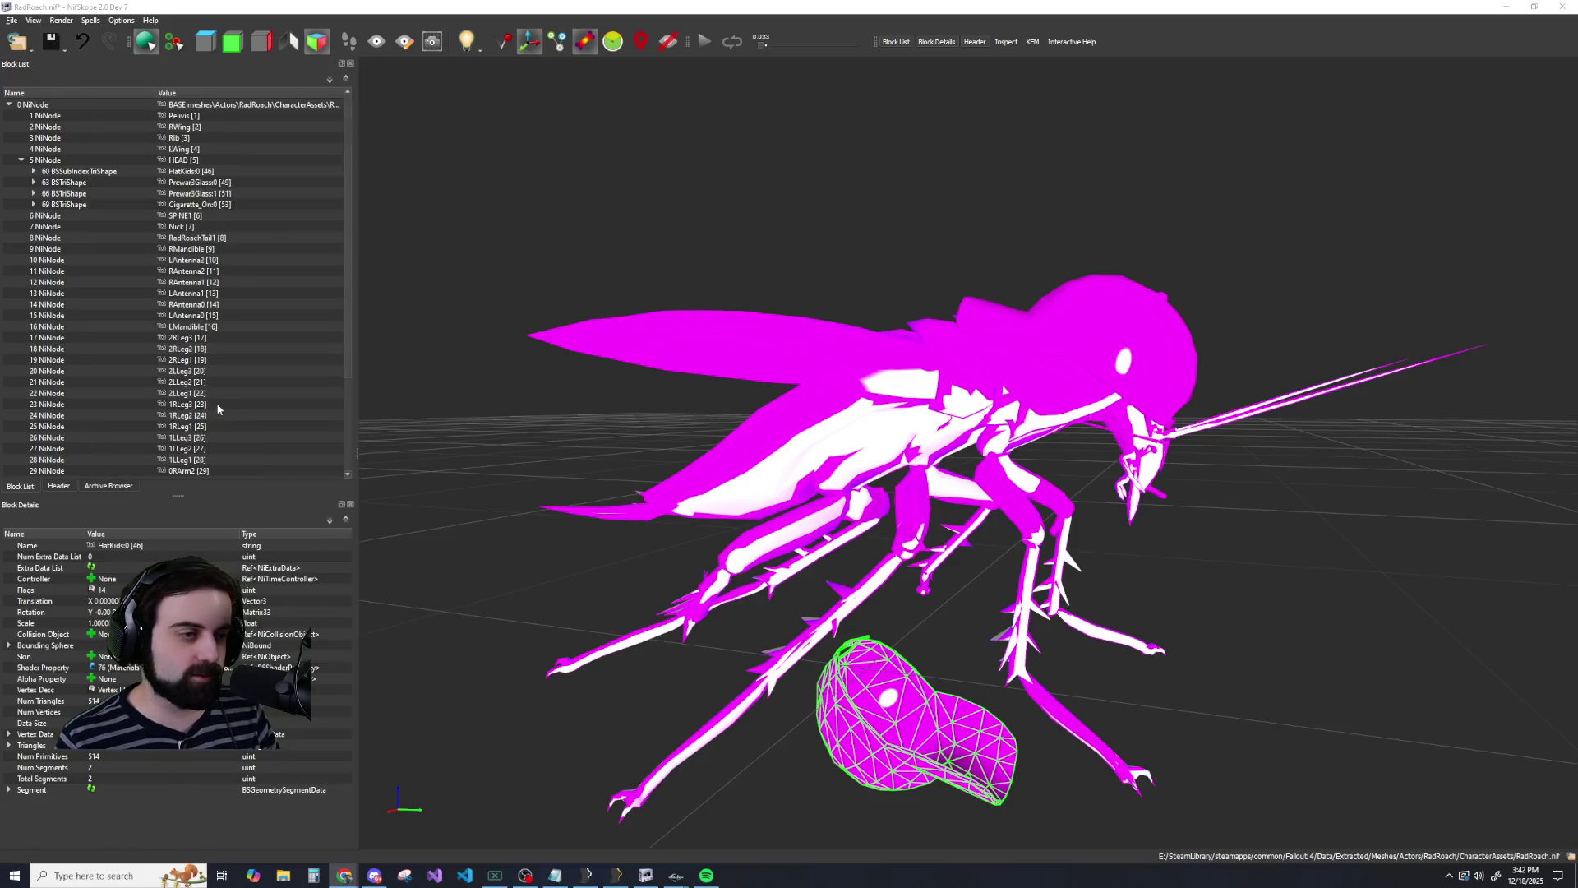
Select the Prewar3Glass0 glasses shape, then the HatKids0 cap under HEAD.
scroll(211, 357, "down", 5)
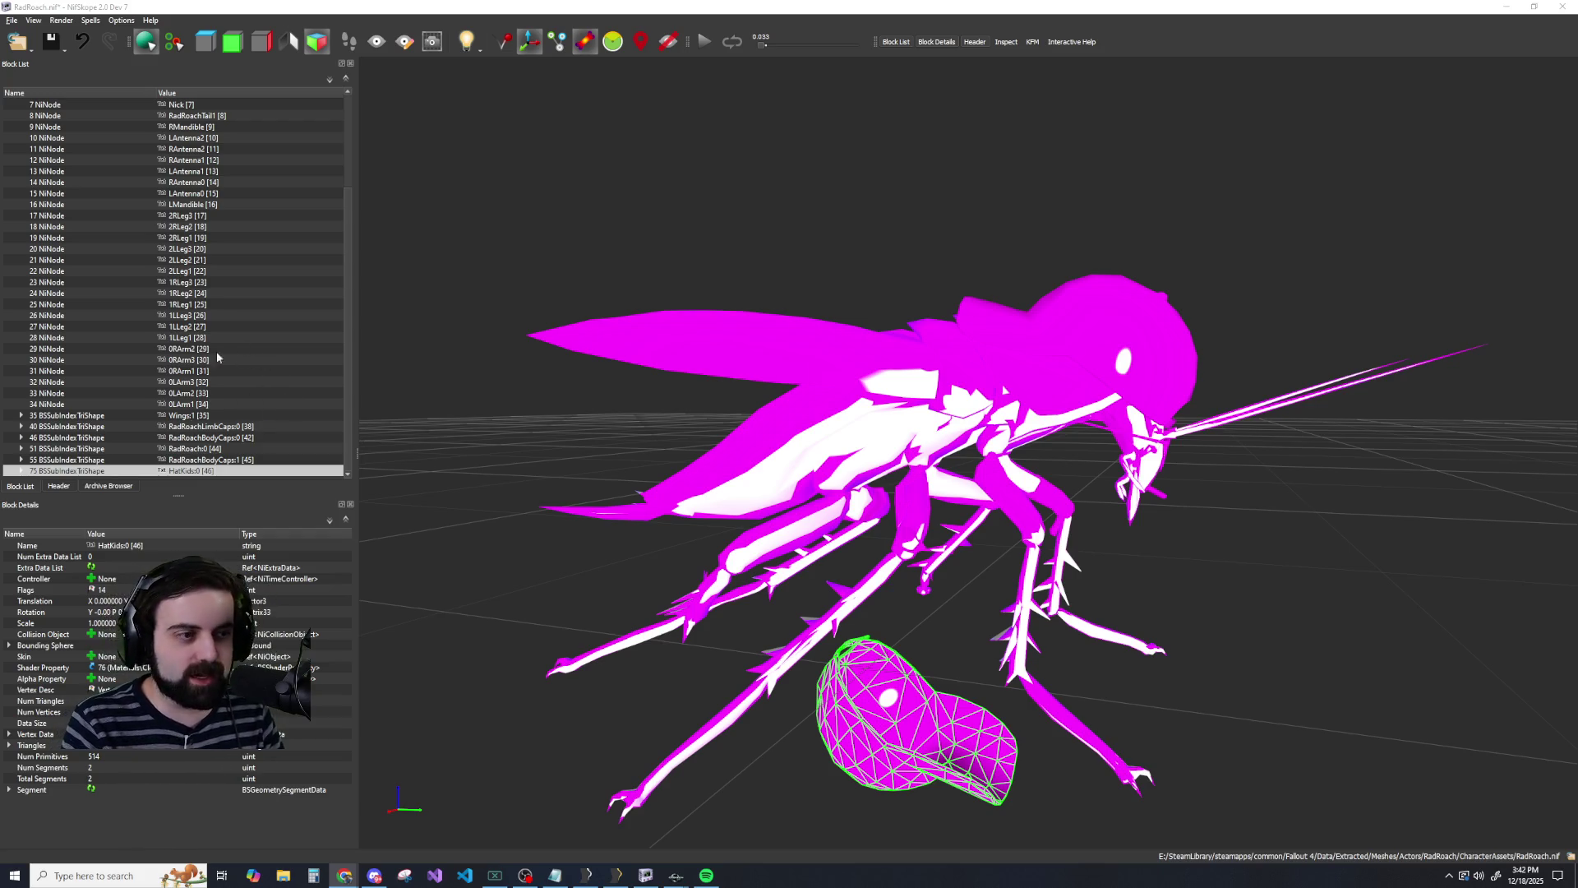
scroll(220, 352, "up", 4)
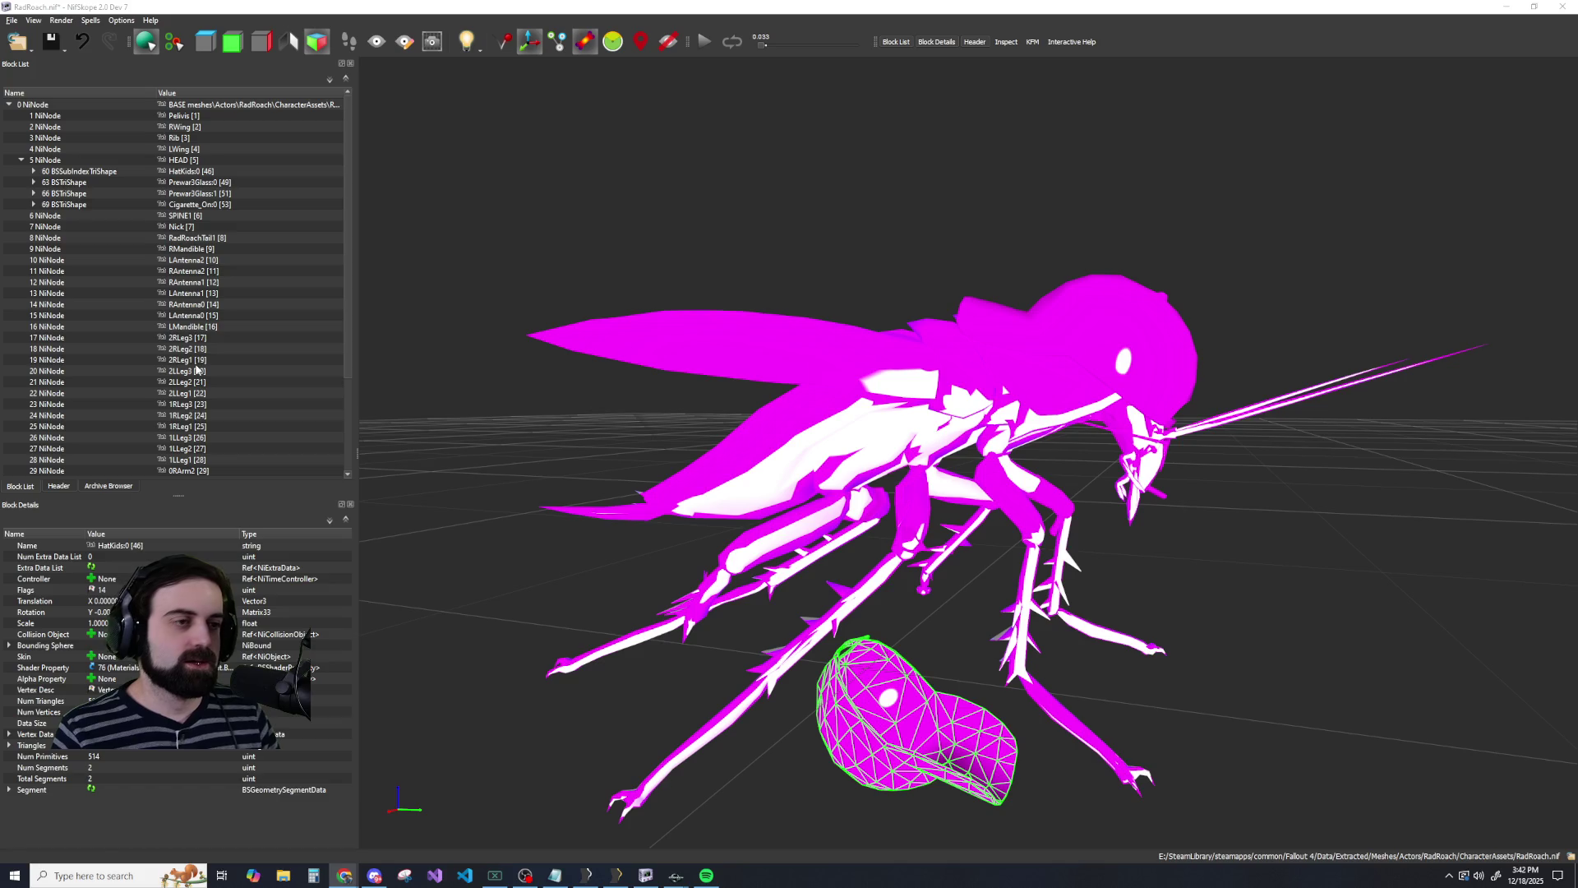
left_click(72, 182)
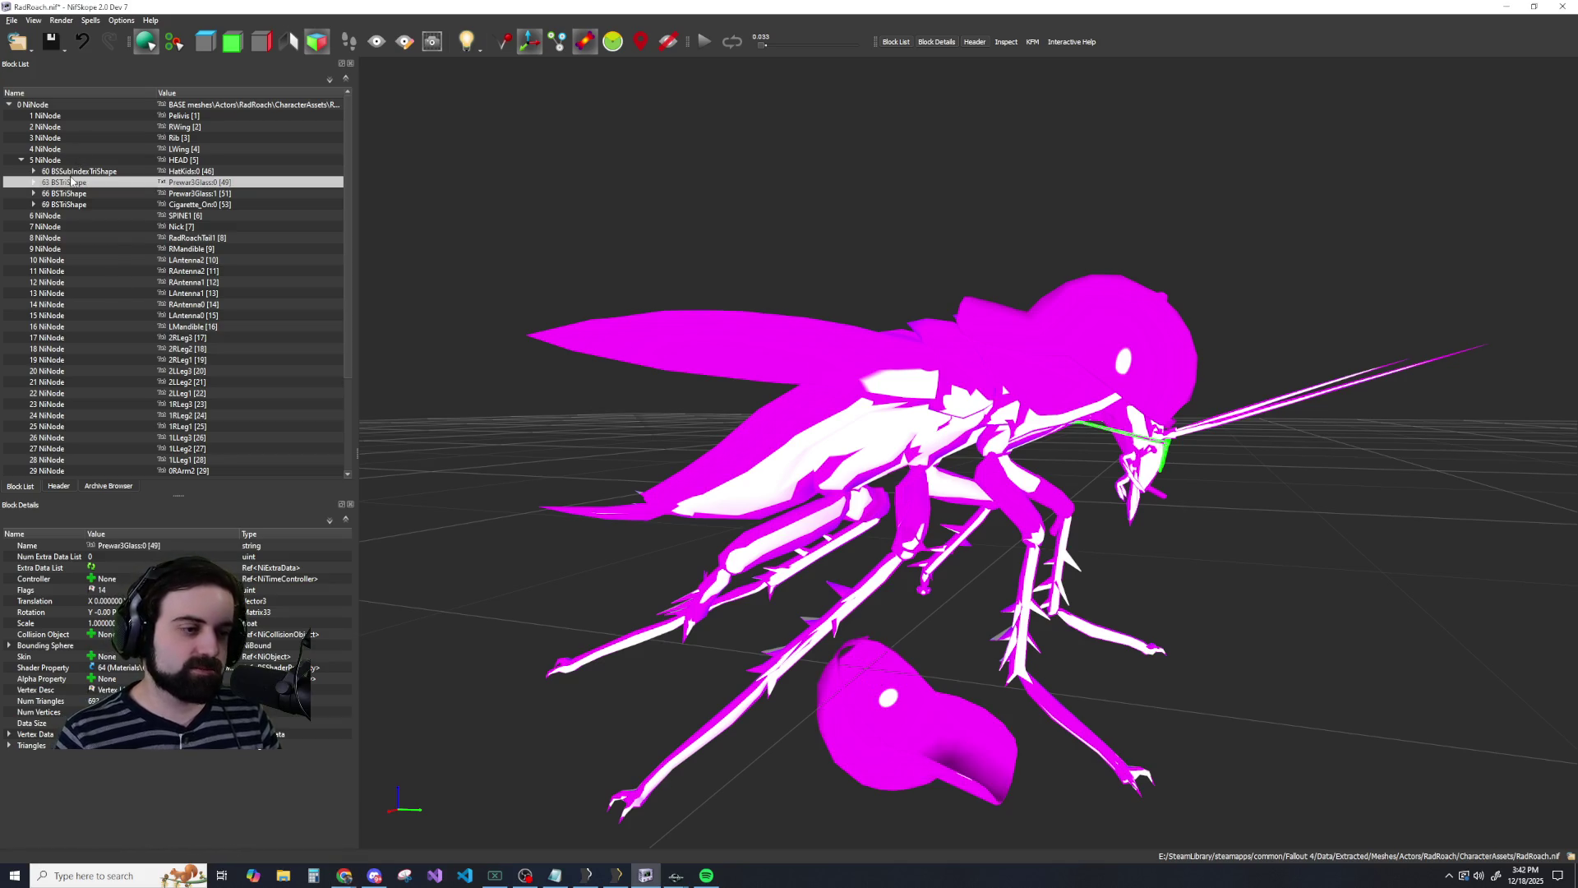
left_click(72, 173)
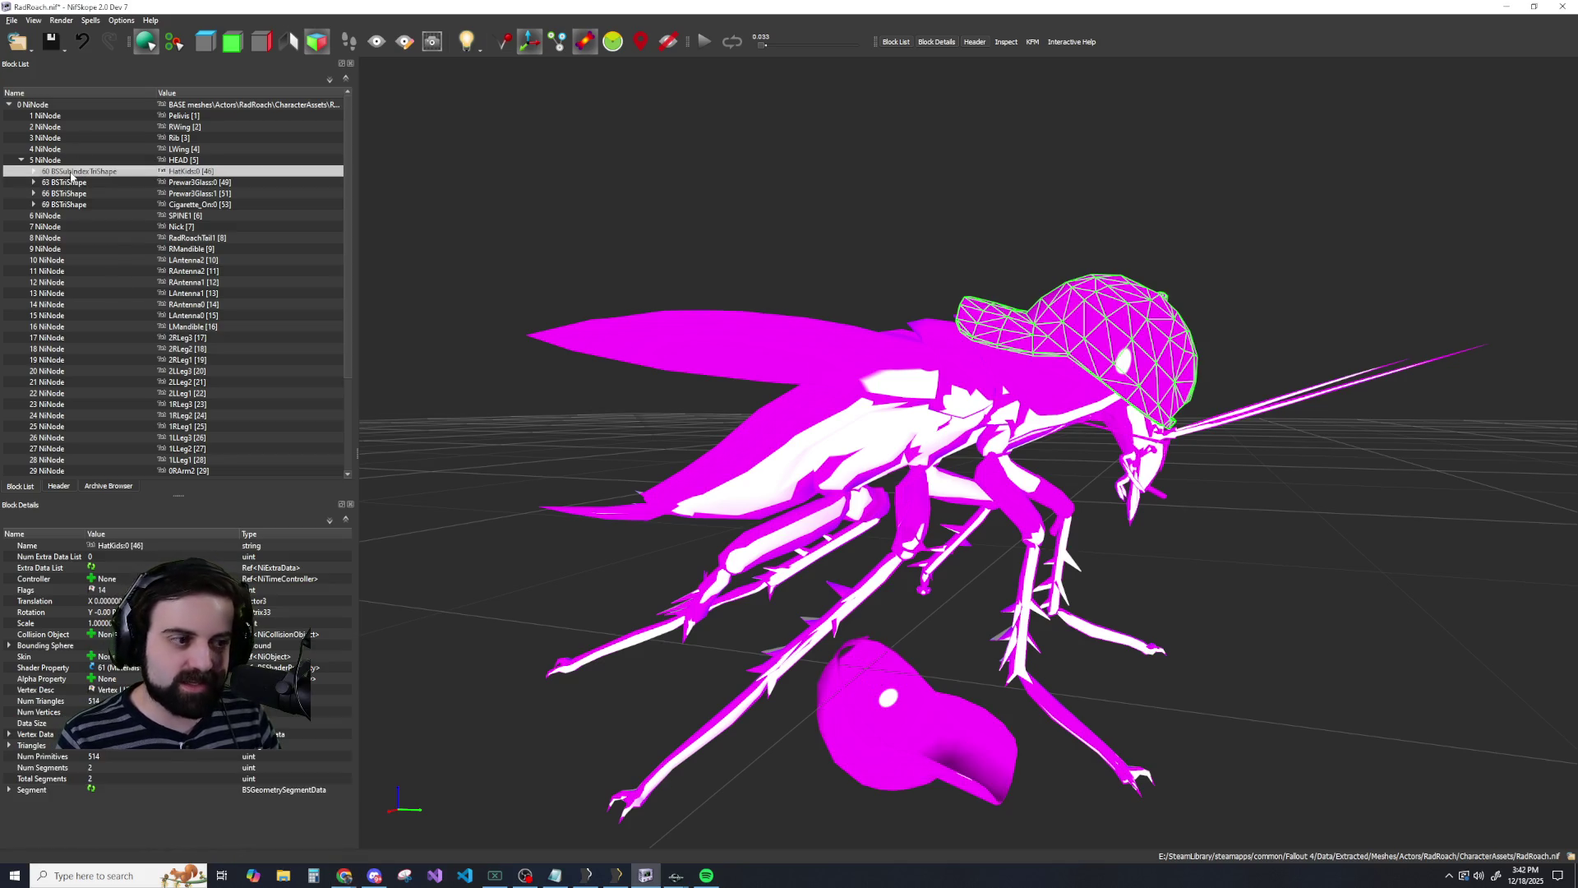
Orbit the view back to the roach's front and bring up the File menu for Save As.
scroll(136, 211, "down", 1)
scroll(721, 573, "down", 3)
scroll(737, 582, "up", 3)
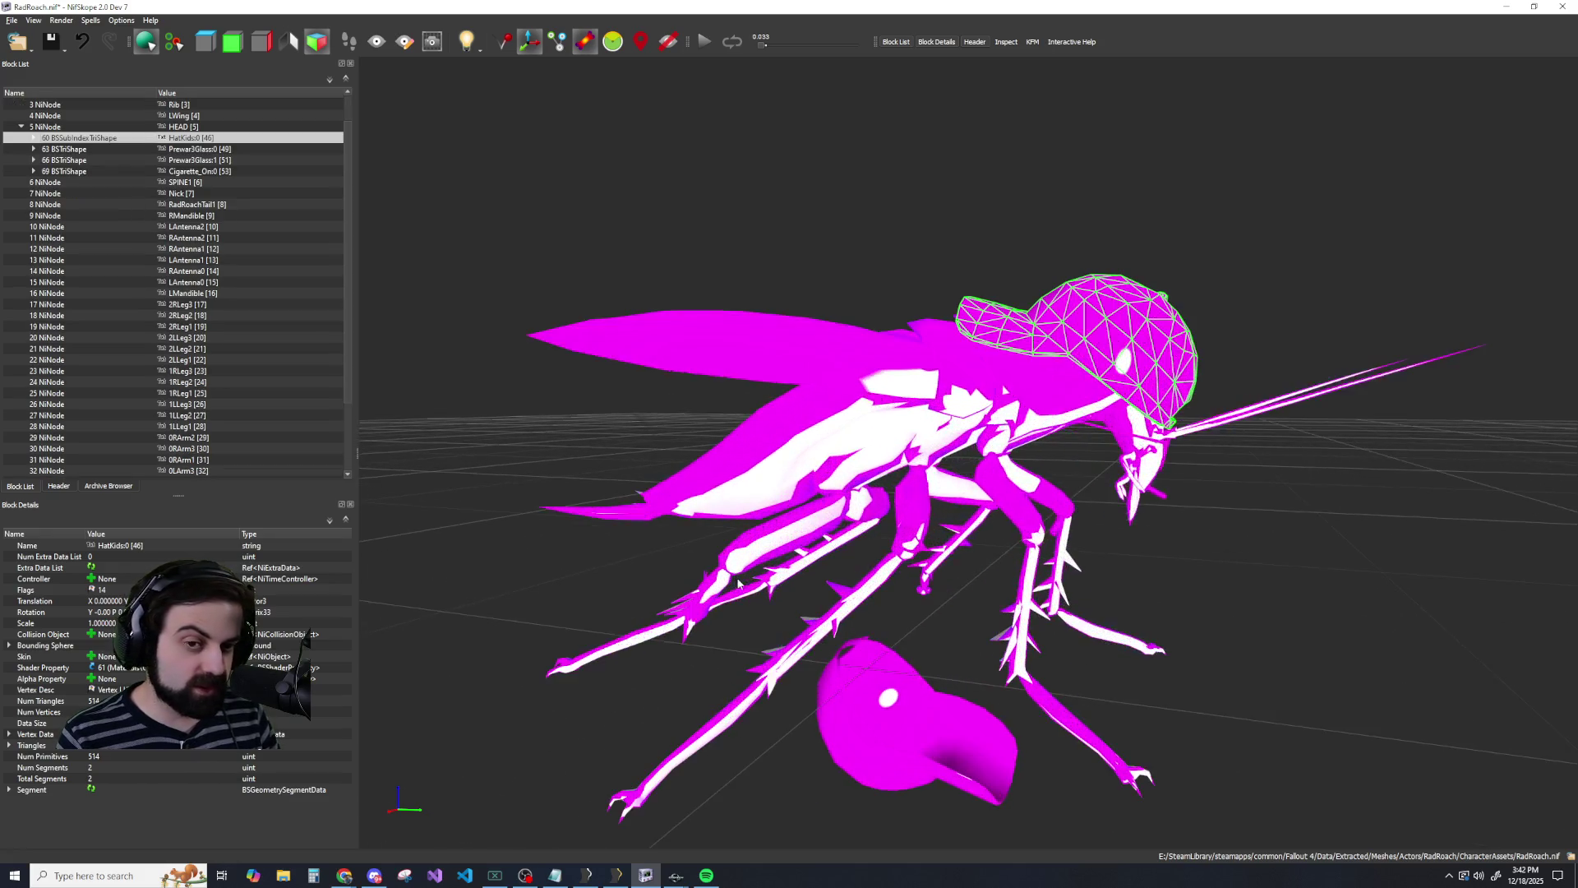
mouse_move(740, 581)
left_mouse_down()
mouse_move(705, 540)
mouse_move(585, 559)
mouse_move(674, 569)
left_mouse_up()
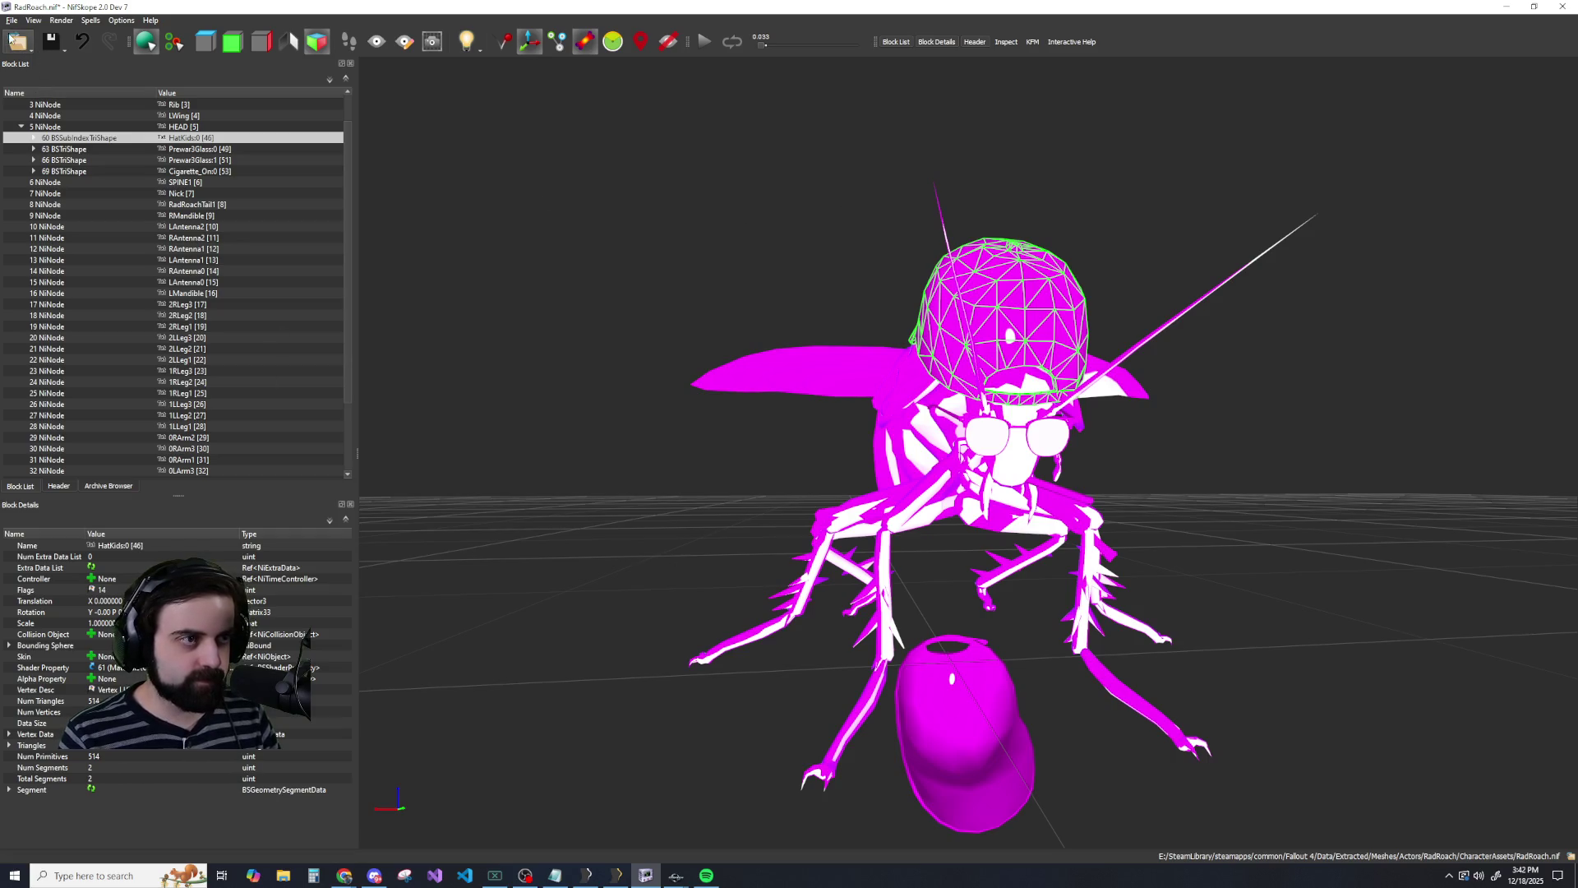
left_click(13, 21)
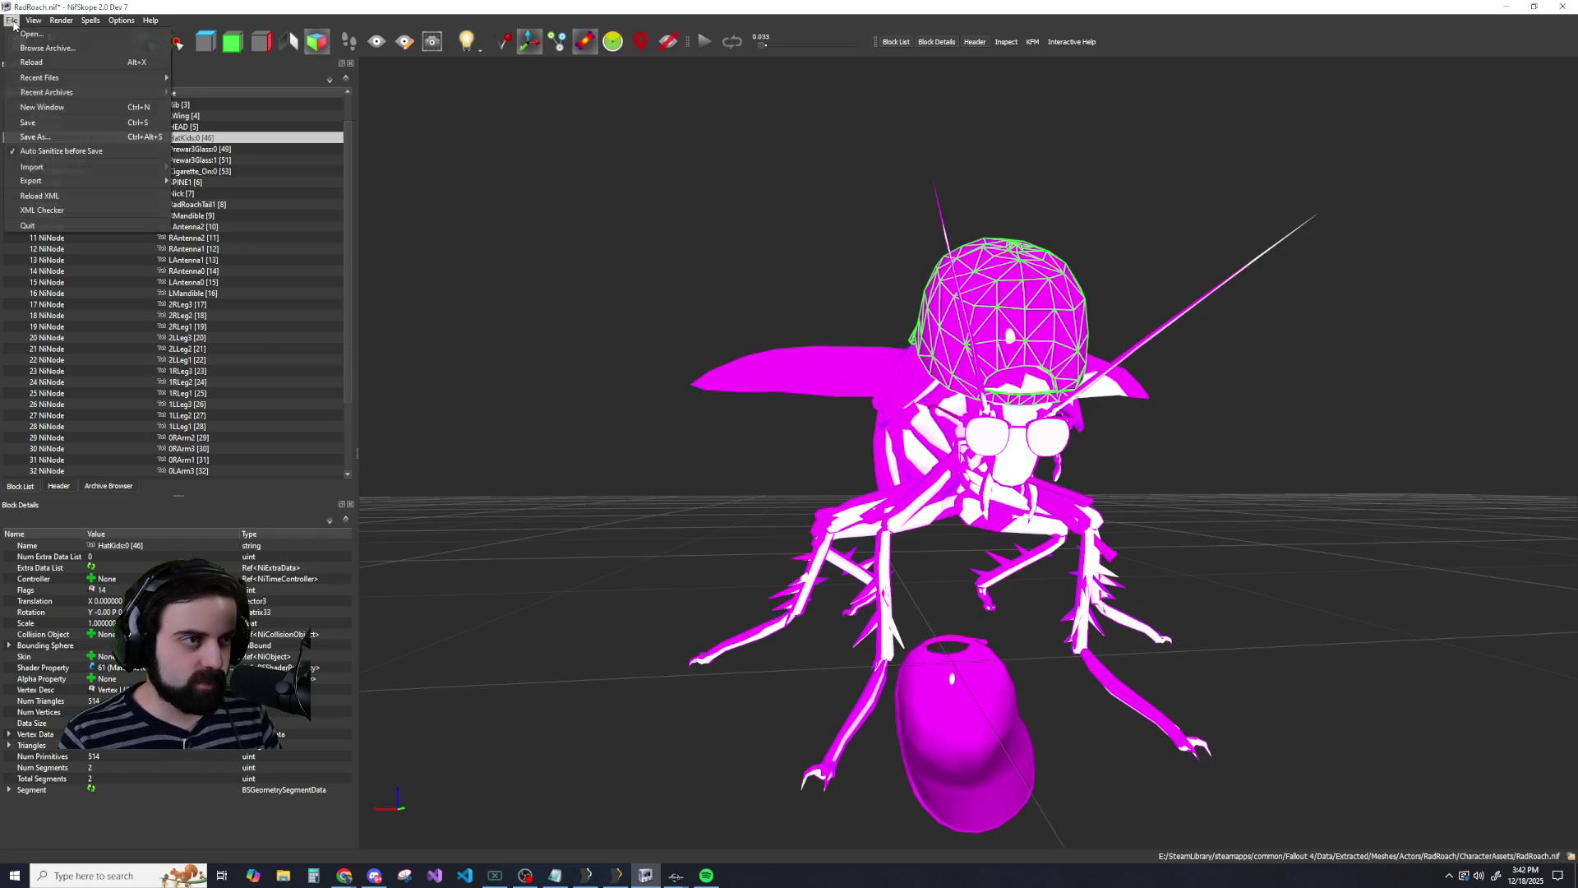
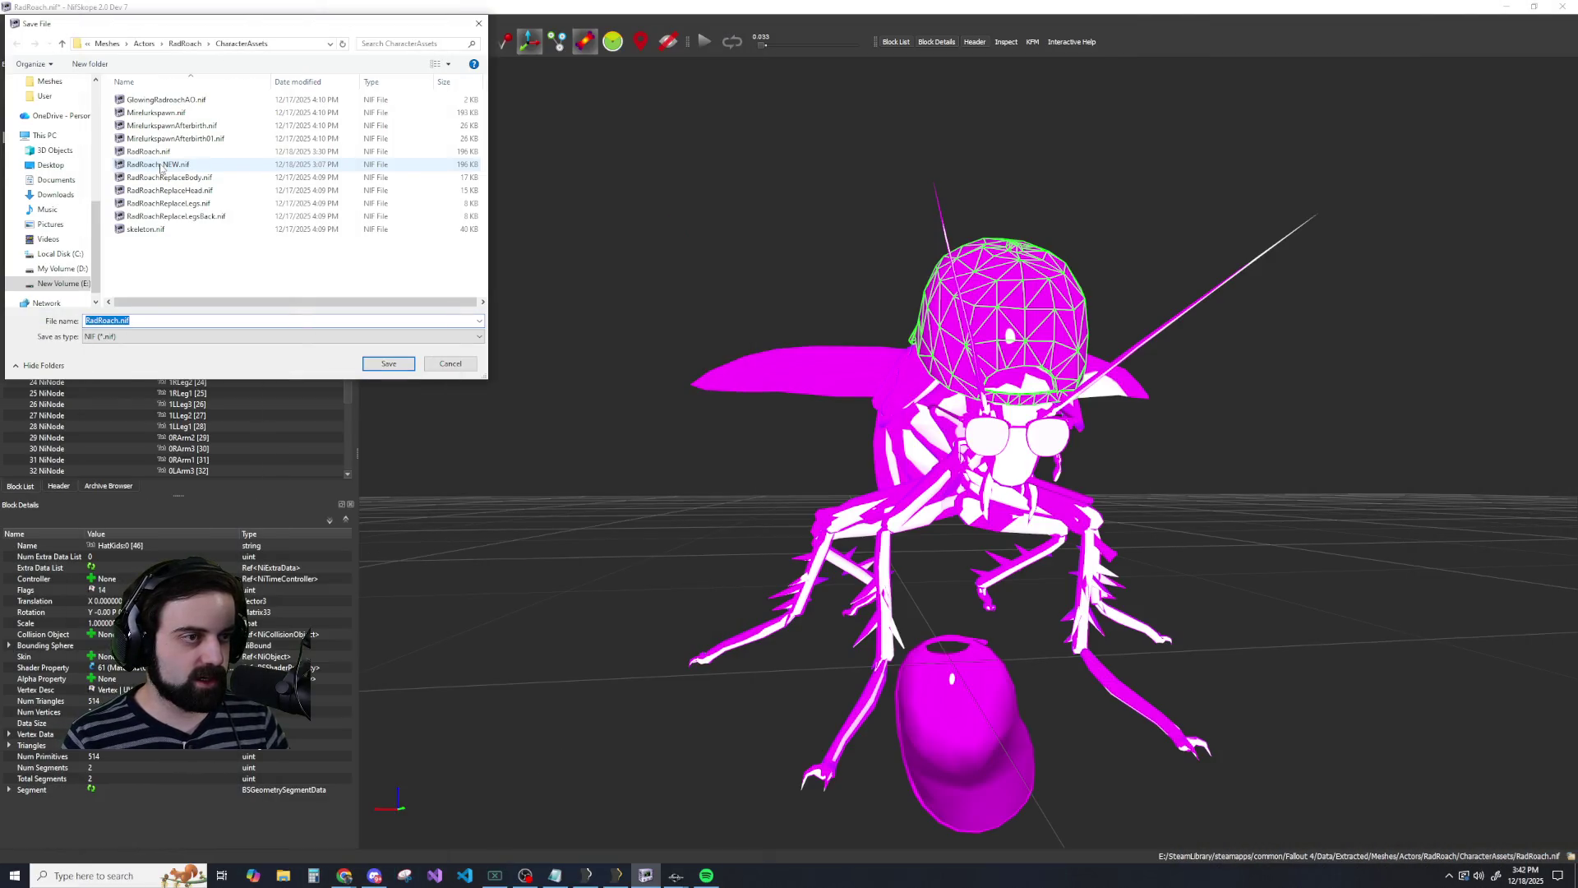
Save the model as RadRoach_NEW.nif, replacing the existing file and dismissing the name warning.
double_click(159, 164)
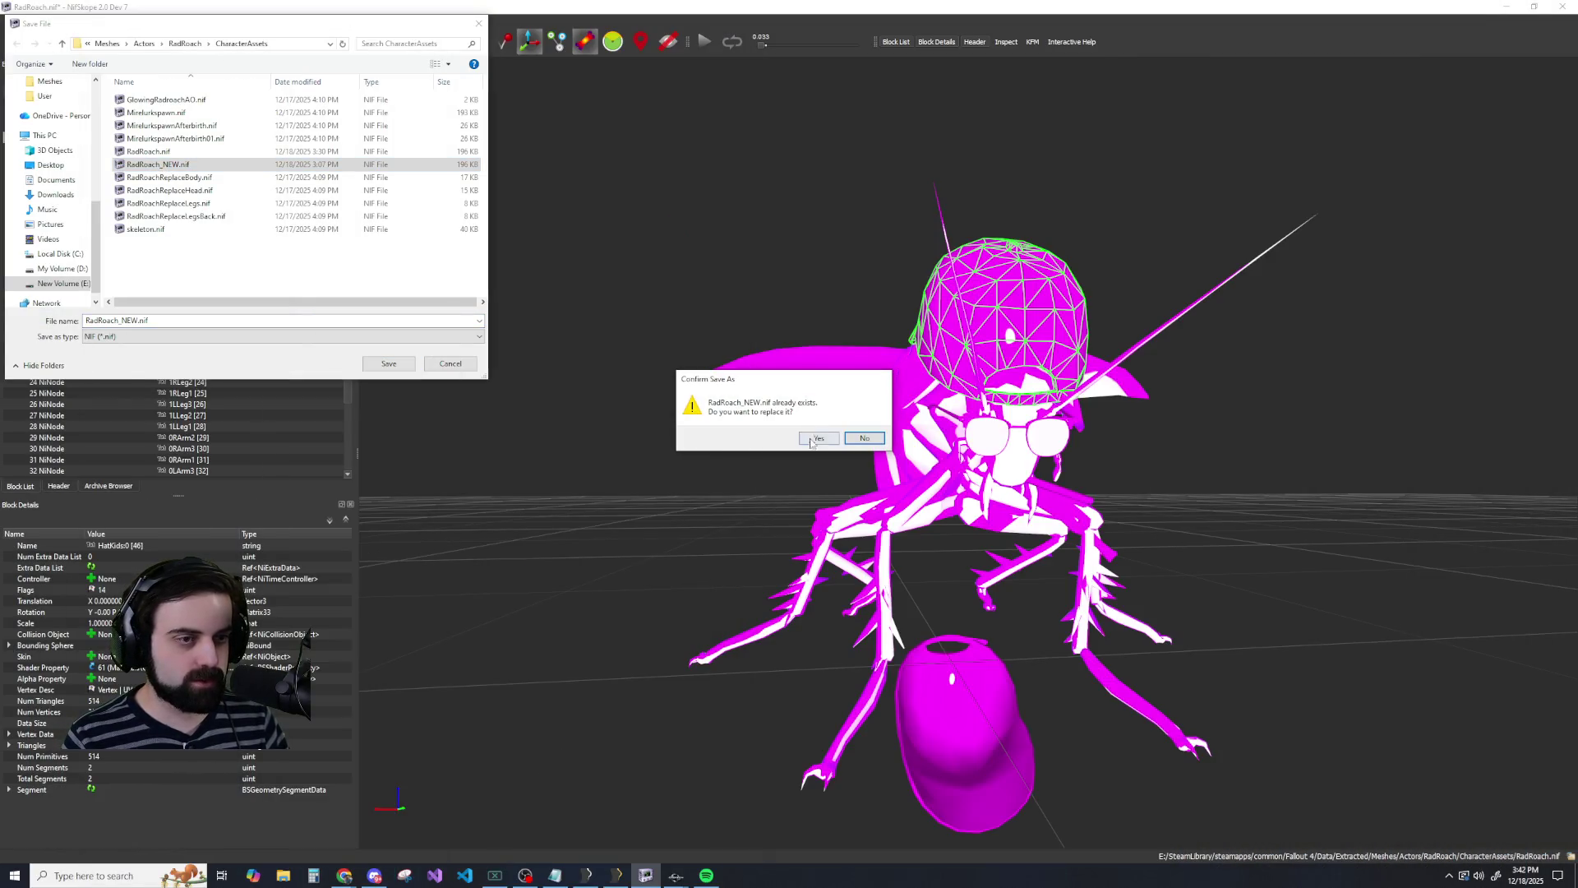
left_click(806, 441)
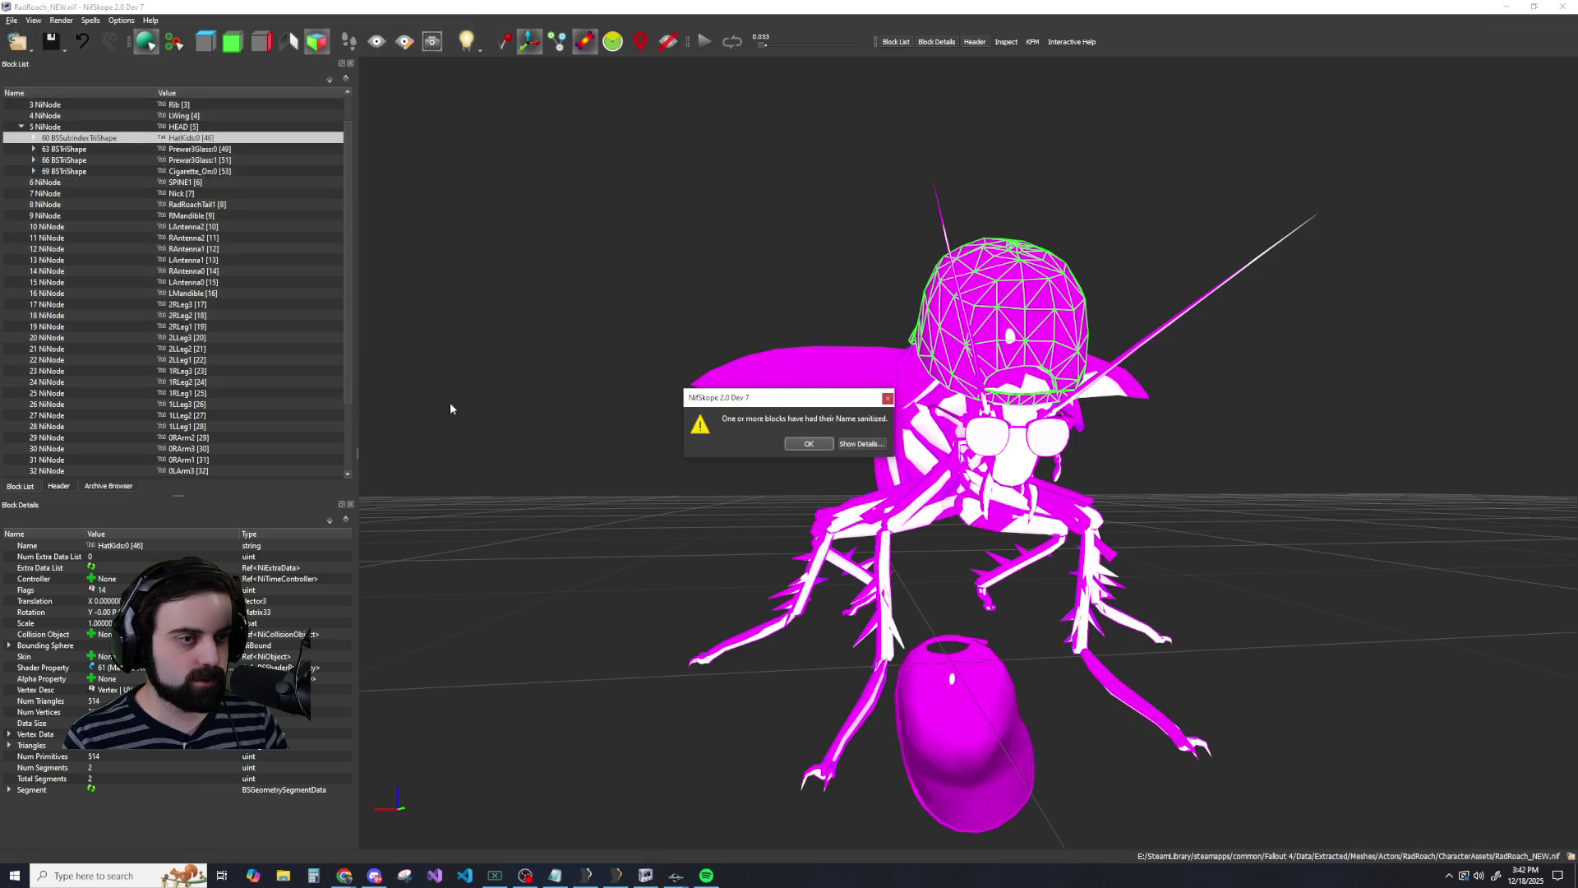
left_click(798, 444)
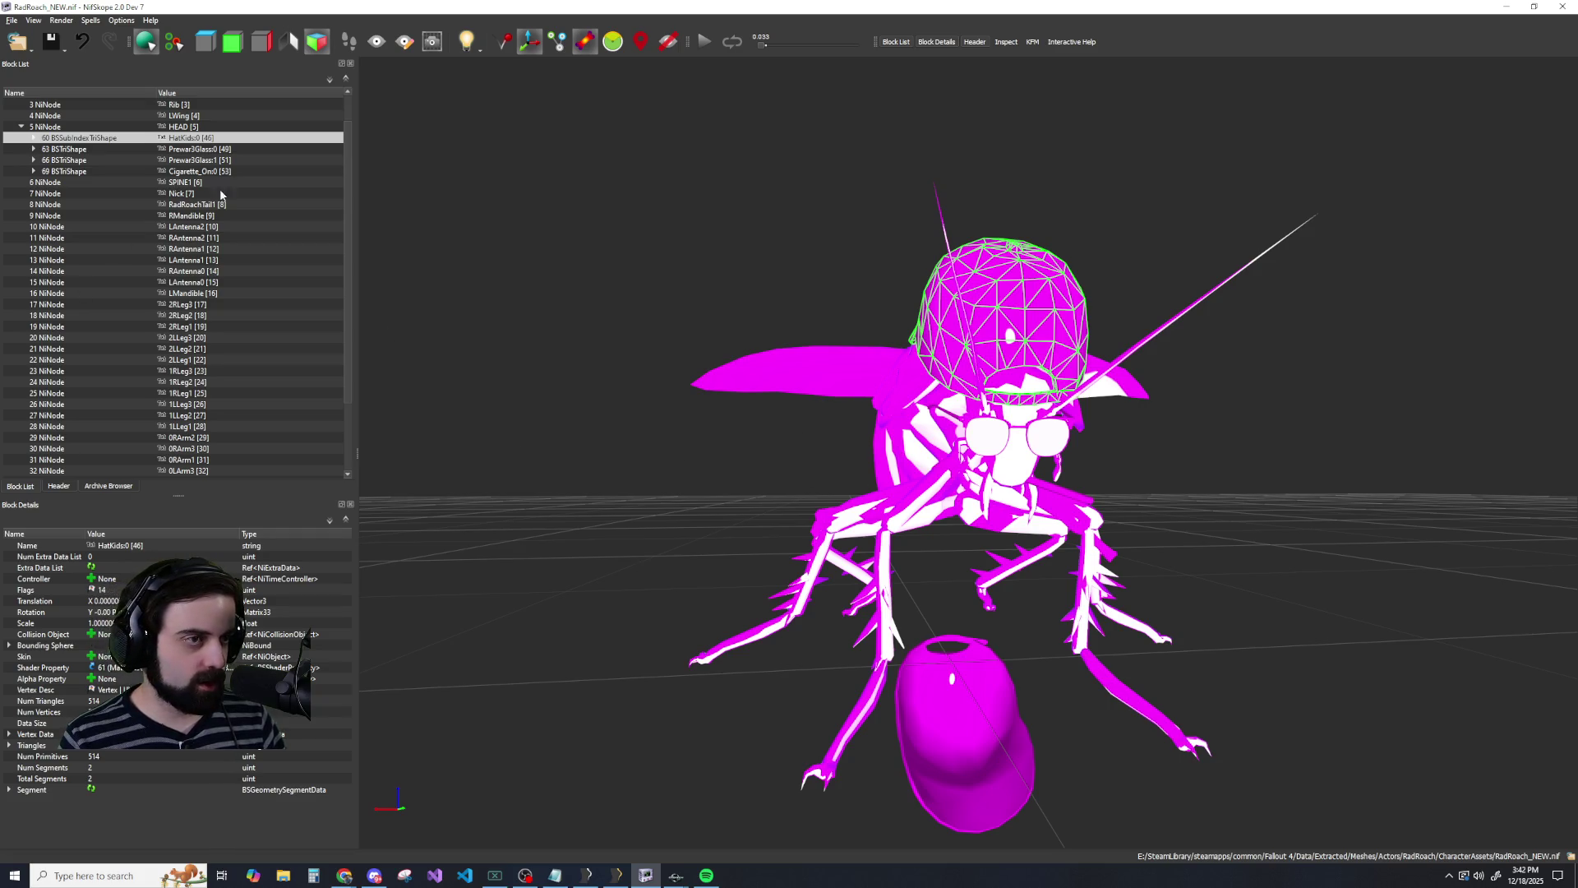
Remove the HatKids hat, both glasses shapes and the cigarette from the HEAD node.
right_click(176, 132)
mouse_move(222, 150)
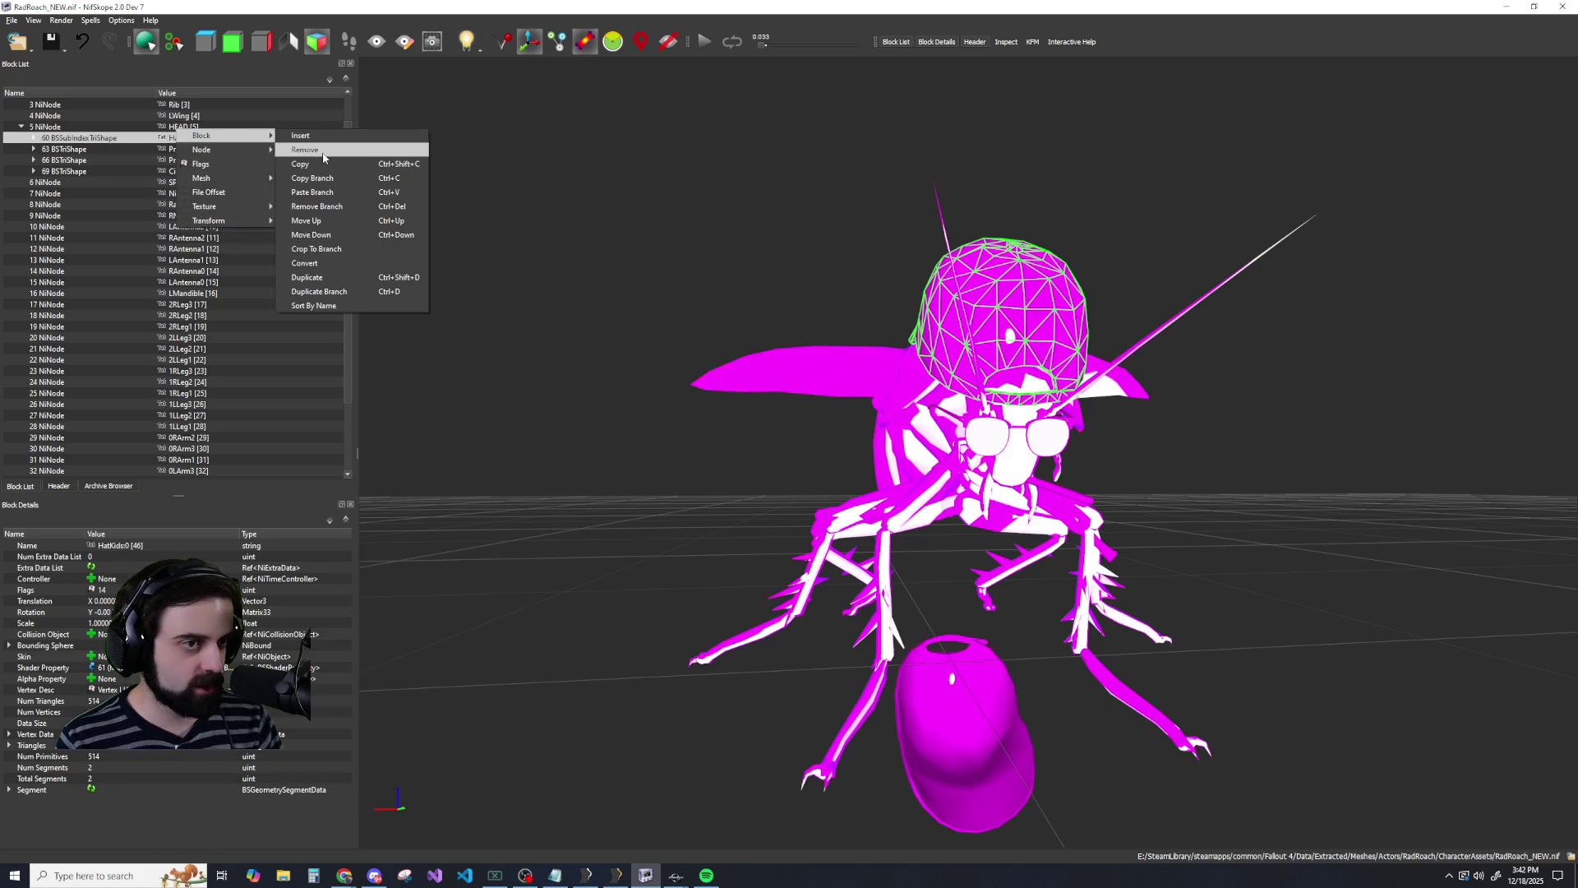
left_click(323, 150)
right_click(83, 131)
mouse_move(124, 131)
left_click(203, 151)
right_click(70, 136)
left_click(186, 150)
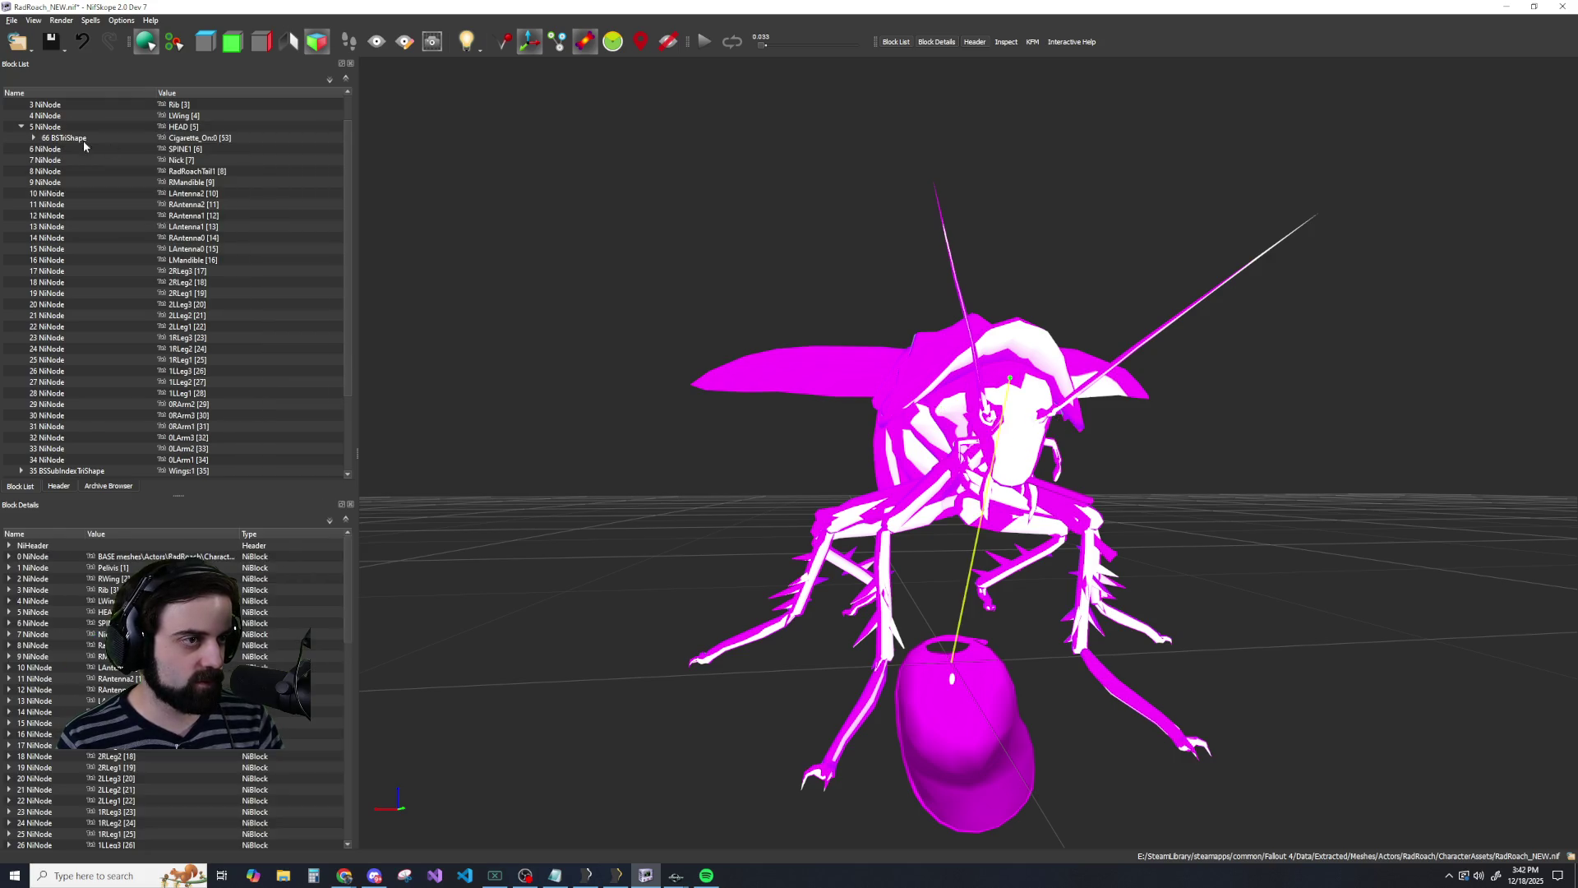
right_click(86, 139)
left_click(190, 151)
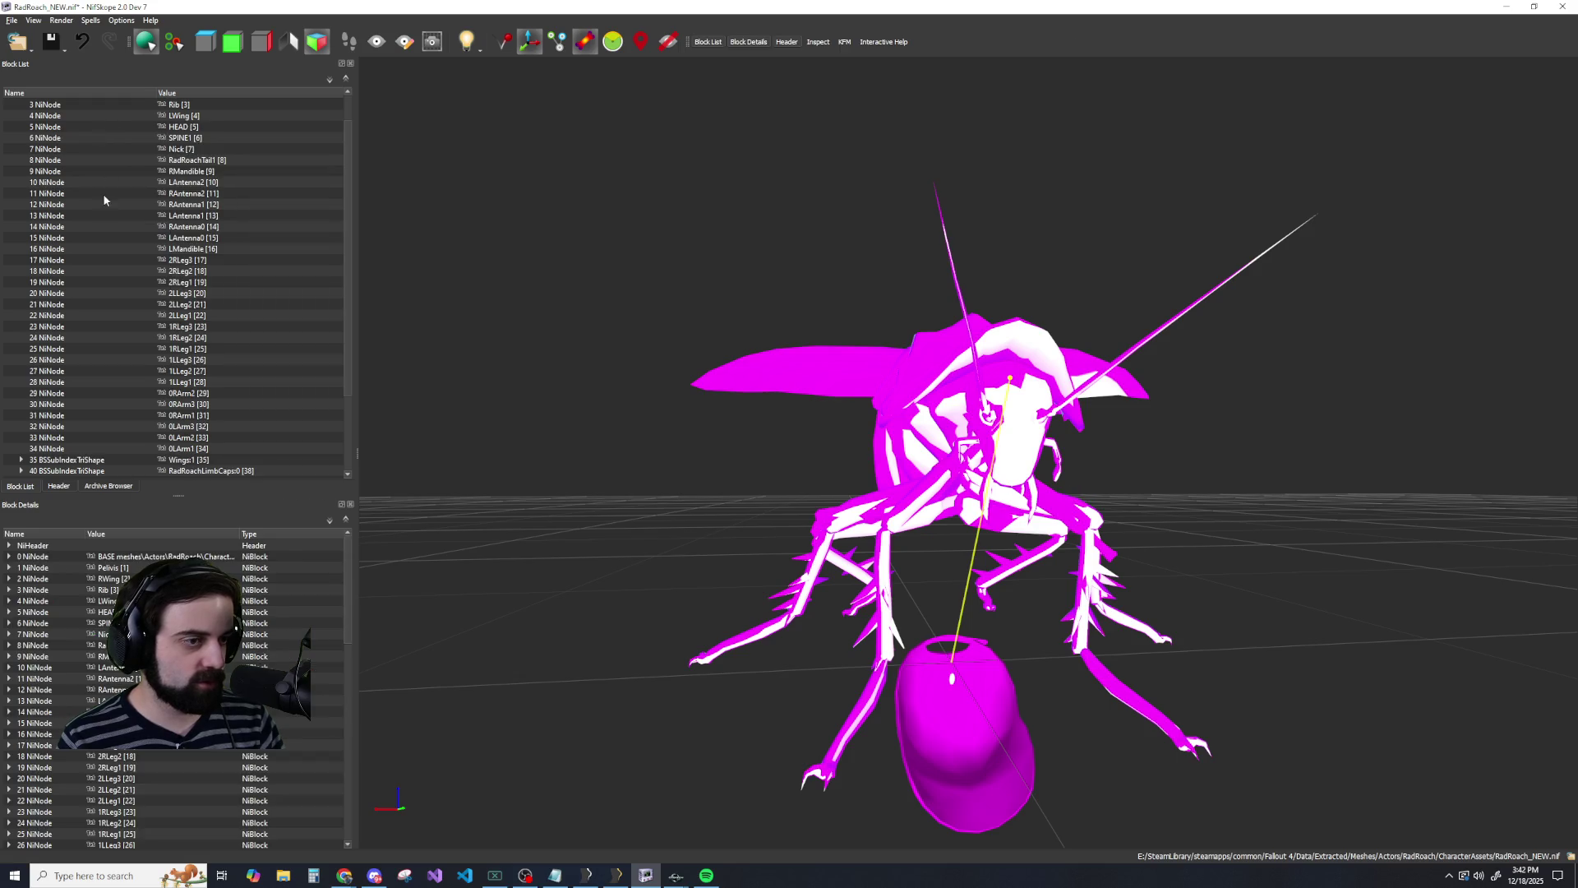
scroll(99, 206, "down", 3)
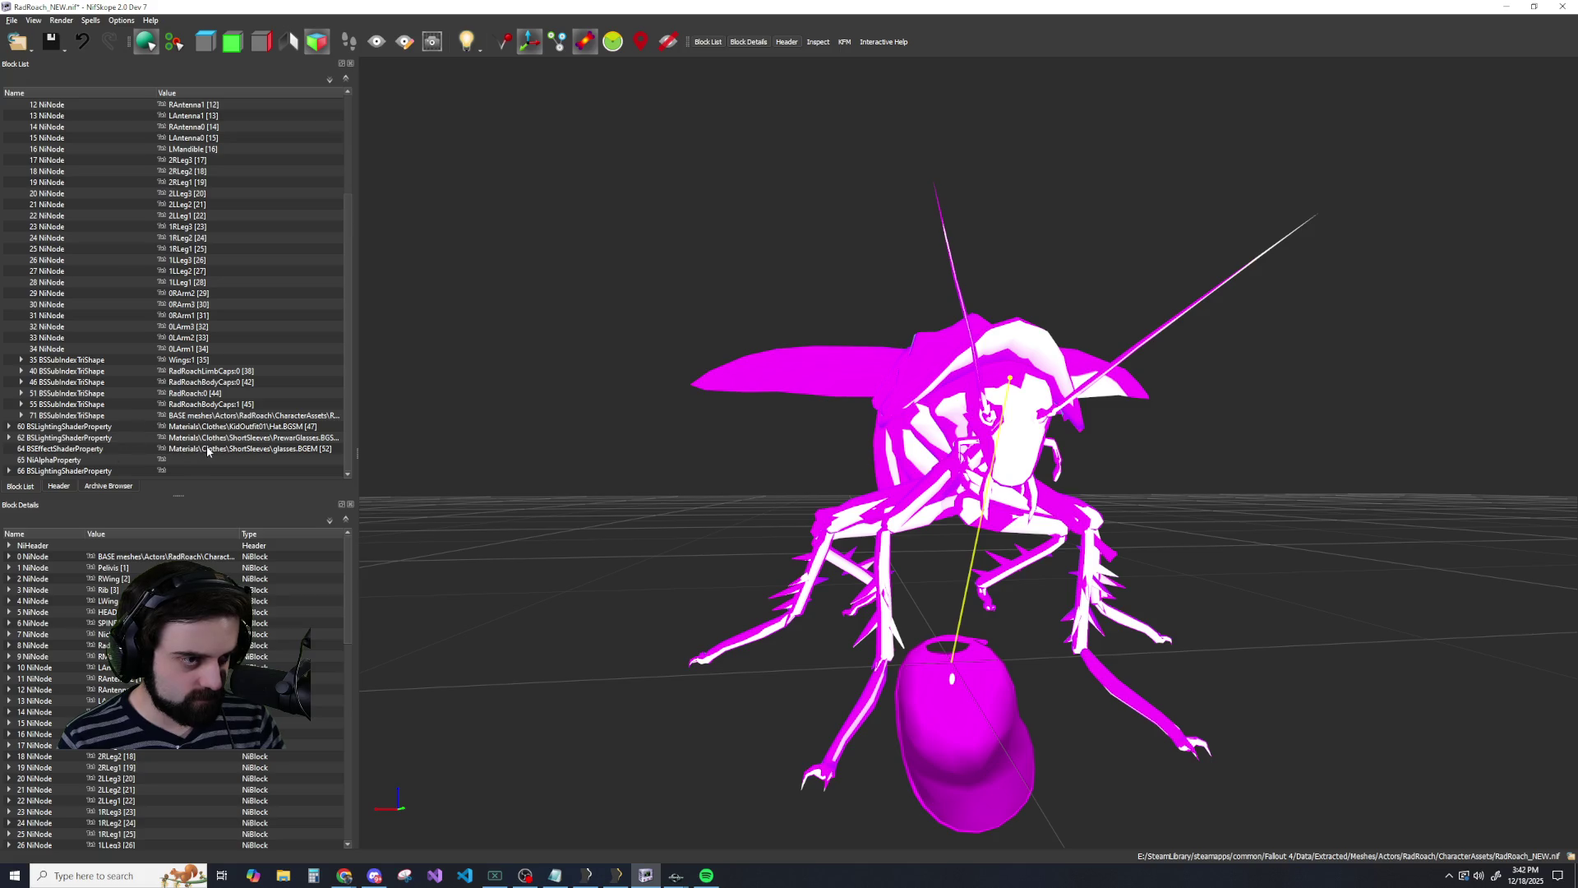
left_click(232, 428)
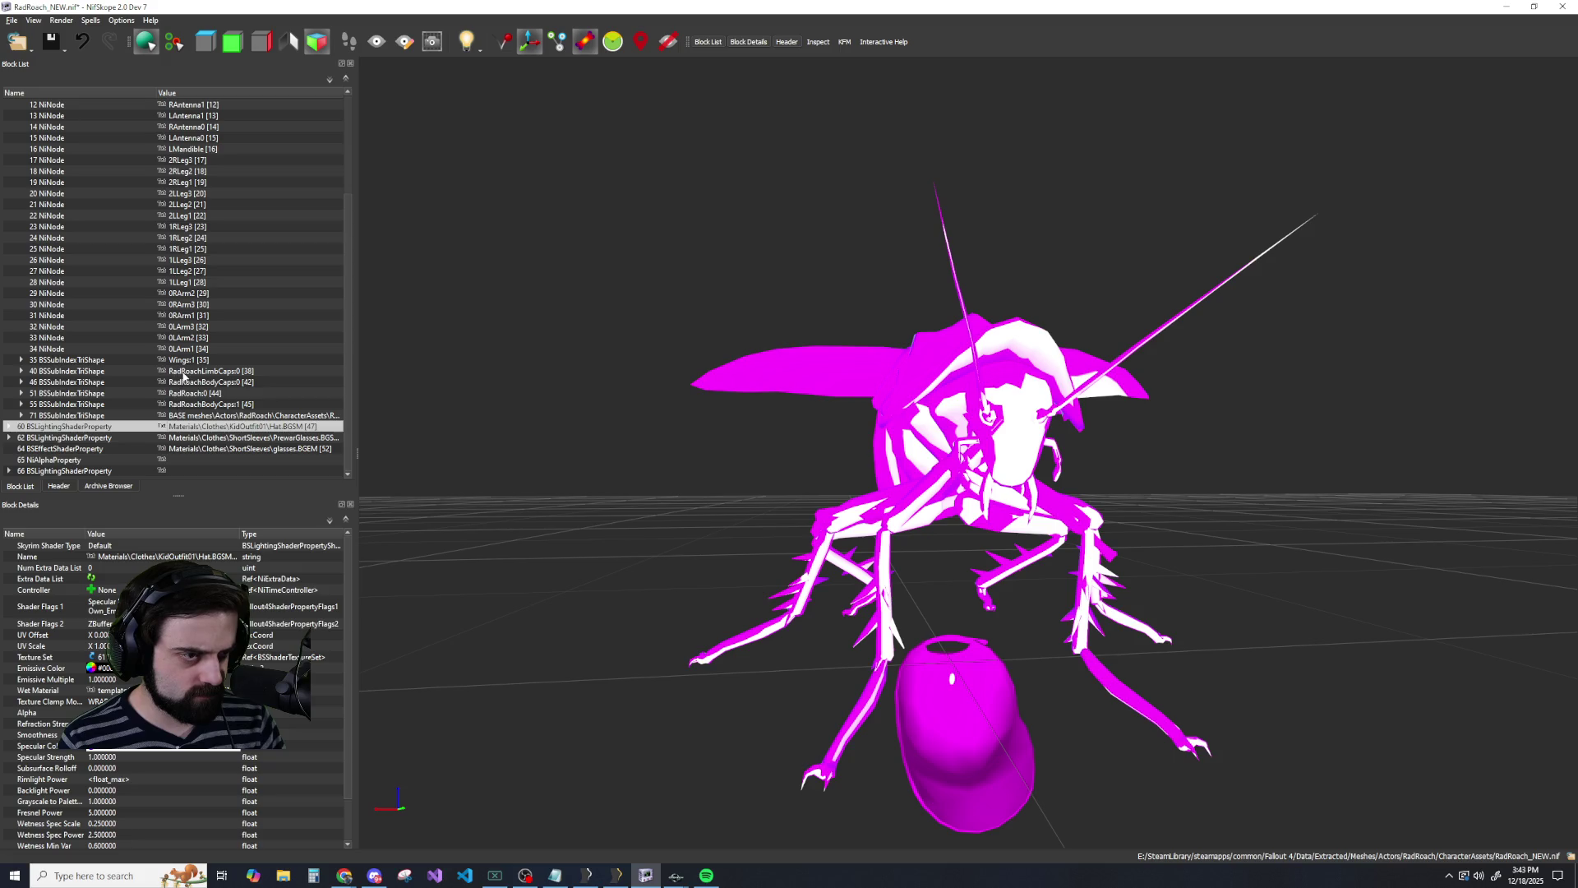
left_click(10, 427)
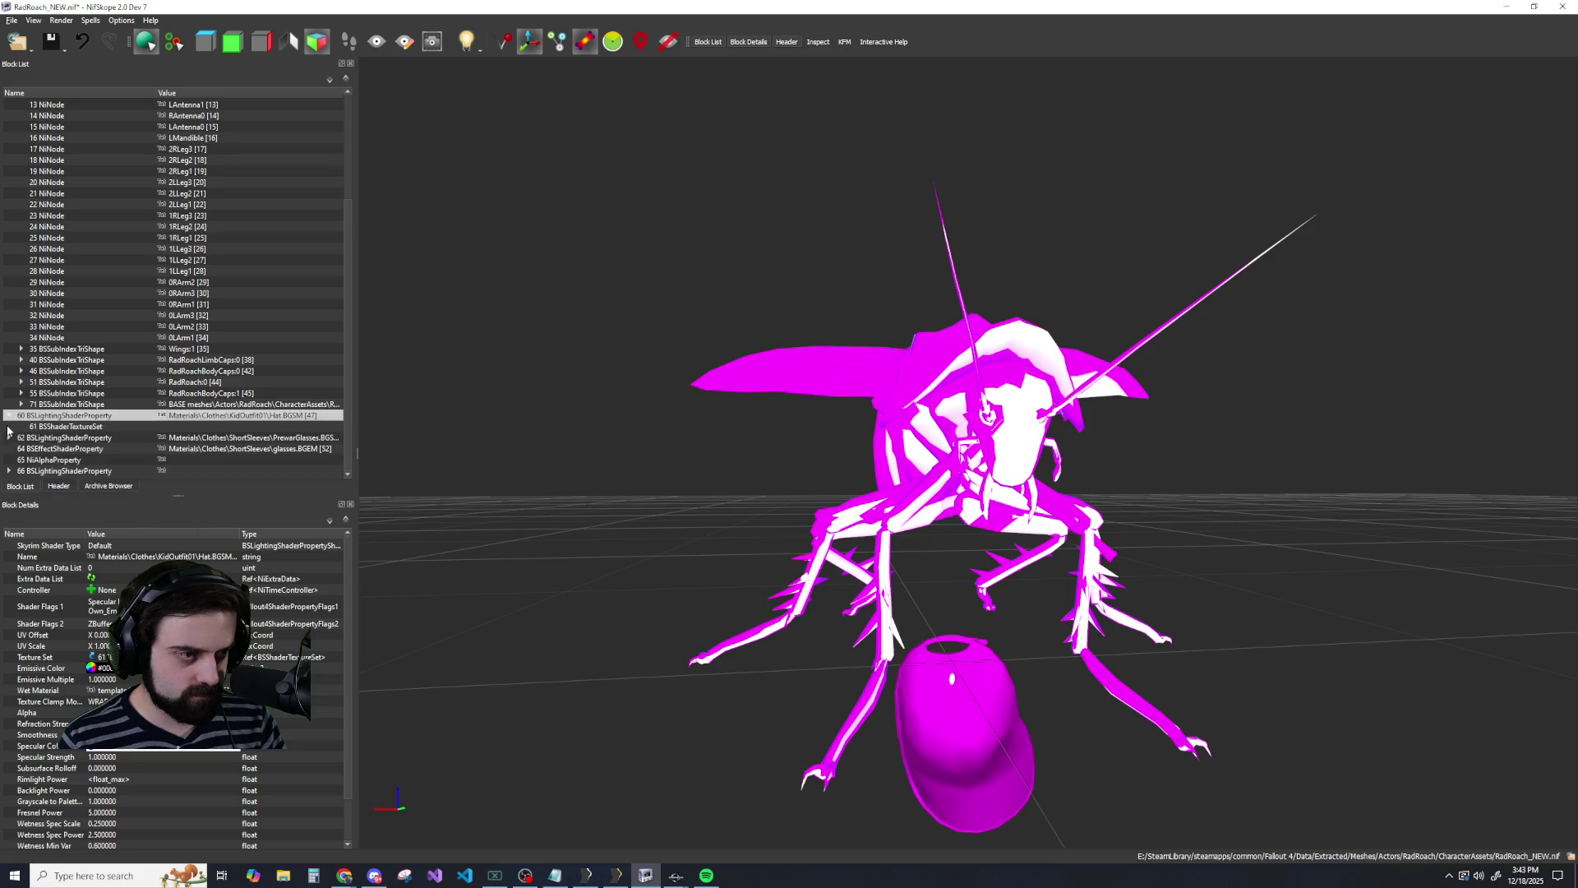
left_click(10, 415)
left_click(10, 416)
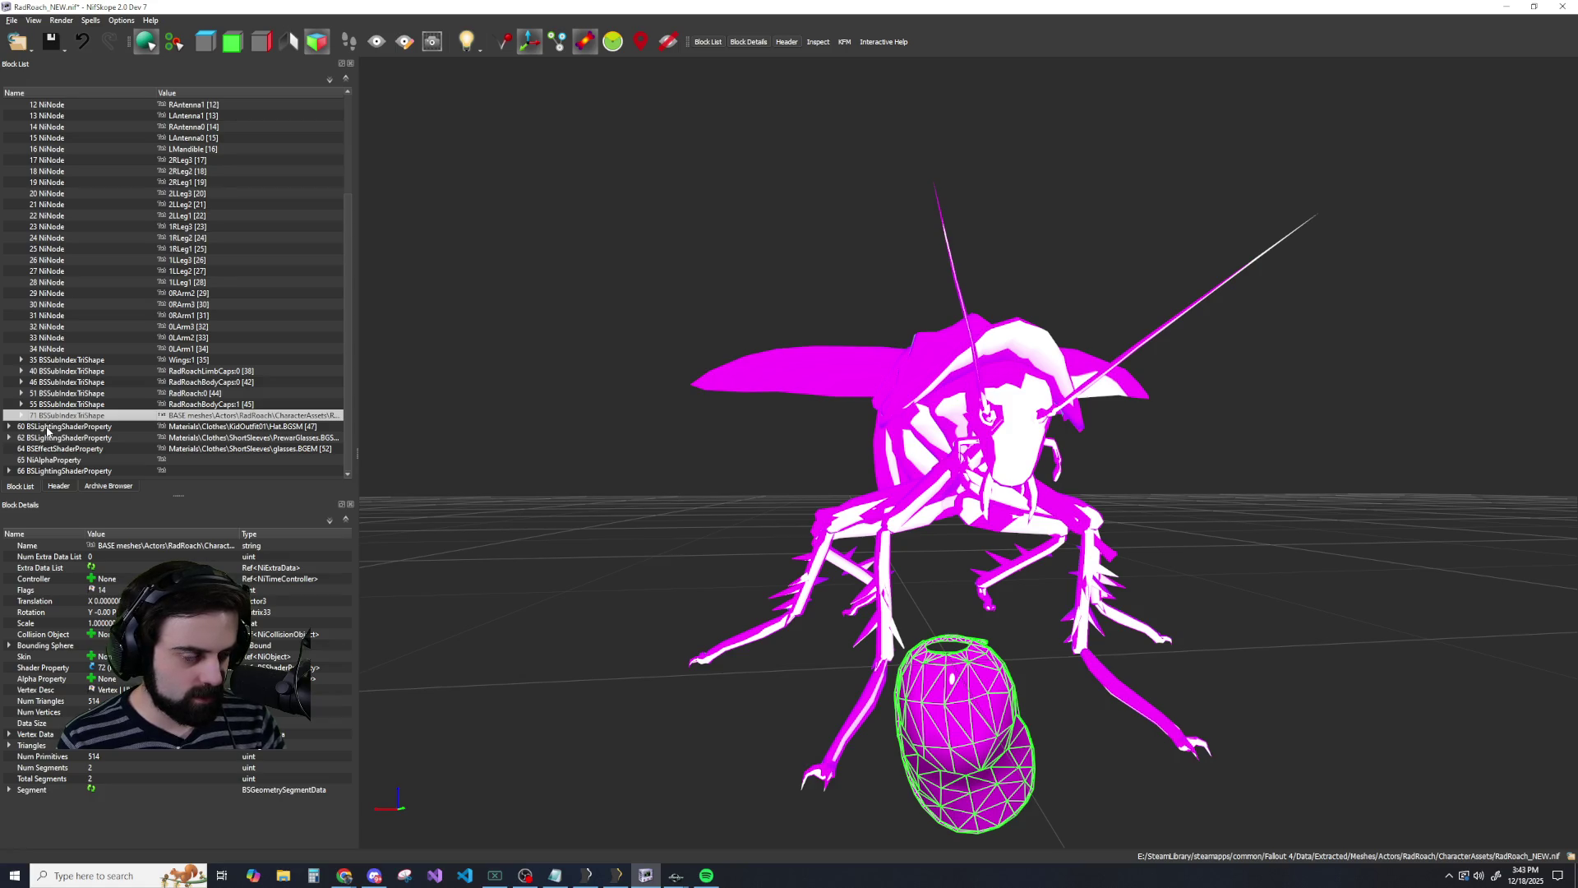
scroll(45, 430, "up", 4)
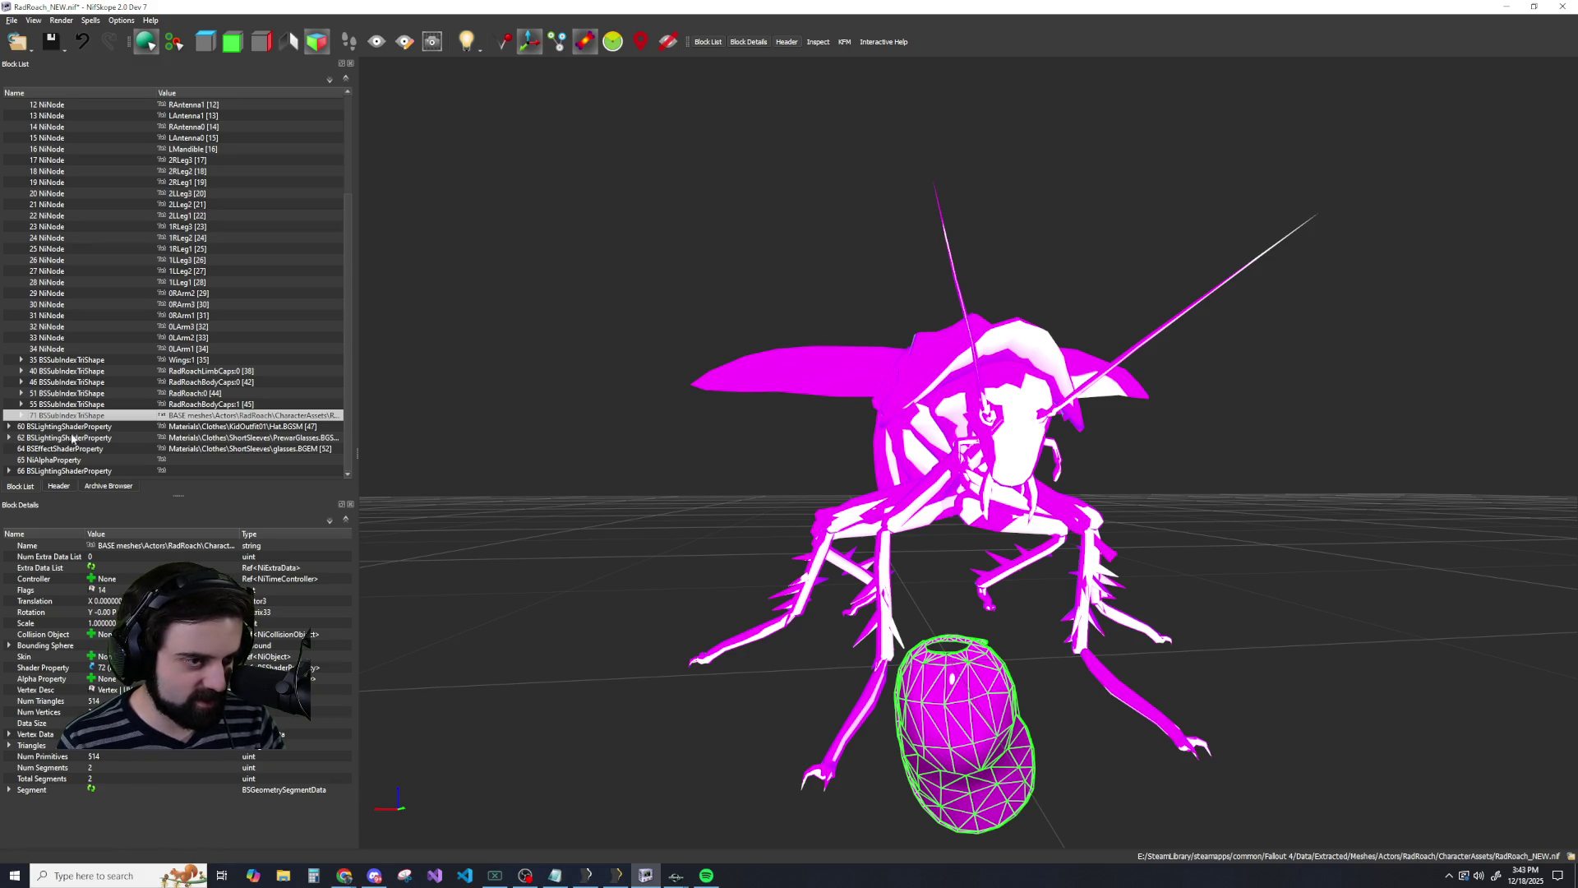
left_click(72, 438)
left_click(70, 452)
left_click(70, 440)
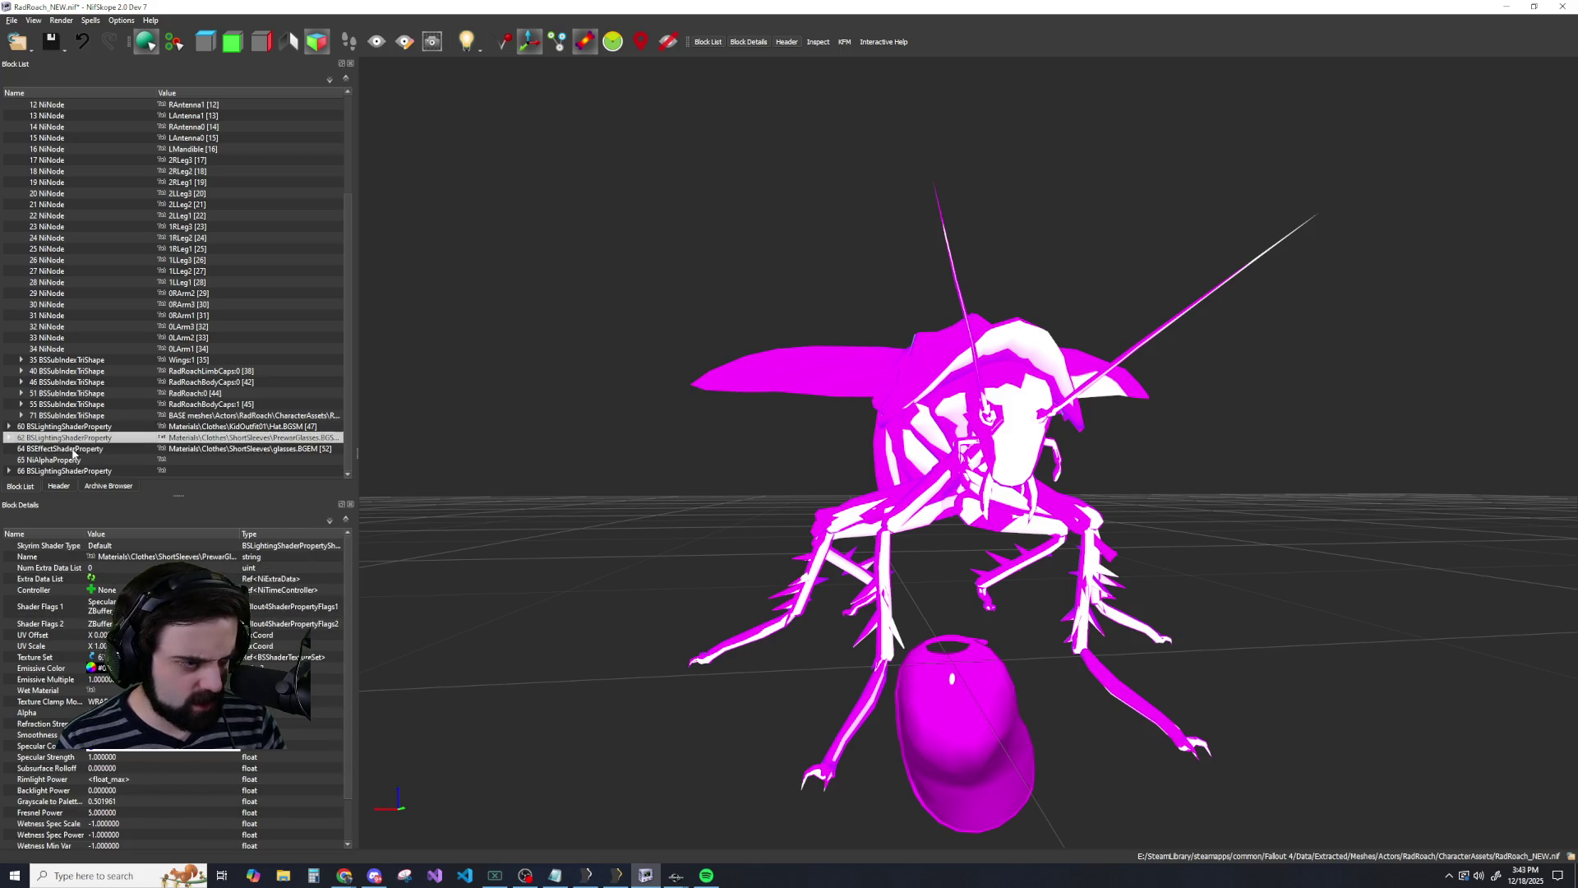
key("ctrl+z")
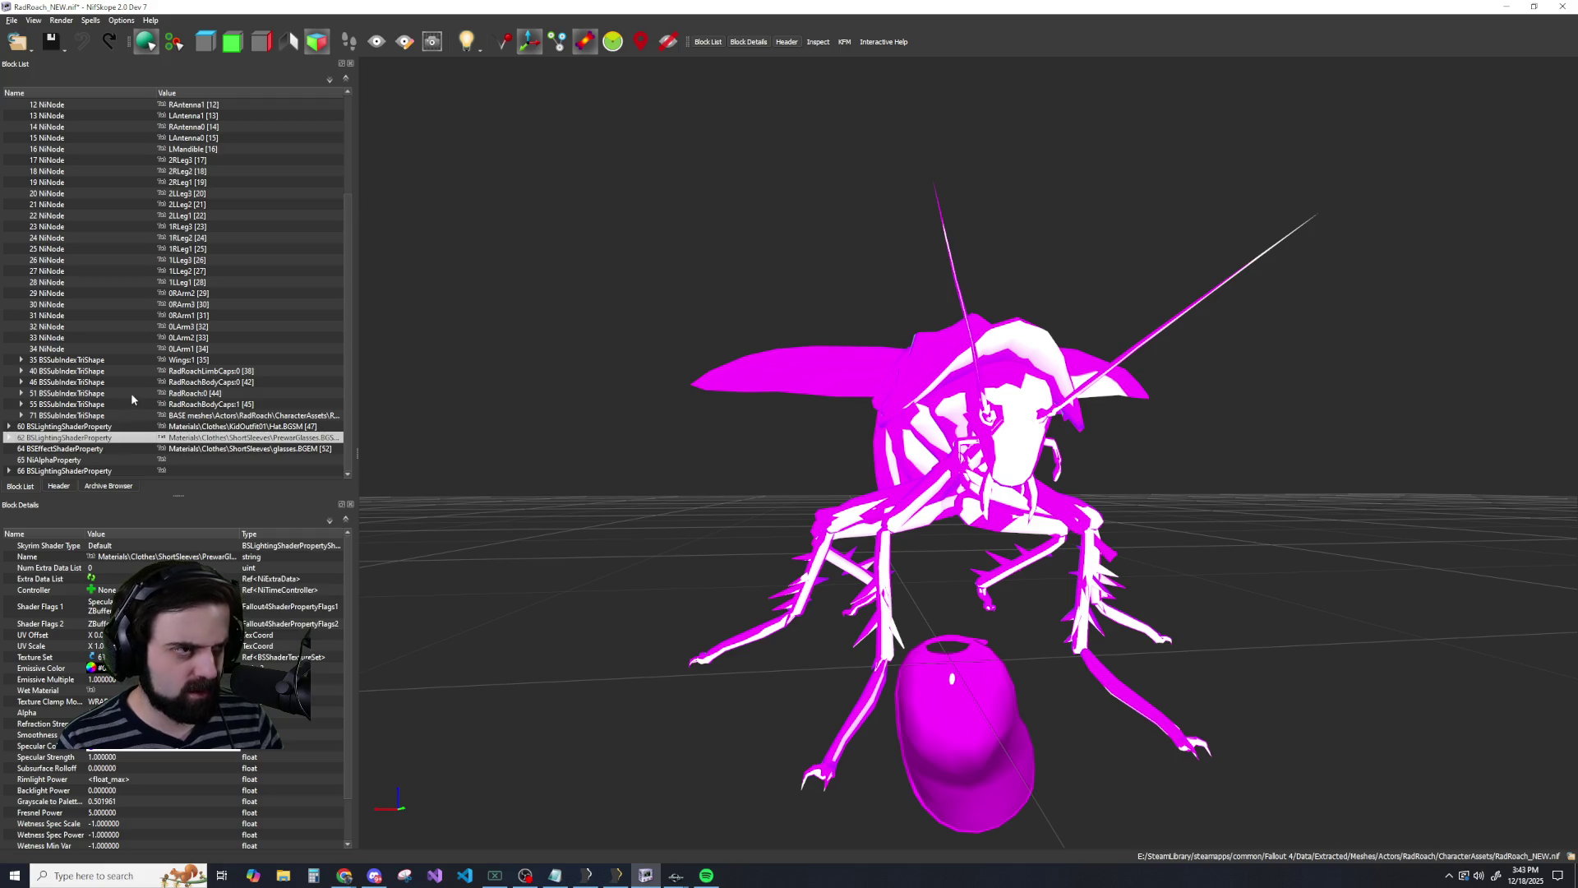
left_click(13, 20)
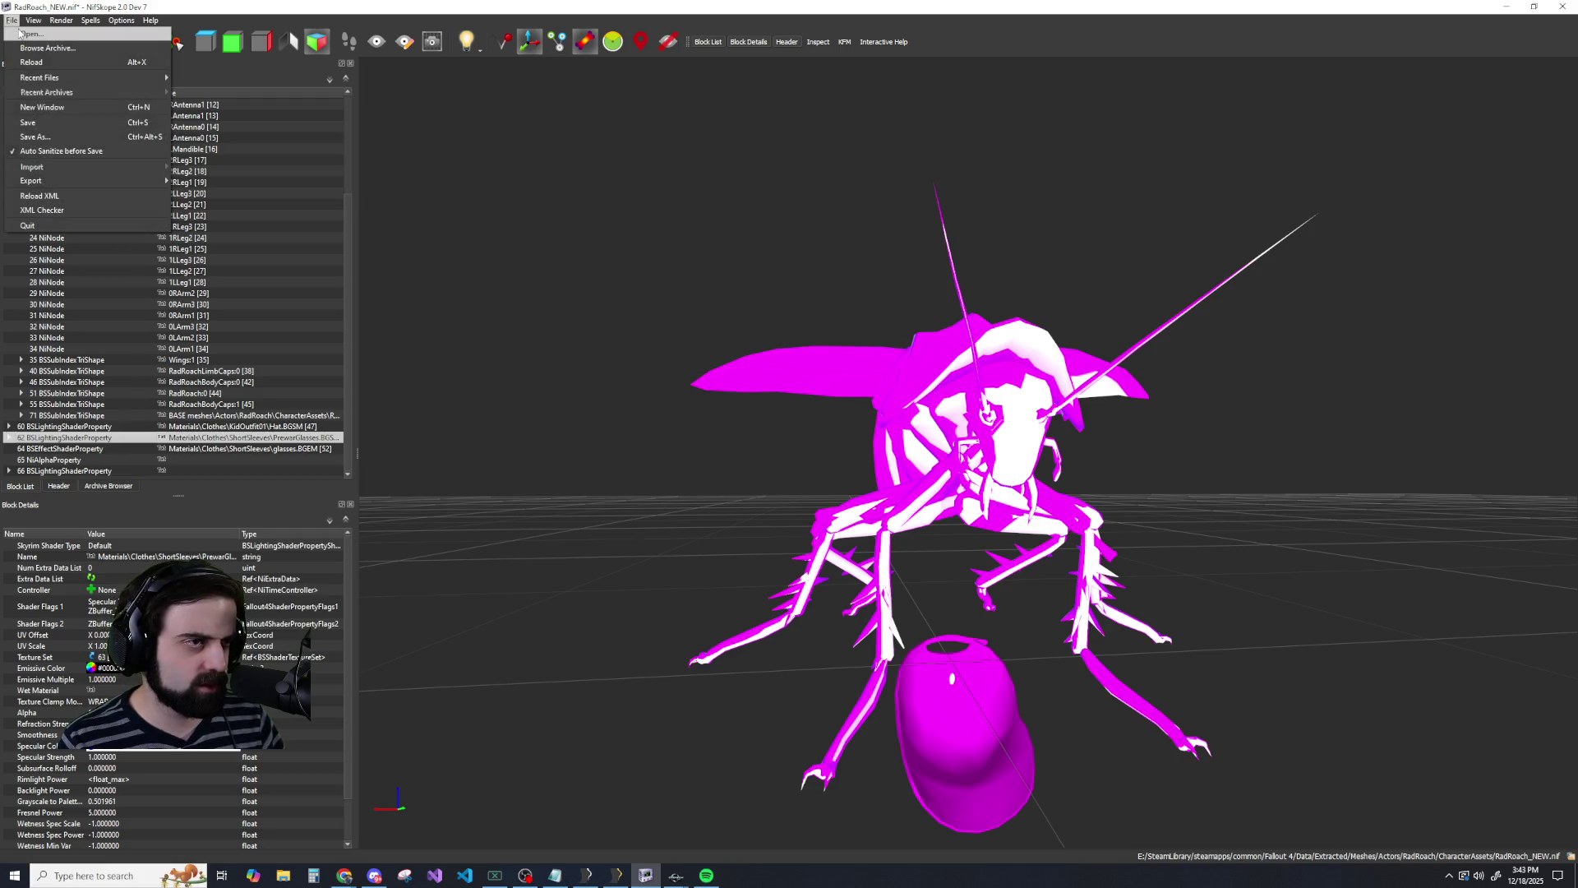
Reopen the original RadRoach.nif, discarding the unsaved changes to RadRoach_NEW.
left_click(20, 33)
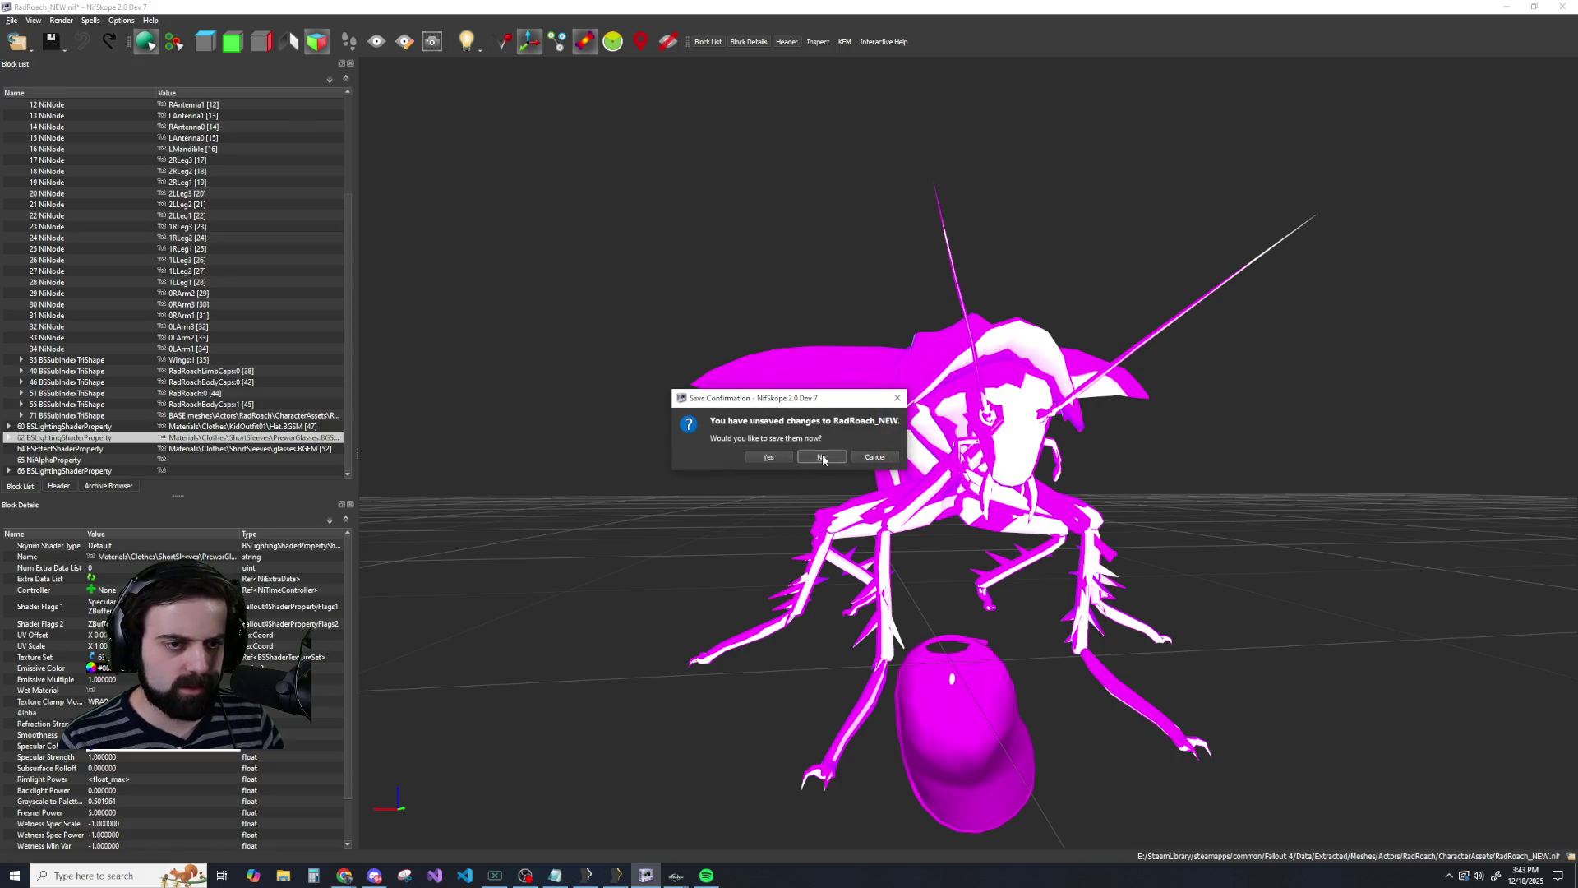
left_click(823, 458)
double_click(146, 152)
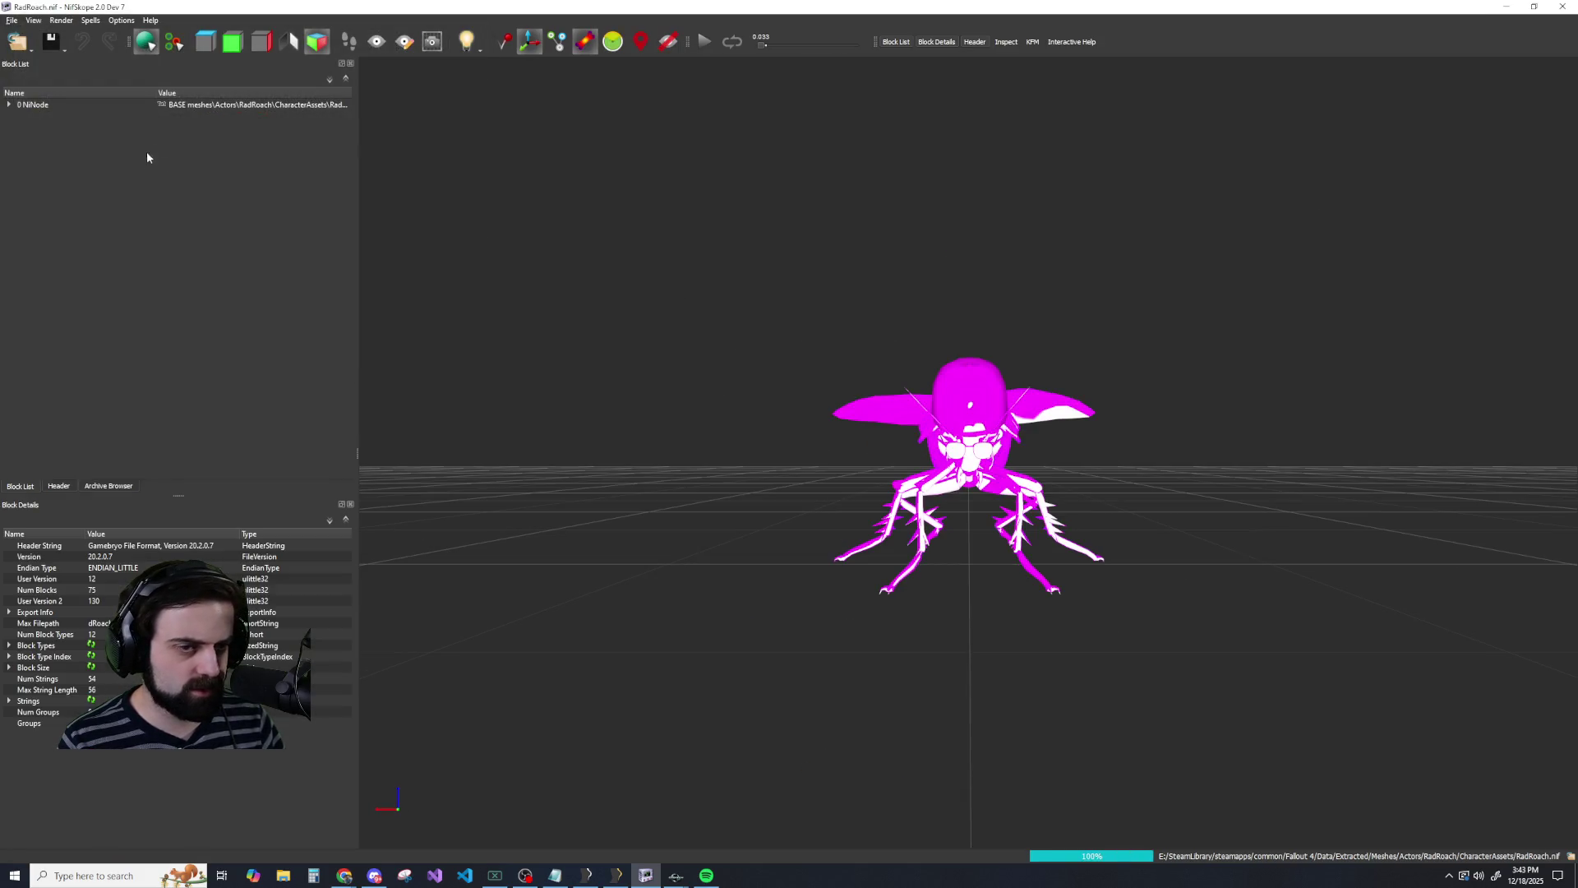
Copy the HatKids hat branch from under the HEAD node.
left_click(8, 105)
scroll(90, 246, "down", 2)
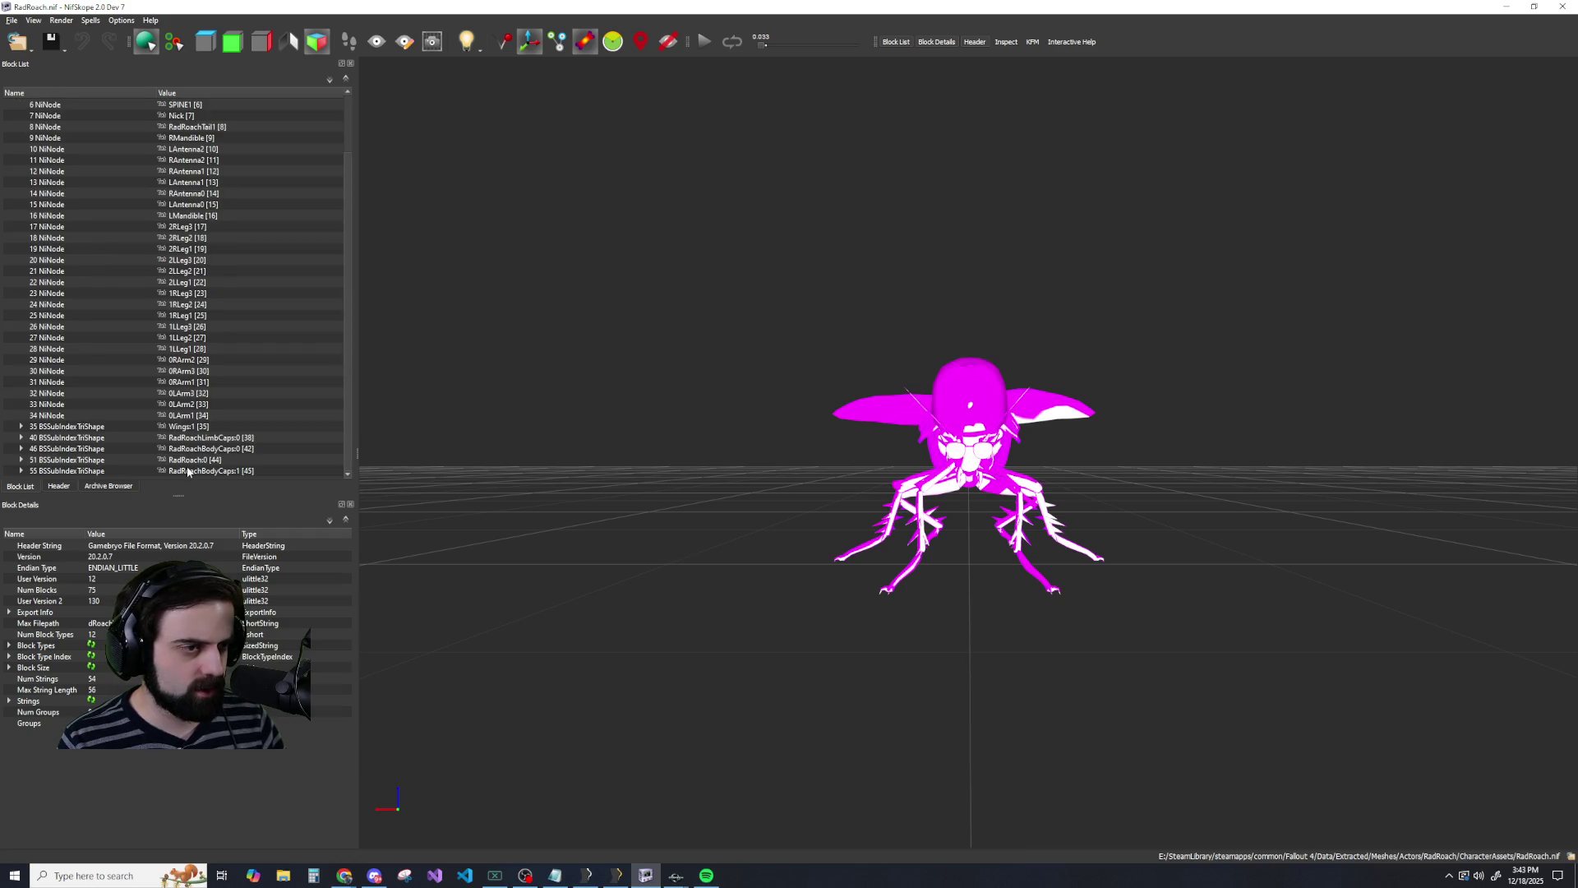
scroll(117, 406, "up", 2)
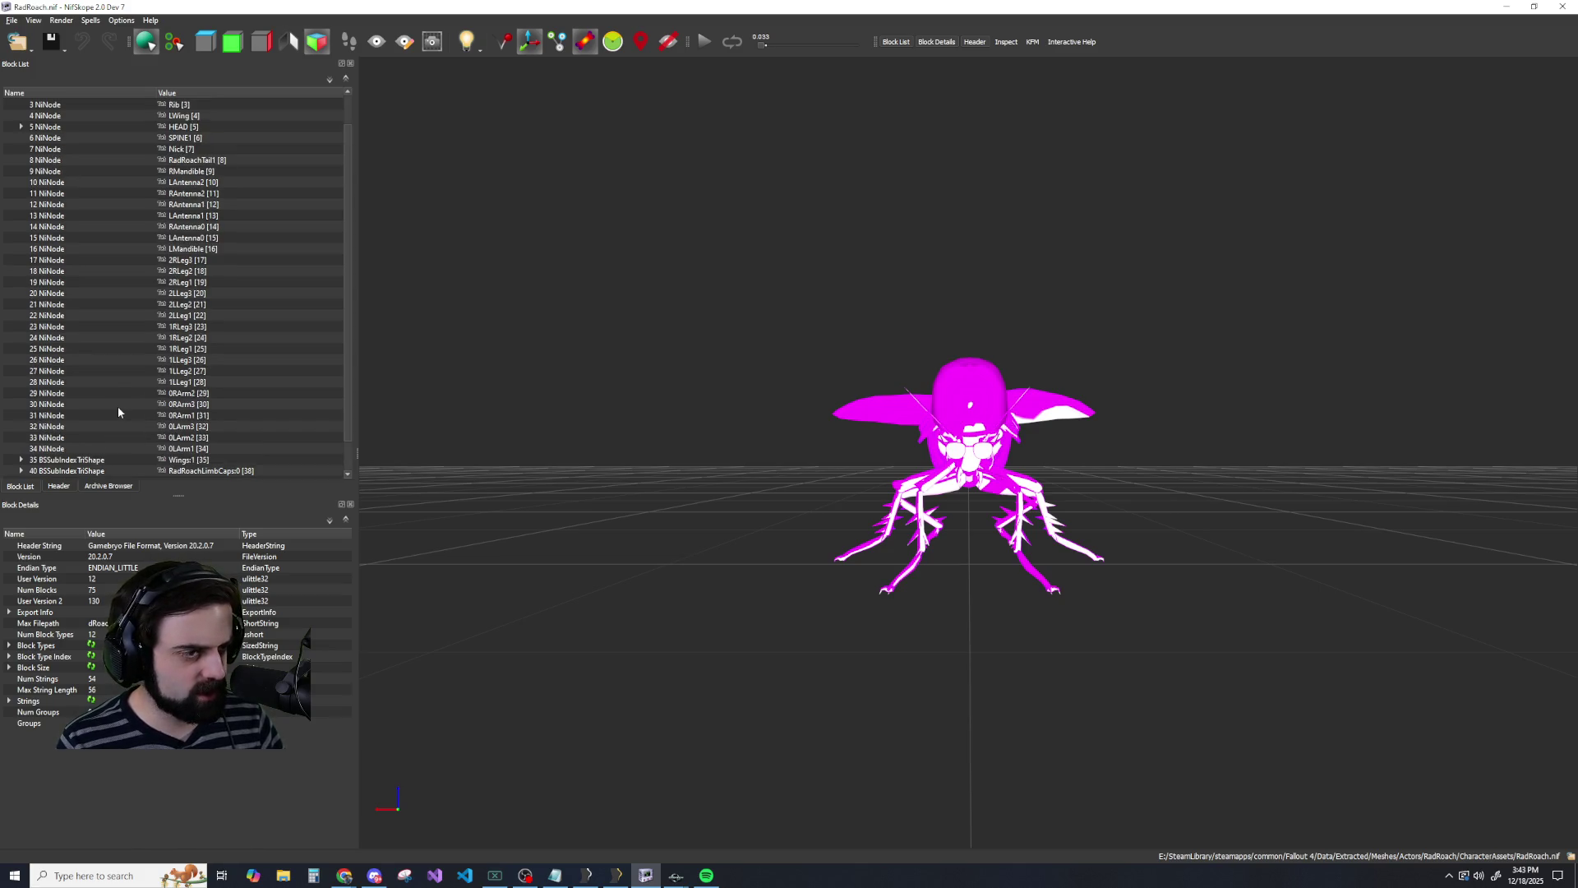
left_click(22, 160)
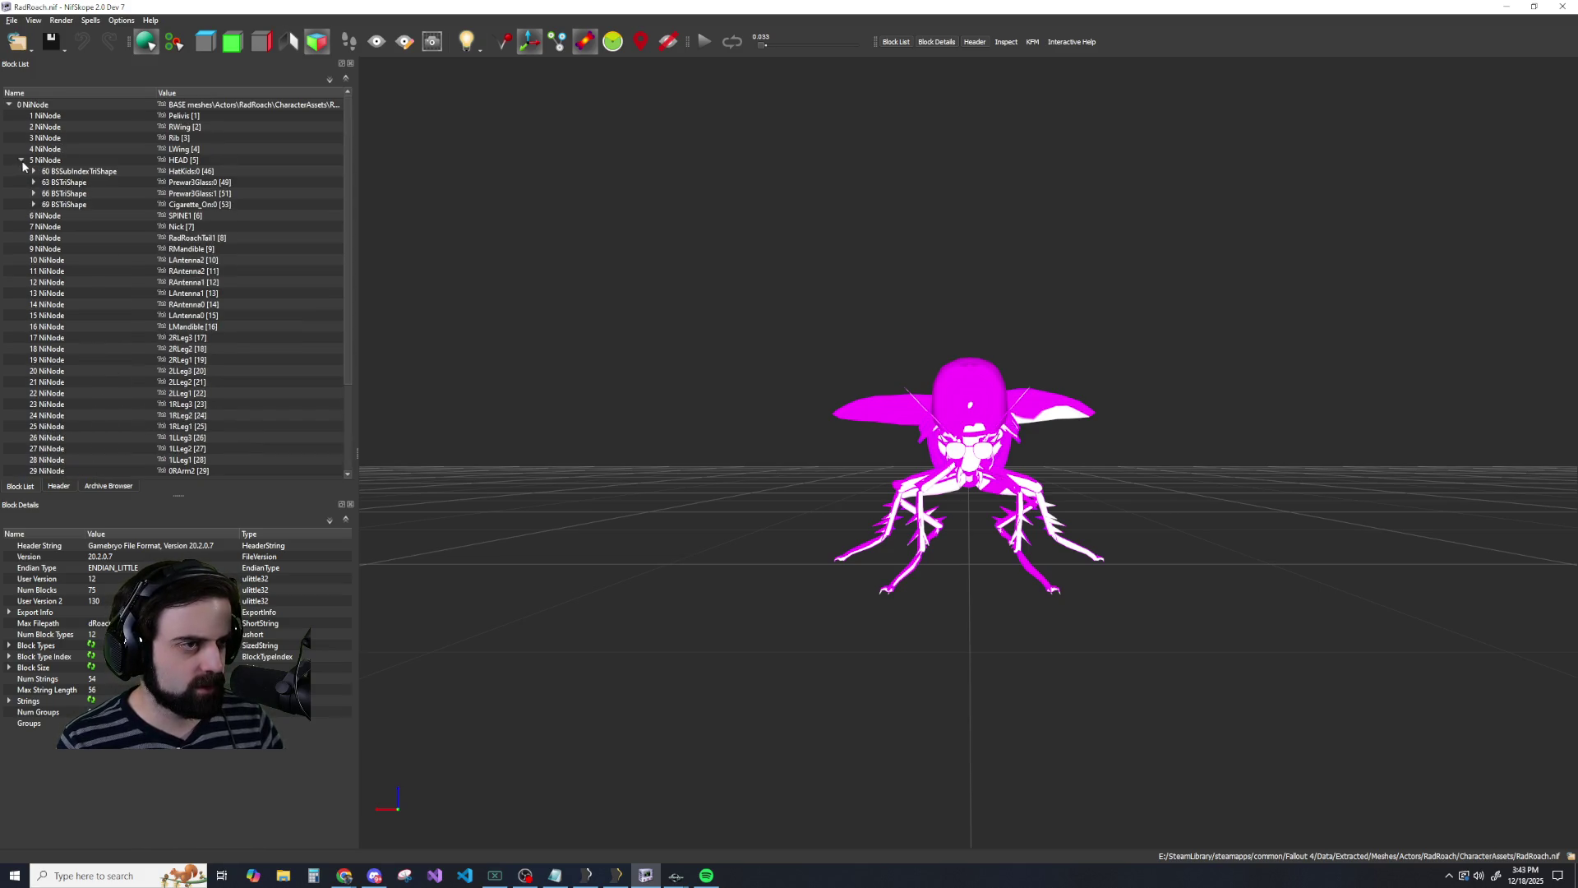
left_click(60, 171)
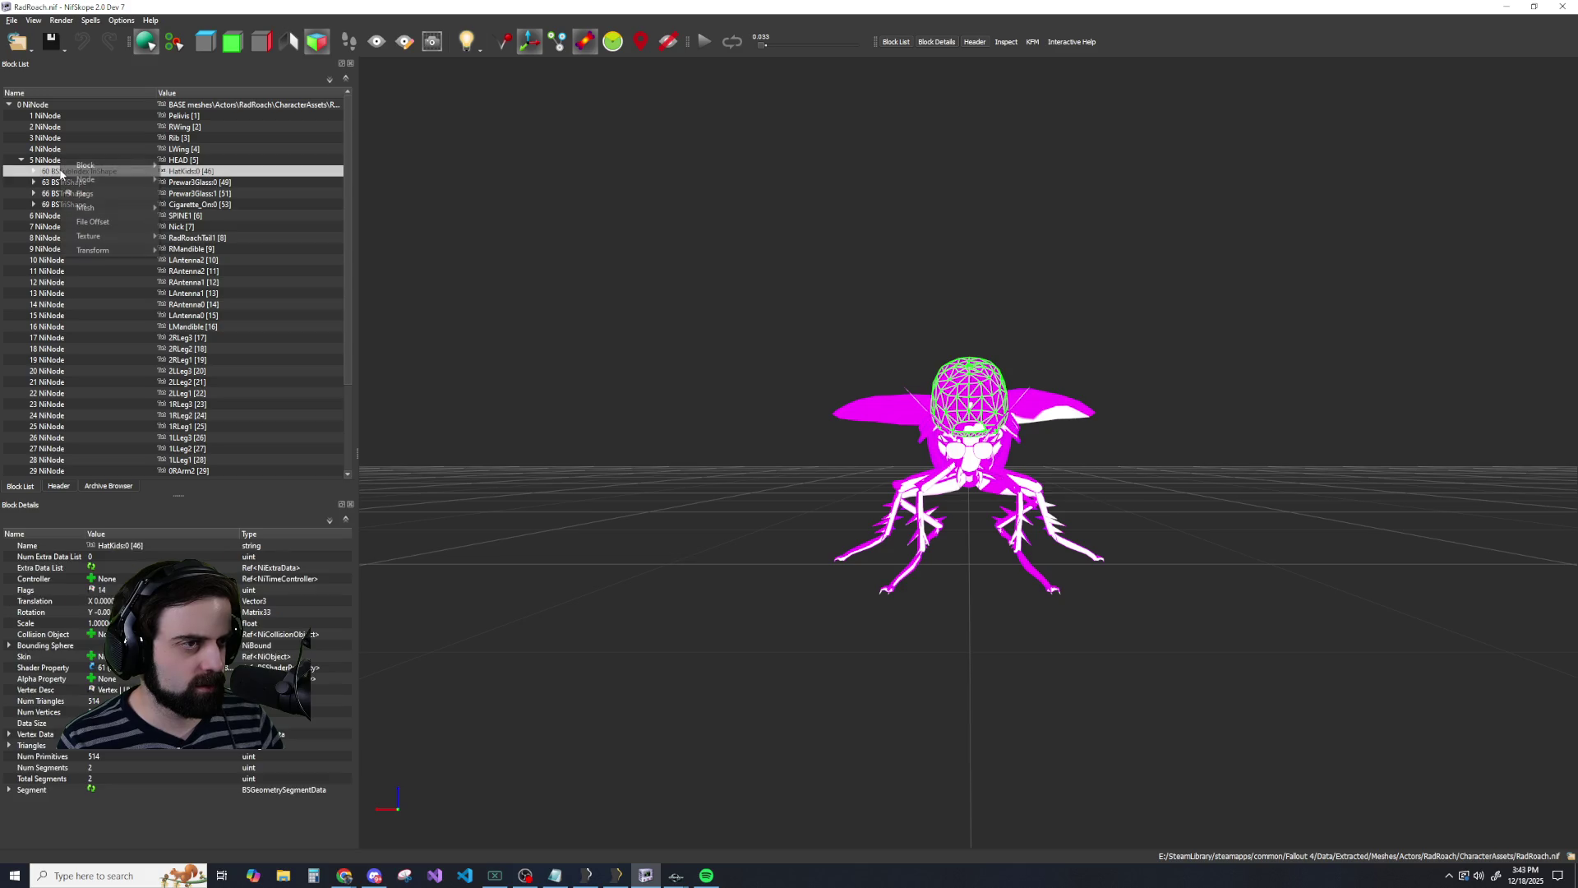
right_click(61, 171)
mouse_move(115, 166)
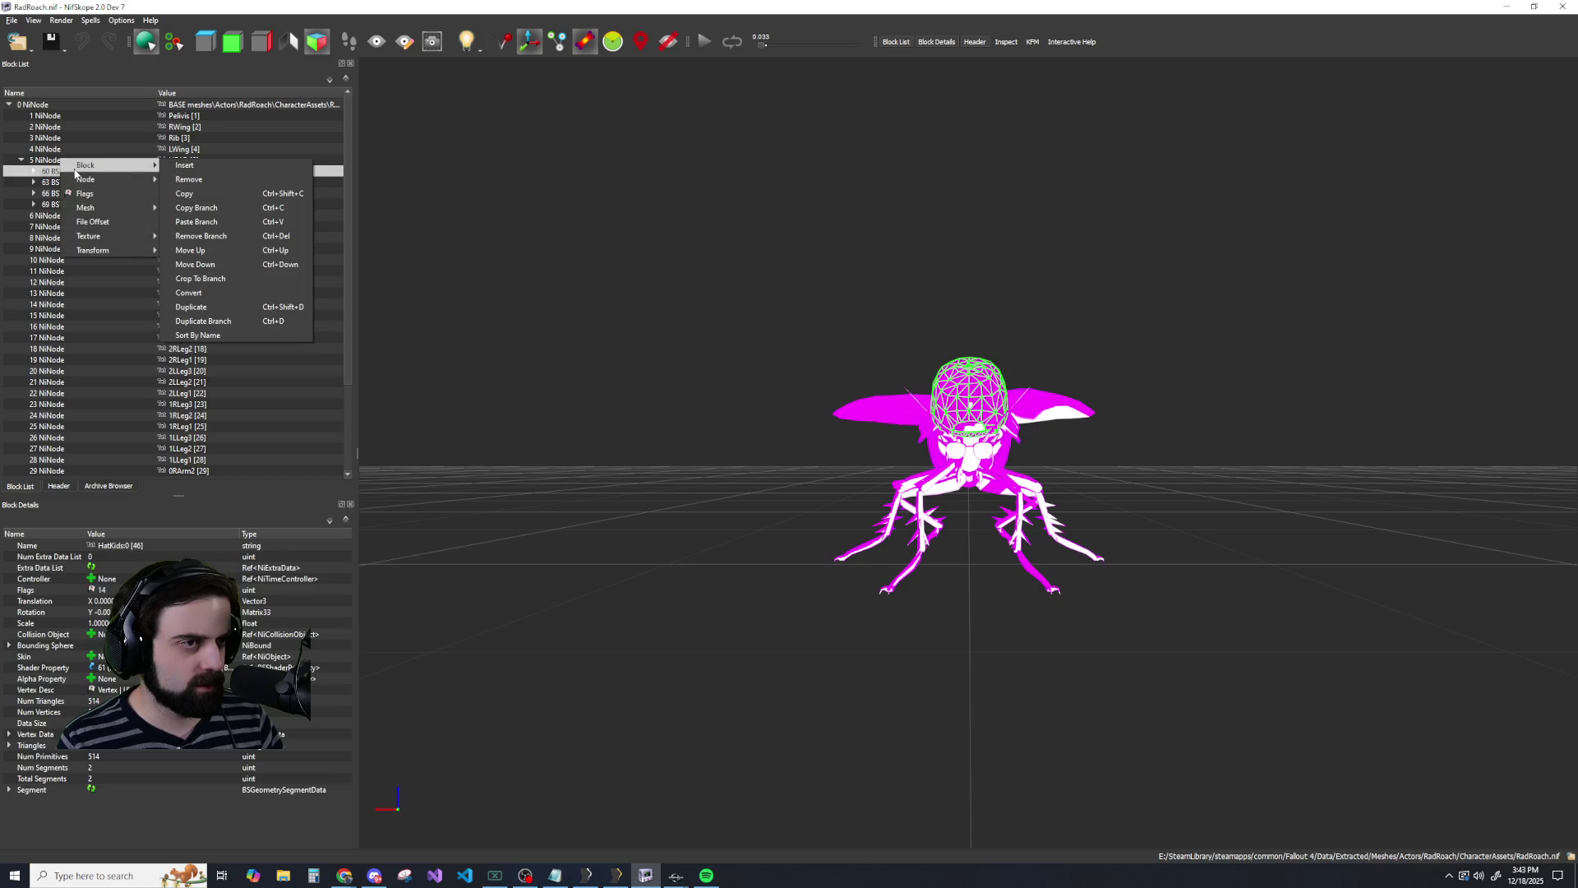
left_click(184, 208)
Paste the HatKids hat branch under the root 0 NiNode.
left_click(21, 161)
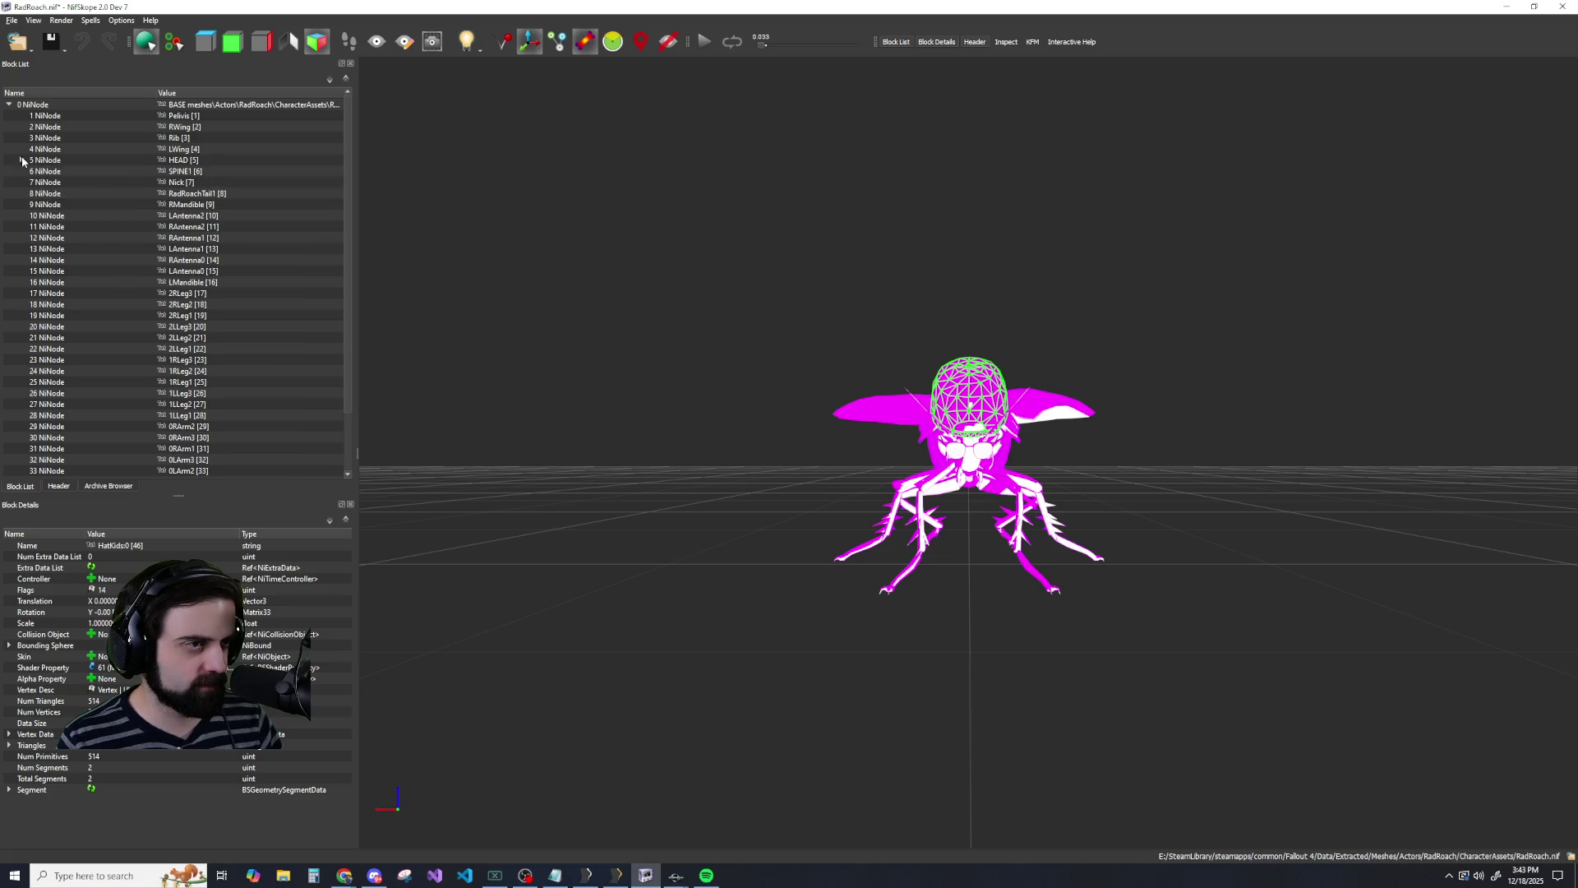
left_click(28, 106)
right_click(29, 105)
mouse_move(82, 98)
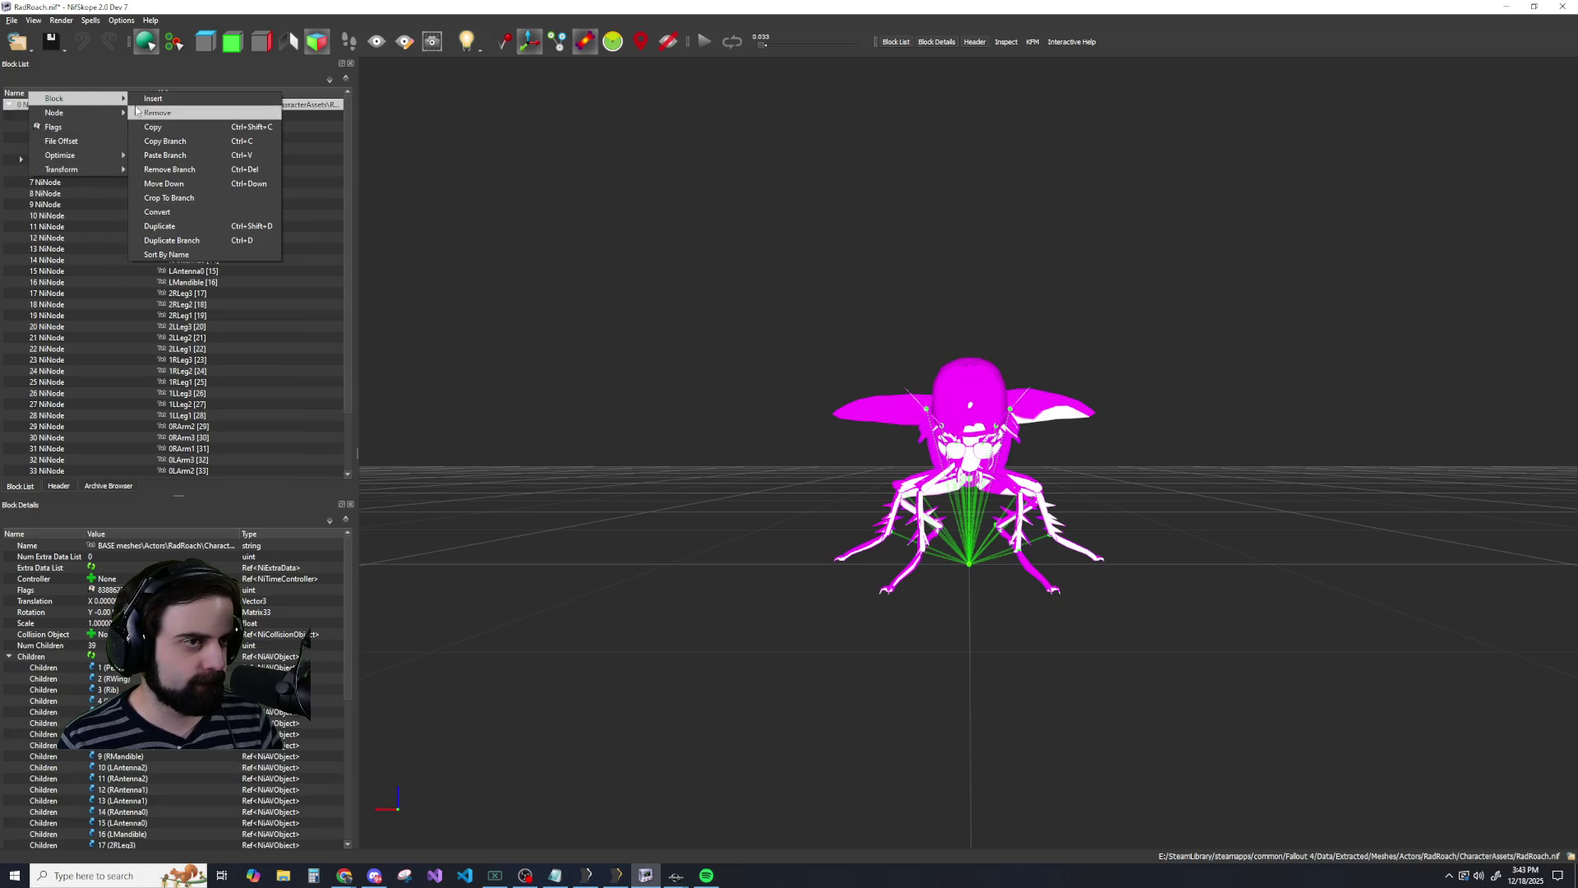
left_click(156, 156)
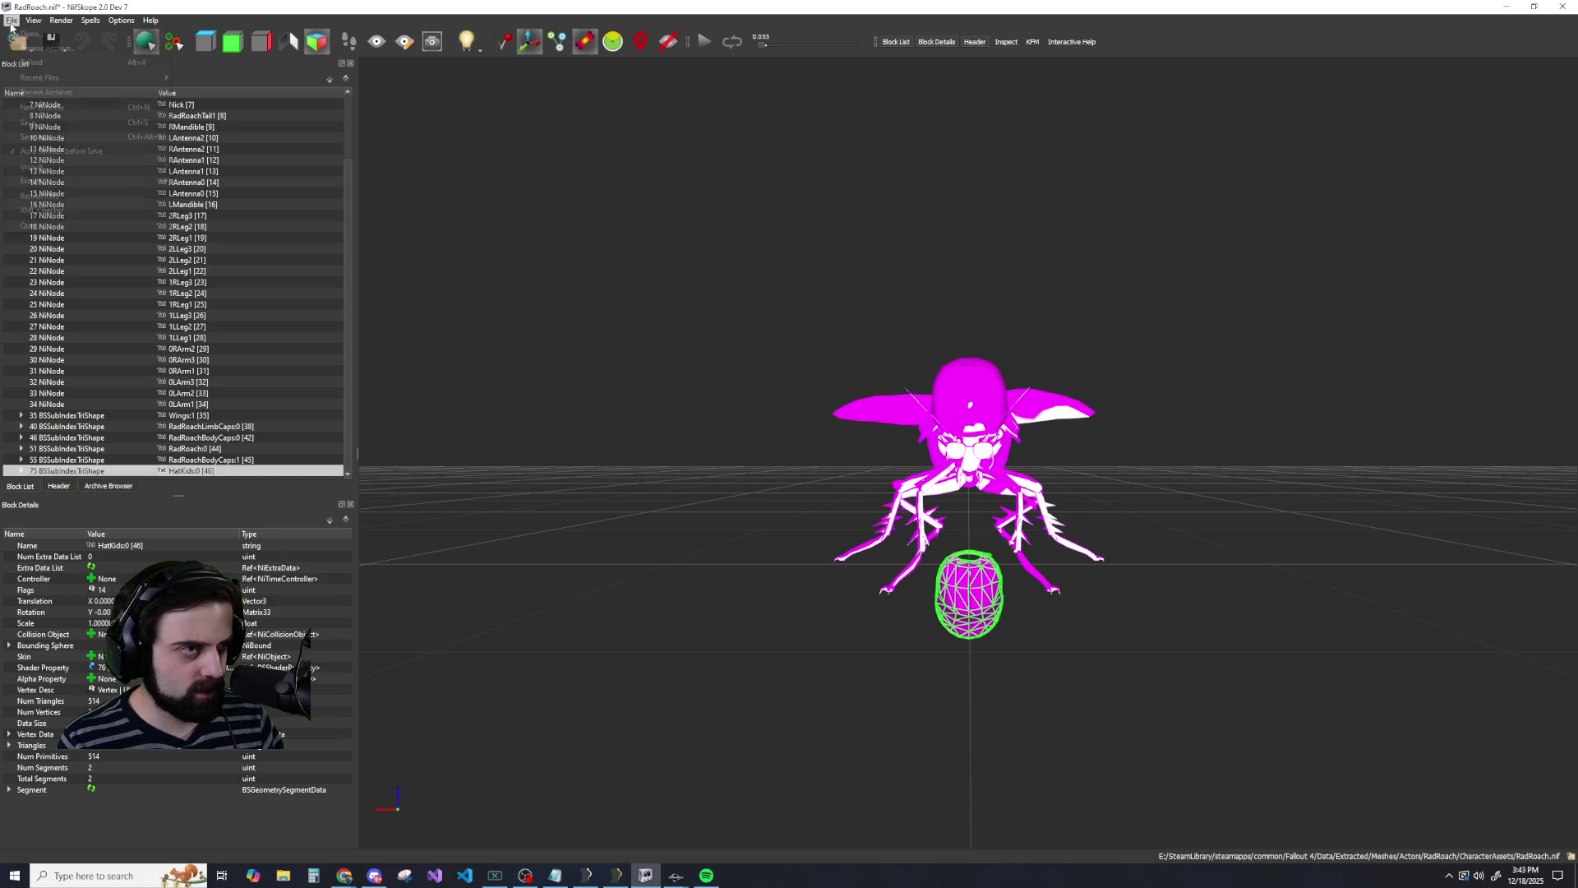
Save the roach as RadRoach_NEW.nif, replacing the existing file and dismissing the notice.
left_click(11, 20)
left_click(33, 136)
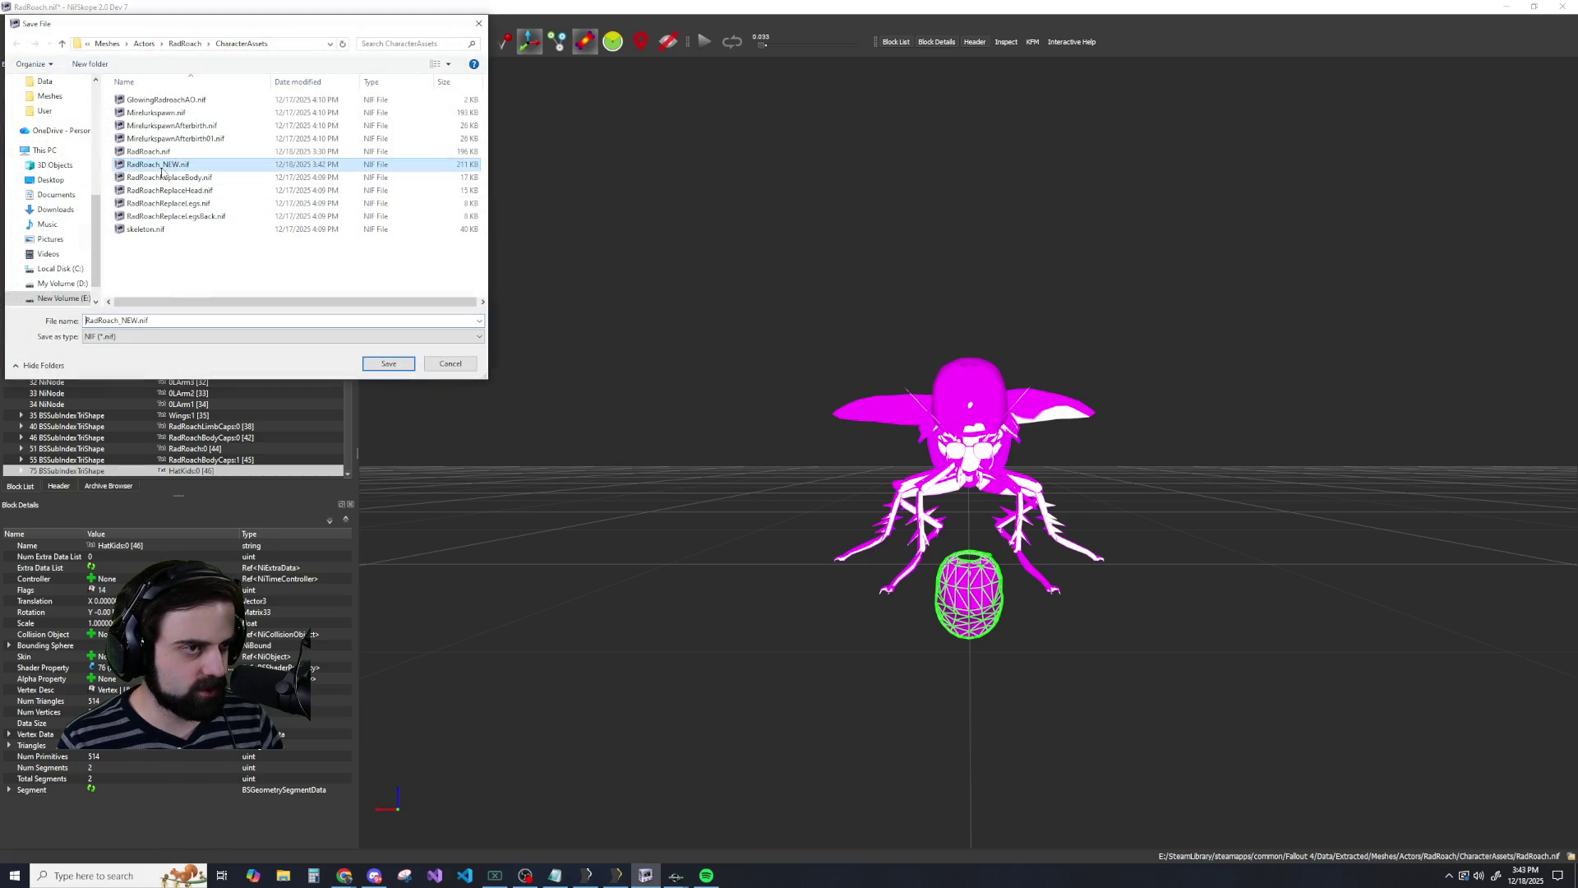
double_click(158, 163)
left_click(817, 439)
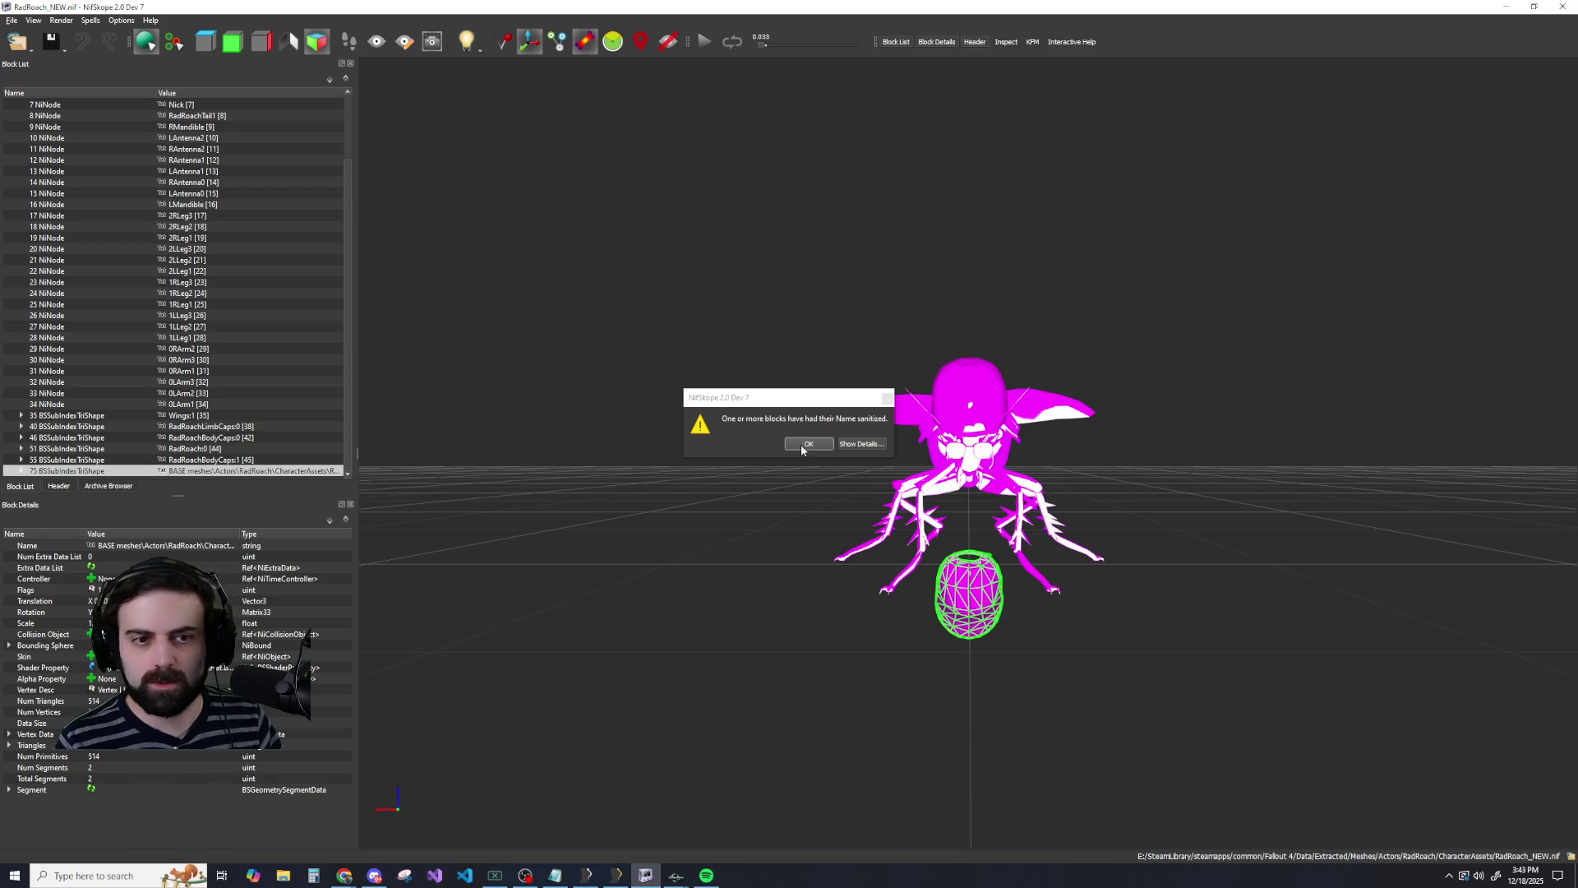
left_click(803, 448)
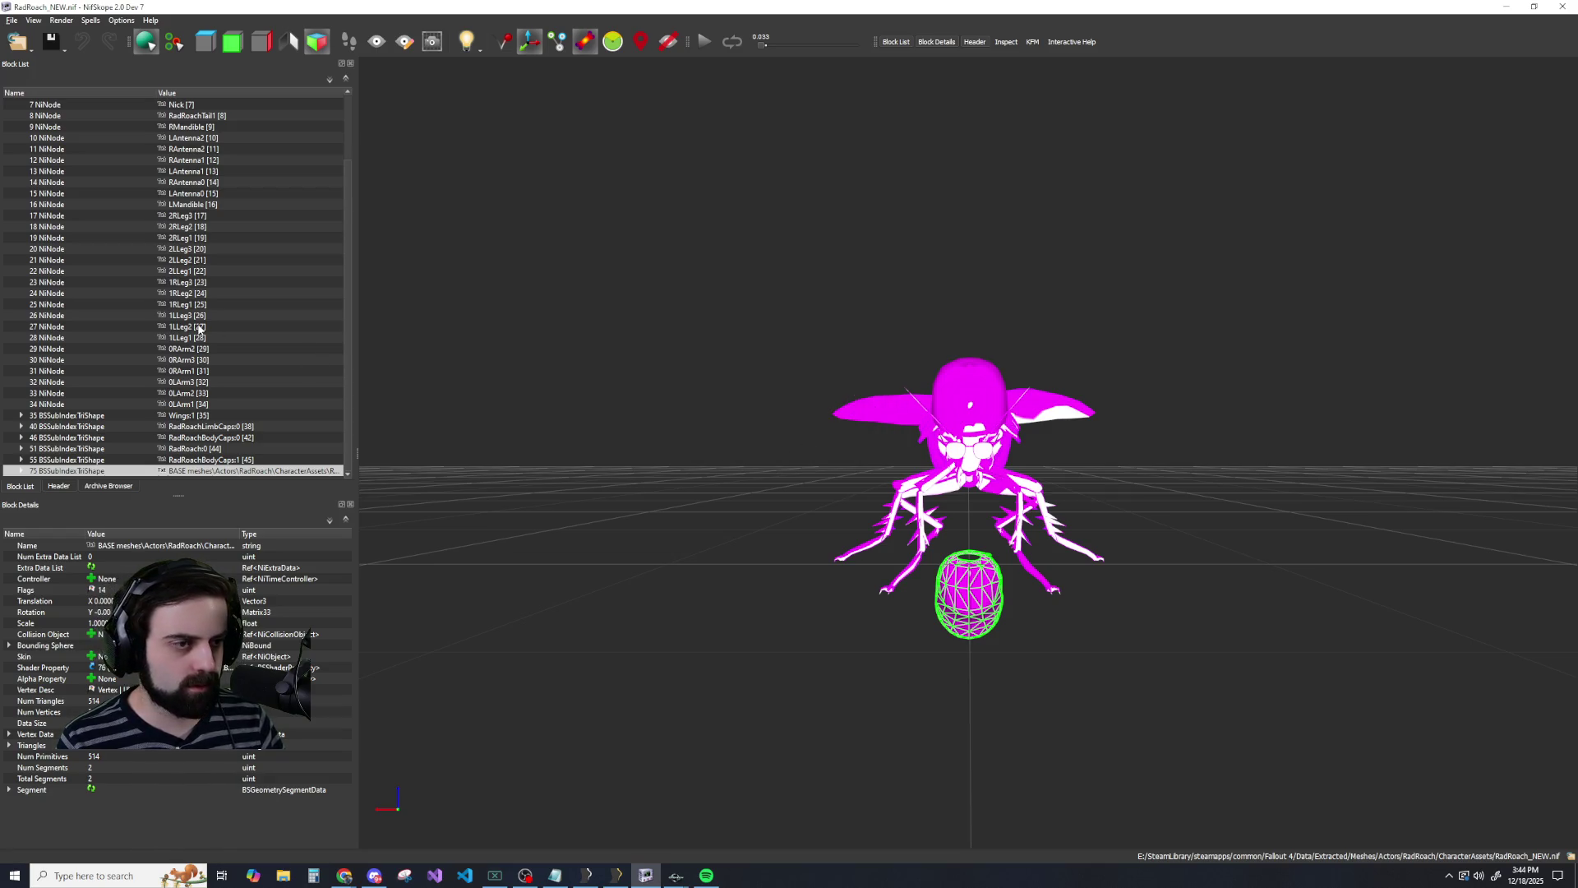
Remove the hat, both glasses shapes and the cigarette from the HEAD node.
scroll(212, 378, "up", 3)
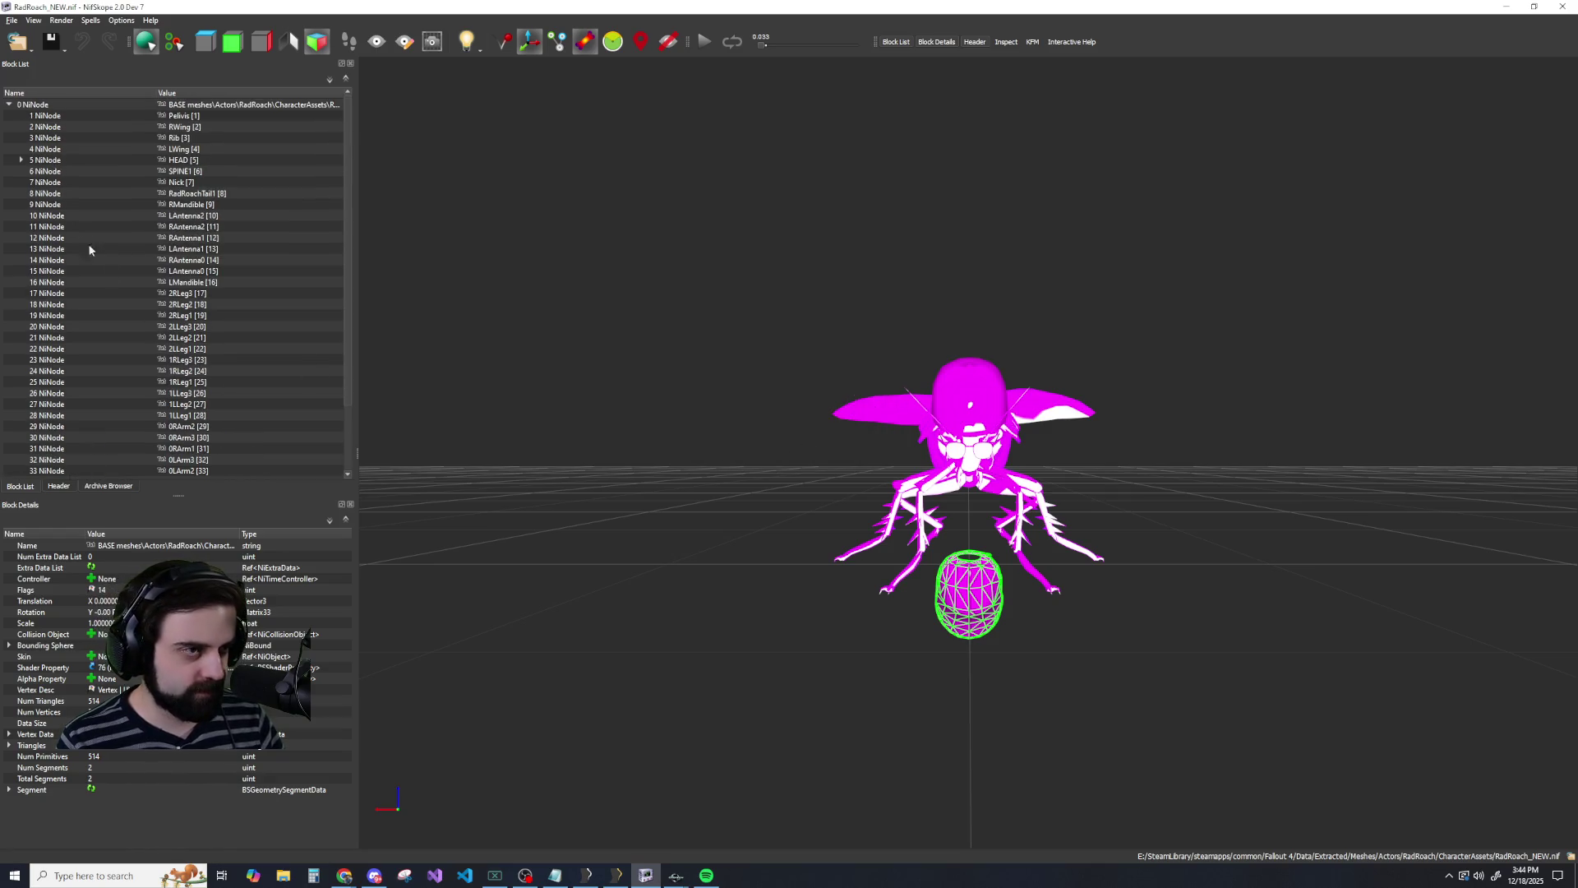
left_click(21, 160)
left_click(72, 172)
right_click(72, 172)
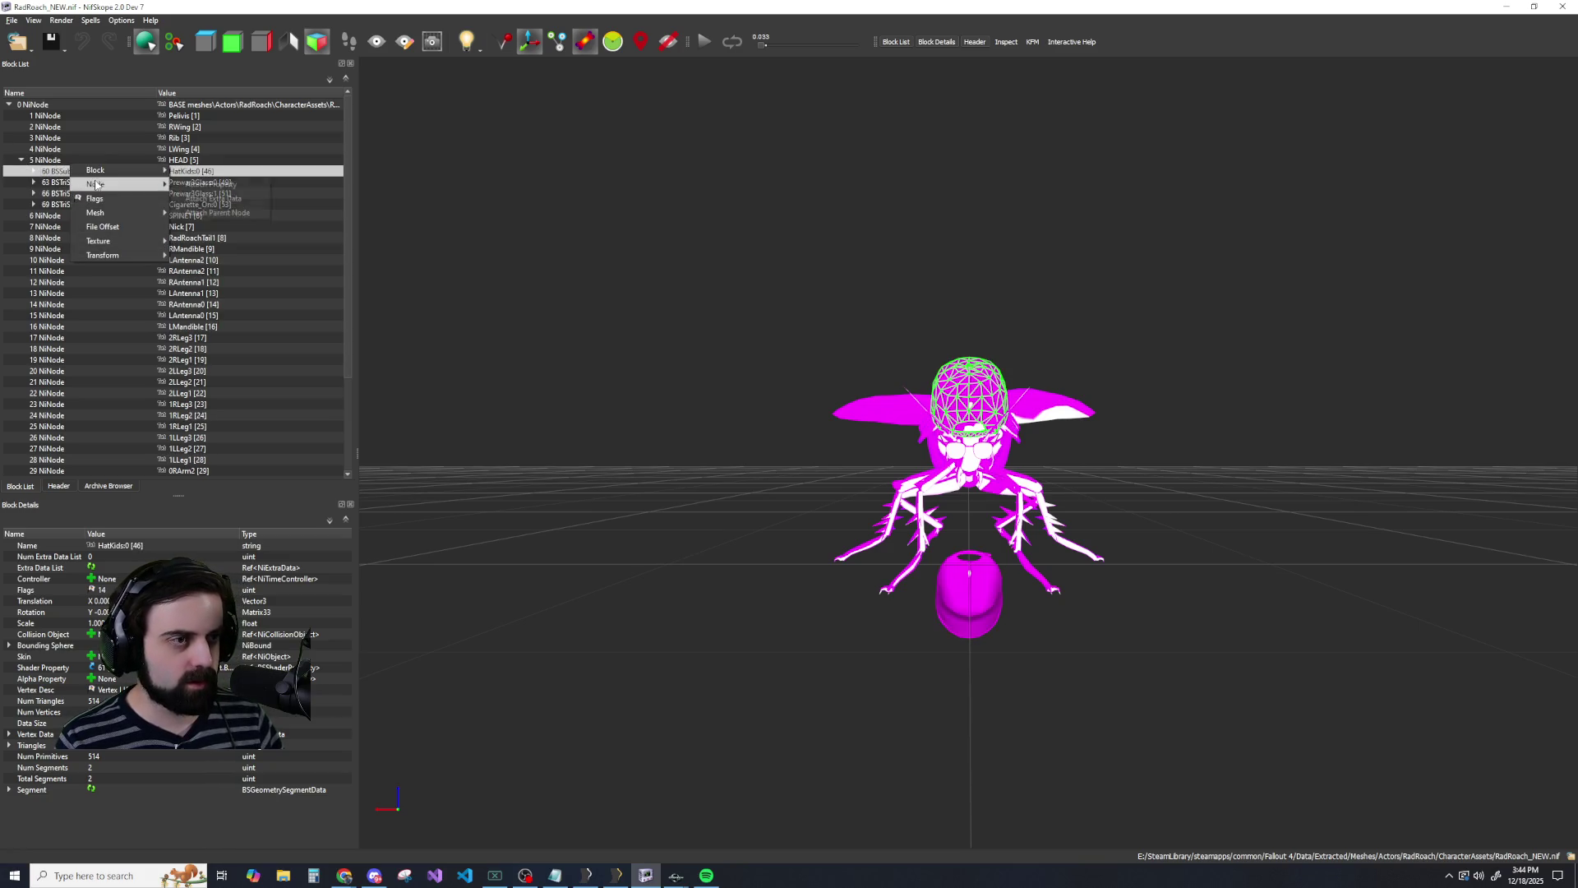
mouse_move(123, 170)
left_click(199, 184)
right_click(72, 171)
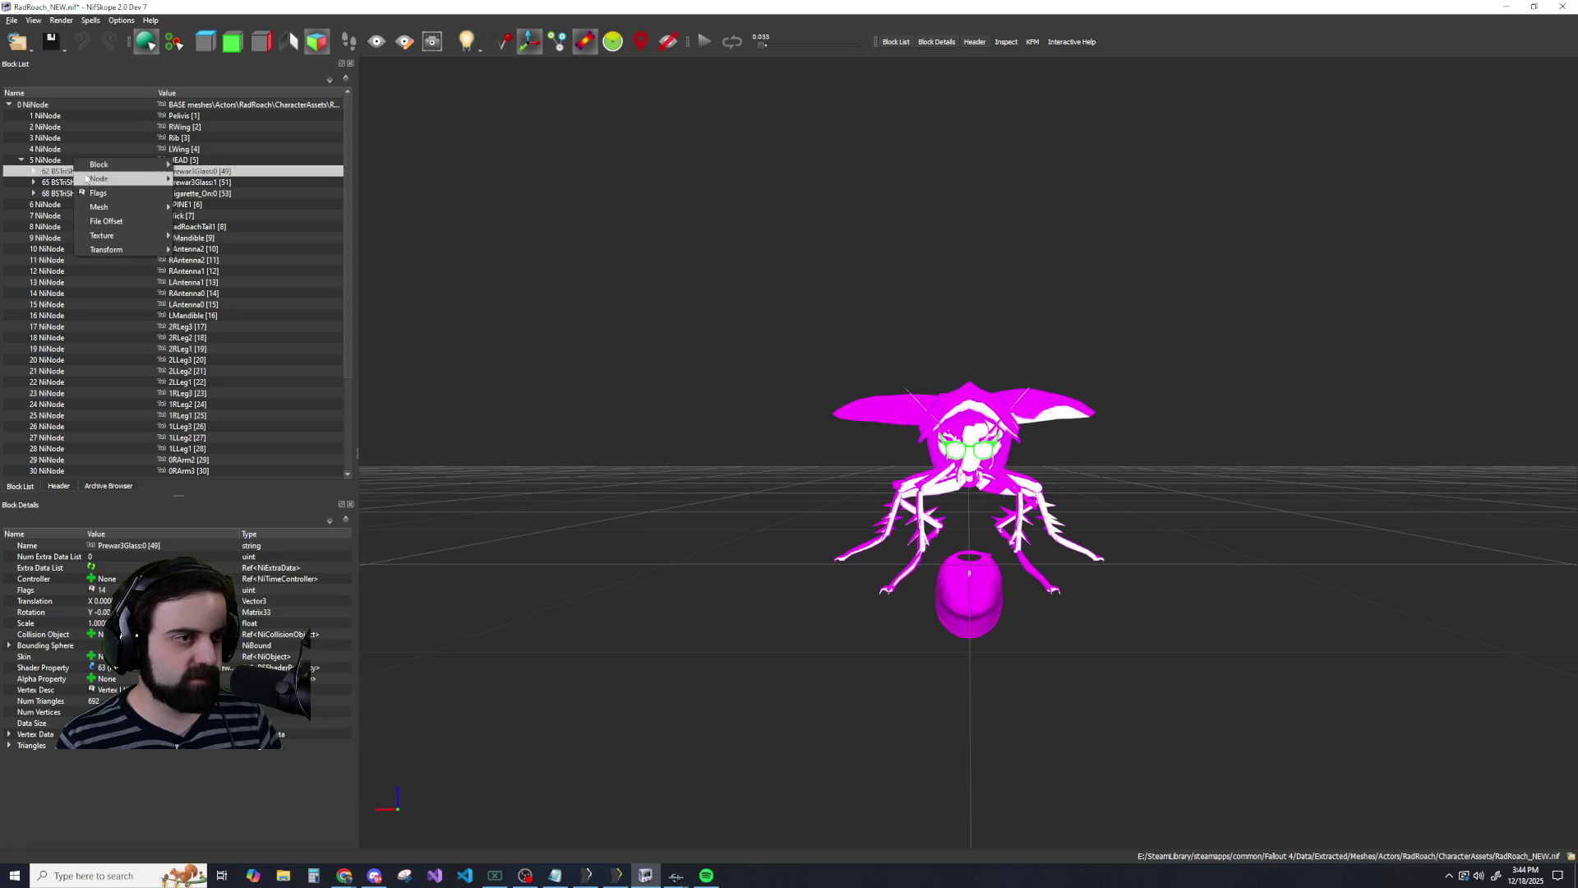
left_click(182, 184)
left_click(72, 171)
right_click(72, 171)
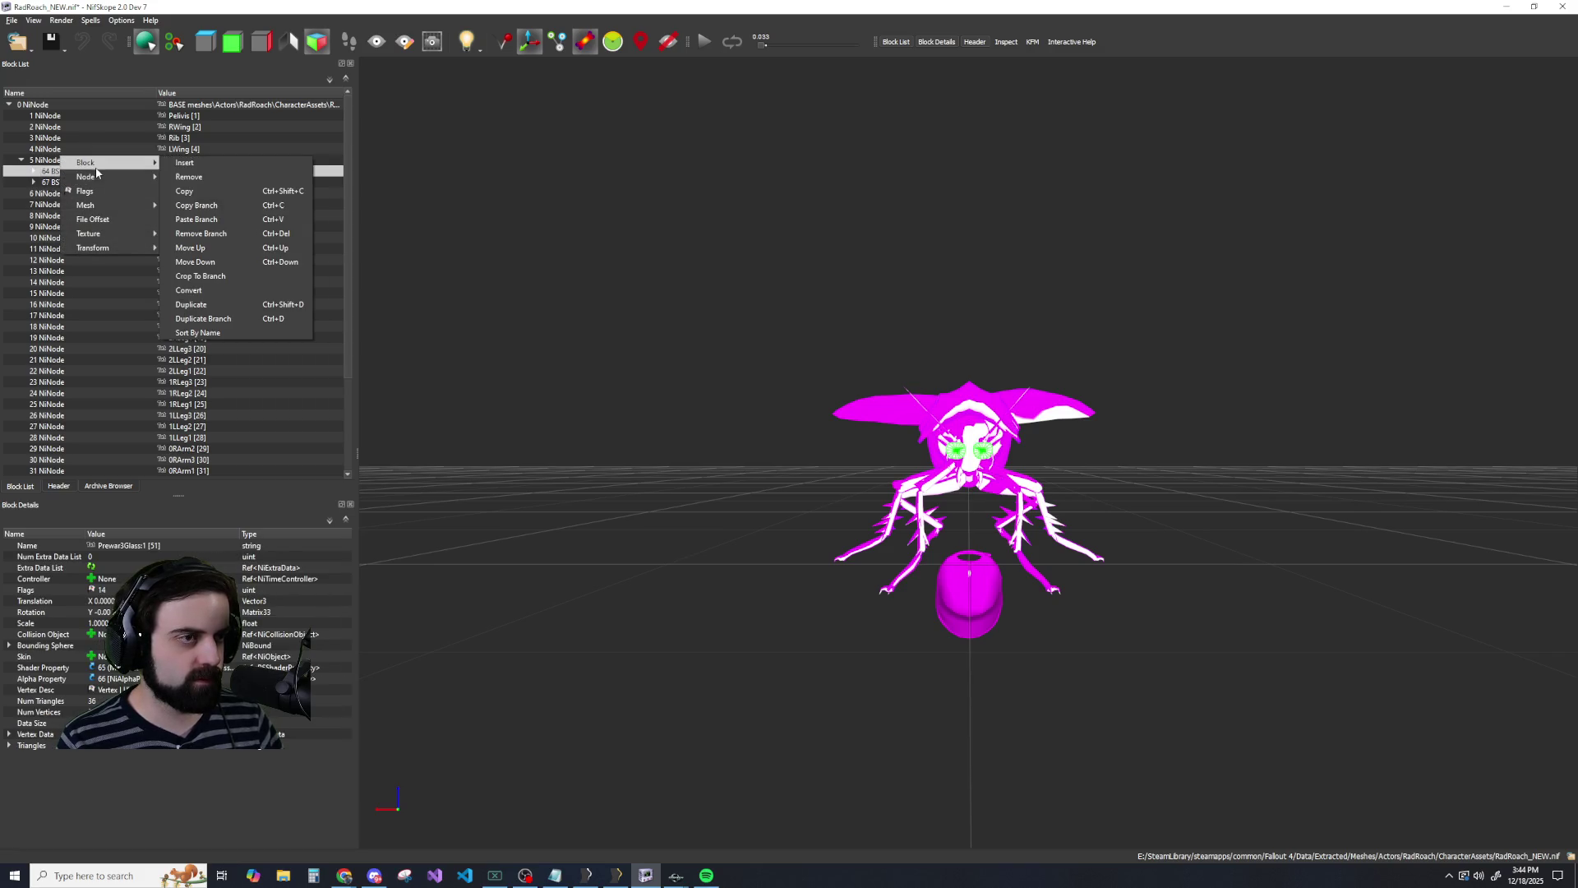
left_click(181, 182)
right_click(73, 171)
left_click(182, 183)
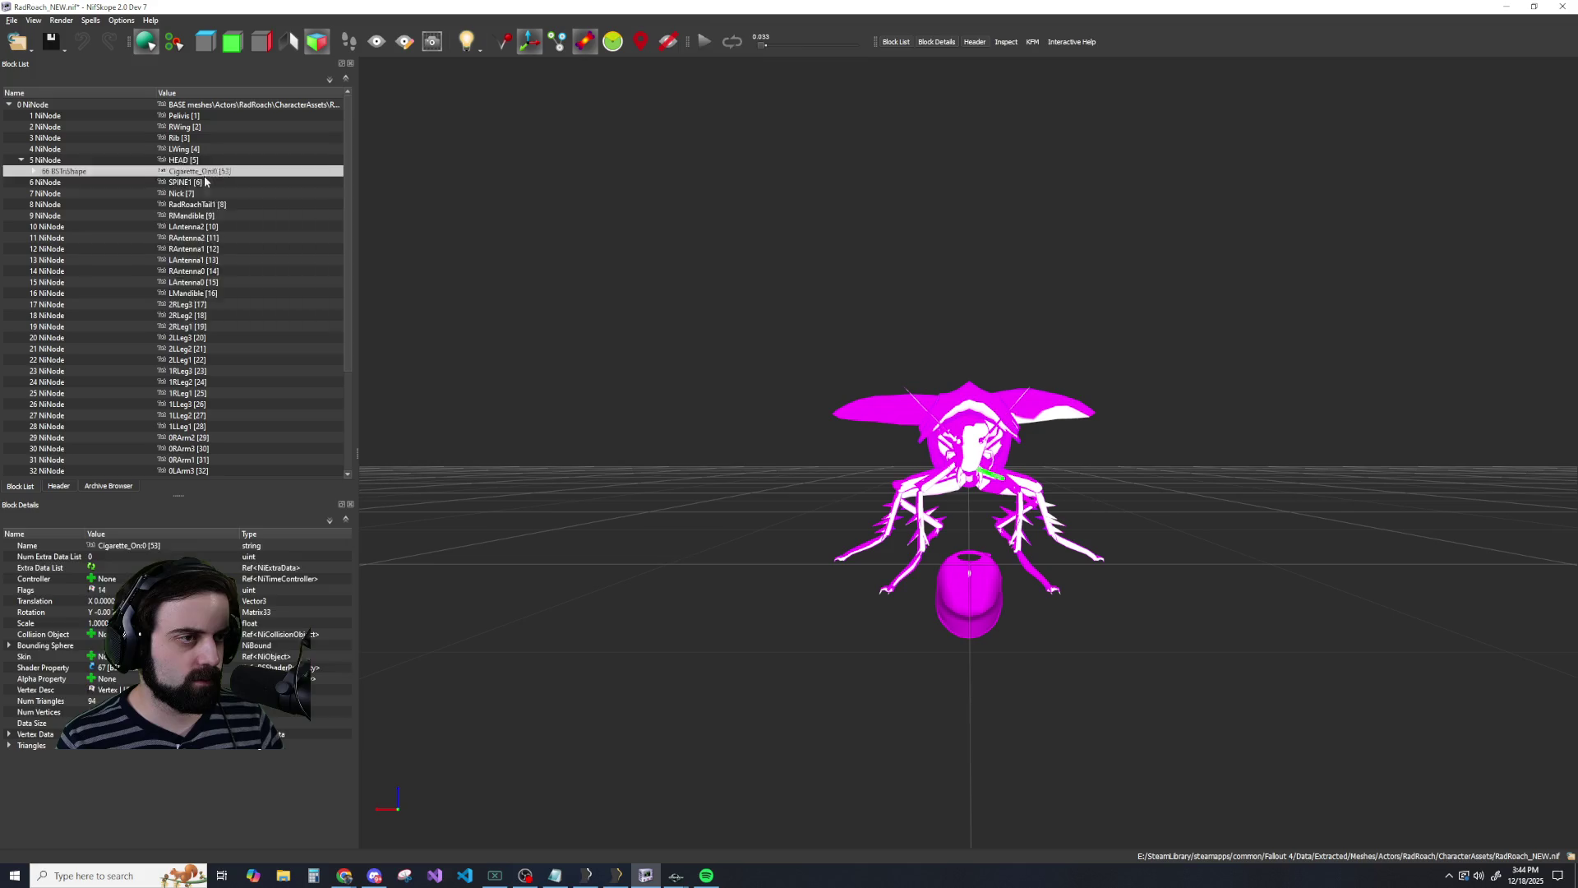
scroll(66, 194, "down", 4)
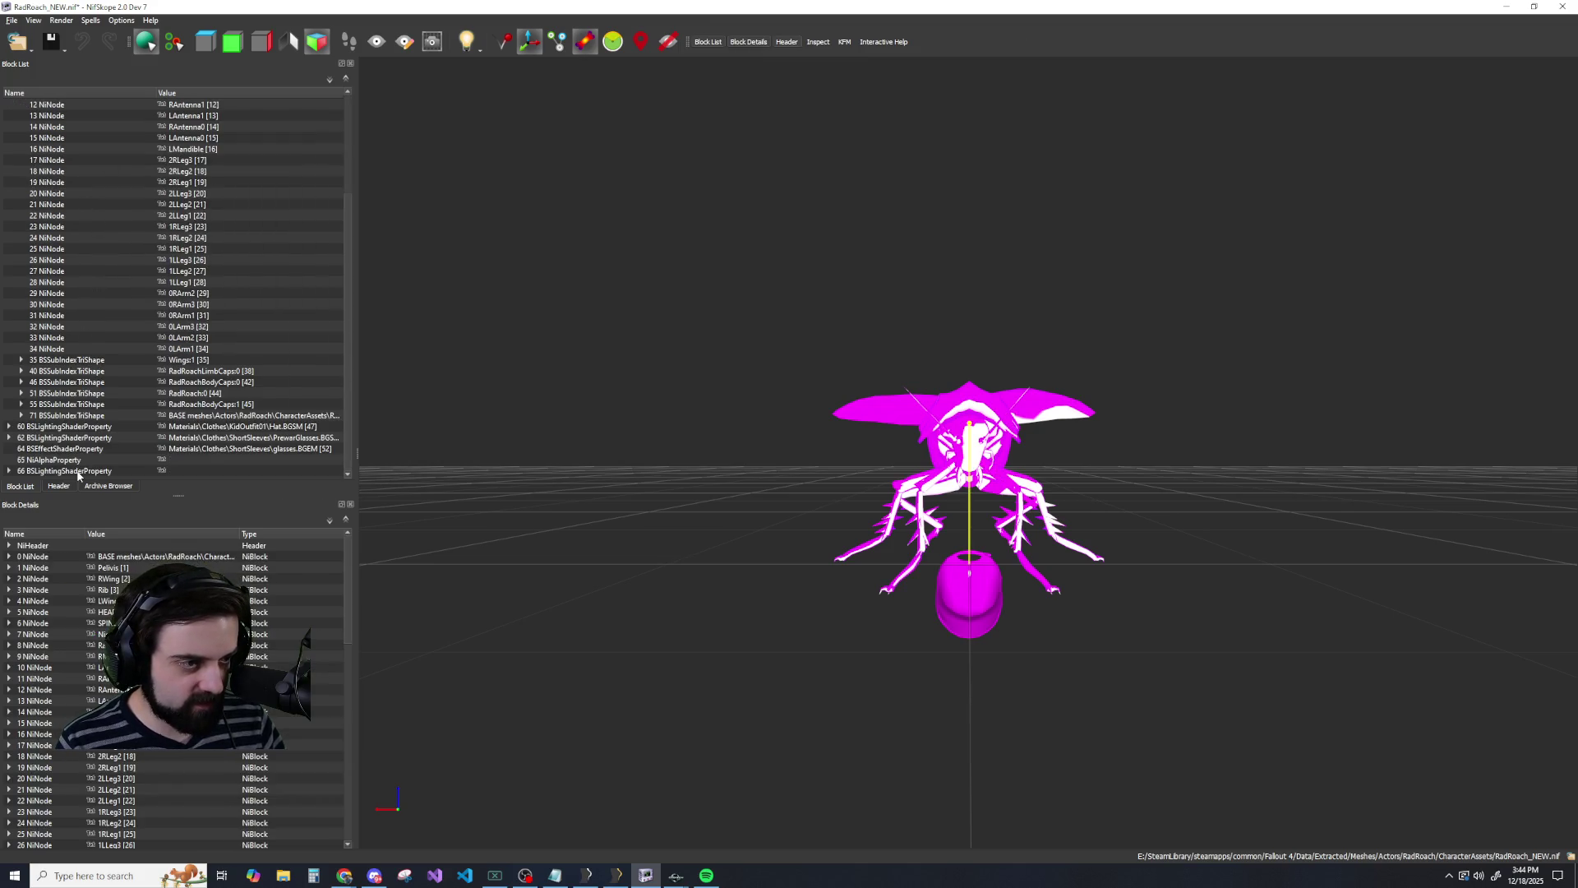
Paste the copied hat branch at shader block 62 and inspect its shader material.
right_click(259, 435)
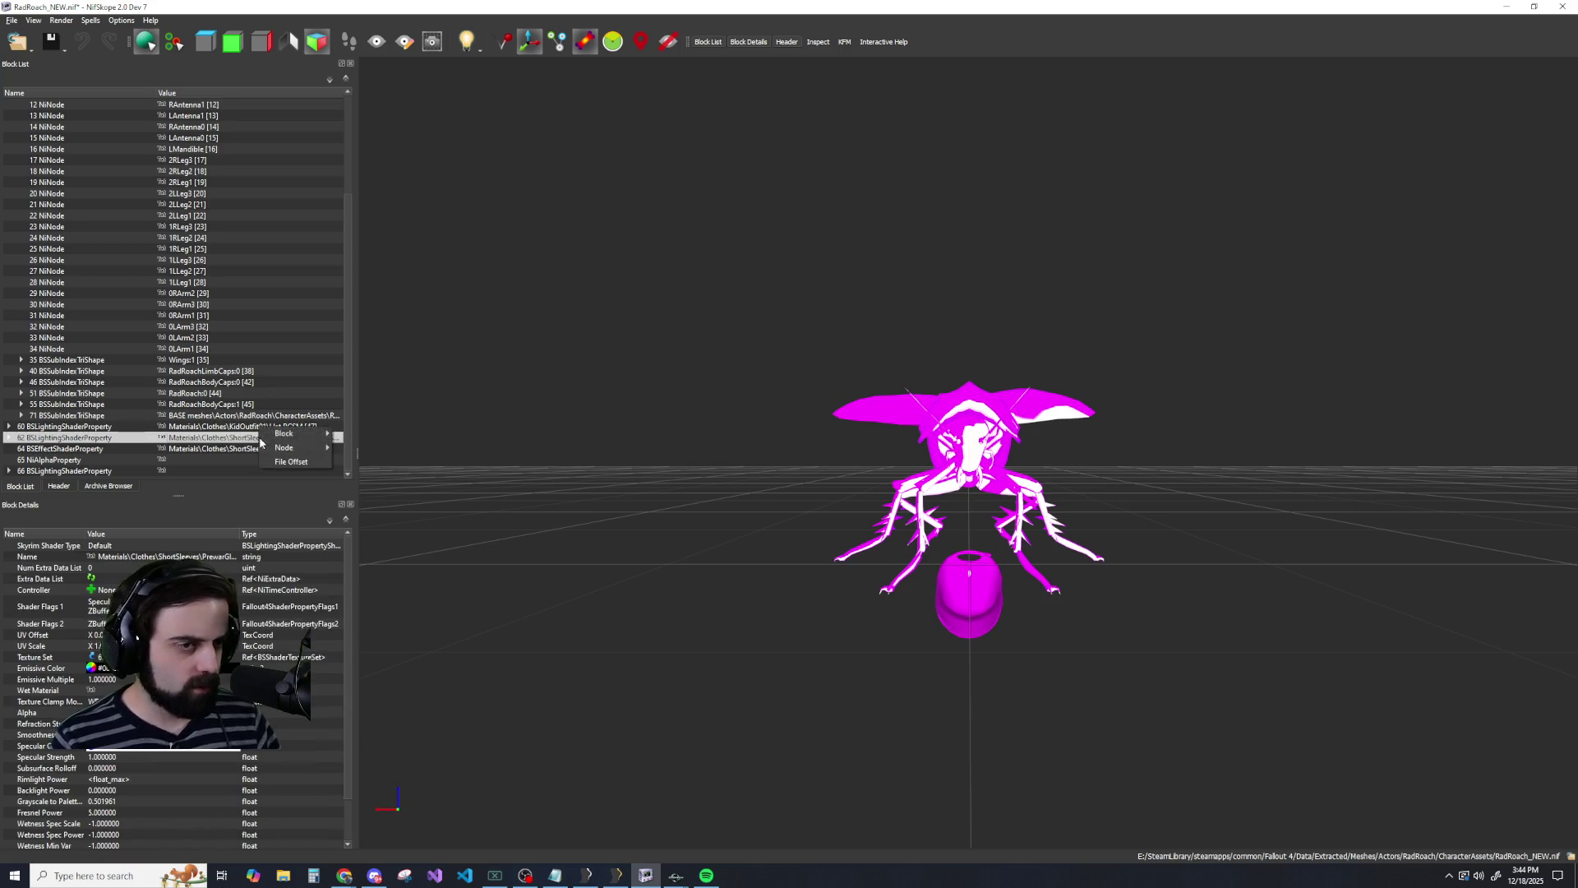
mouse_move(296, 433)
left_click(361, 491)
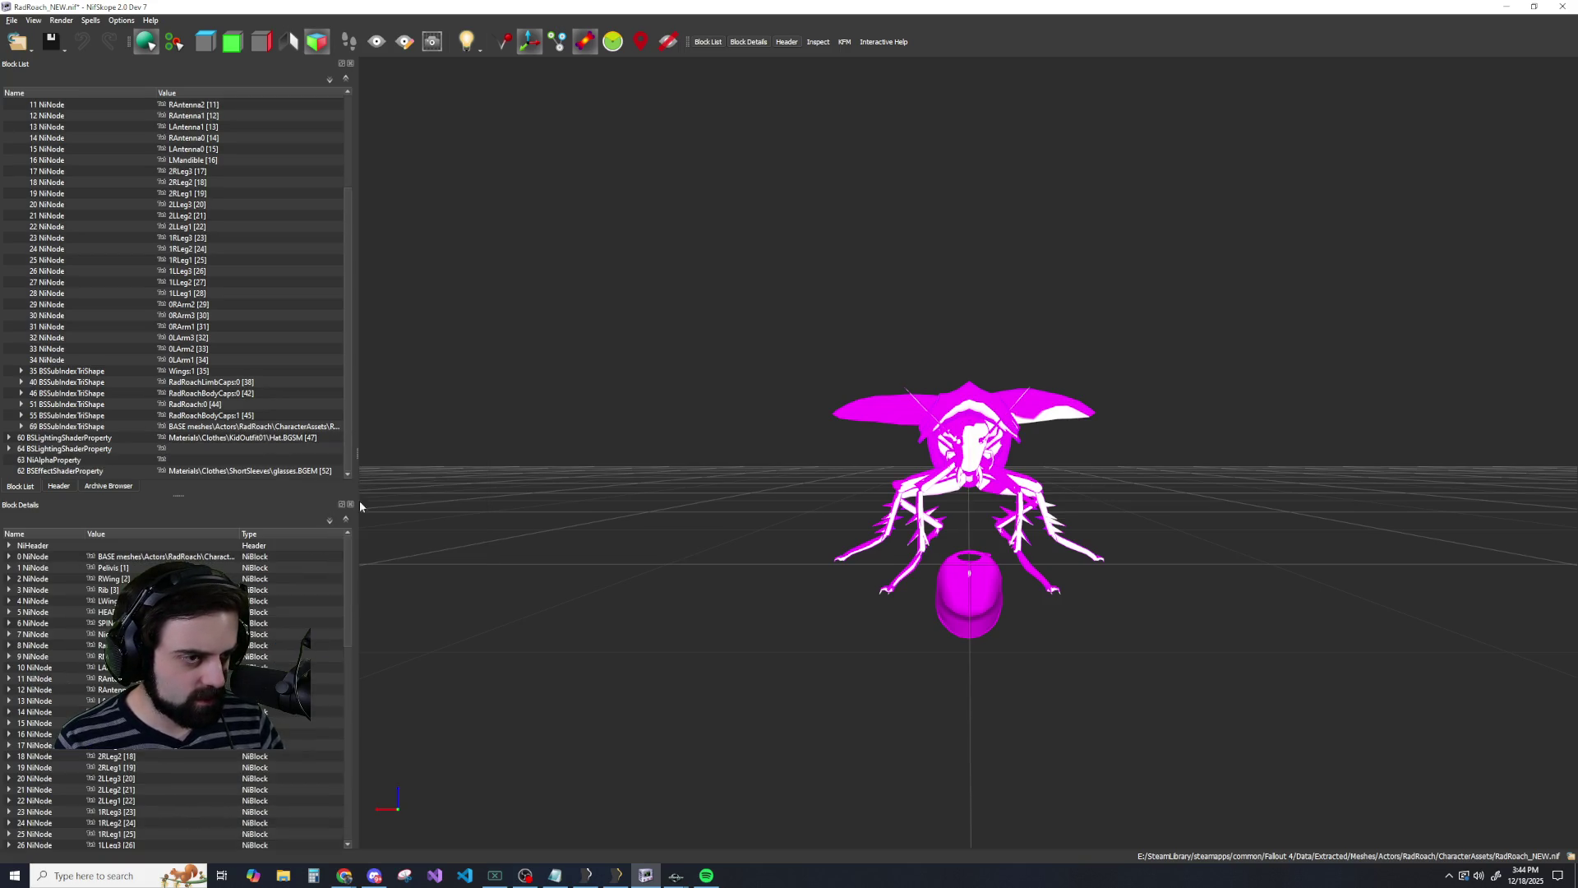
left_click(215, 440)
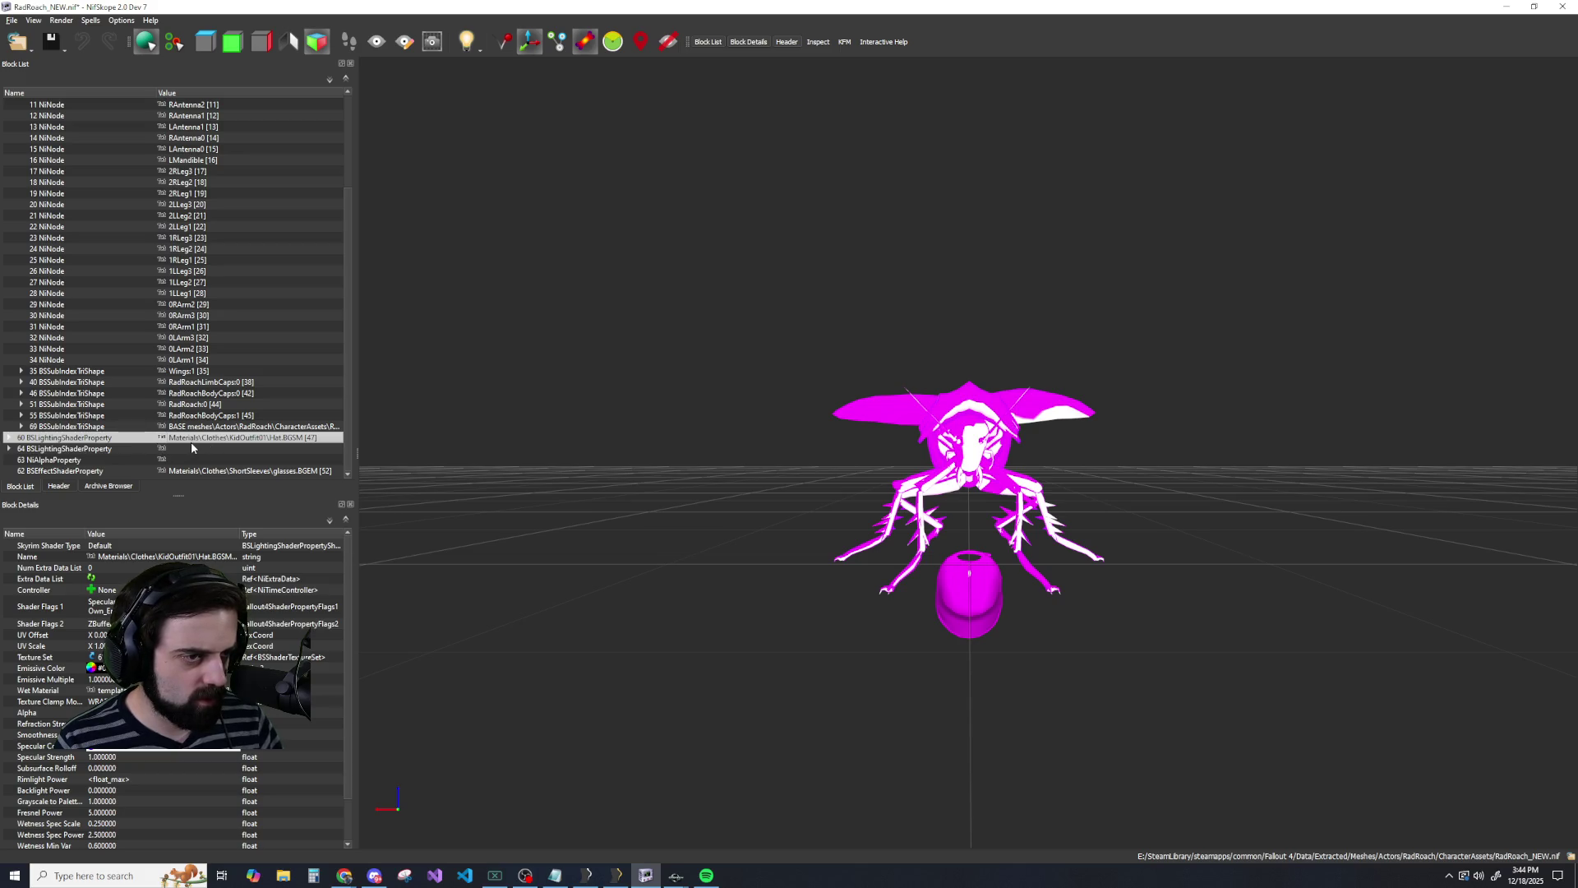
Remove the pasted hat mesh block.
left_click(214, 427)
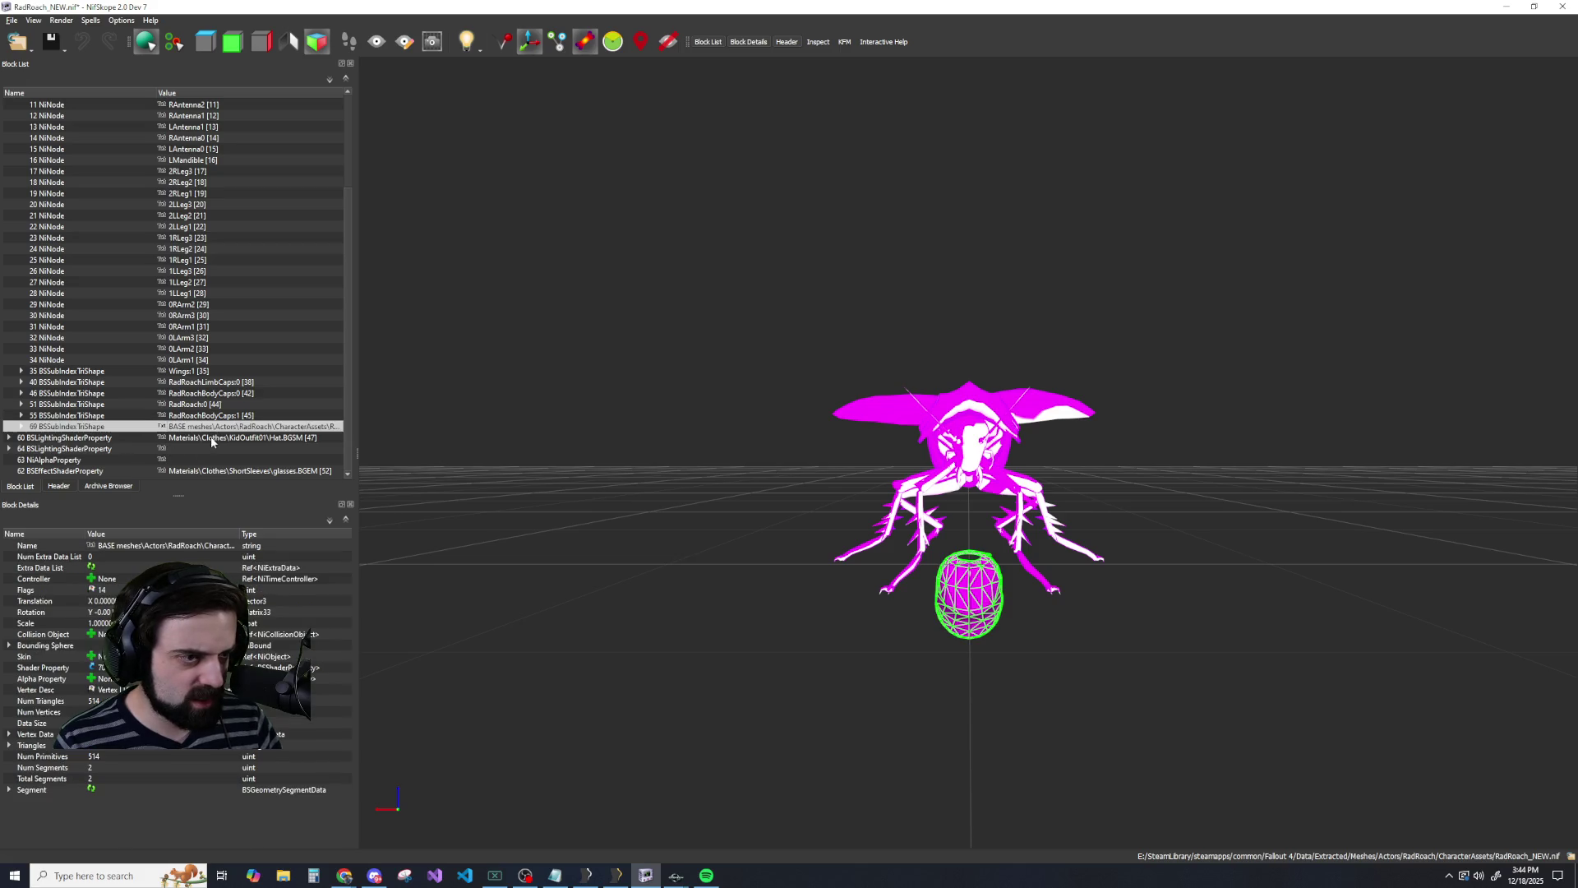
right_click(210, 436)
mouse_move(247, 436)
left_click(329, 444)
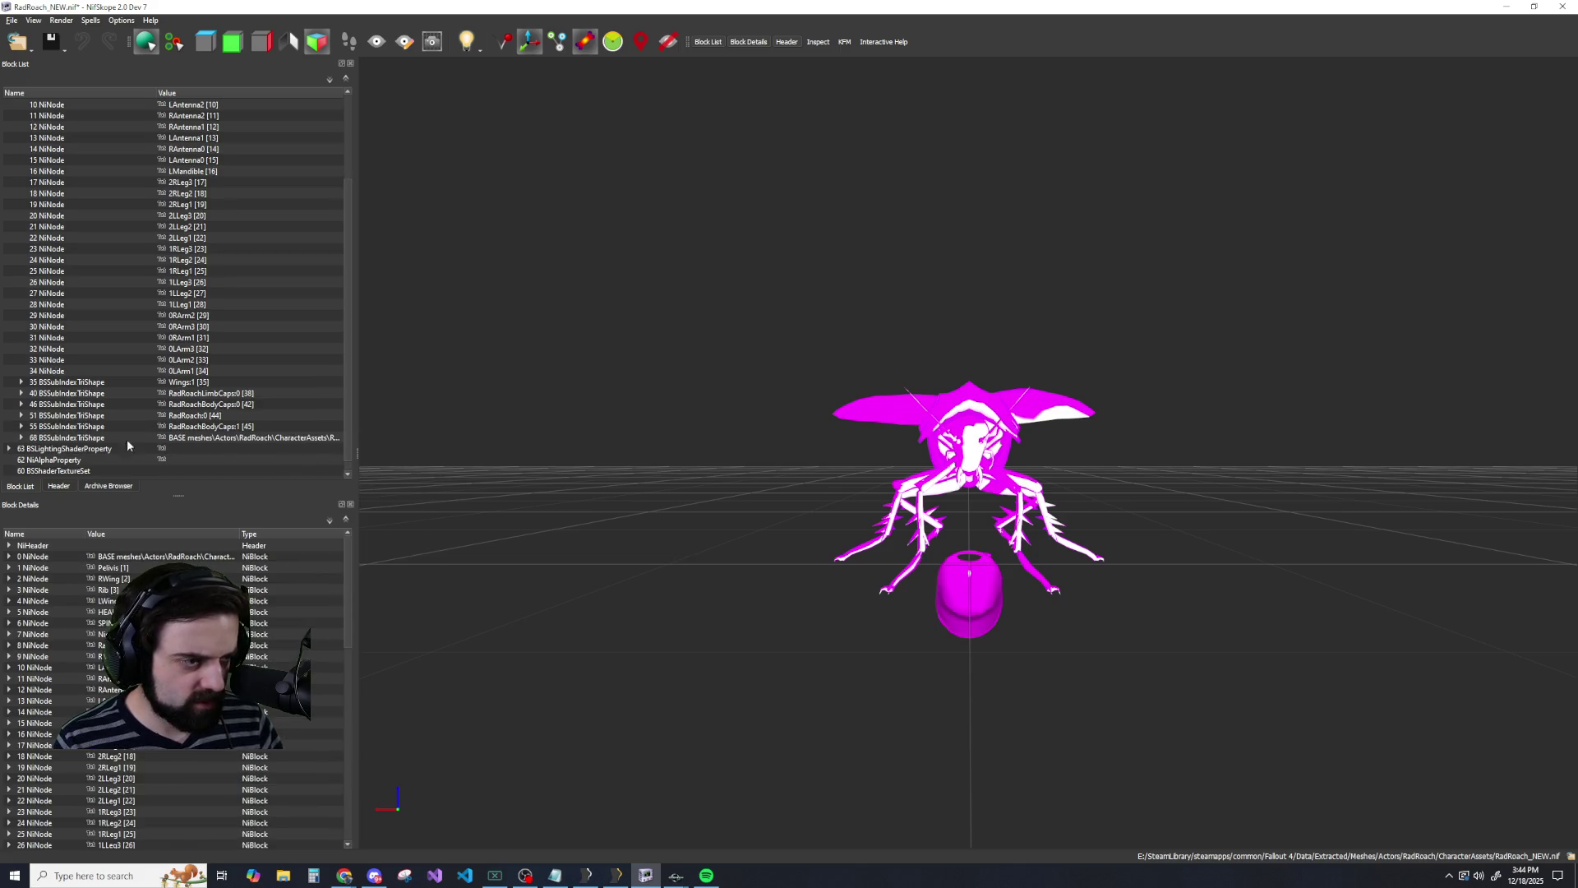
Remove the leftover BSLightingShaderProperty block beside shape 68.
left_click(20, 437)
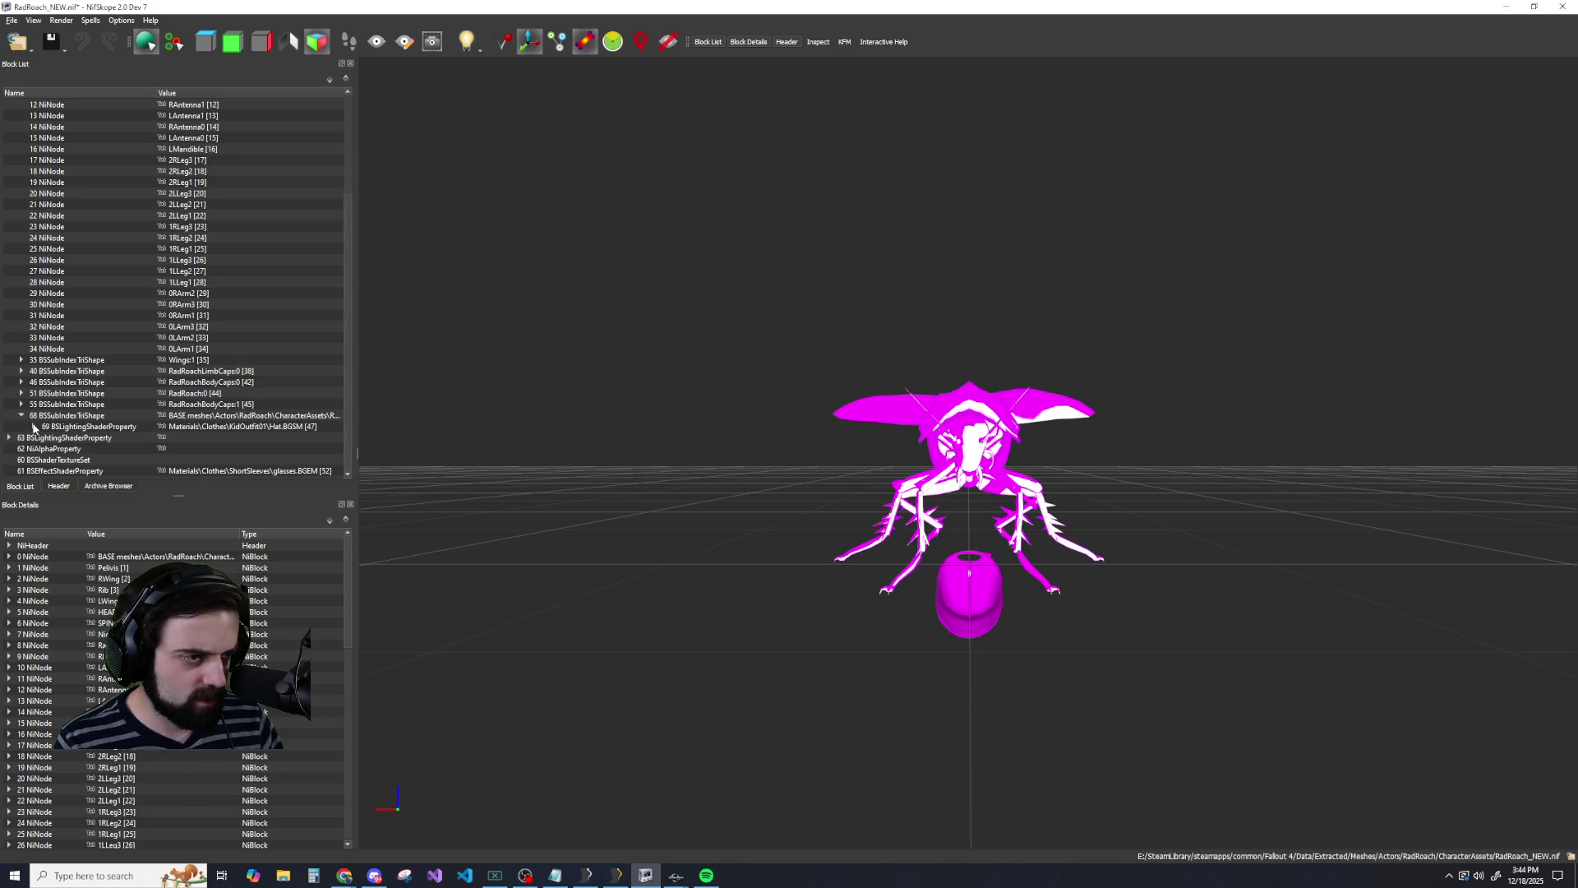
left_click(21, 416)
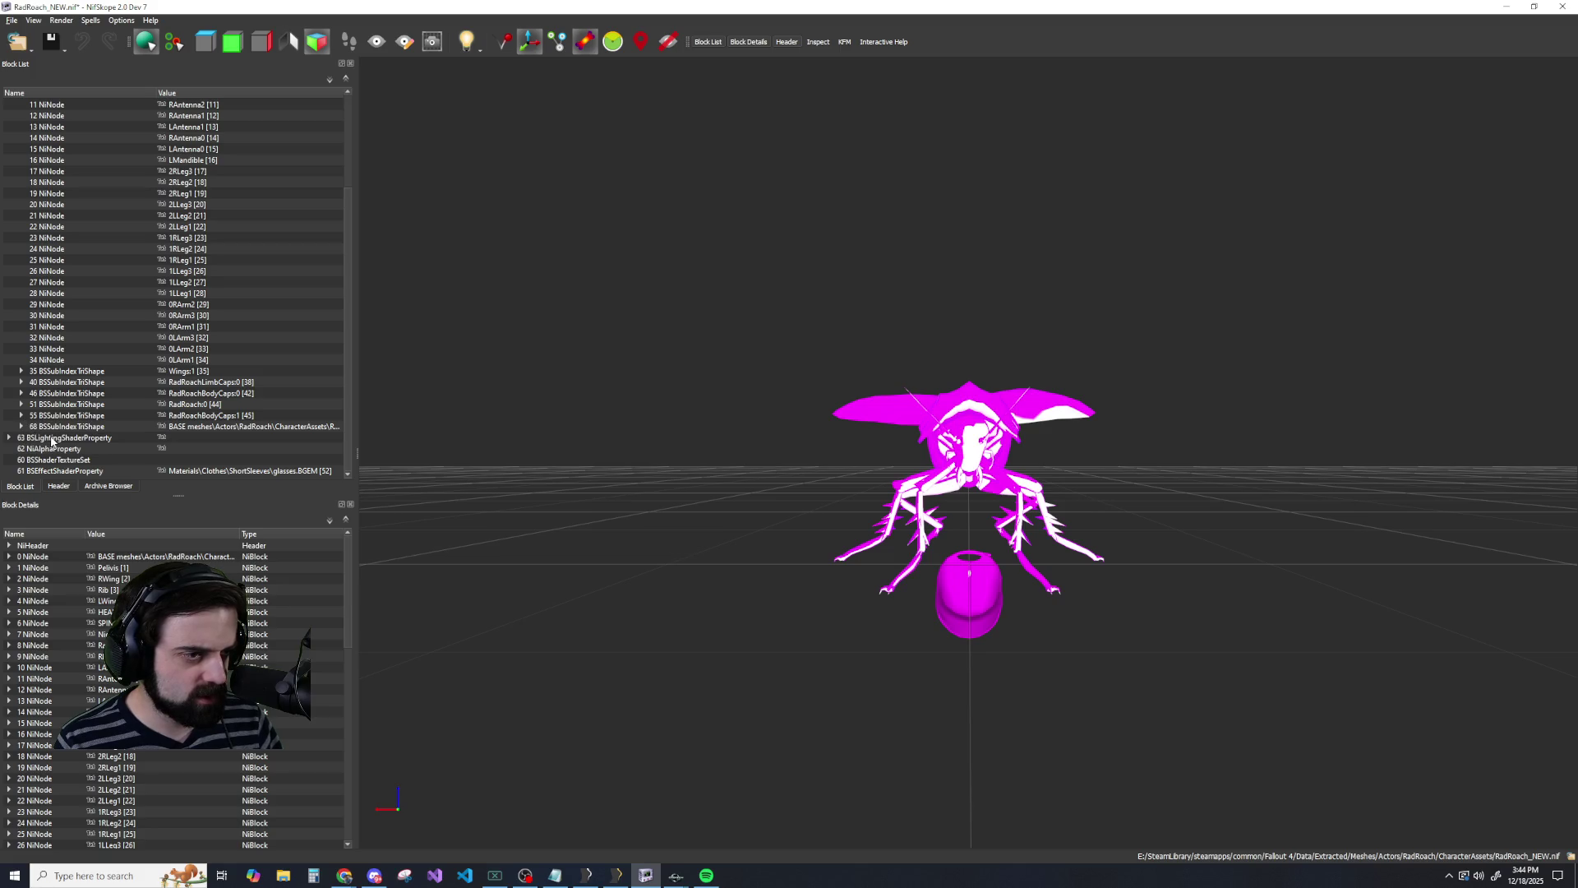
right_click(52, 437)
mouse_move(82, 432)
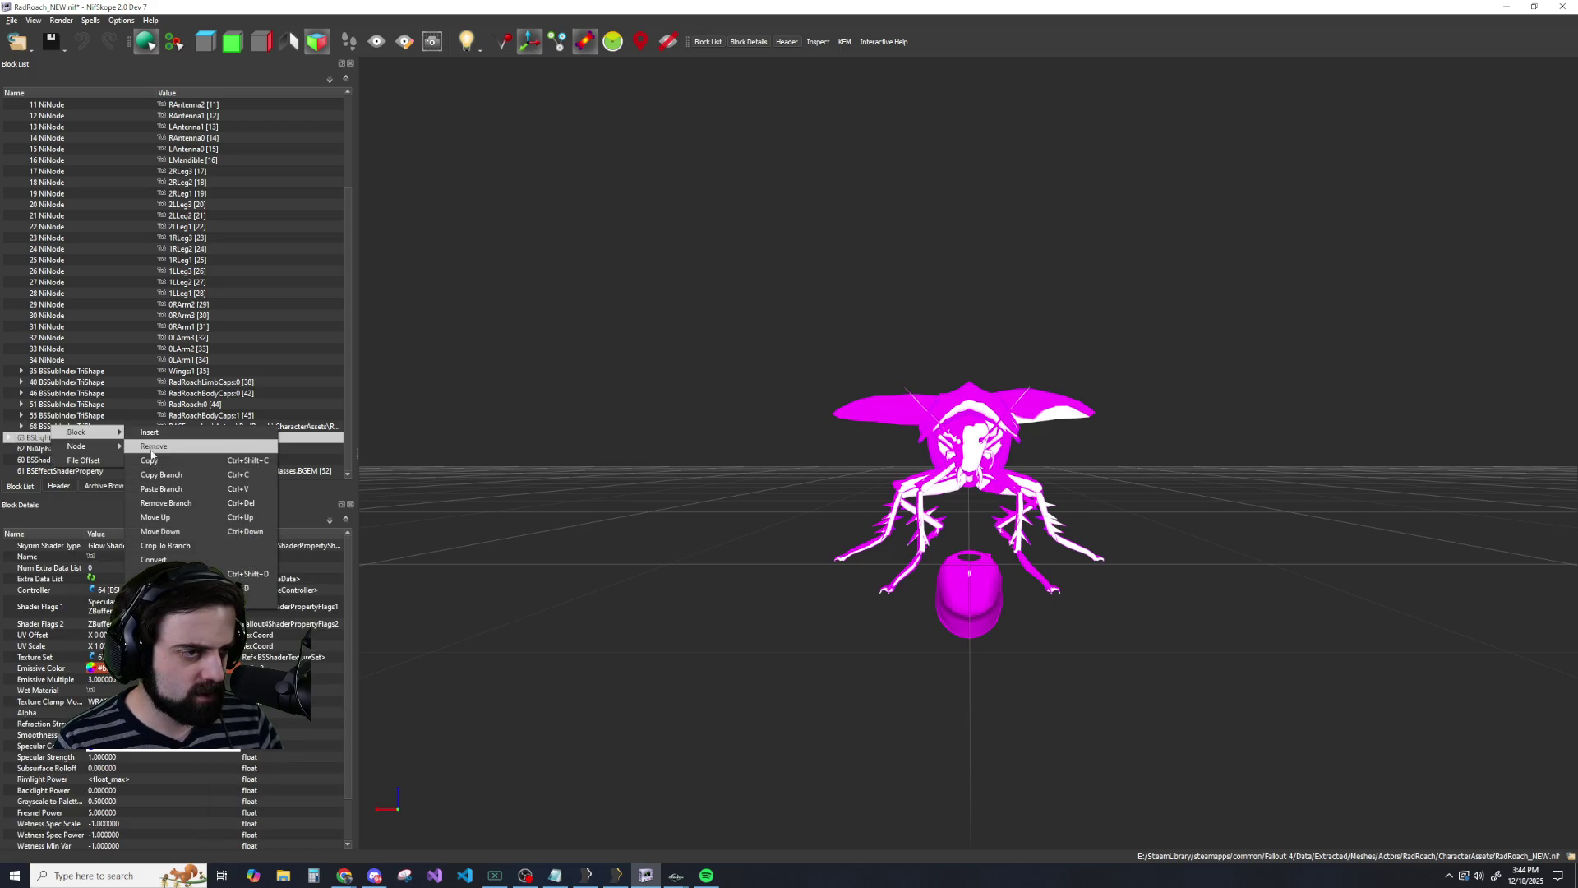
left_click(151, 448)
scroll(53, 450, "down", 1)
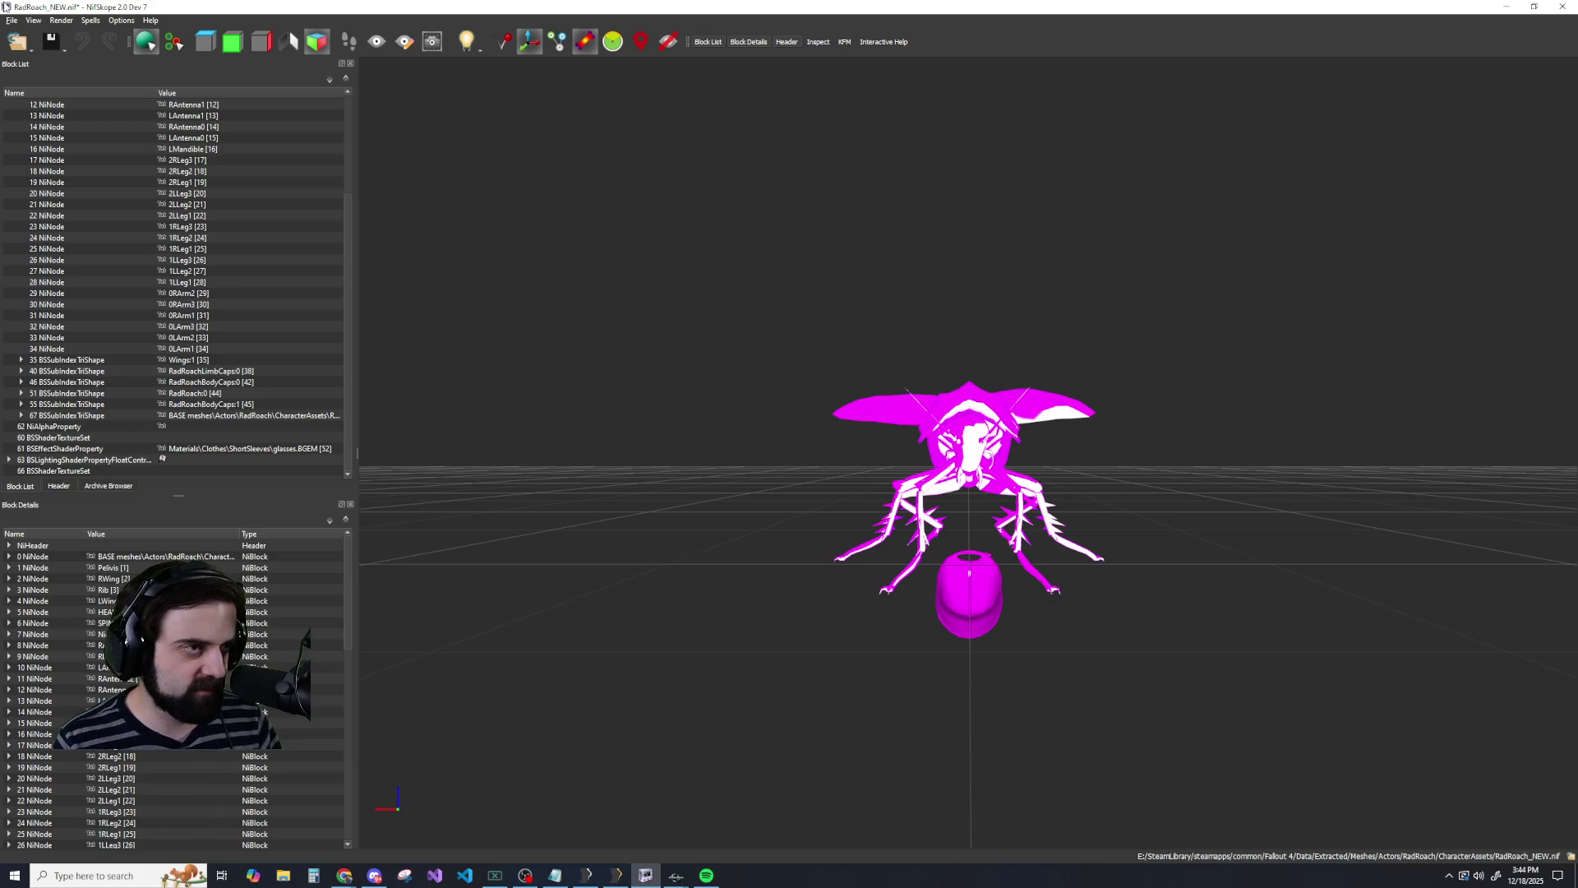
left_click(12, 19)
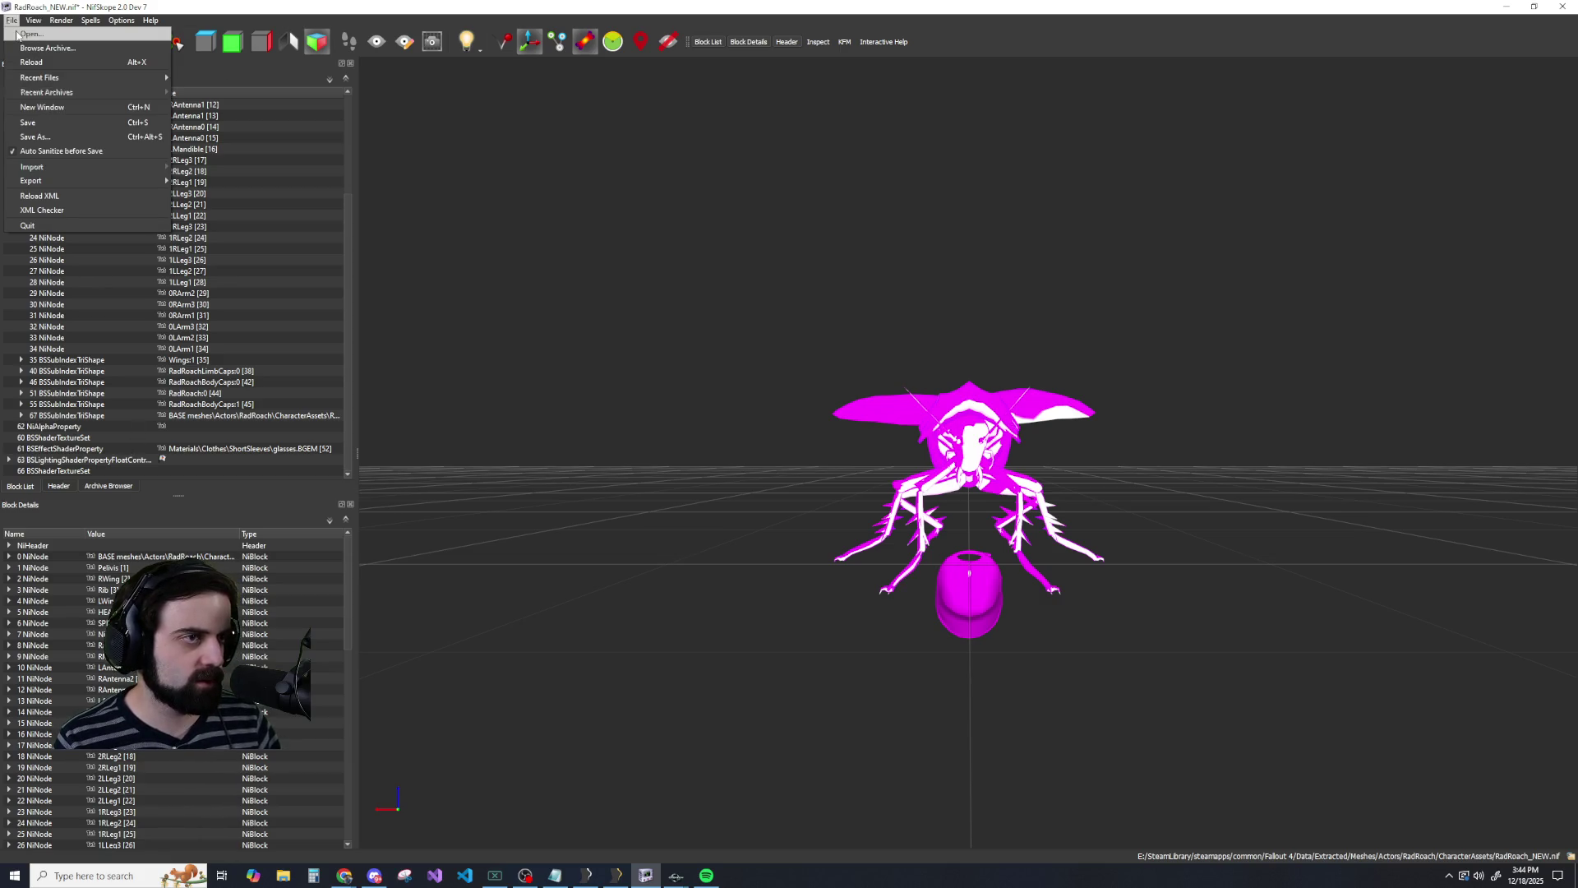
Reopen the original RadRoach.nif without saving and expand its root node.
left_click(37, 51)
key("Return")
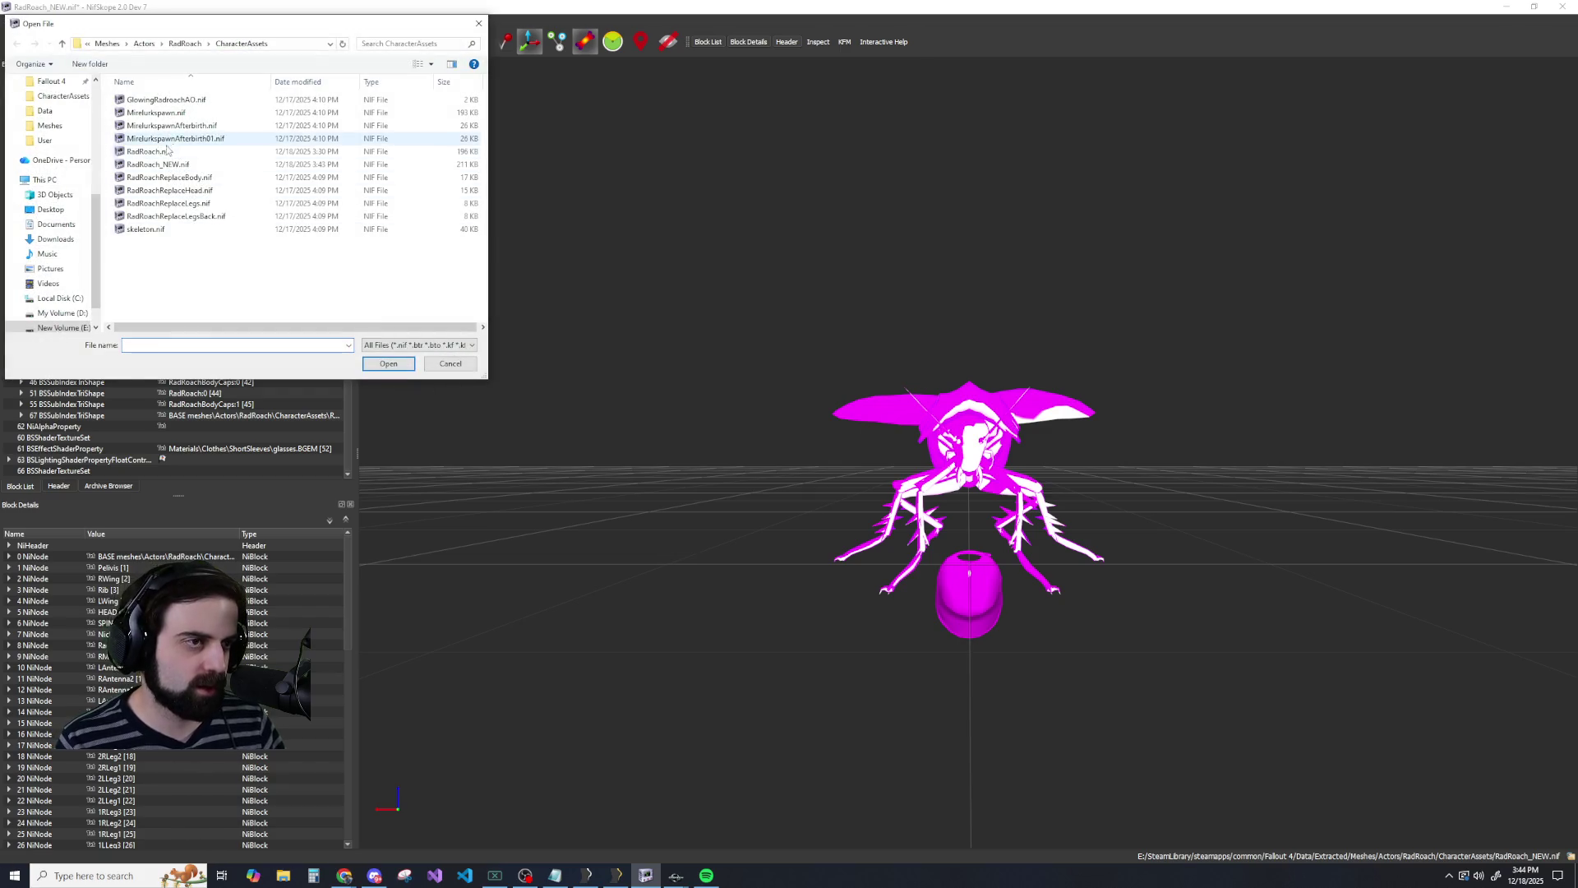
double_click(158, 153)
left_click(9, 105)
scroll(80, 218, "down", 2)
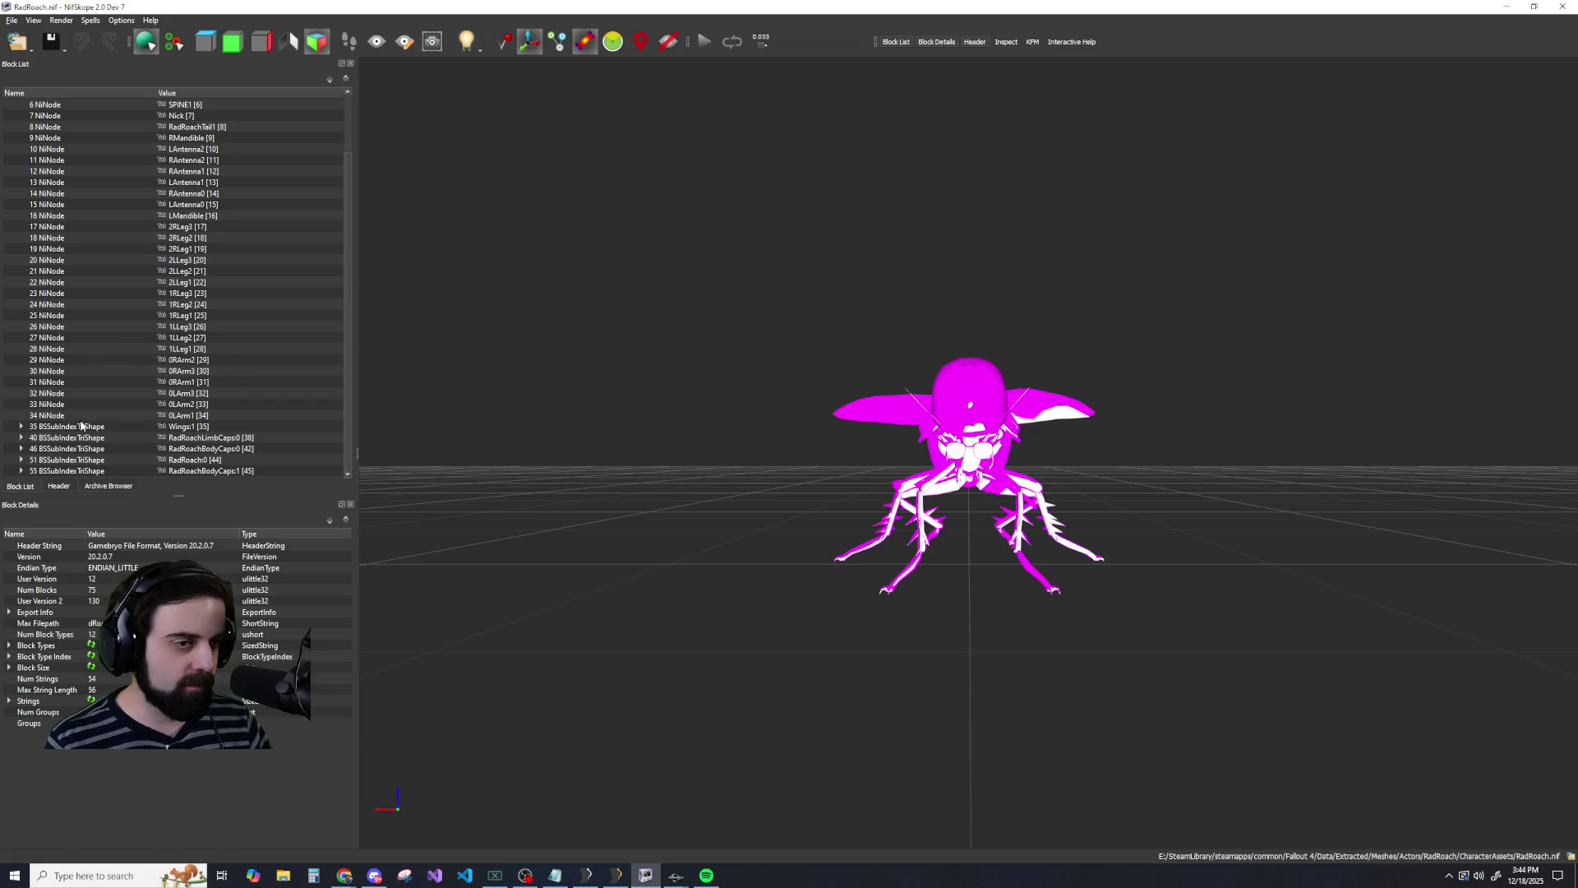
Expand the HEAD node and select the glasses shape's shader property.
scroll(64, 366, "up", 2)
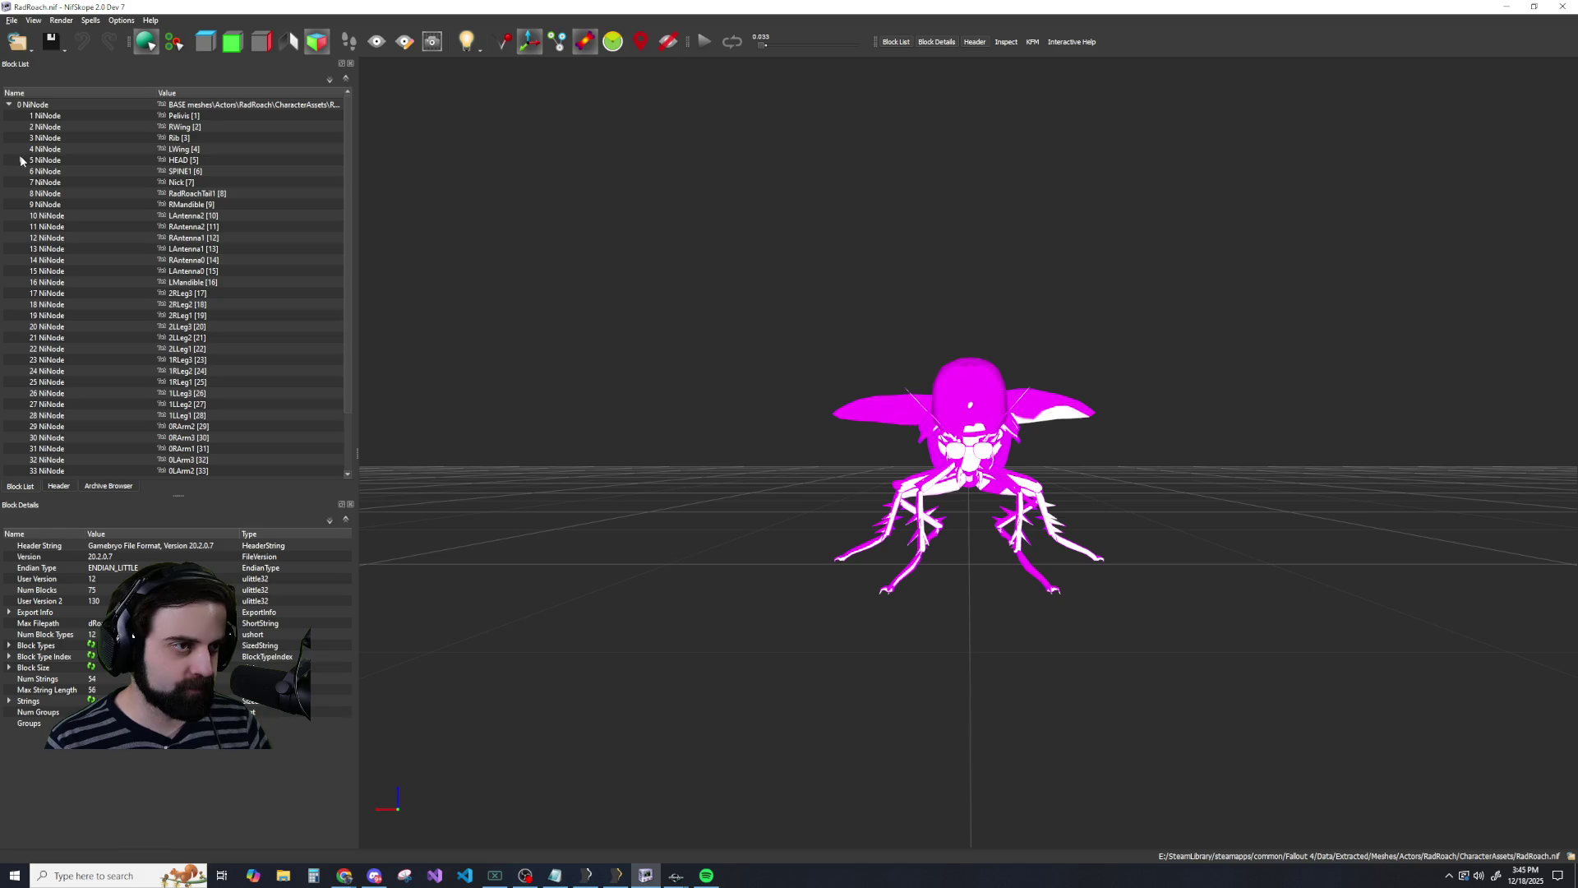
scroll(91, 313, "down", 2)
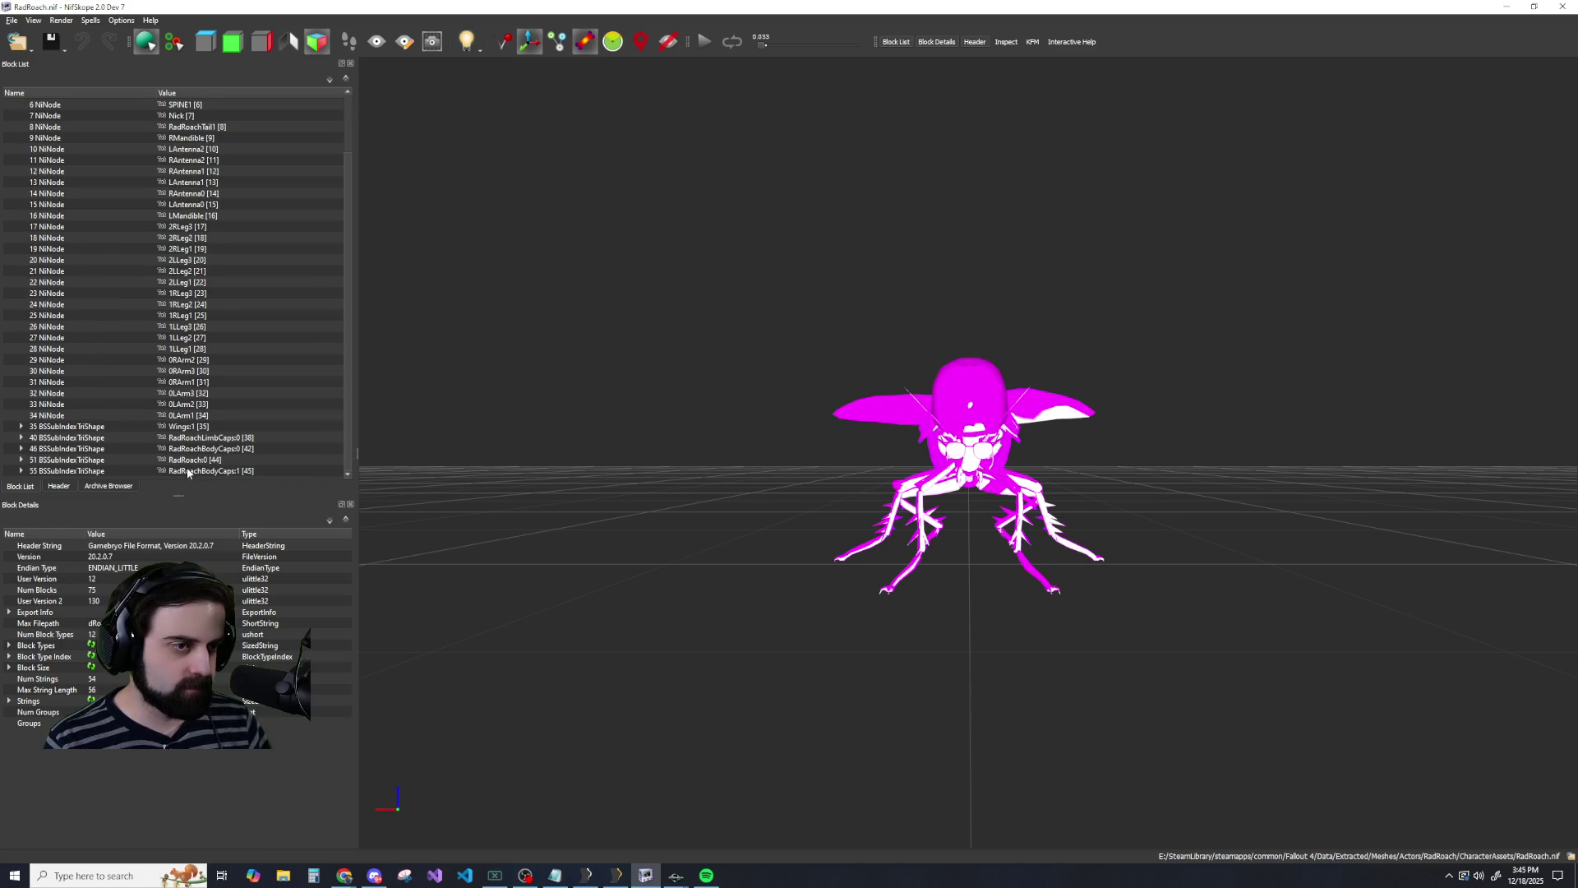
scroll(25, 129, "up", 2)
left_click(21, 160)
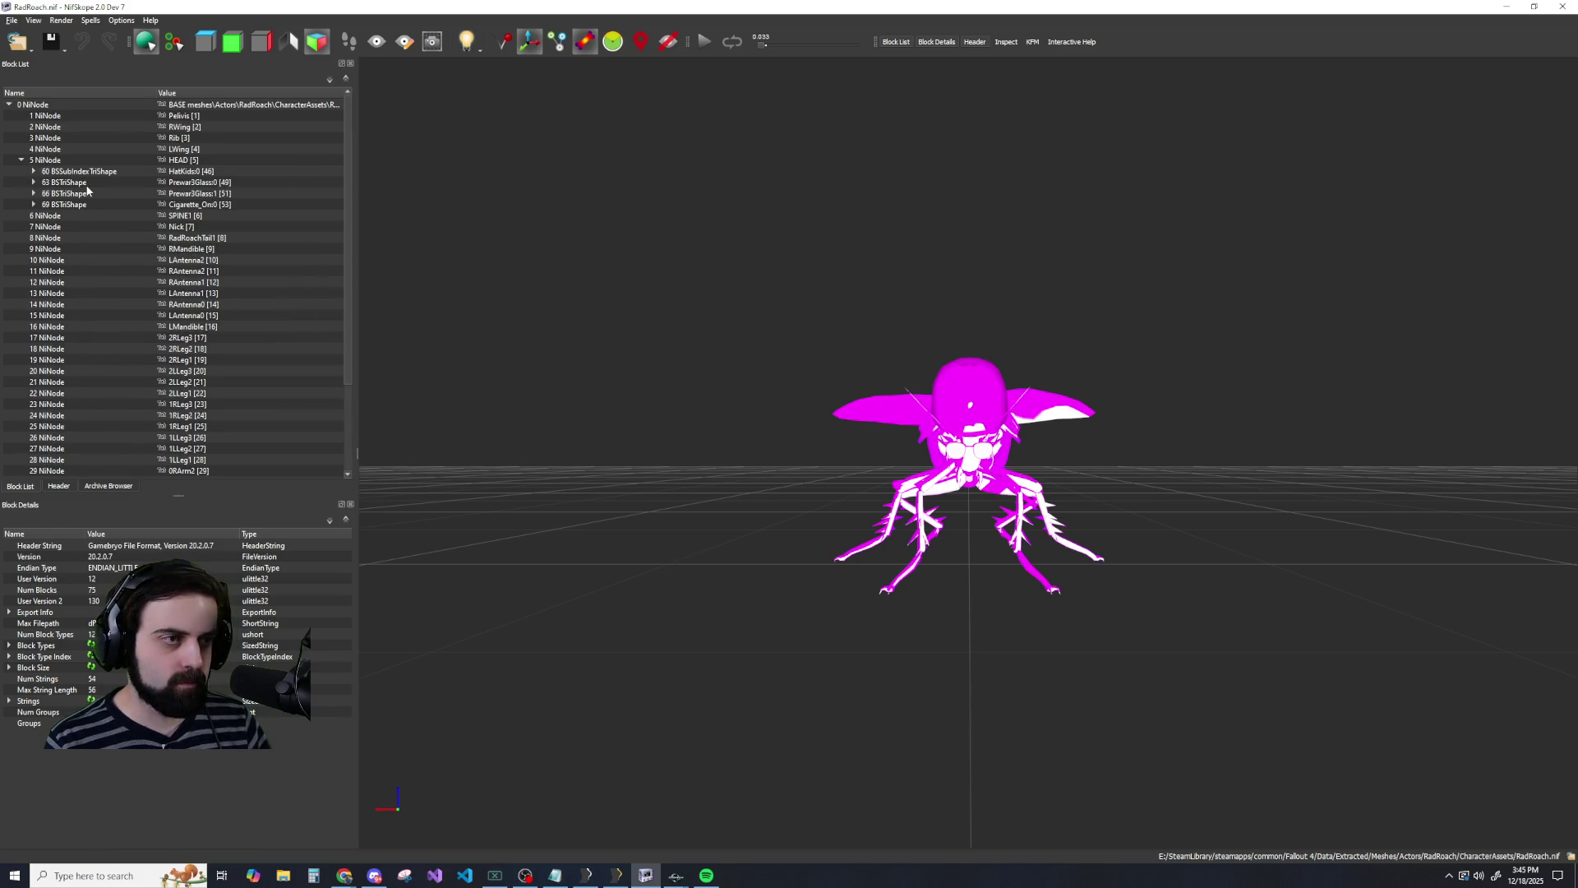
left_click(87, 183)
left_click(34, 183)
left_click(60, 192)
right_click(75, 181)
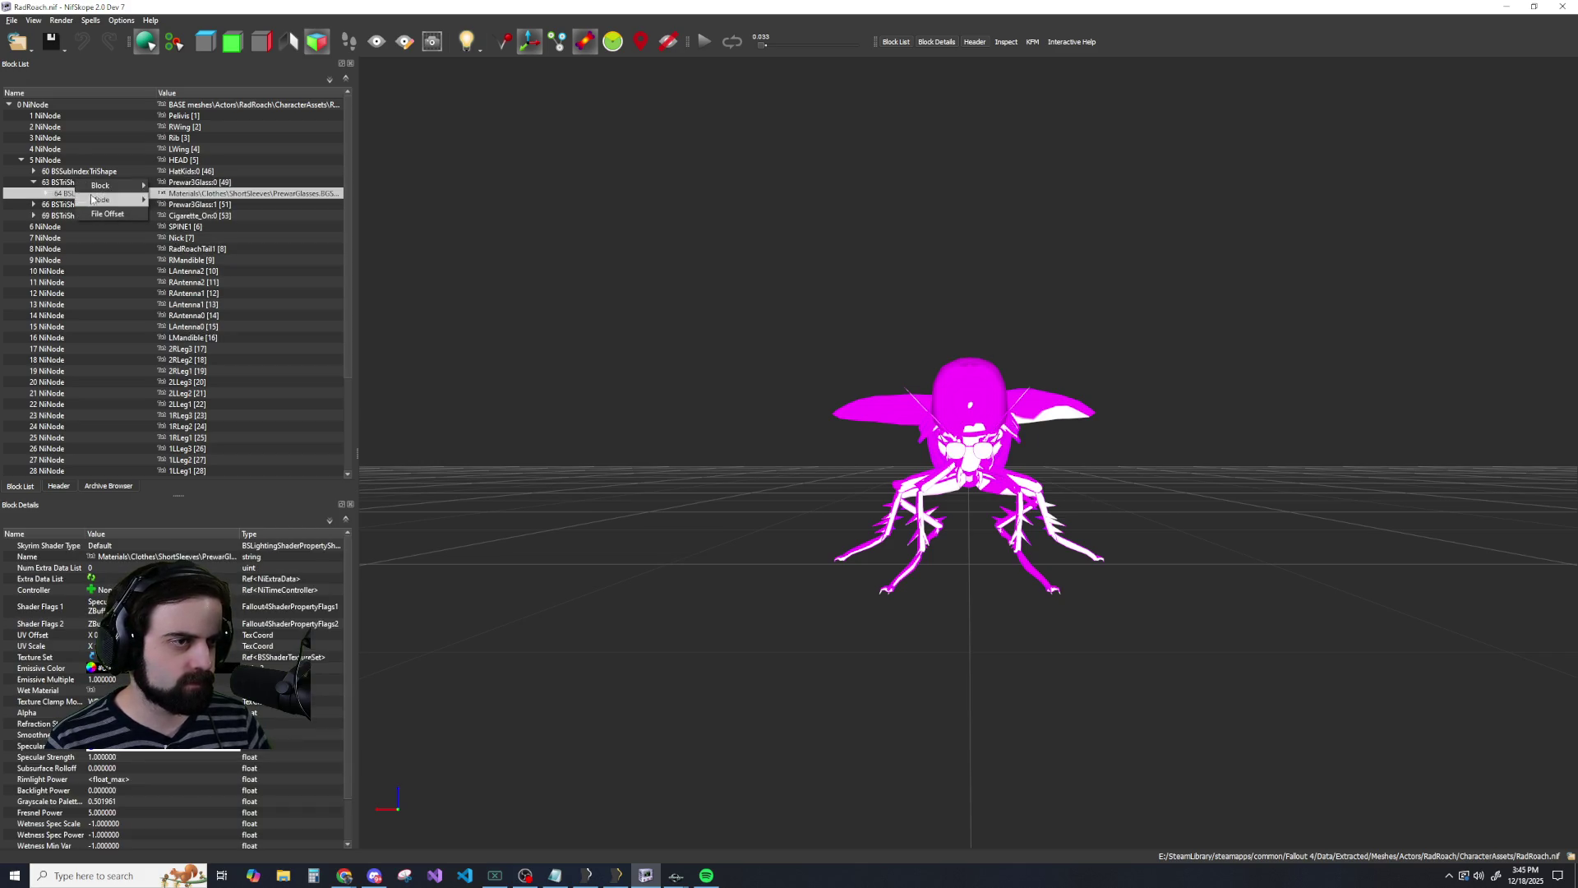
mouse_move(94, 188)
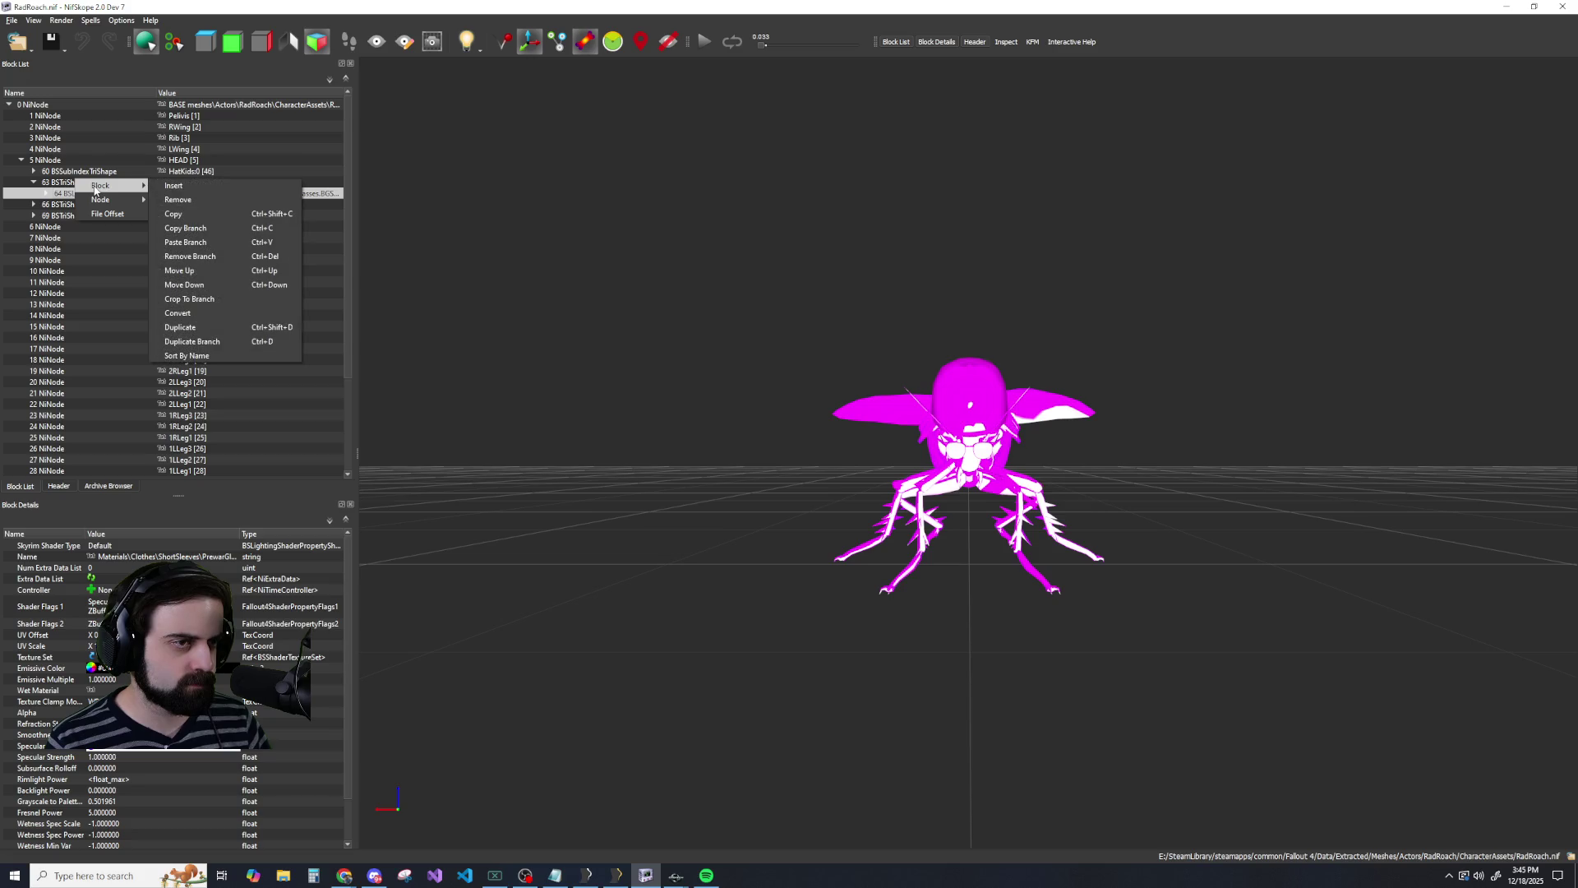
Save the unmodified mesh as RadRoach_NEW.nif, replacing the existing file.
left_click(12, 19)
left_click(98, 144)
double_click(157, 165)
left_click(817, 438)
right_click(90, 182)
Remove the glasses' lighting shader, alpha property and effect shader blocks.
mouse_move(124, 188)
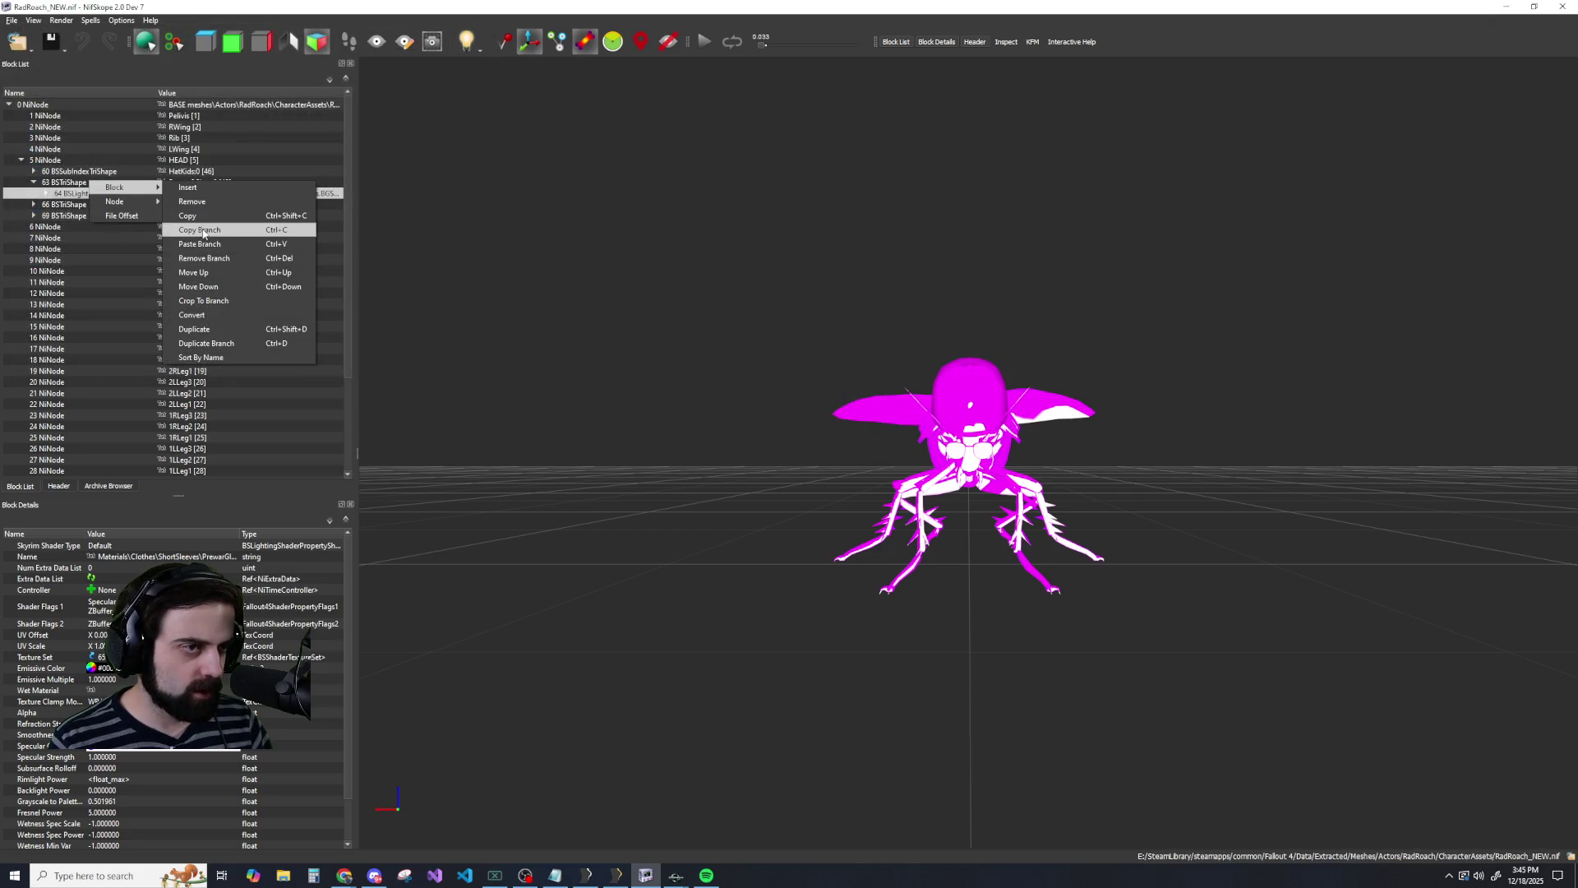
left_click(203, 258)
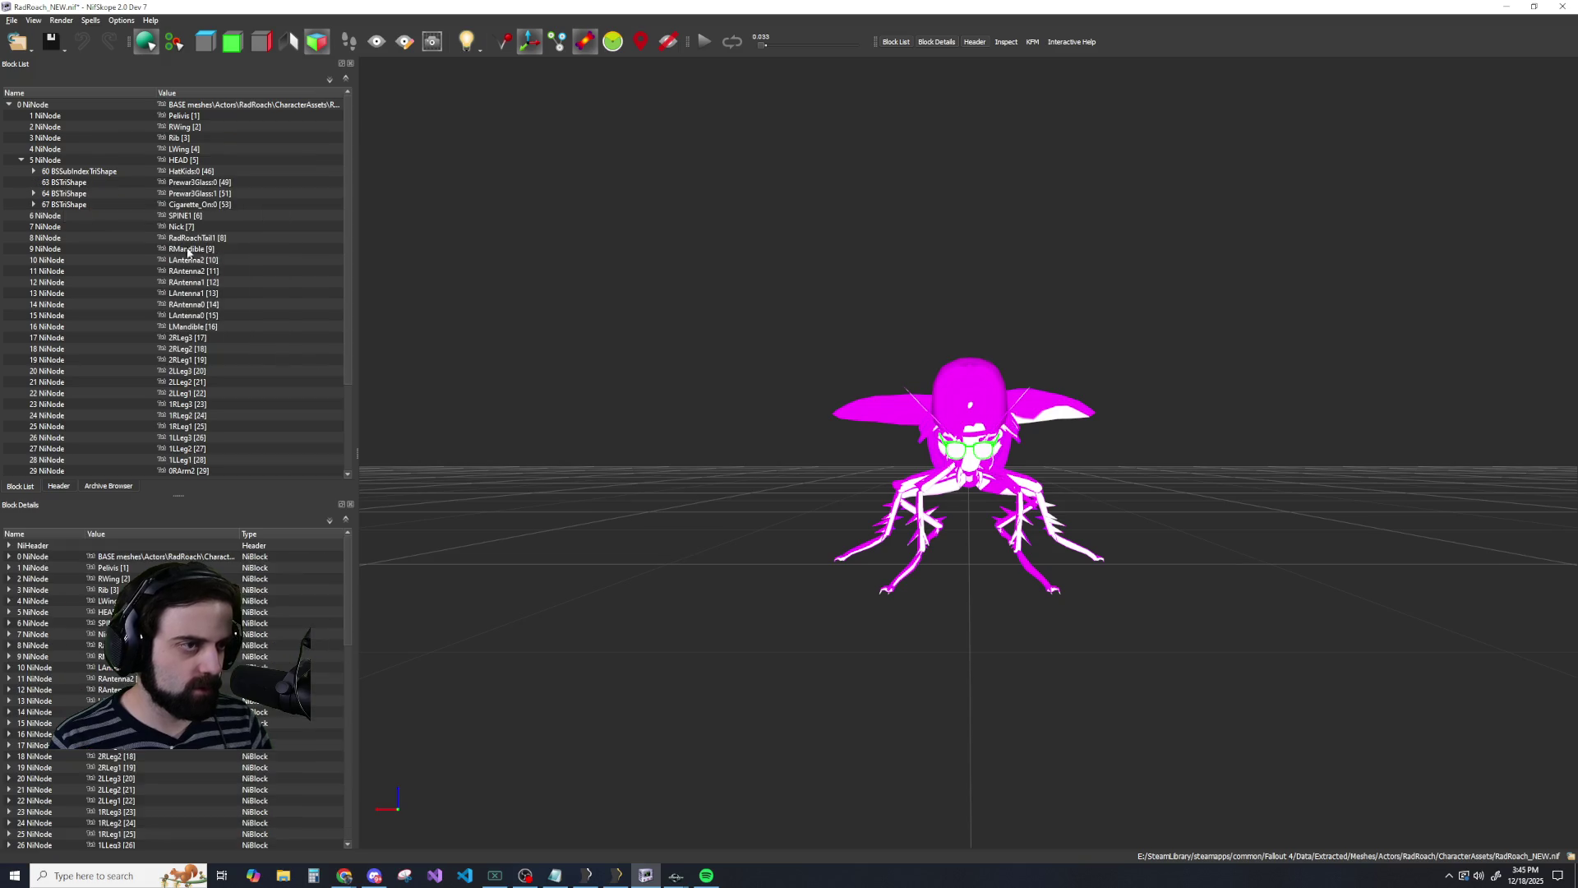
left_click(34, 193)
right_click(78, 215)
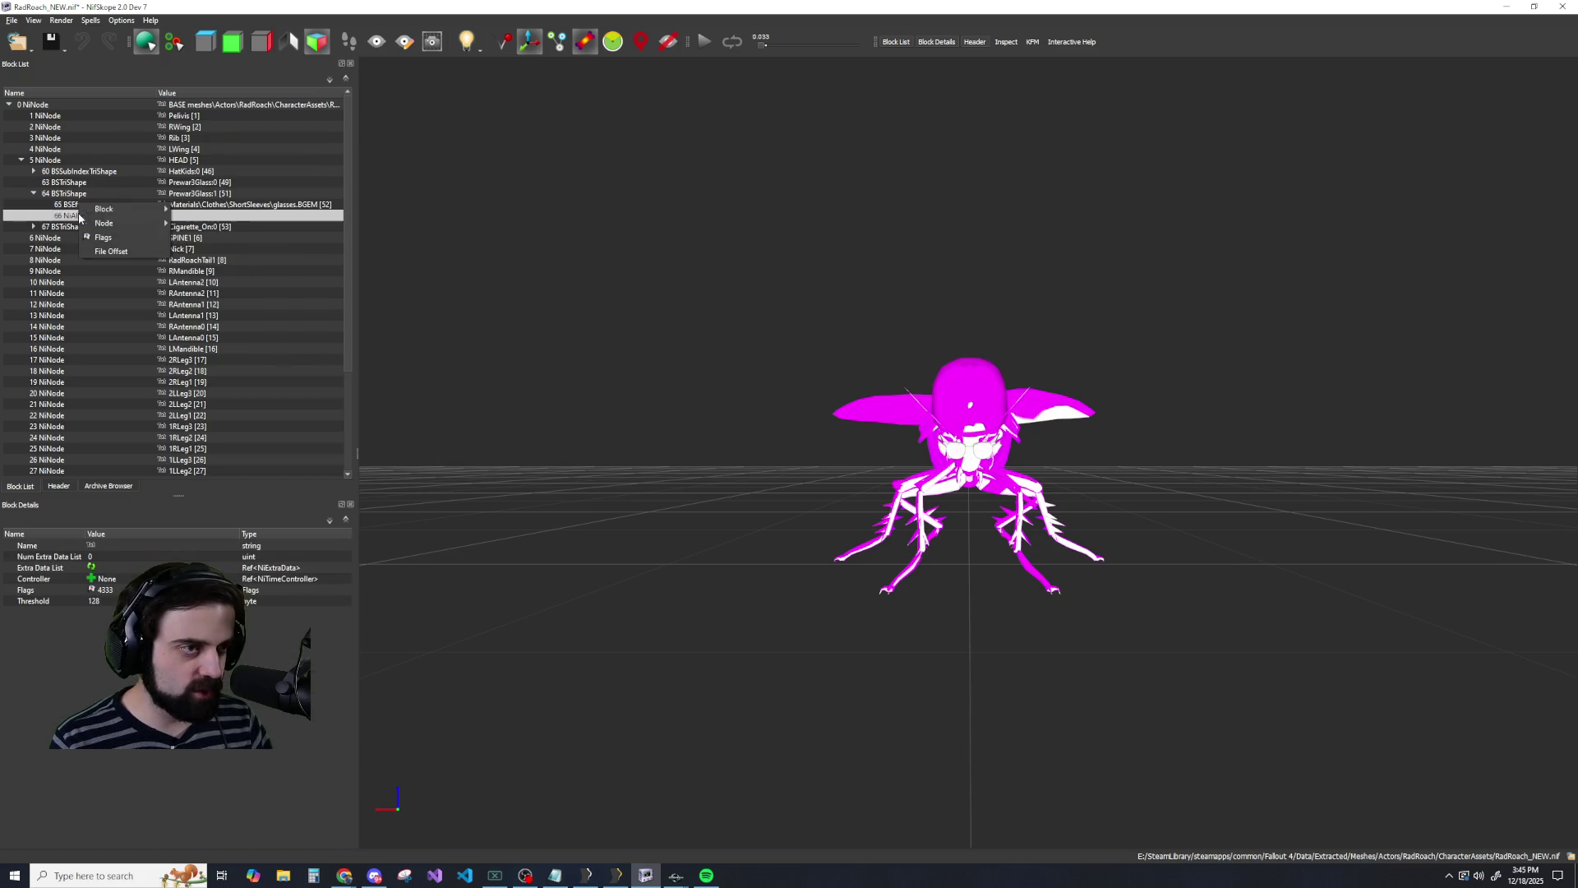
mouse_move(110, 209)
left_click(204, 279)
right_click(99, 207)
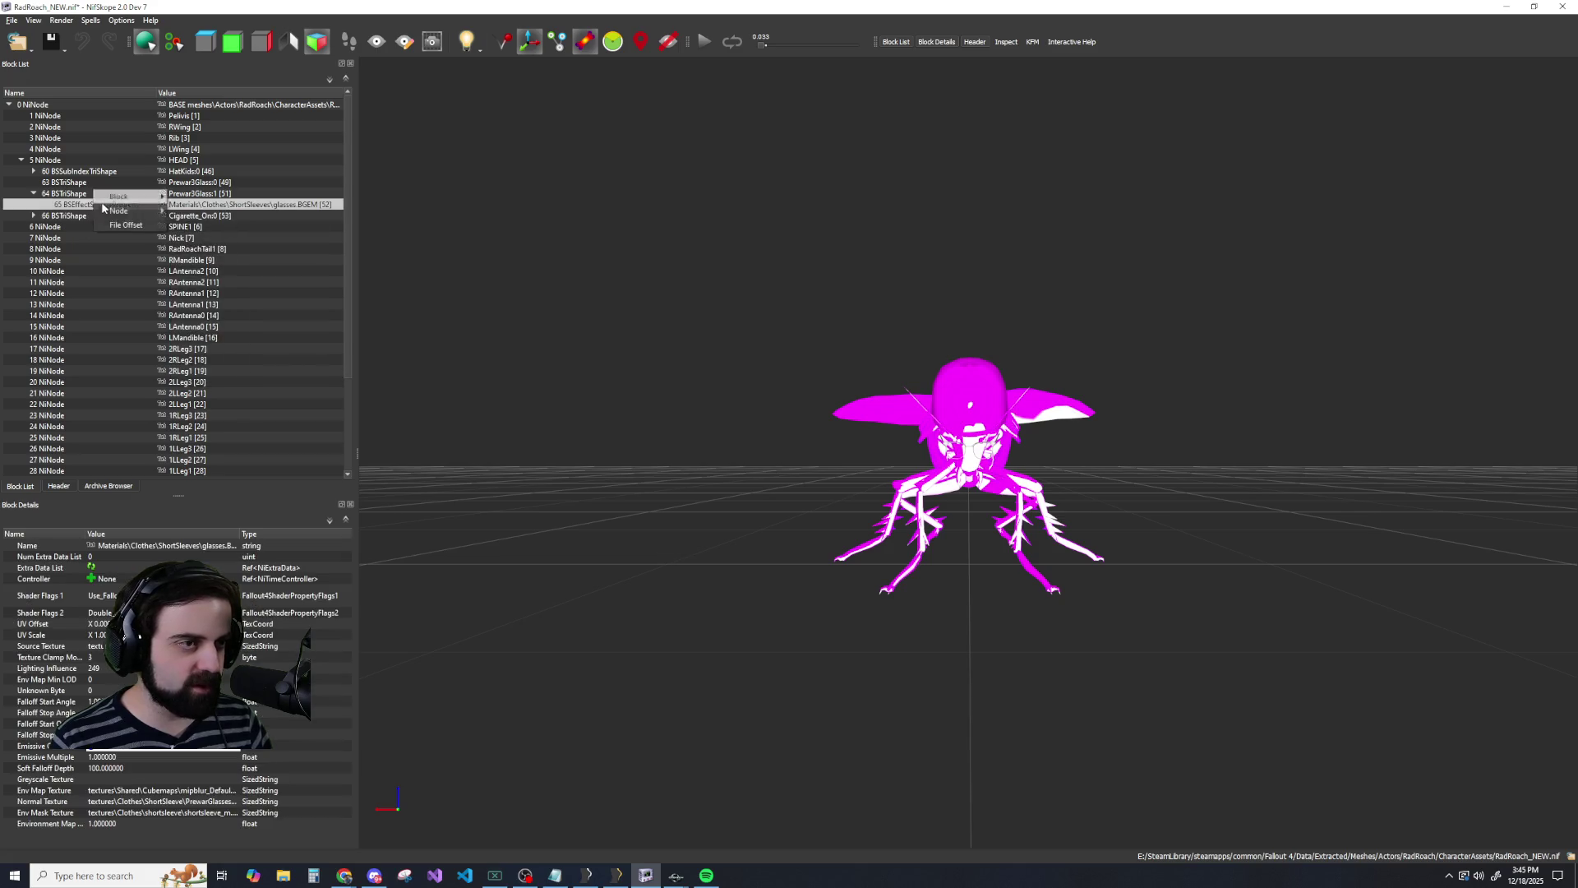
left_click(186, 214)
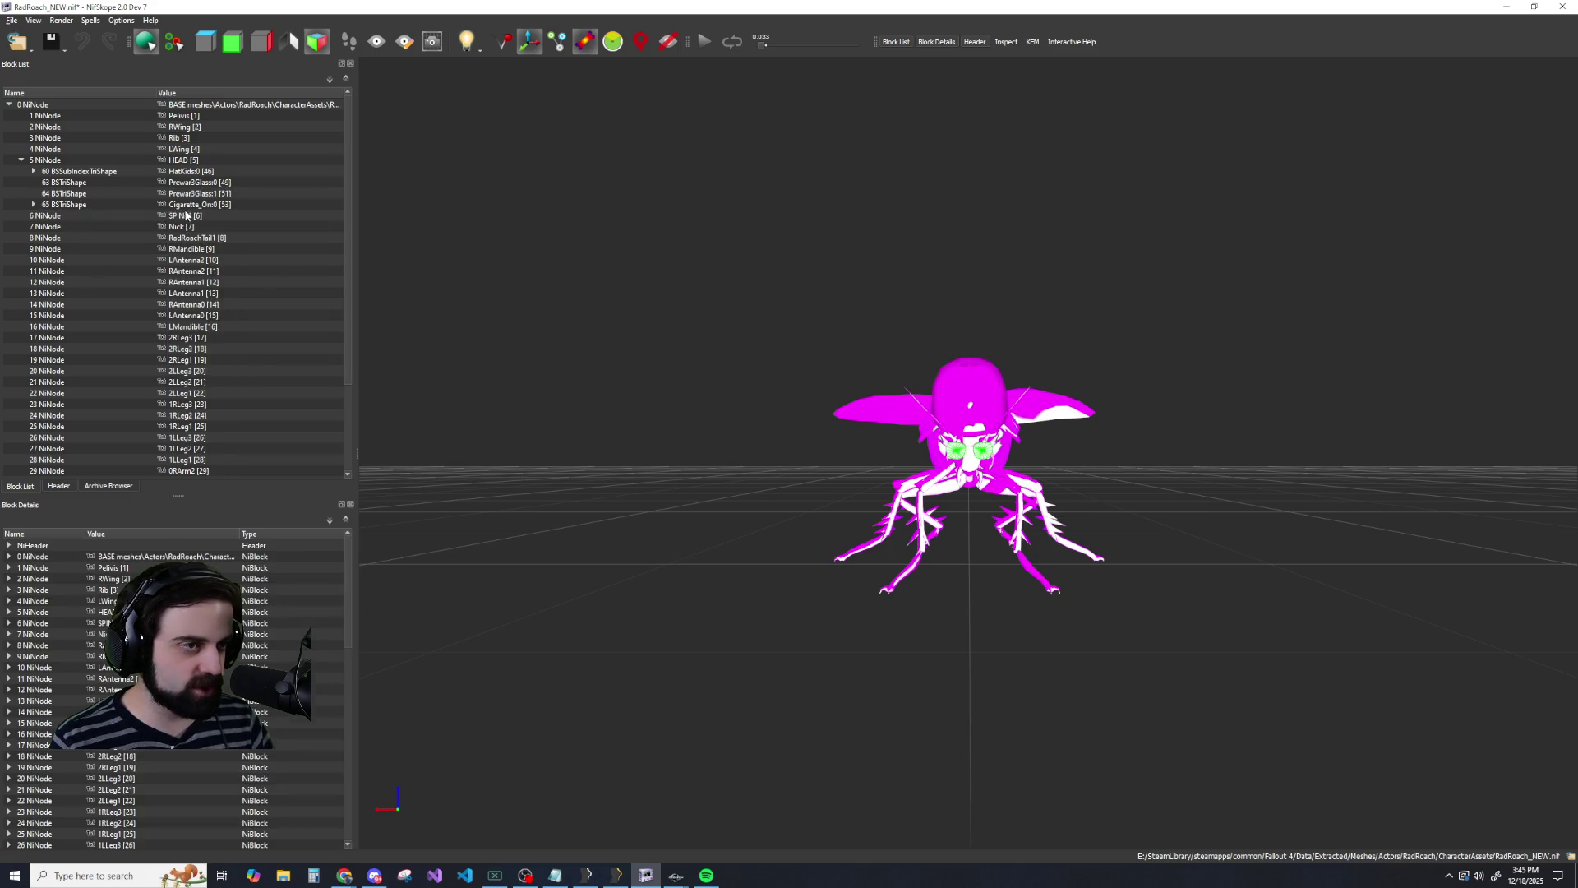
Inspect the cigarette's lighting shader and remove its texture set block.
left_click(34, 204)
left_click(91, 216)
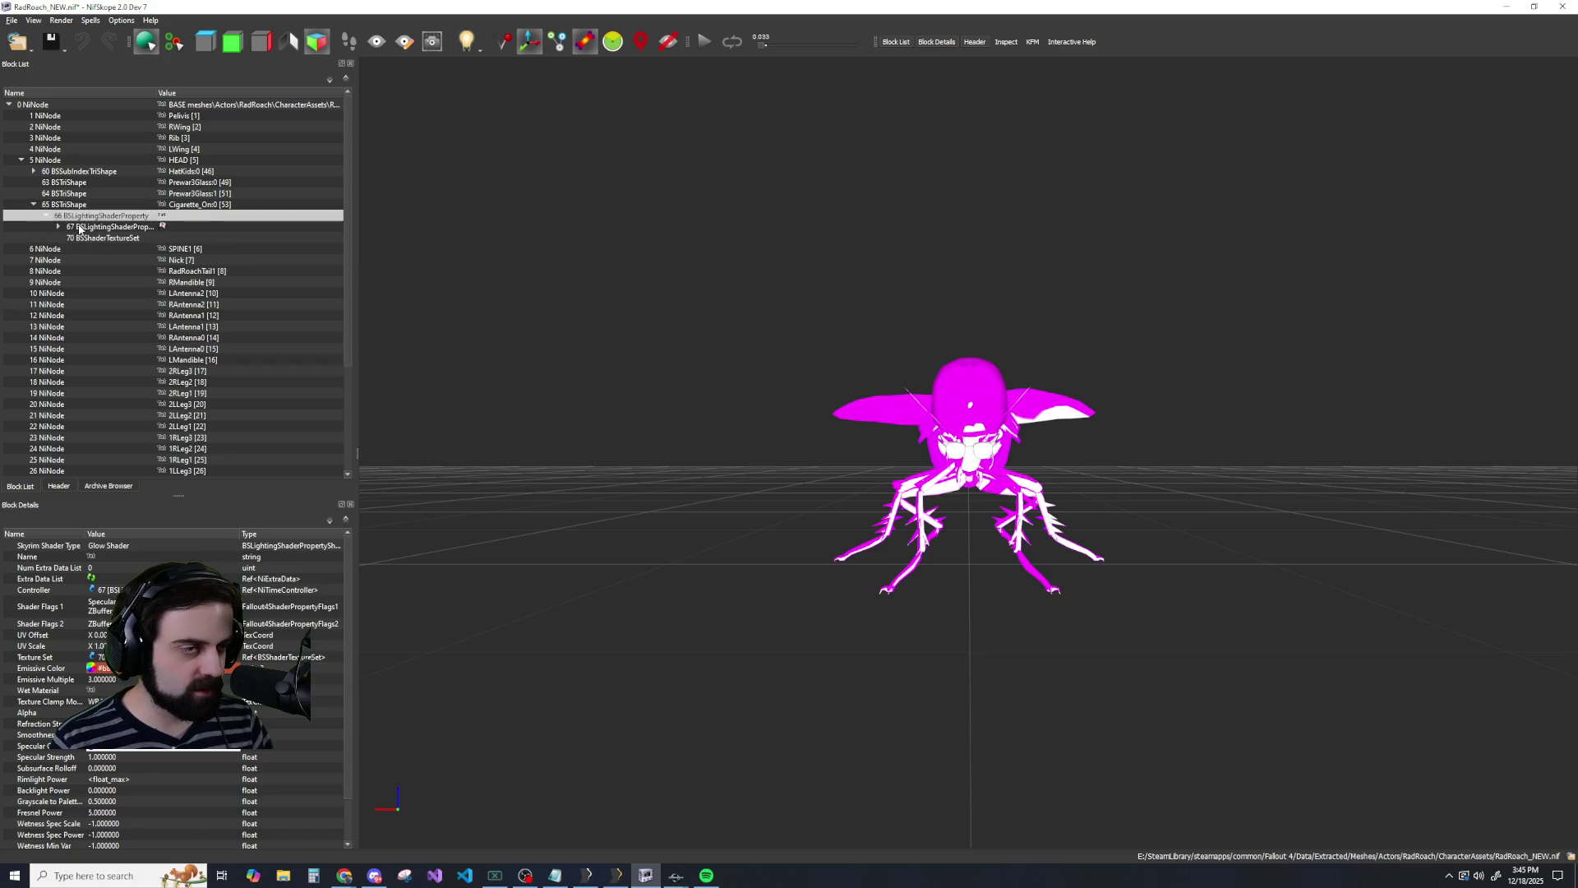
scroll(85, 334, "down", 4)
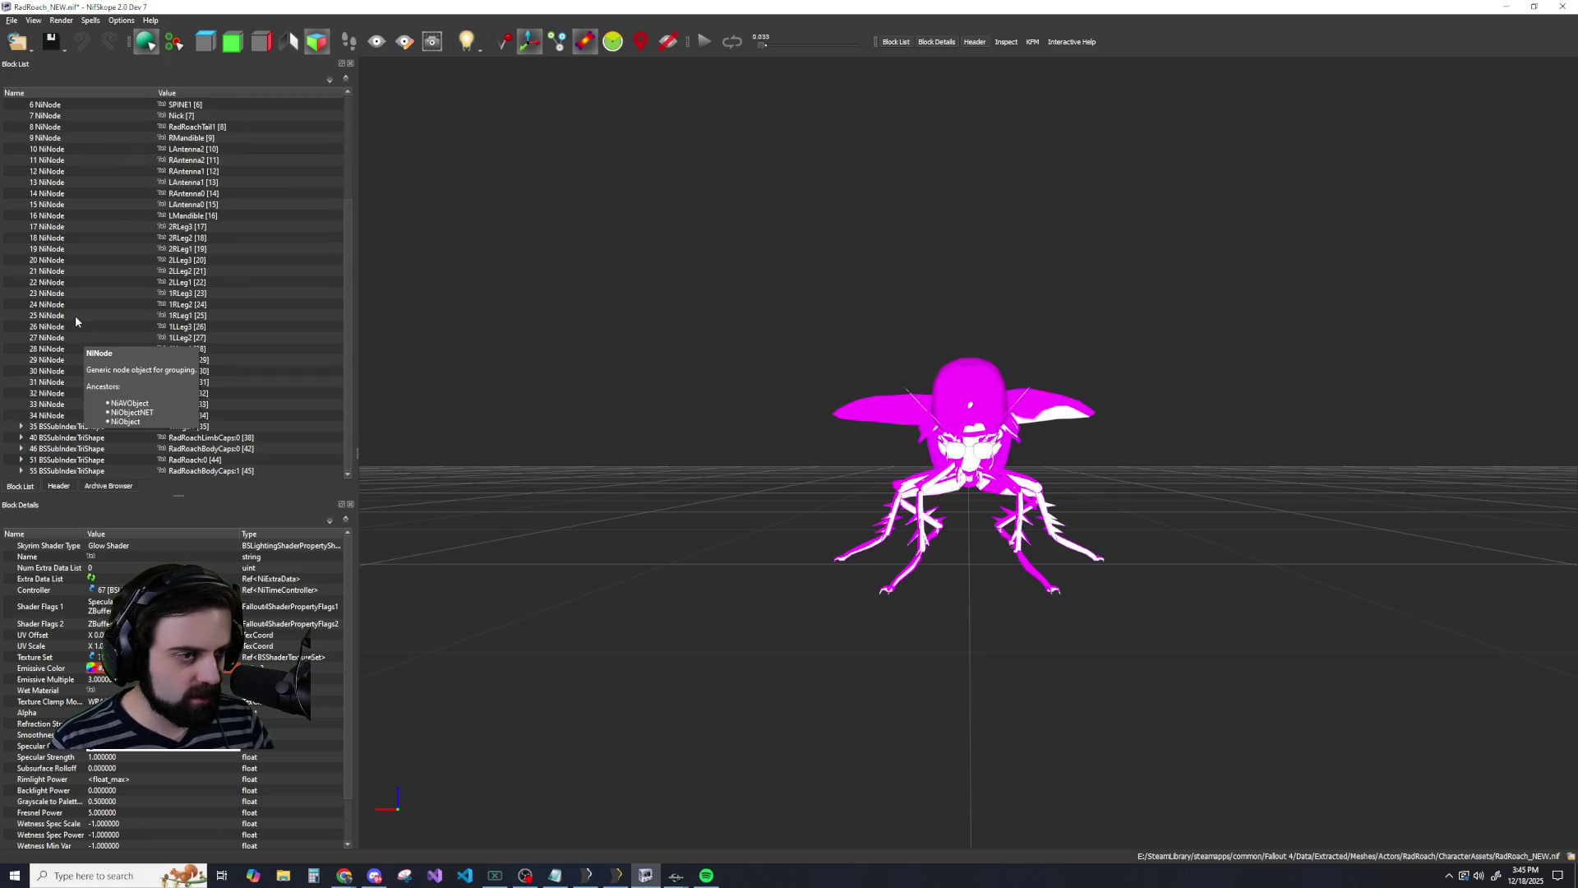
scroll(91, 345, "up", 4)
scroll(95, 247, "down", 4)
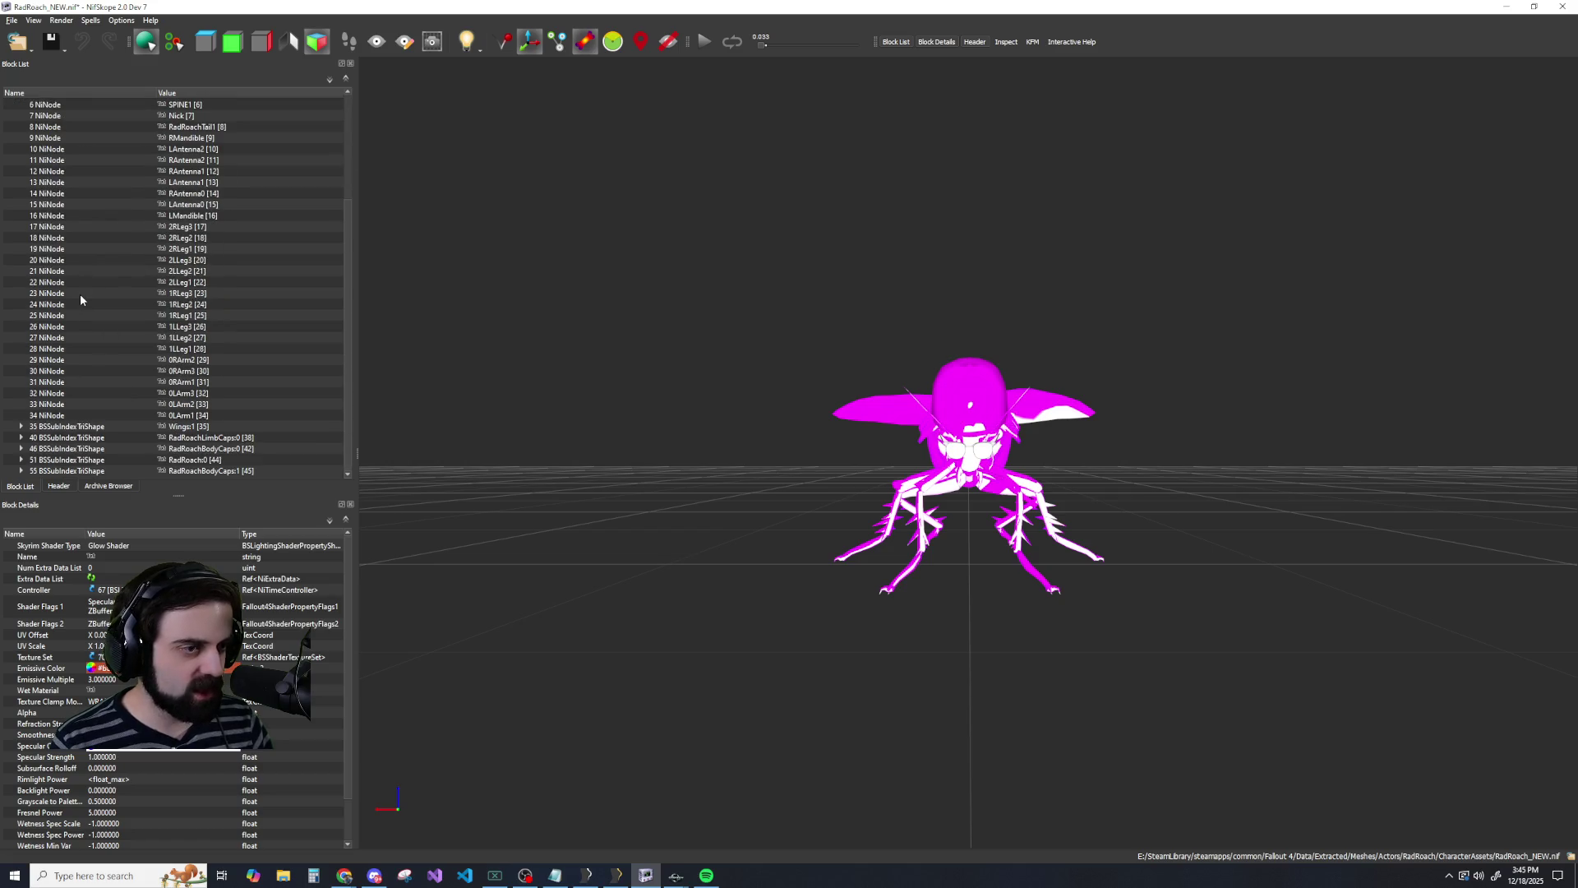
scroll(79, 296, "up", 4)
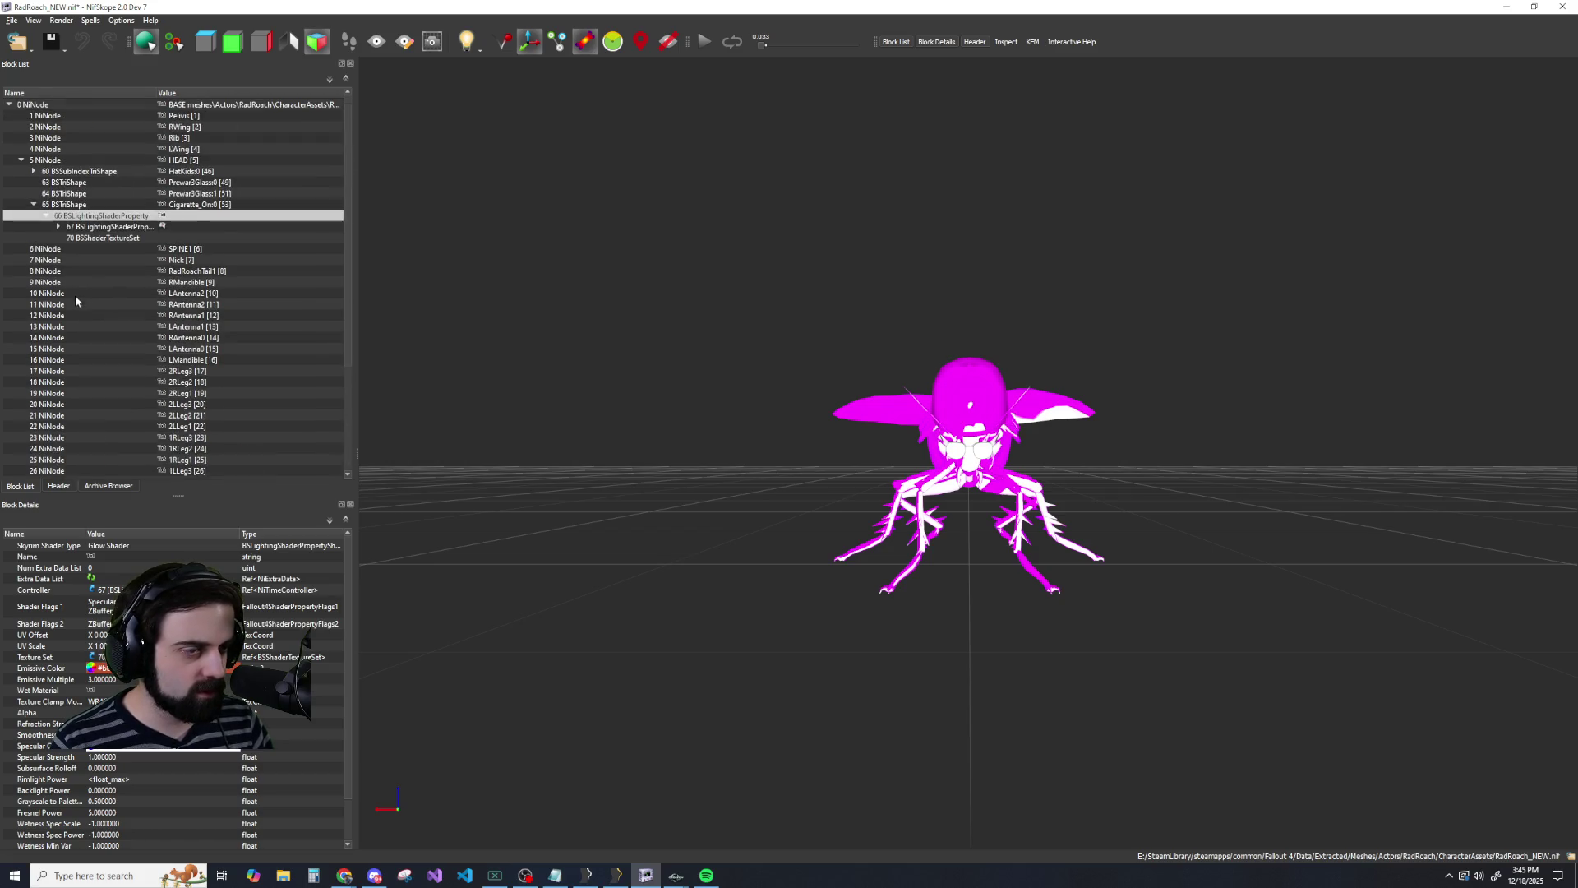
left_click(96, 237)
right_click(96, 225)
mouse_move(120, 232)
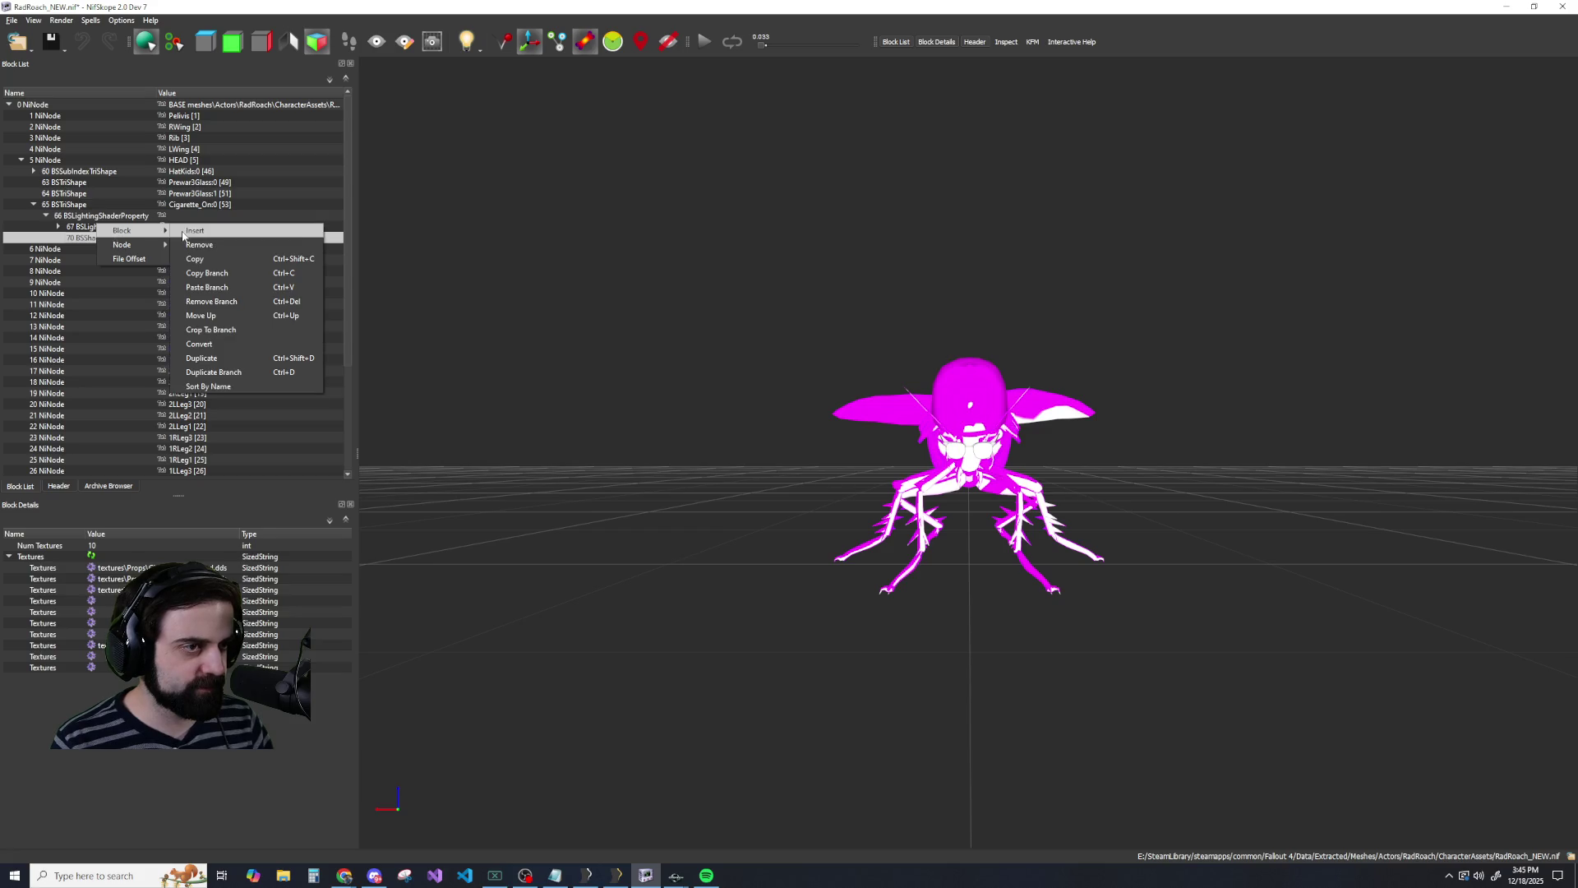
left_click(199, 244)
Remove the cigarette's whole shader property branch.
left_click(57, 227)
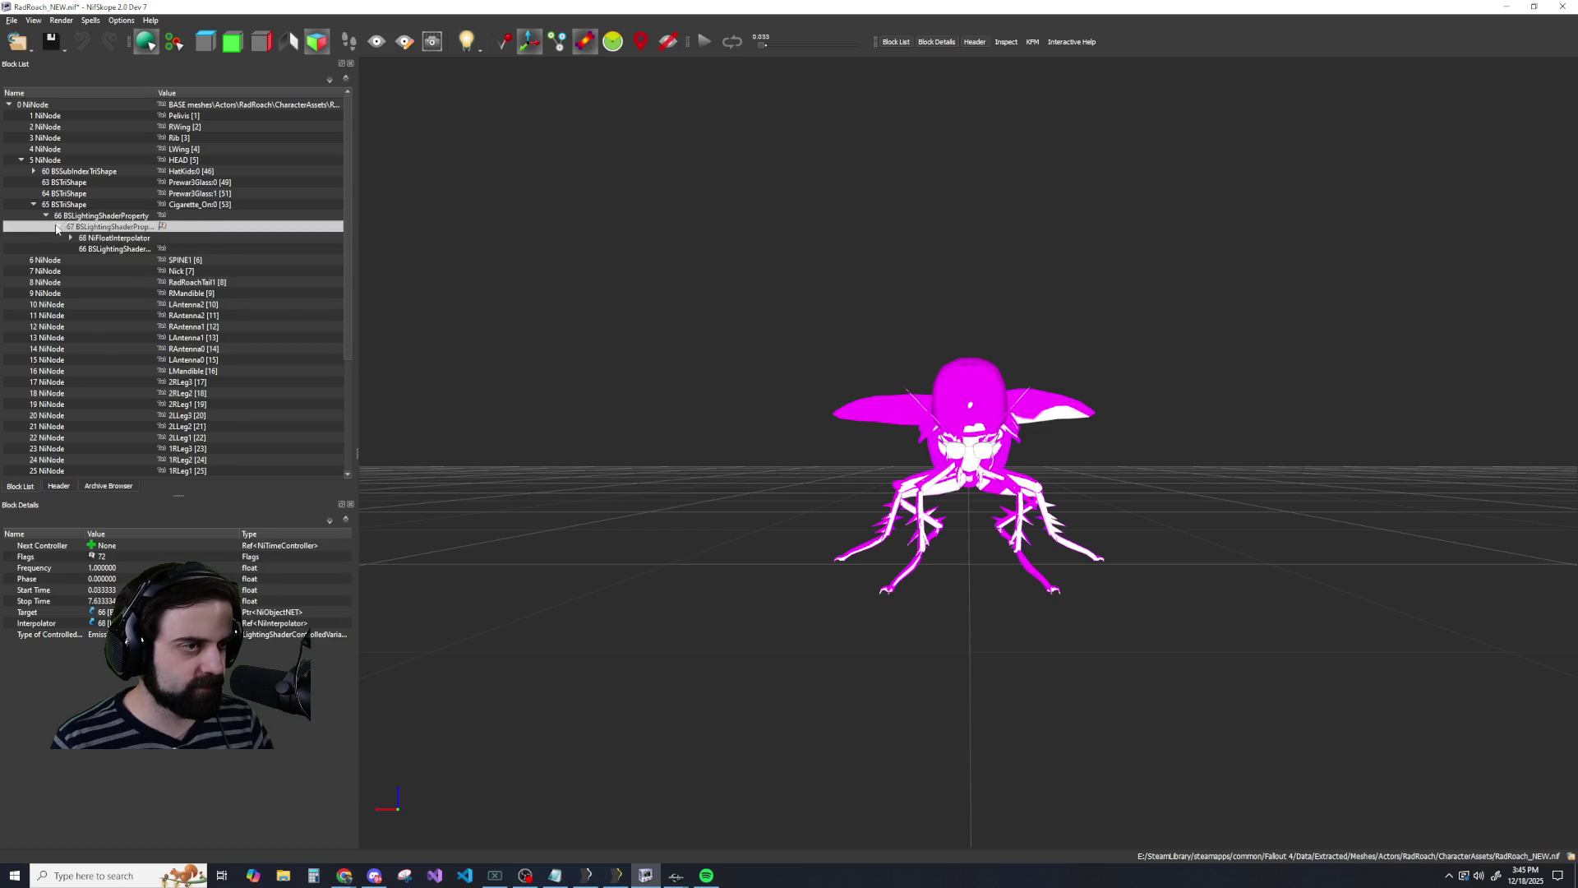
left_click(71, 238)
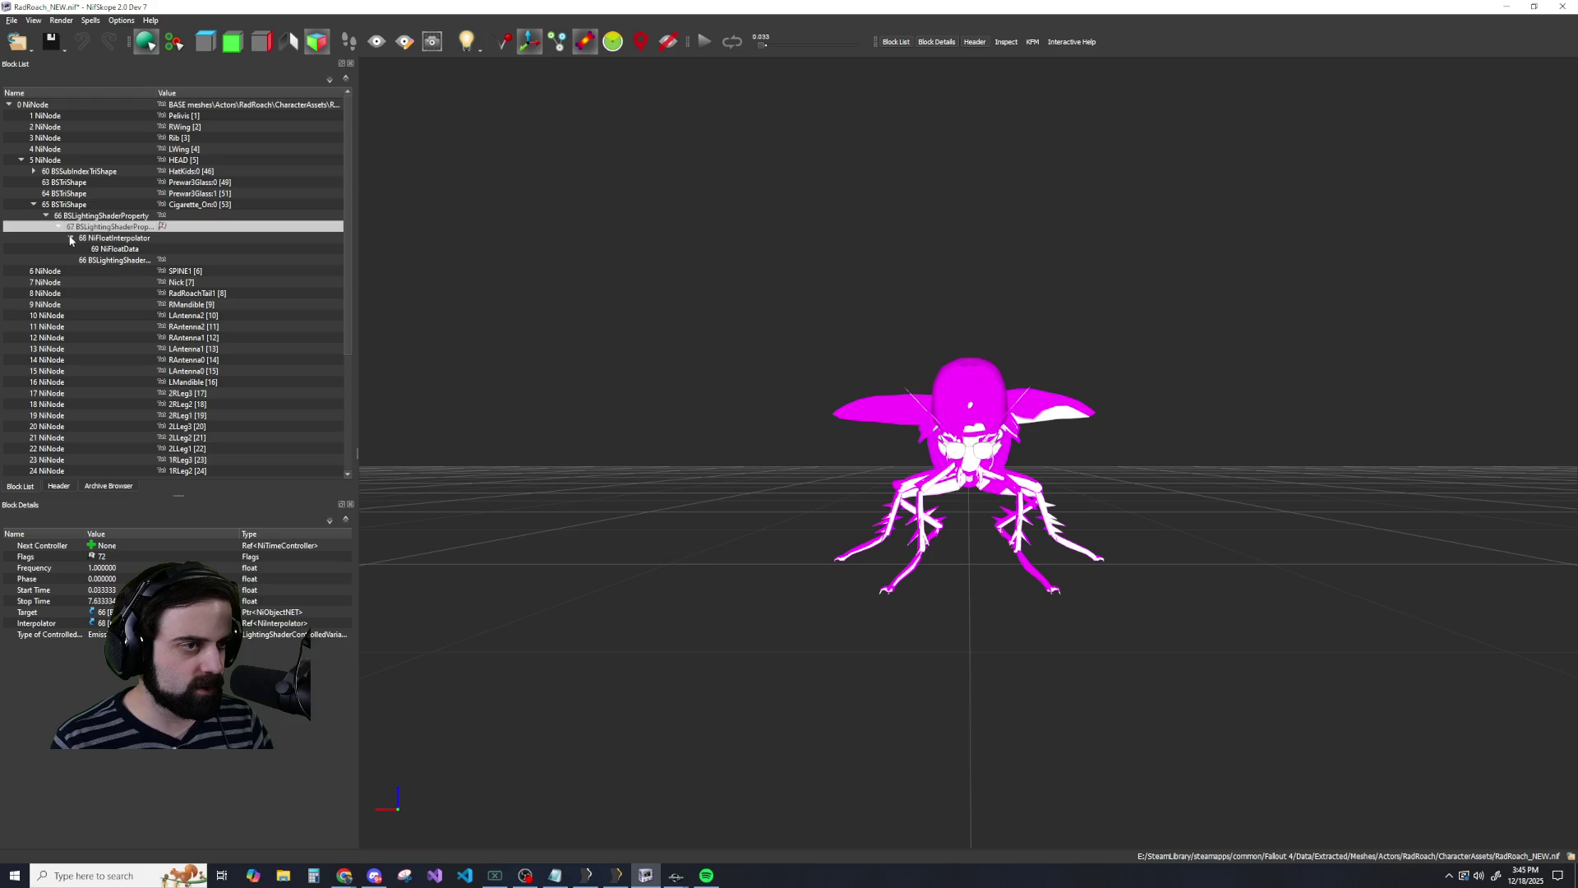
right_click(107, 263)
mouse_move(140, 255)
left_click(222, 269)
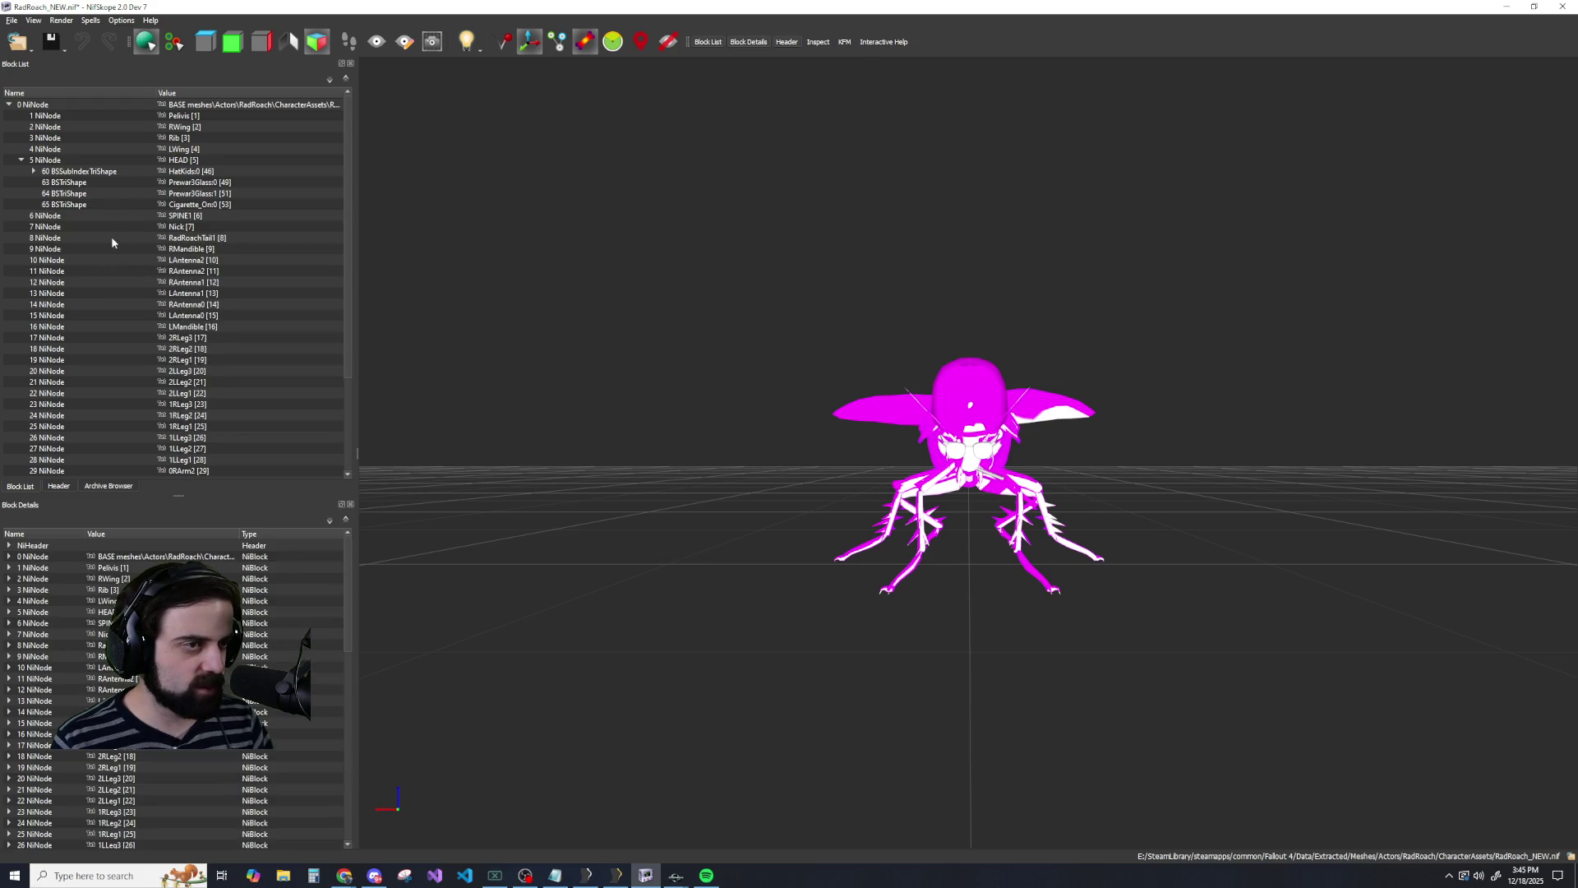
scroll(78, 235, "down", 4)
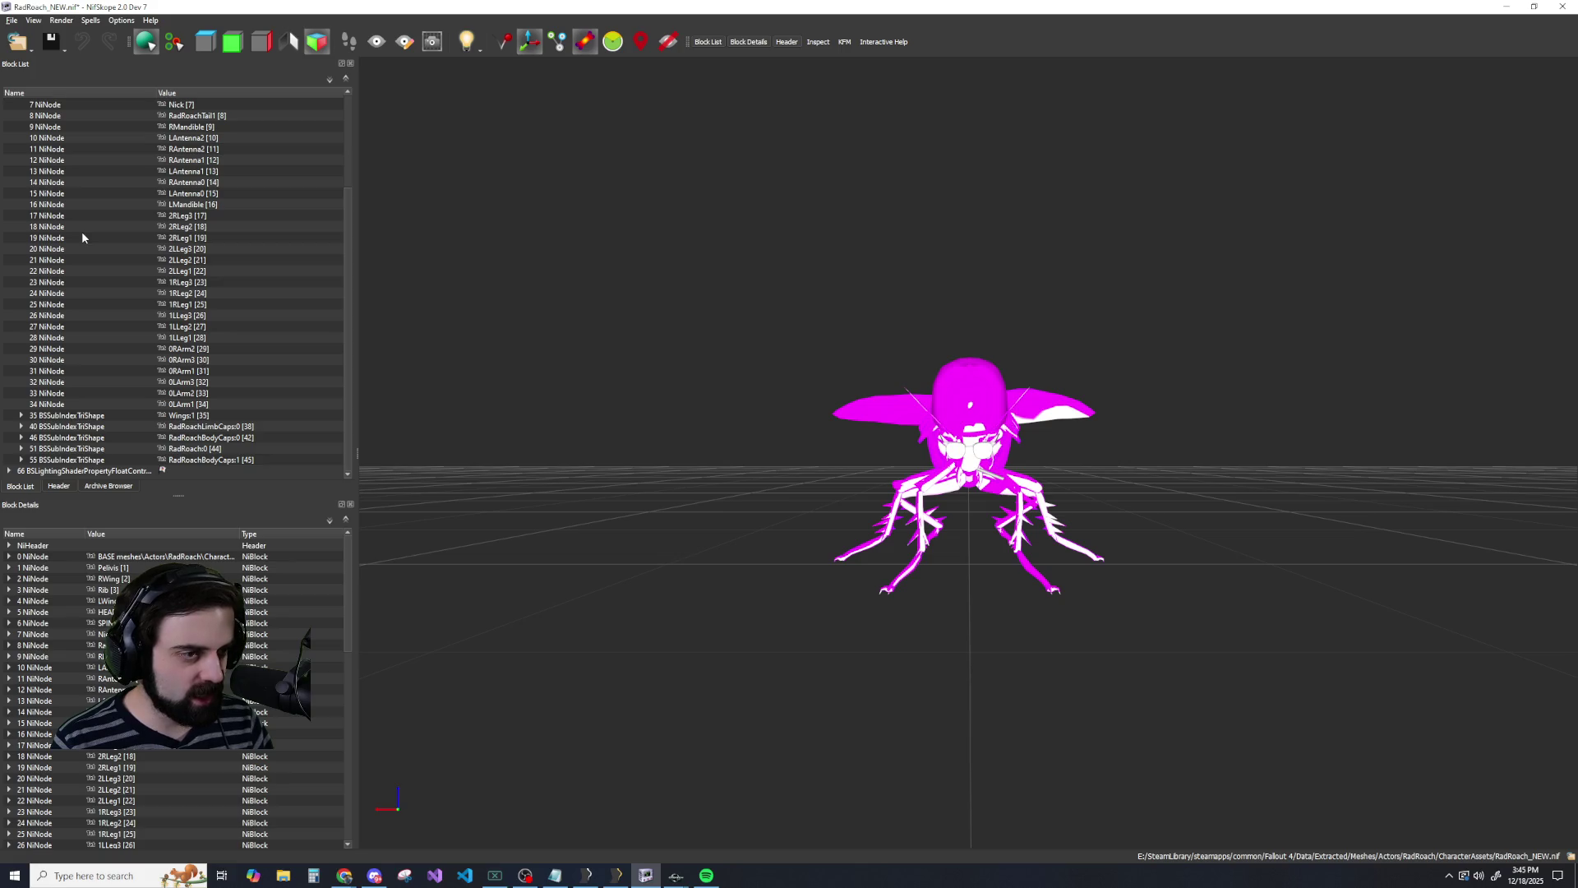
Remove the leftover lighting shader block 66 and the leftover float data blocks.
right_click(83, 472)
mouse_move(140, 465)
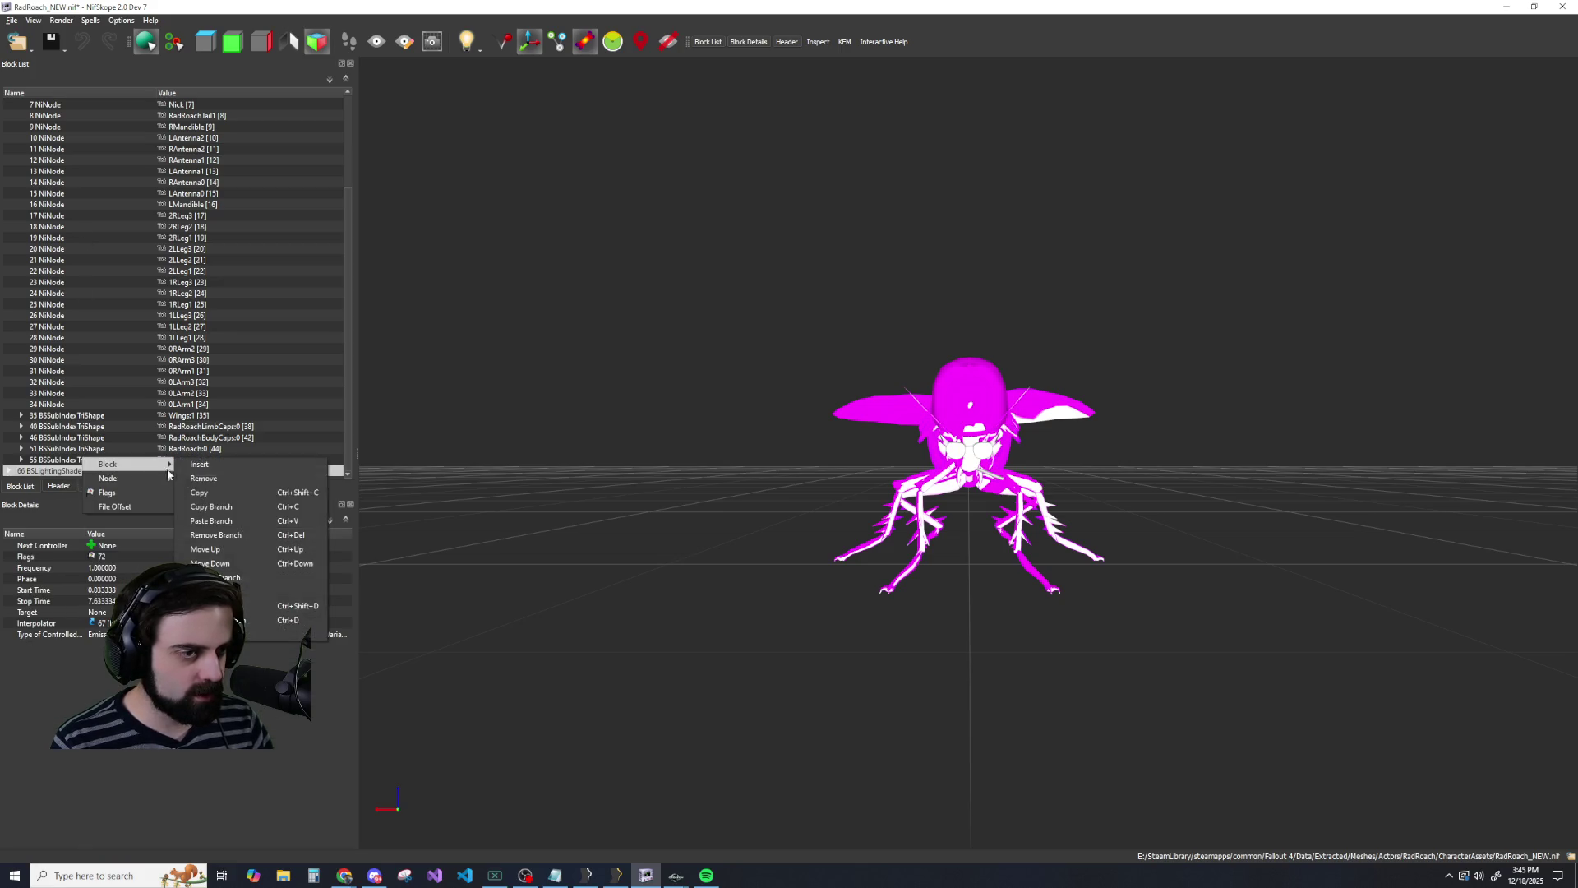
left_click(203, 481)
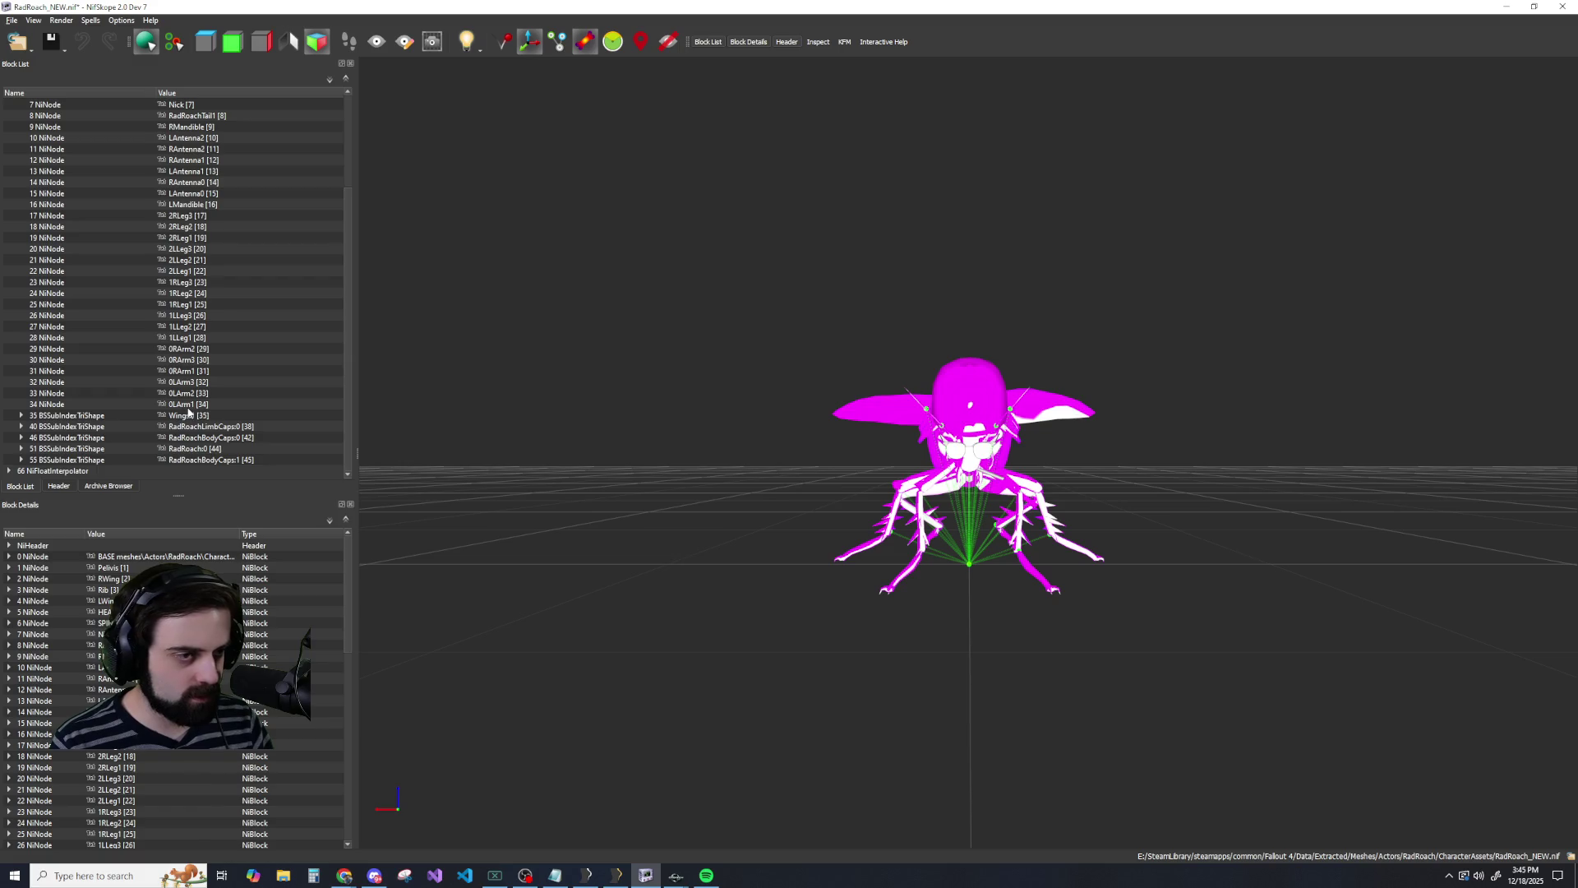
right_click(54, 474)
mouse_move(90, 465)
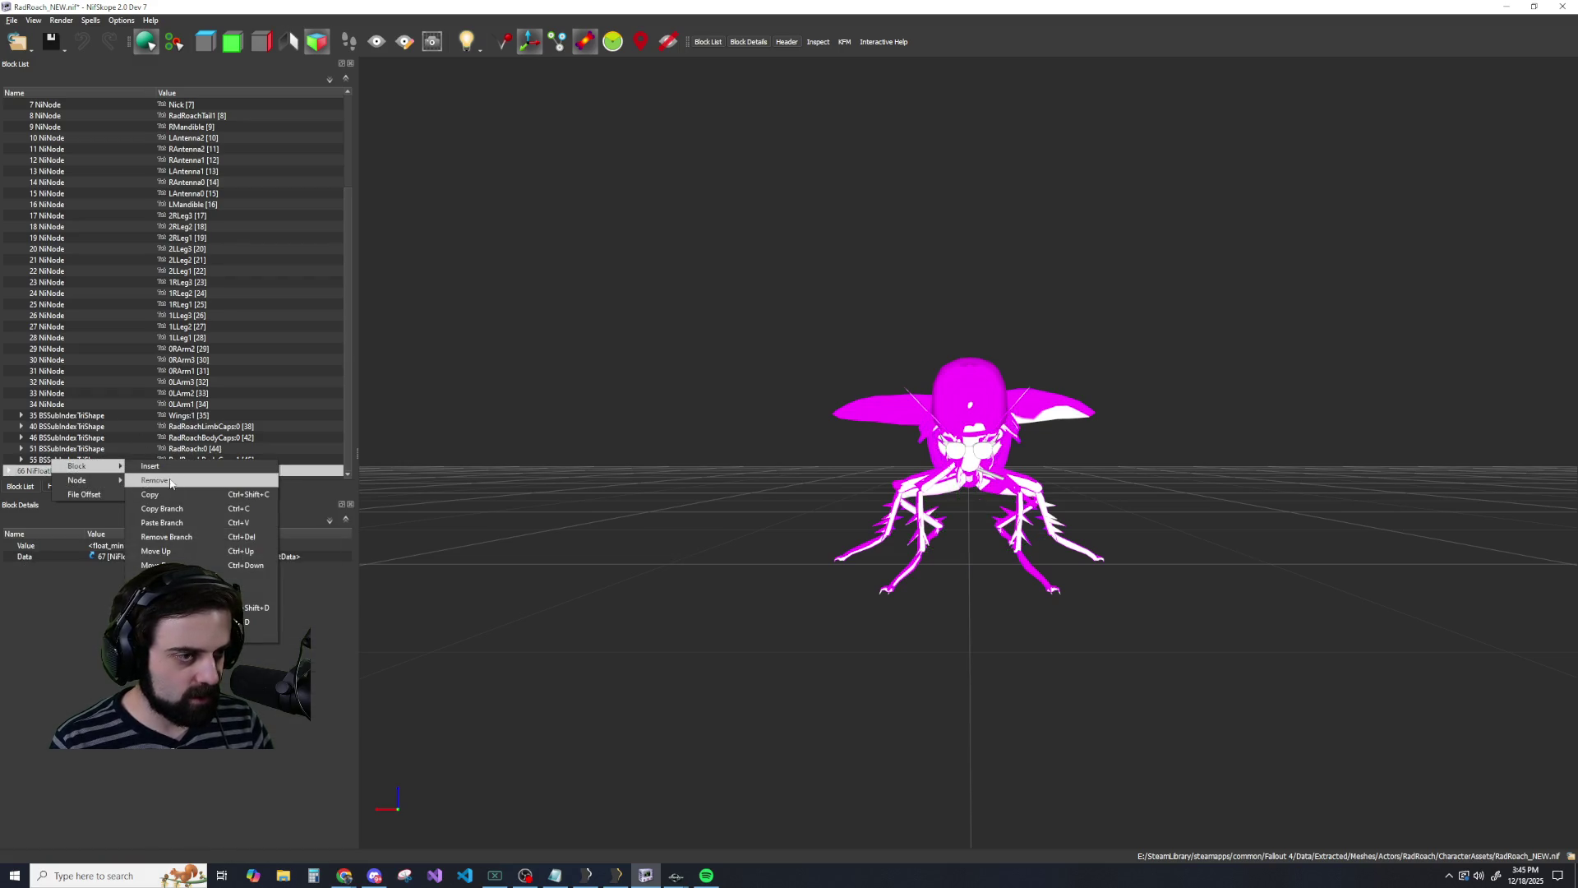
left_click(198, 495)
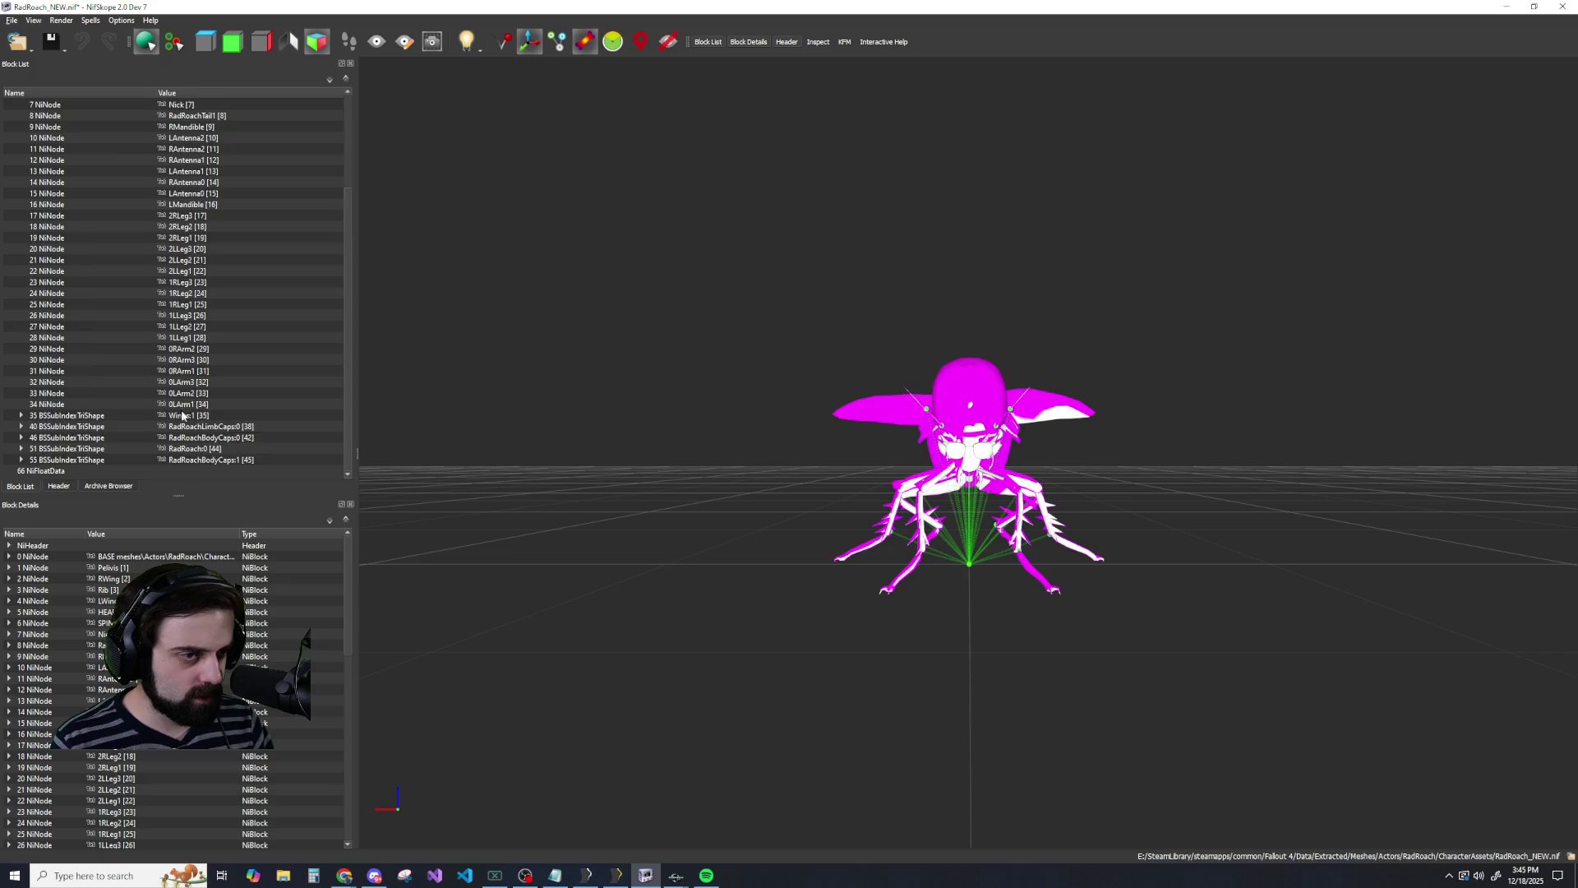
Remove the cigarette shape and both glasses shapes from the roach's head.
scroll(162, 363, "up", 4)
right_click(102, 203)
mouse_move(119, 197)
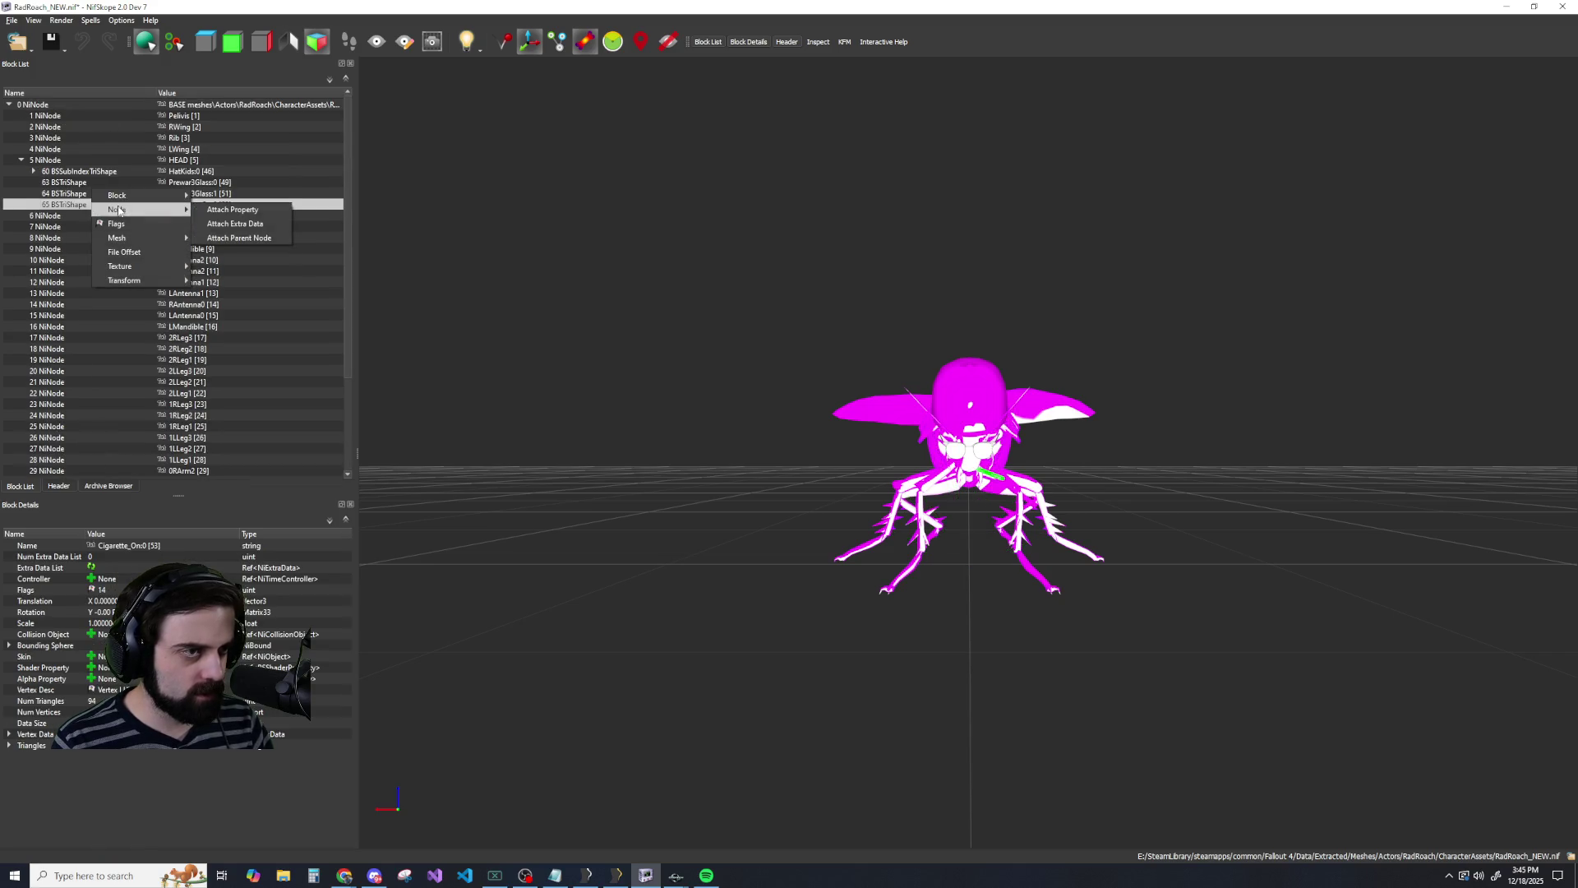
left_click(220, 209)
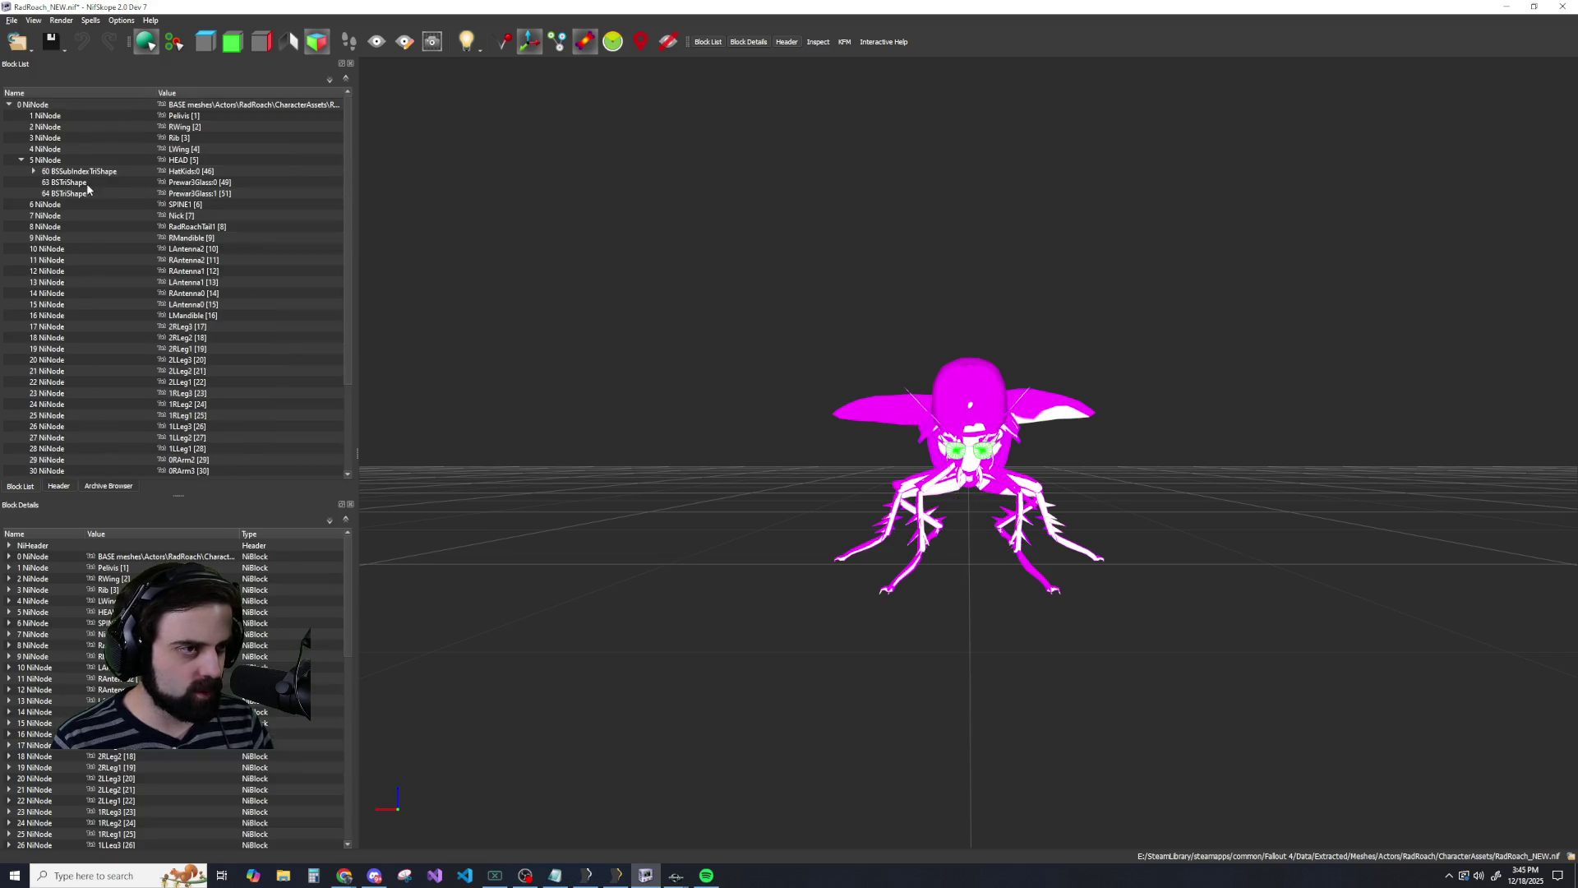
right_click(80, 178)
mouse_move(161, 188)
left_click(206, 197)
left_click(66, 181)
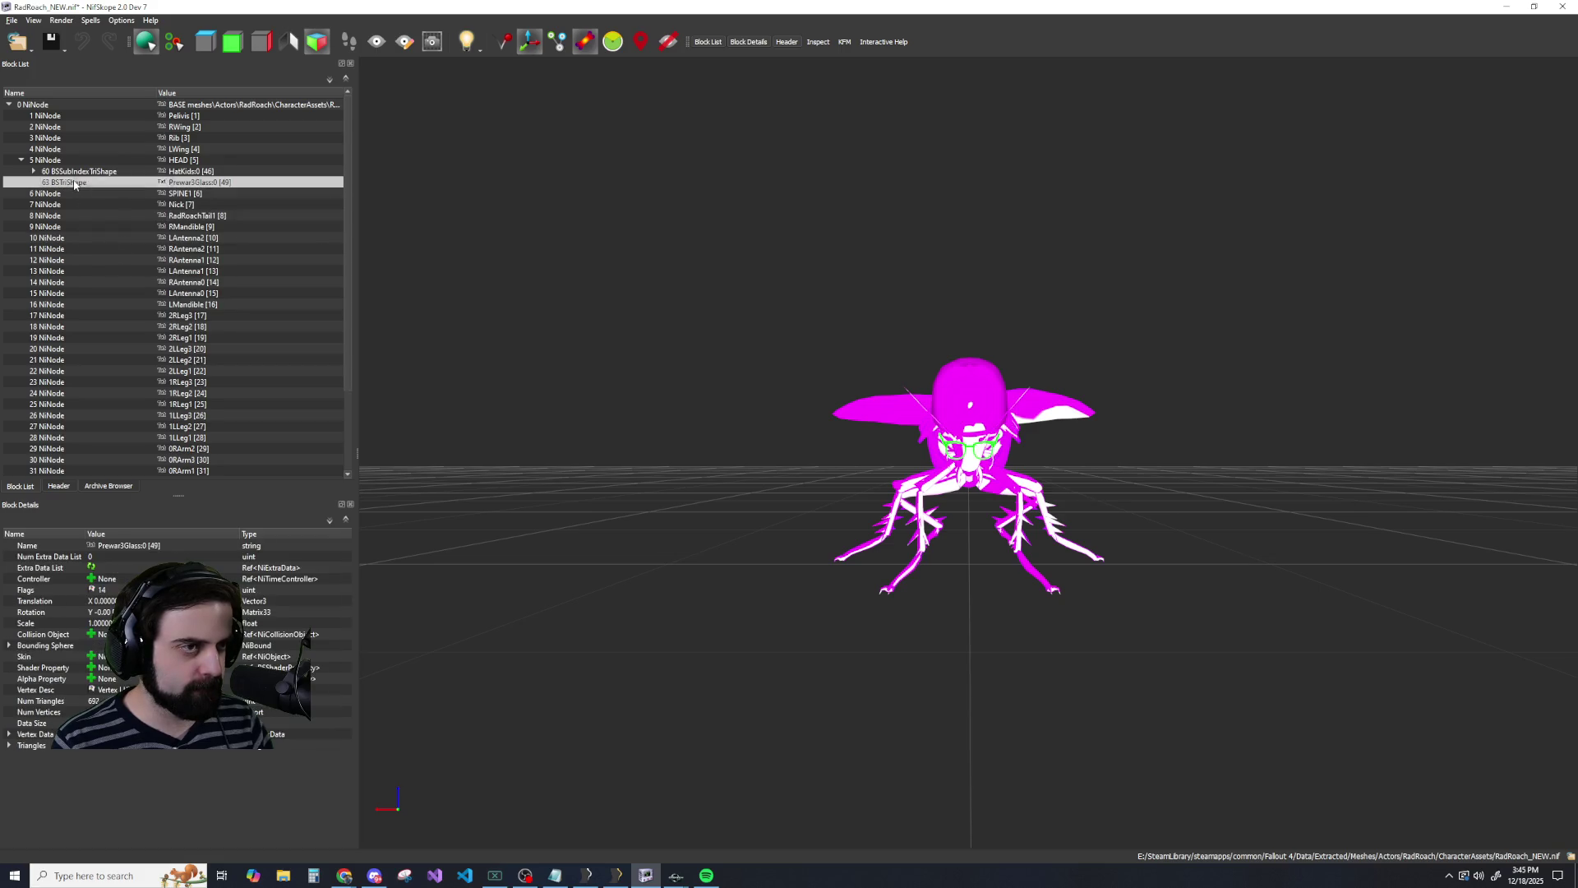
right_click(76, 177)
left_click(191, 190)
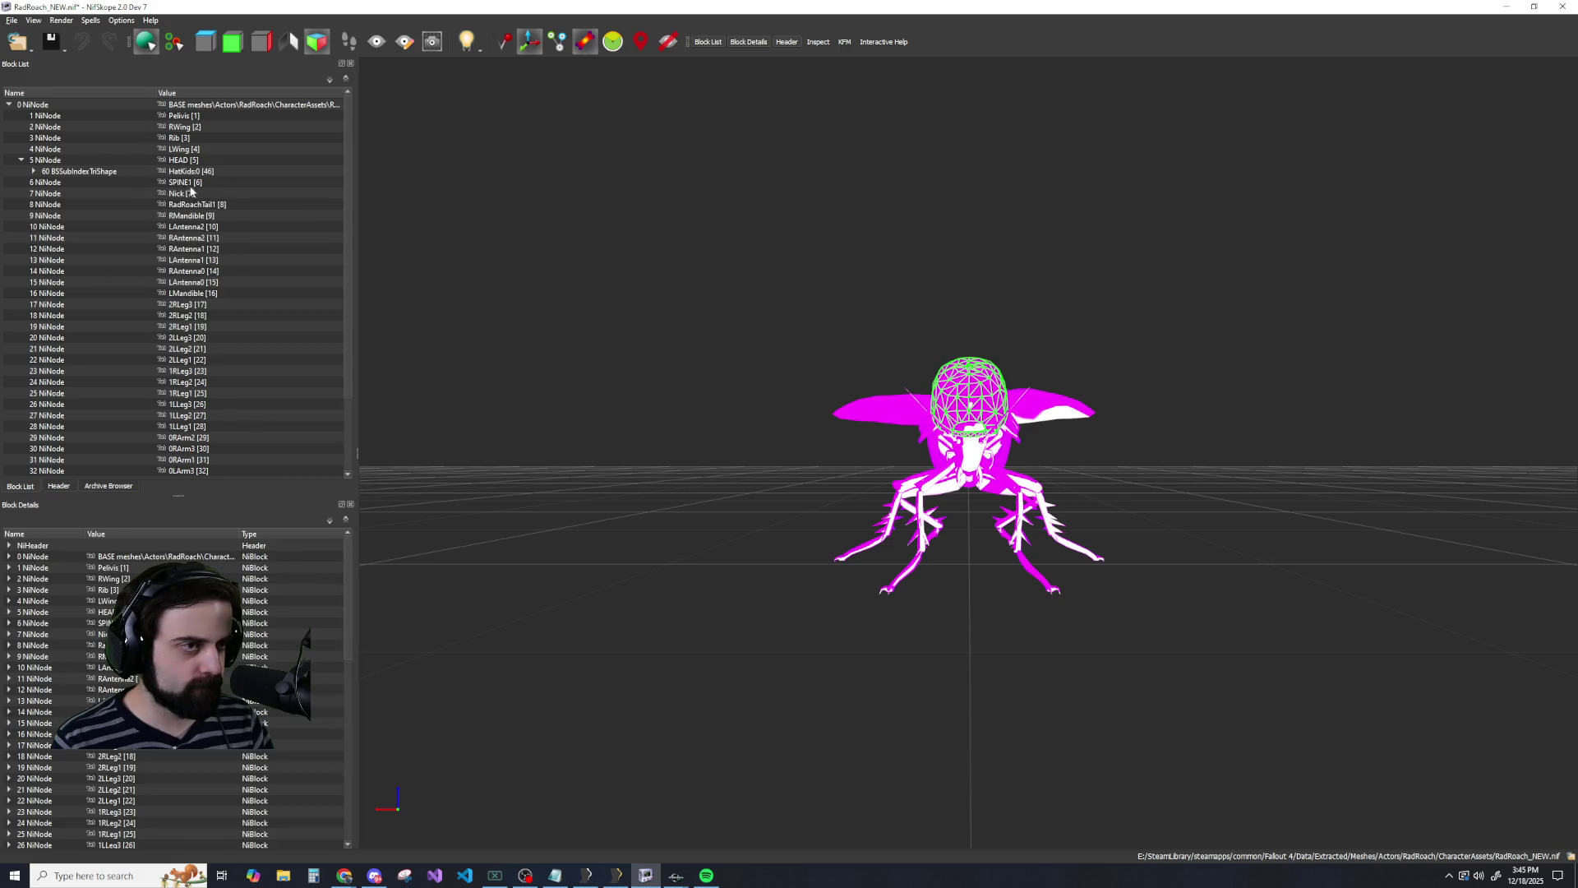
Copy the hat mesh branch and paste it under the root 0 NiNode.
right_click(73, 172)
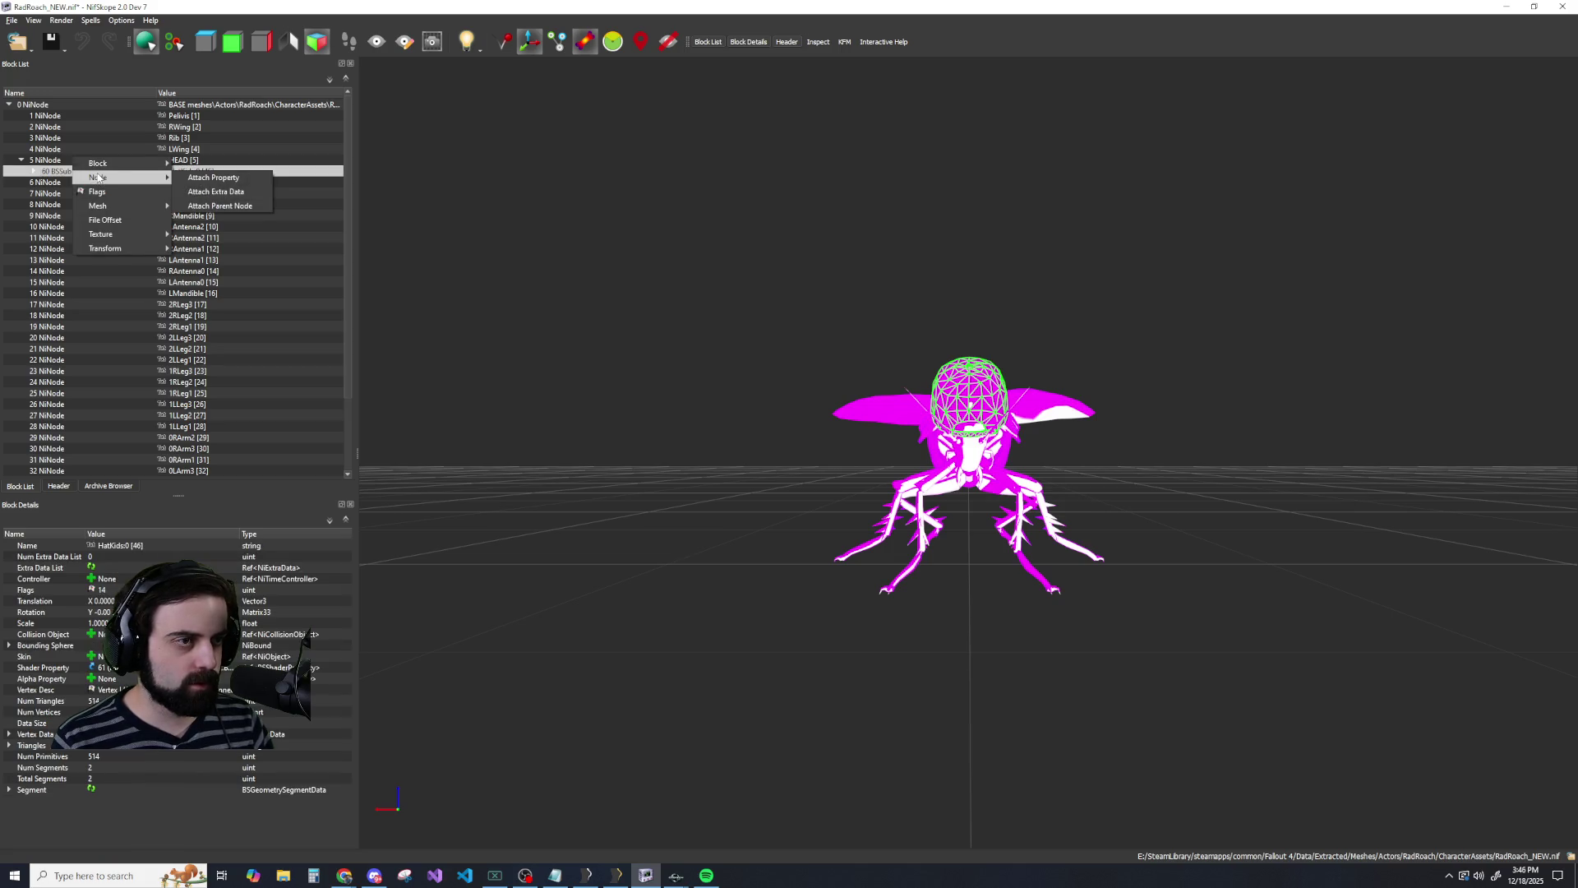
mouse_move(100, 165)
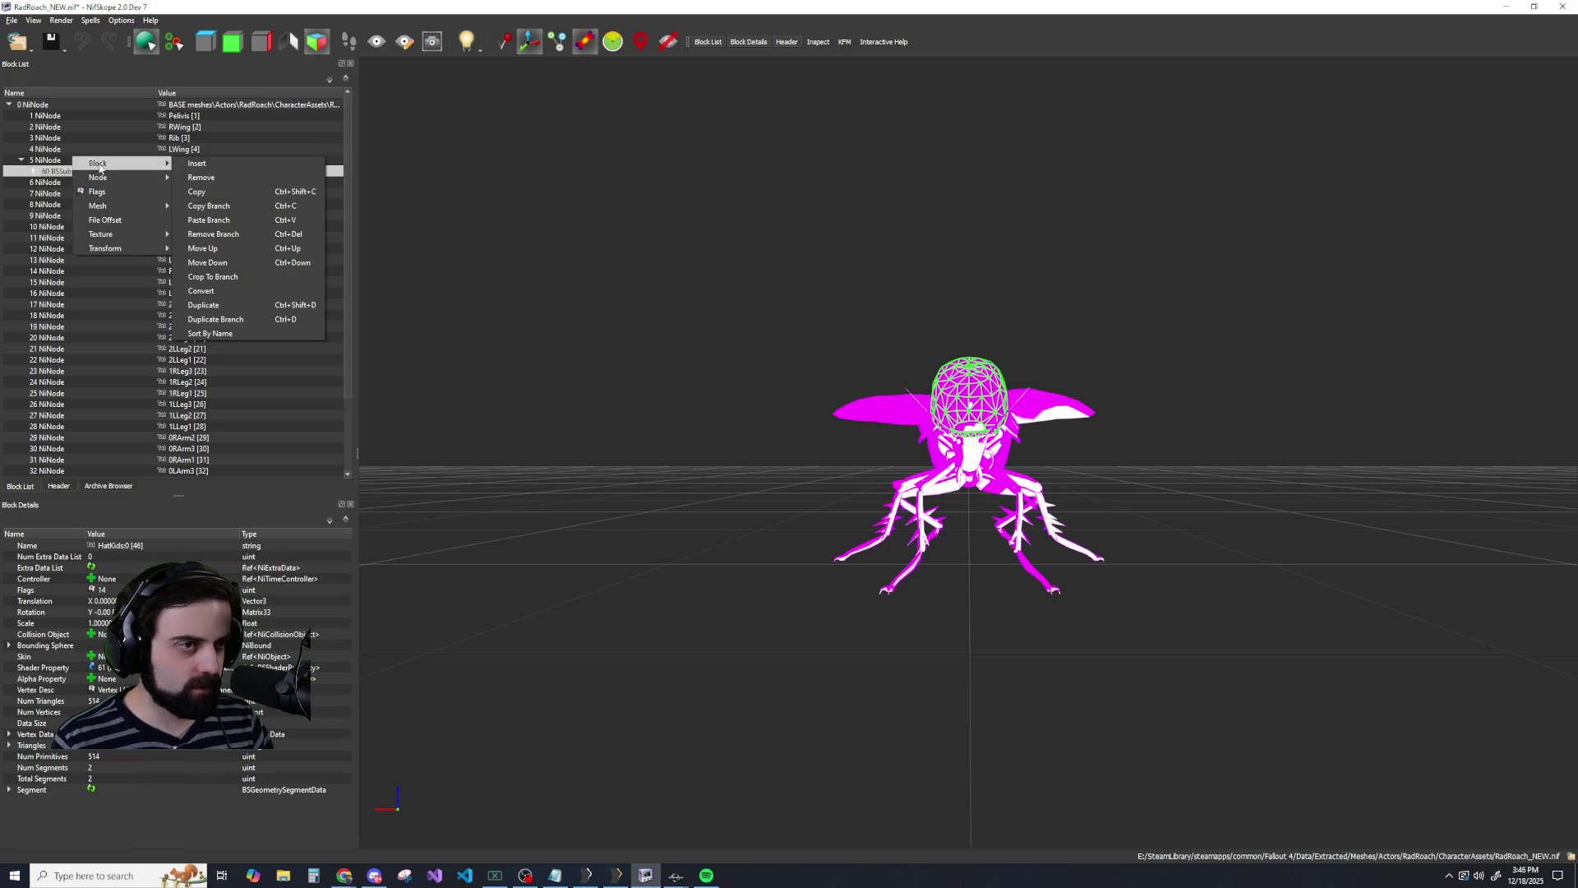
left_click(205, 206)
right_click(38, 106)
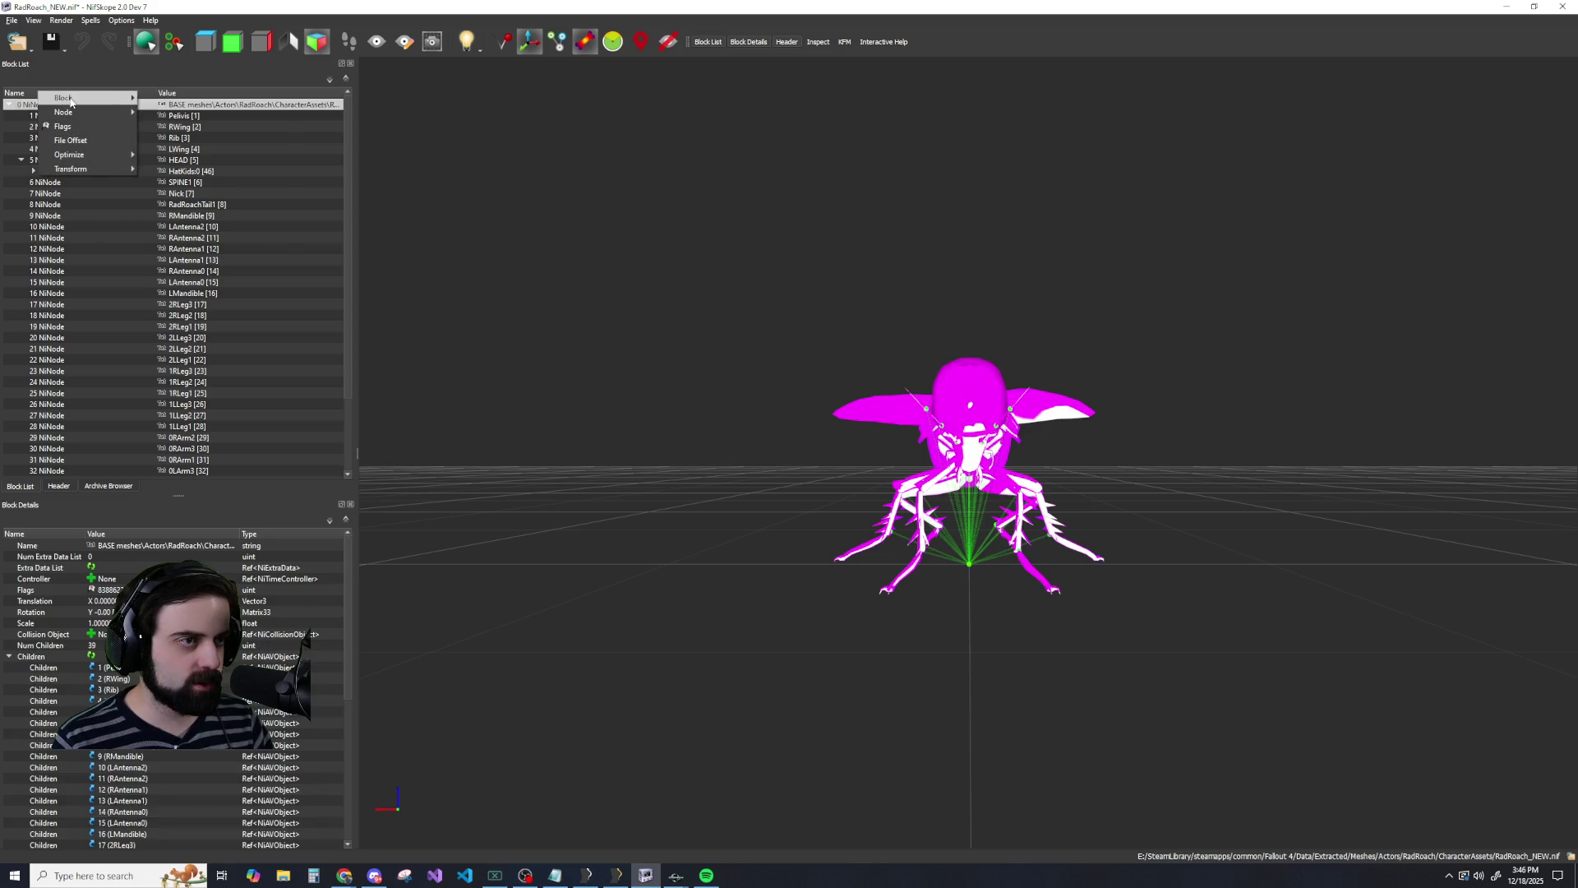
mouse_move(115, 108)
left_click(173, 158)
Delete the old hat's texture set, shader property and HatKids0 shape under HEAD.
scroll(52, 433, "down", 1)
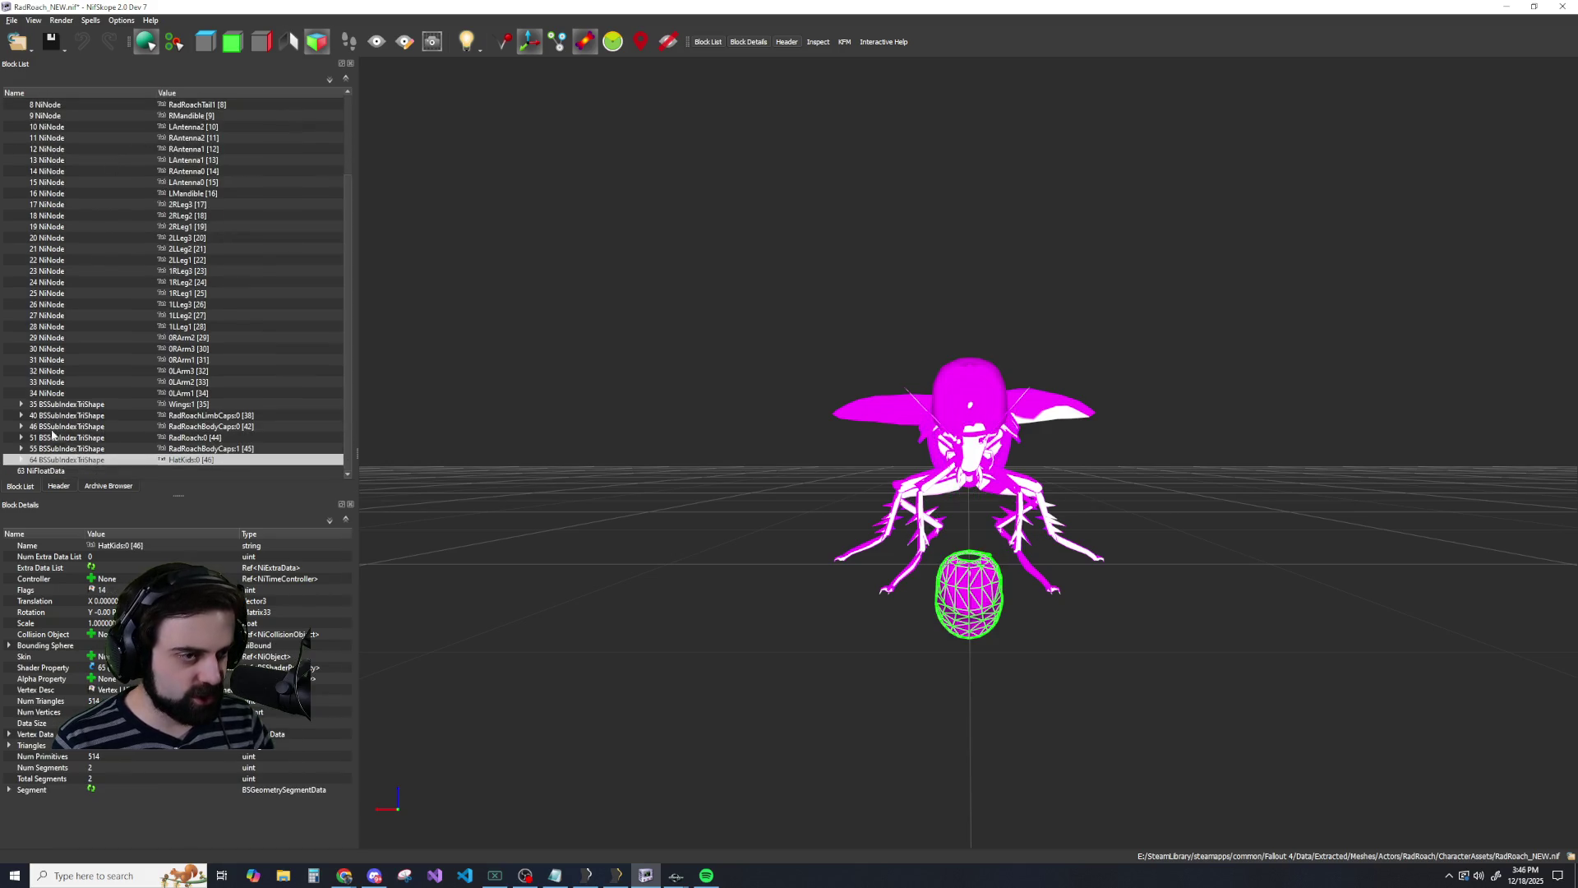
left_click(19, 460)
scroll(55, 368, "up", 4)
left_click(33, 171)
left_click(46, 181)
left_click(85, 194)
mouse_move(111, 194)
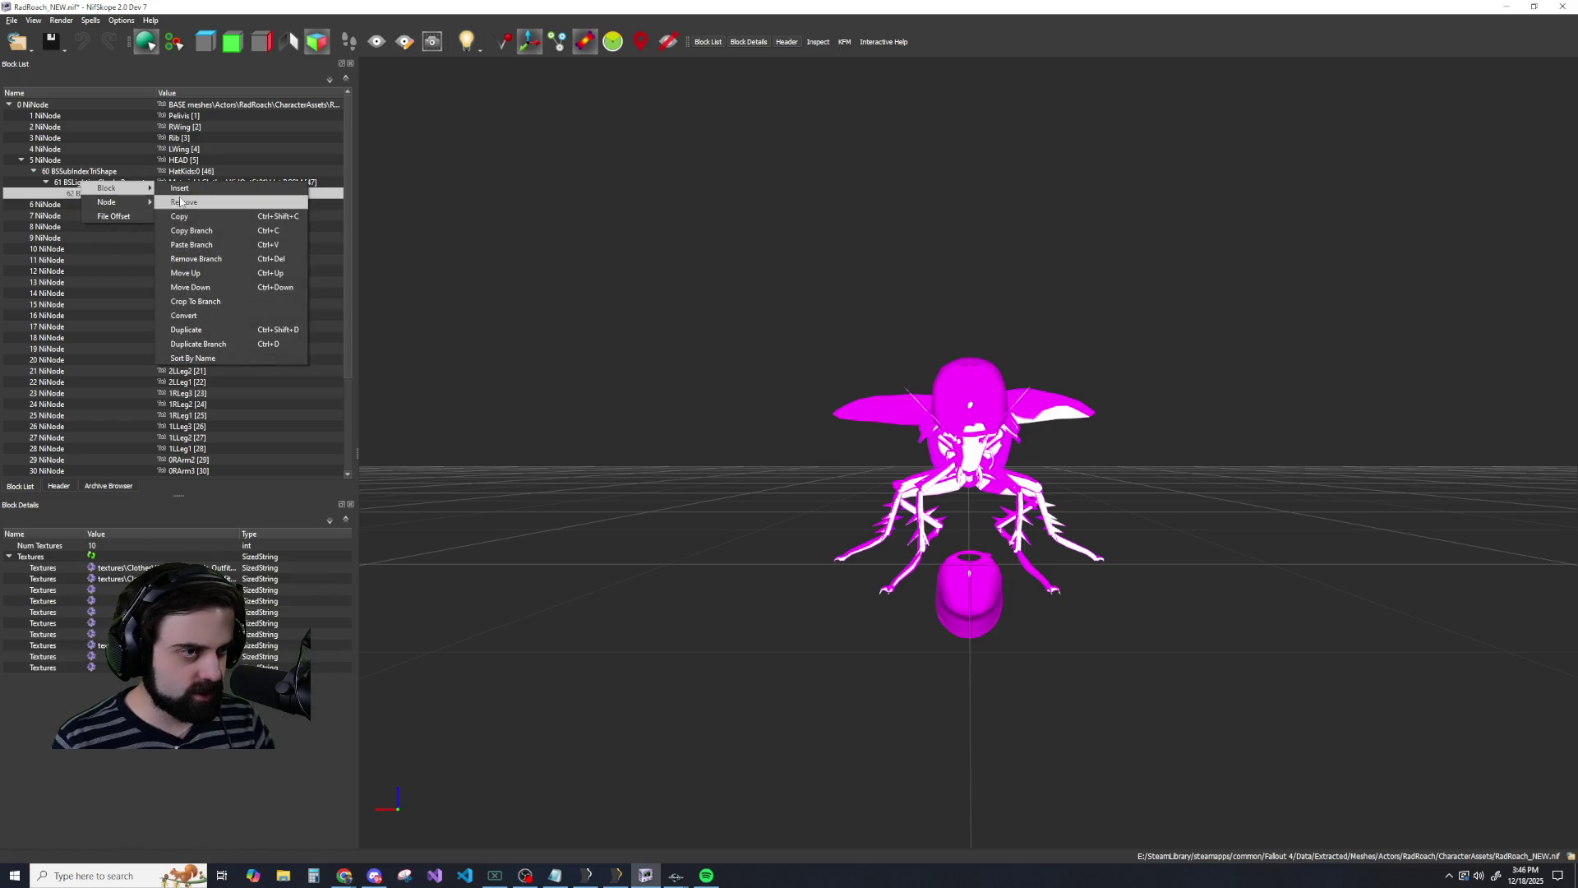
left_click(198, 256)
right_click(99, 185)
left_click(185, 189)
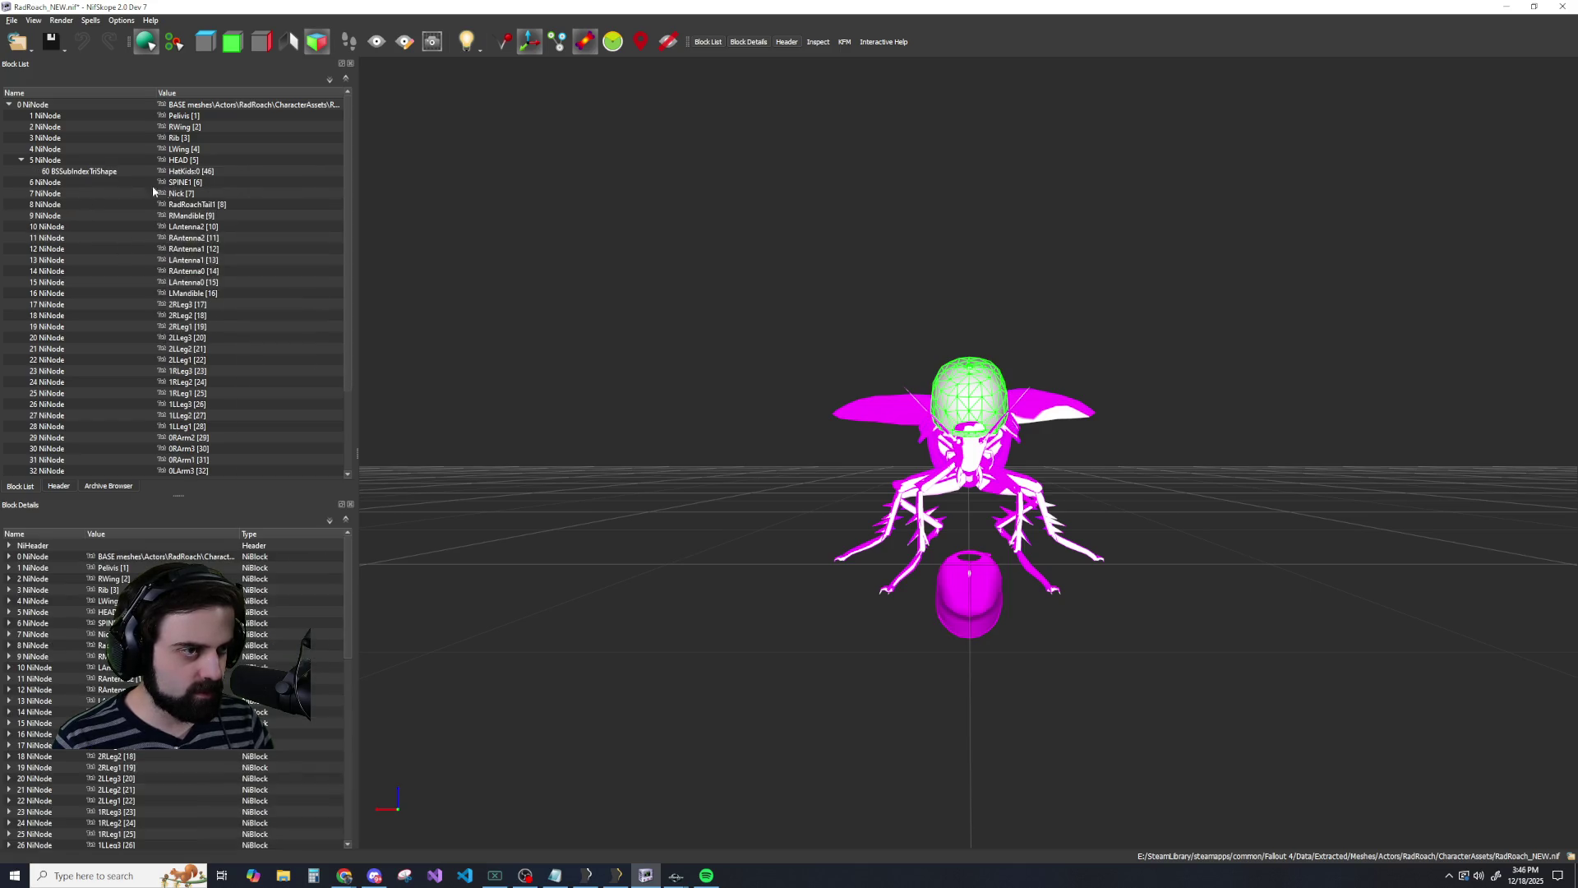
right_click(104, 168)
left_click(218, 182)
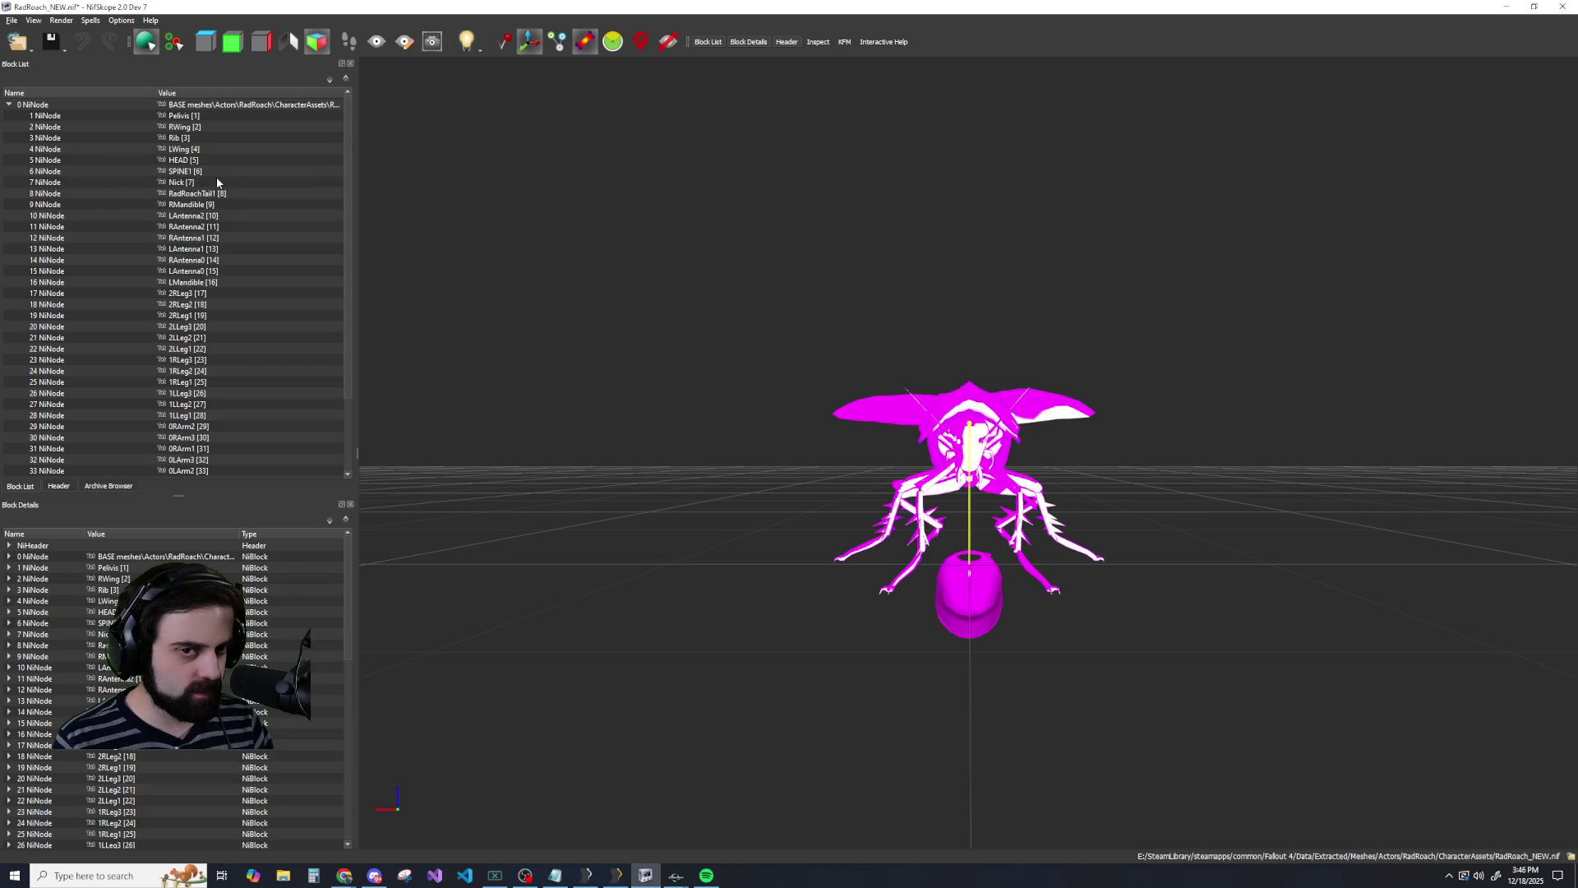
Delete the leftover NiFloatData block and select the pasted HatKids0 hat.
scroll(82, 217, "down", 3)
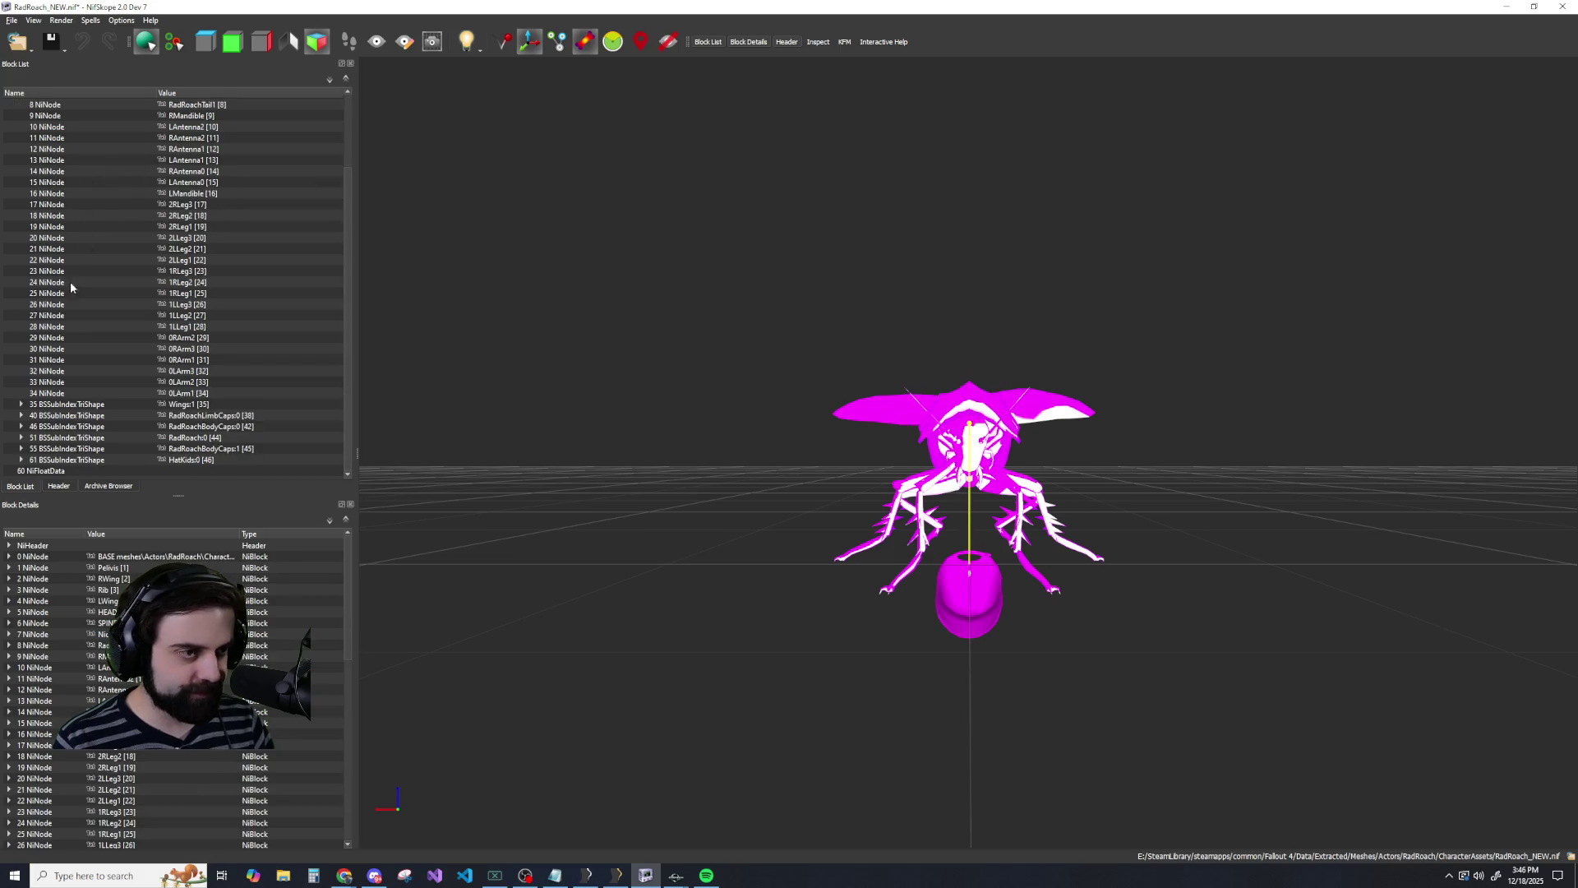
right_click(61, 470)
mouse_move(76, 461)
left_click(189, 474)
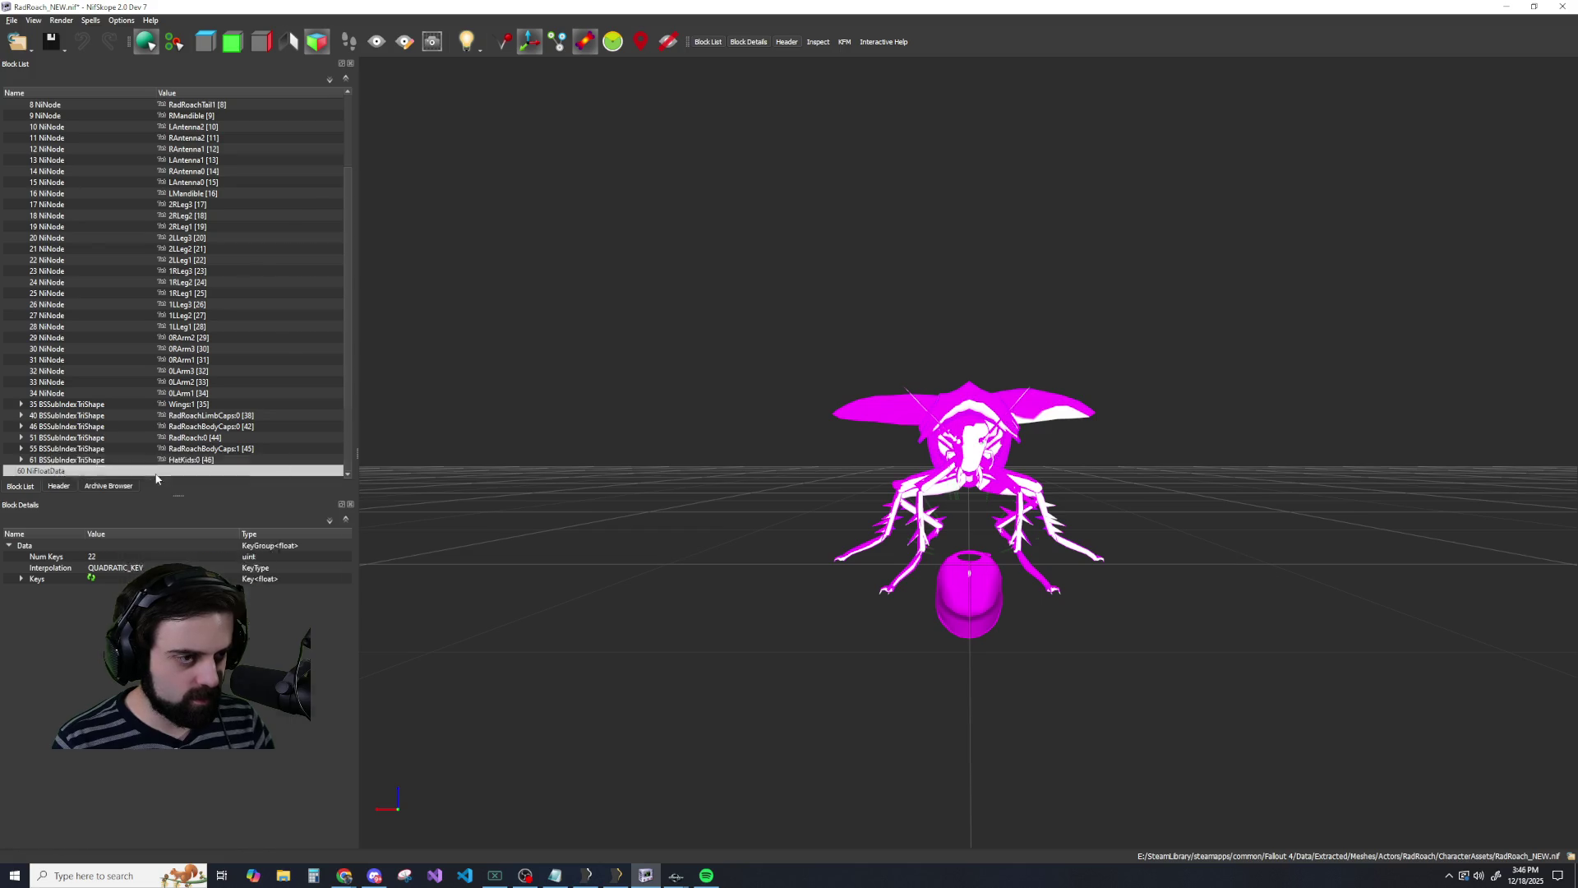
left_click(193, 471)
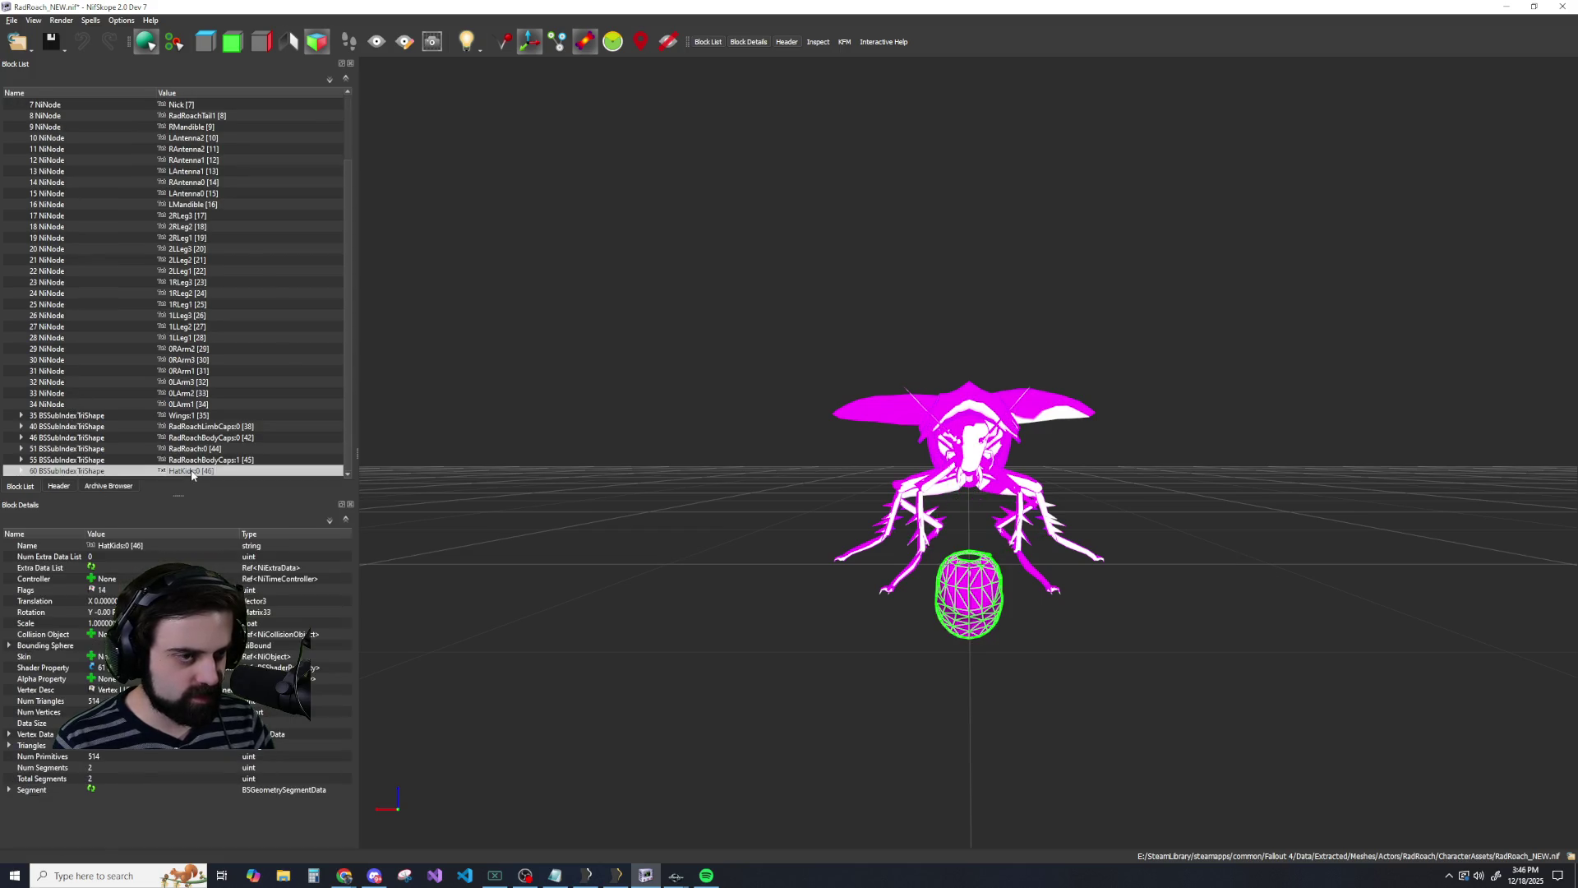
Set the HatKids0 hat's rotation to 135 degrees around Y.
mouse_move(1083, 495)
left_mouse_down()
mouse_move(707, 501)
mouse_move(789, 502)
mouse_move(772, 497)
left_mouse_up()
double_click(98, 612)
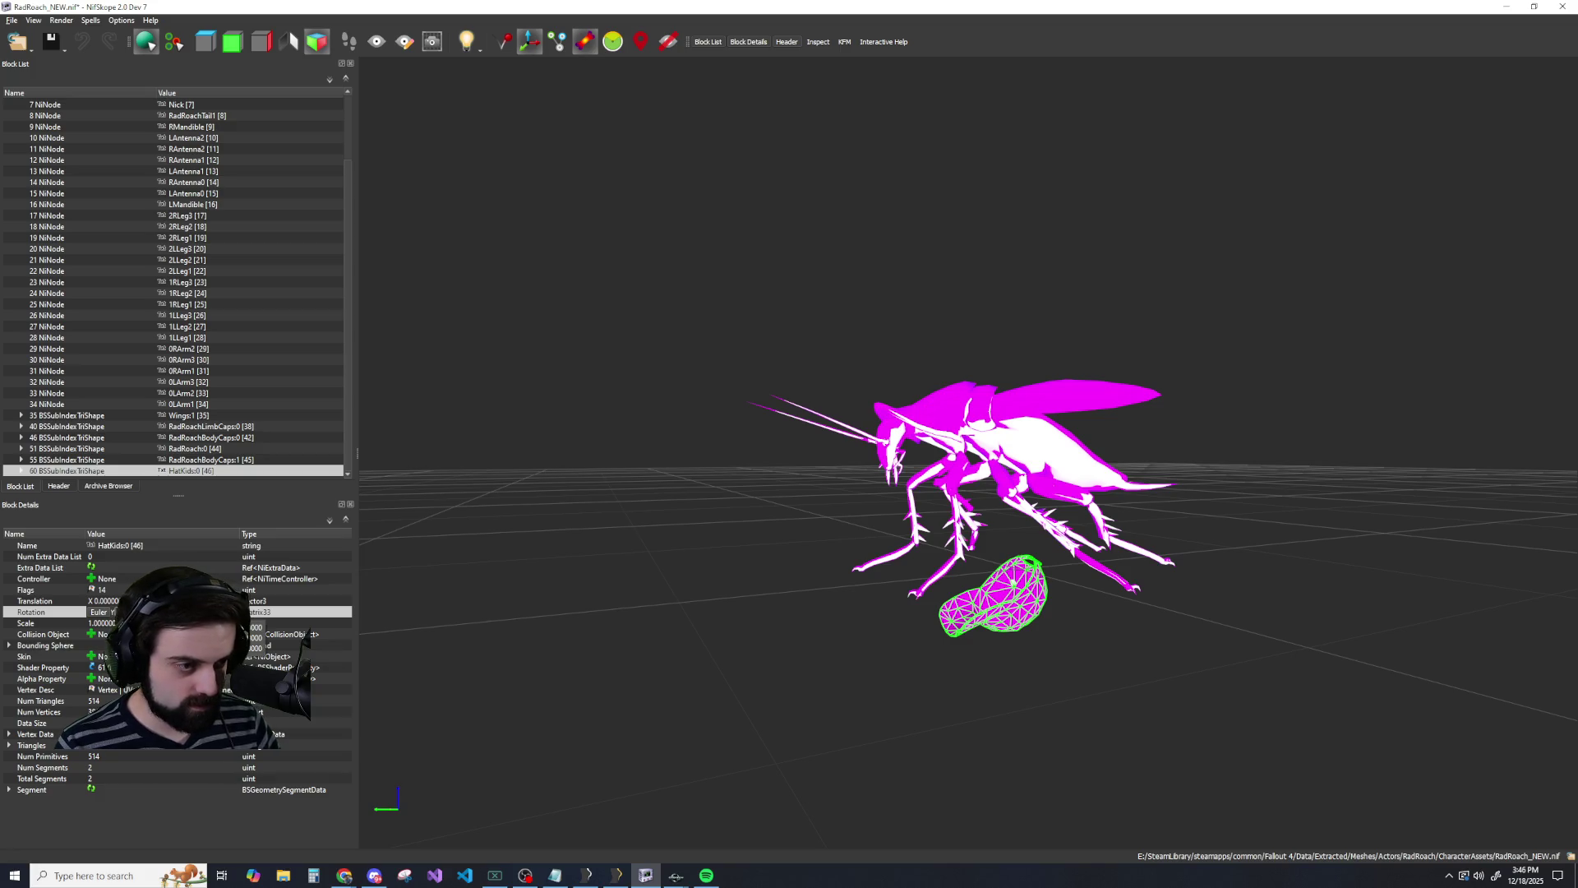
key("Return")
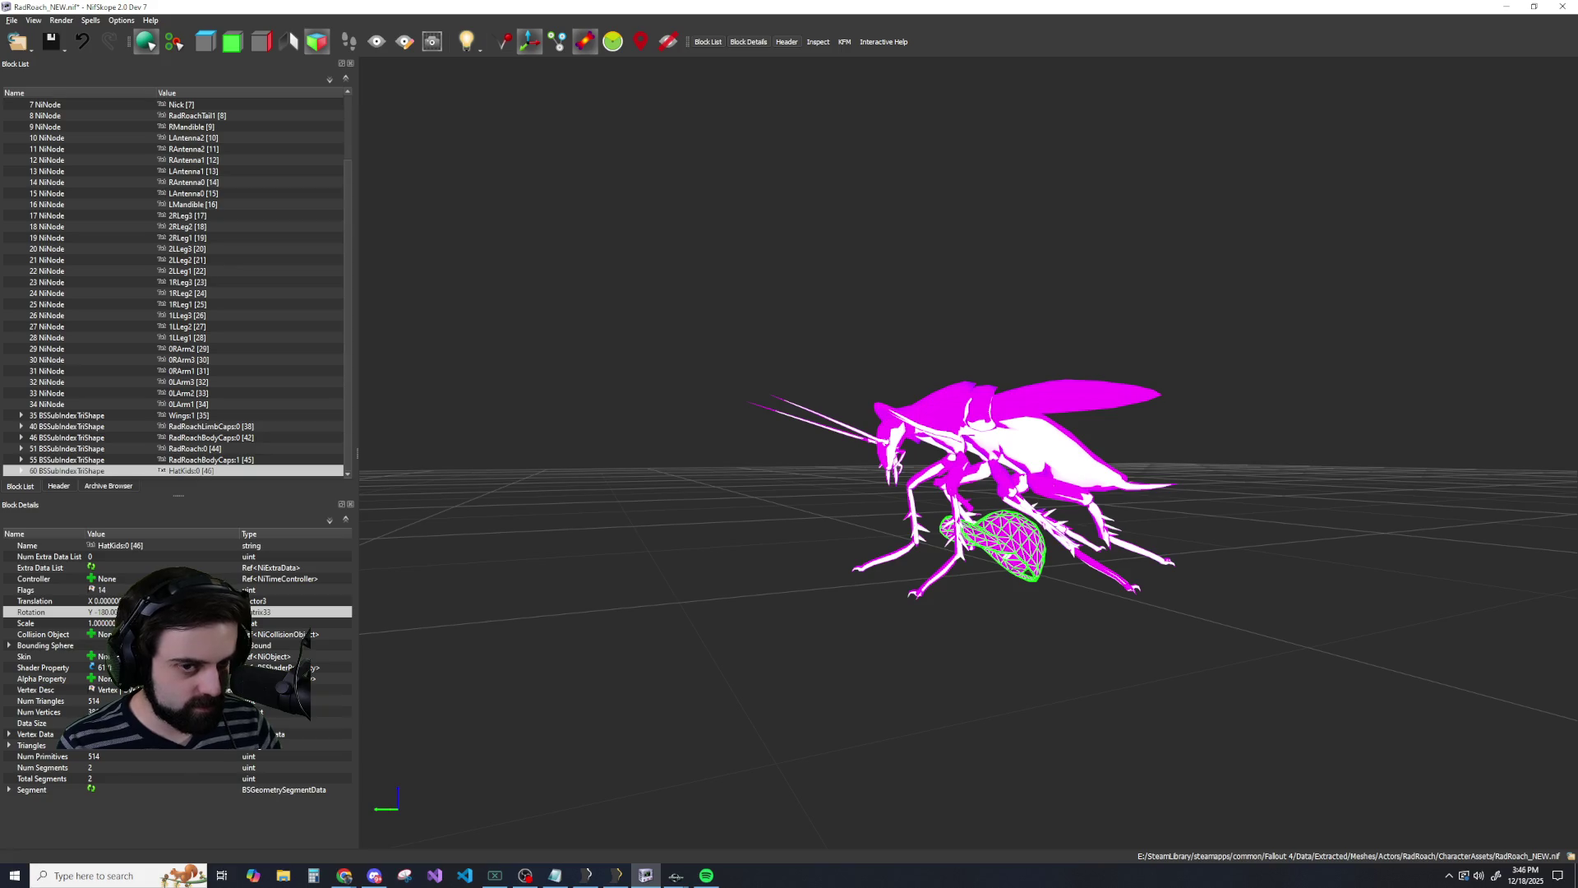
double_click(148, 611)
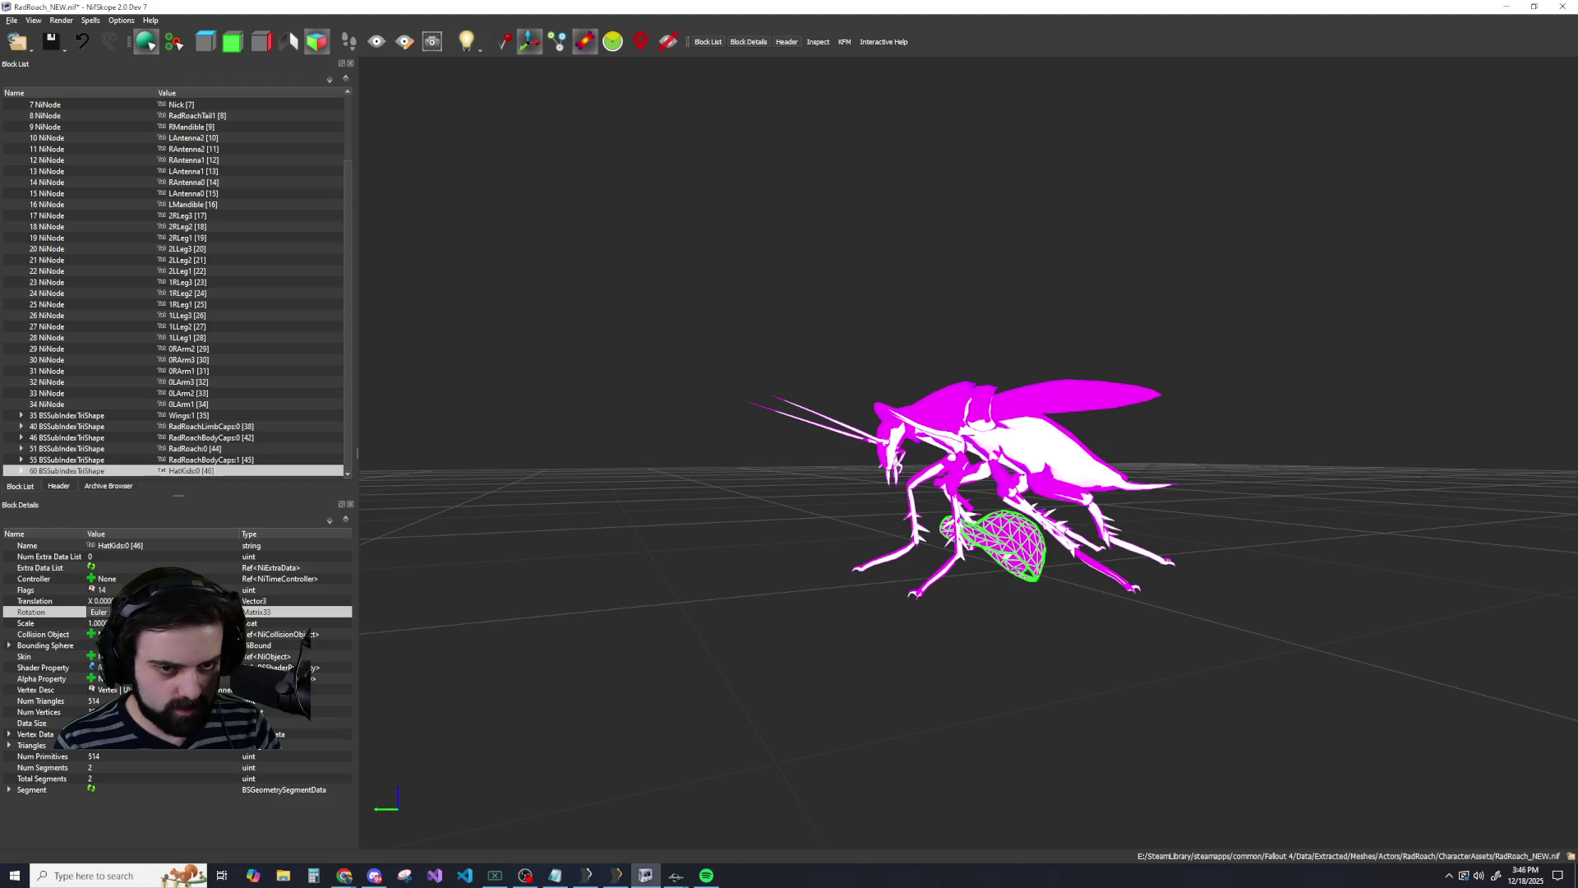
key("Return")
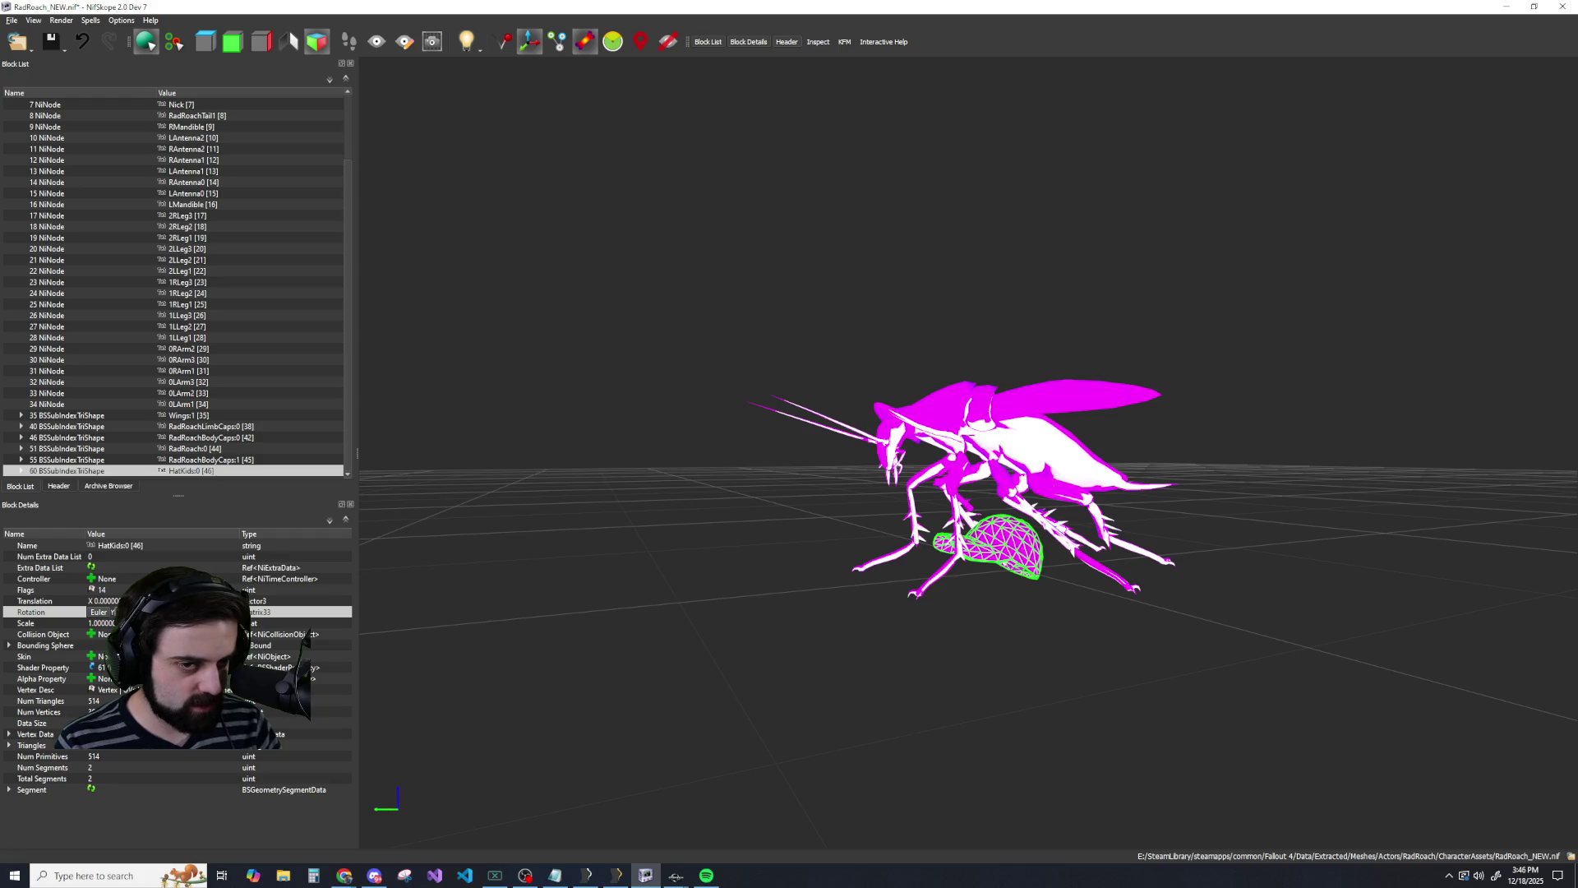
key("Return")
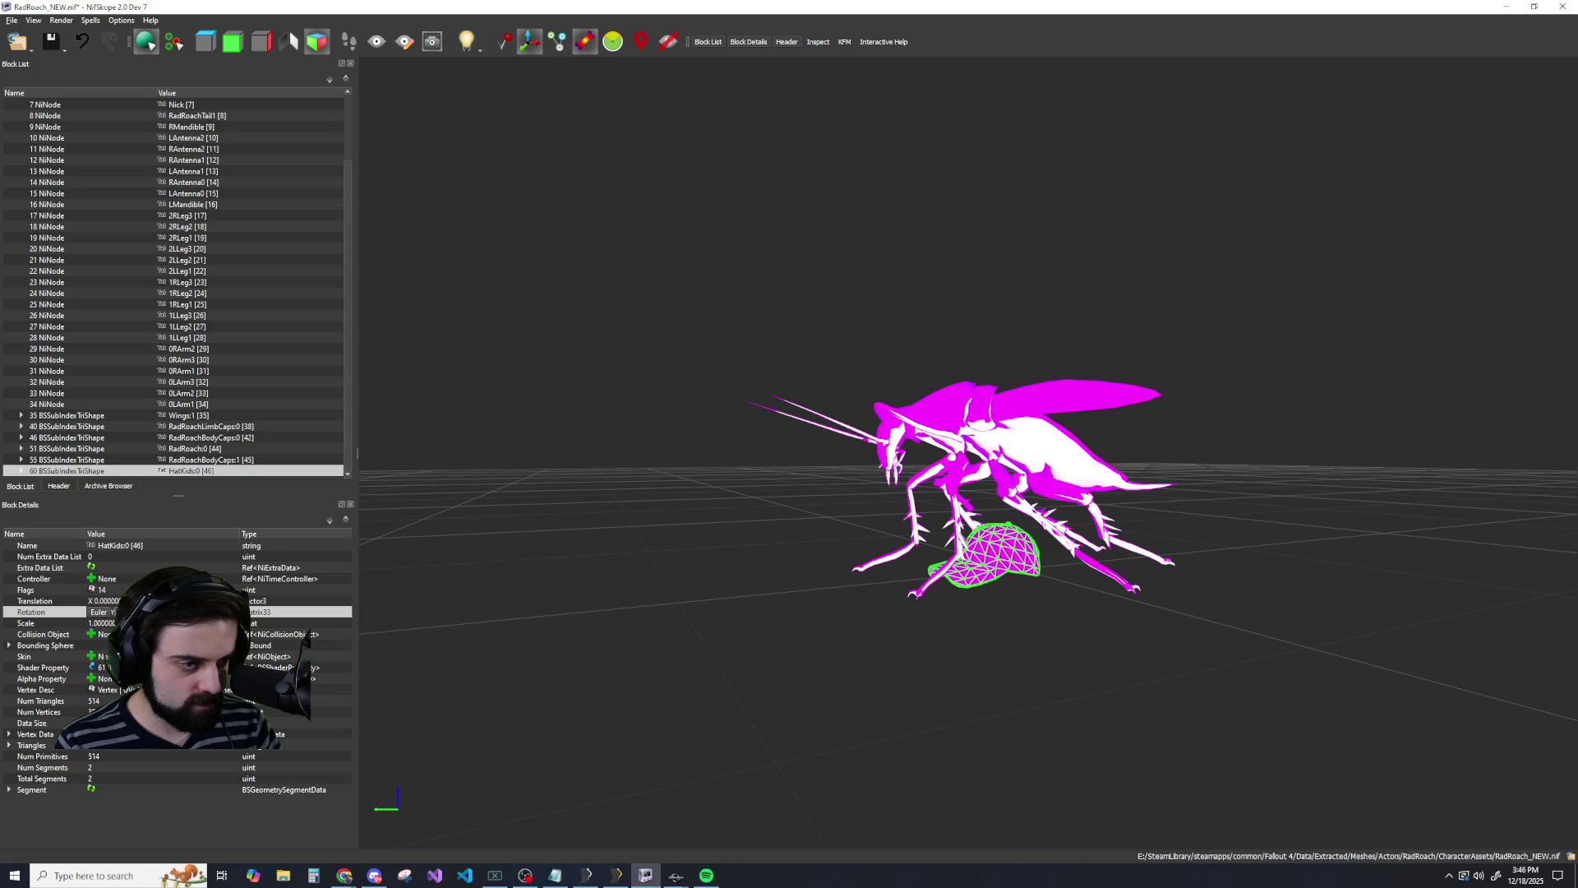
key("Return")
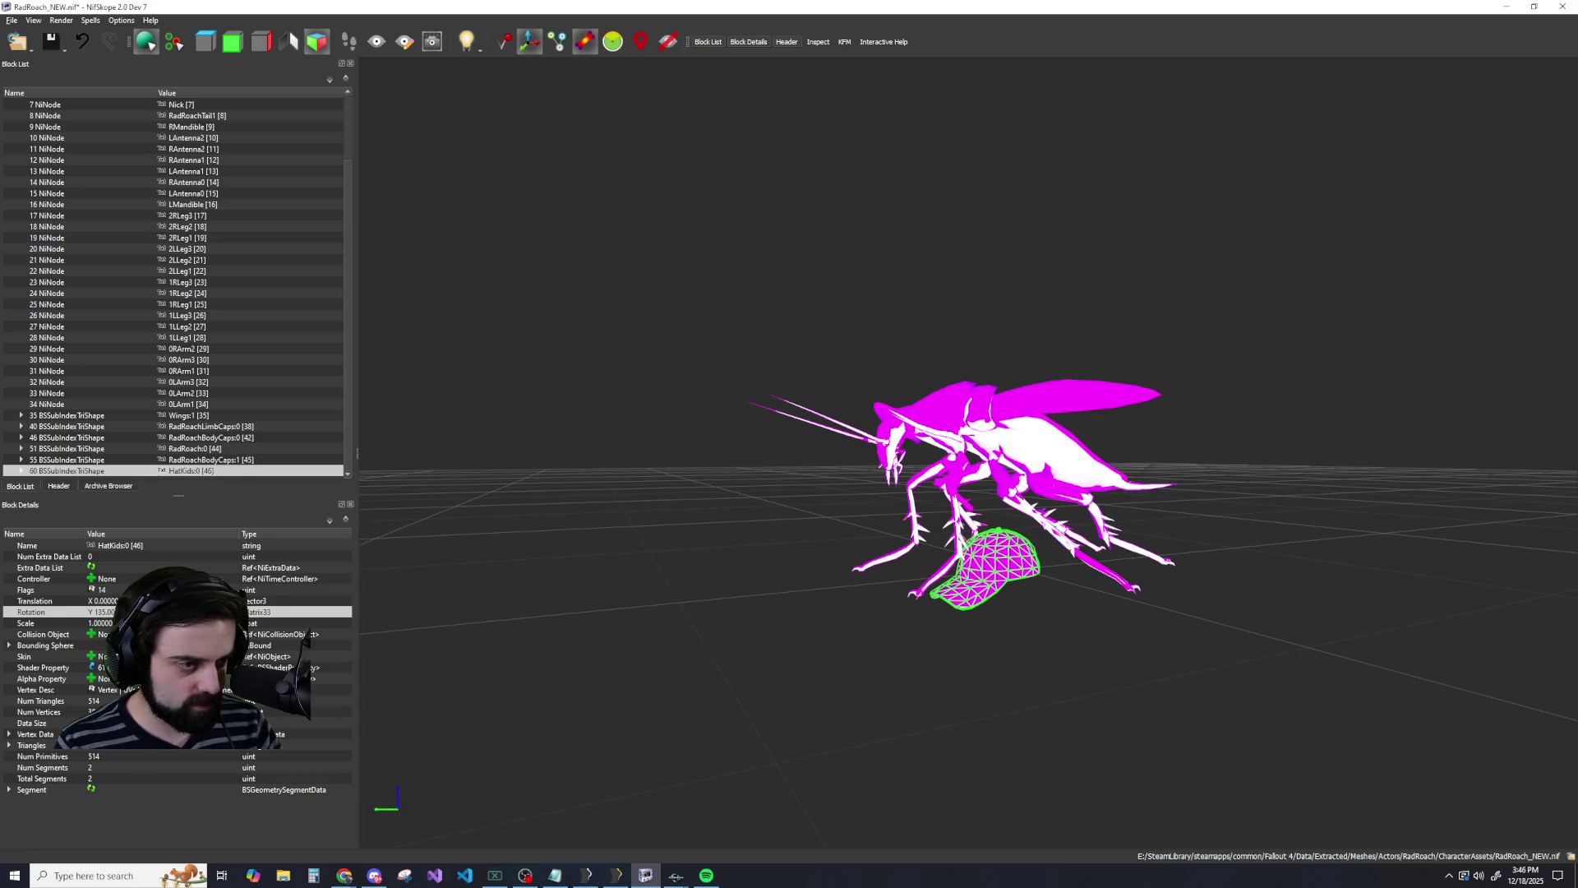
Edit the hat's Translation to raise it onto the radroach's head.
double_click(103, 601)
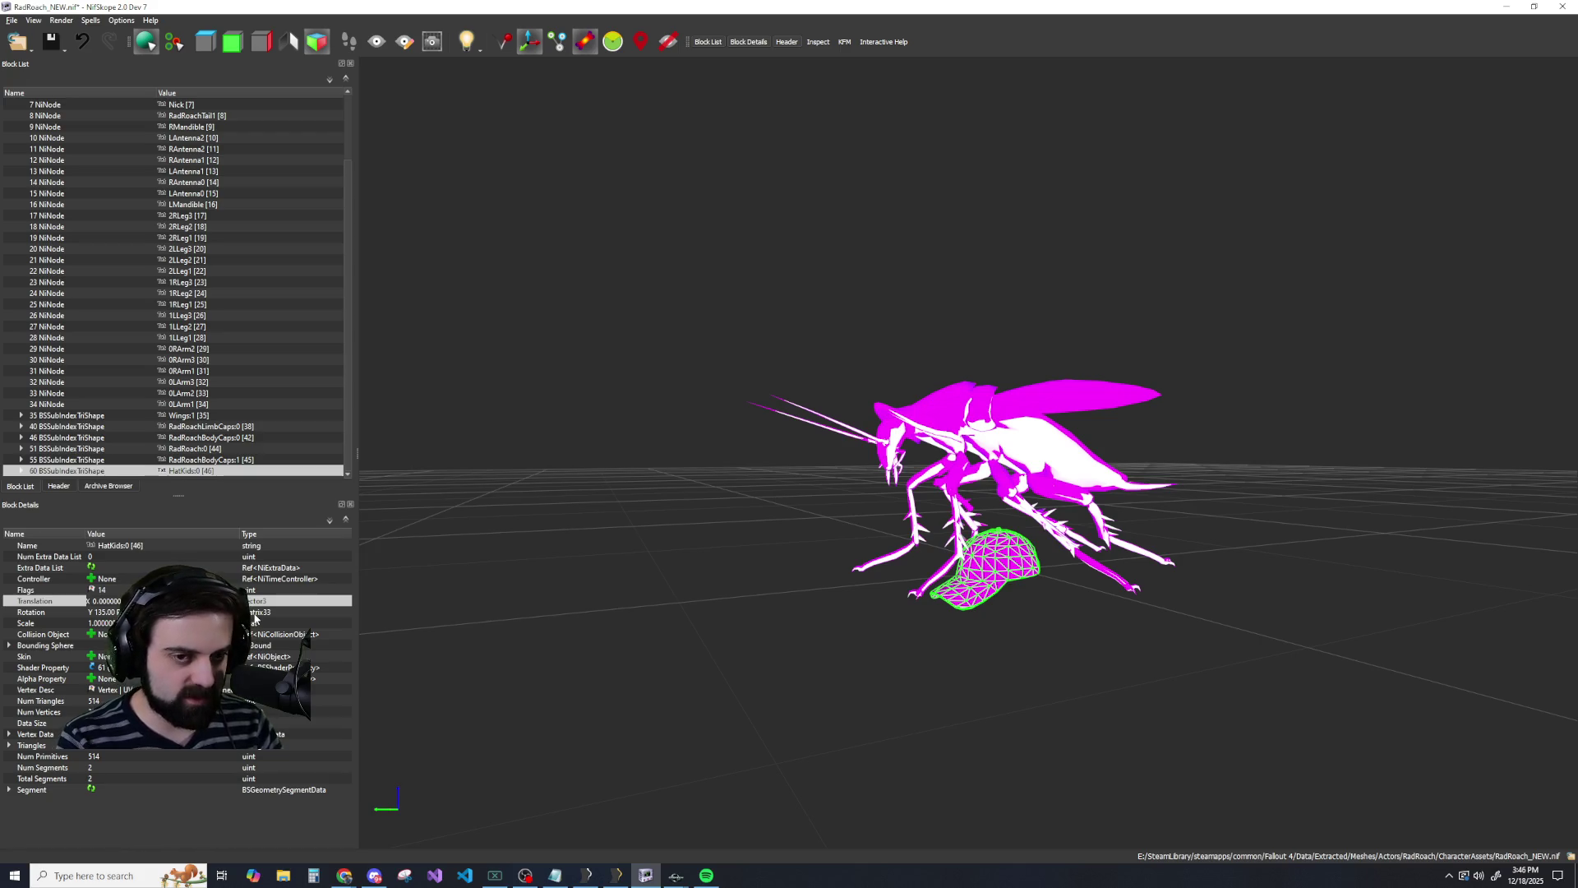
key("Return")
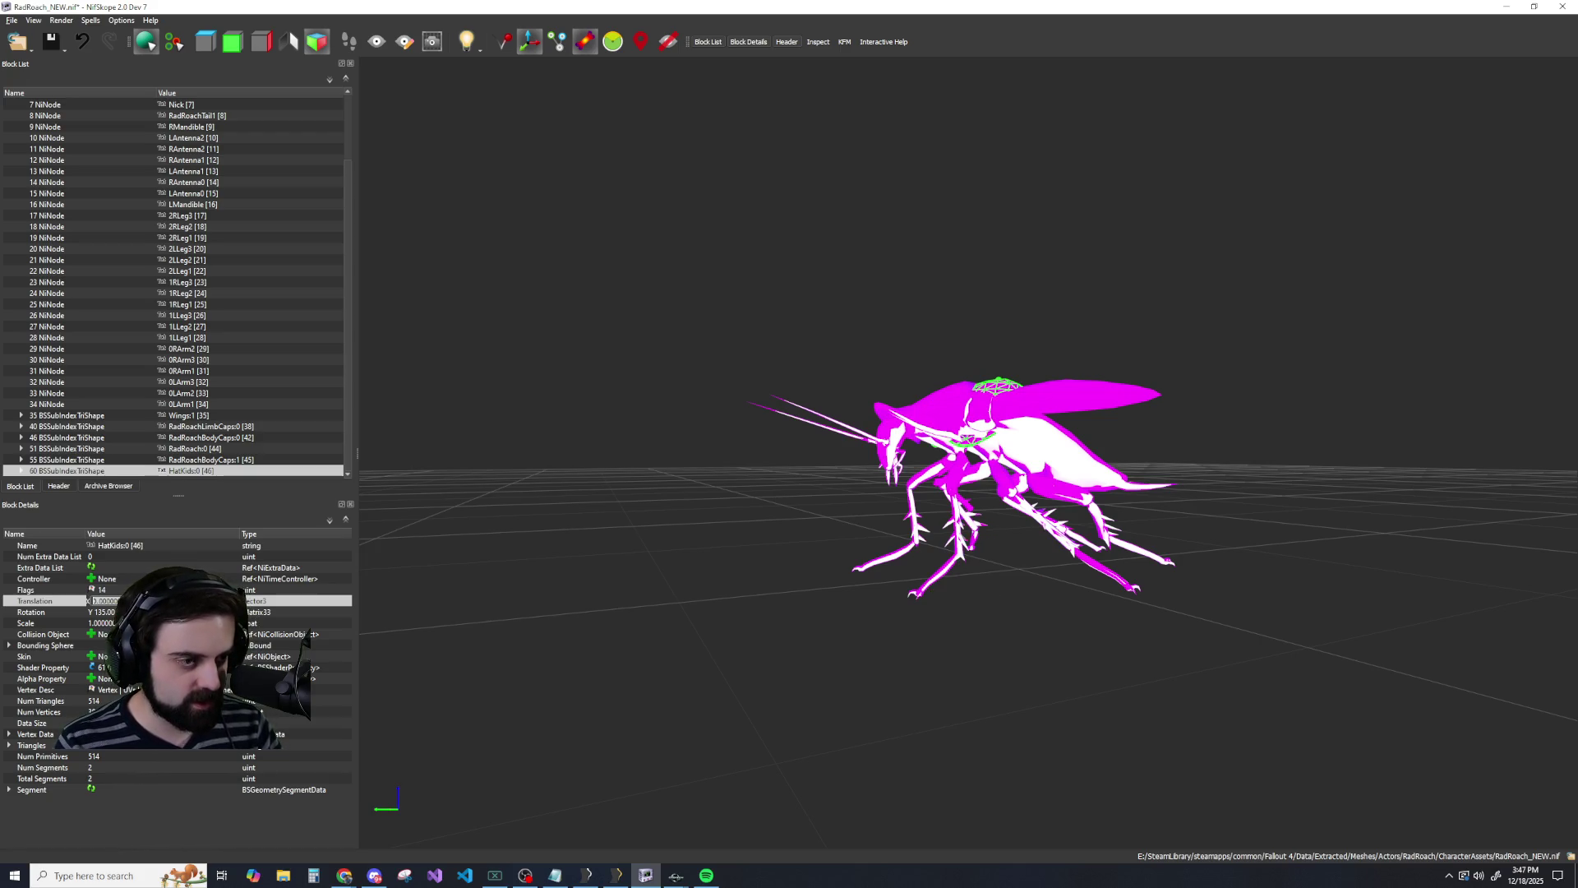
key("ctrl+z")
key("ctrl+y")
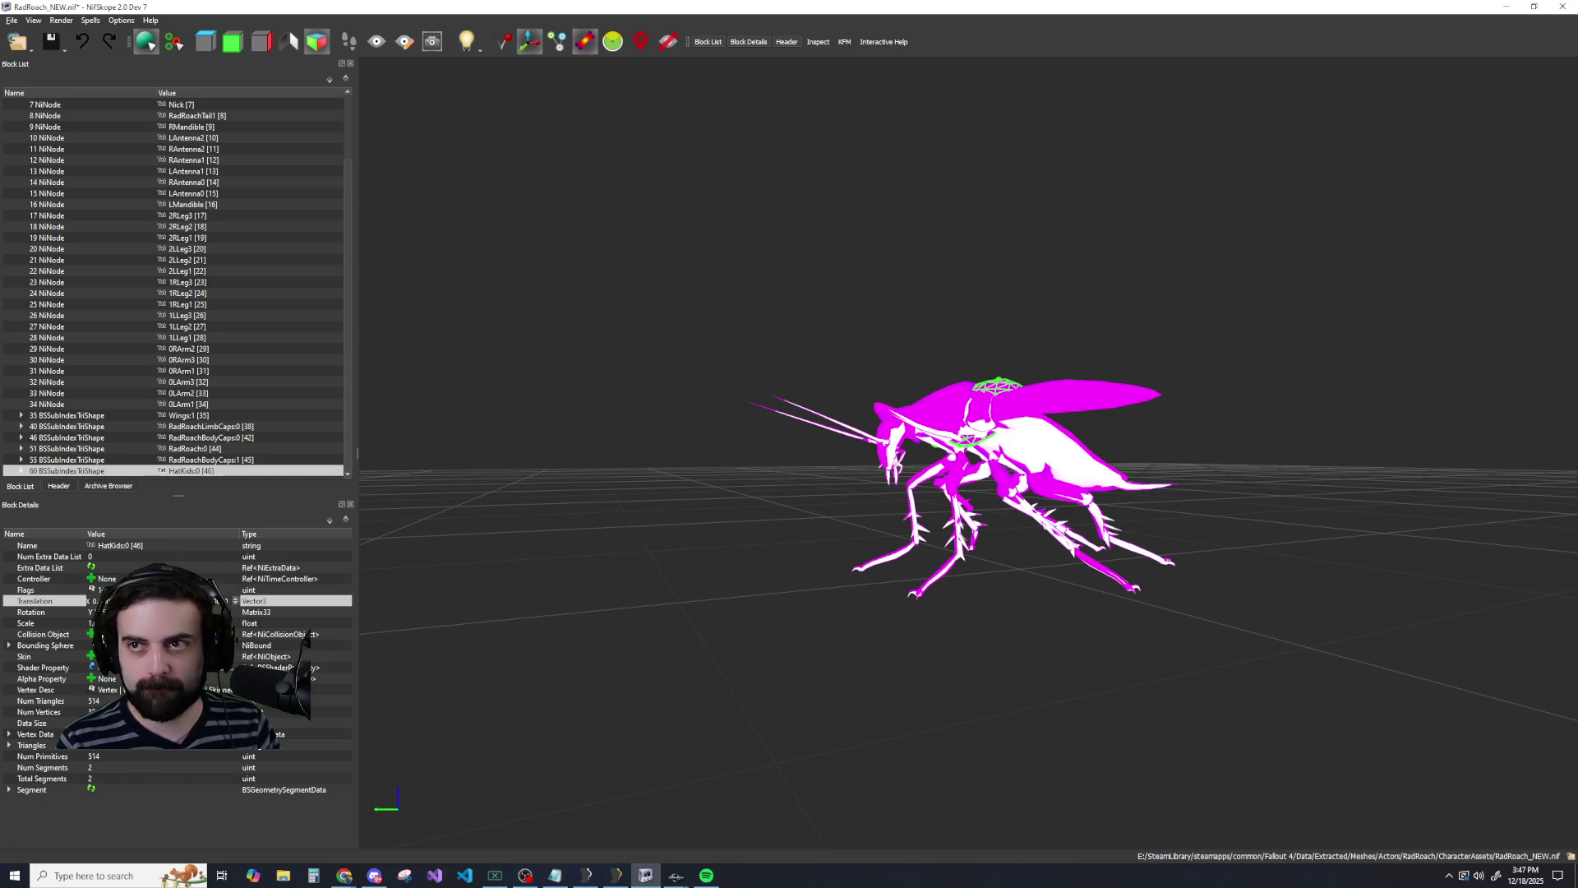
key("ctrl+y")
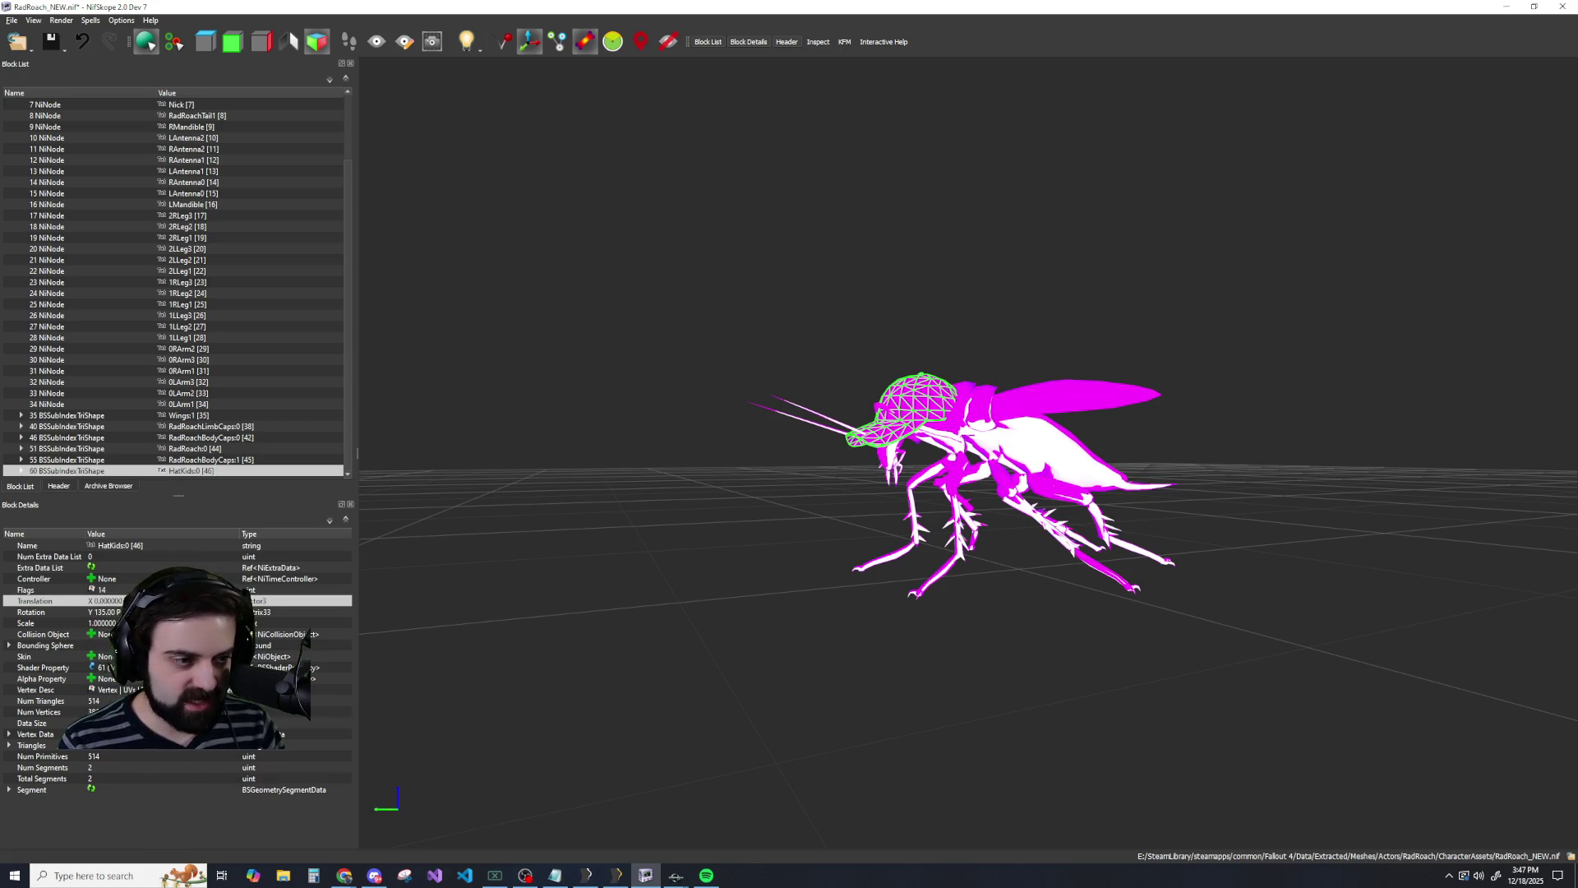
double_click(105, 601)
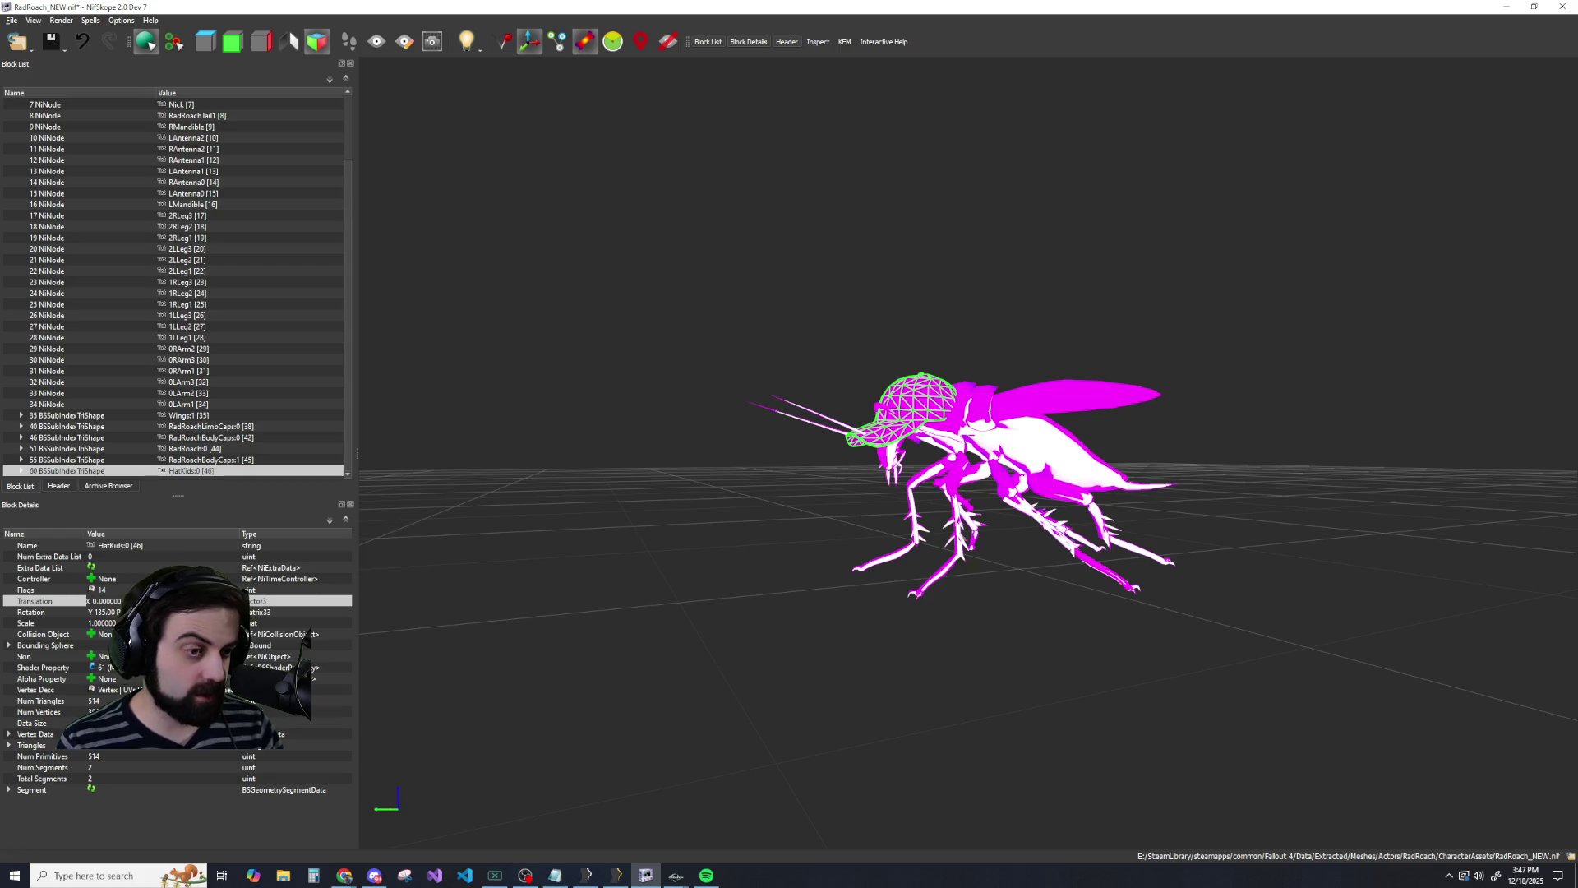
scroll(105, 601, "down", 2)
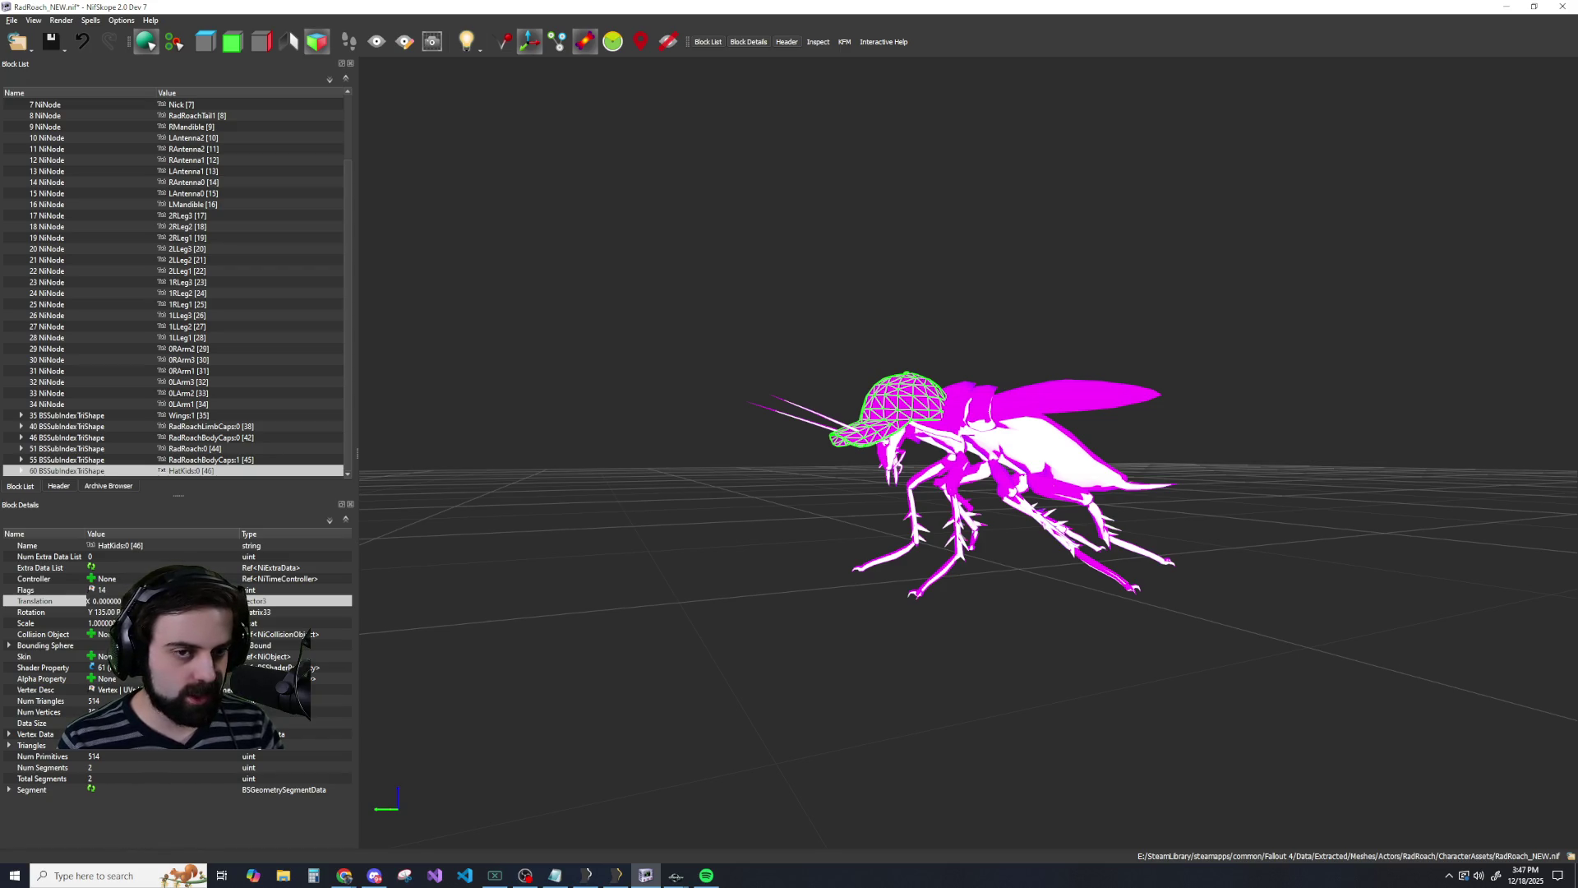
left_click(25, 589)
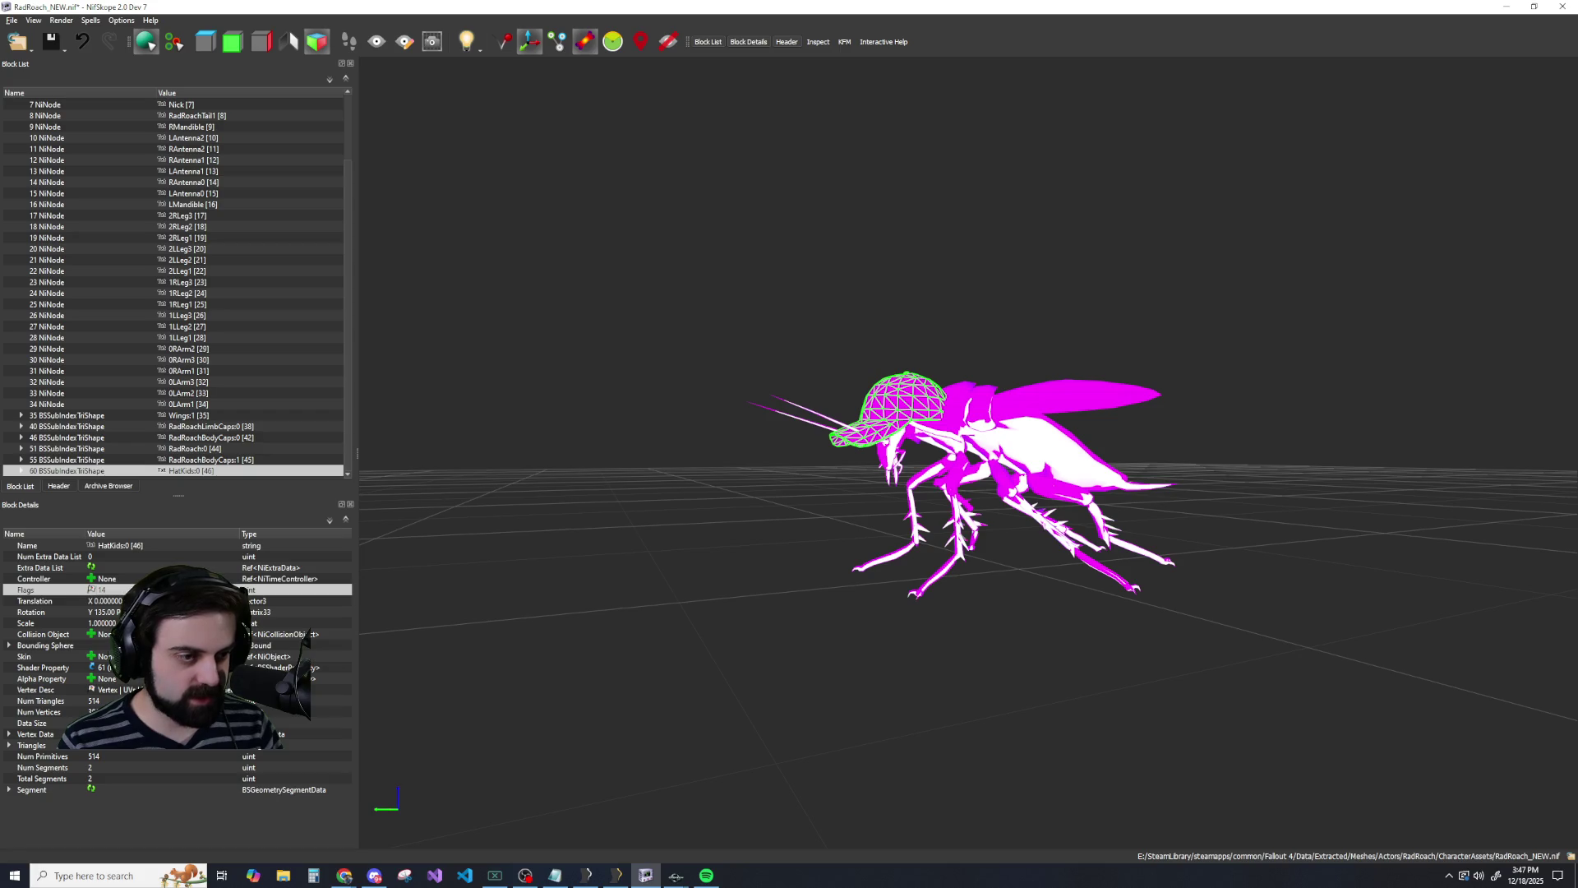
double_click(106, 601)
scroll(106, 601, "up", 2)
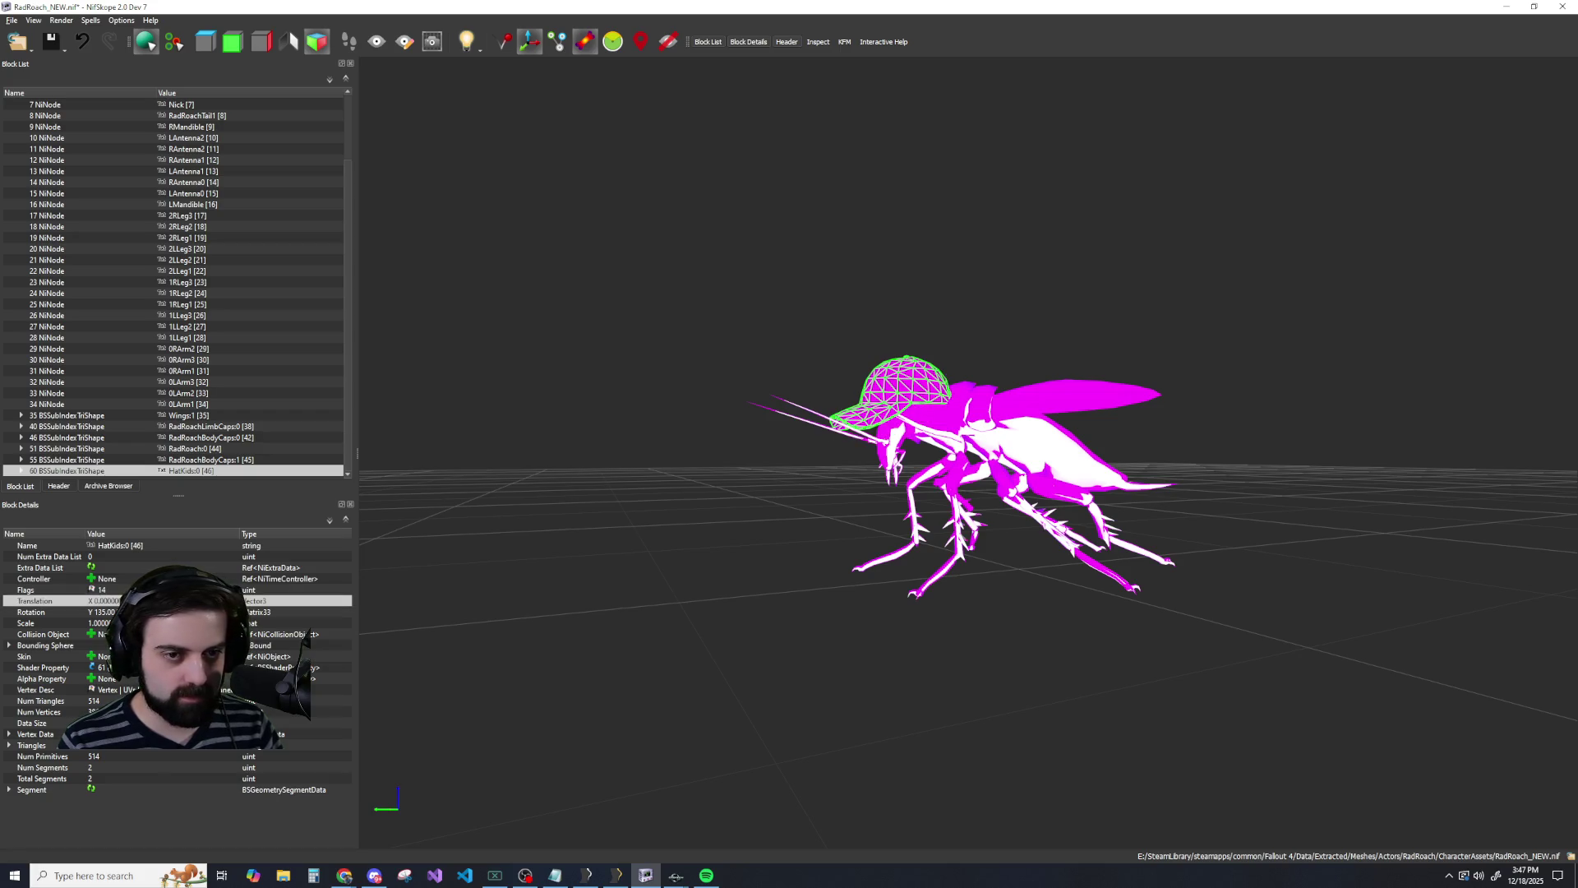
mouse_move(486, 648)
left_mouse_down()
mouse_move(750, 588)
mouse_move(904, 581)
mouse_move(803, 579)
mouse_move(580, 492)
left_mouse_up()
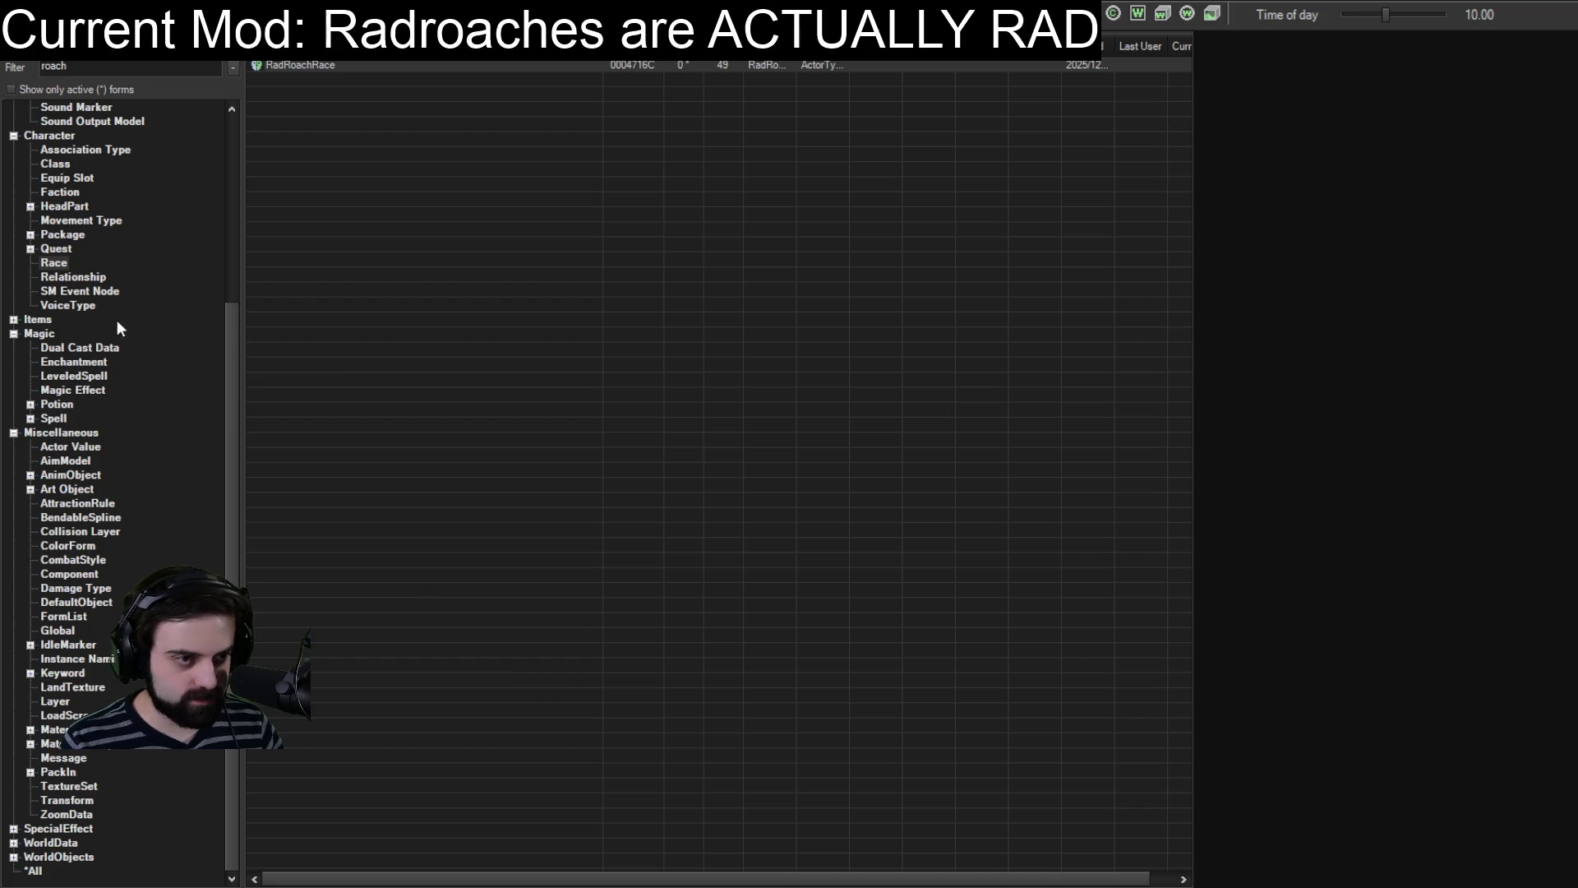
Open the EncRadRoach actor record, inspect its 3D preview, then close it.
scroll(97, 222, "up", 6)
left_click(54, 121)
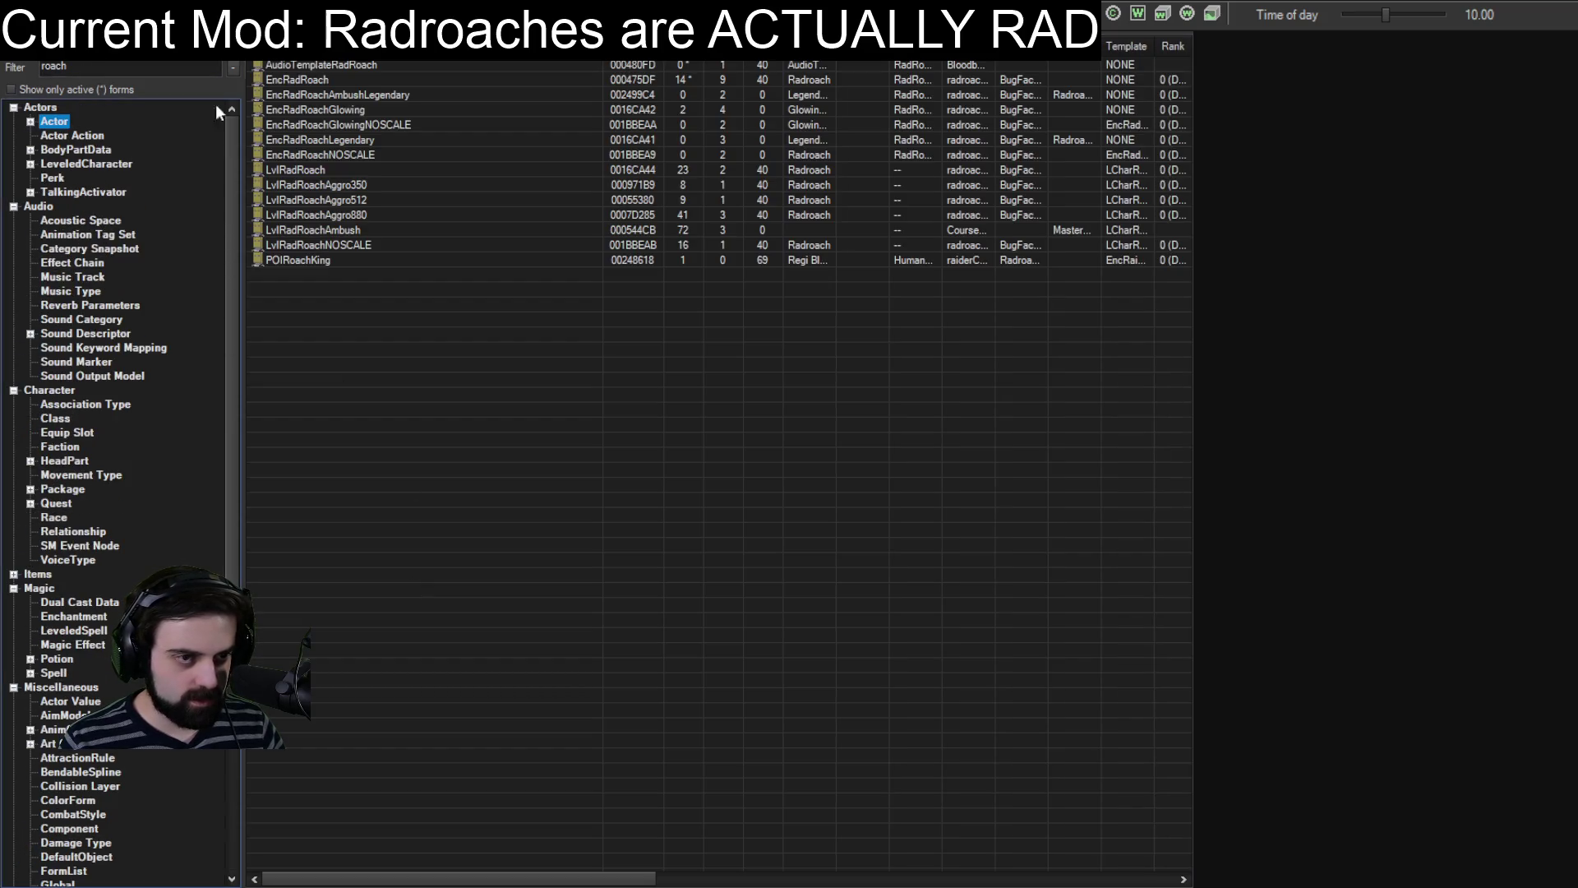
left_click(285, 80)
double_click(286, 80)
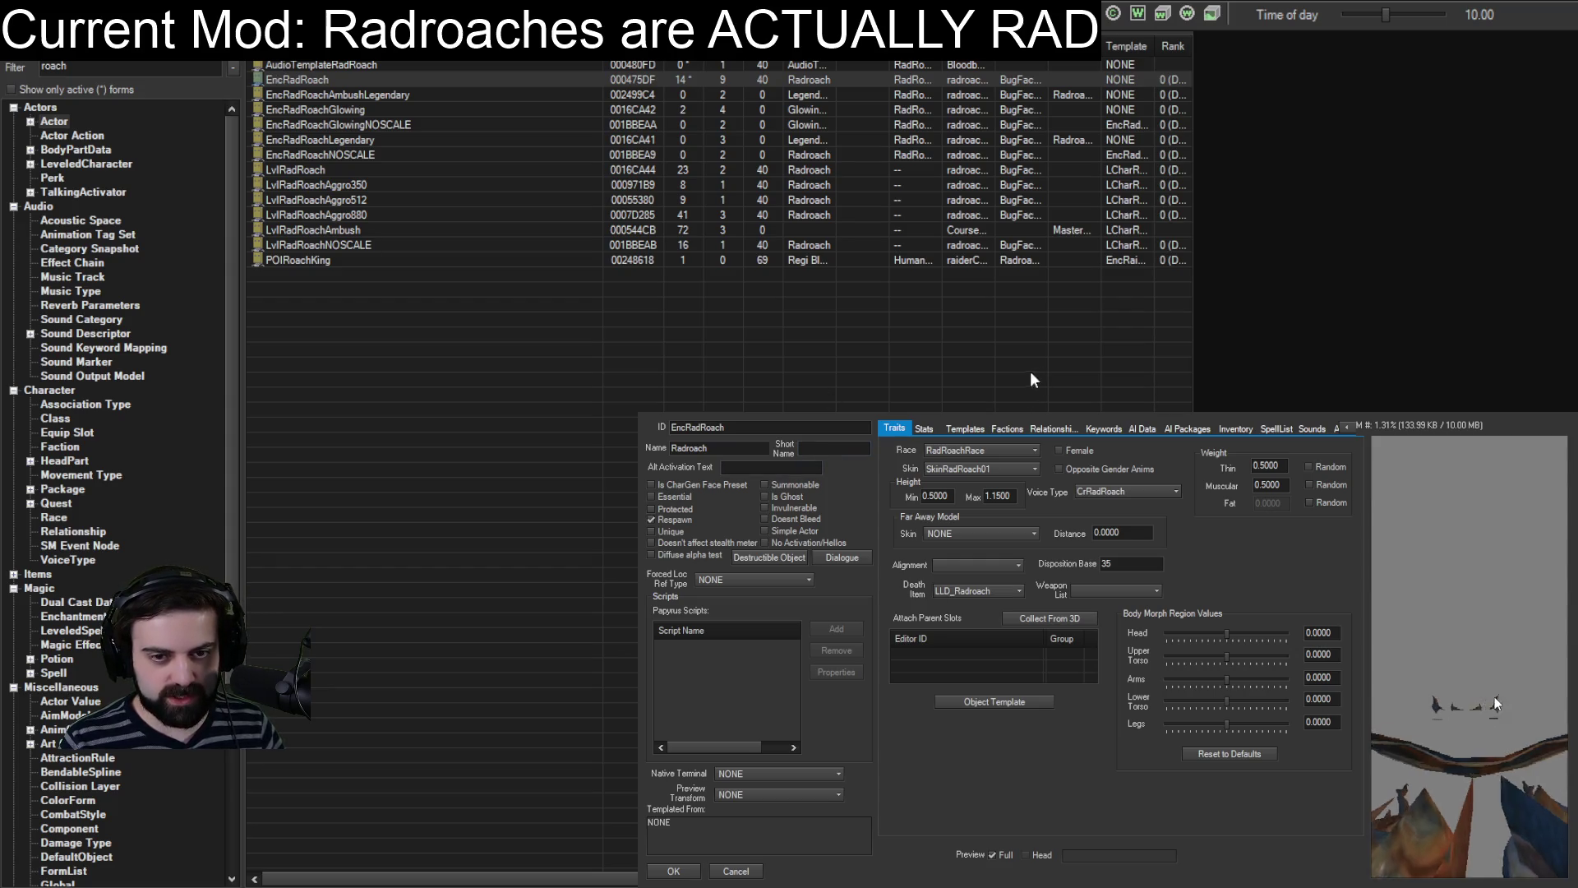
mouse_move(1507, 699)
left_mouse_down()
mouse_move(1562, 698)
mouse_move(1376, 715)
mouse_move(1407, 712)
mouse_move(1327, 699)
mouse_move(1441, 659)
mouse_move(1489, 680)
left_mouse_up()
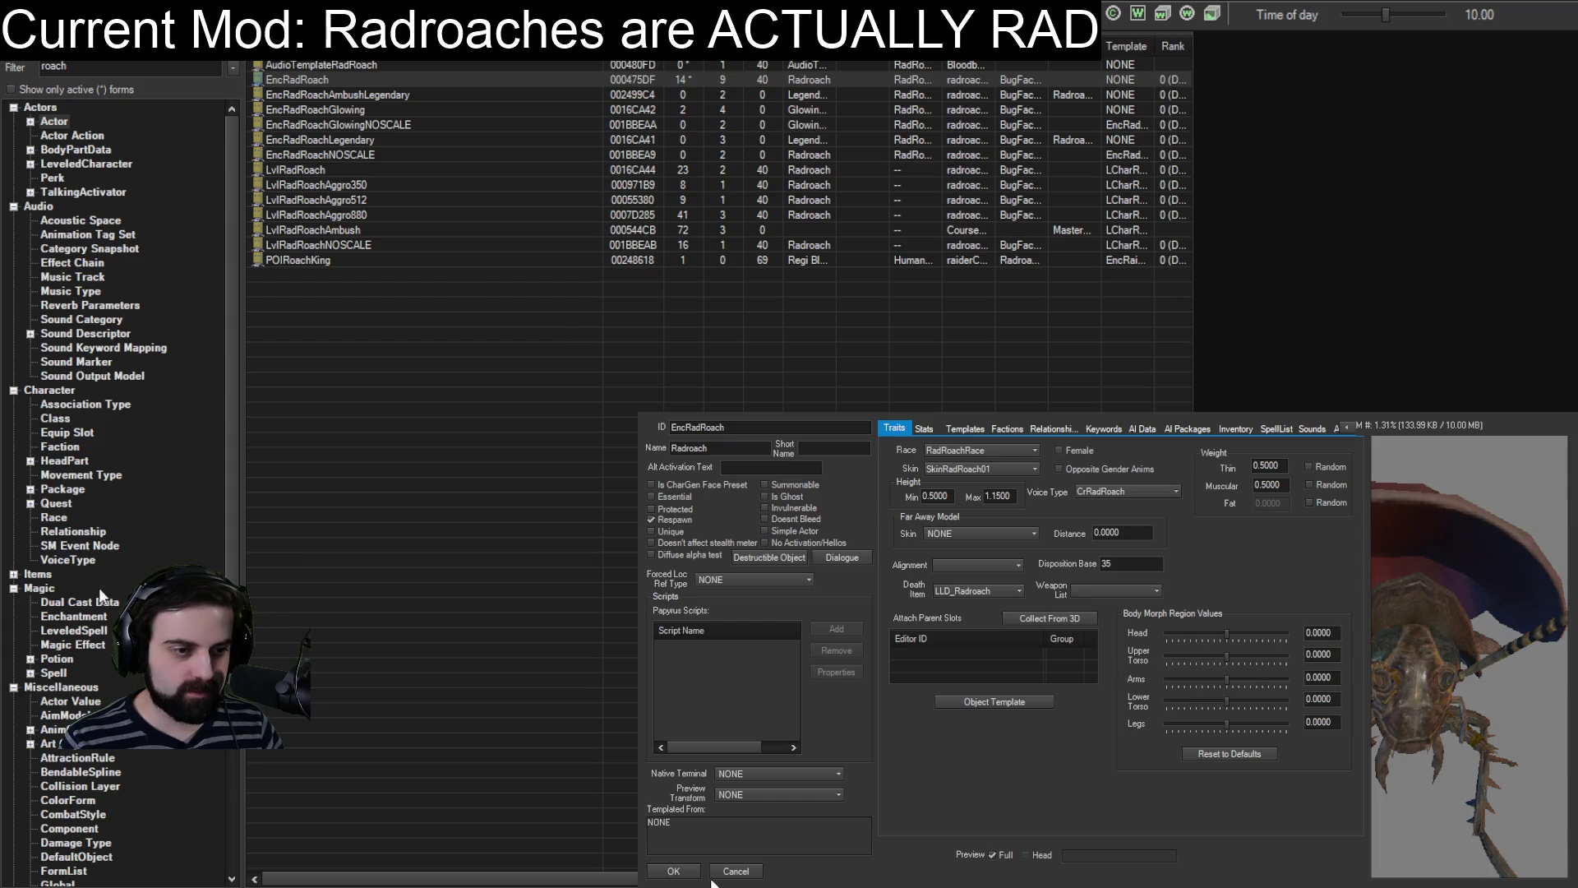
left_click(673, 870)
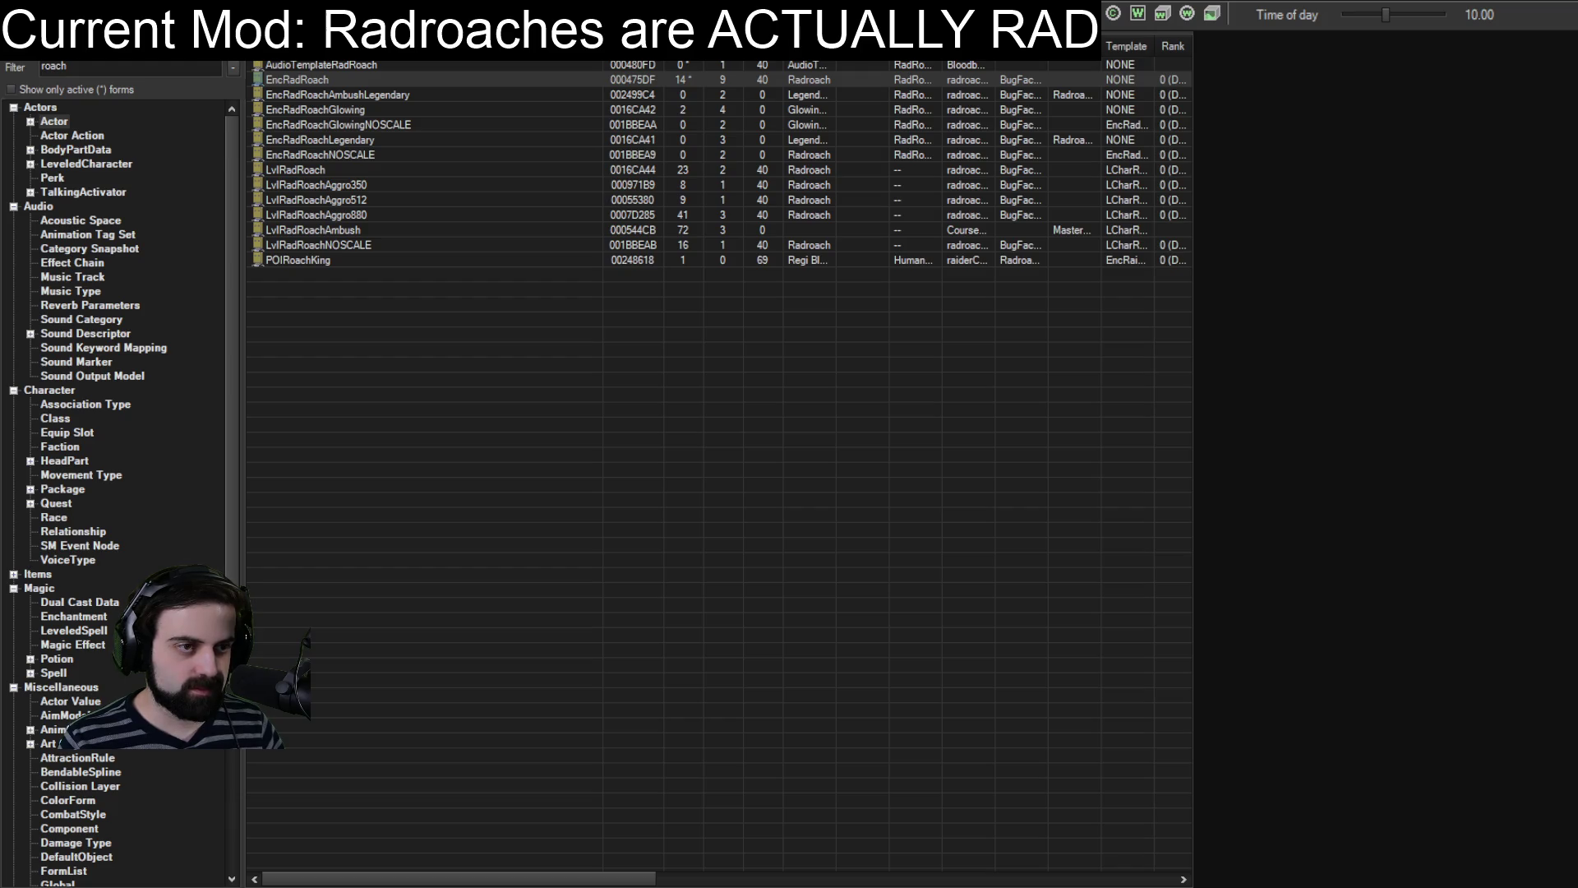
double_click(53, 66)
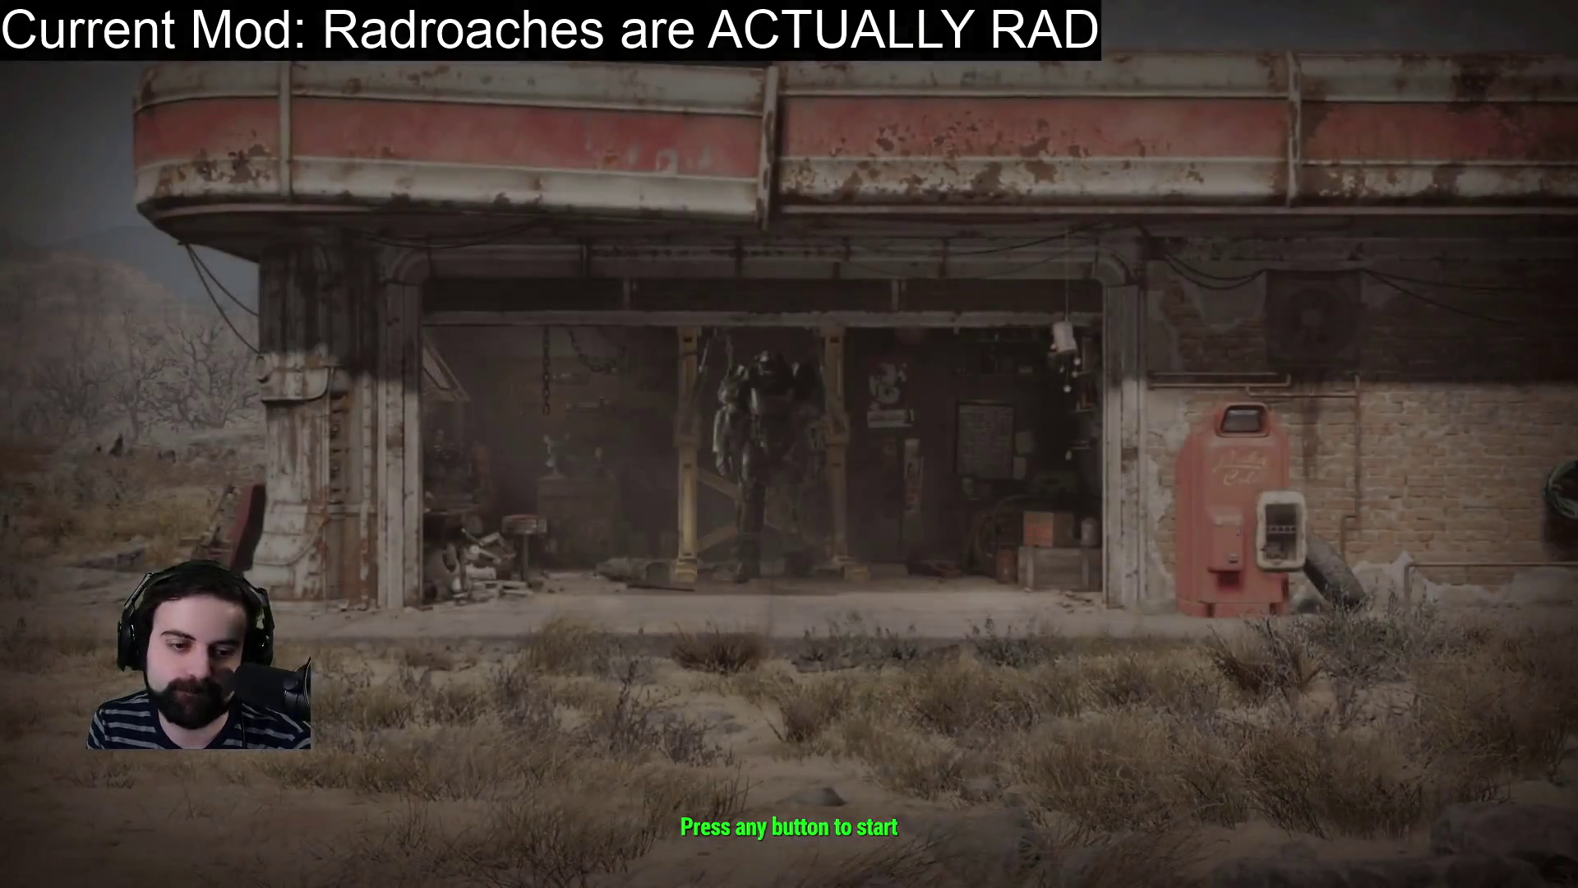
Load the Commonwealth save from the Fallout 4 main menu.
key("Return")
left_click(411, 462)
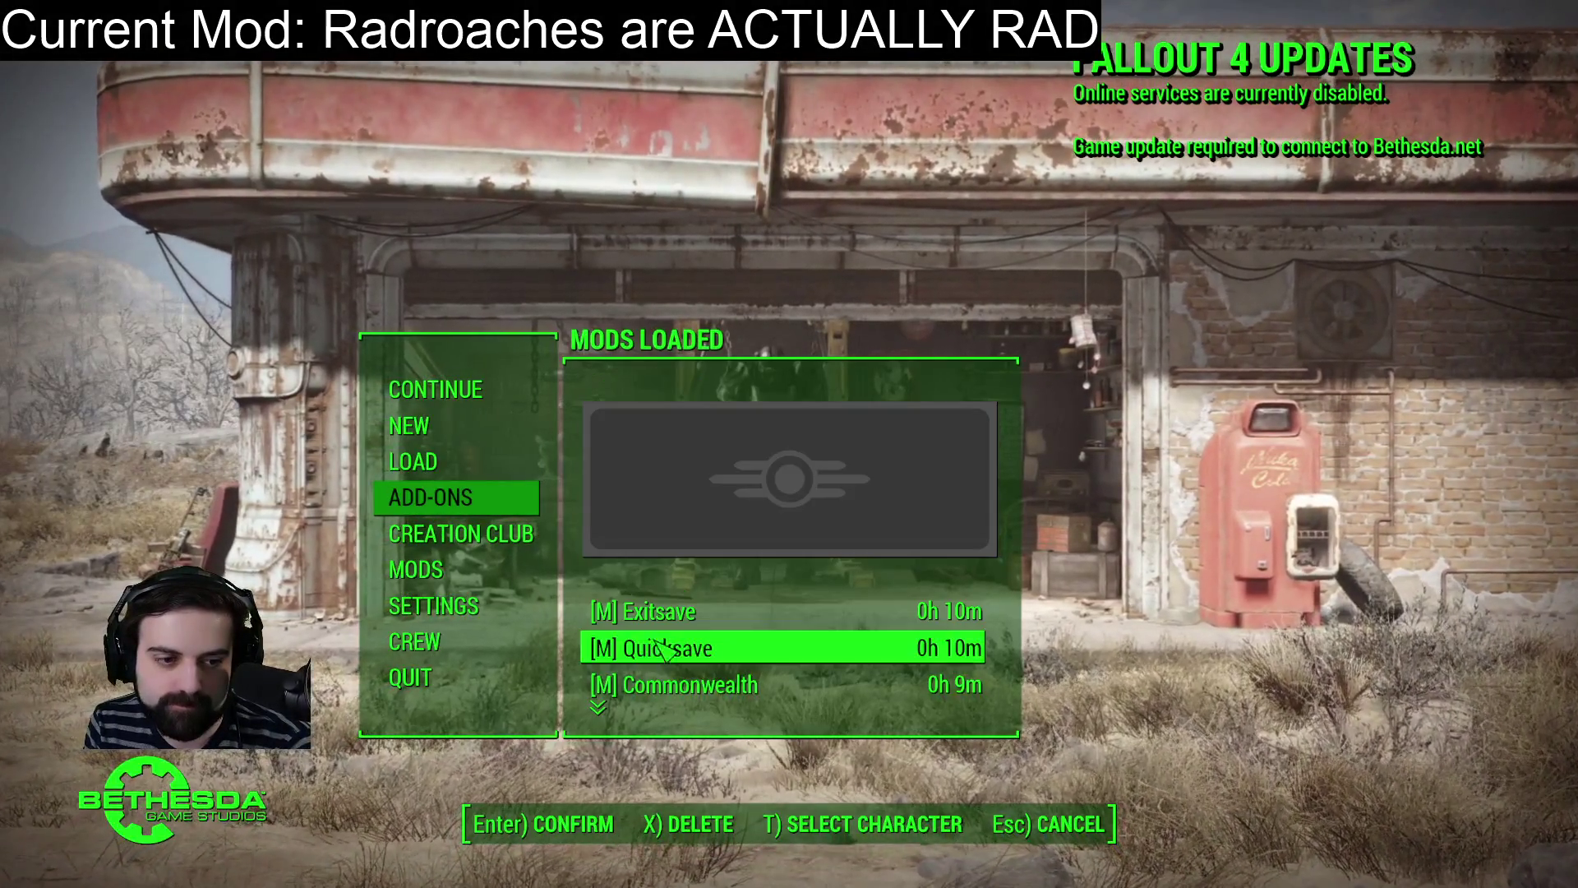
left_click(683, 684)
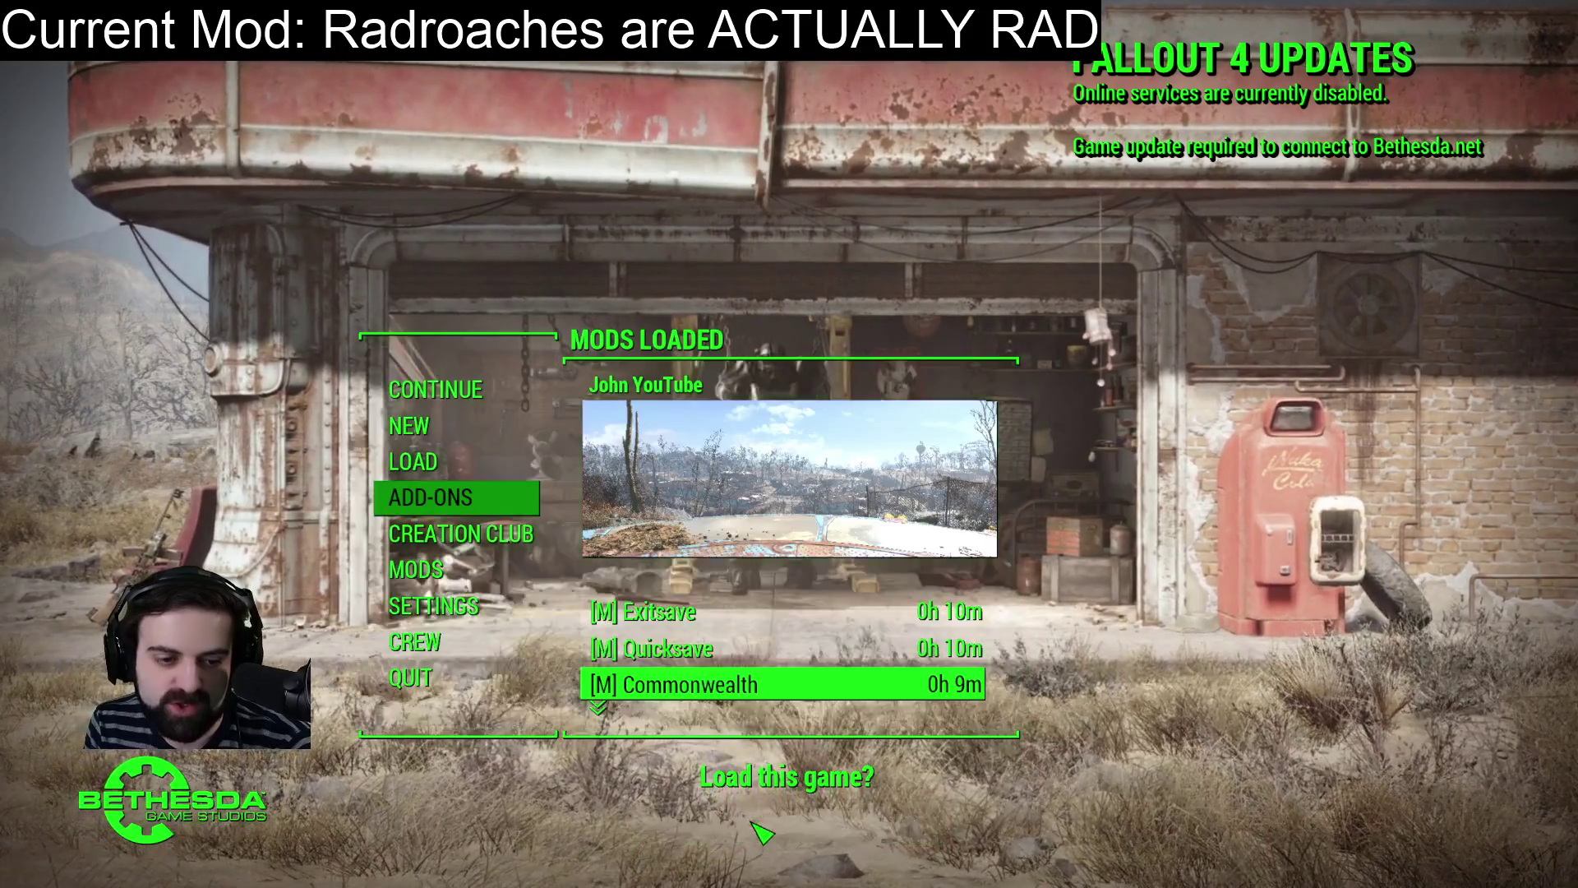
left_click(761, 828)
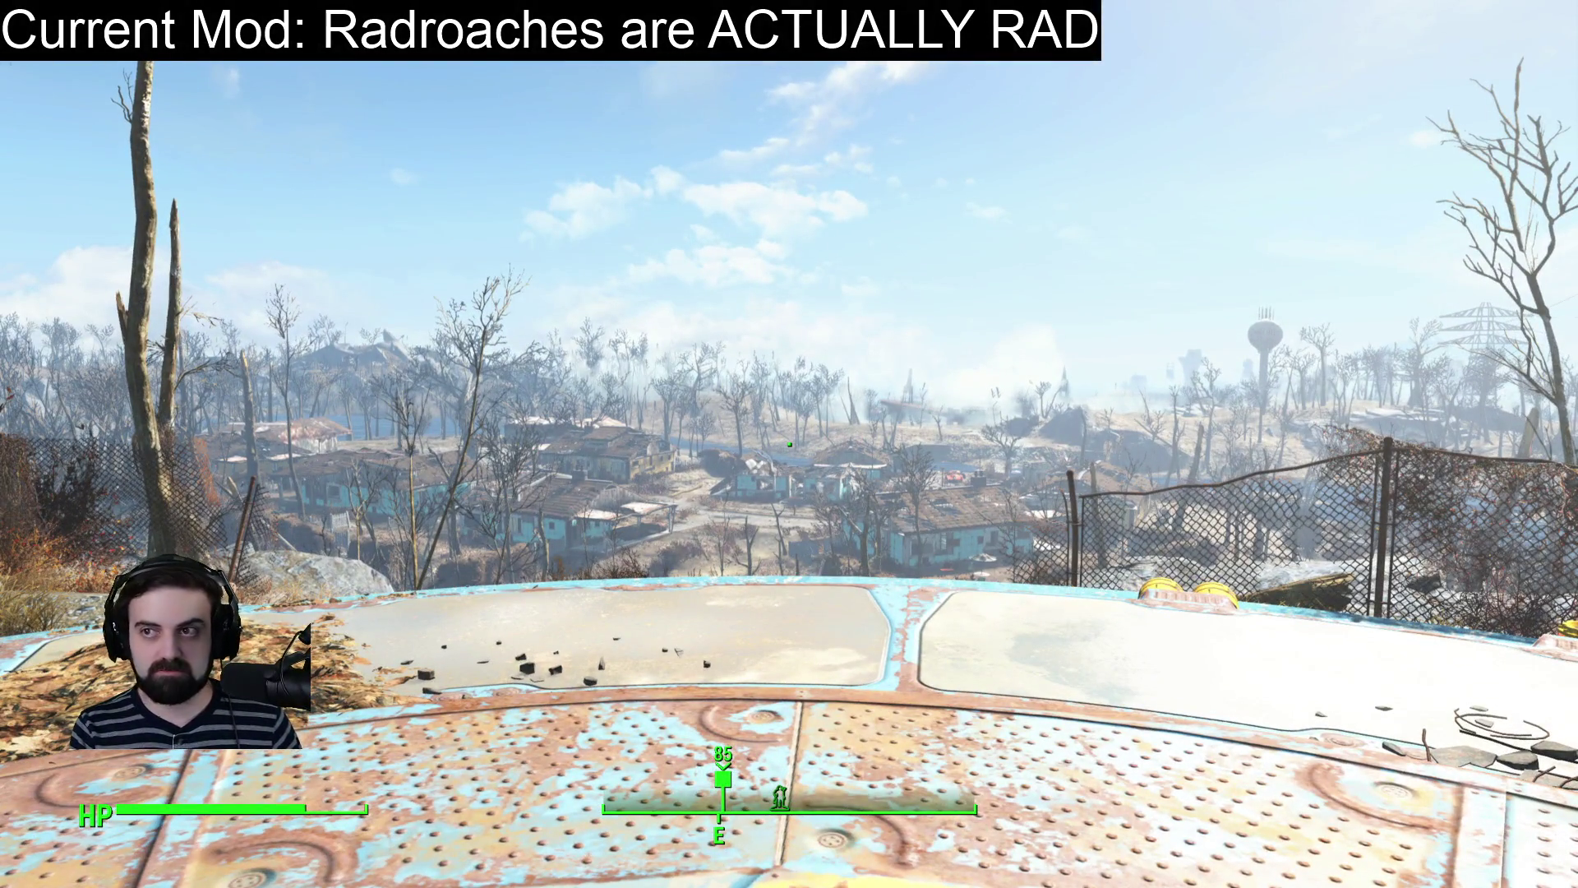
Open the console and enter player.placeatme to spawn a radroach.
key("Escape")
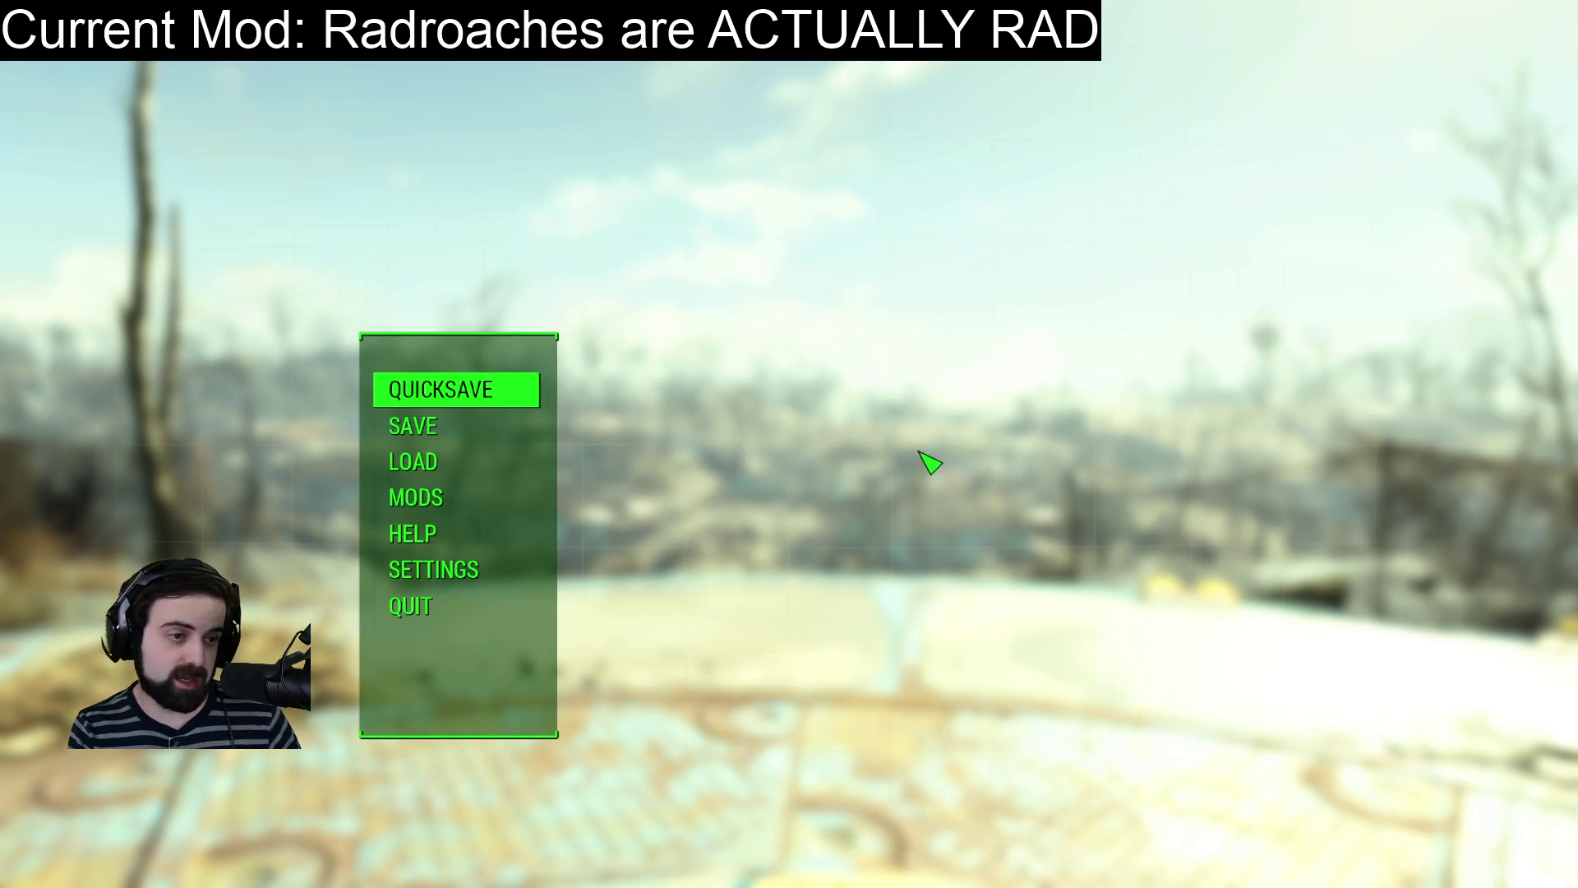
key("Escape")
key("grave")
type("play")
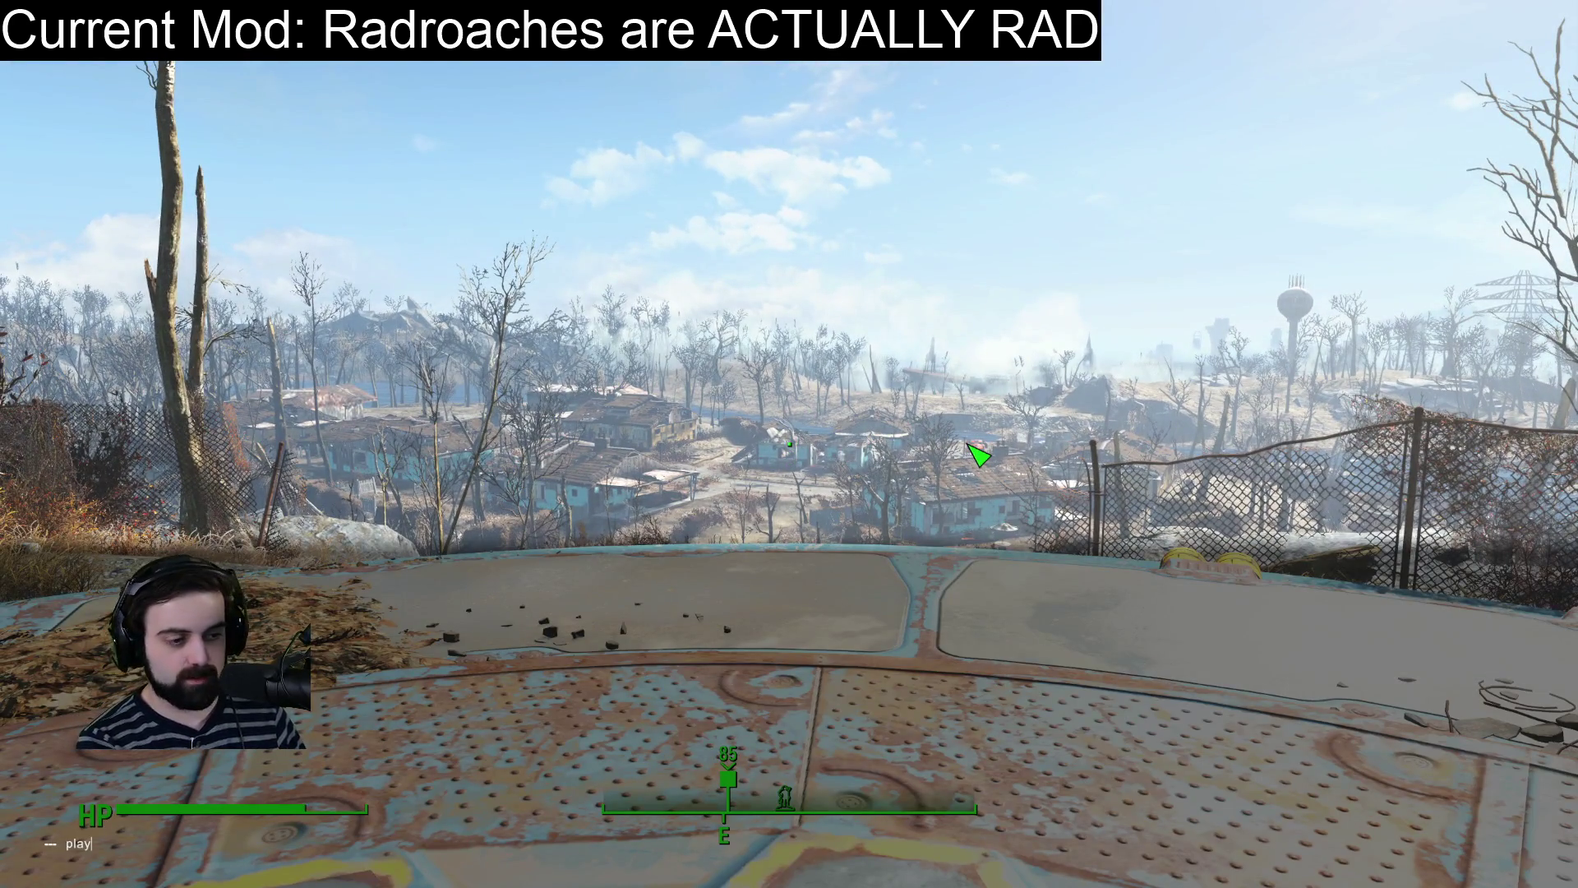
type("er.placeatme")
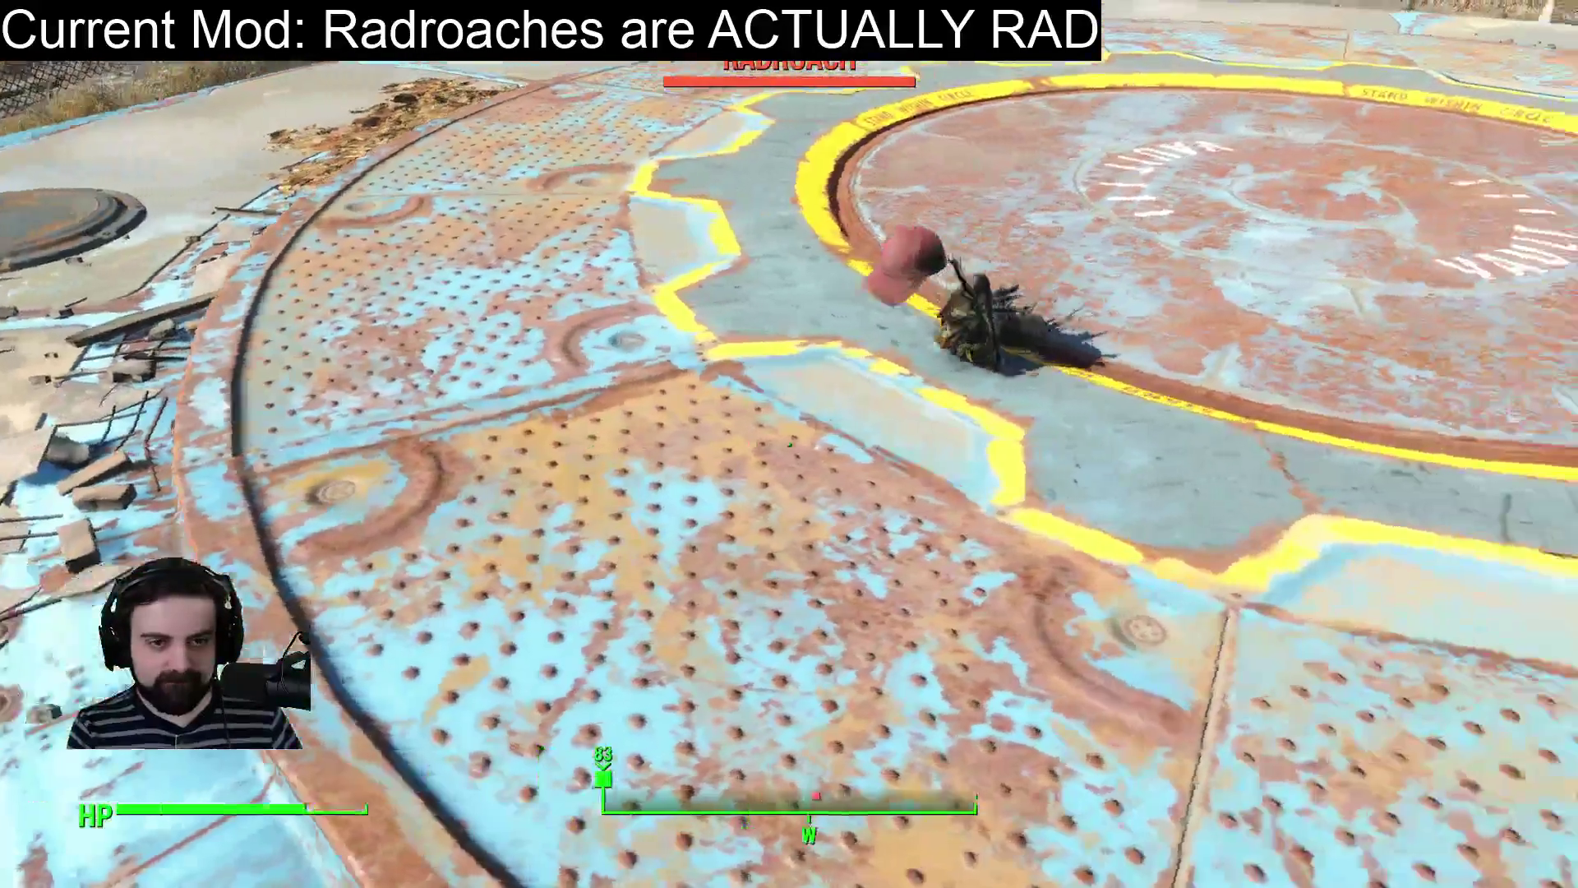
Target and shoot the hatted radroach, then save and quit from the pause menu.
key("q")
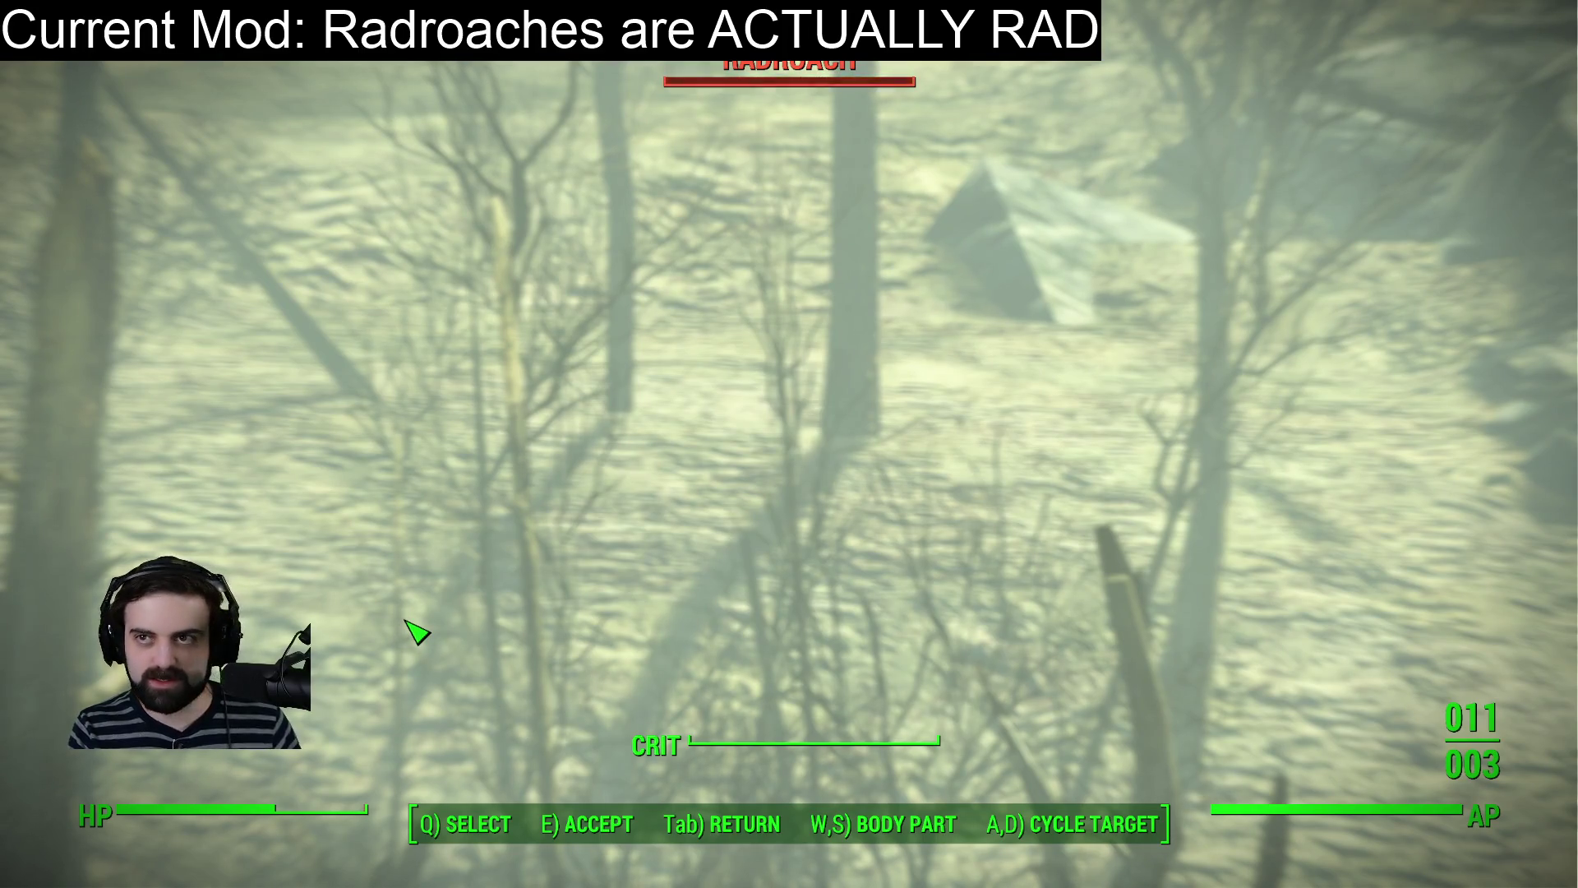
key("Tab")
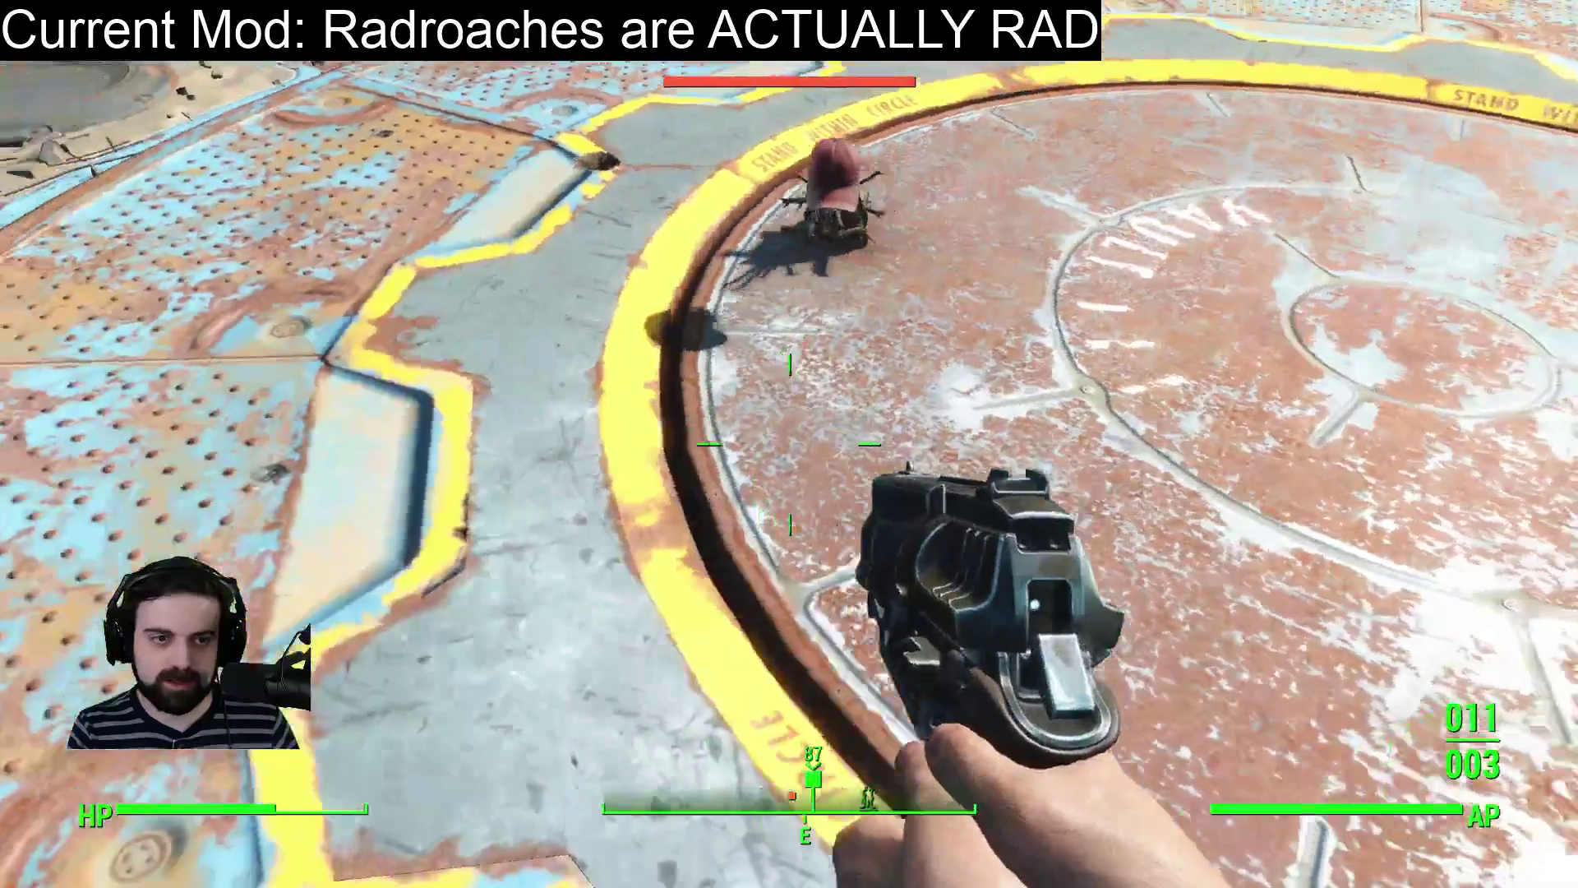
left_click(789, 444)
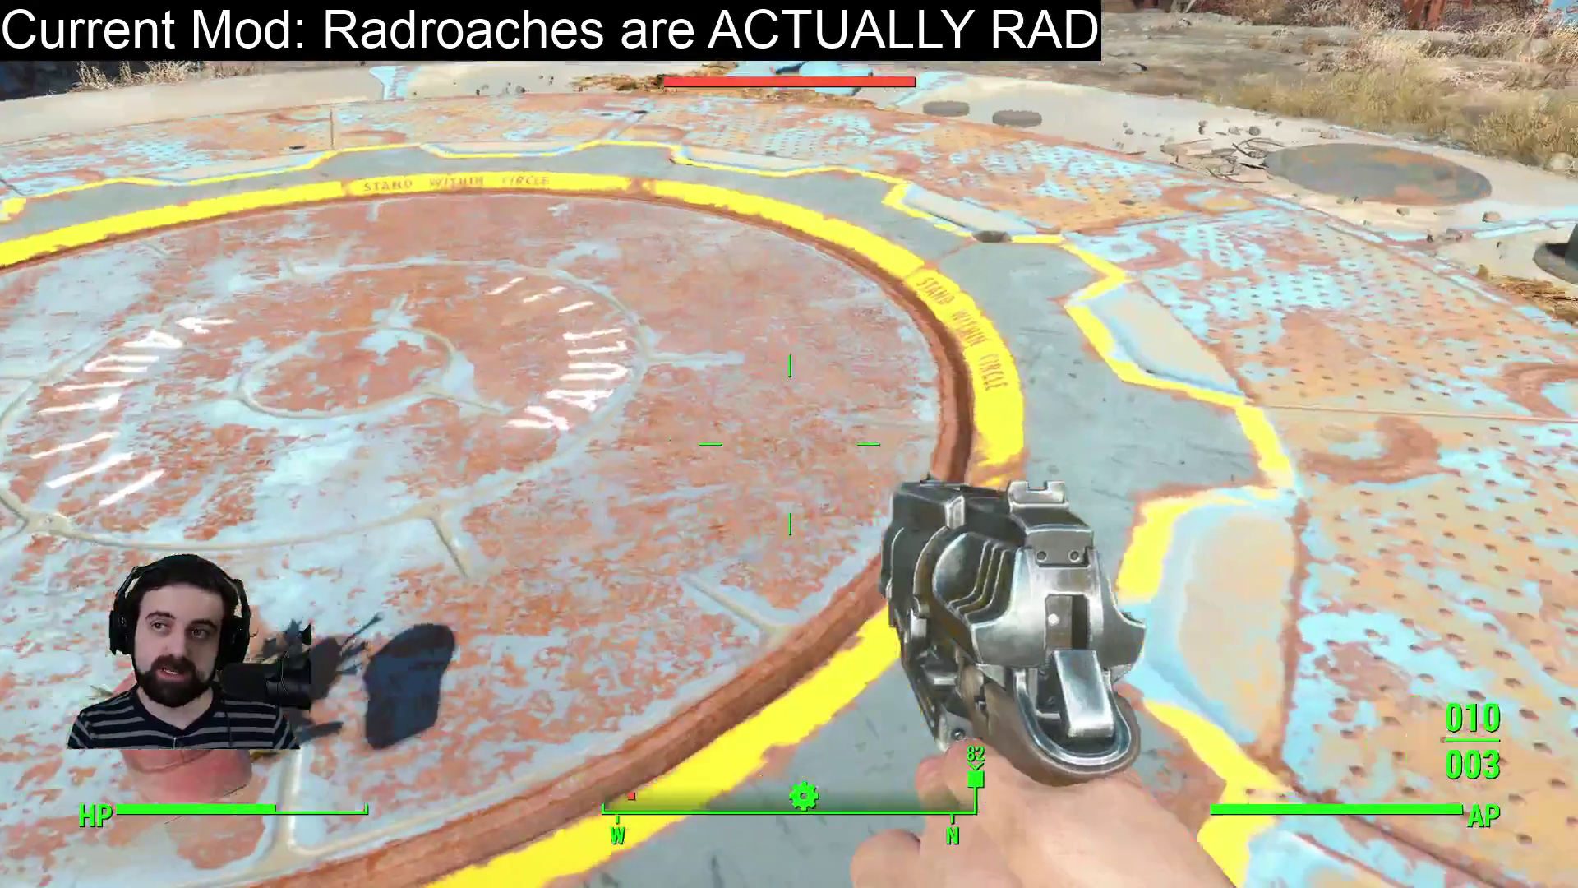
key("Escape")
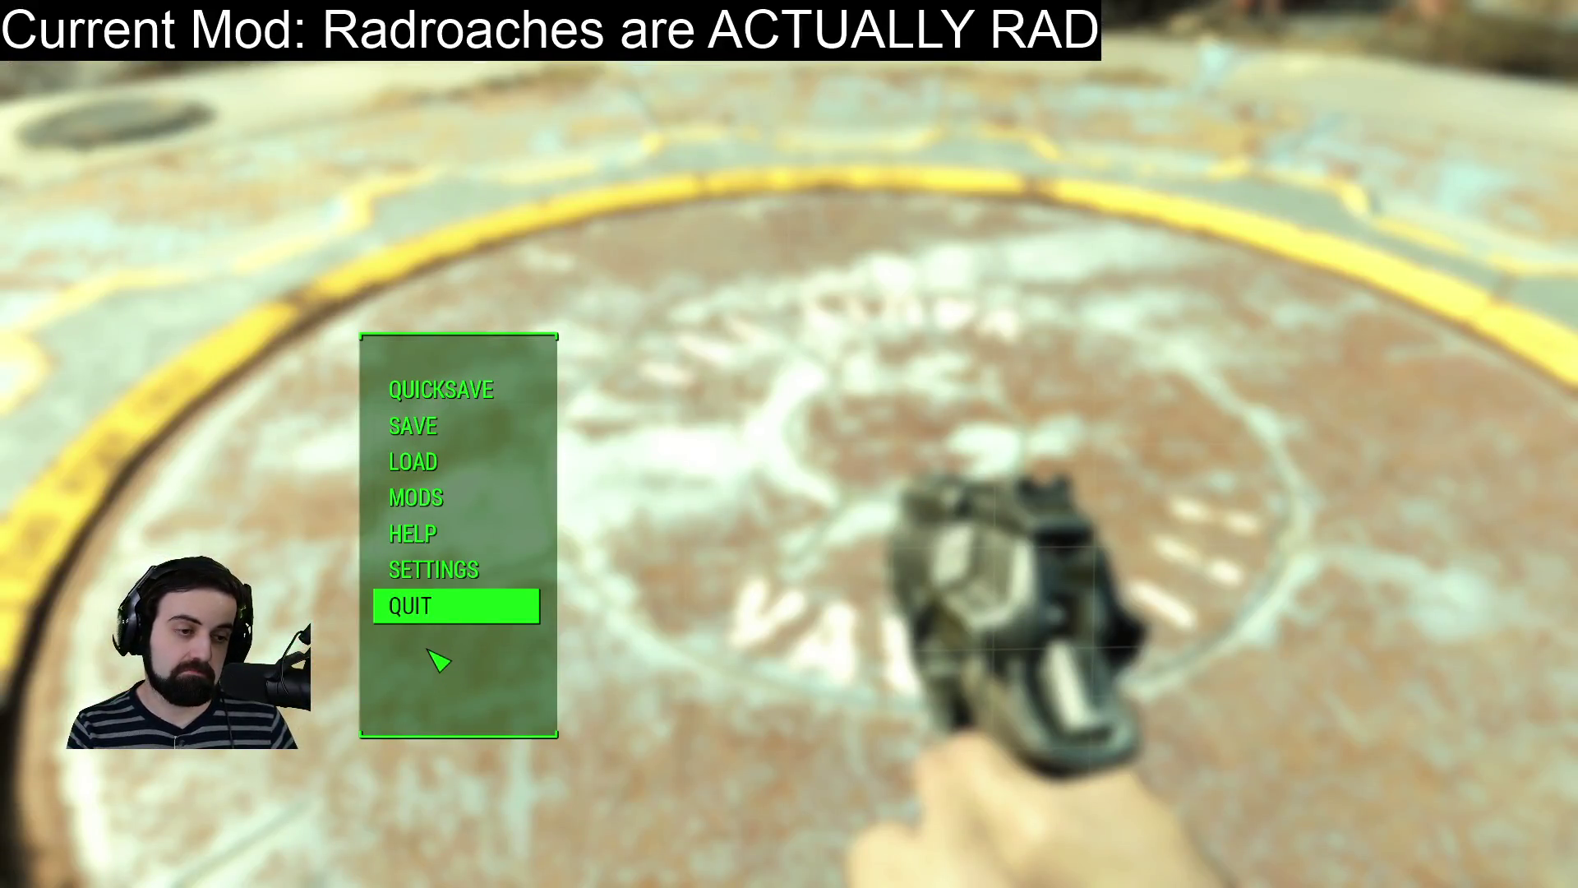
left_click(448, 618)
left_click(790, 825)
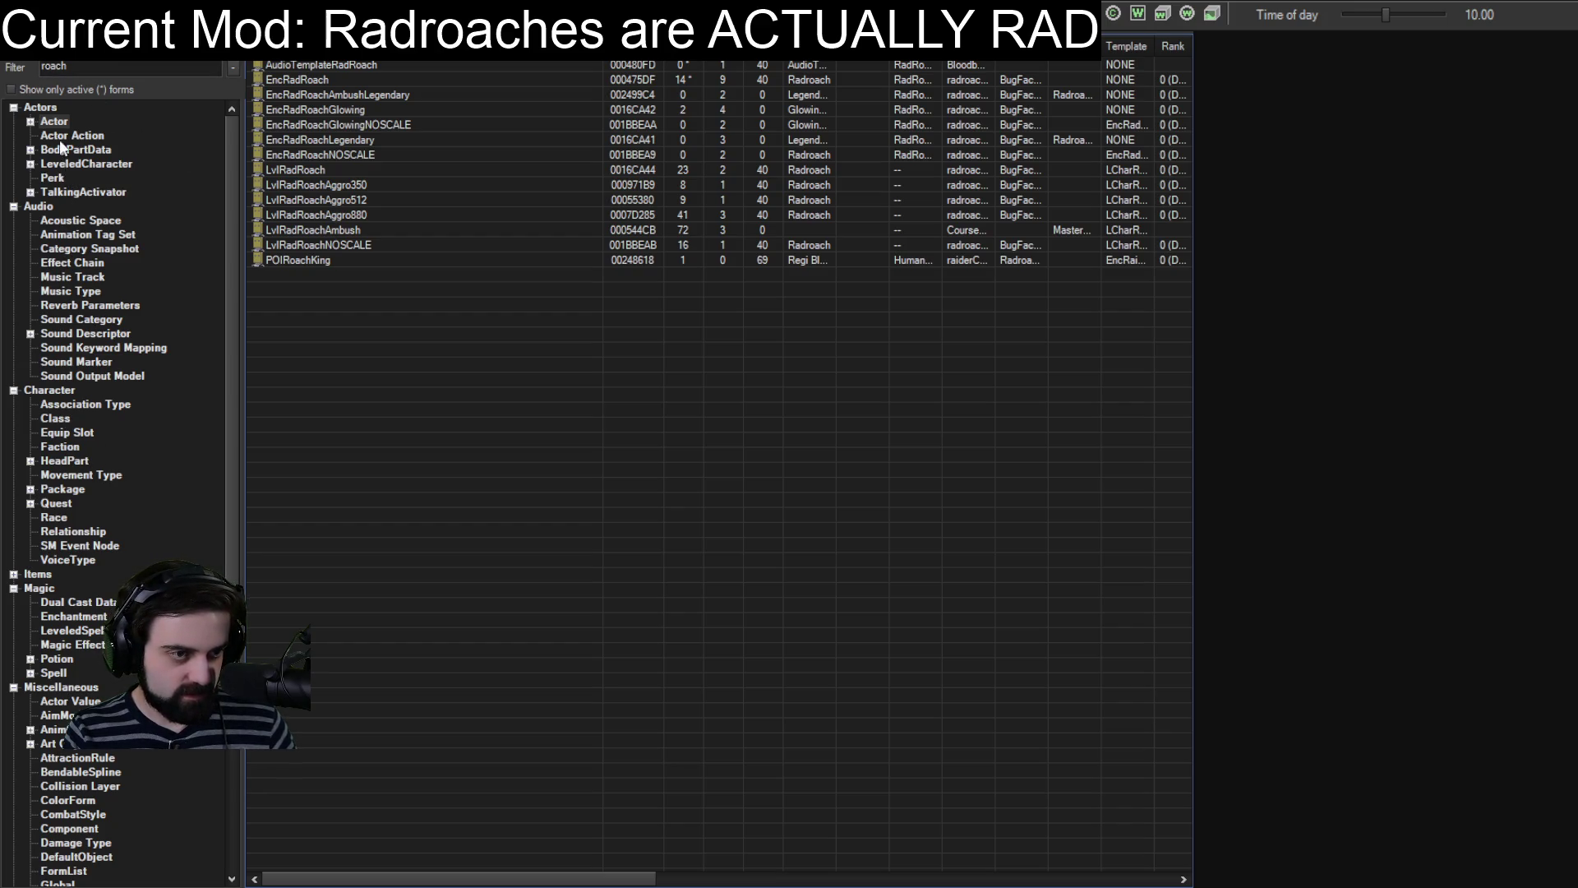
List Race records for the roach filter and open RadRoachRace.
left_click(53, 516)
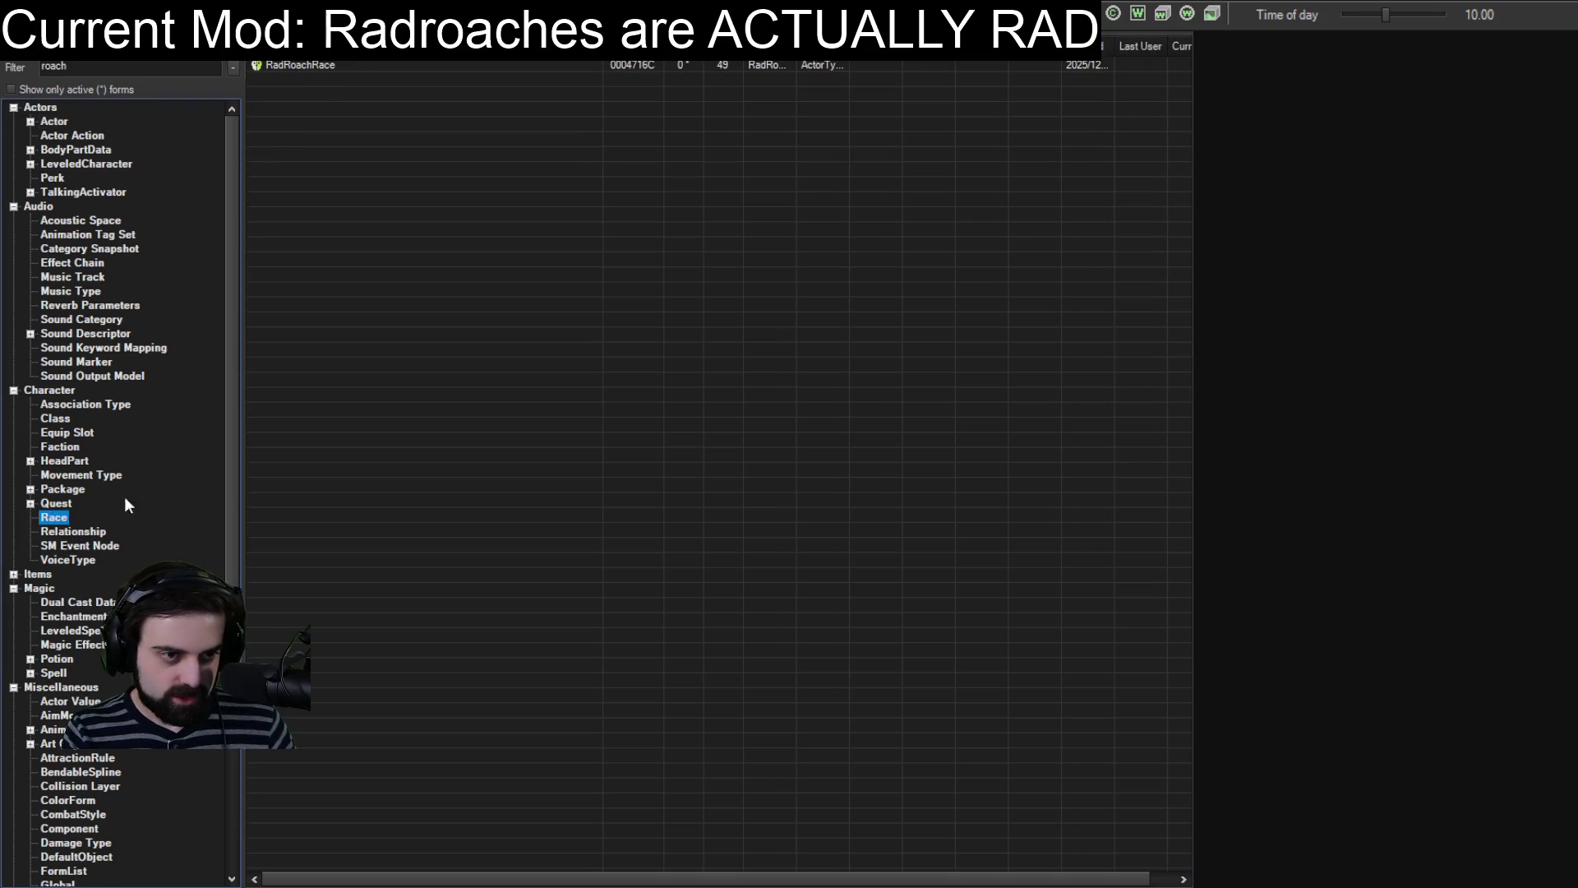
double_click(283, 64)
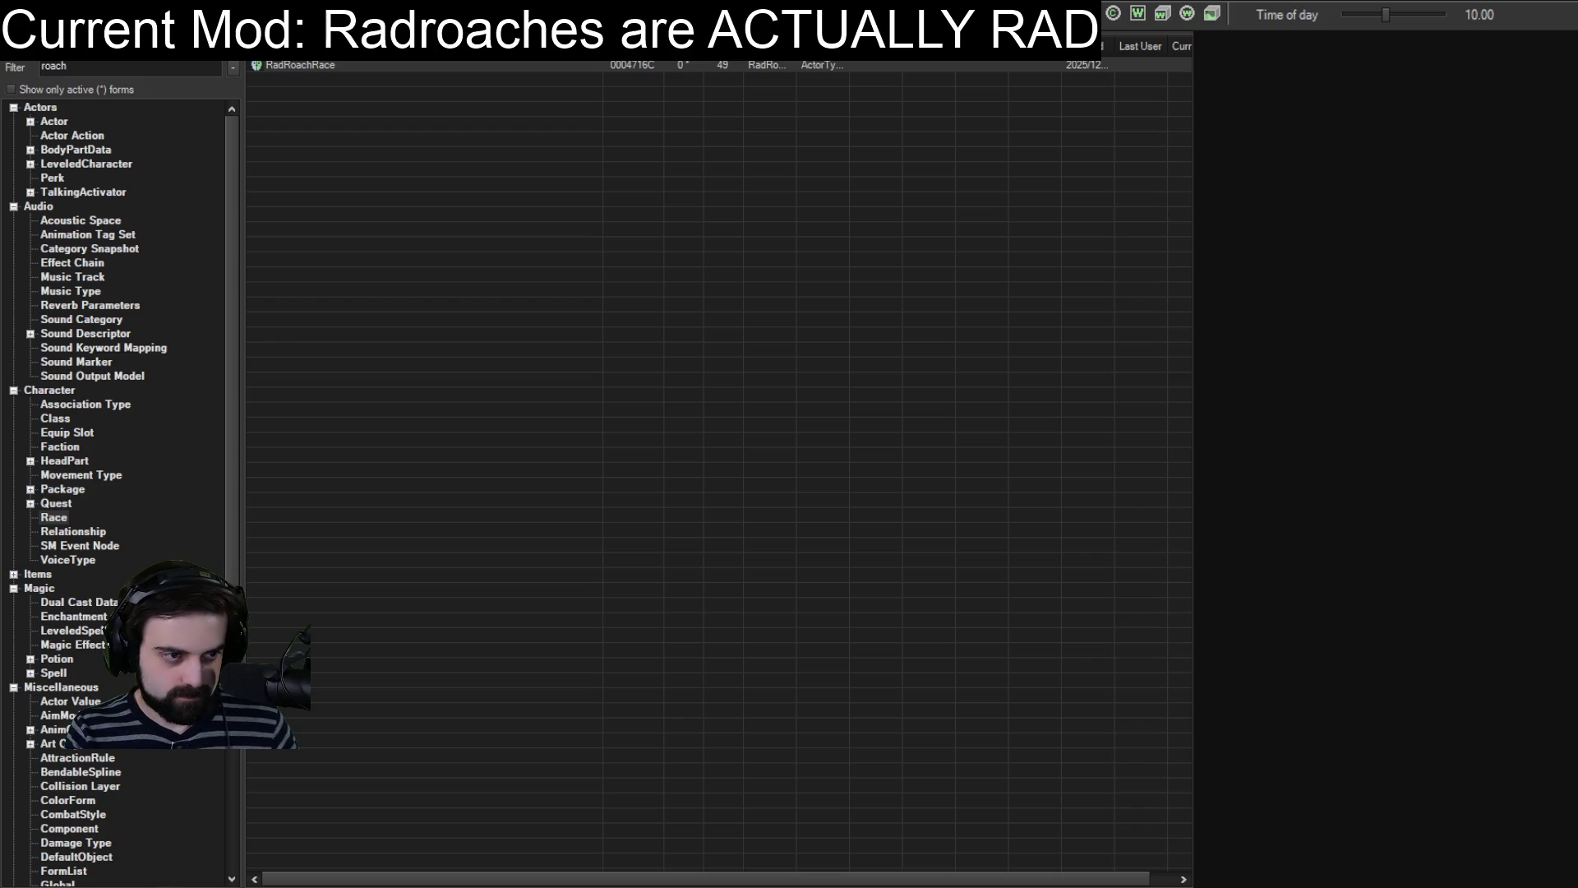
key("alt+Tab")
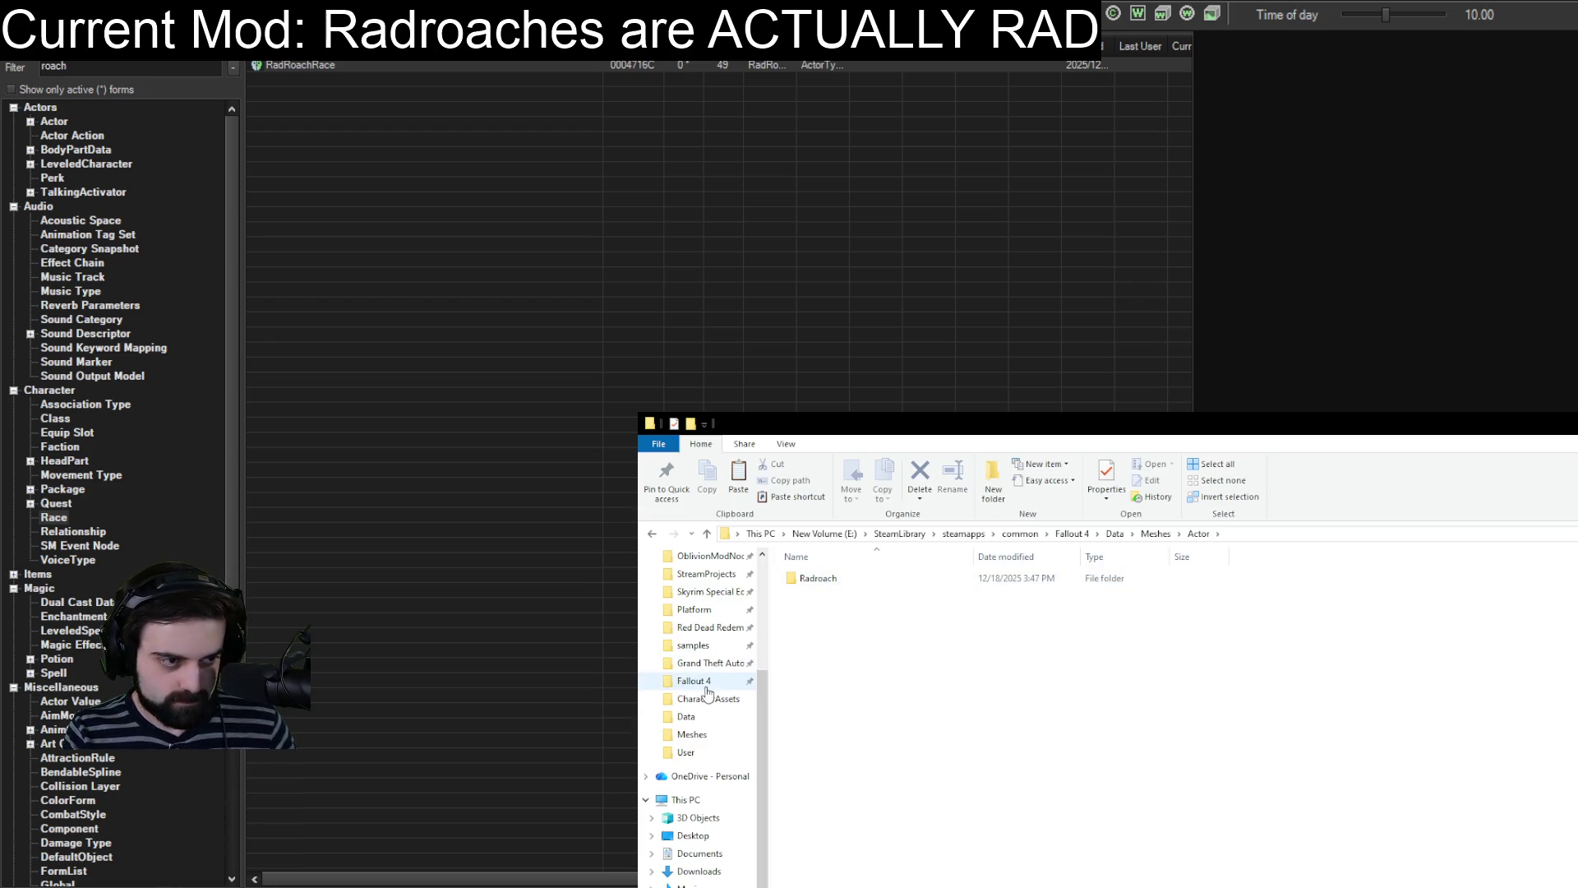
Paste the updated RadRoach_NEW.nif from Extracted CharacterAssets into Data\Meshes\Actor\Radroach.
left_click(693, 735)
double_click(812, 580)
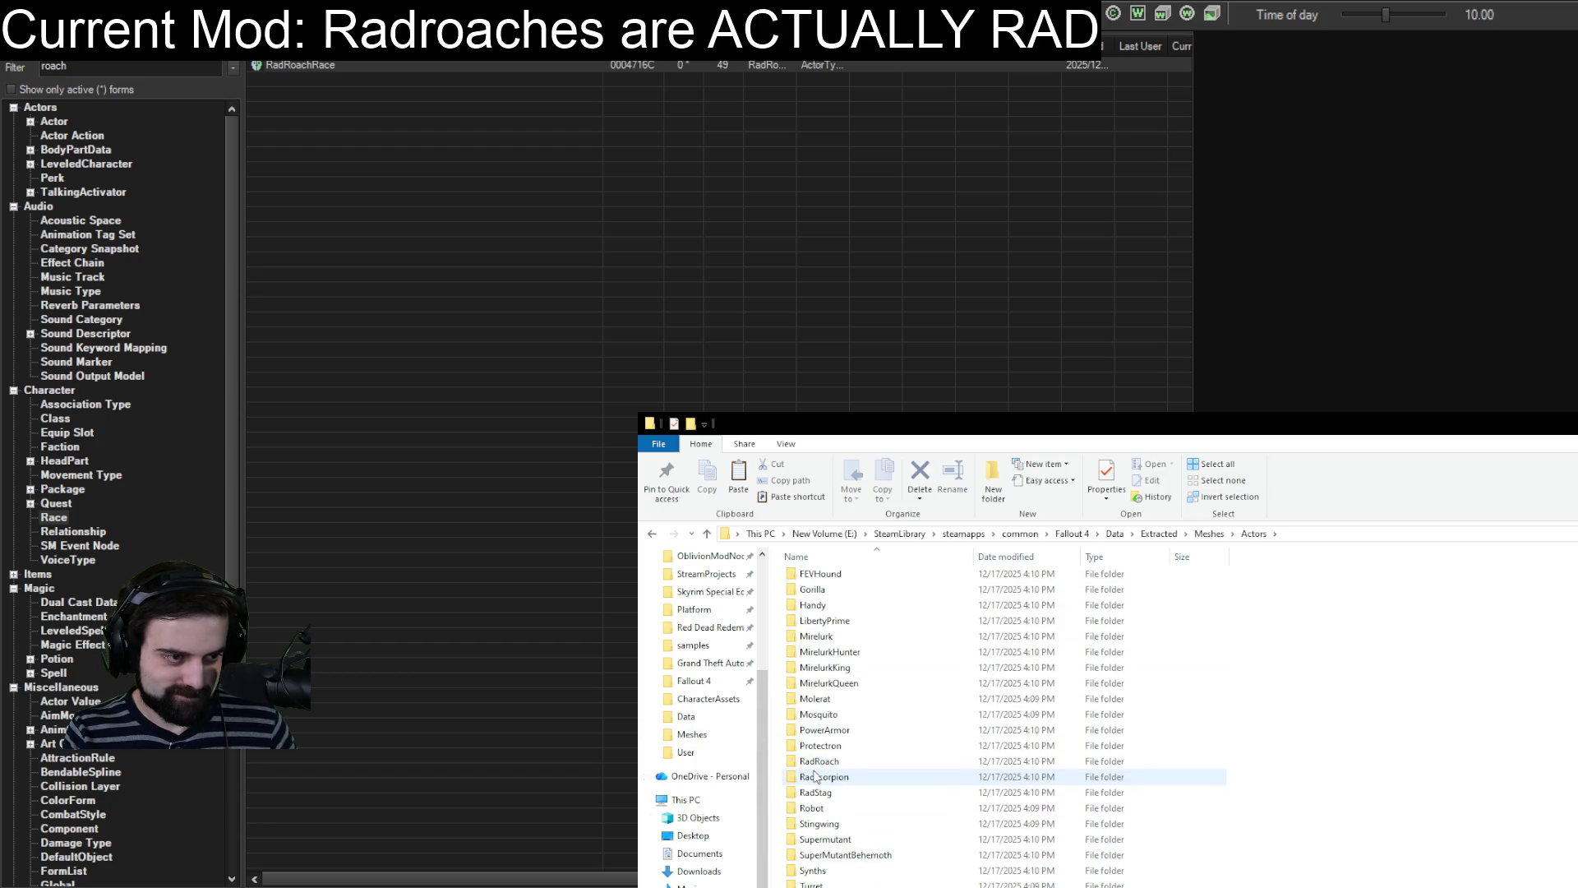
double_click(818, 762)
double_click(828, 580)
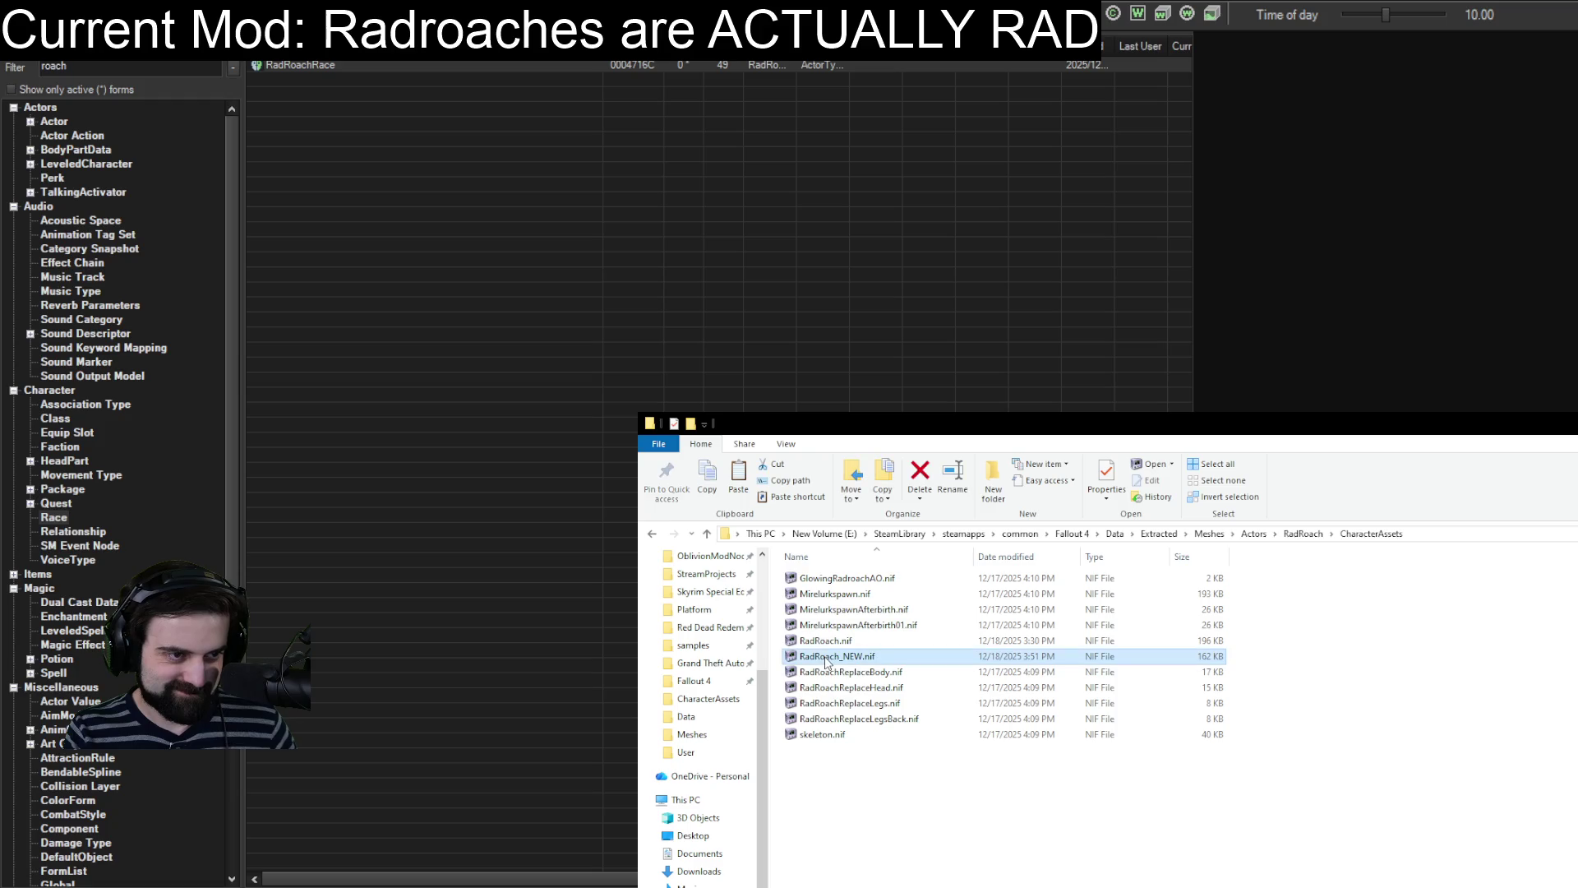
left_click(709, 734)
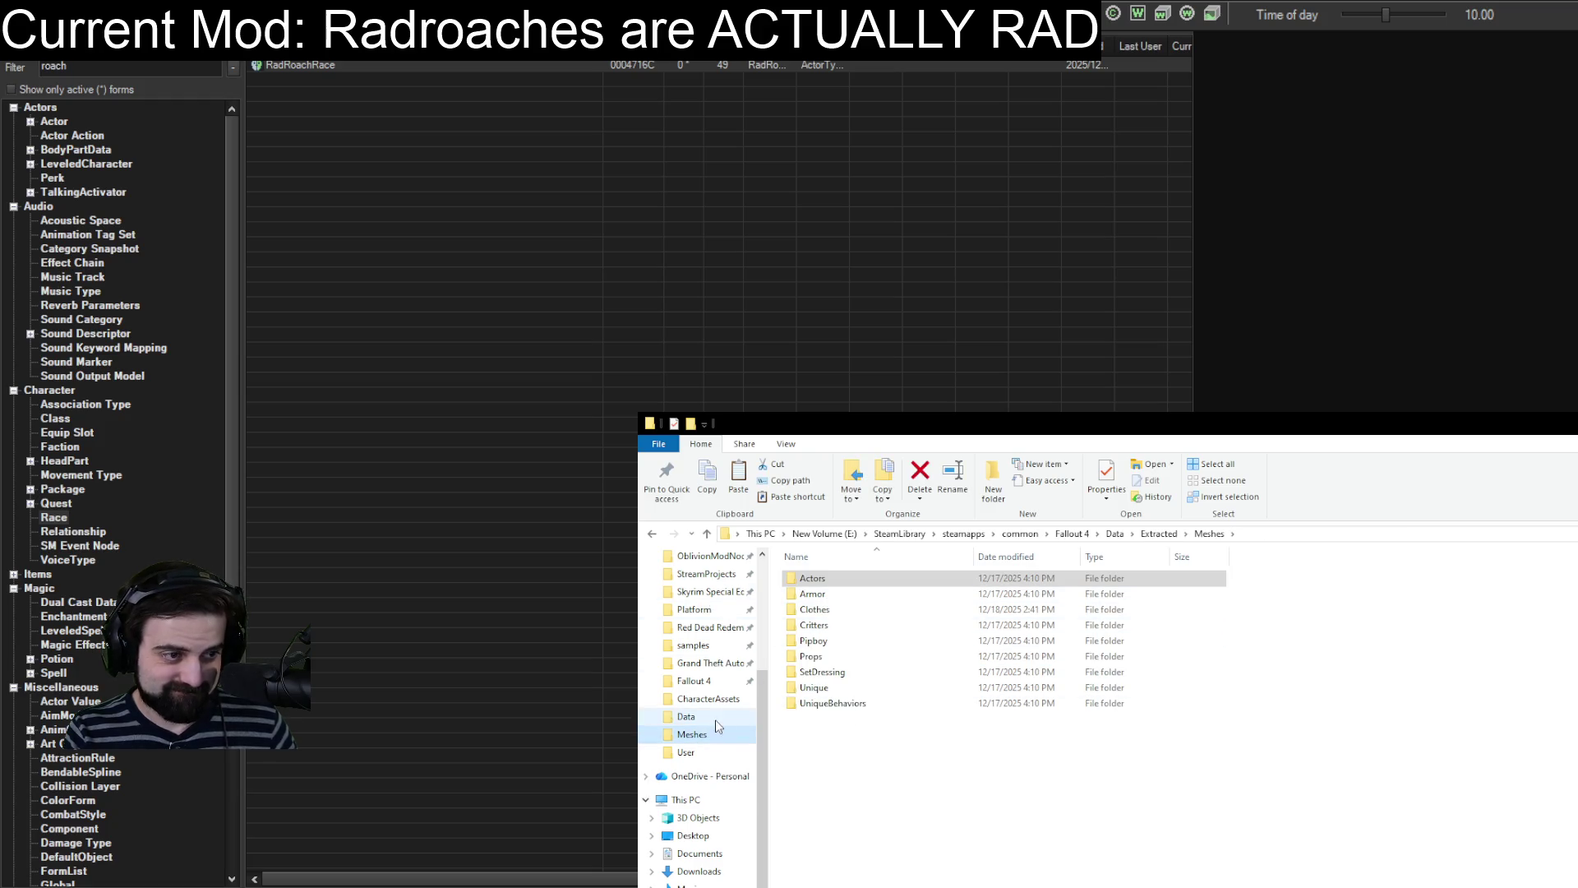
left_click(687, 718)
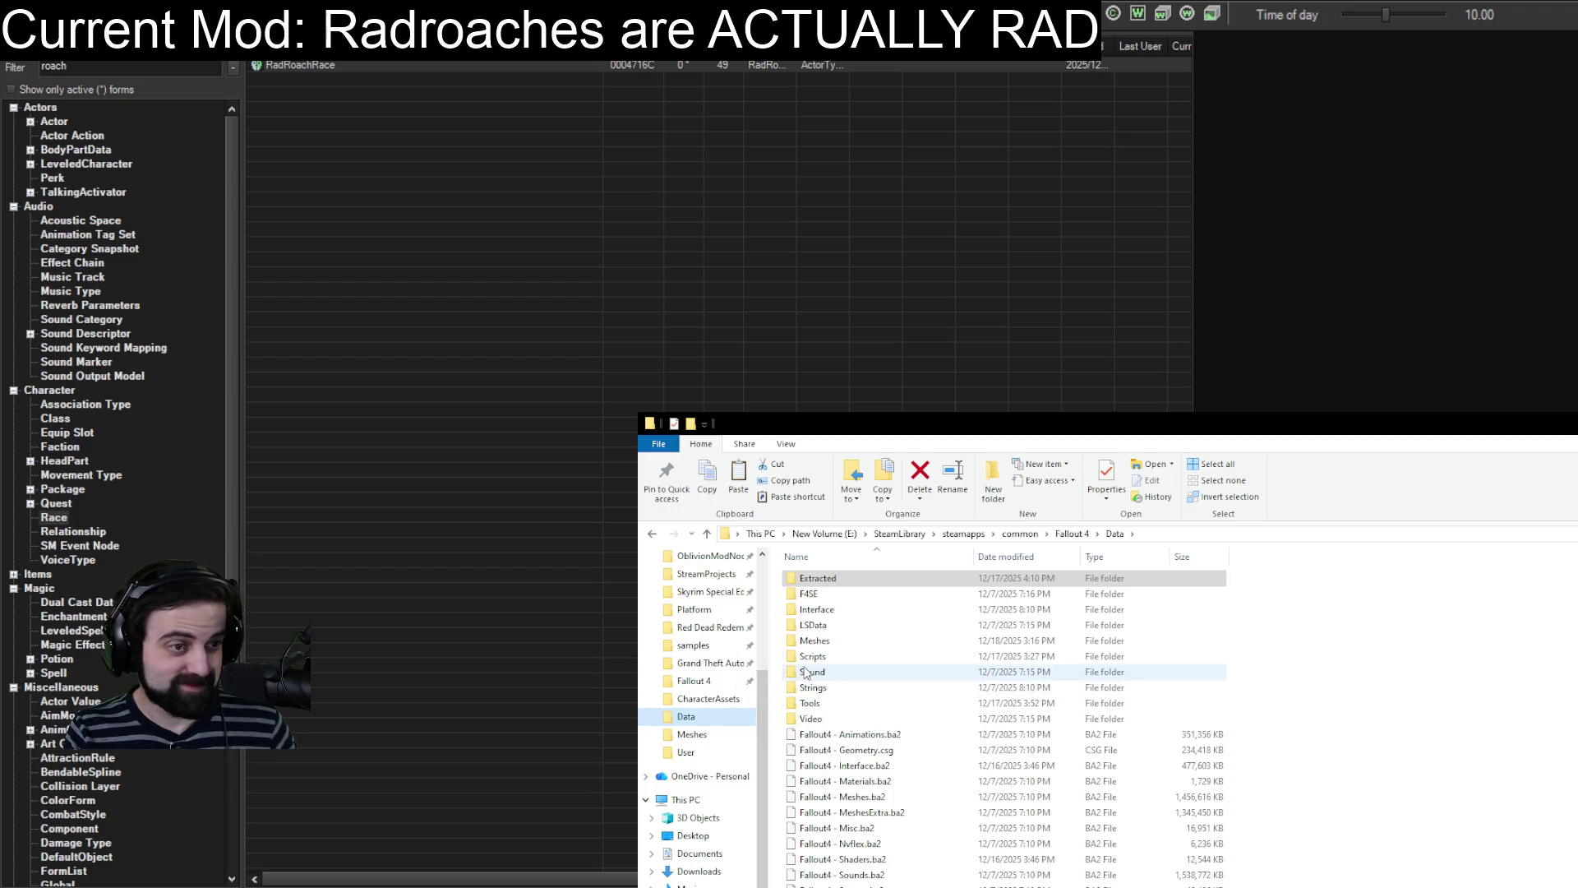
double_click(812, 640)
double_click(810, 582)
double_click(821, 594)
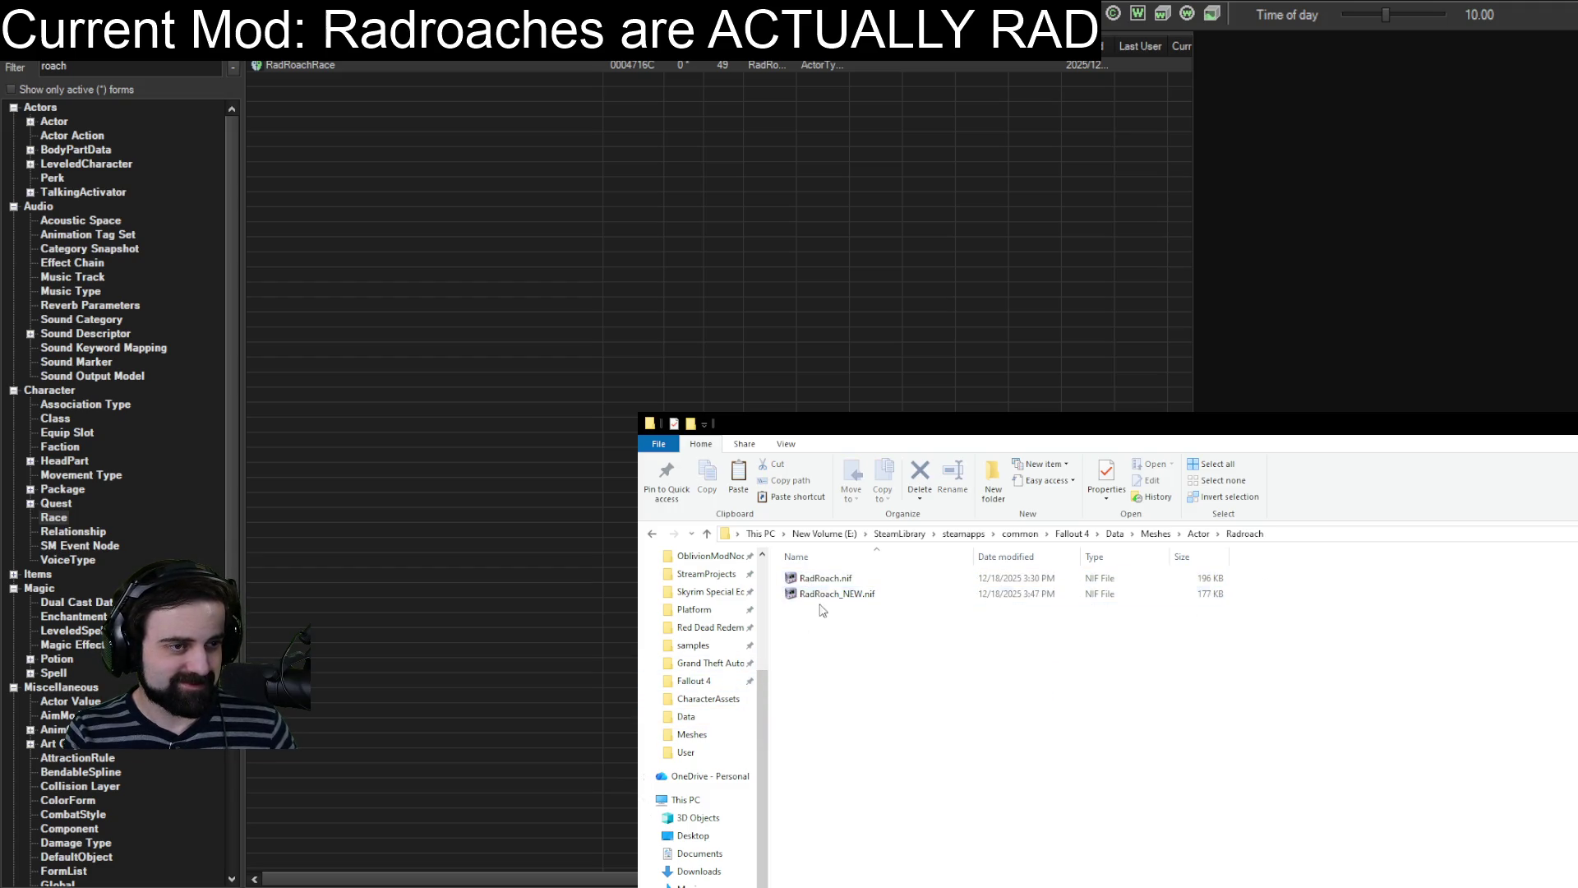
key("Down")
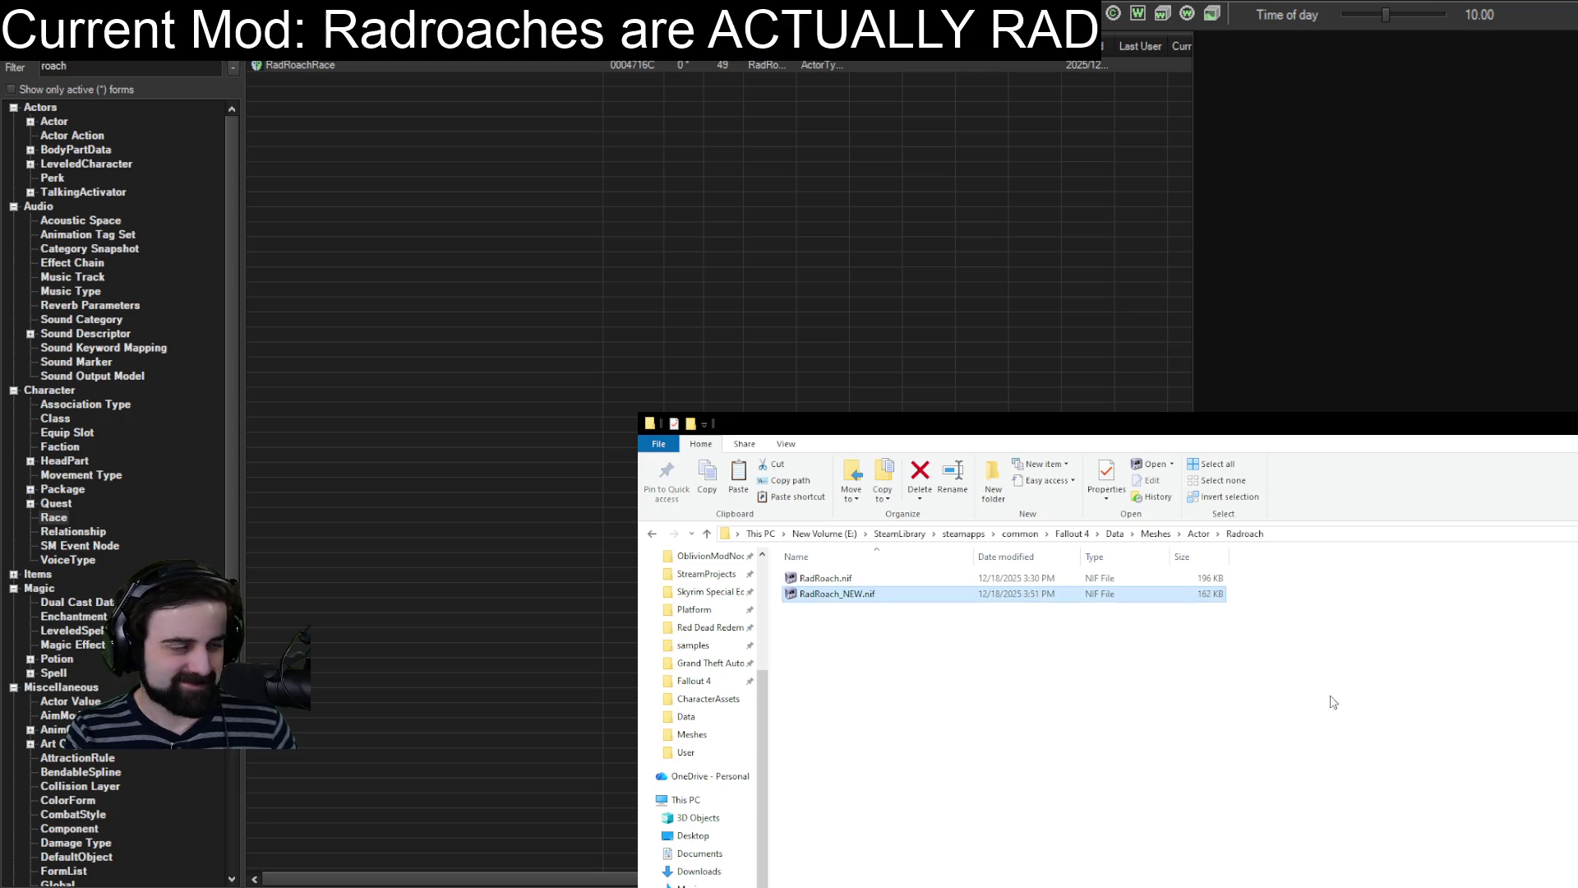
key("alt+Tab")
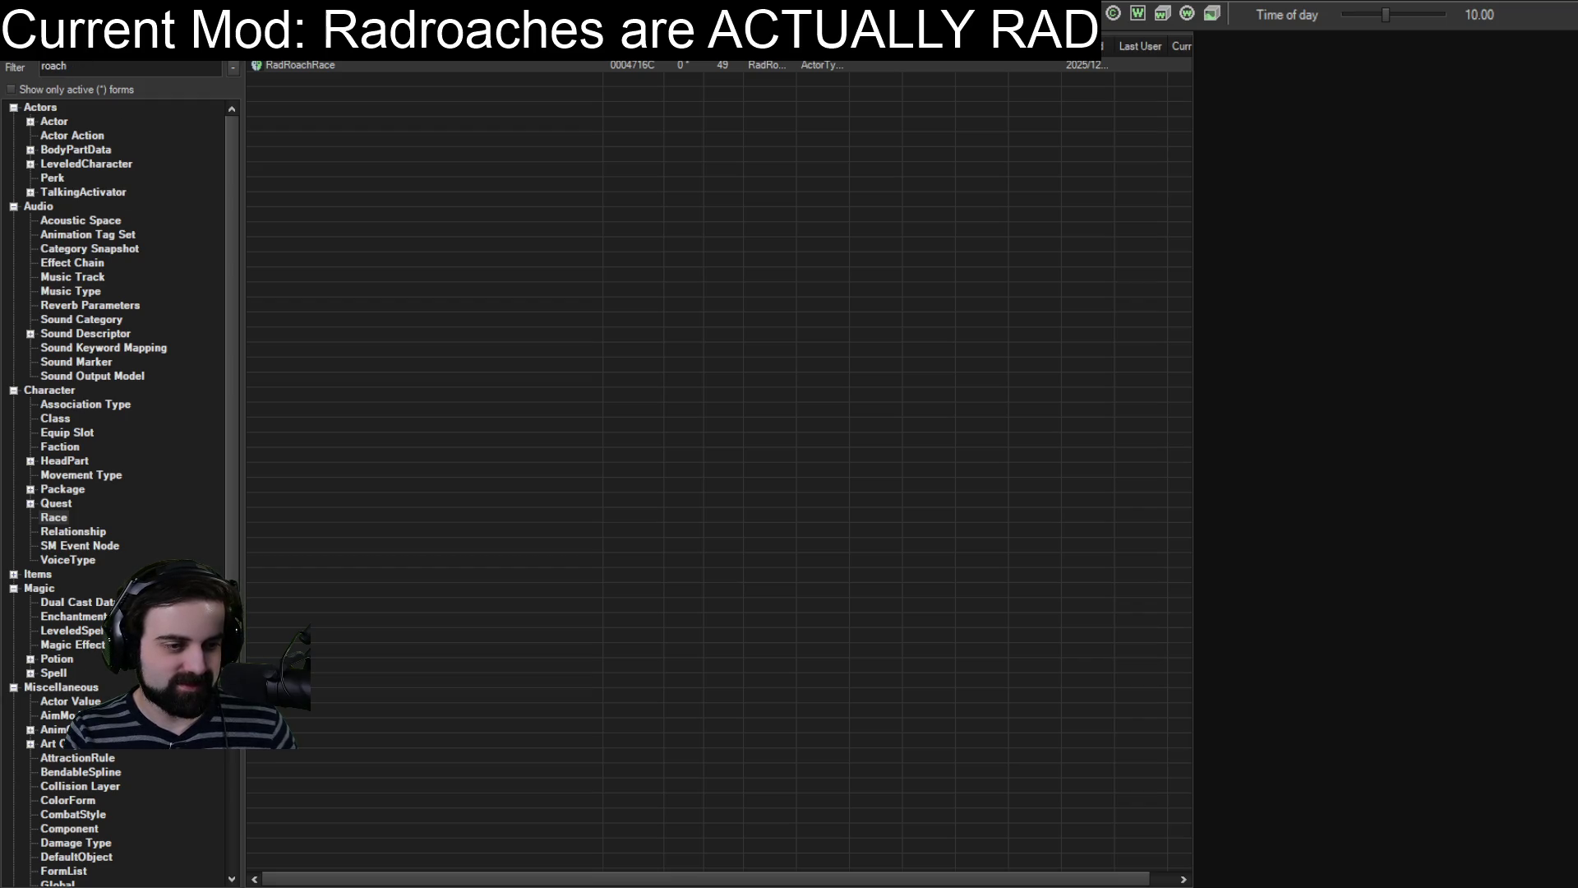
Switch the object list back to Actor records and select EncRadRoach.
left_click(54, 121)
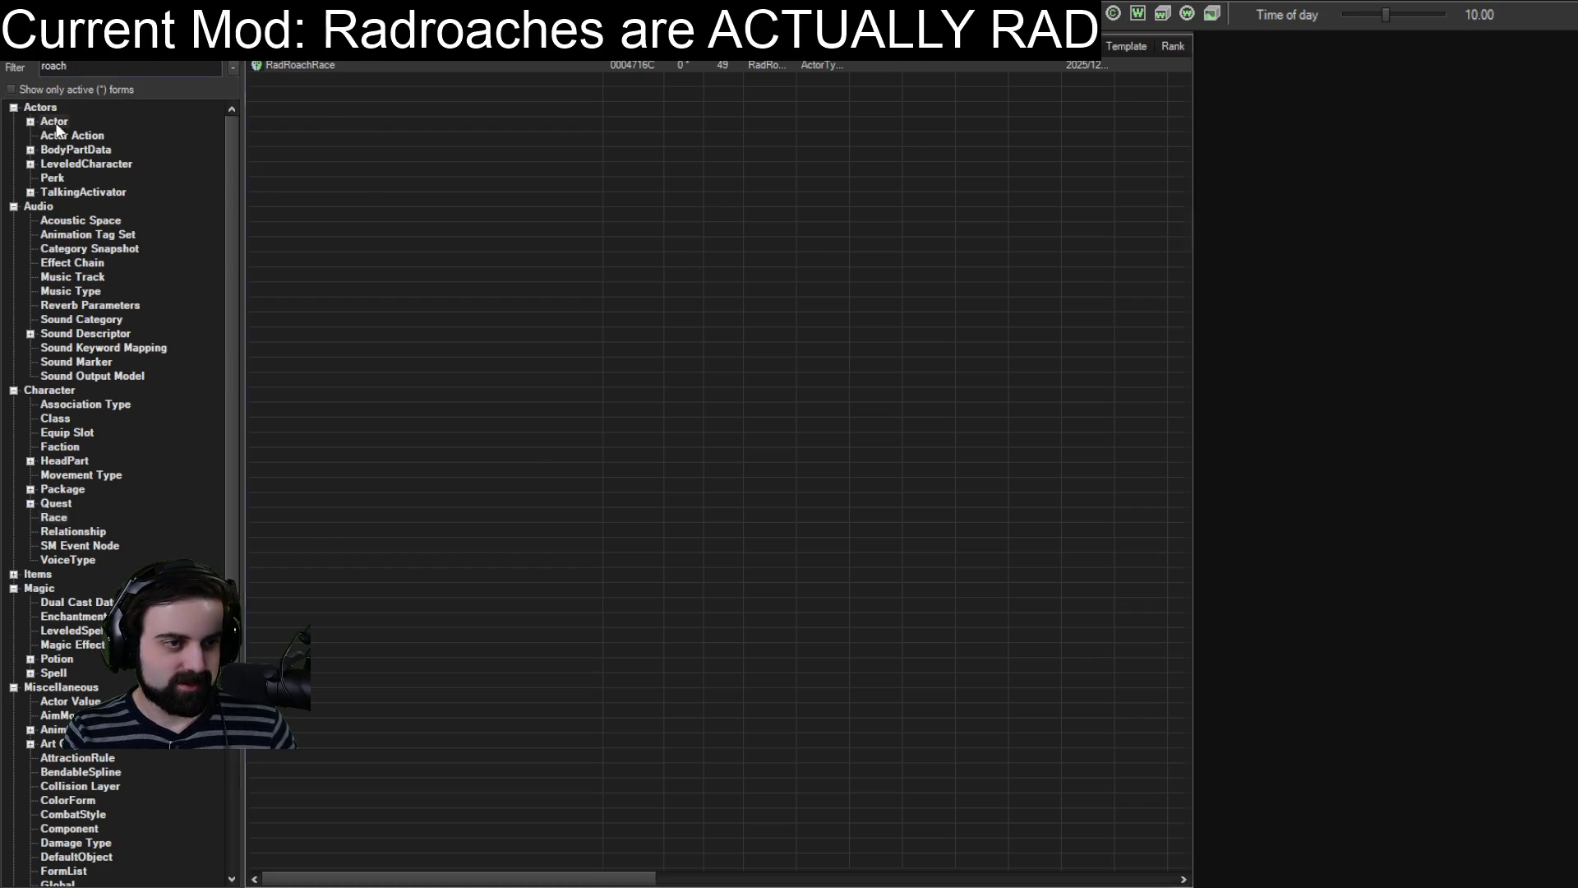
left_click(323, 78)
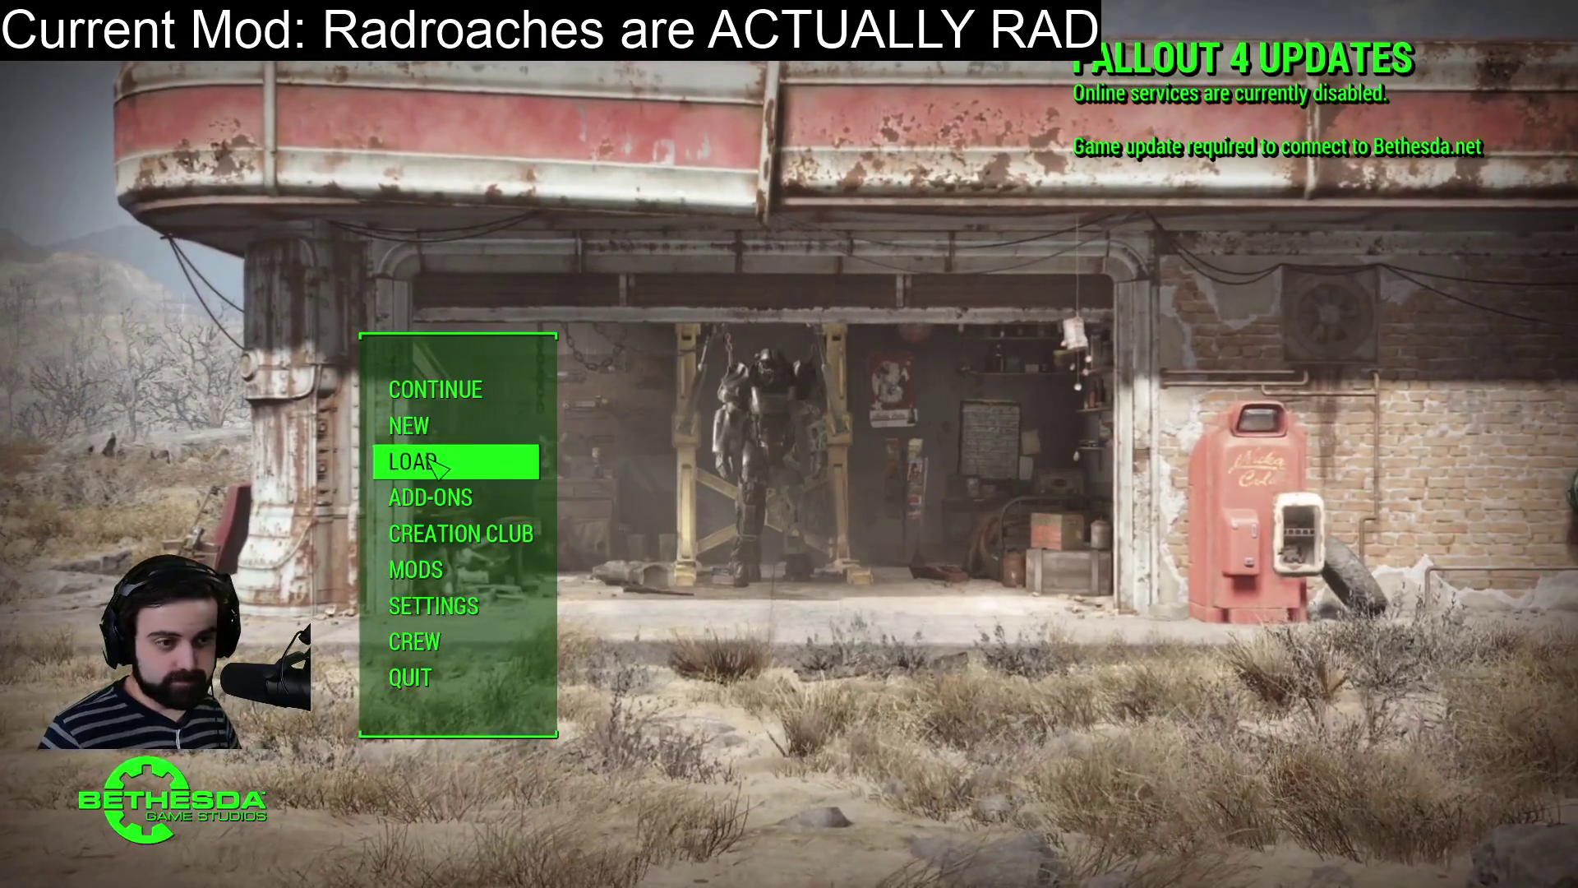
Load the Commonwealth save from the main menu.
left_click(436, 462)
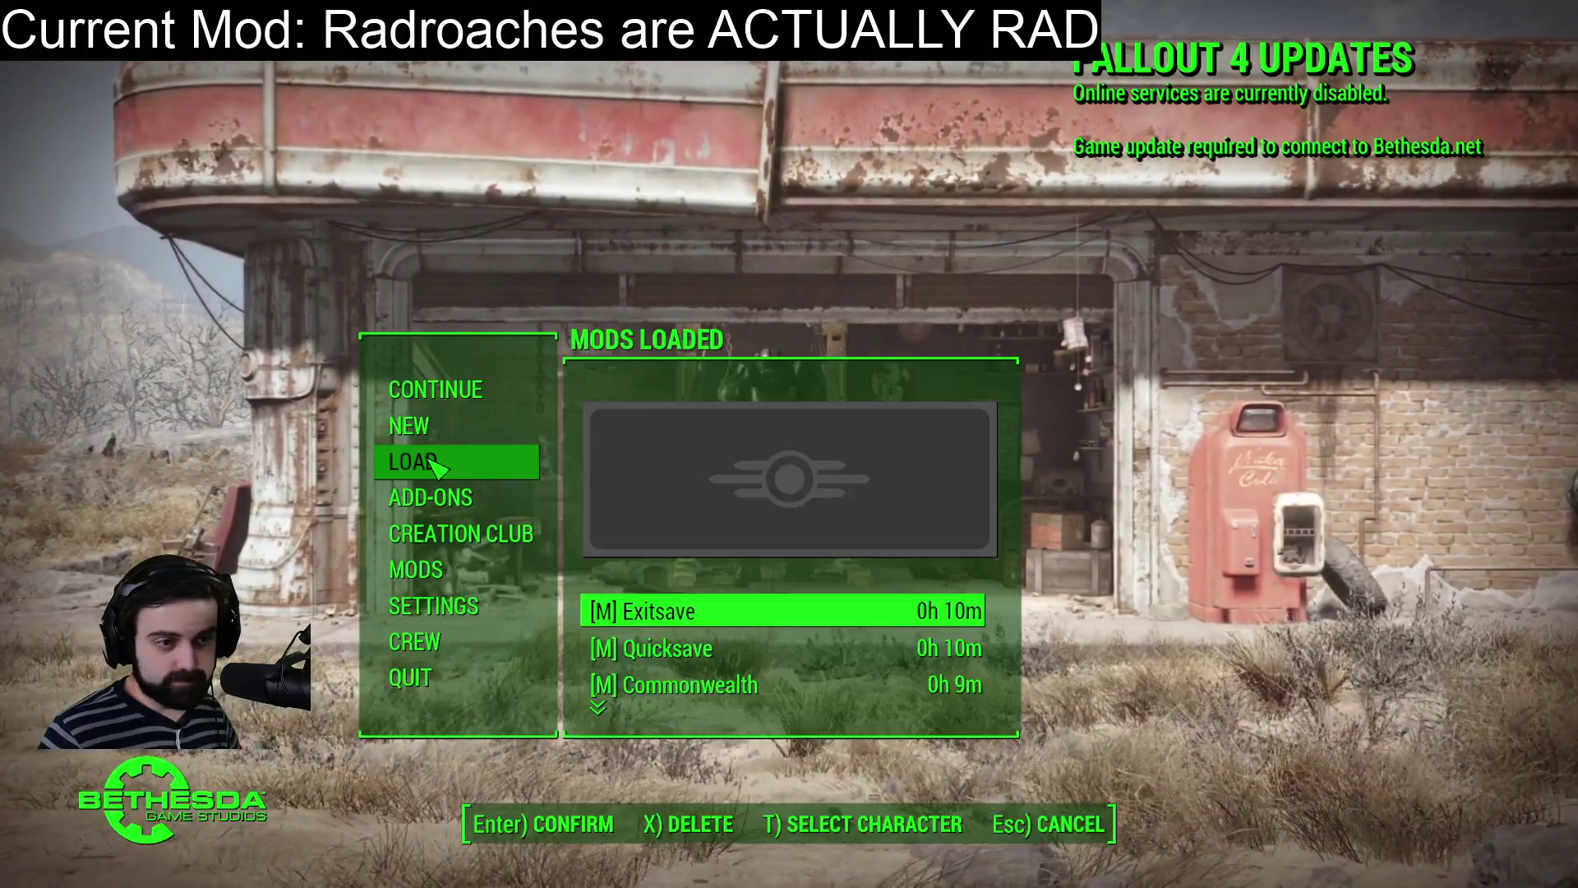
left_click(666, 684)
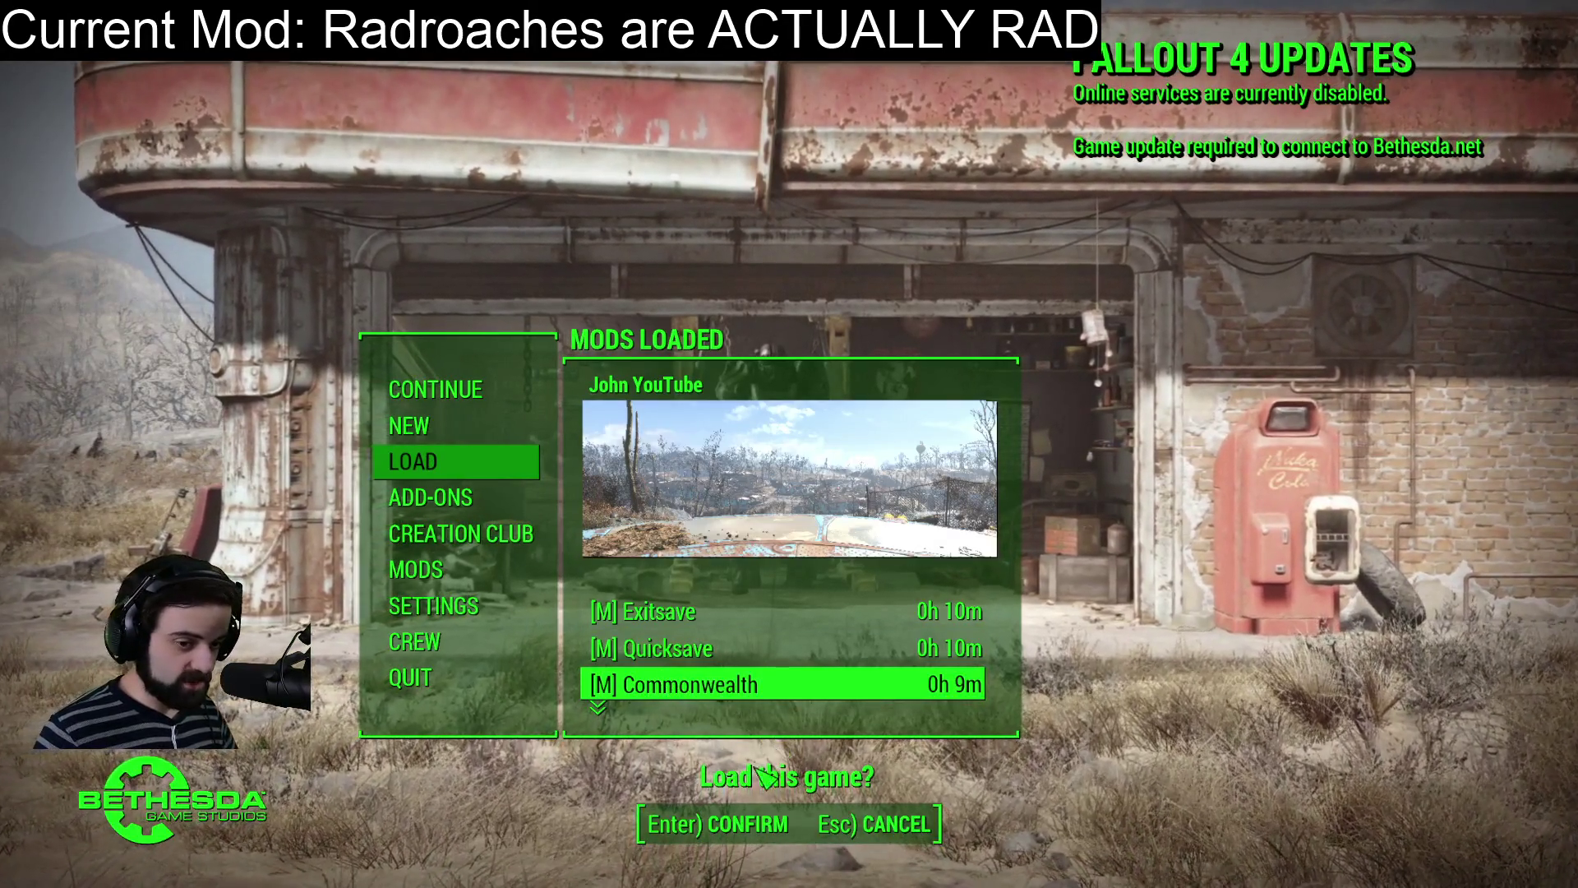
key("Return")
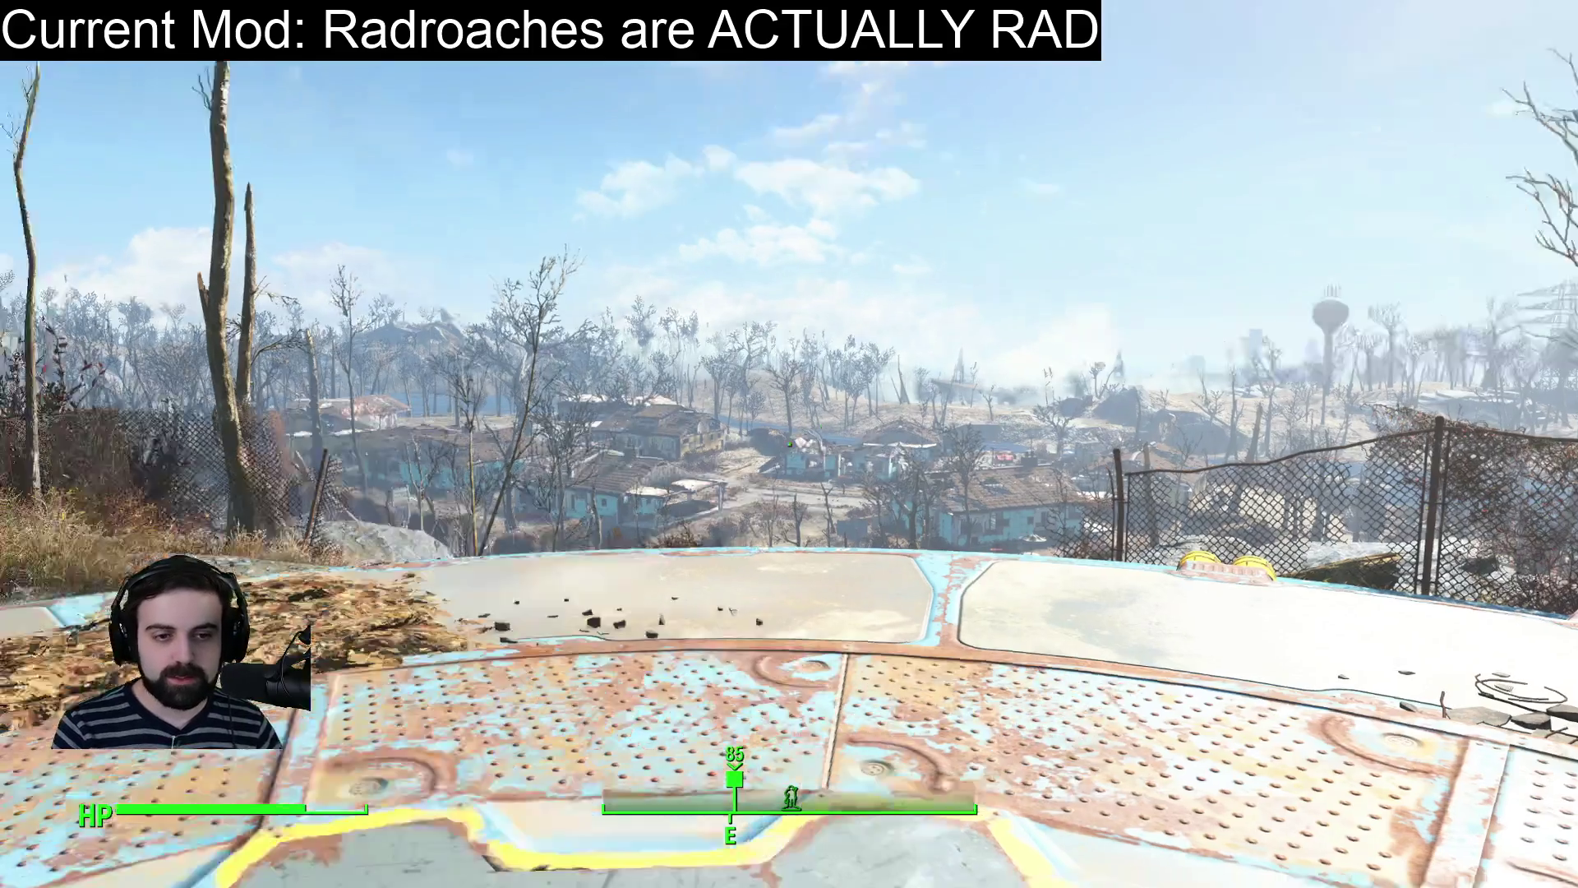
Spawn a radroach with player.placeatme, then choose Quit from the pause menu.
mouse_move(881, 665)
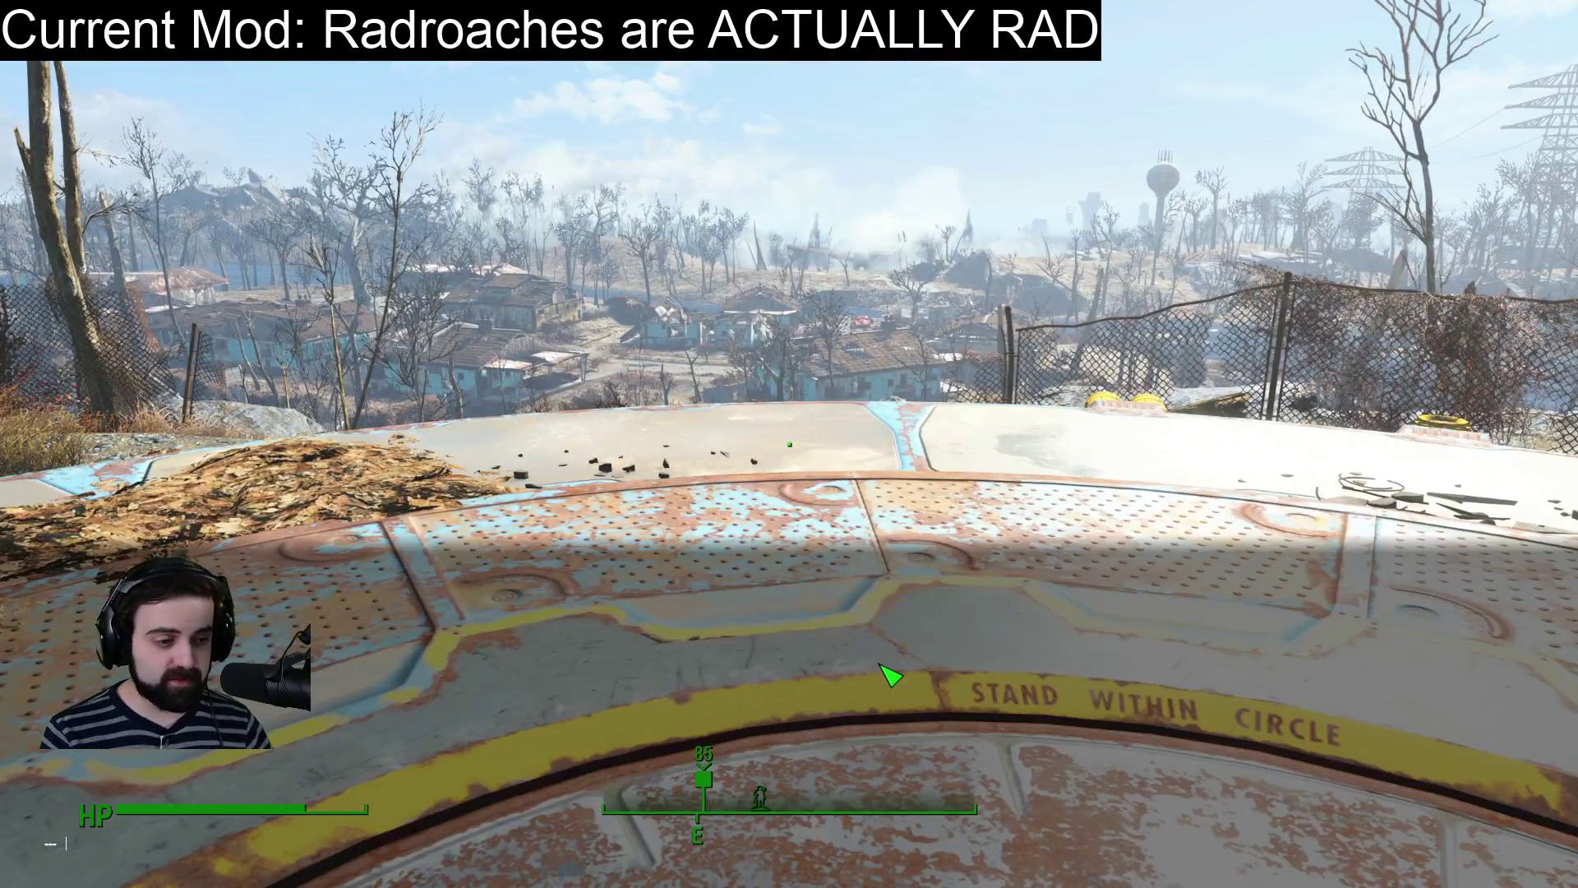
type("player.placeatme")
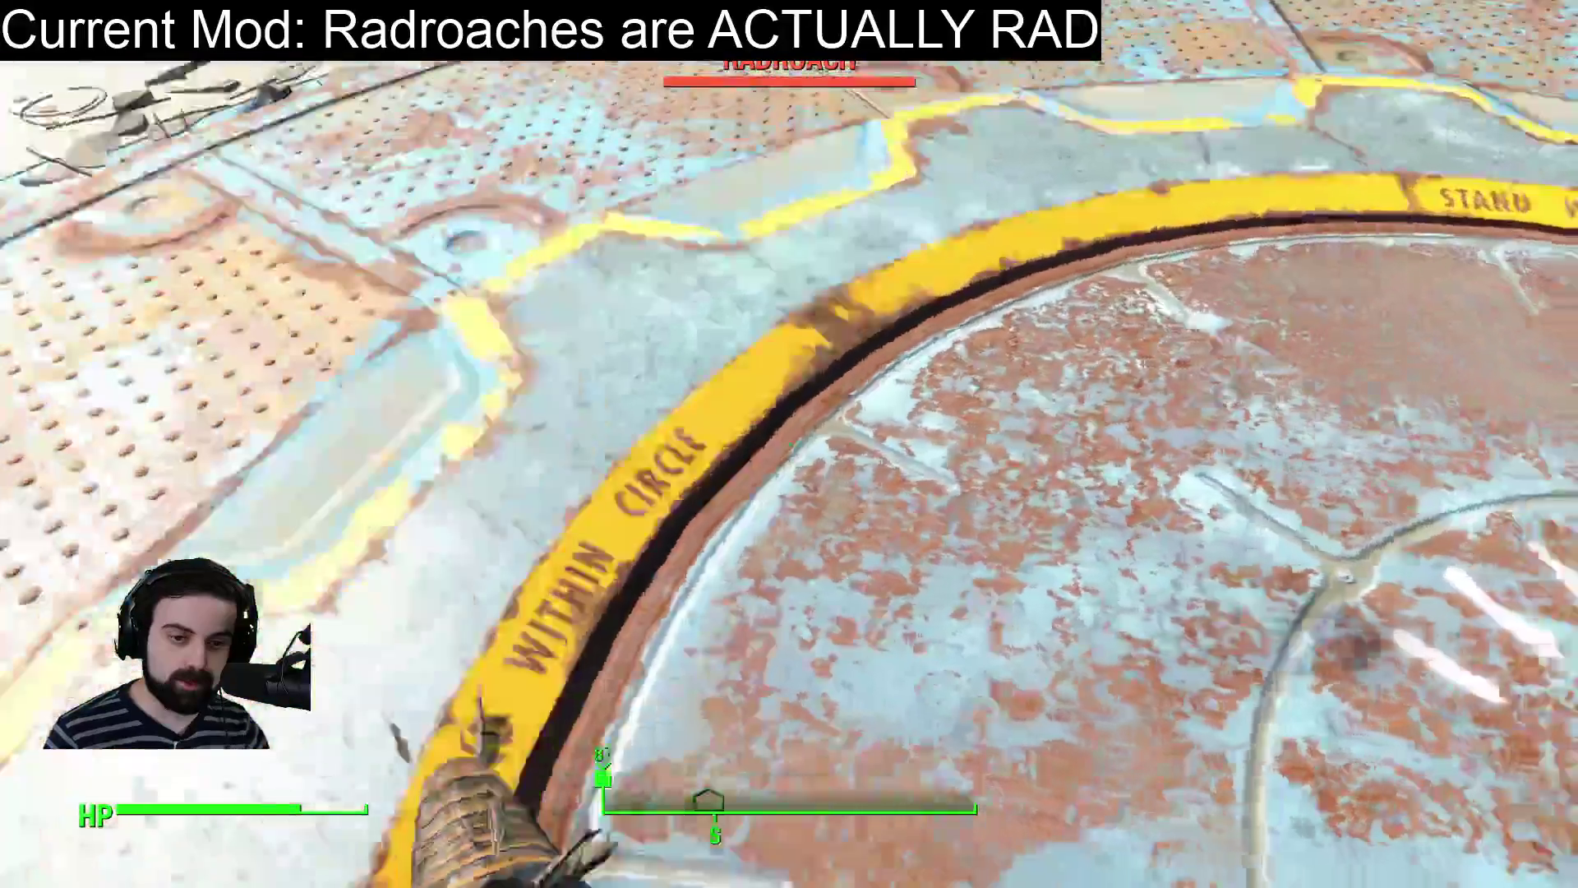
key("Escape")
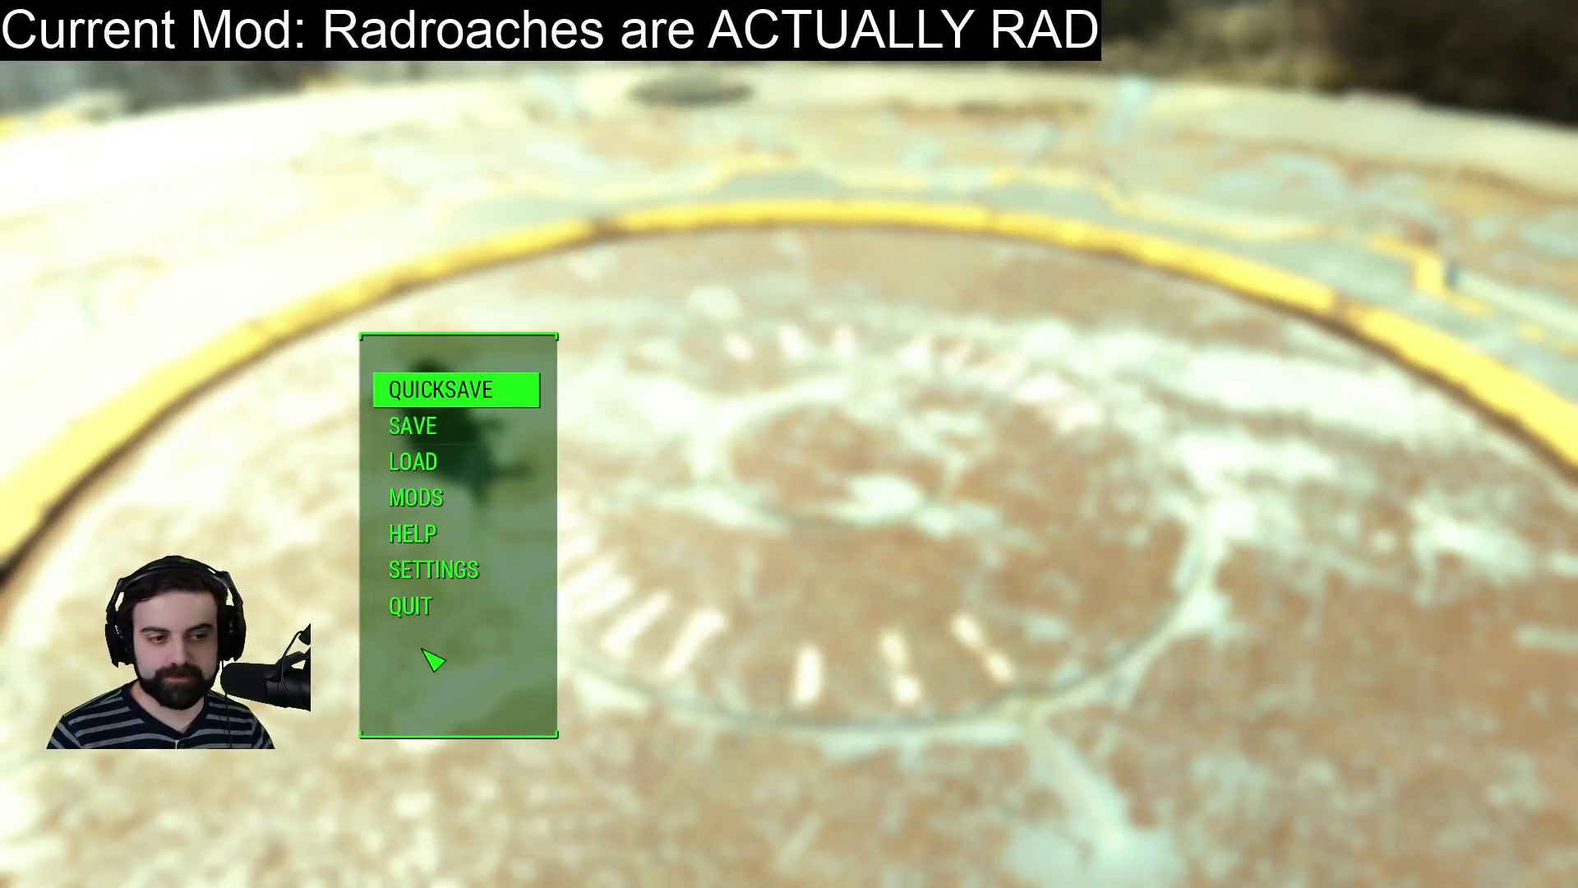
left_click(415, 612)
Choose Desktop to save and exit Fallout 4.
left_click(823, 829)
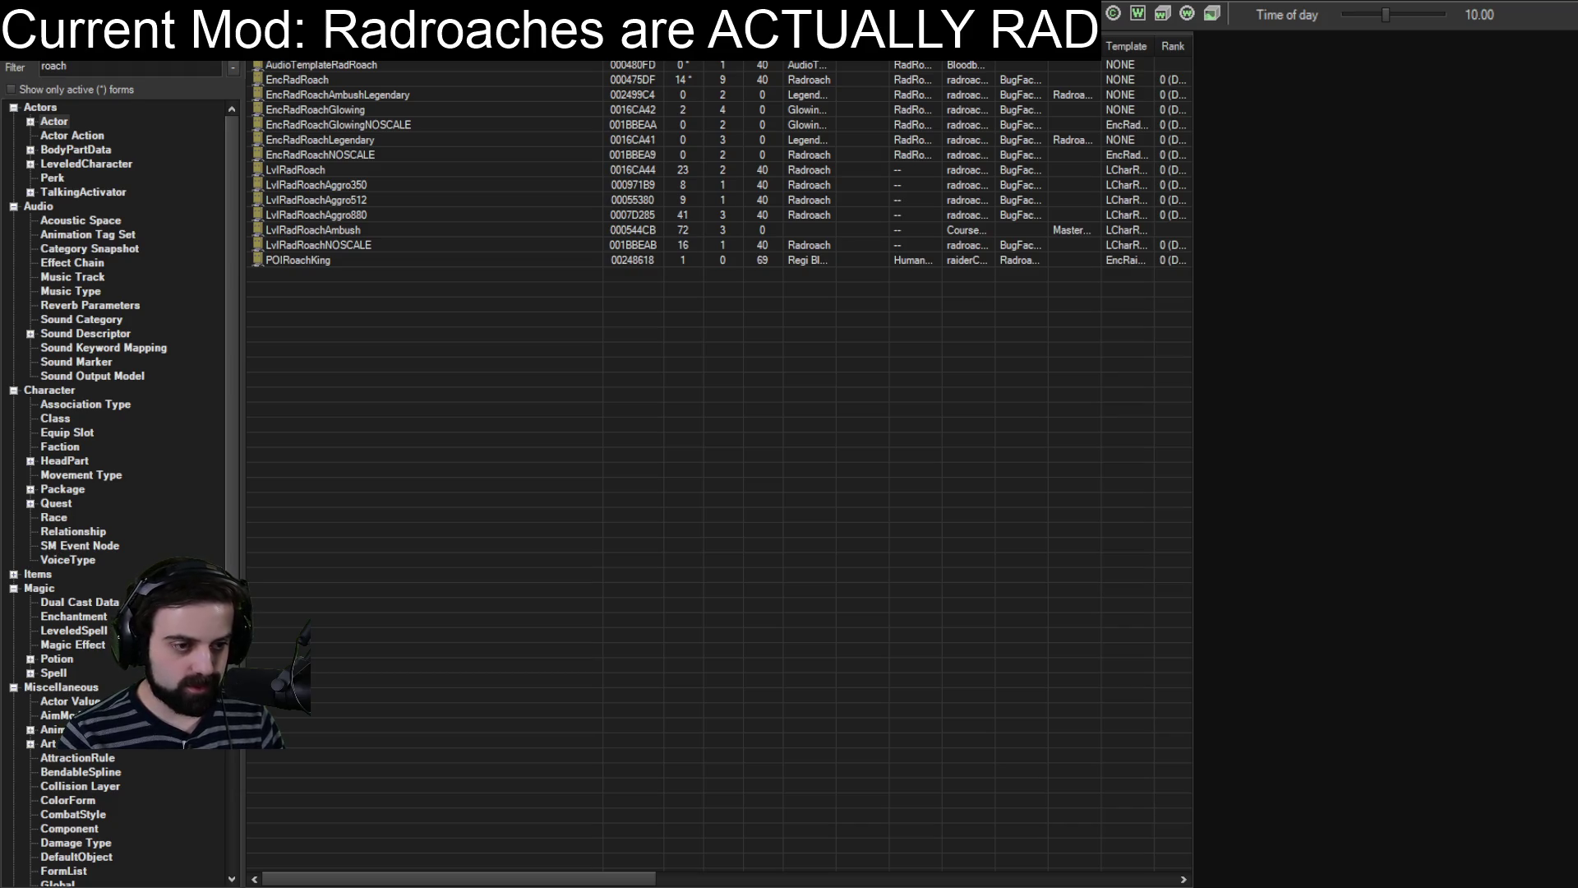
Check the RadRoachRace record, then filter *All for 'skinradroach' and open SkinRadRoach01.
left_click(53, 518)
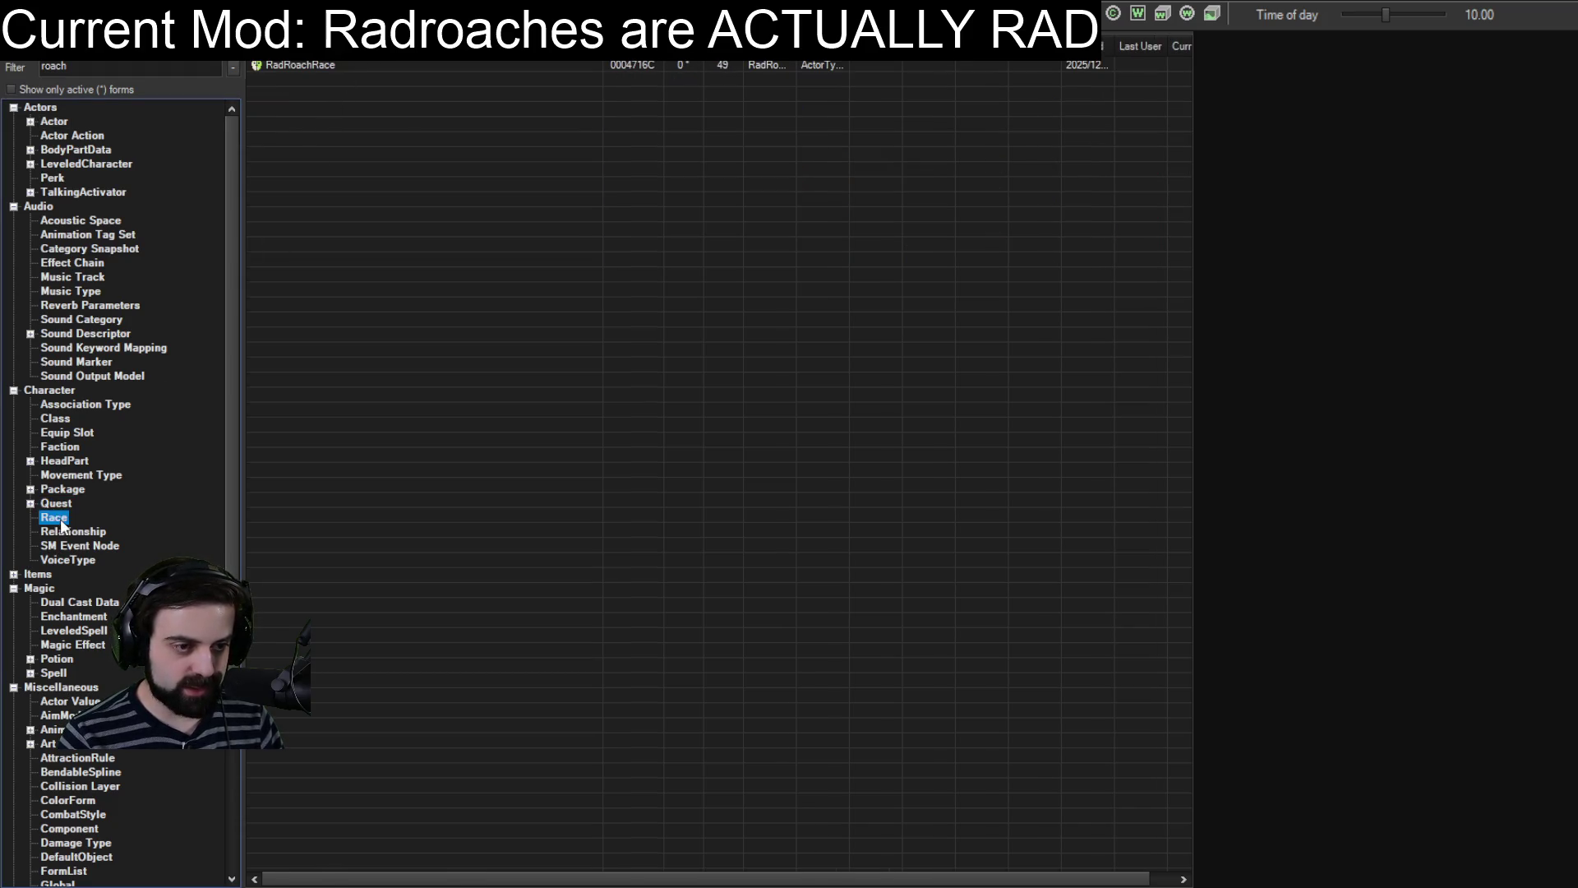
left_click(299, 67)
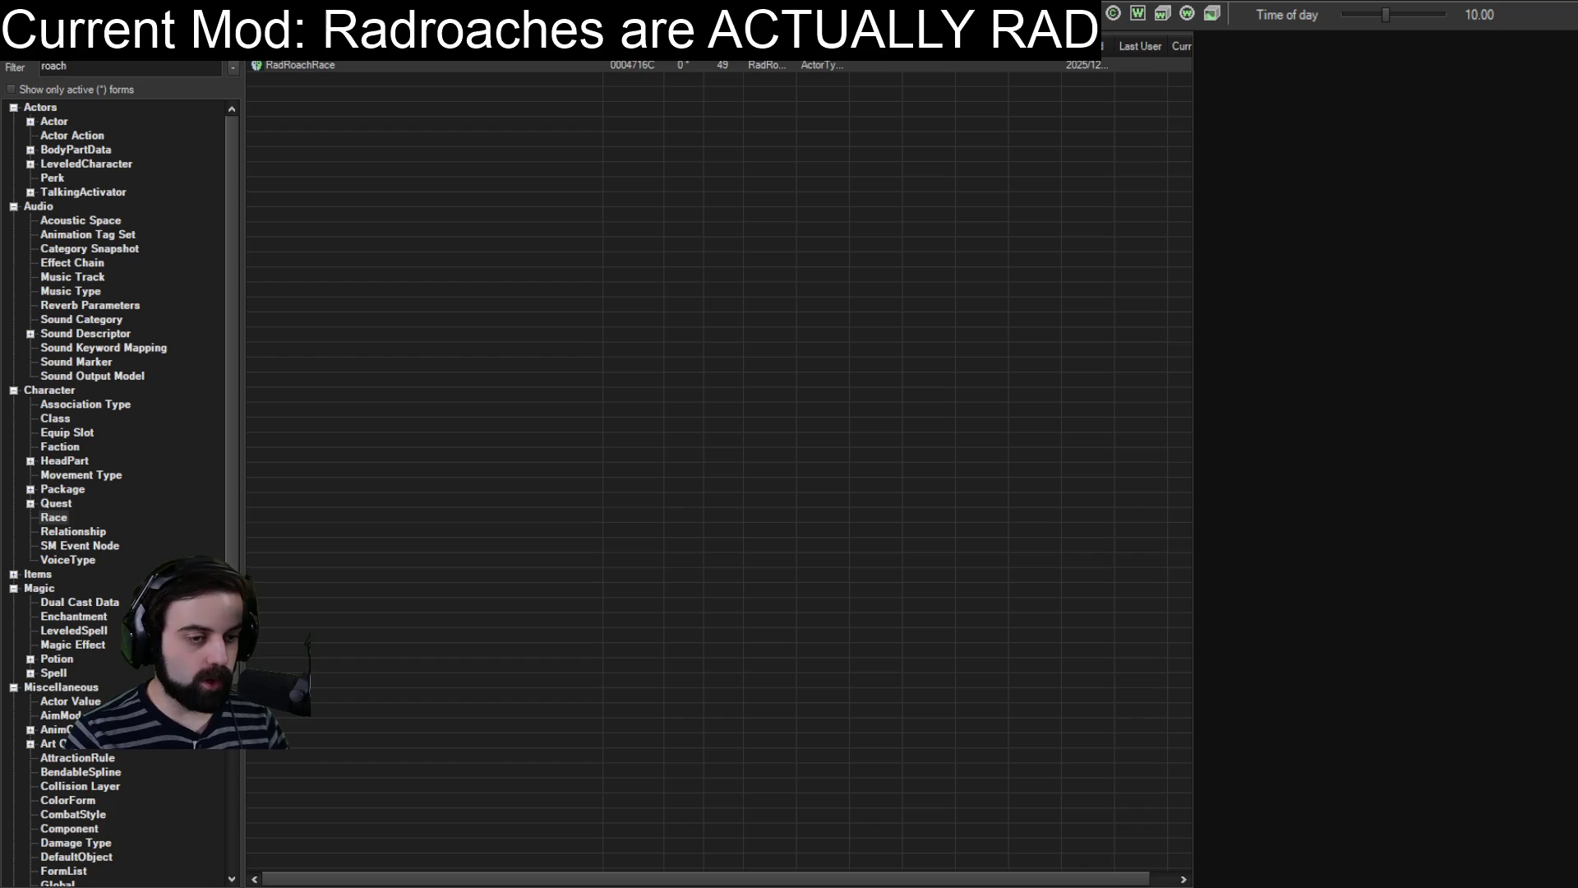
double_click(69, 66)
scroll(150, 835, "down", 3)
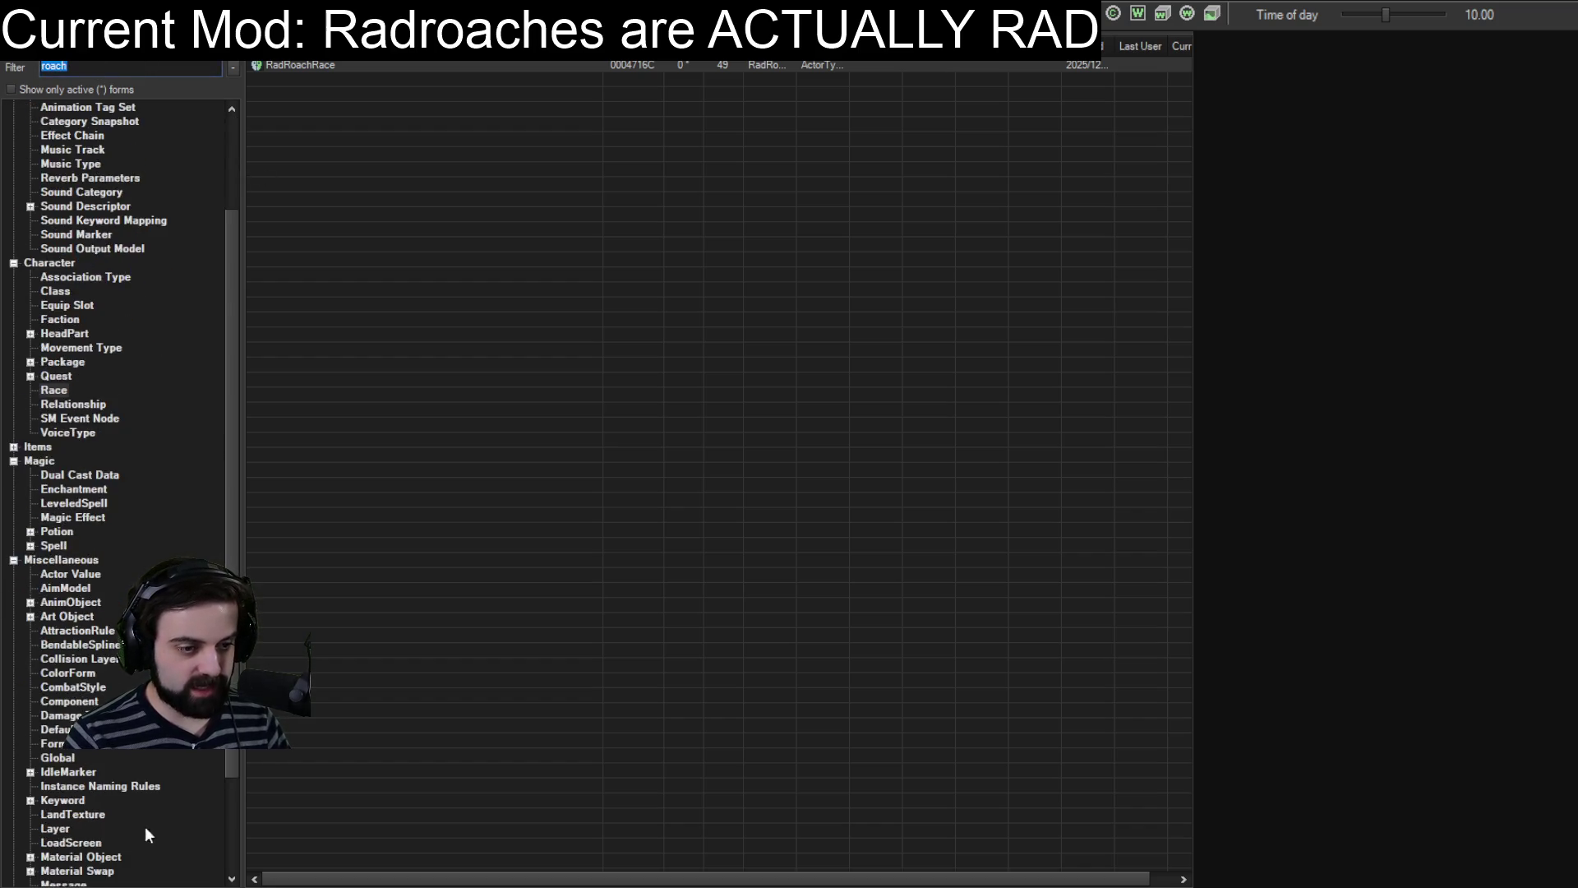
scroll(150, 834, "down", 3)
left_click(33, 870)
left_click(84, 65)
key("ctrl+a")
type("skinradroach")
double_click(329, 64)
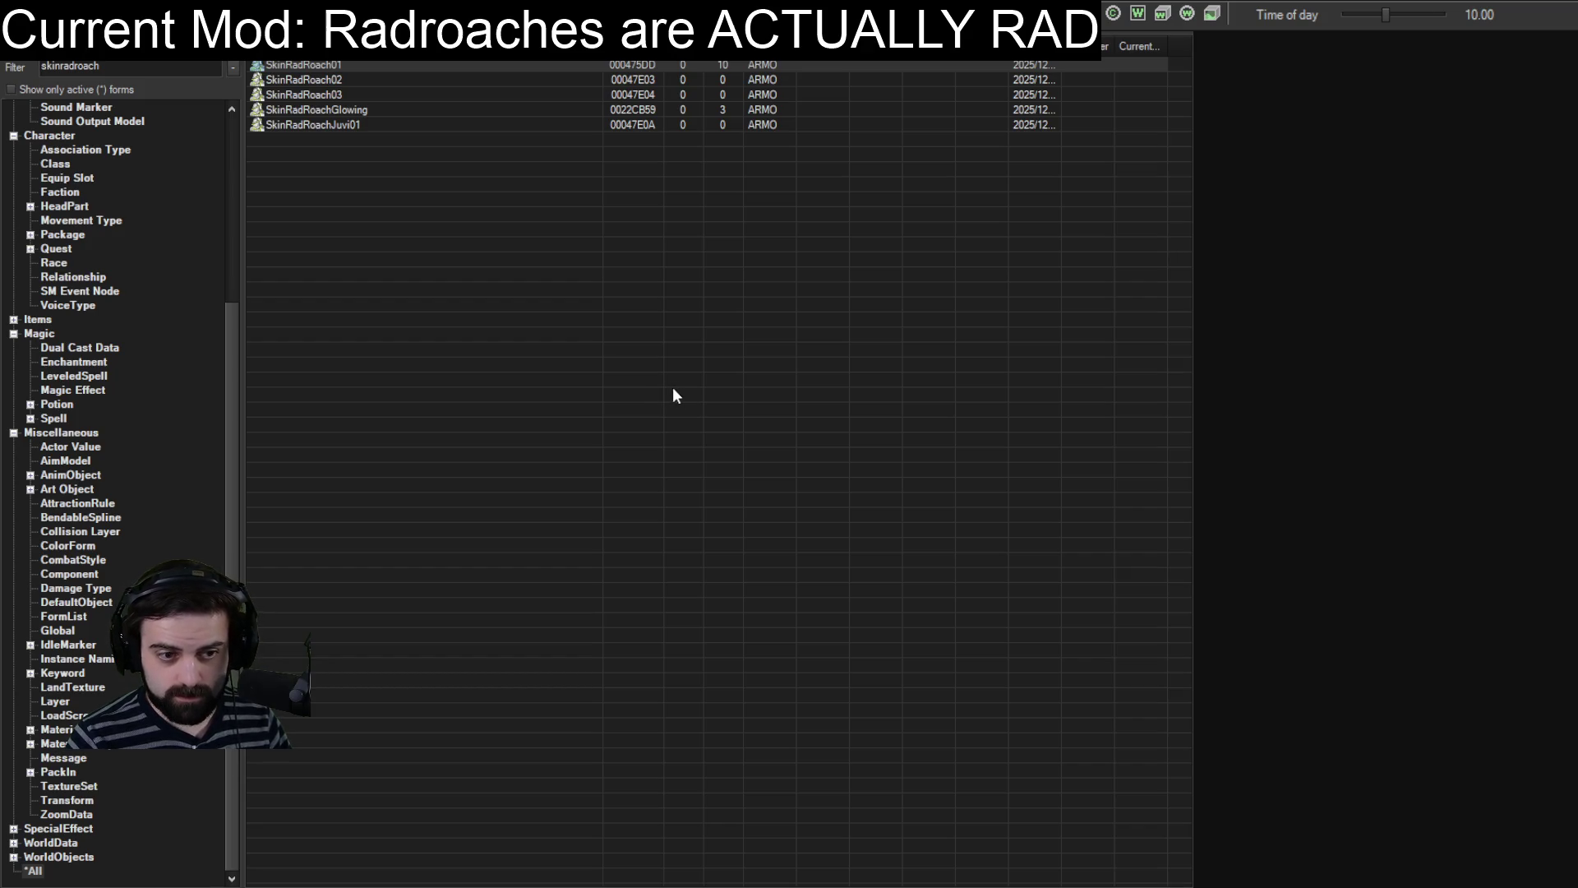
Refine the filter to 'radroach01', reopen SkinRadRoach01, and open the RadRoach01AA armor addon.
double_click(146, 66)
type("radroacharmor")
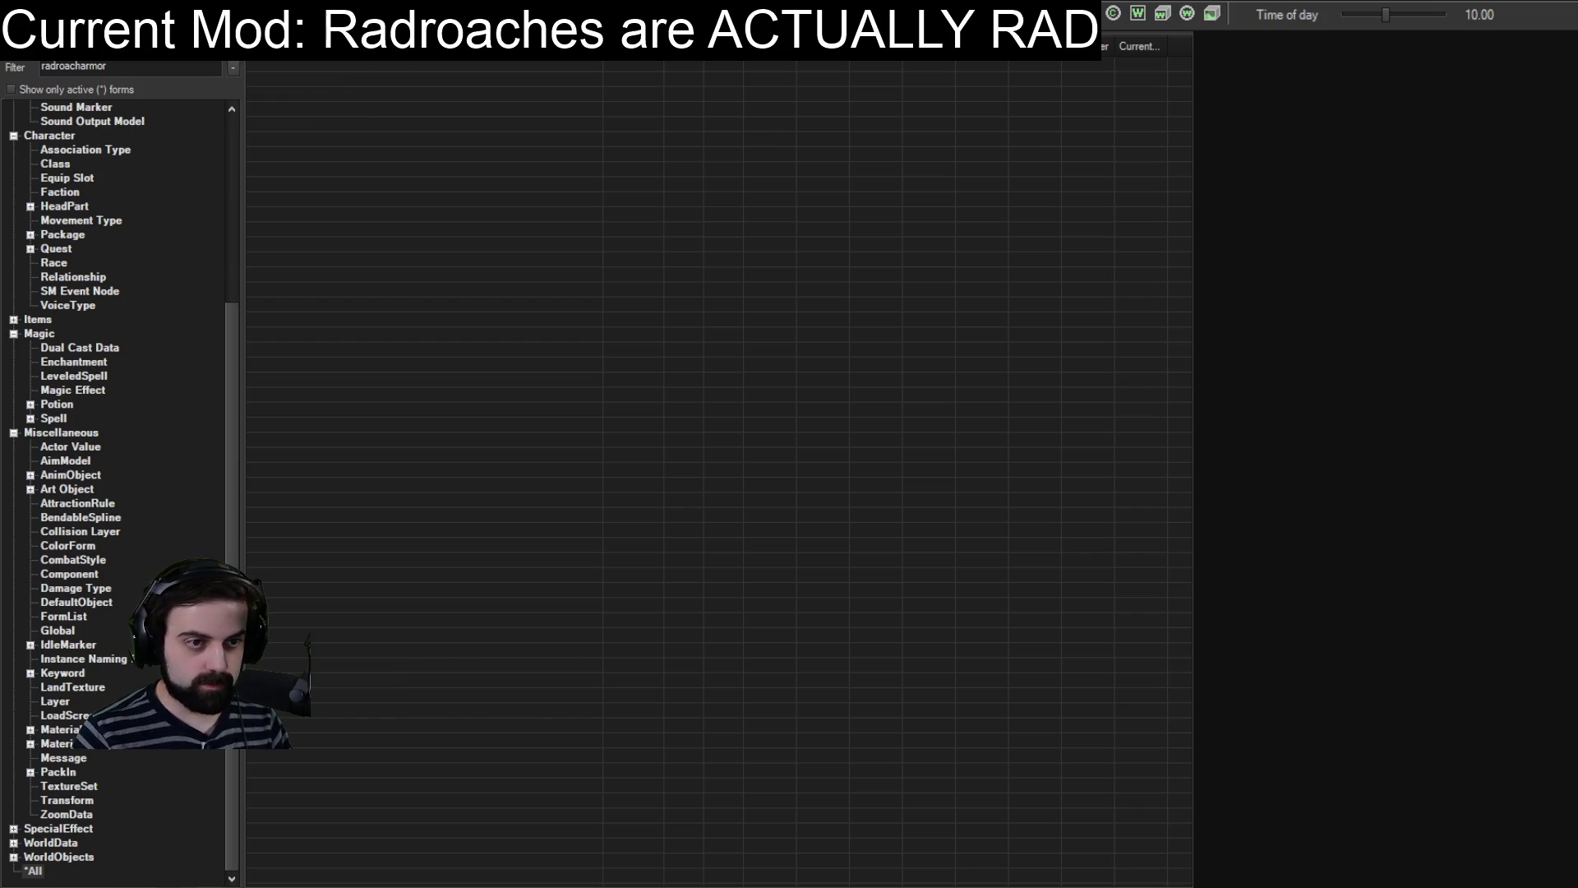
key("BackSpace")
key("BackSpace")
key("BackSpace")
type("A")
key("BackSpace")
key("BackSpace")
key("BackSpace")
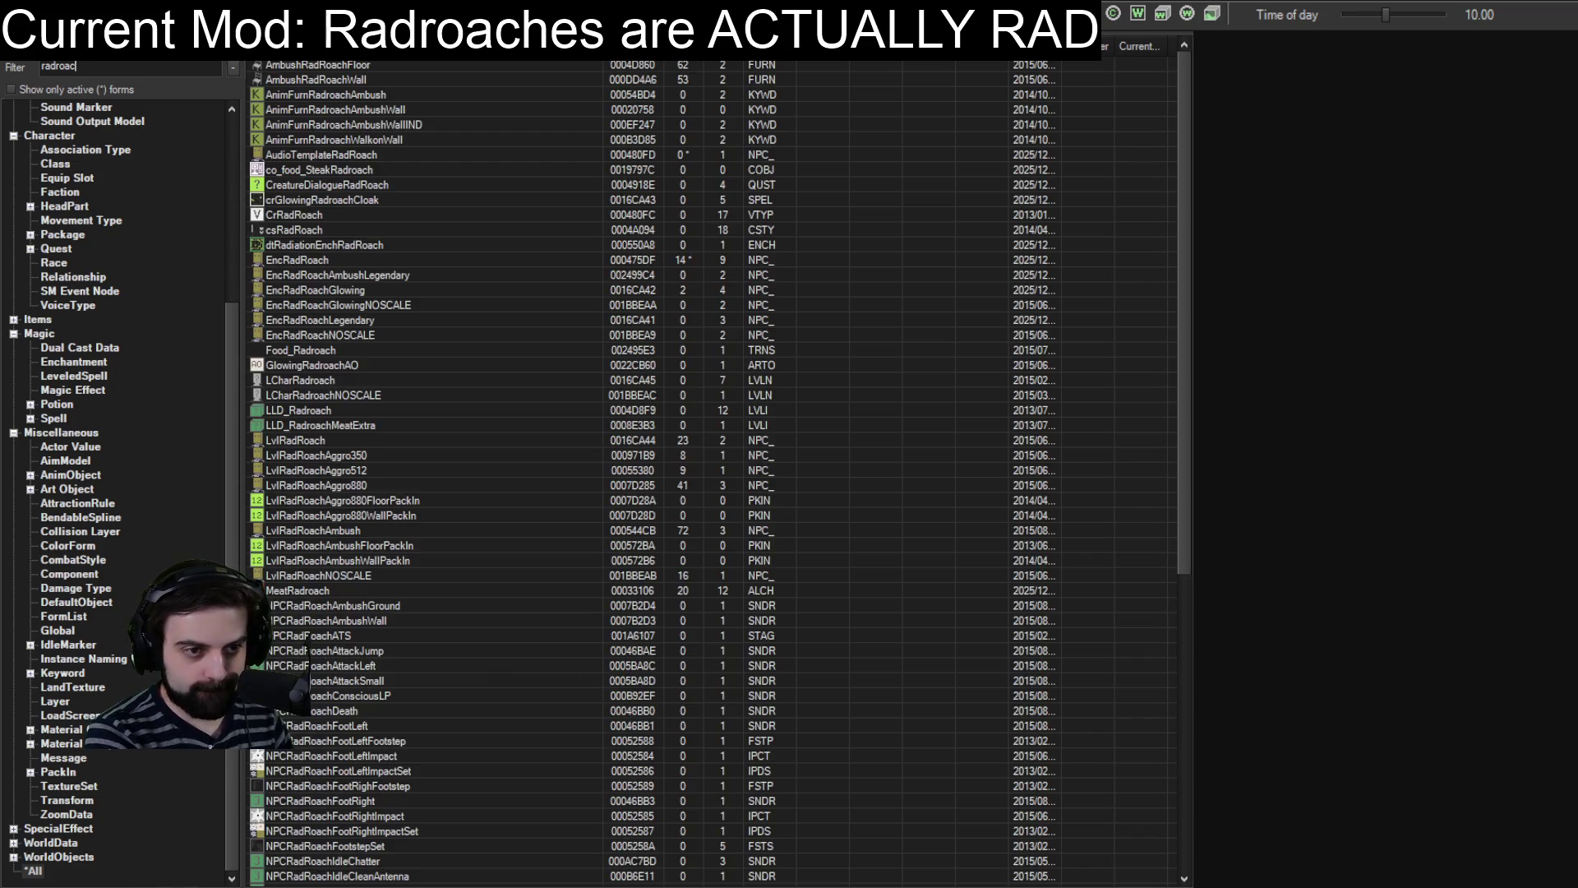
type("h")
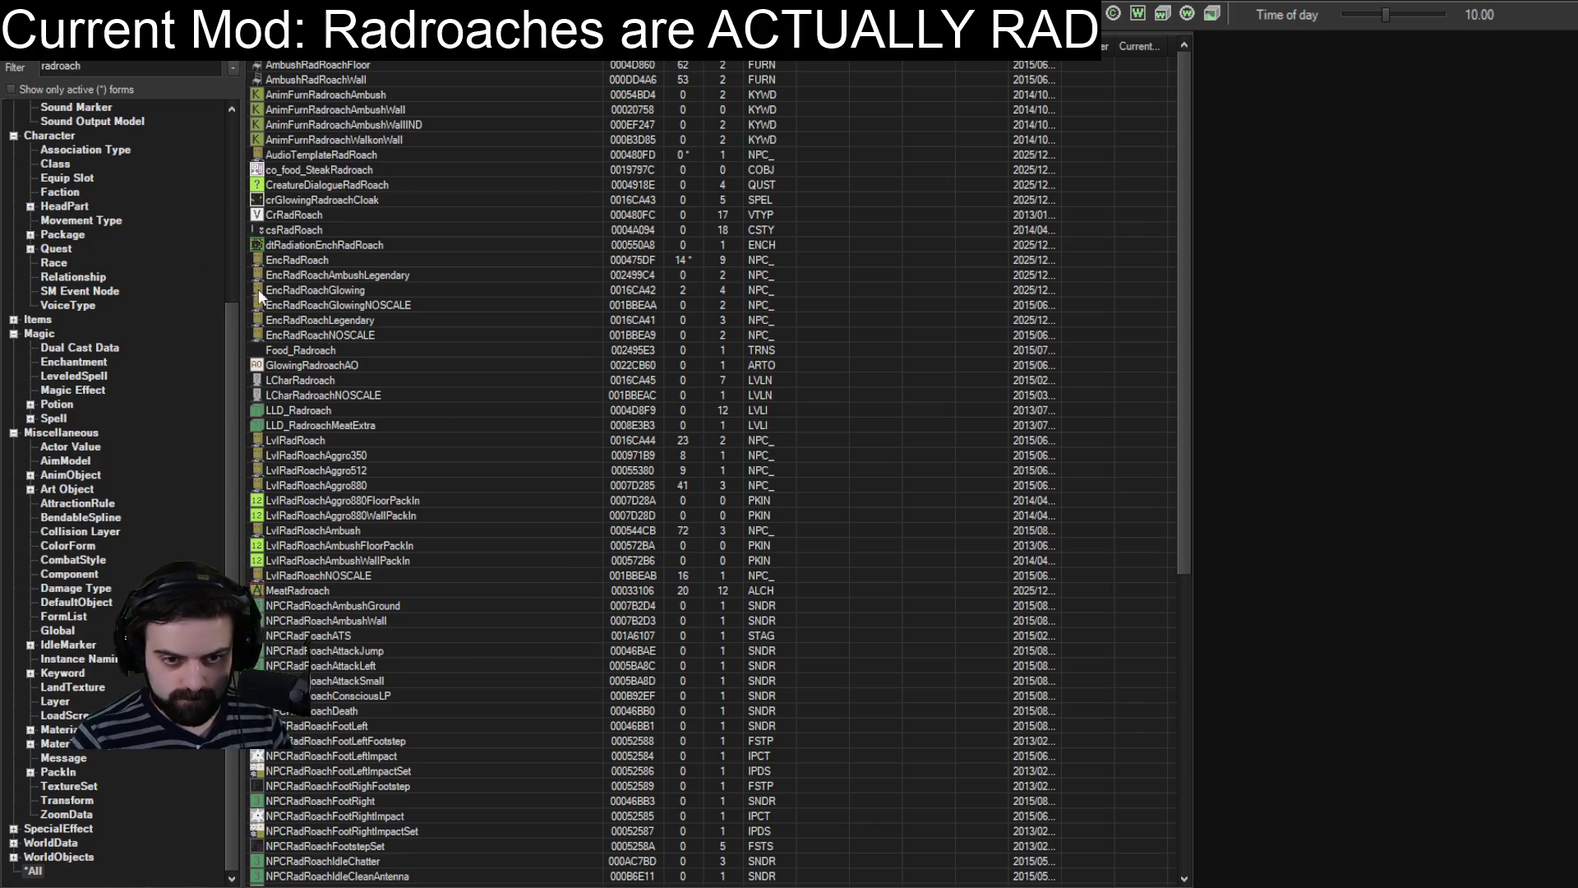
scroll(723, 520, "down", 10)
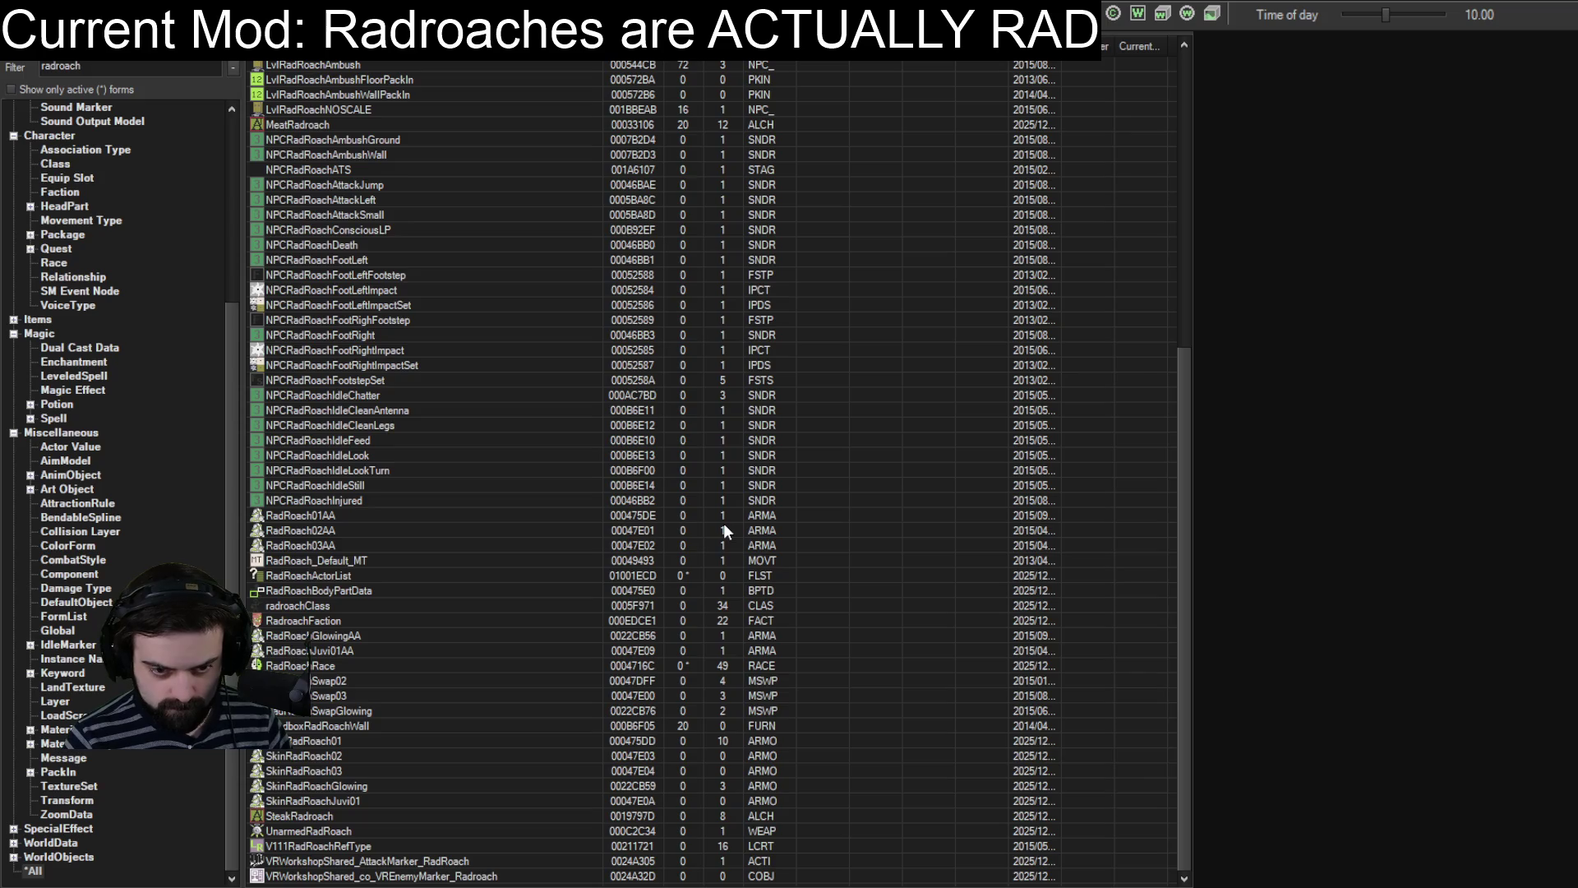
double_click(308, 742)
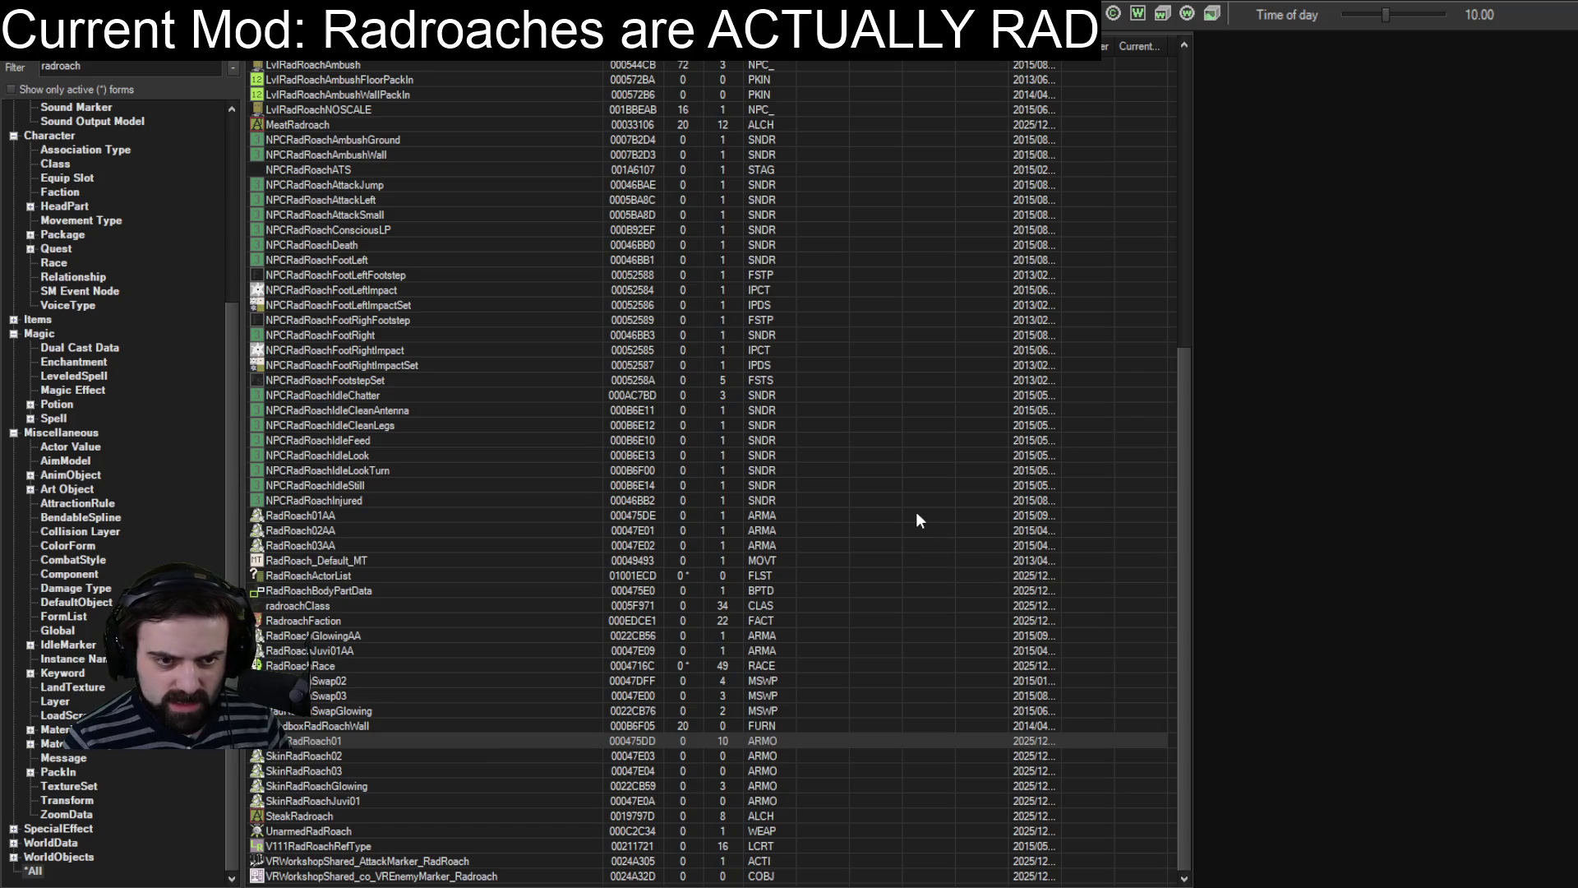
left_click(116, 70)
type("01")
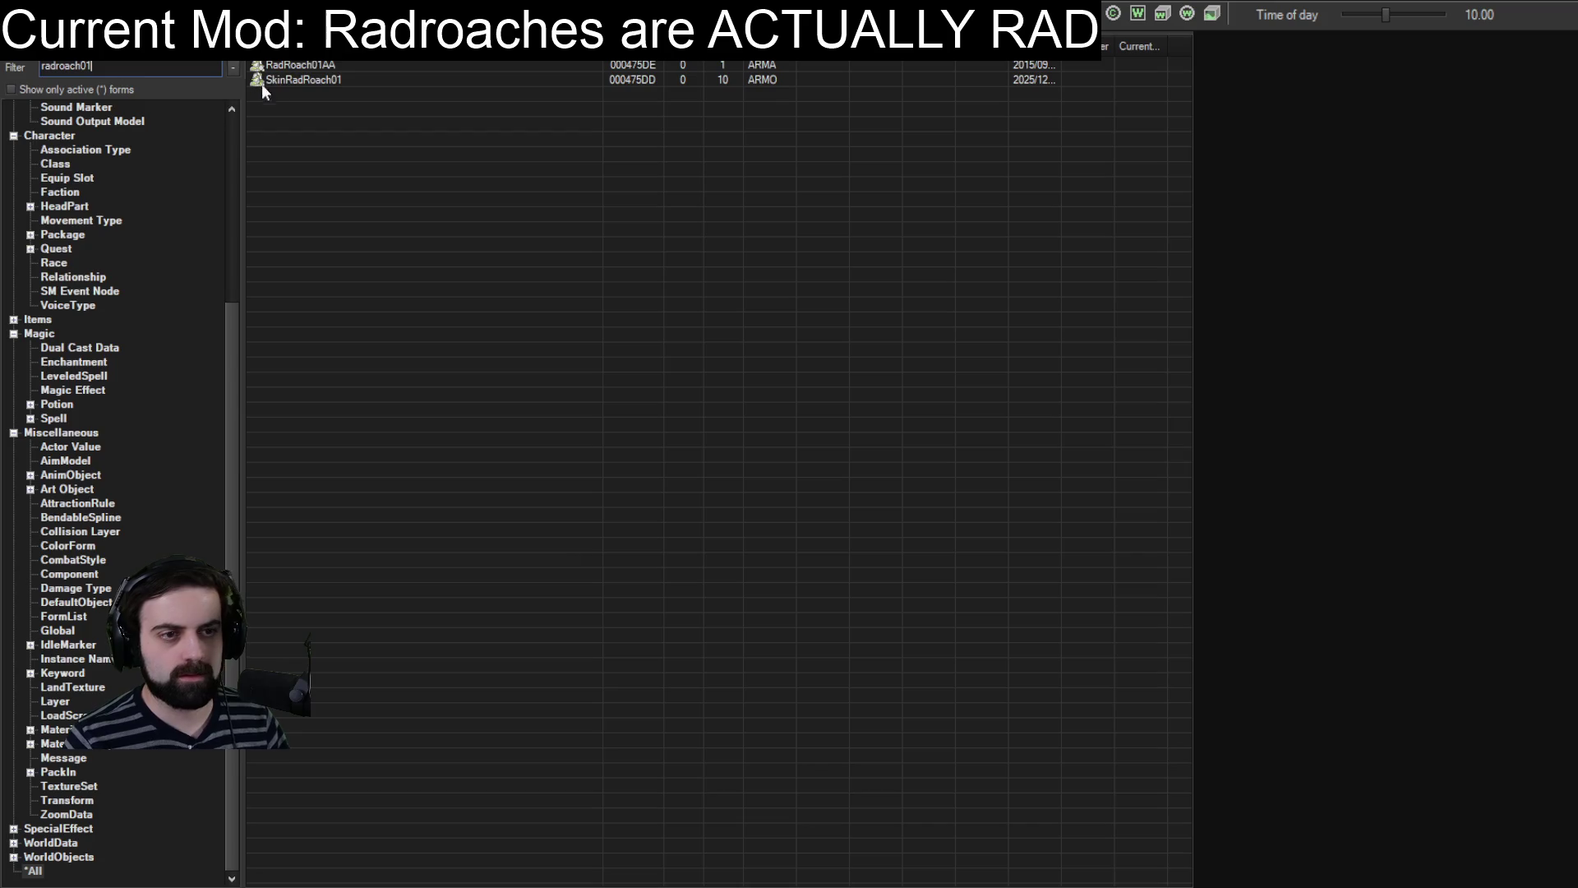
double_click(337, 64)
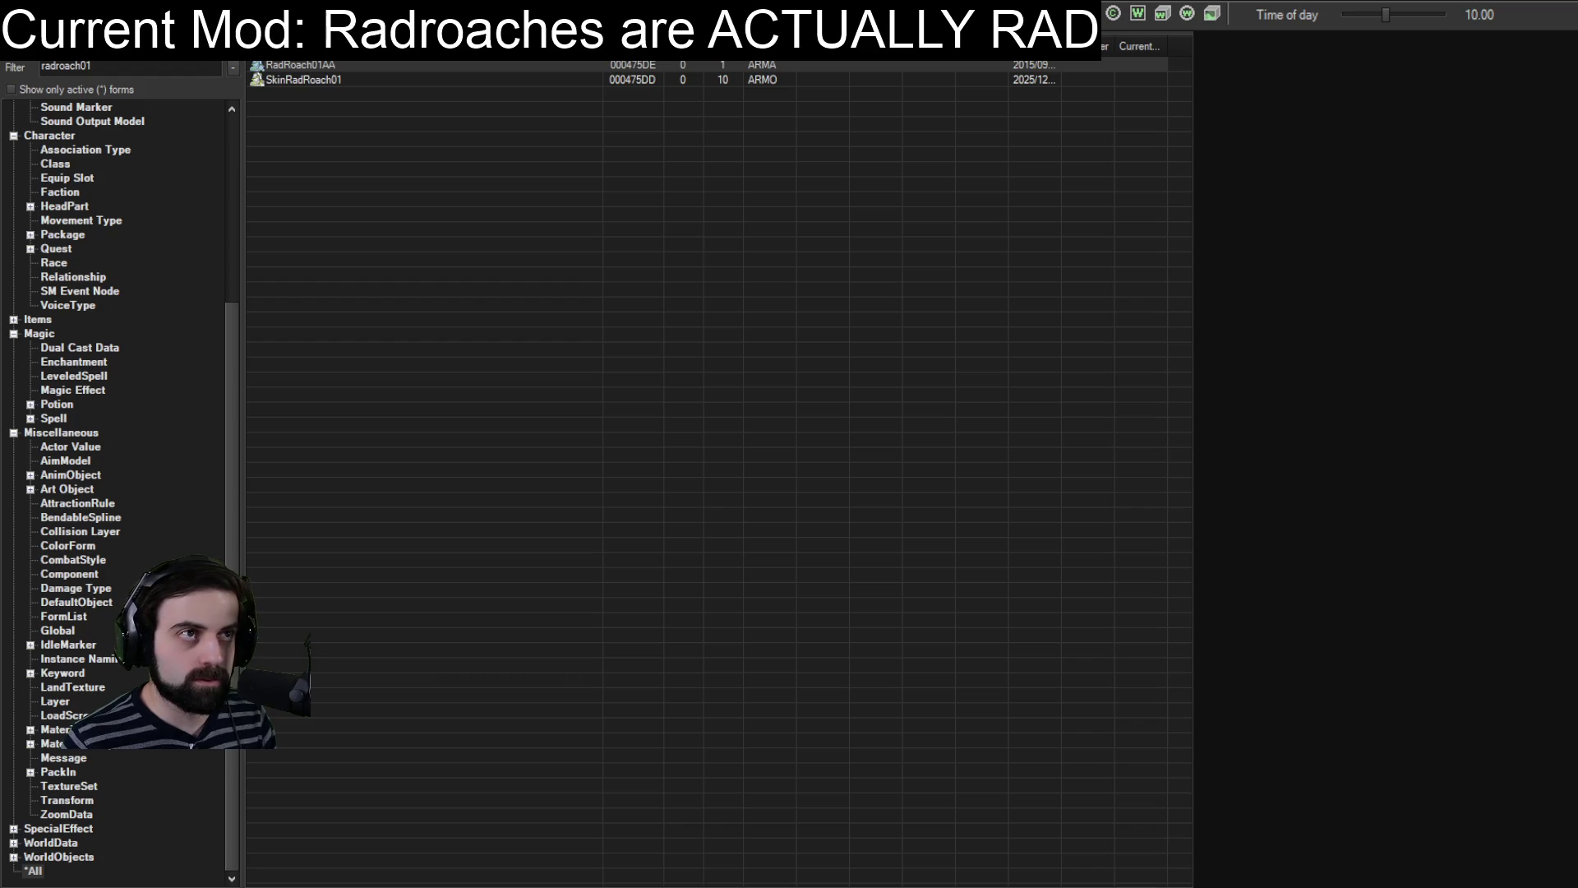
Check the Radroach mesh folder, then open RadRoach01AA's Model File Name settings with preview.
key("alt+Tab")
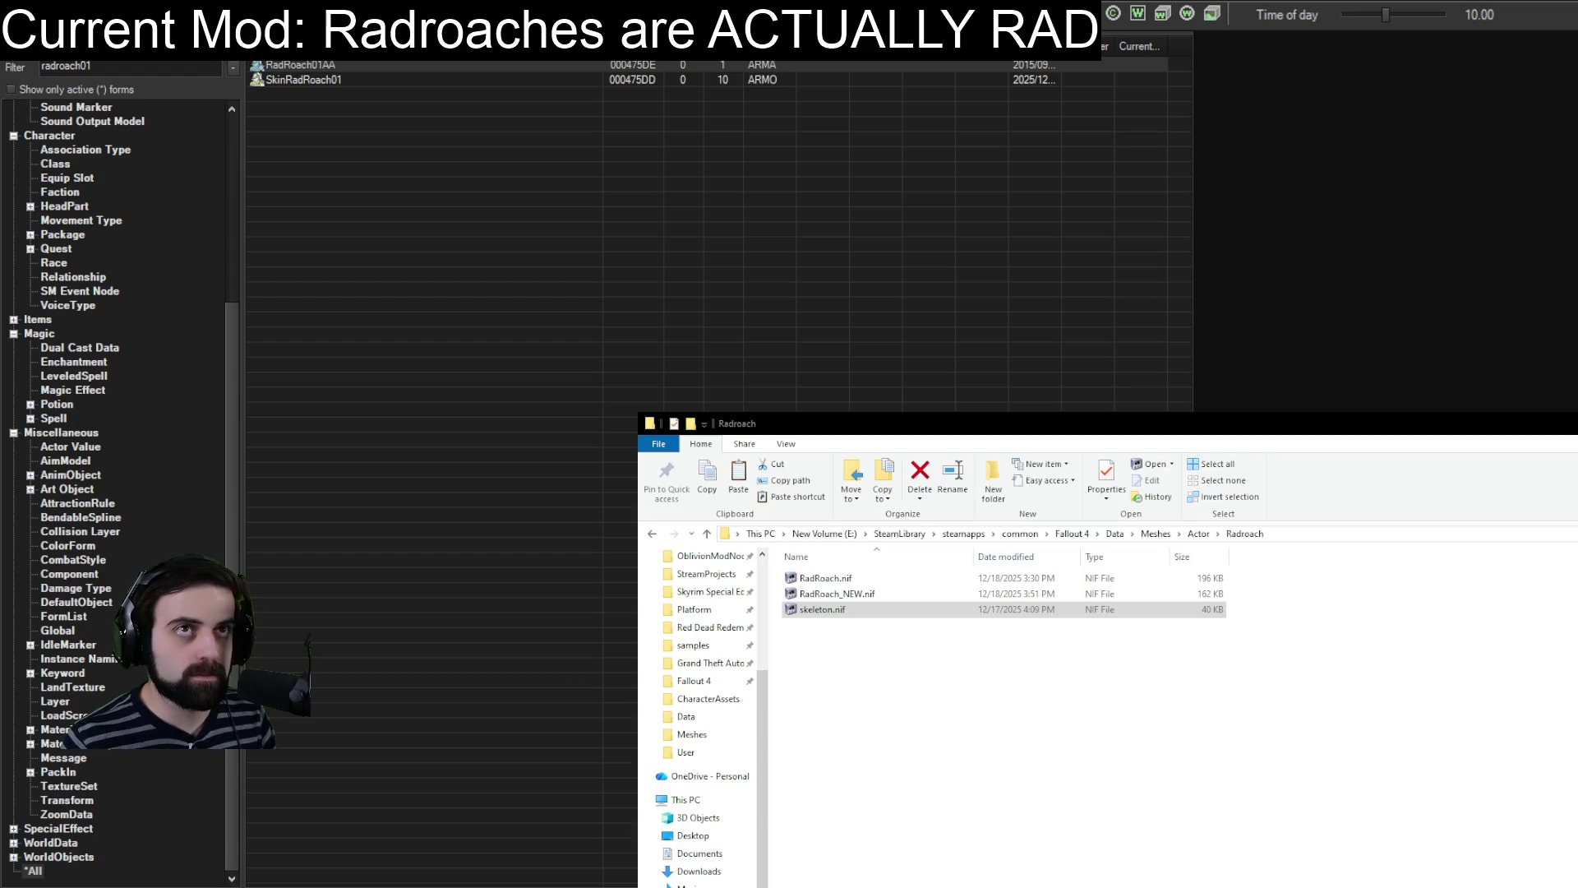
key("alt+Tab")
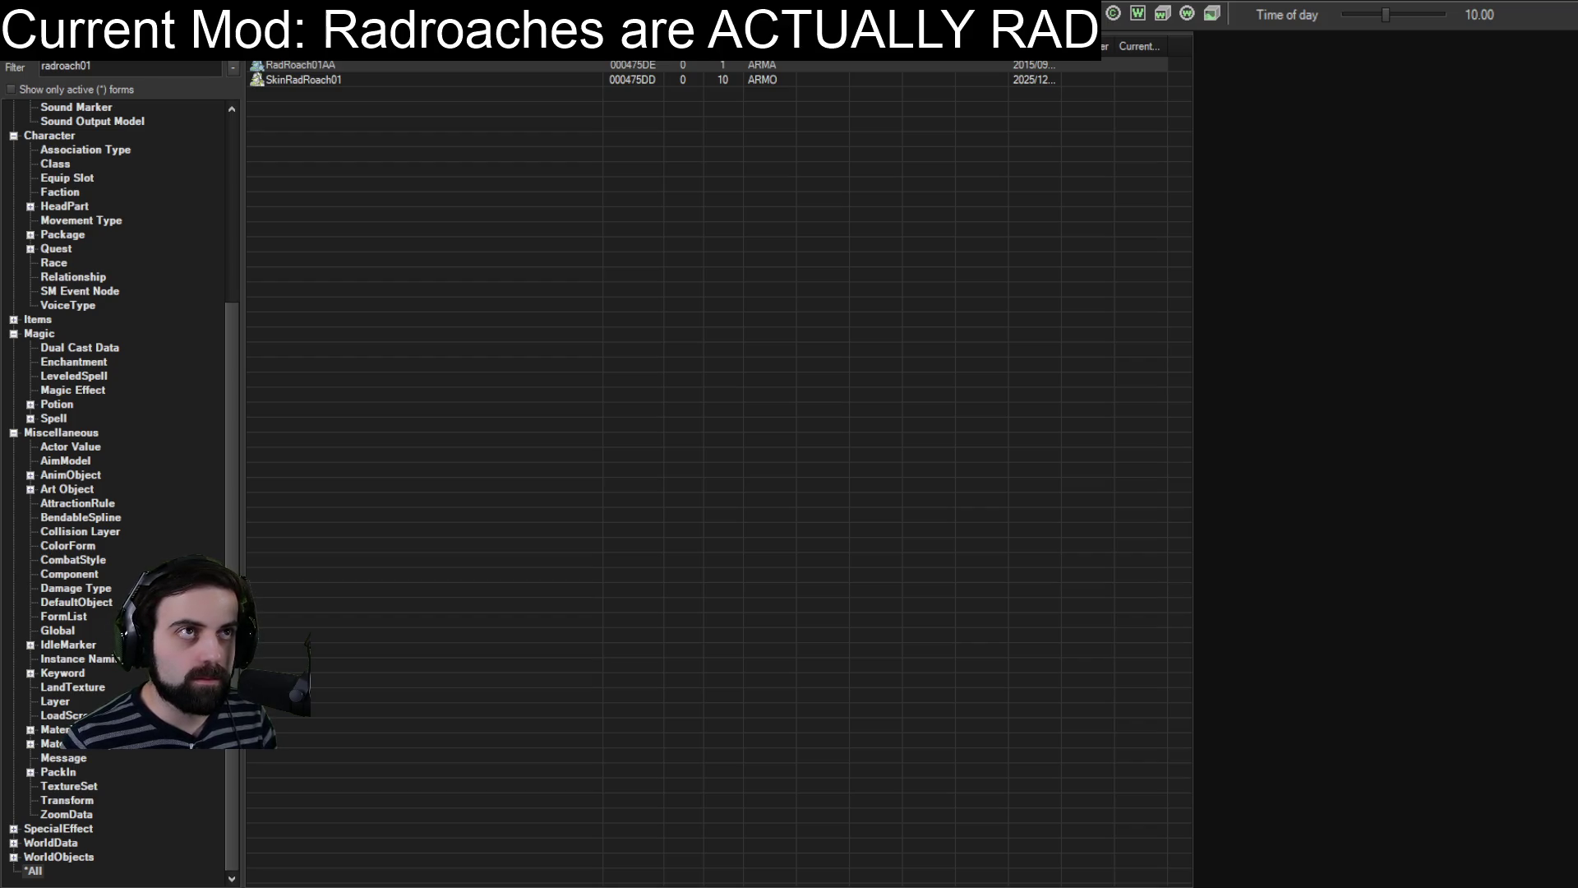
key("alt+Tab")
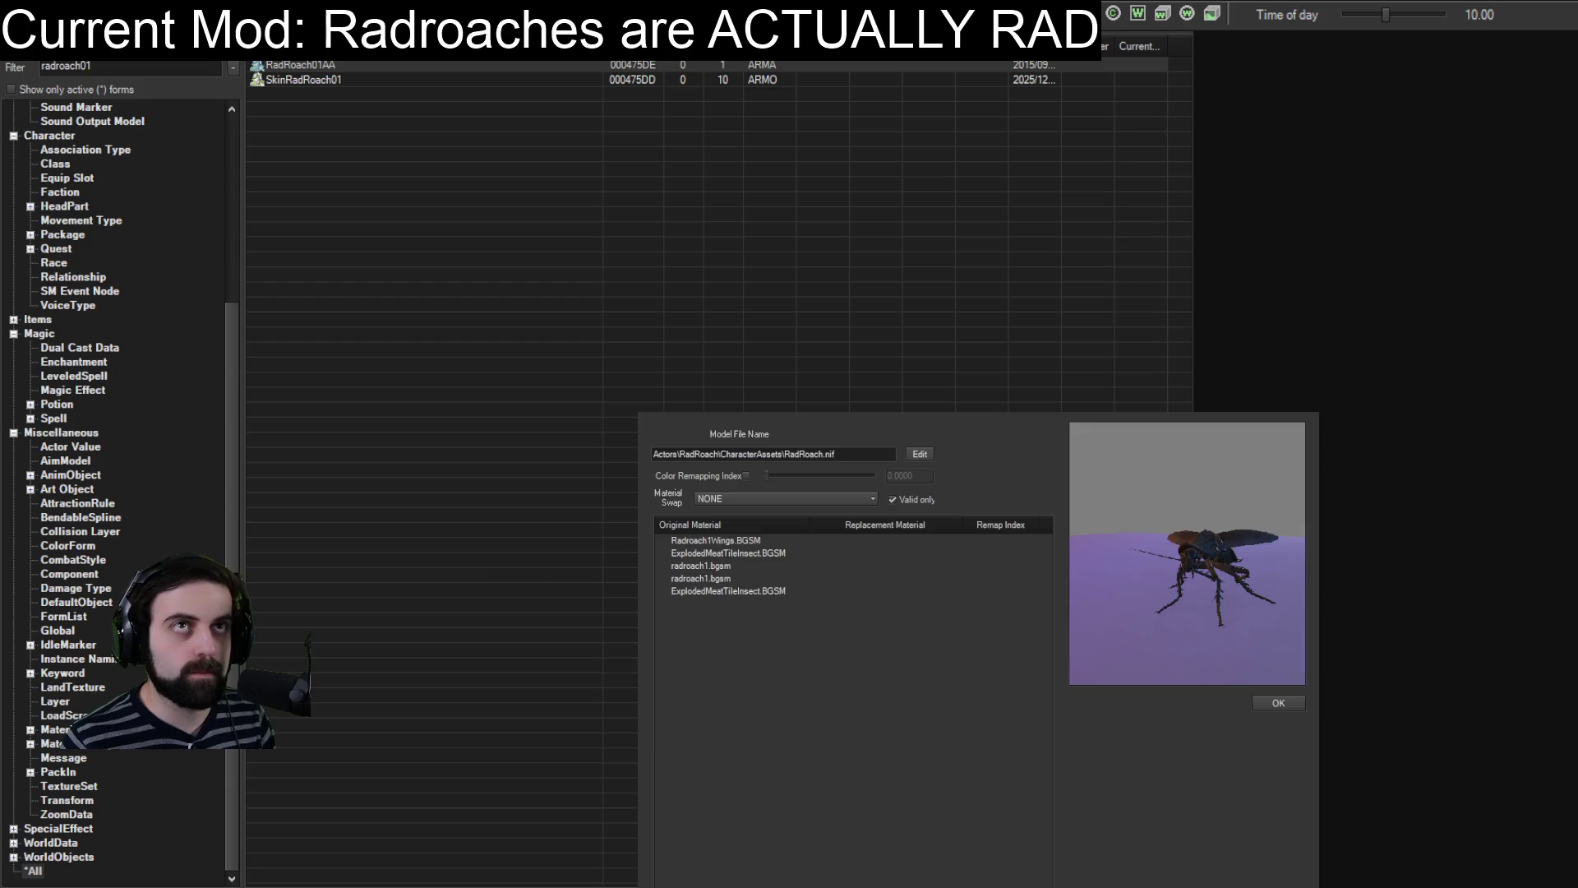
Orbit and zoom the preview to inspect the hat and glasses from Actor\Radroach\RadRoach.nif.
mouse_move(1175, 587)
left_mouse_down()
mouse_move(1166, 546)
mouse_move(1157, 586)
mouse_move(1139, 572)
left_mouse_up()
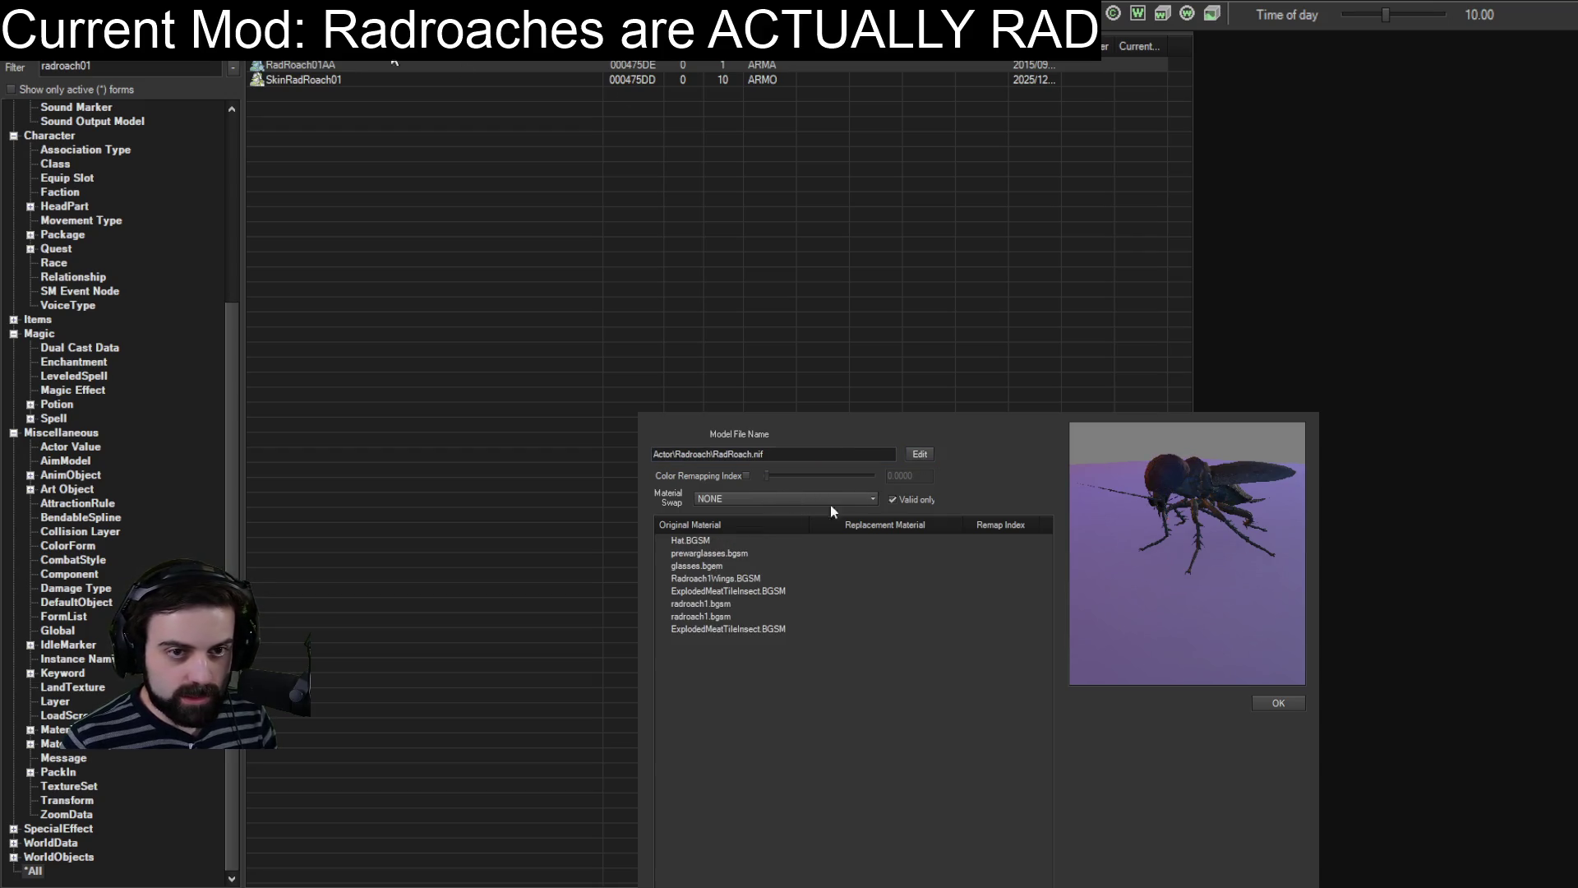
scroll(1218, 491, "up", 3)
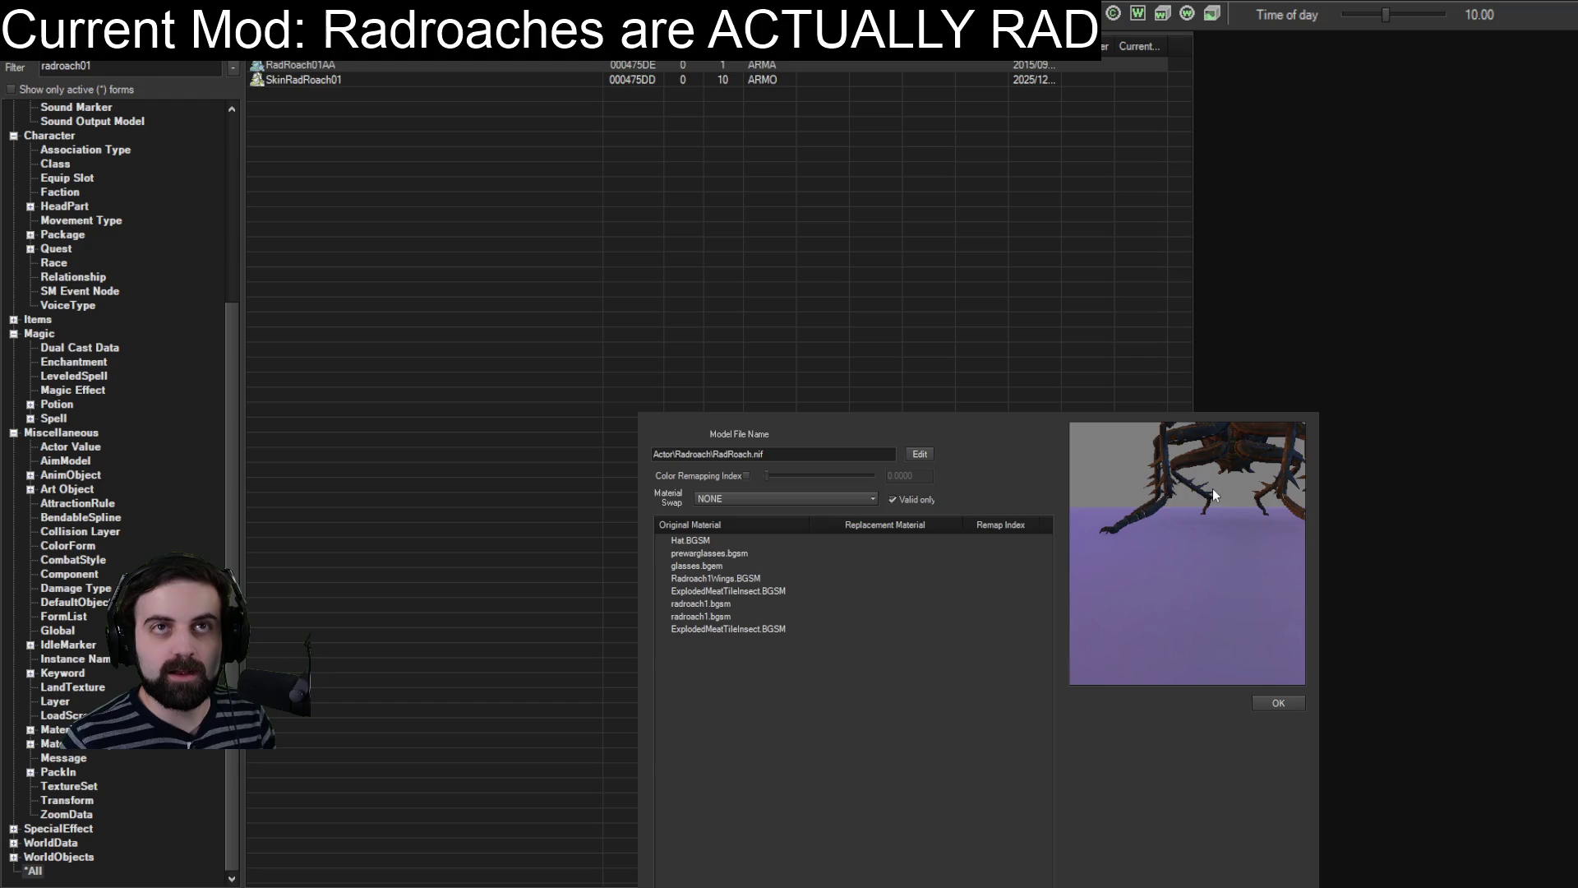
scroll(1213, 490, "down", 5)
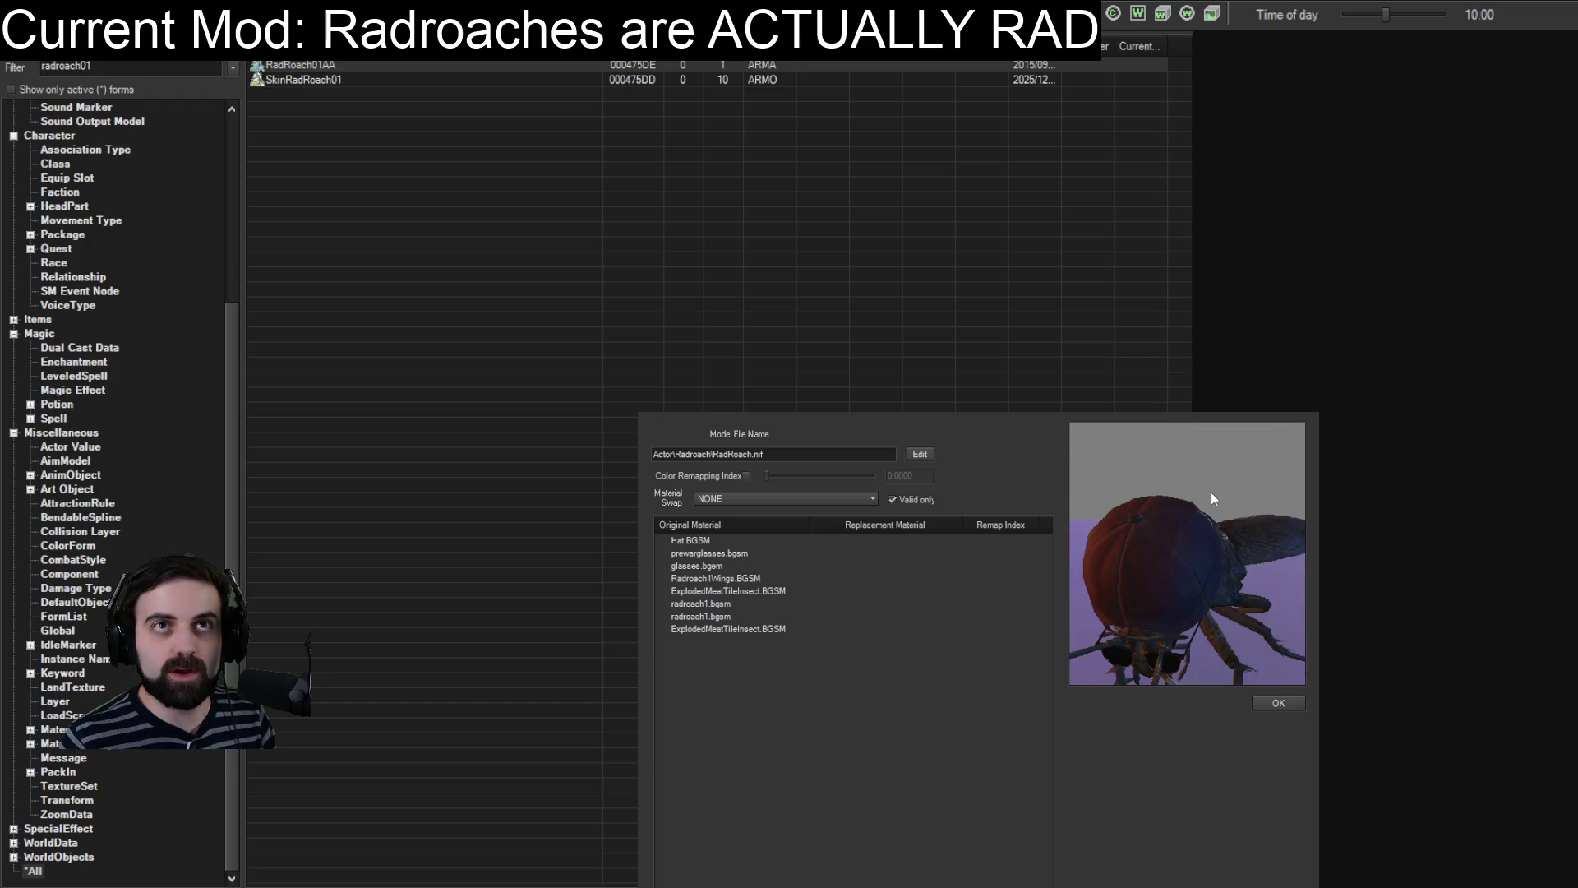